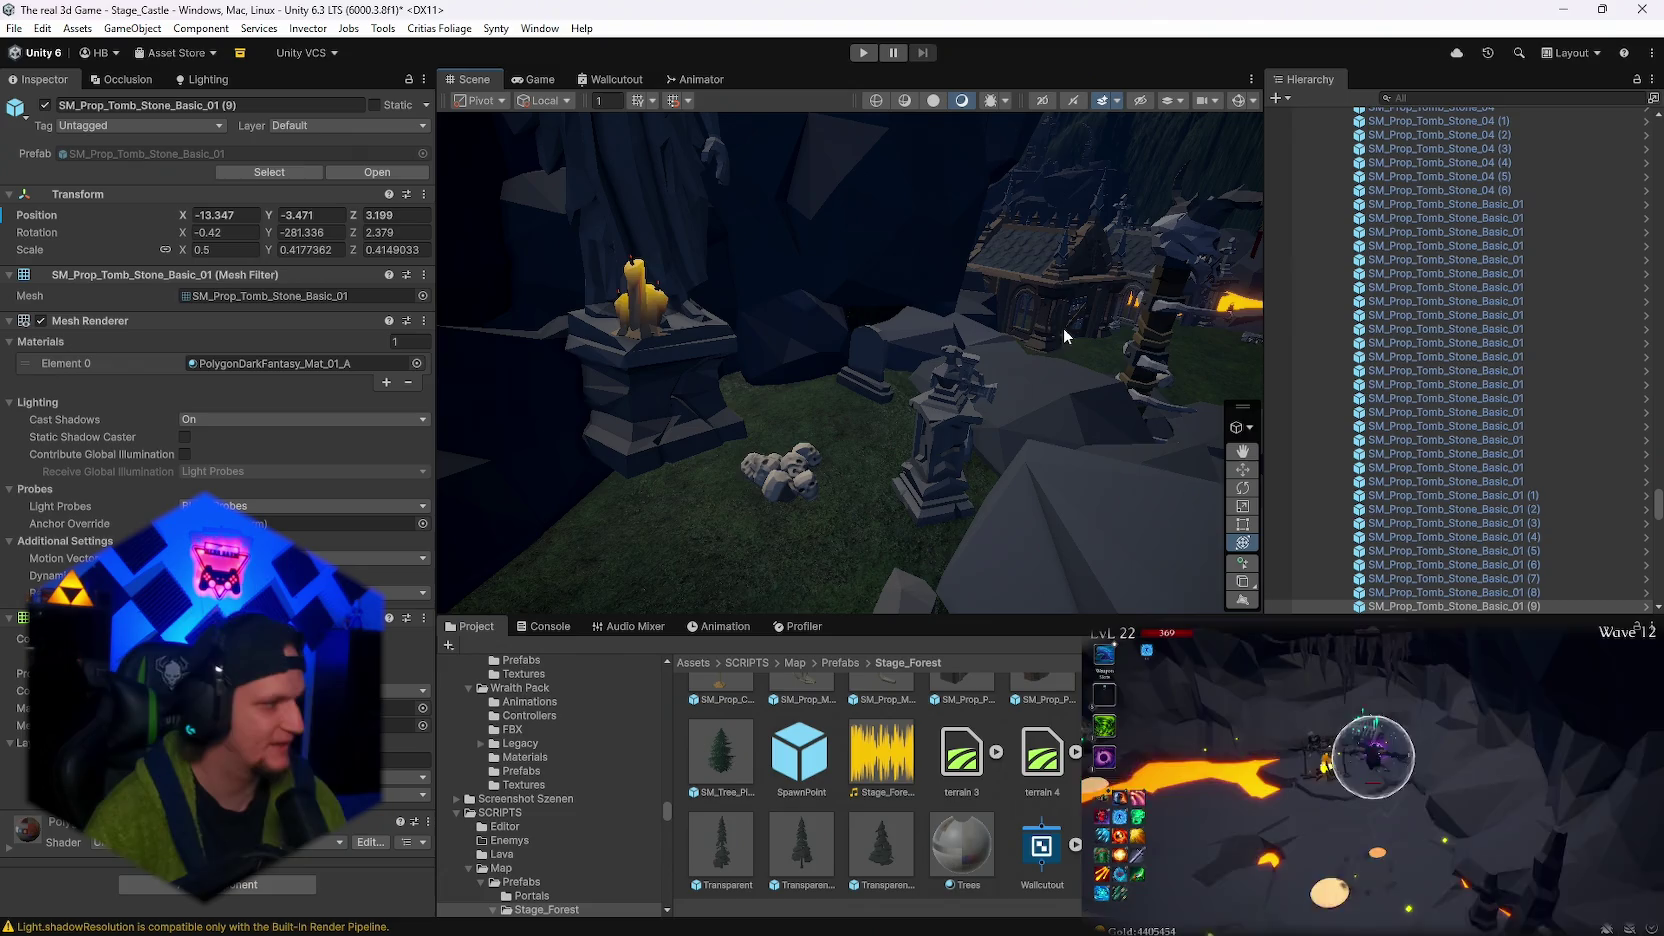
- Lower the Demon Ward totem slightly into the graveyard ground
mouse_move(1087, 373)
left_mouse_down()
mouse_move(416, 393)
mouse_move(754, 398)
mouse_move(716, 386)
mouse_move(422, 417)
mouse_move(561, 468)
left_mouse_up()
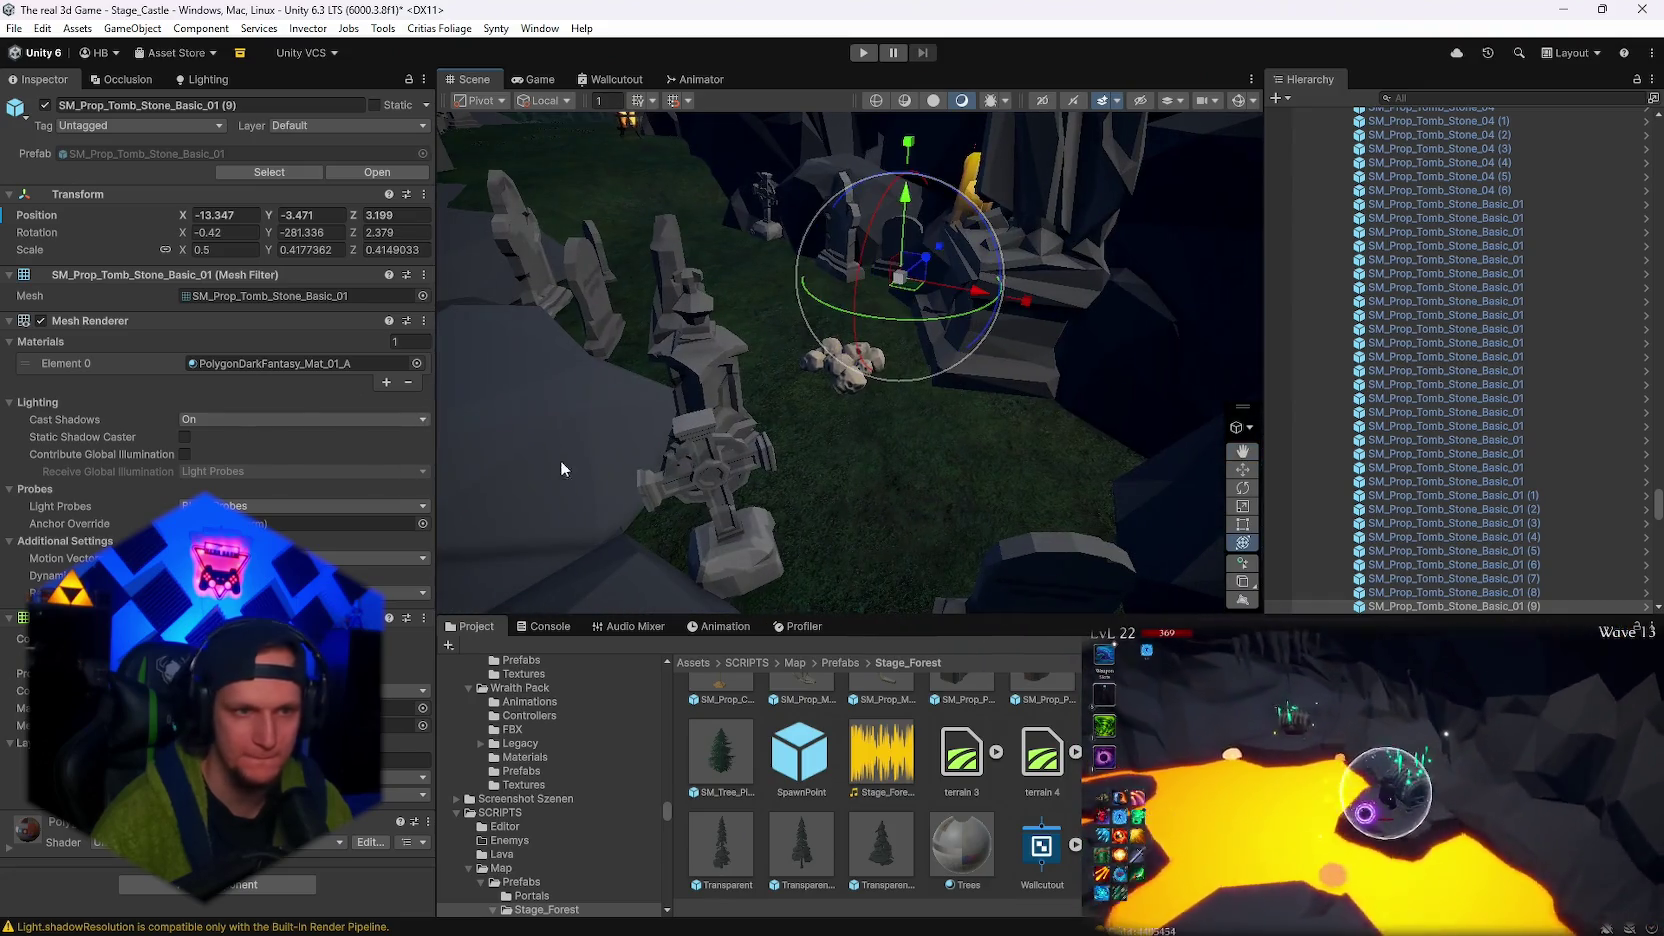
left_click(710, 360)
mouse_move(710, 360)
left_mouse_down()
mouse_move(916, 398)
mouse_move(756, 376)
mouse_move(1058, 343)
mouse_move(1075, 378)
left_mouse_up()
left_click(867, 391)
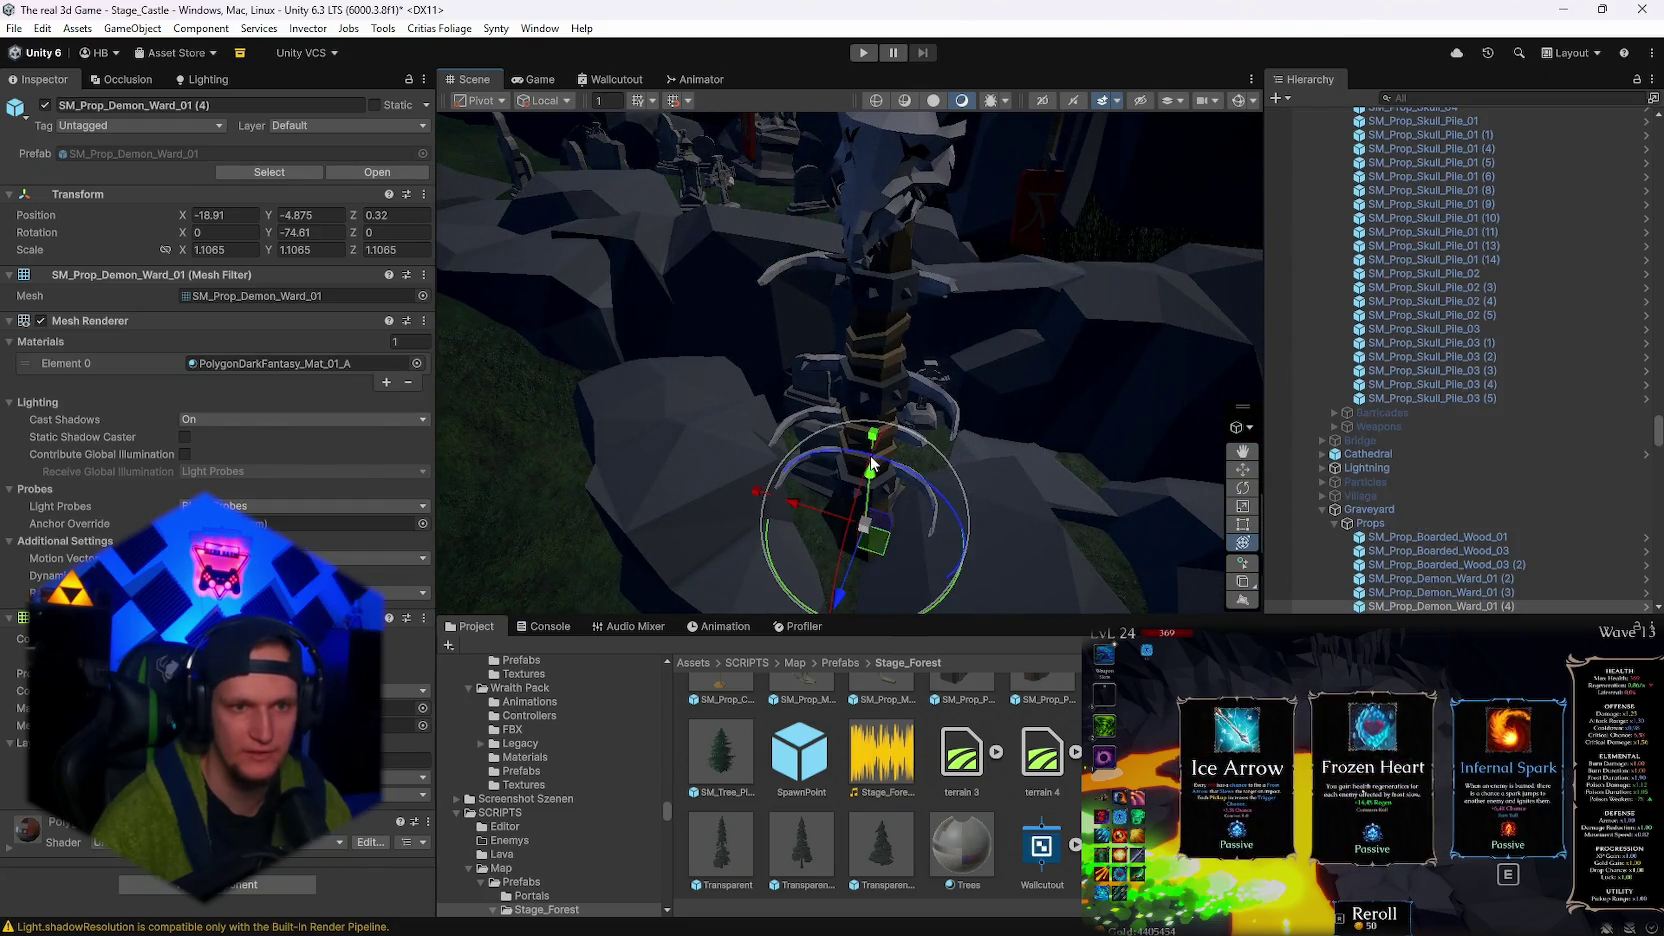
mouse_move(869, 480)
left_mouse_down()
mouse_move(1010, 487)
mouse_move(942, 469)
mouse_move(881, 408)
left_mouse_up()
- Sink the cross tombstone SM_Prop_Tomb_Stone_01 lower into the ground
left_click(881, 408)
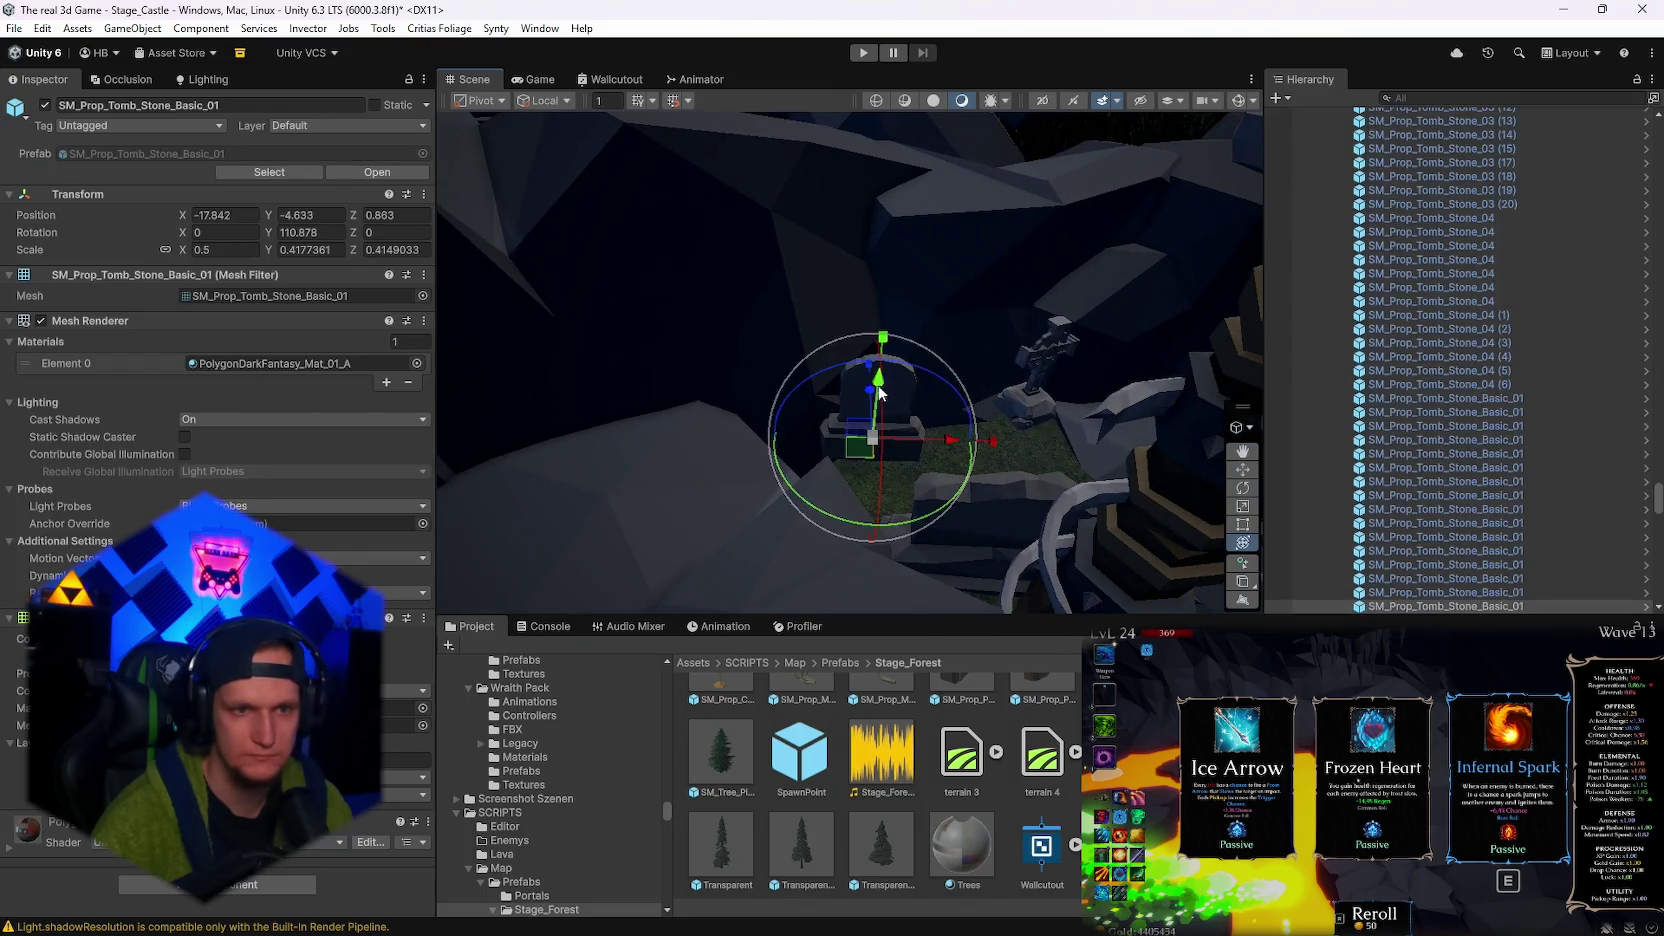
left_click(1050, 348)
mouse_move(1047, 350)
left_mouse_down()
mouse_move(1047, 372)
mouse_move(1250, 465)
mouse_move(568, 464)
mouse_move(700, 480)
mouse_move(836, 413)
mouse_move(800, 343)
left_mouse_up()
- Slide the slope rock sideways, then rotate and raise rock SM_Env_Rock_01 (29)
left_click(795, 430)
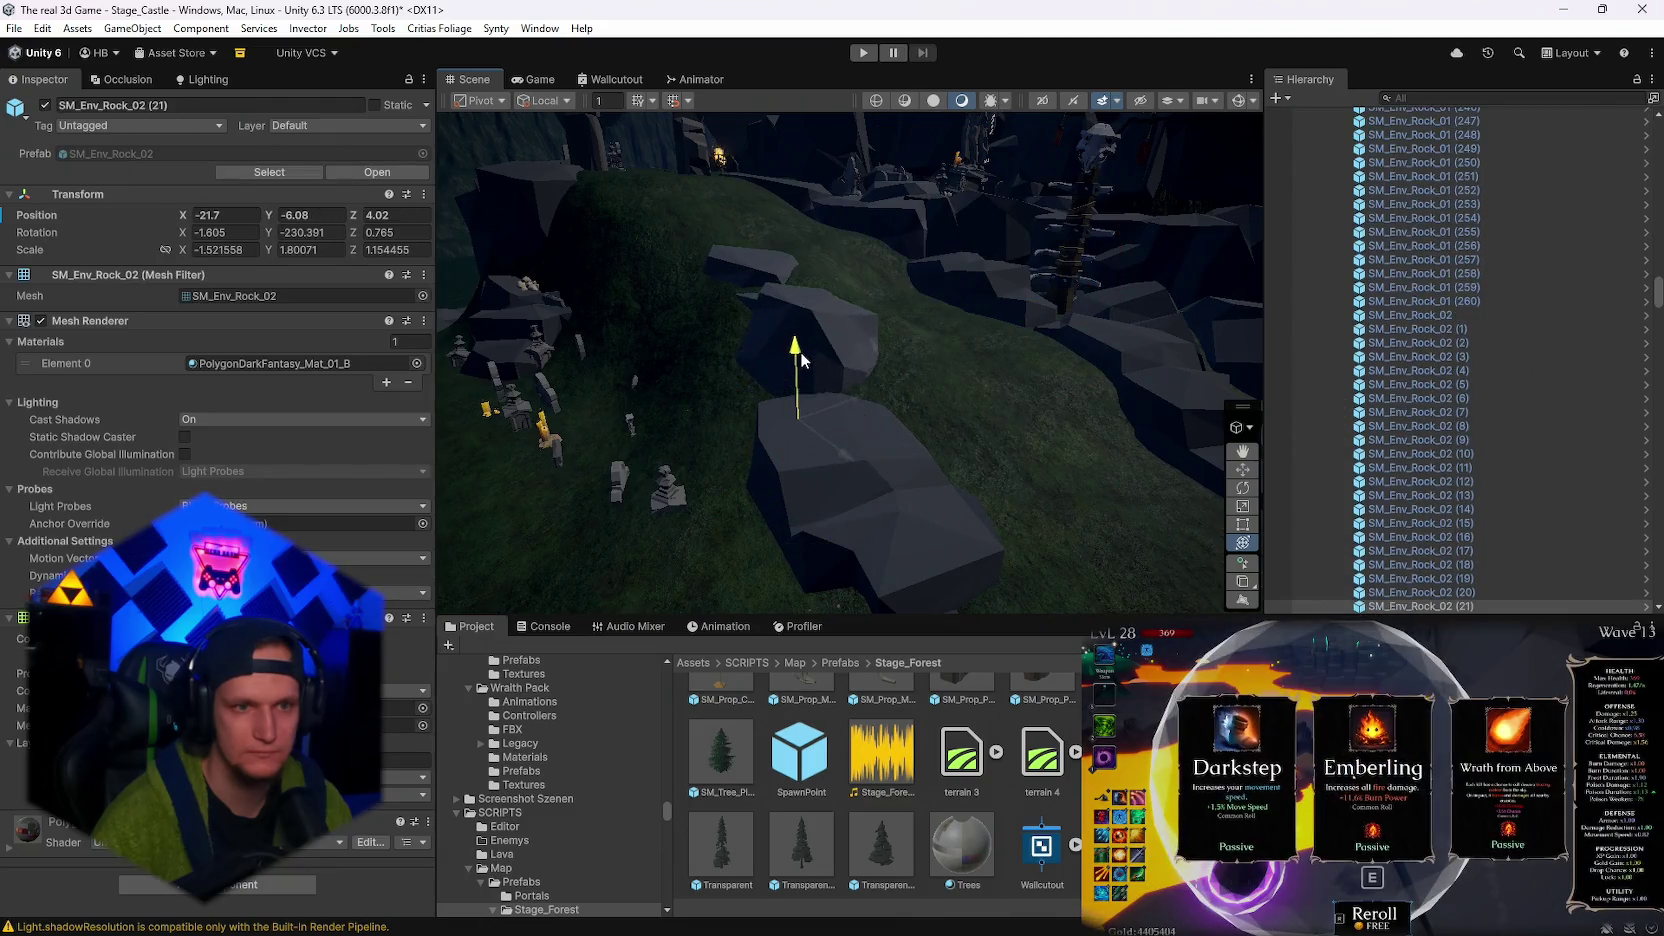
mouse_move(793, 430)
left_mouse_down()
mouse_move(700, 430)
mouse_move(760, 410)
mouse_move(745, 390)
mouse_move(760, 422)
left_mouse_up()
left_click(871, 517)
key("f")
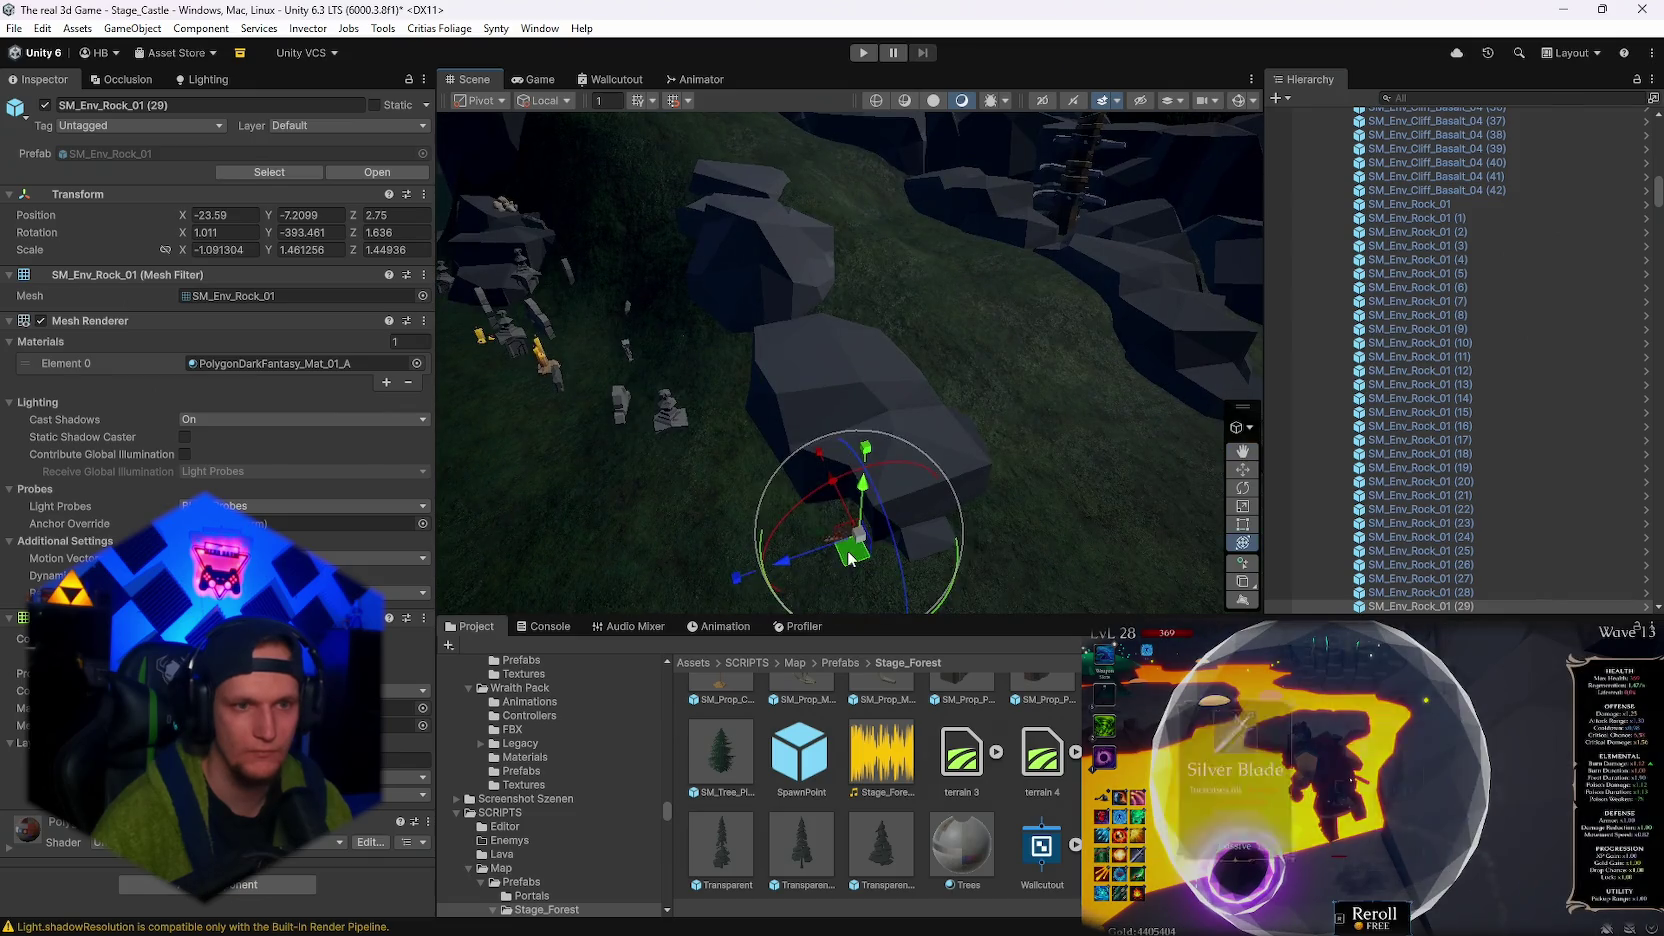
mouse_move(765, 588)
left_mouse_down()
mouse_move(790, 500)
mouse_move(803, 515)
left_mouse_up()
mouse_move(800, 444)
left_mouse_down()
mouse_move(1040, 410)
mouse_move(904, 407)
mouse_move(864, 448)
left_mouse_up()
- Raise and shift SM_Env_Rock_02 (20), then raise, rotate and slide SM_Env_Rock_02 (14)
left_click(852, 475)
mouse_move(838, 506)
left_mouse_down()
mouse_move(836, 530)
mouse_move(789, 516)
mouse_move(1114, 446)
mouse_move(1036, 420)
left_mouse_up()
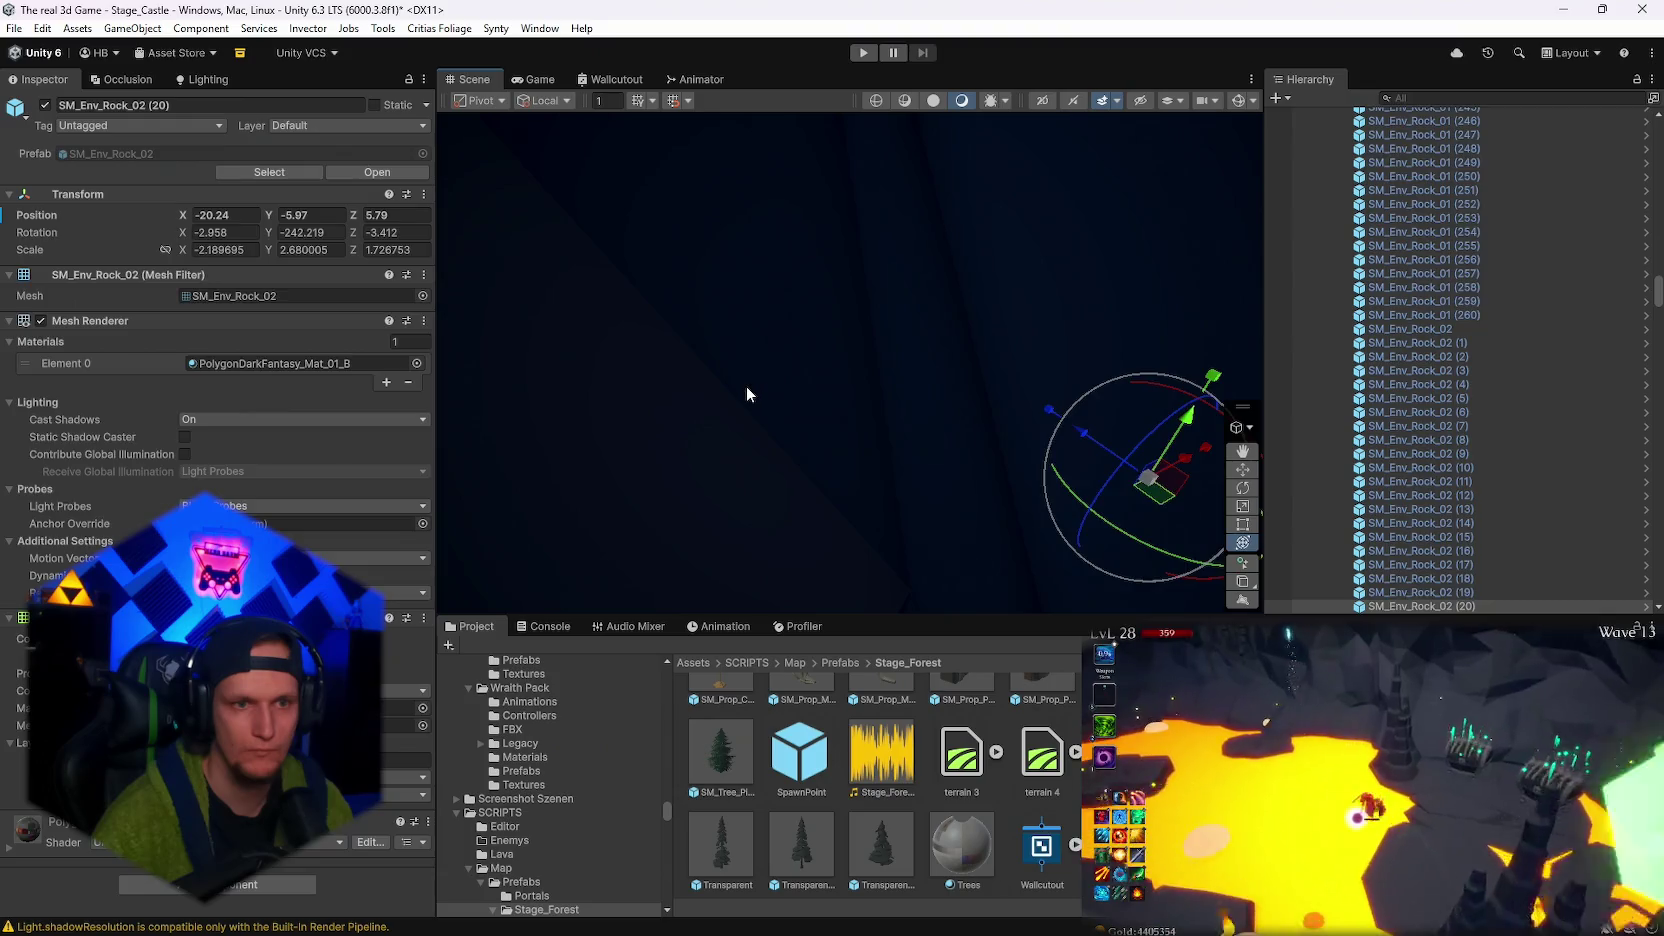
left_click(854, 418)
key("f")
left_click_drag(832, 470, 838, 418)
scroll(835, 430, "down", 5)
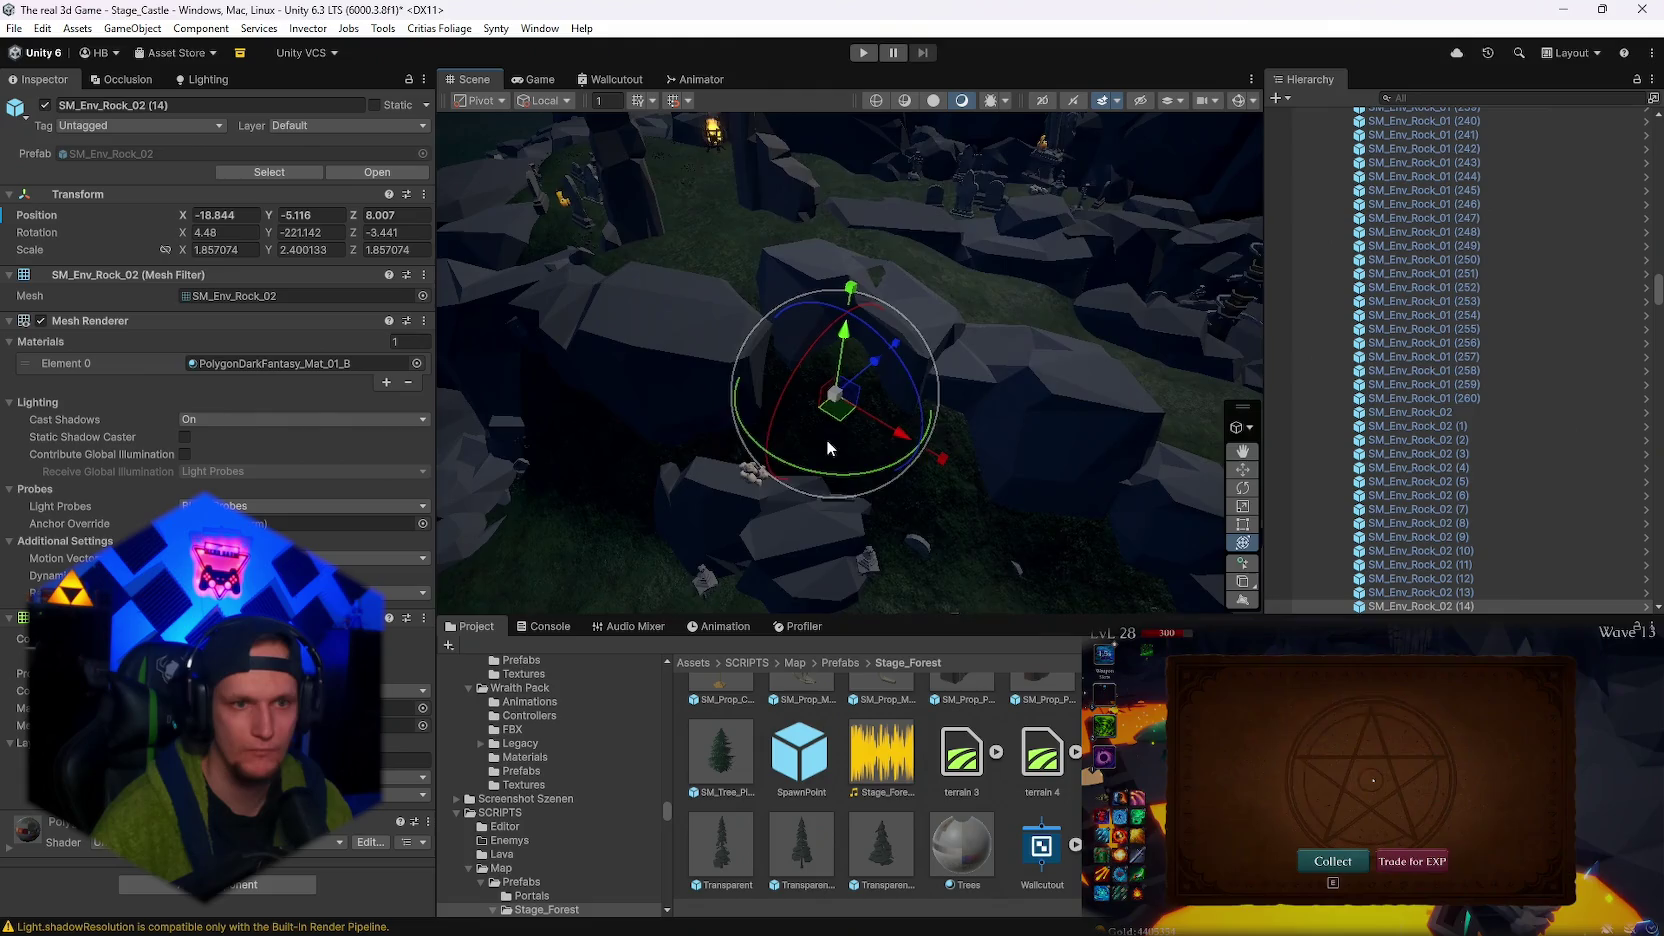
mouse_move(812, 478)
left_mouse_down()
mouse_move(846, 382)
mouse_move(842, 437)
mouse_move(597, 397)
left_mouse_up()
- Raise SM_Env_Rock_01 (24), rotate SM_Env_Rock_02 (14), and pick out ruin pillar SM_Bld_Ruin_01 (2)
left_click(881, 322)
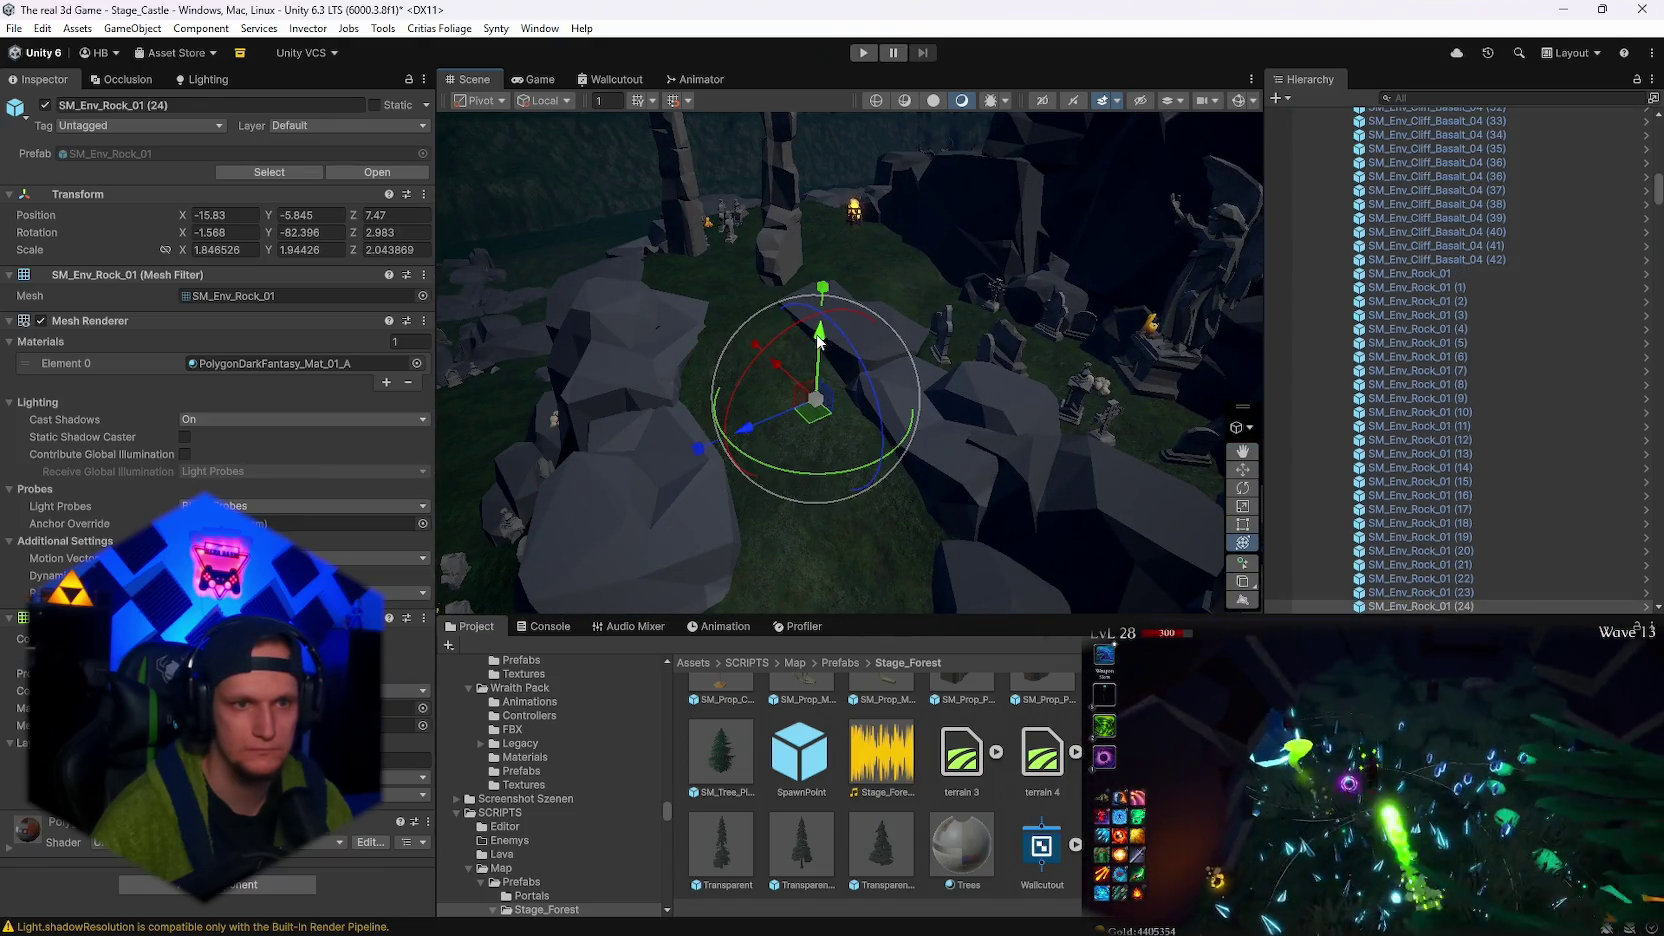
left_click_drag(815, 345, 820, 320)
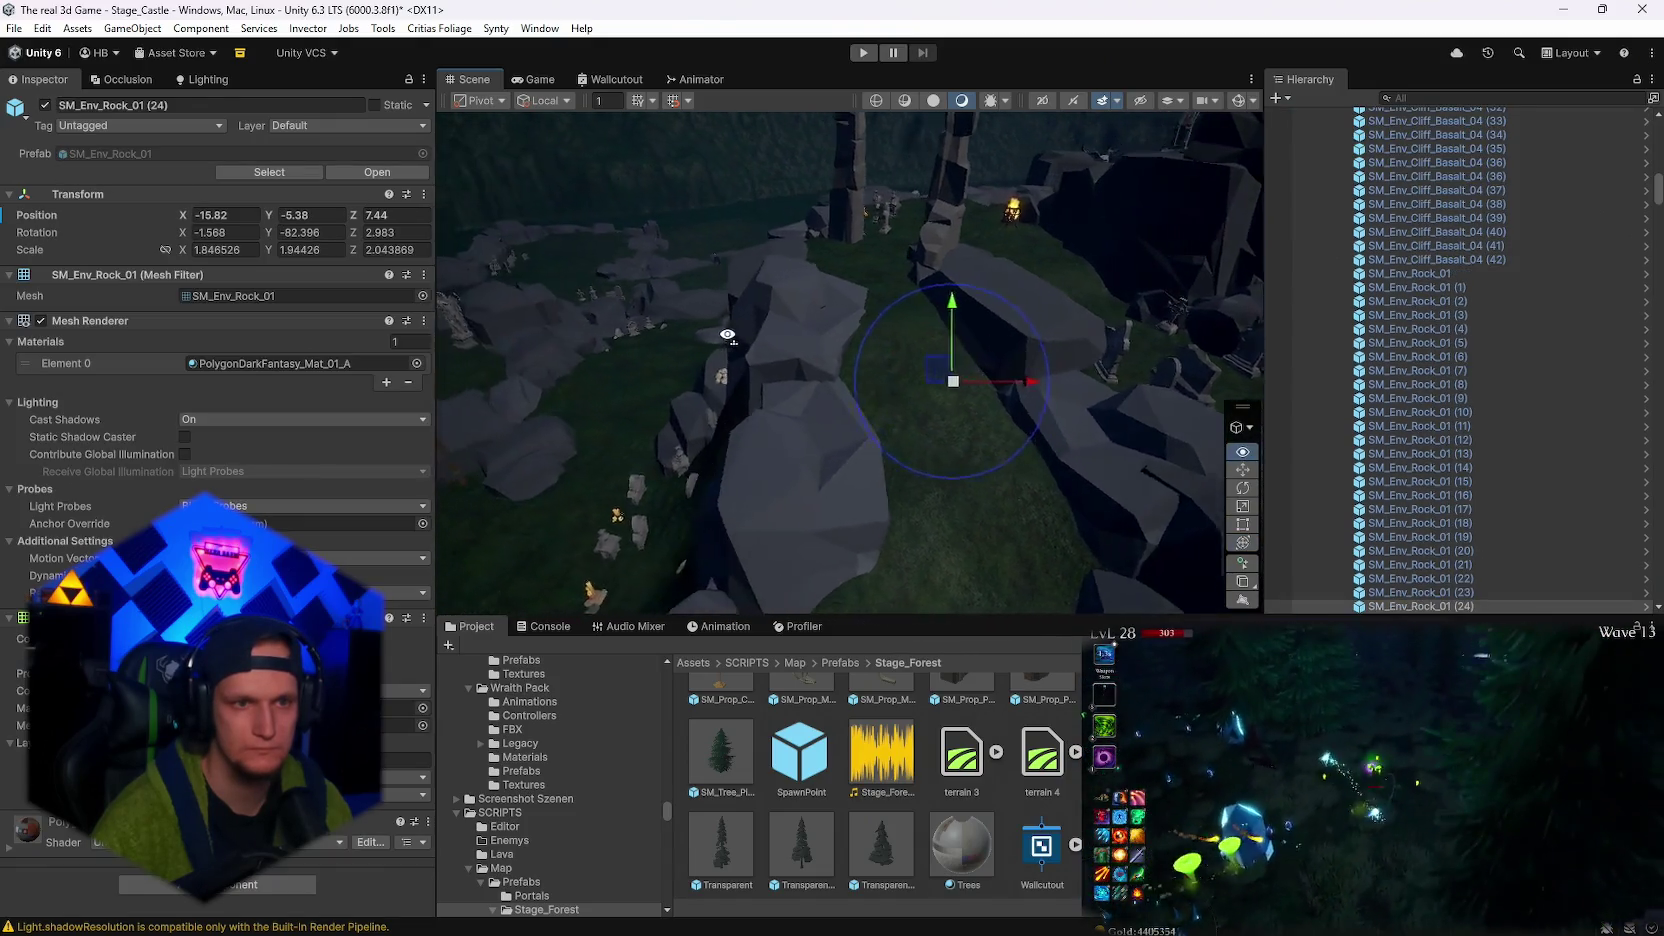
left_click(736, 432)
left_click(736, 432)
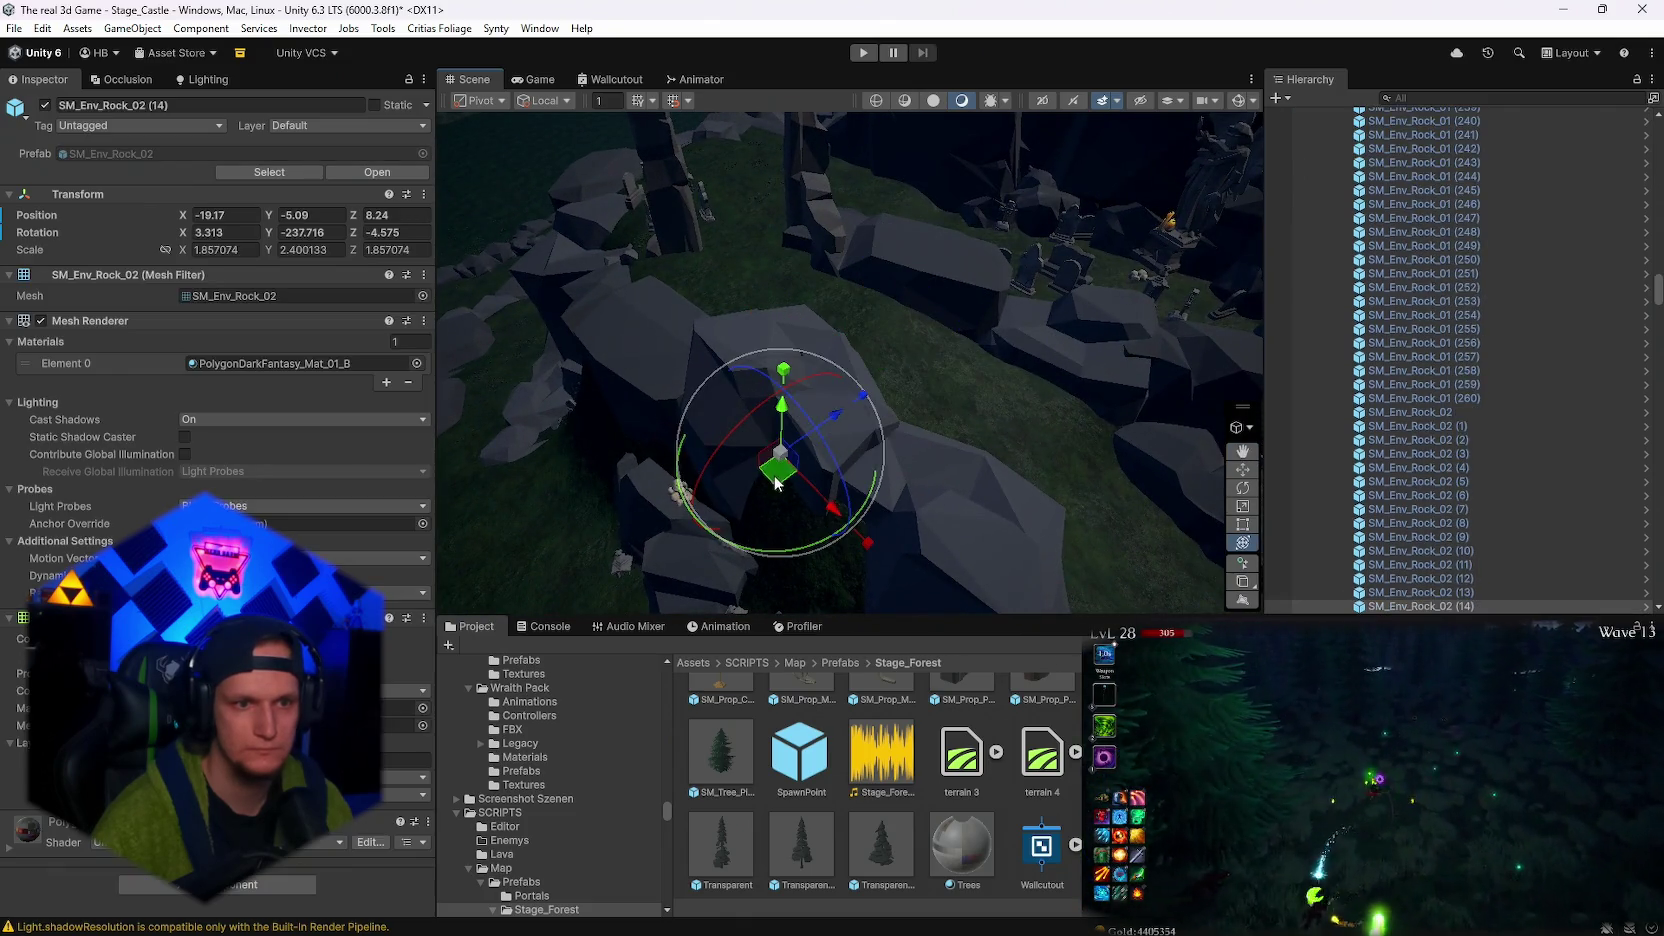
mouse_move(795, 550)
left_mouse_down()
mouse_move(855, 547)
mouse_move(783, 481)
mouse_move(759, 507)
mouse_move(756, 488)
mouse_move(952, 521)
mouse_move(869, 464)
mouse_move(673, 427)
mouse_move(695, 369)
mouse_move(858, 389)
mouse_move(910, 340)
mouse_move(926, 365)
mouse_move(985, 354)
mouse_move(953, 270)
mouse_move(935, 410)
mouse_move(880, 412)
mouse_move(988, 416)
mouse_move(1286, 361)
mouse_move(1133, 483)
mouse_move(925, 489)
mouse_move(1081, 479)
mouse_move(829, 380)
left_mouse_up()
key("w")
left_click(858, 389)
left_click(829, 380)
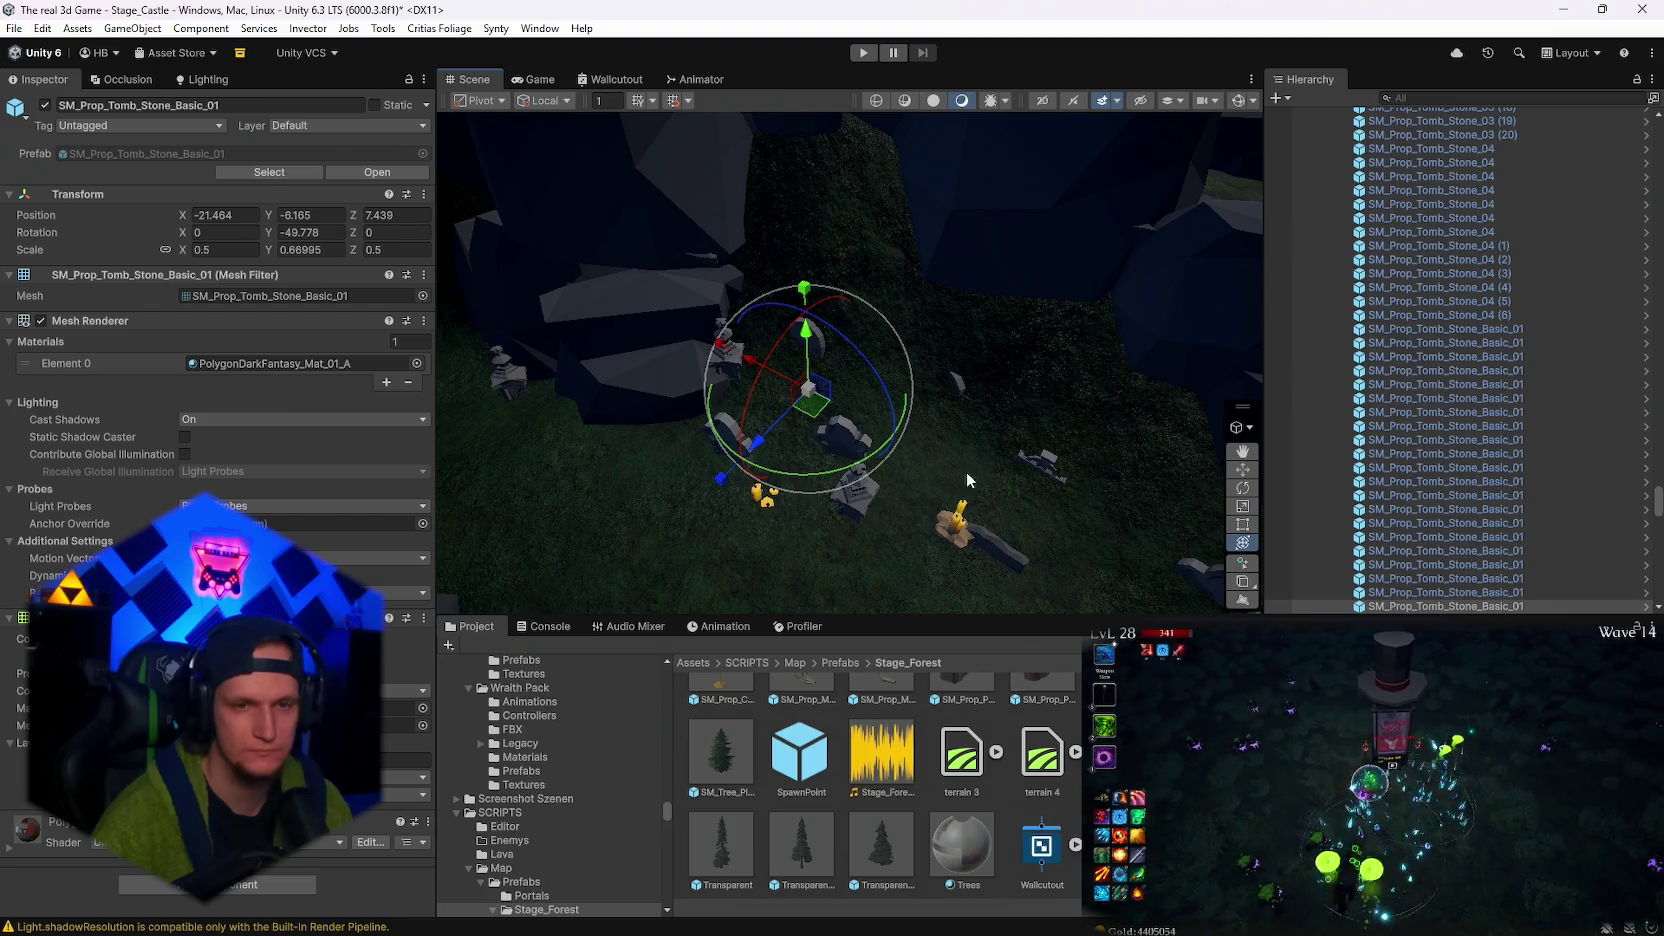
key("w")
left_click(838, 444, "shift")
left_click(848, 455, "shift")
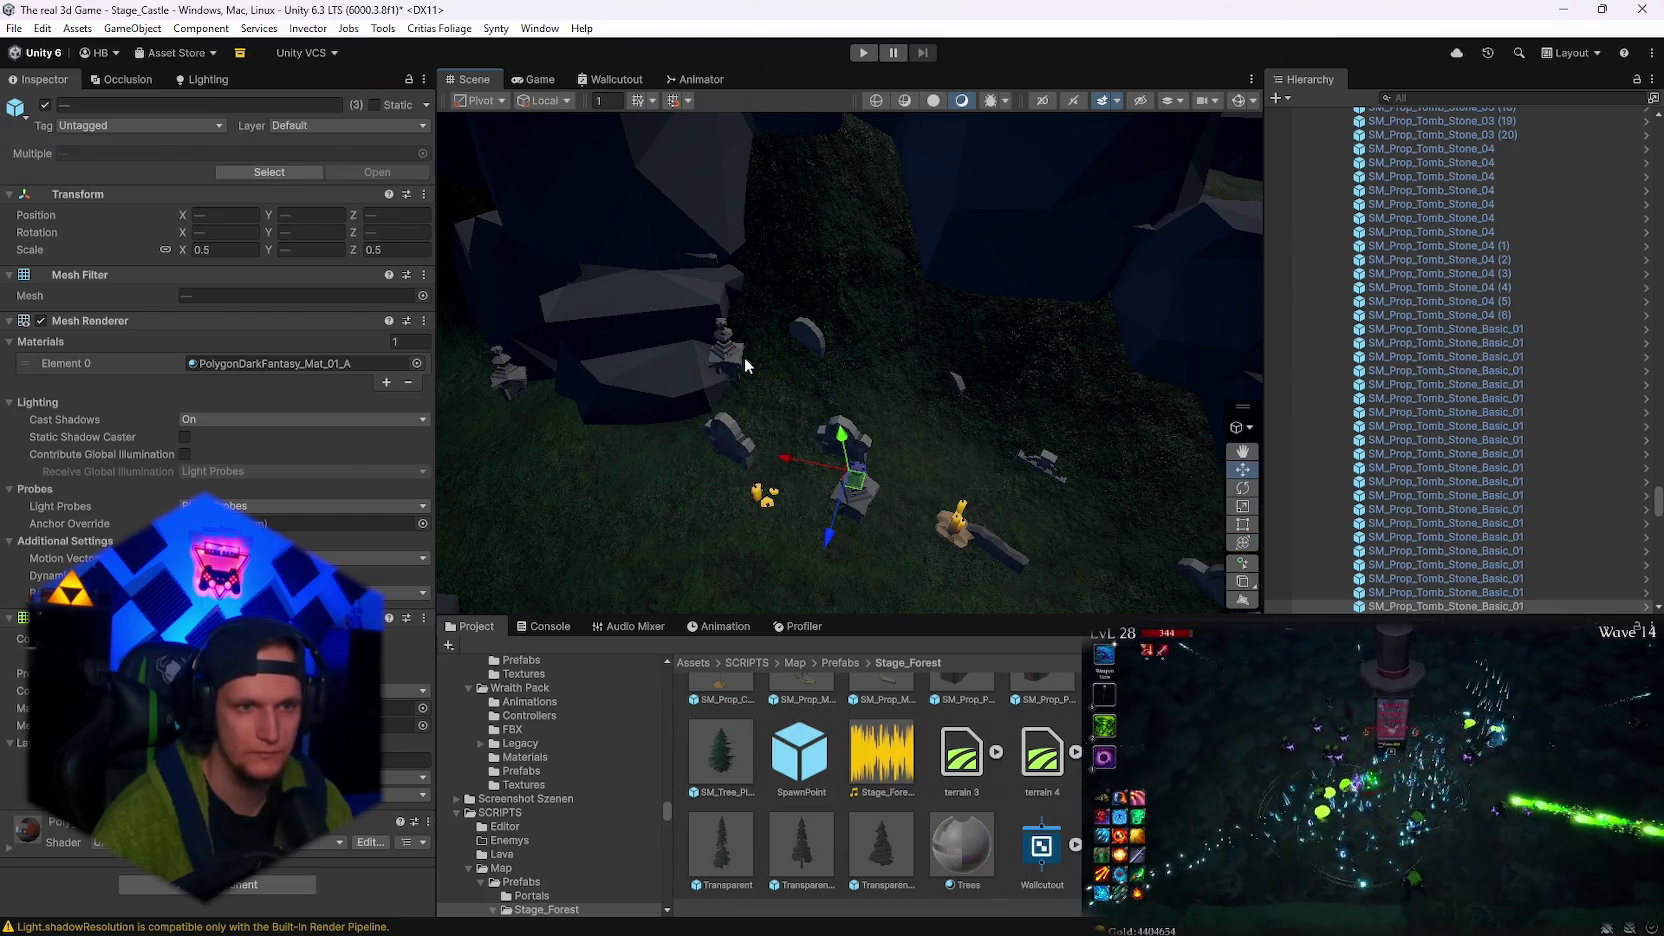
left_click(735, 415, "shift")
left_click(855, 488, "shift")
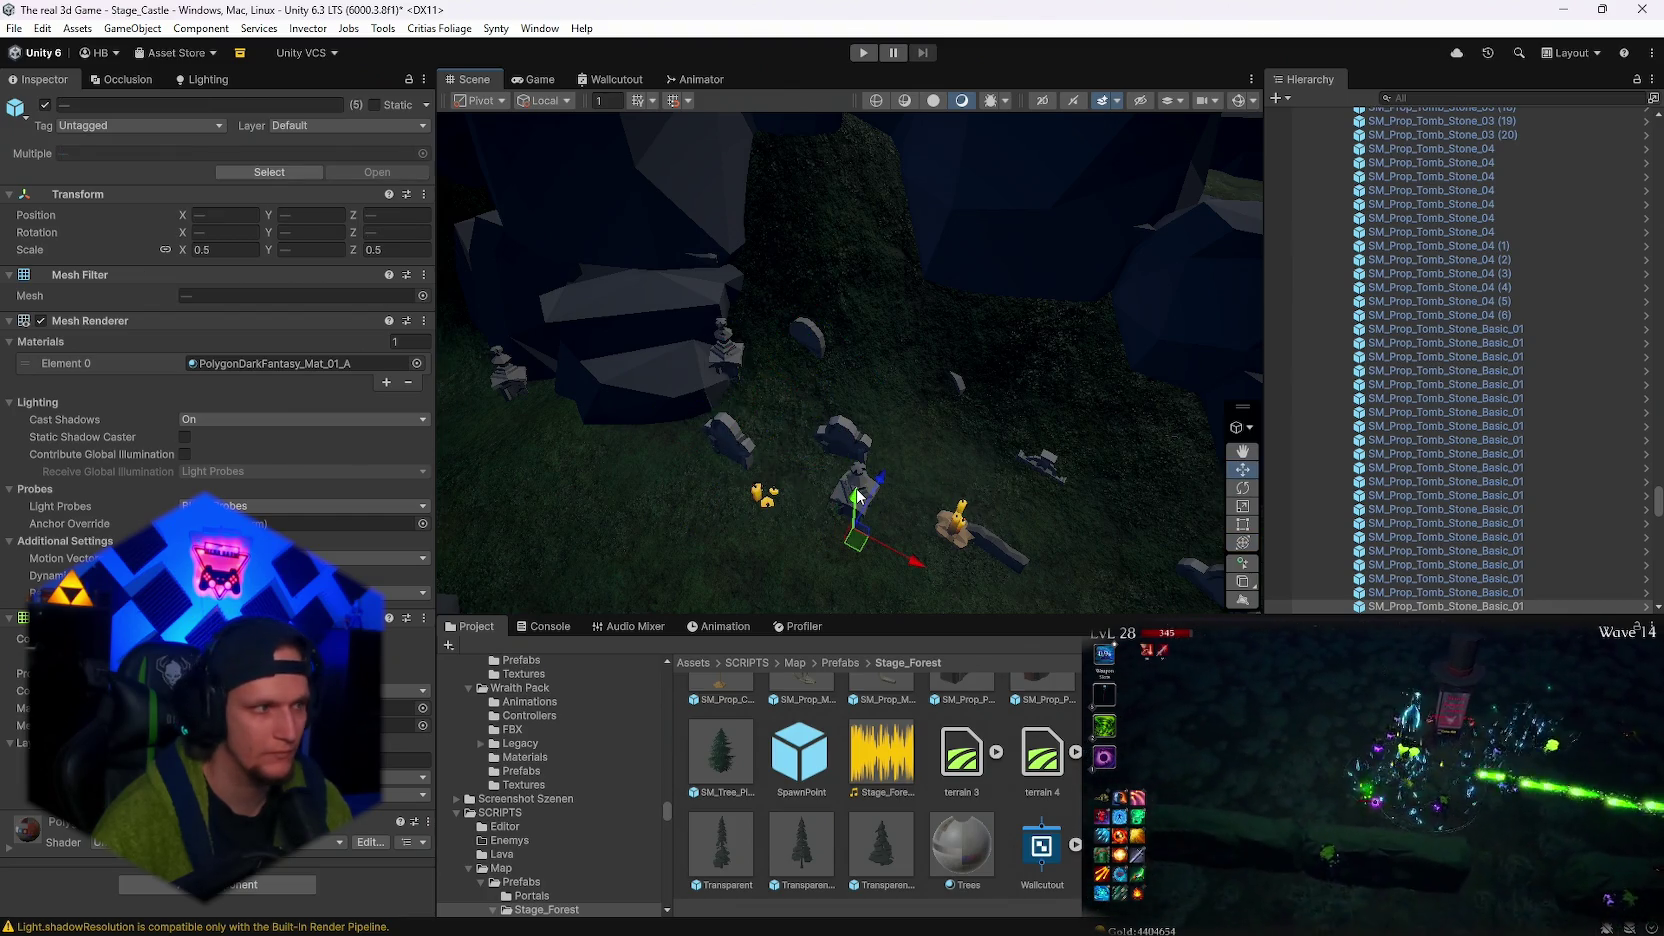
left_click(957, 384)
left_click(1000, 530)
key("y")
key("f")
left_click(1122, 260)
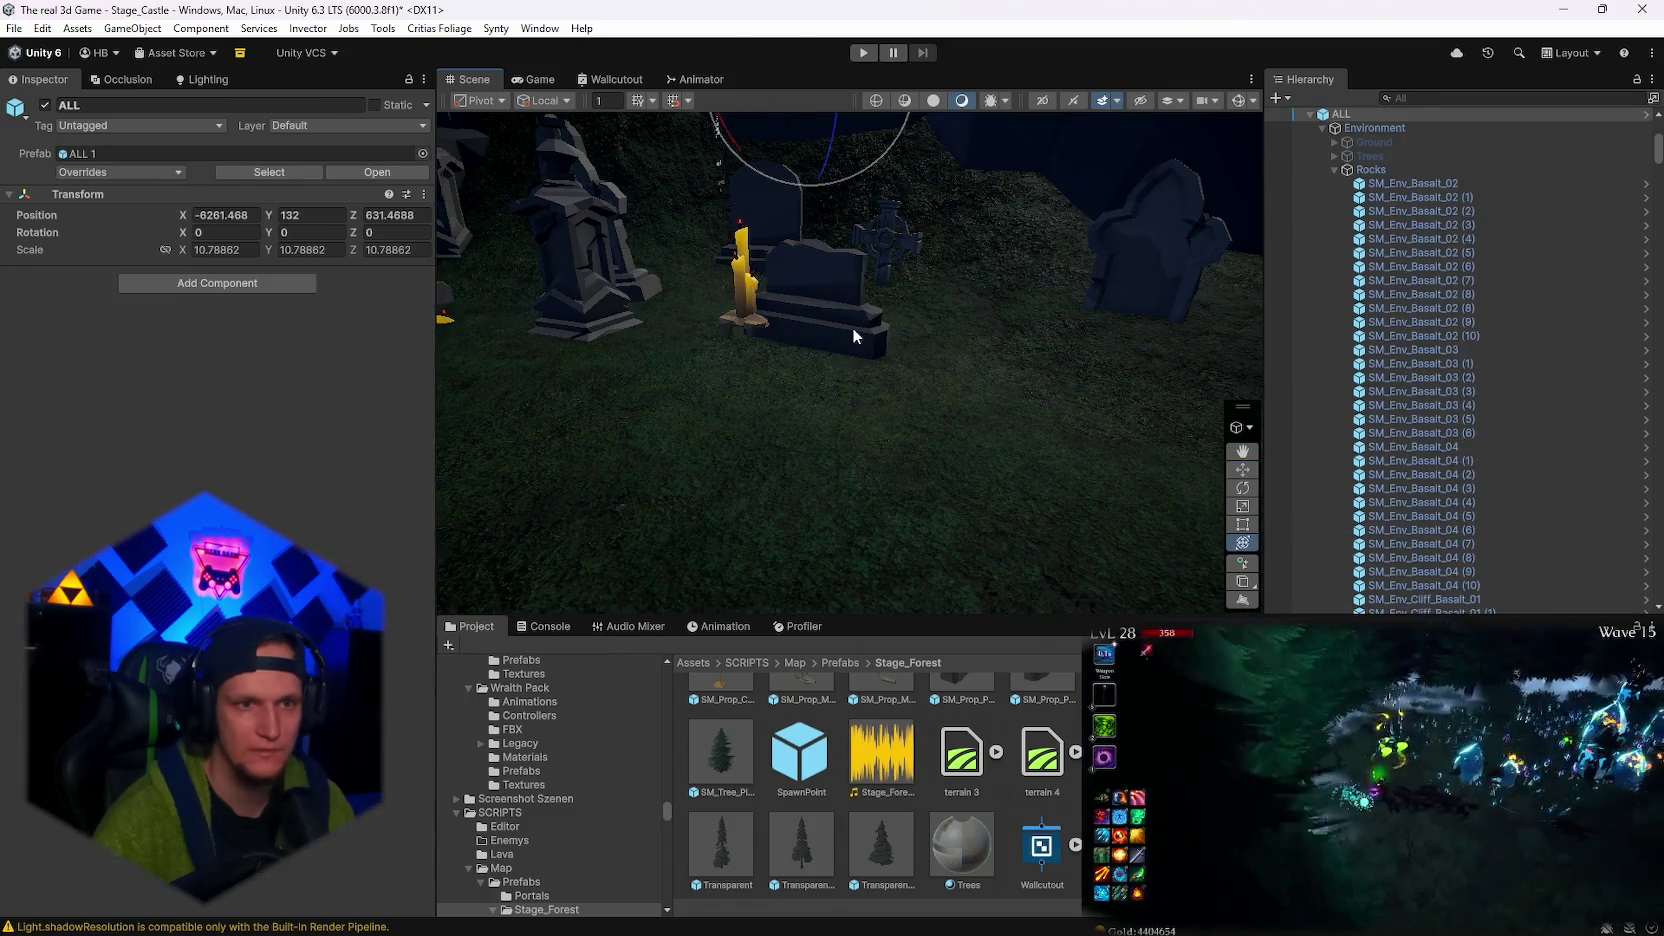
left_click(838, 304)
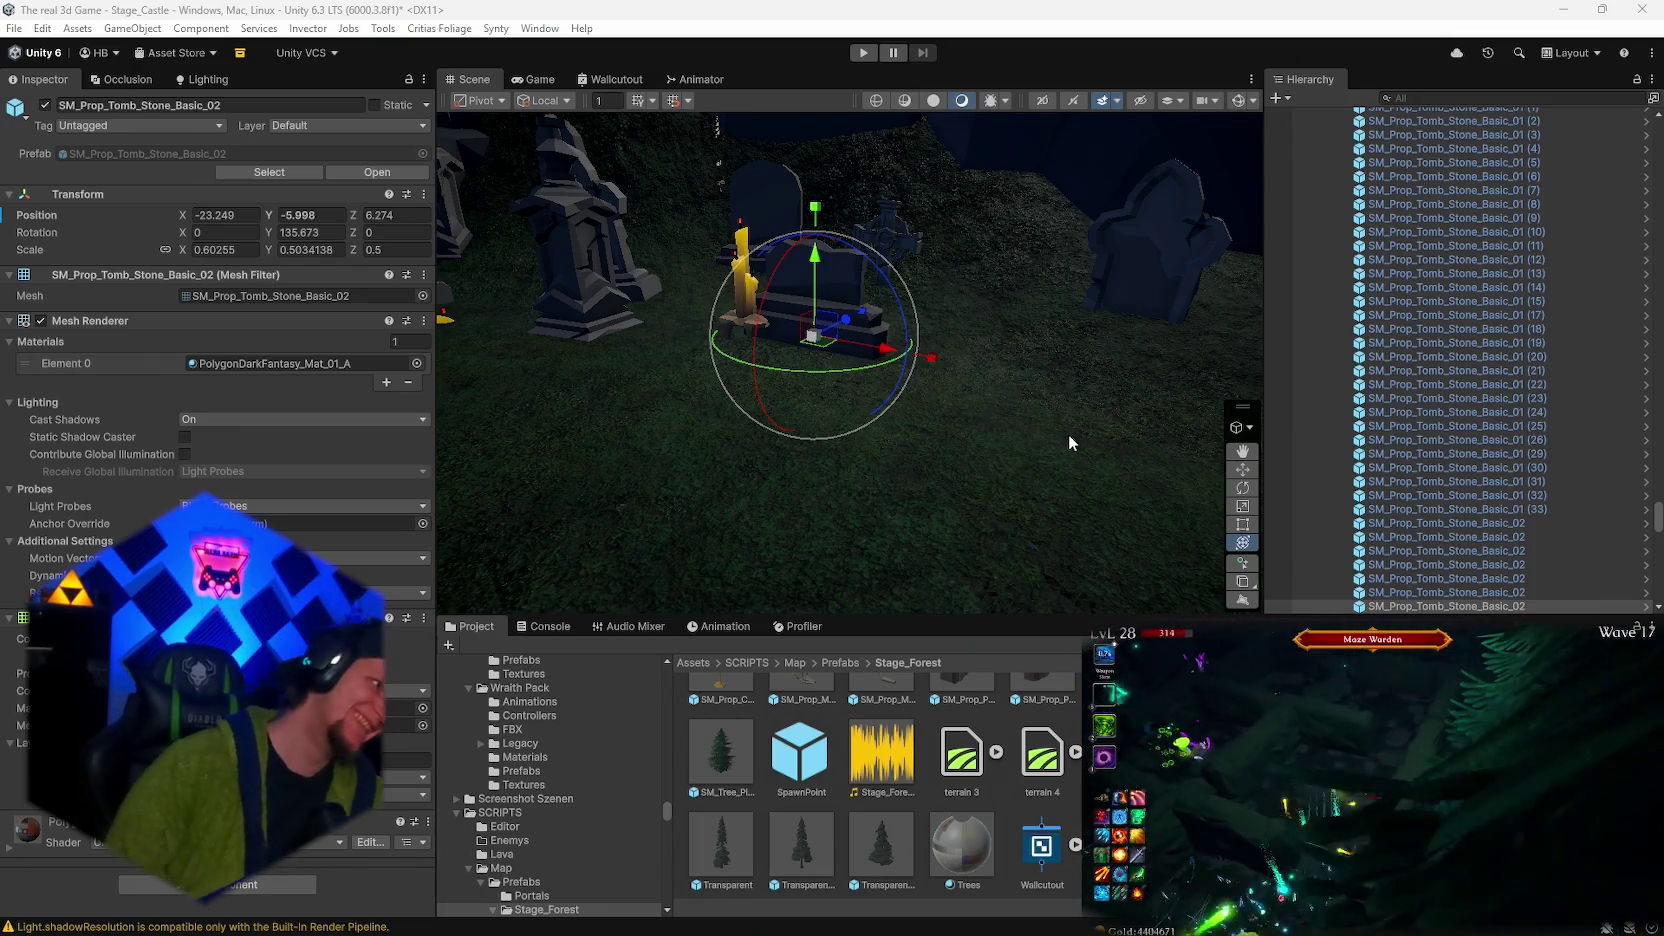
- Lower one tombstone, raise the stone lantern, and set SM_Prop_Tomb_Stone_04 on the ground by the cliff
left_click_drag(951, 434, 878, 400)
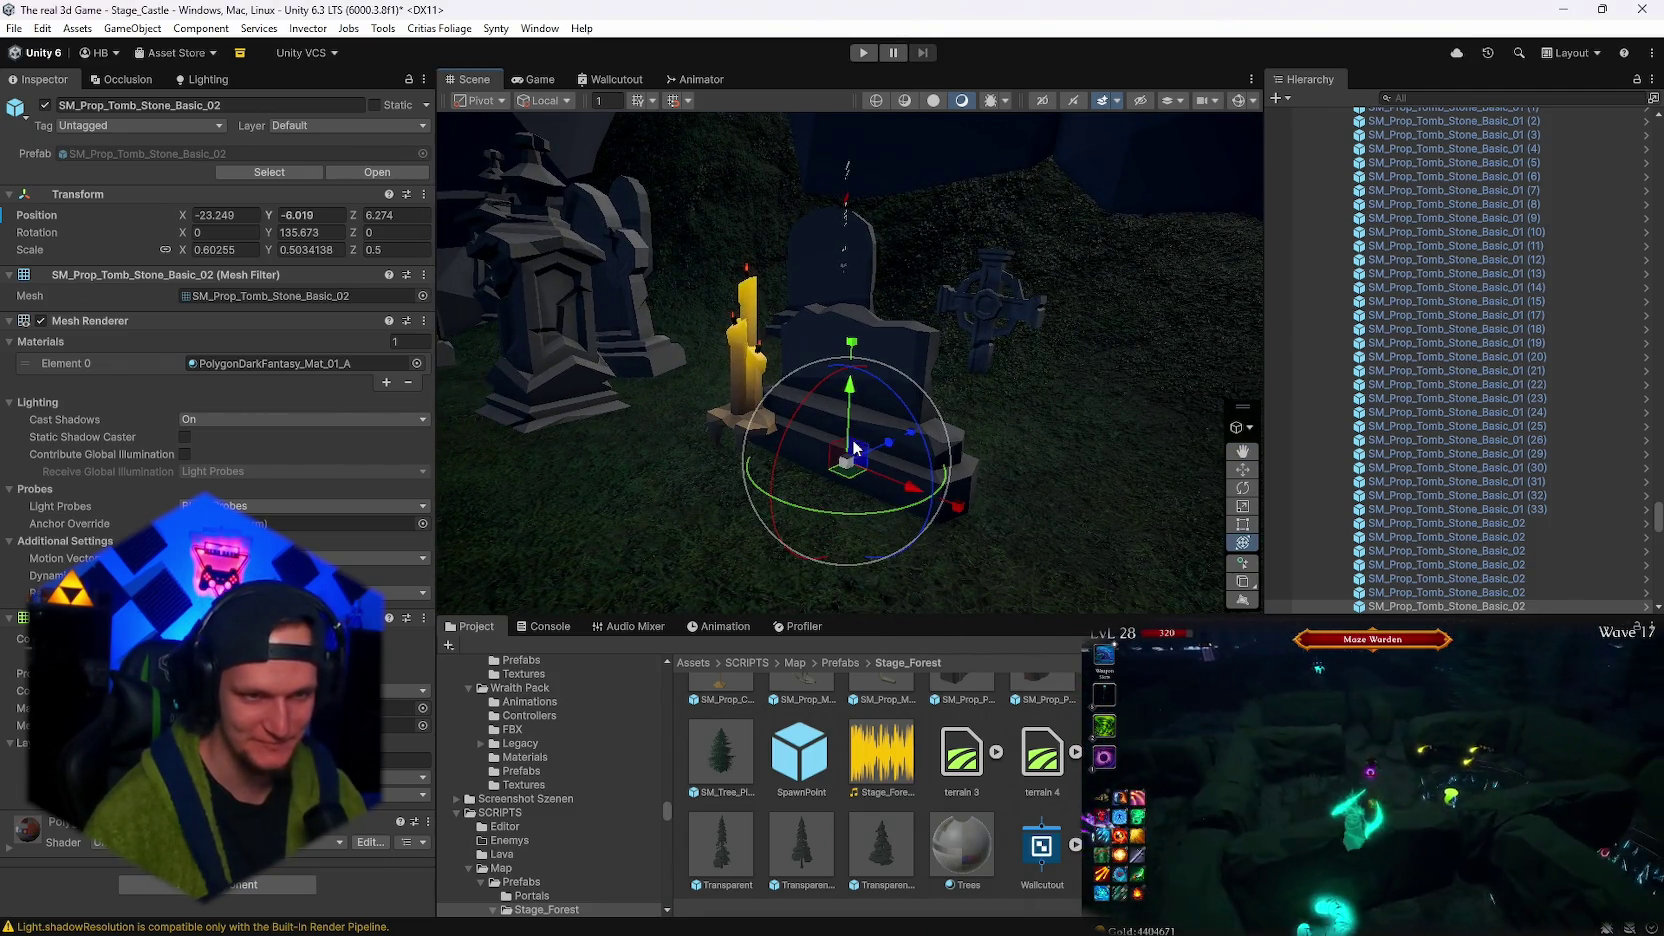
mouse_move(849, 470)
left_mouse_down()
mouse_move(929, 477)
mouse_move(787, 468)
mouse_move(997, 491)
mouse_move(865, 498)
mouse_move(867, 556)
left_mouse_up()
left_click(875, 549)
mouse_move(866, 492)
left_mouse_down()
mouse_move(865, 476)
mouse_move(650, 483)
mouse_move(933, 504)
mouse_move(961, 367)
left_mouse_up()
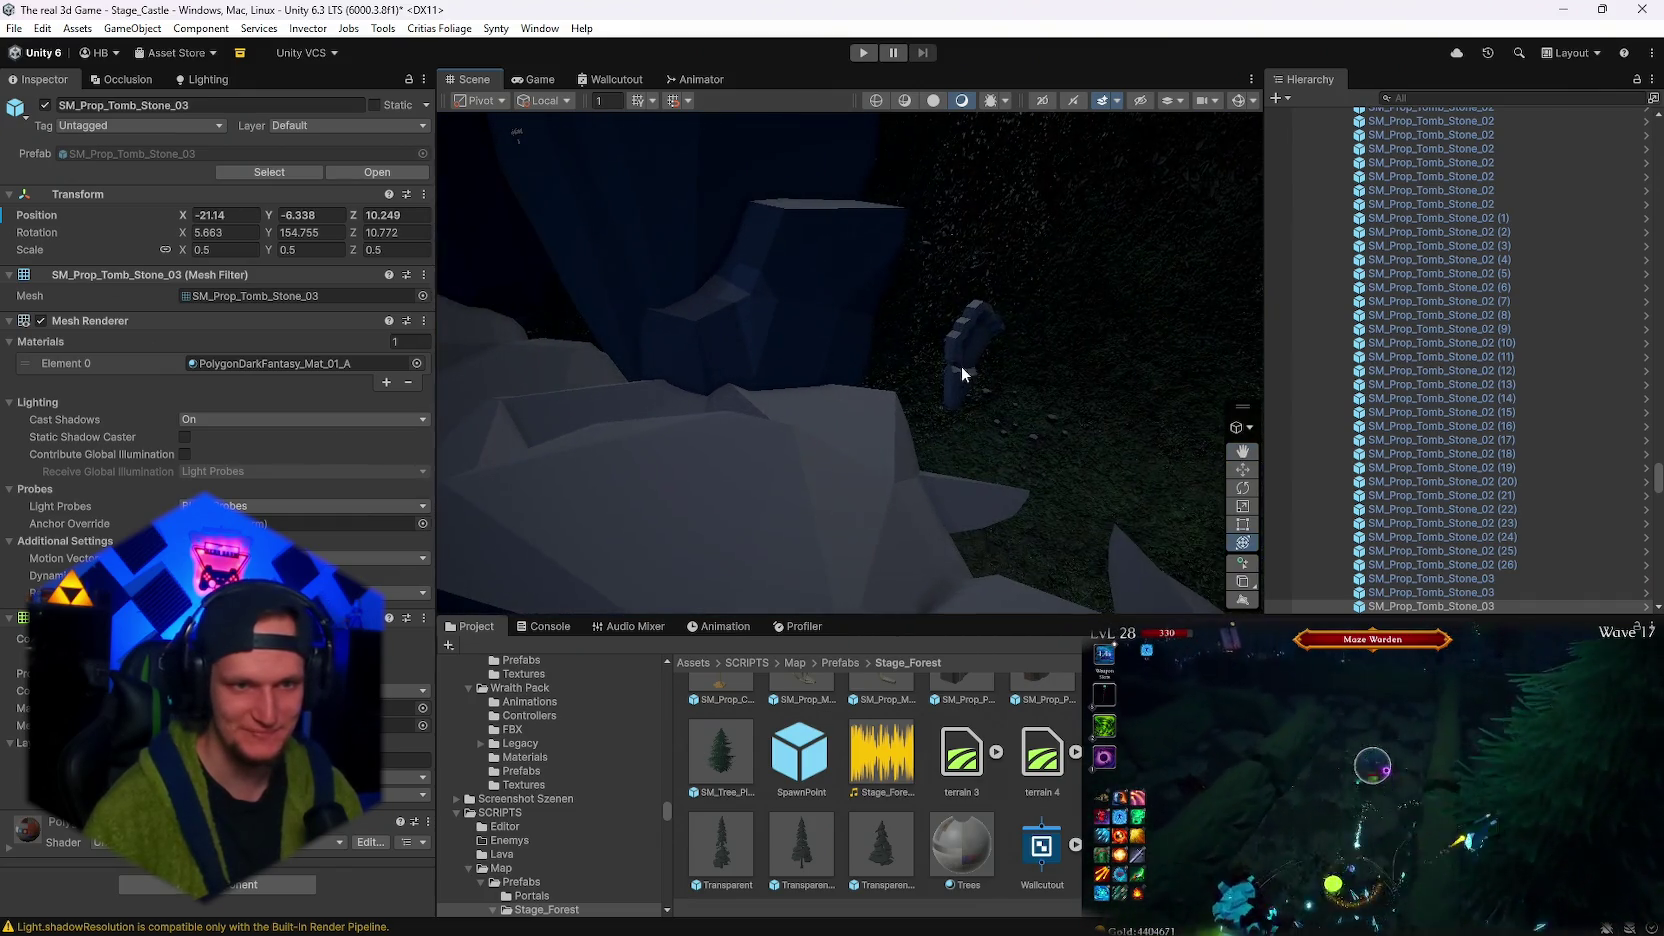
left_click(980, 382)
left_click_drag(978, 482, 956, 479)
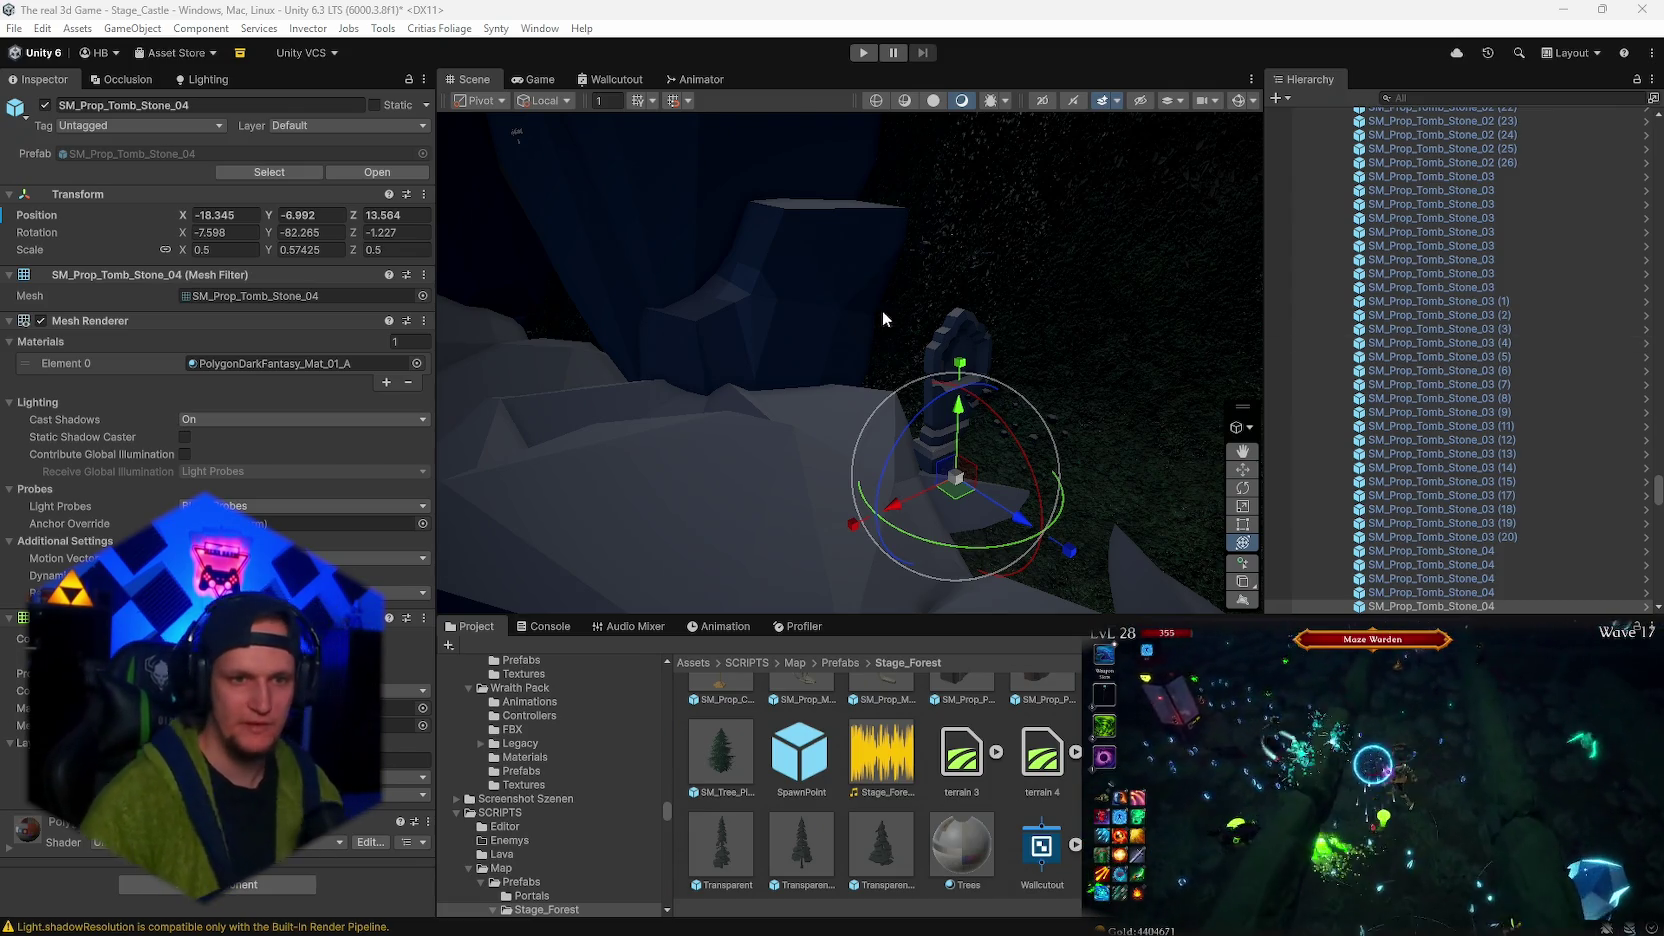
mouse_move(880, 316)
left_mouse_down()
mouse_move(706, 371)
mouse_move(683, 360)
mouse_move(844, 311)
mouse_move(851, 360)
mouse_move(862, 342)
mouse_move(868, 356)
left_mouse_up()
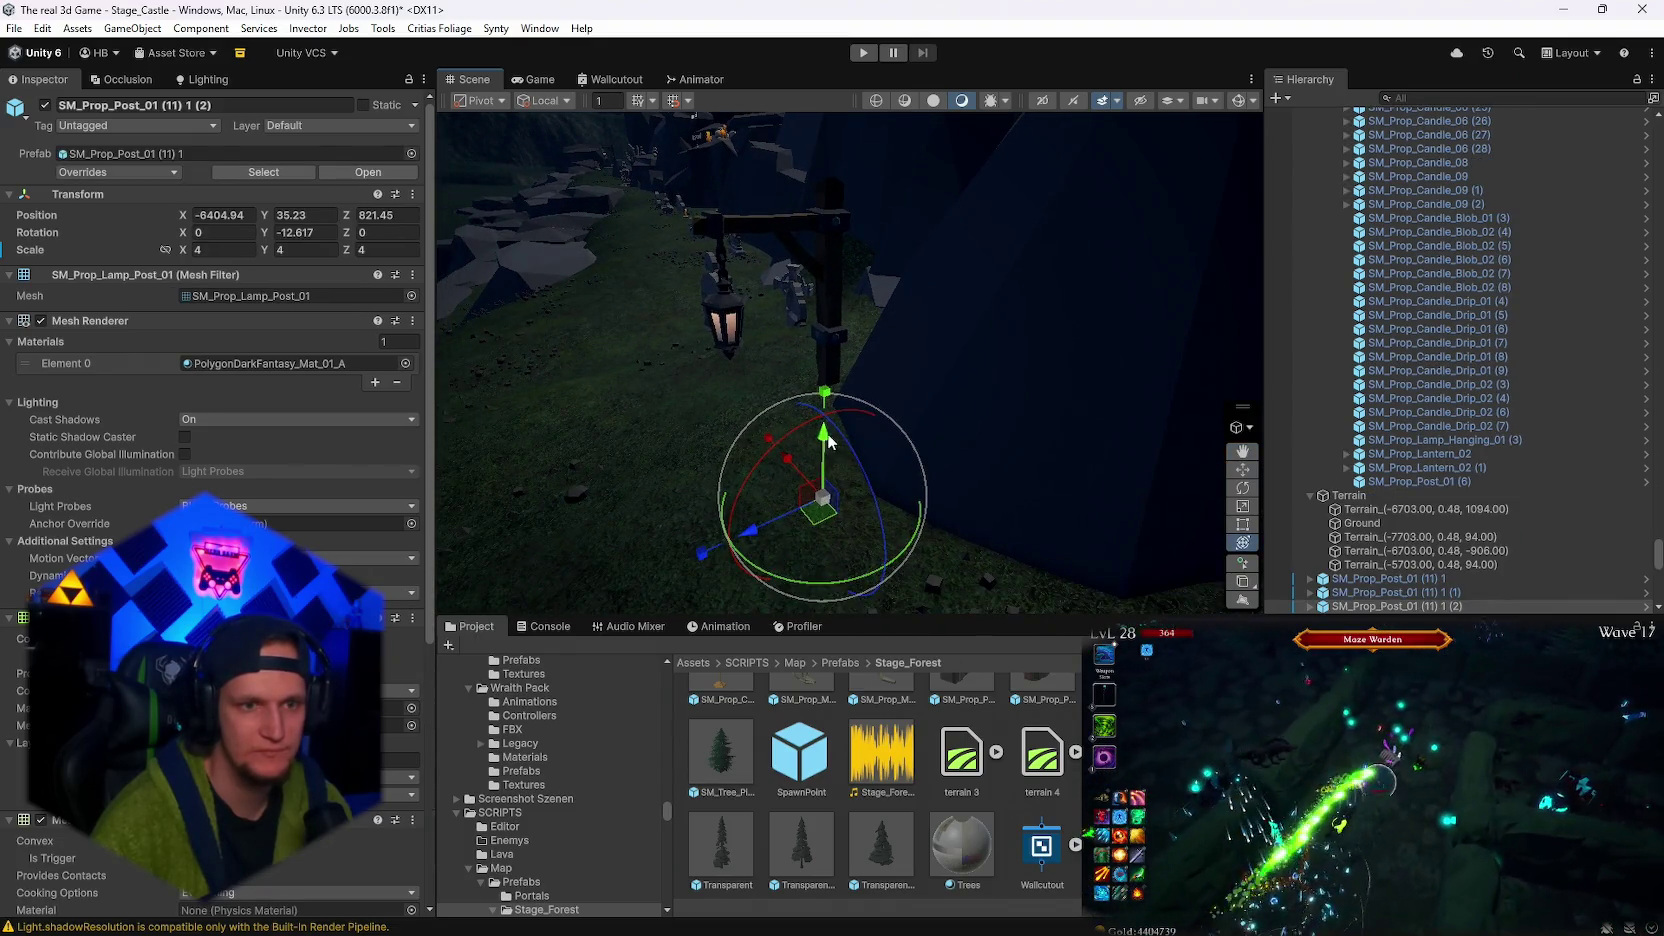
- Raise the lamp post, then lower a group of gravestones slightly together
mouse_move(823, 448)
left_mouse_down()
mouse_move(822, 315)
mouse_move(850, 300)
mouse_move(1055, 368)
mouse_move(1051, 383)
left_mouse_up()
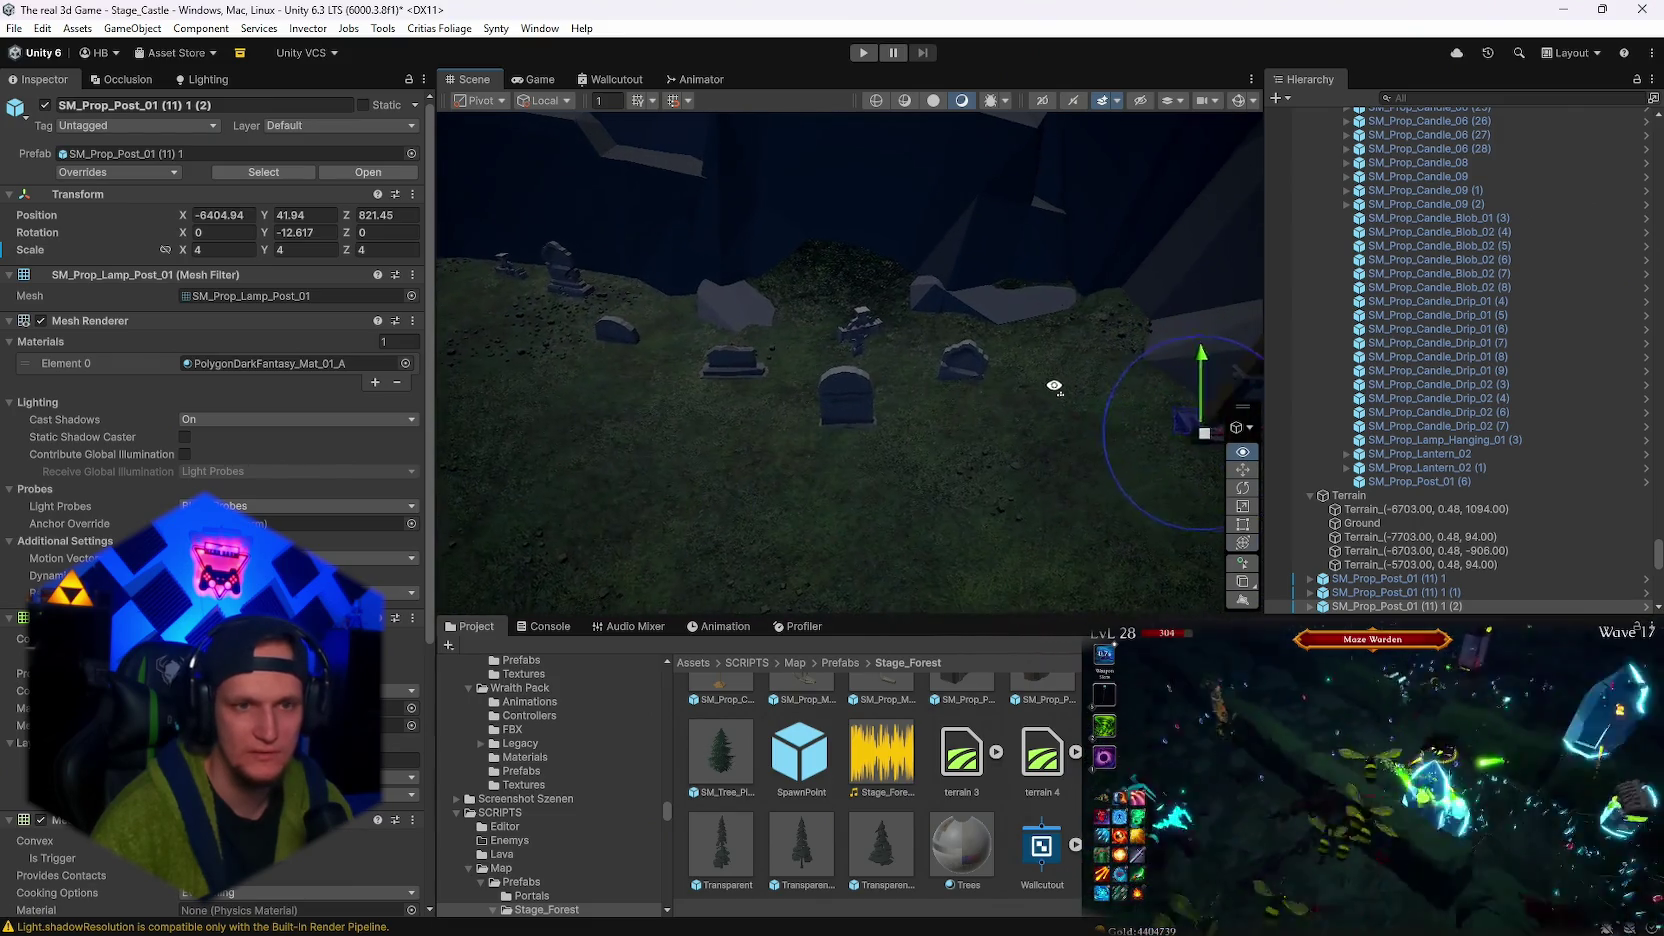
left_click(963, 373)
left_click(840, 400)
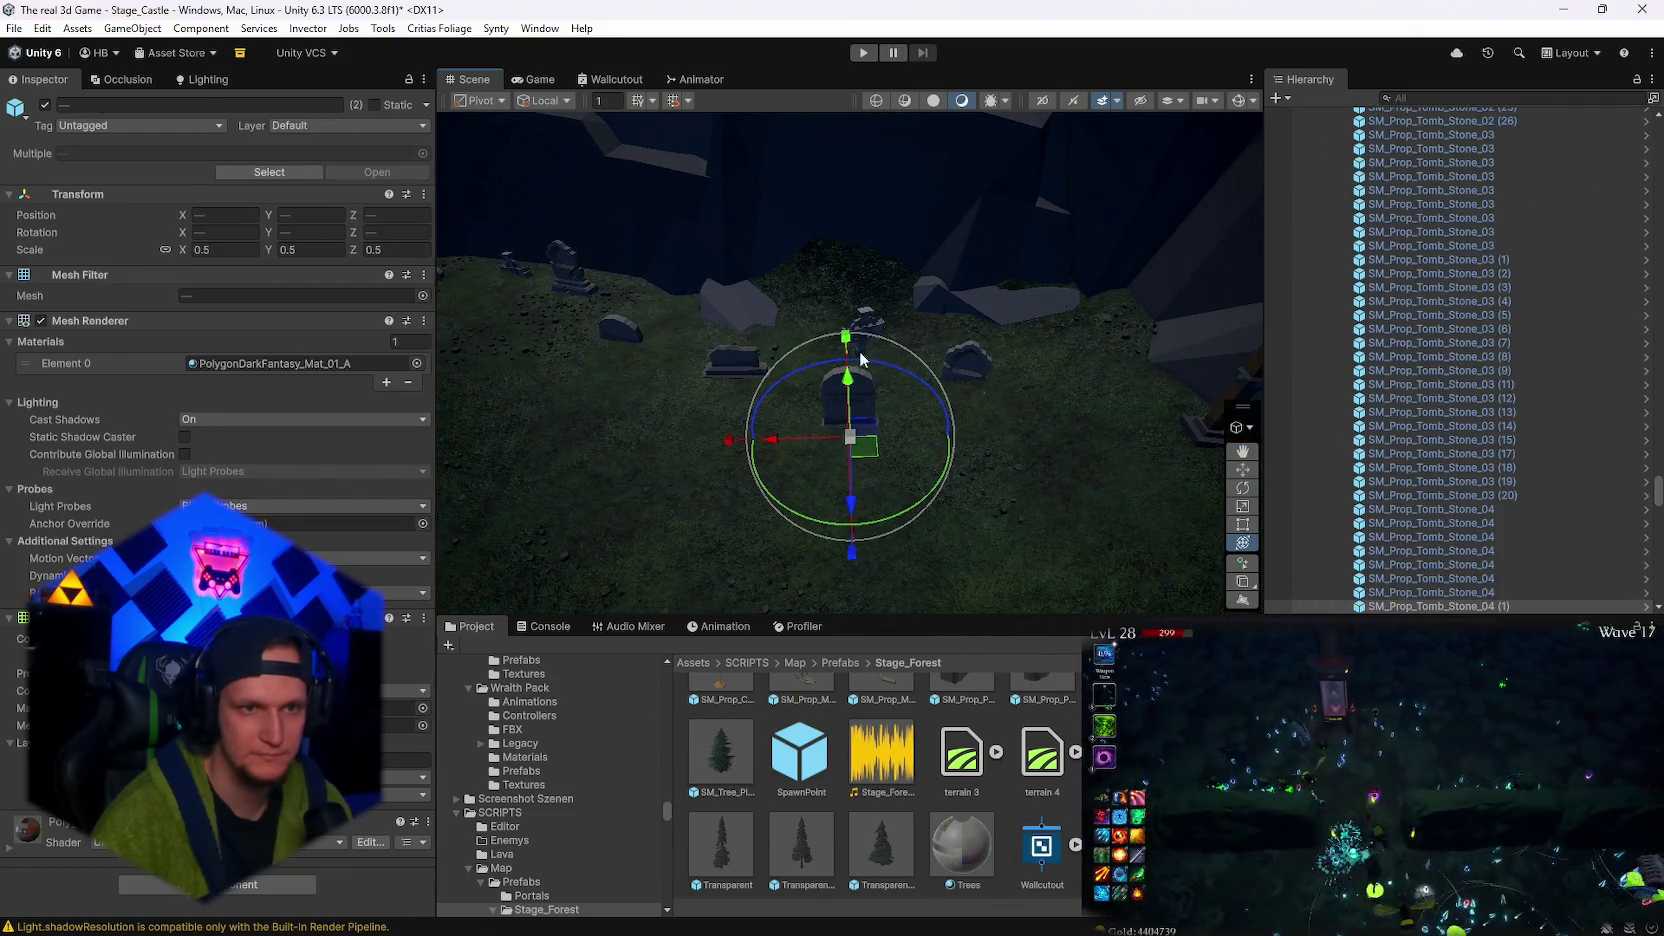
left_click(866, 322, "shift")
left_click(743, 364, "shift")
left_click(613, 334, "shift")
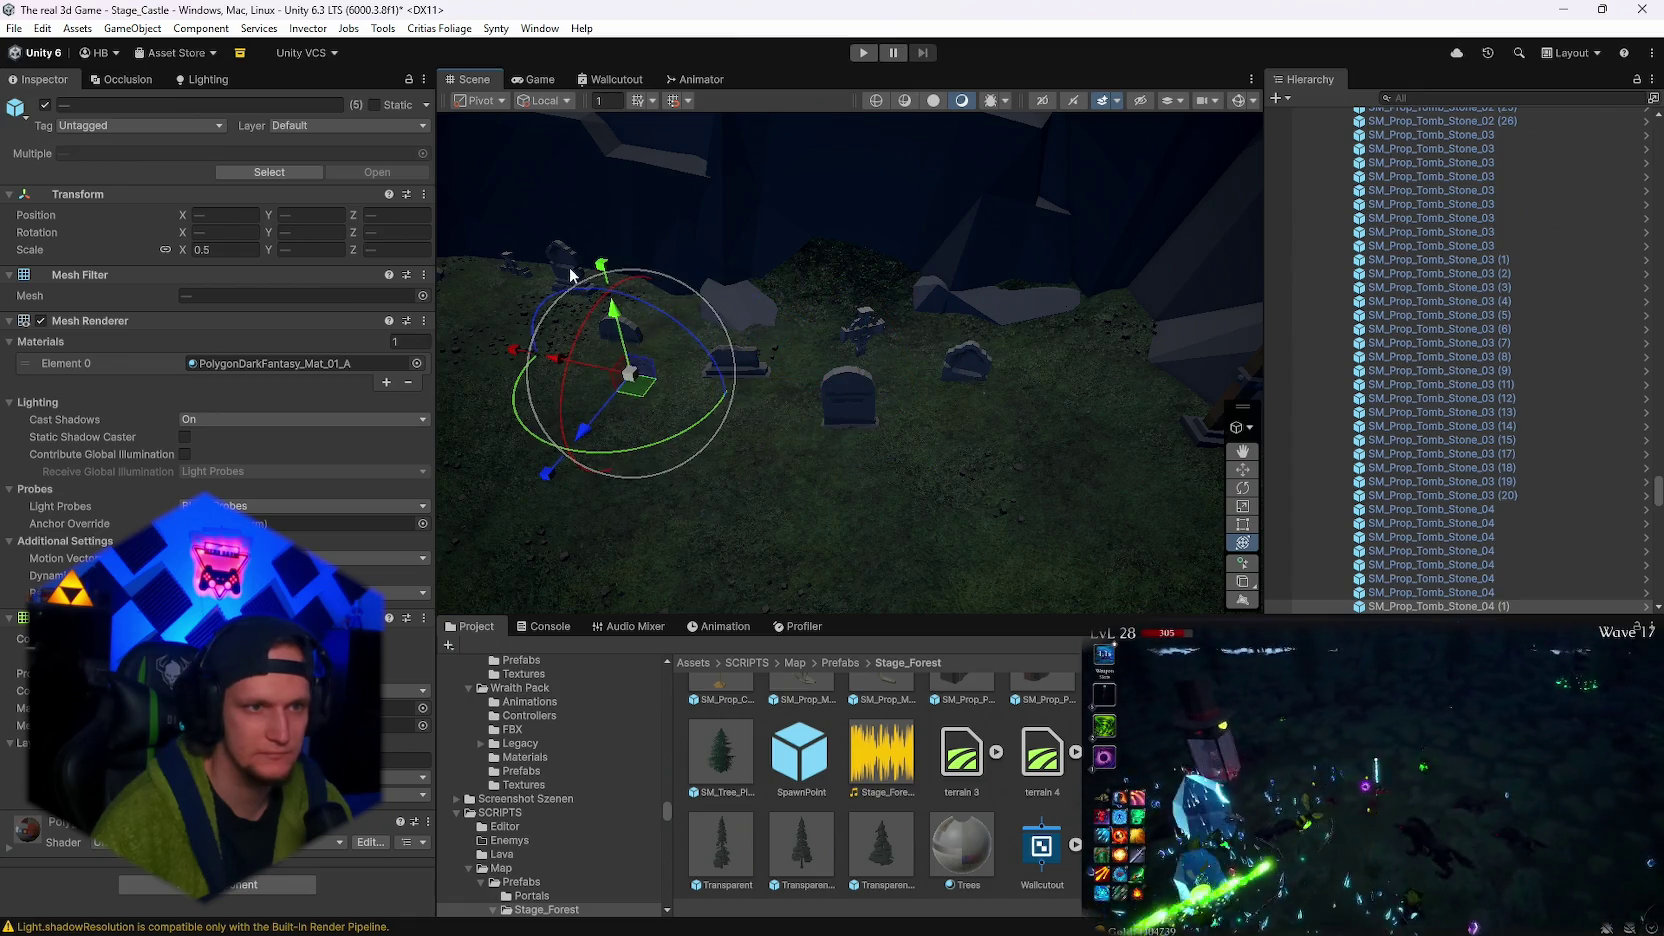
left_click(568, 285, "shift")
left_click_drag(520, 277, 763, 351)
left_click(771, 341, "shift")
scroll(685, 345, "up", 3)
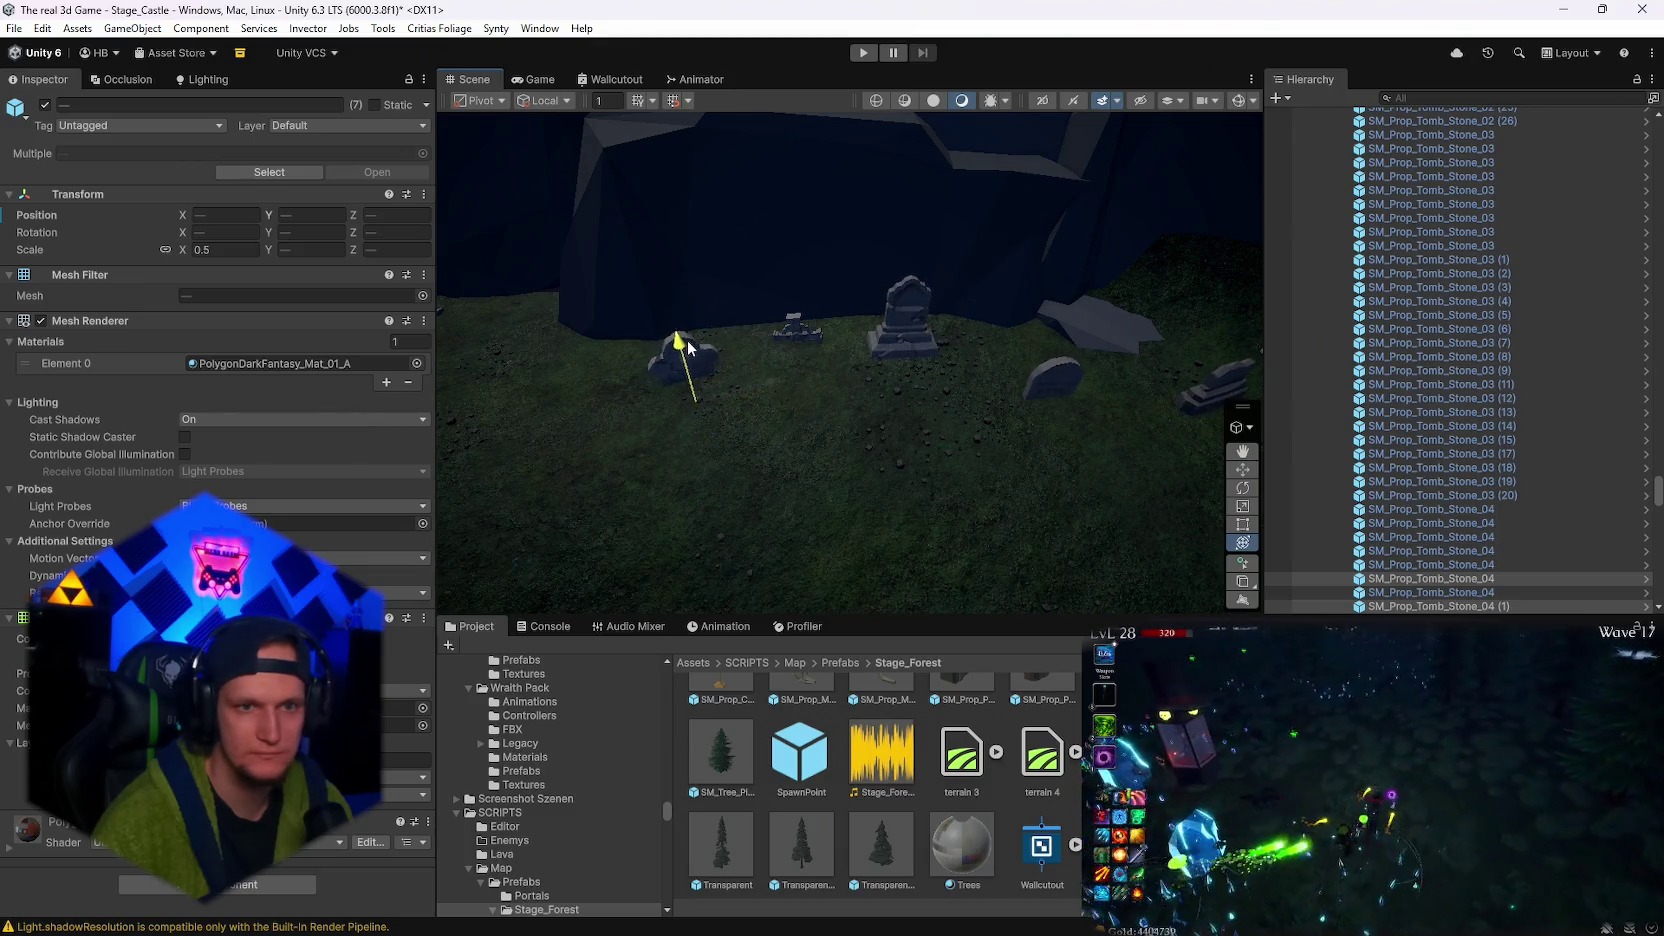
left_click_drag(692, 316, 692, 333)
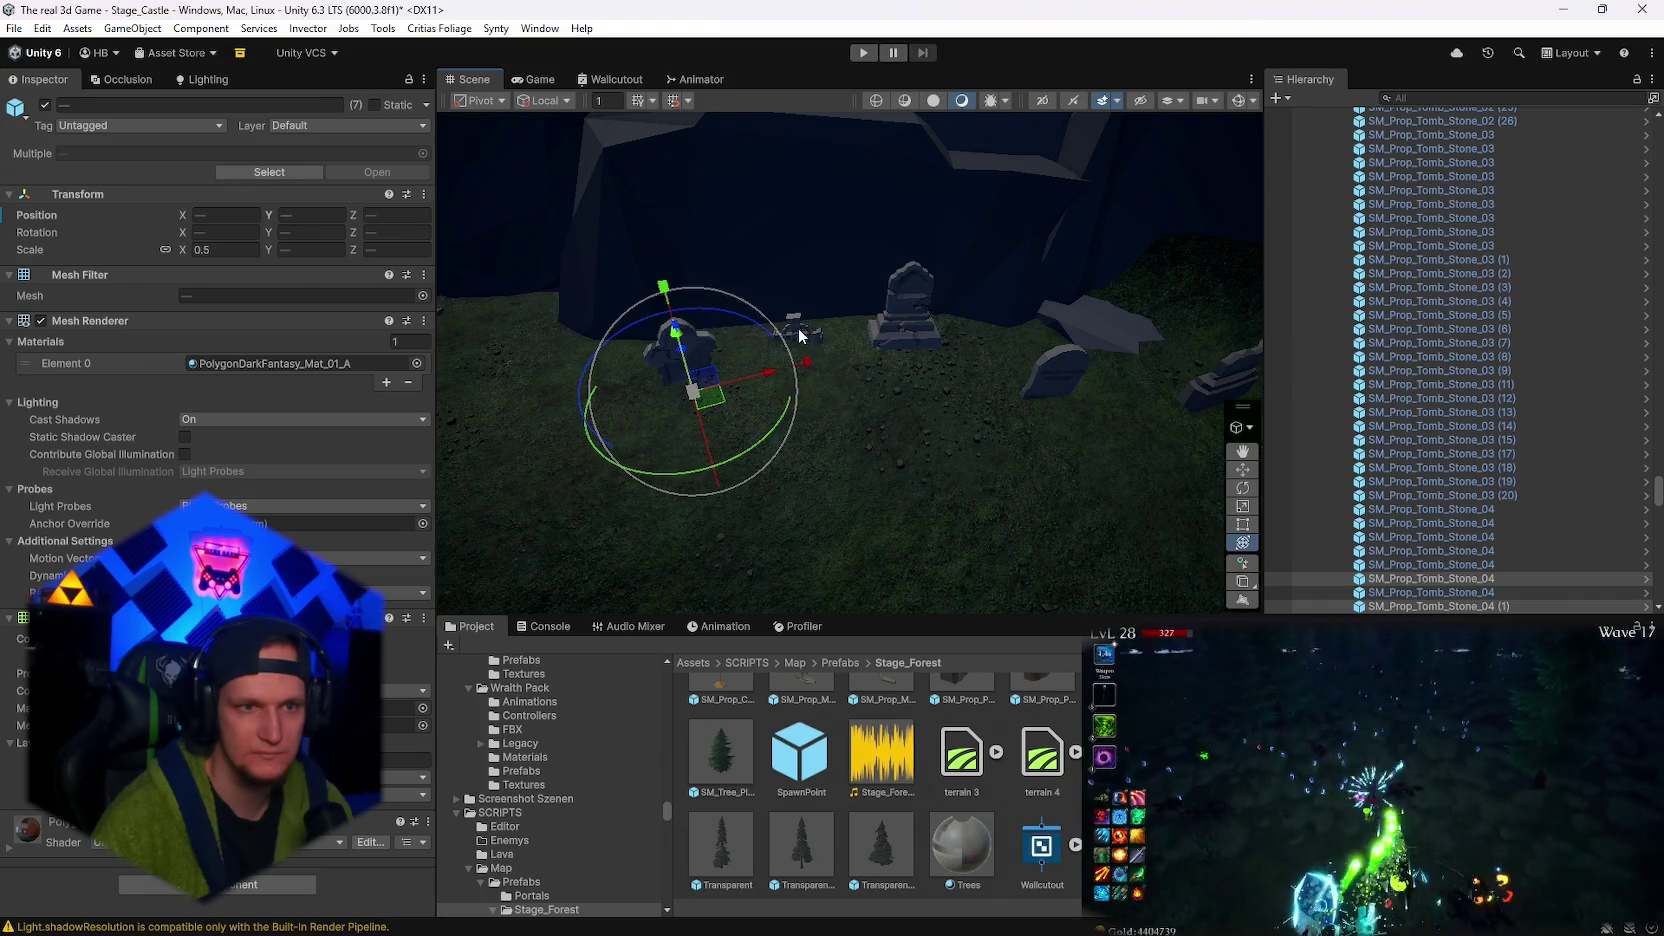
- Adjust SM_Prop_Tomb_Stone_01's height and select several more stones on the left
left_click(798, 328)
left_click(798, 316)
mouse_move(798, 318)
left_mouse_down()
mouse_move(820, 300)
mouse_move(857, 323)
left_mouse_up()
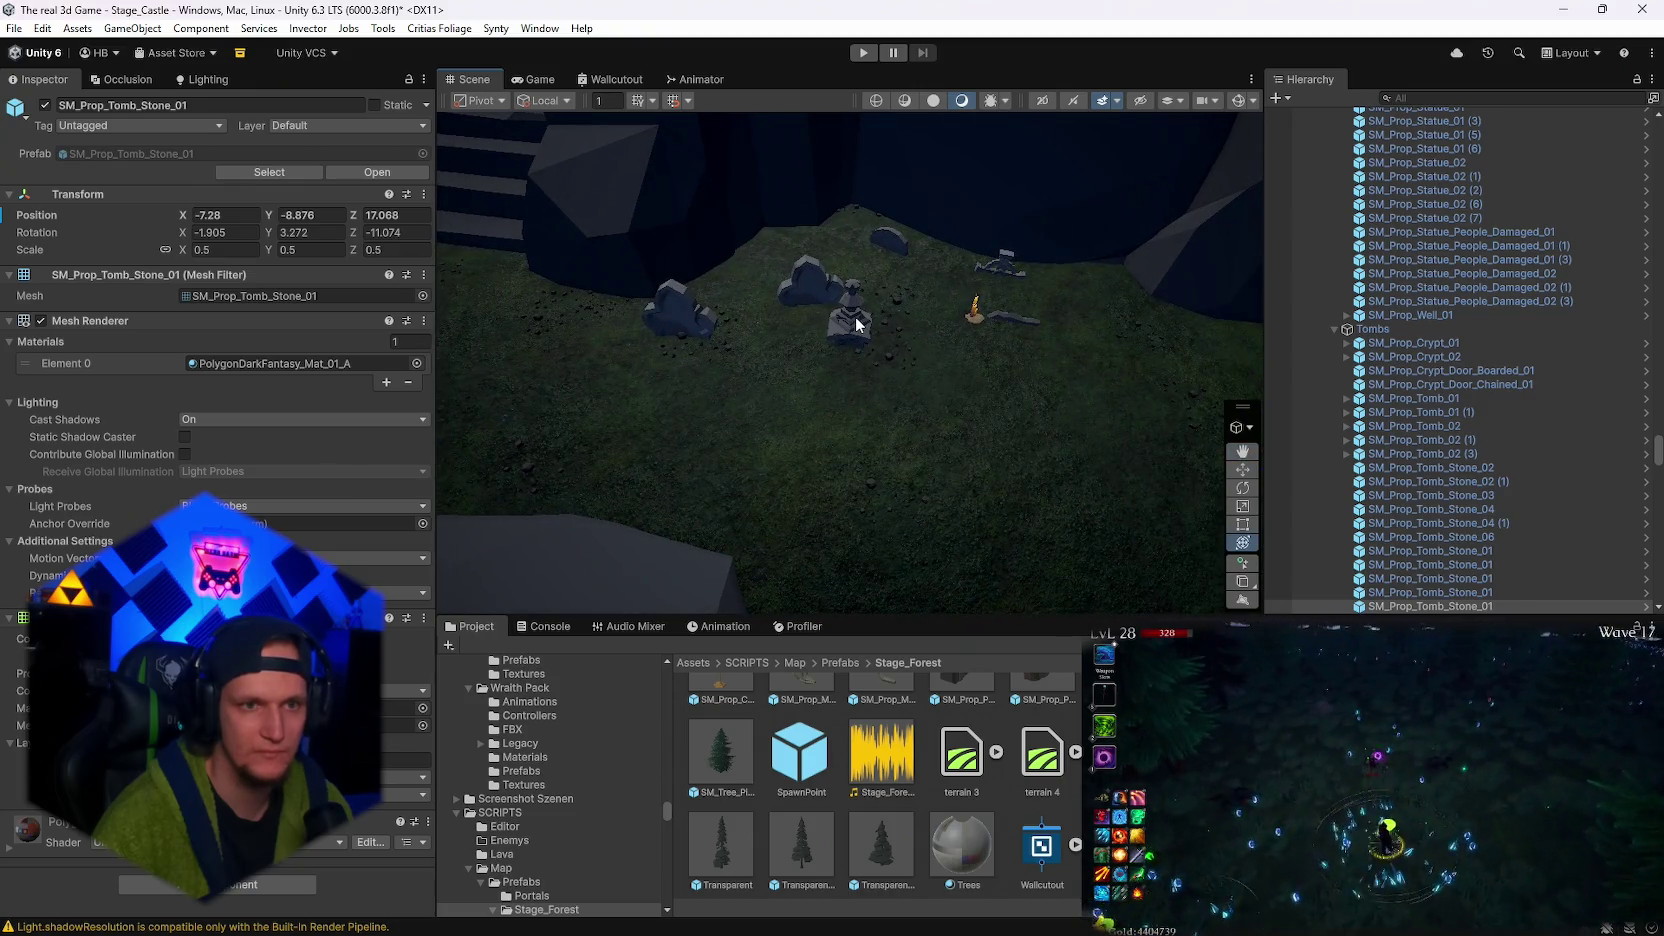
left_click(857, 323)
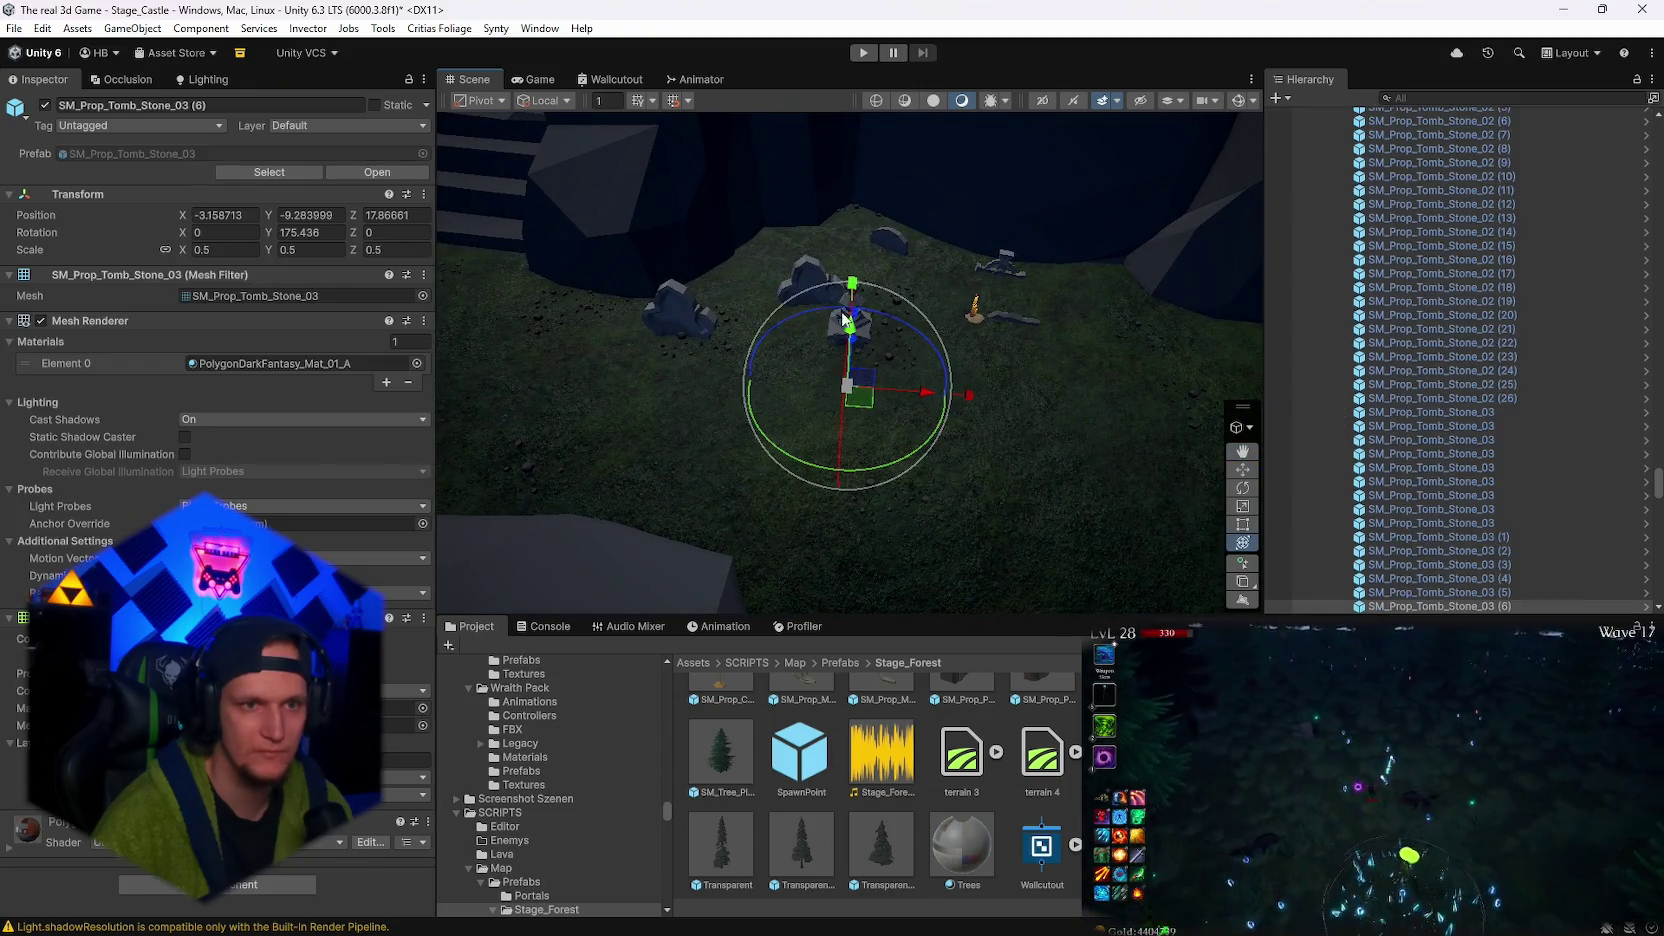
left_click(997, 323, "shift")
left_click(1008, 256, "shift")
mouse_move(1008, 256)
left_mouse_down()
mouse_move(1015, 210)
mouse_move(1080, 311)
mouse_move(779, 314)
mouse_move(1088, 275)
mouse_move(994, 385)
mouse_move(882, 355)
mouse_move(958, 335)
left_mouse_up()
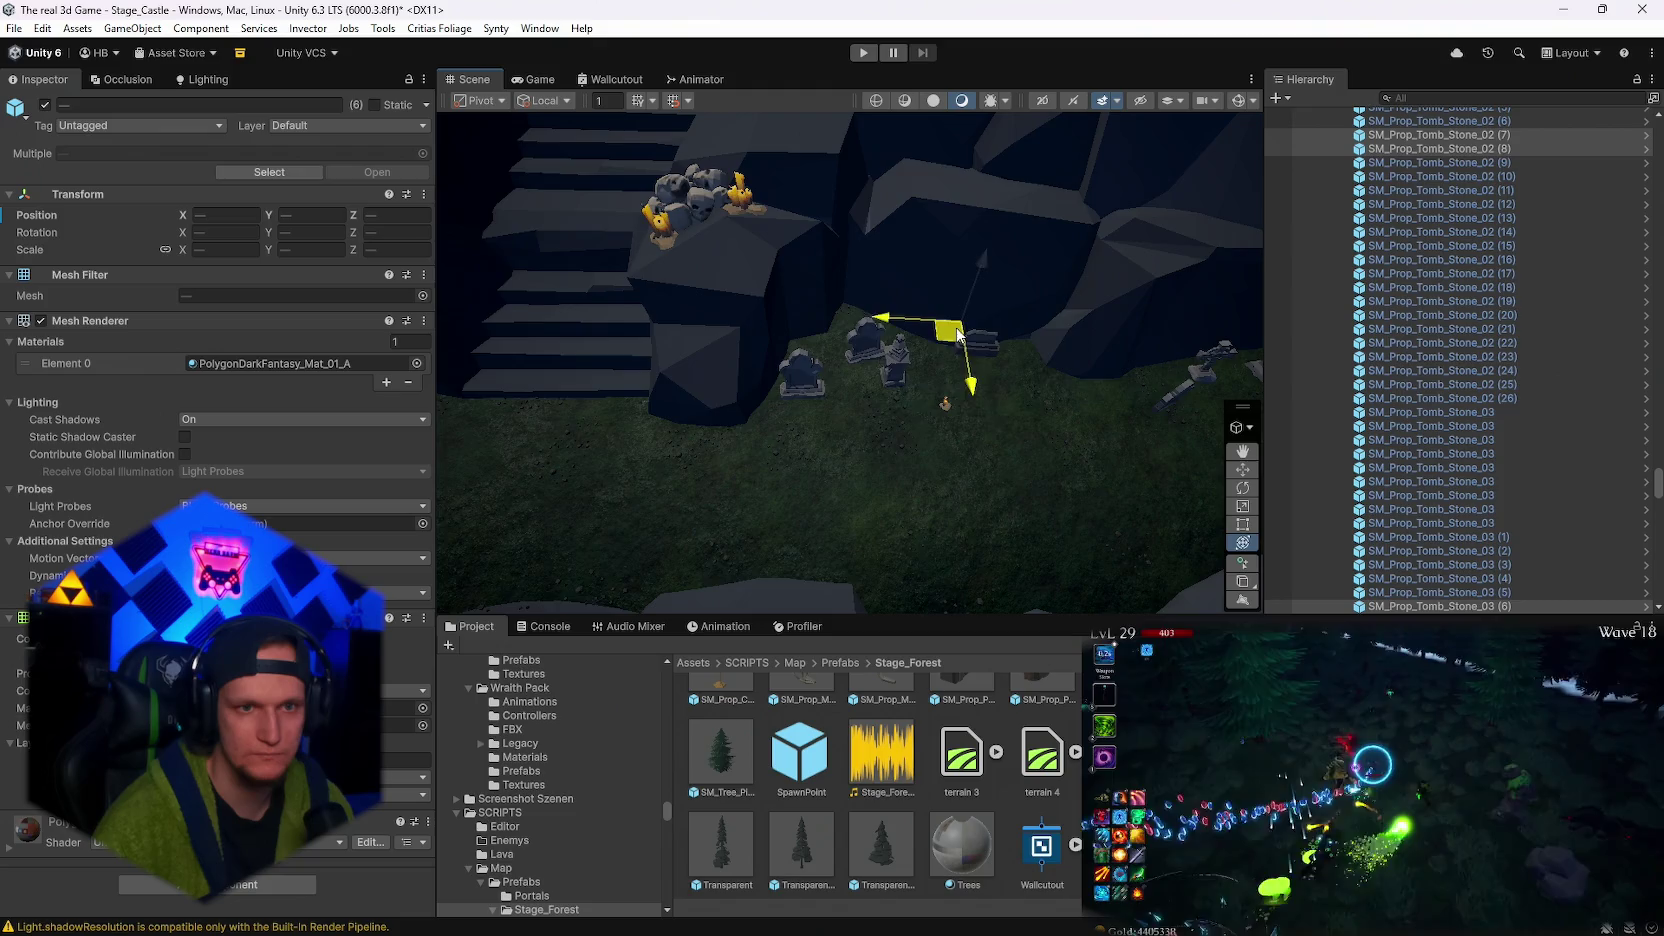
- Slide the small drip candle up beside the nearby tombstone
scroll(958, 335, "up", 5)
left_click(872, 357)
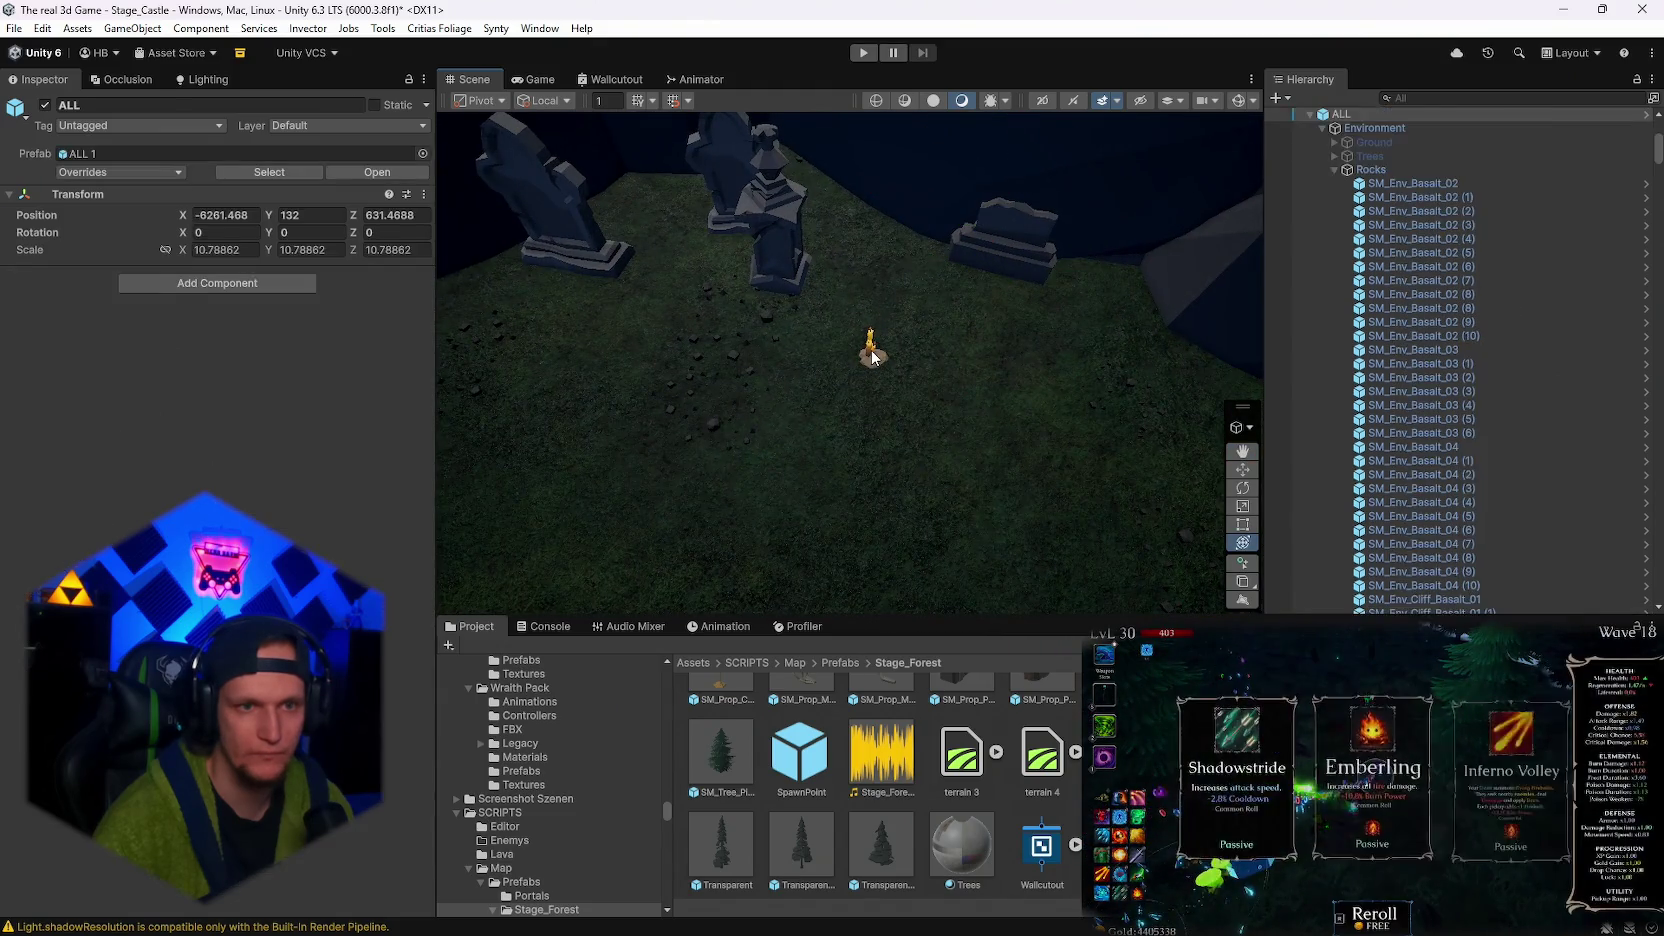
left_click(872, 357)
left_click_drag(872, 357, 940, 268)
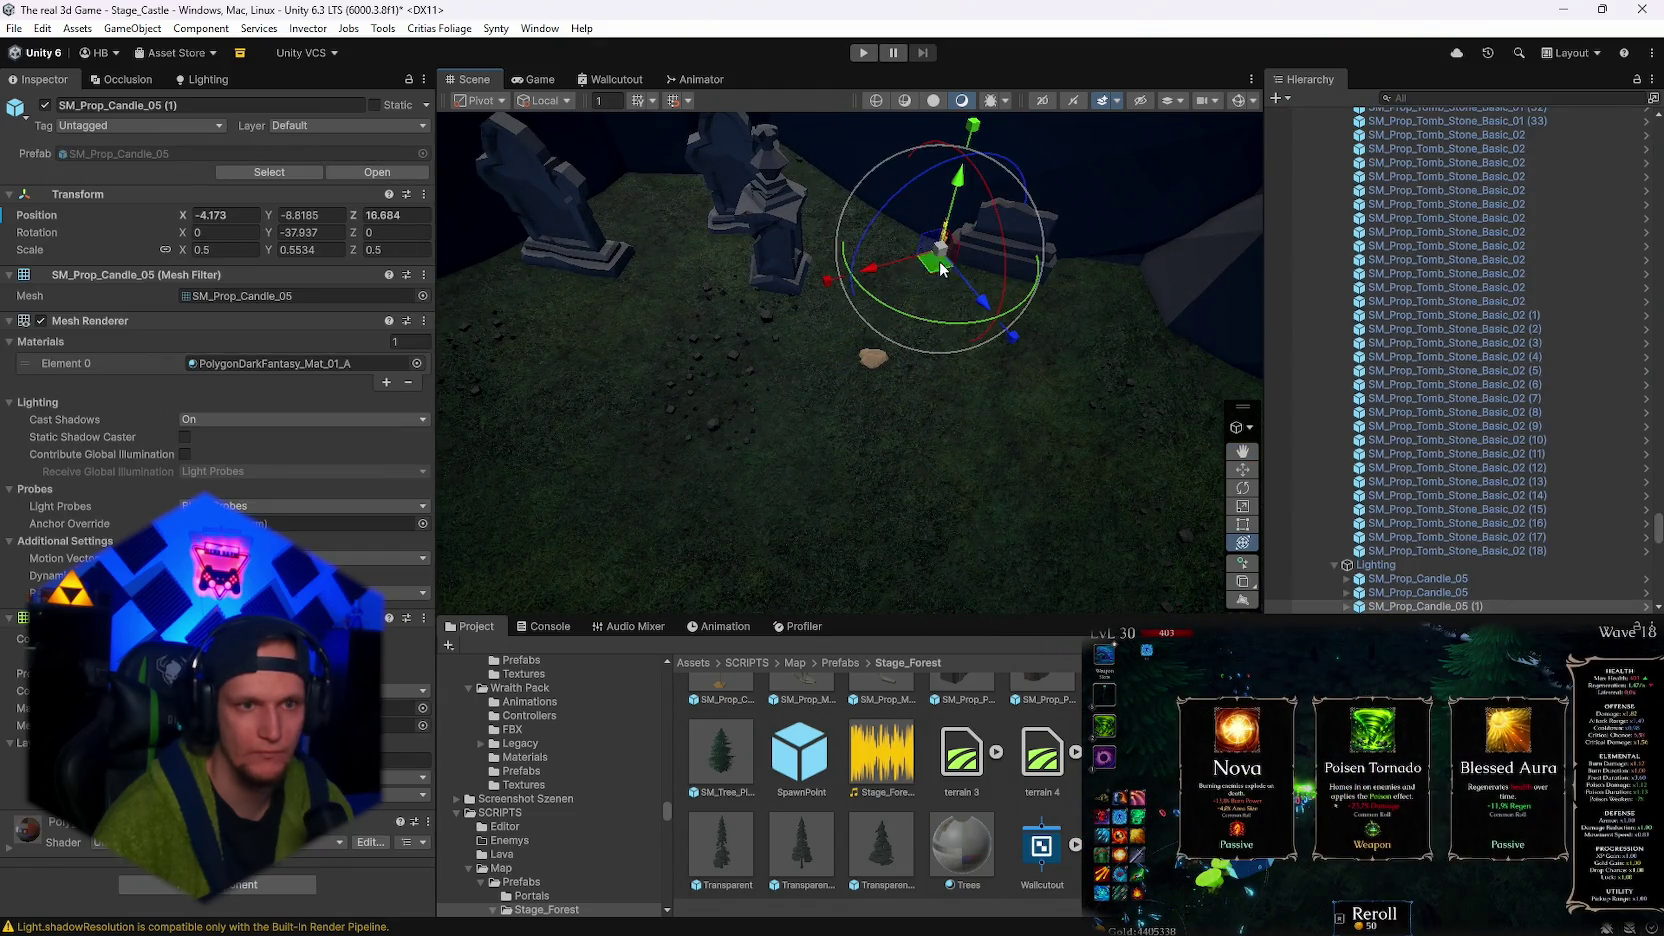
left_click(872, 358)
left_click_drag(872, 358, 952, 270)
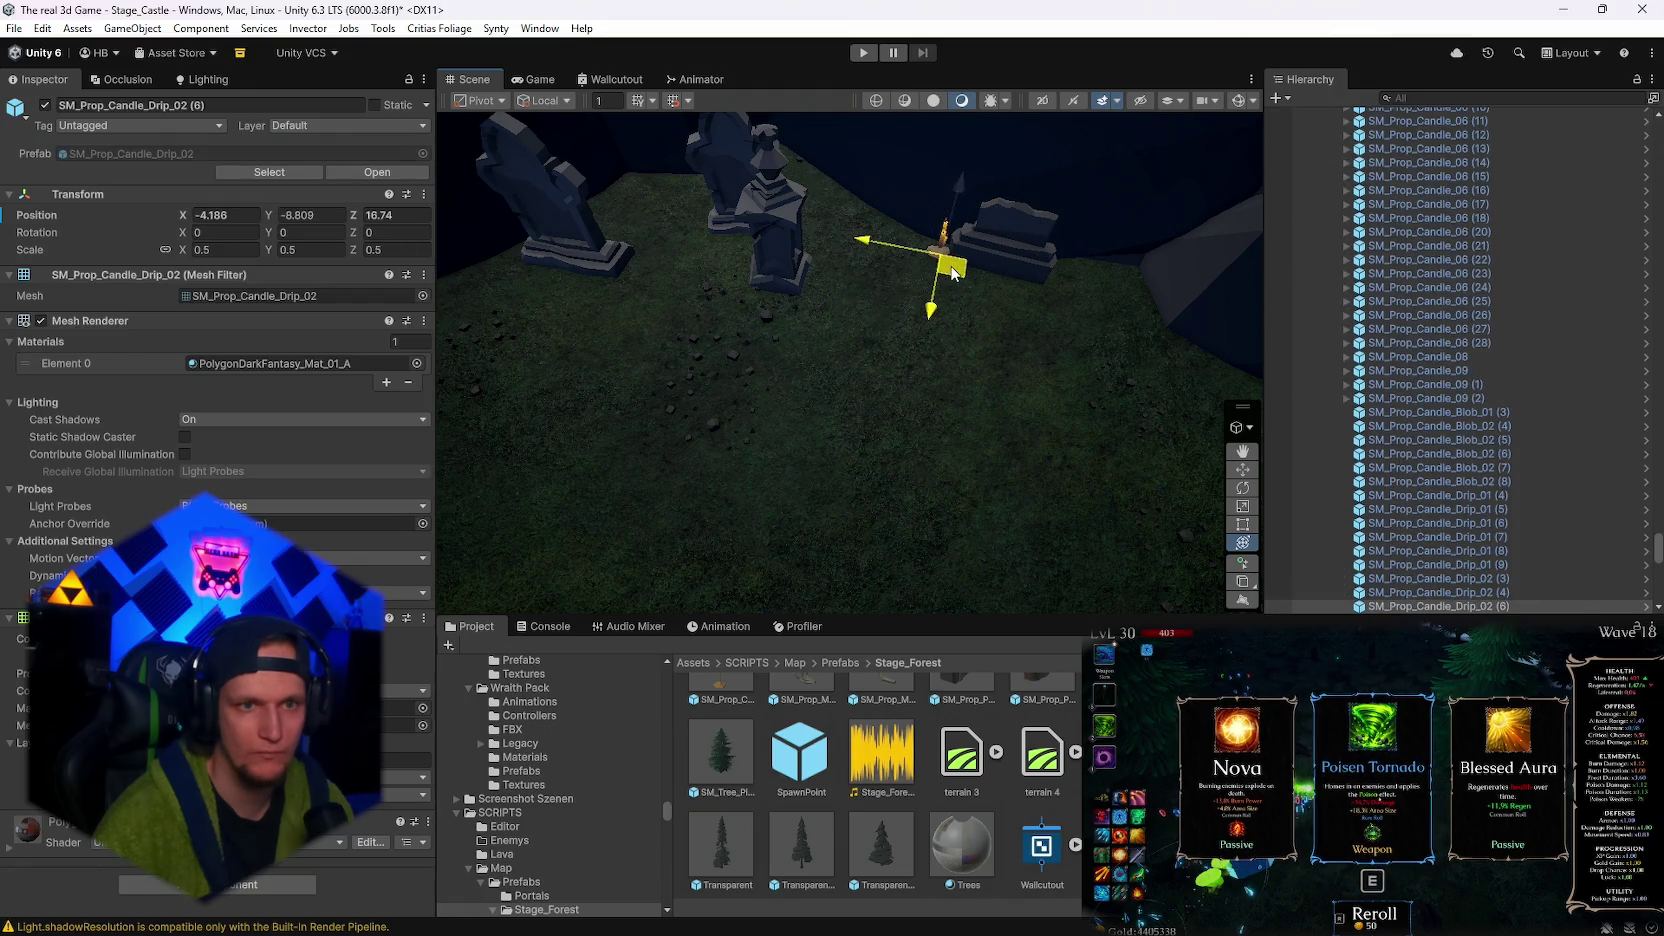
- Raise rock SM_Env_Rock_02 (7) slightly to position -11.37, -10.42, 15.41
scroll(952, 268, "down", 5)
mouse_move(1063, 235)
left_mouse_down("alt")
mouse_move(1196, 223)
mouse_move(884, 268)
left_mouse_up("alt")
left_click(835, 270)
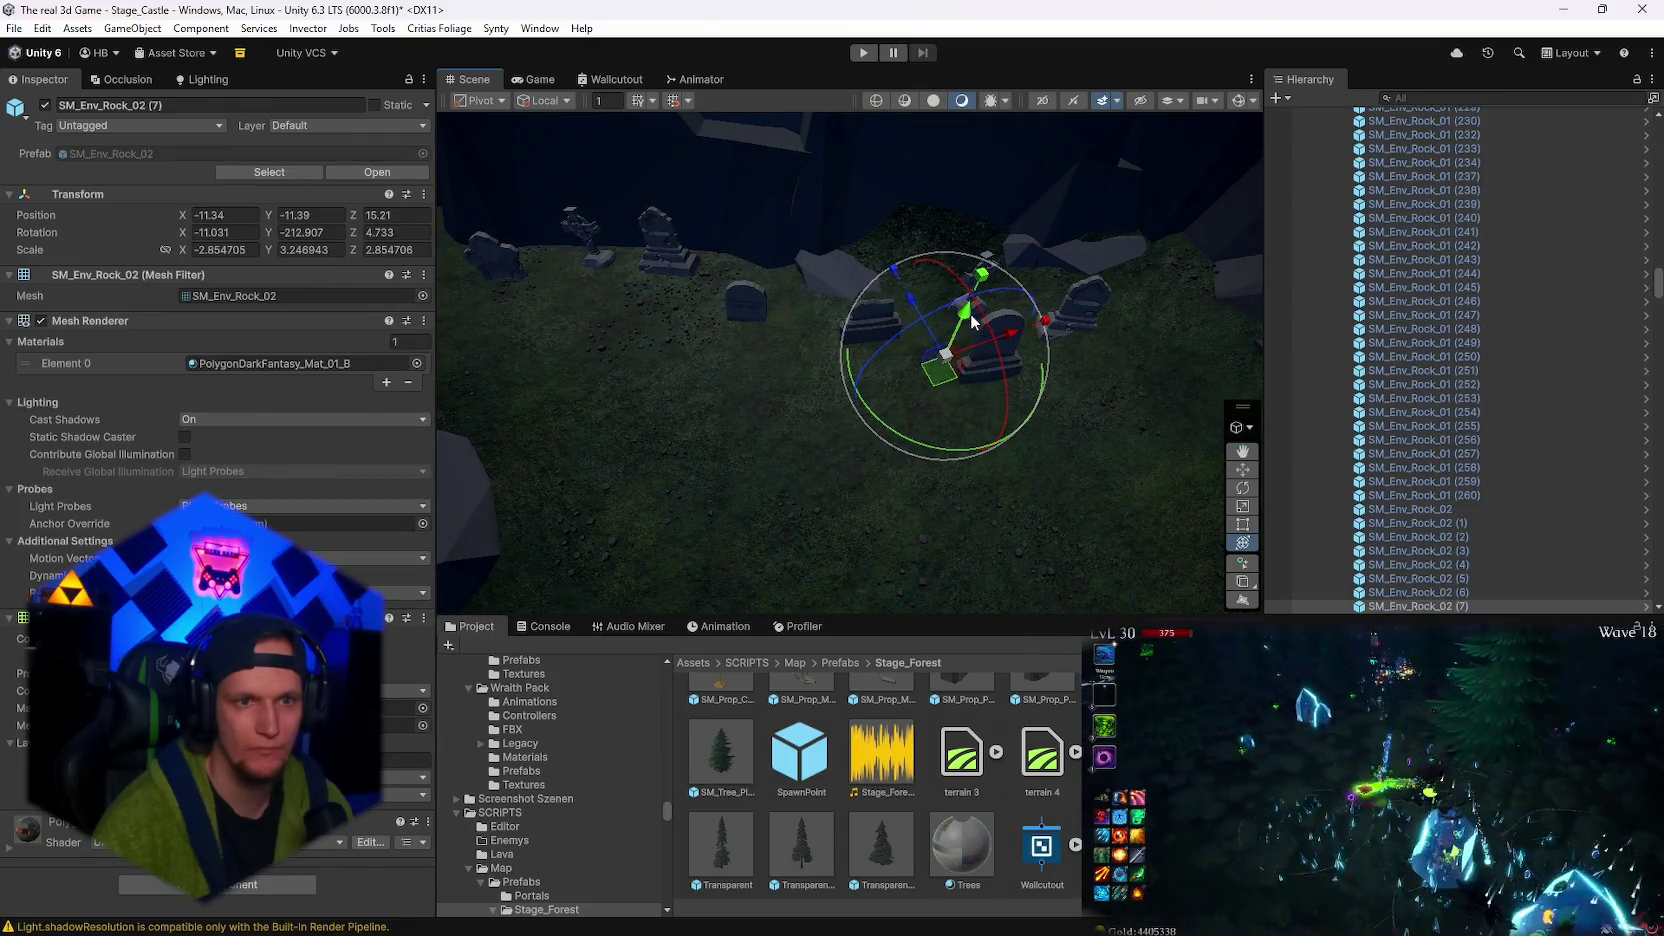
scroll(972, 305, "up", 3)
mouse_move(975, 298)
left_mouse_down()
mouse_move(983, 268)
mouse_move(940, 165)
mouse_move(976, 275)
left_mouse_up()
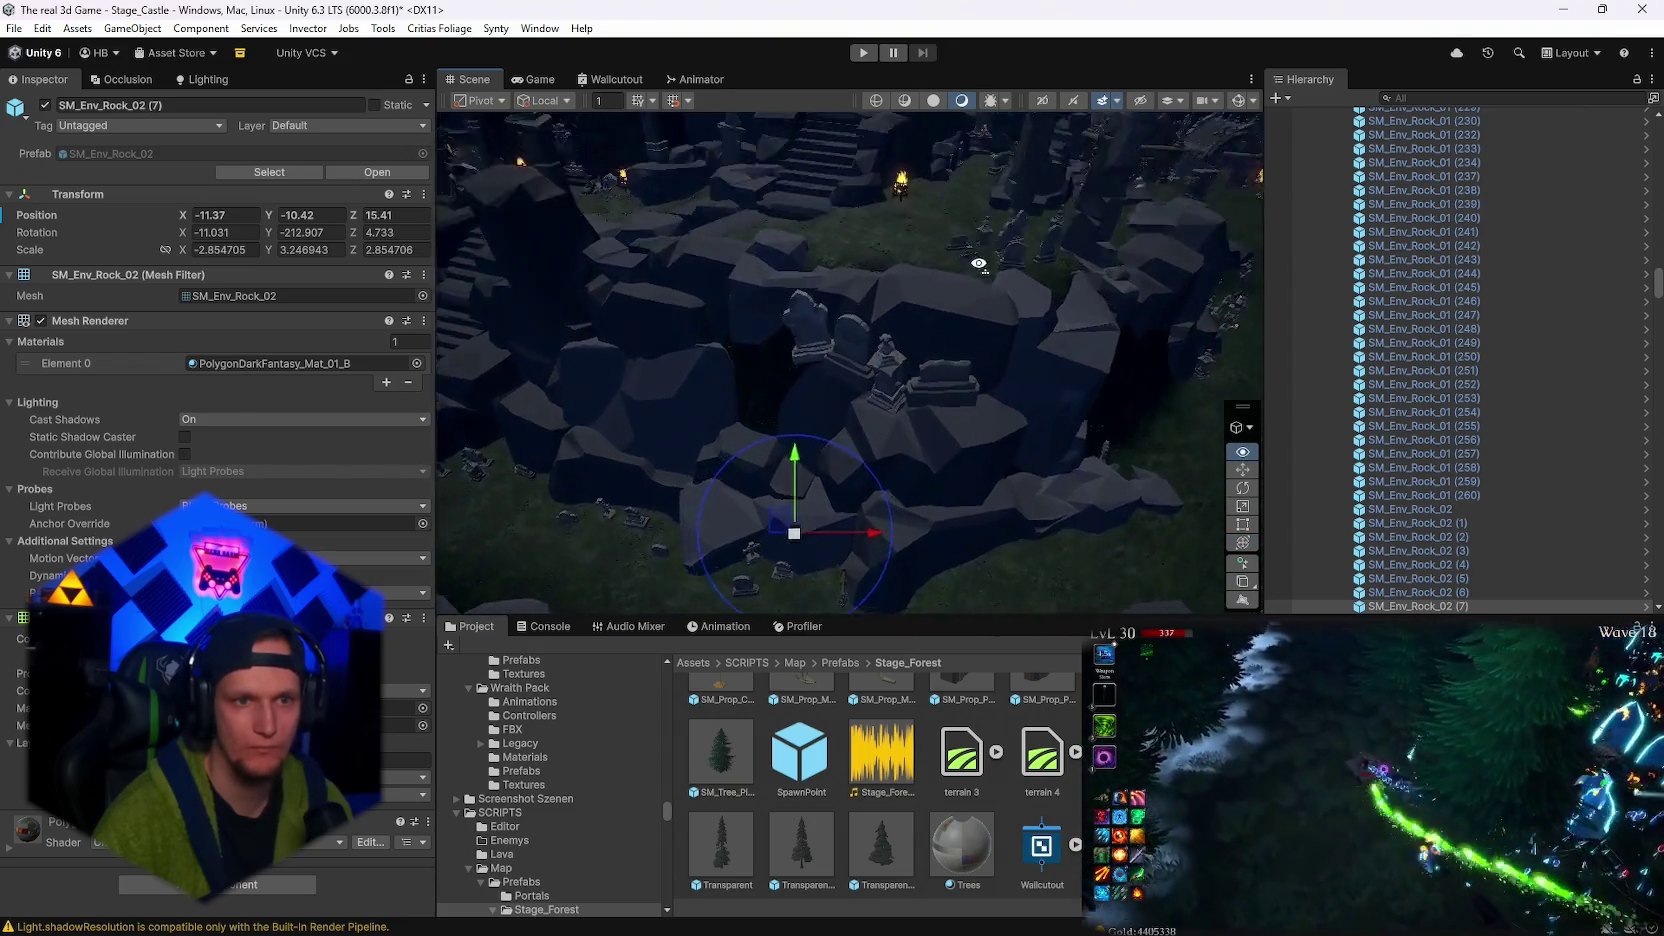
- Set four ledge tombstones to X scale 0.5 and lower them onto the rock
key("y")
left_click(983, 296)
left_click(830, 210)
left_click(806, 191, "shift")
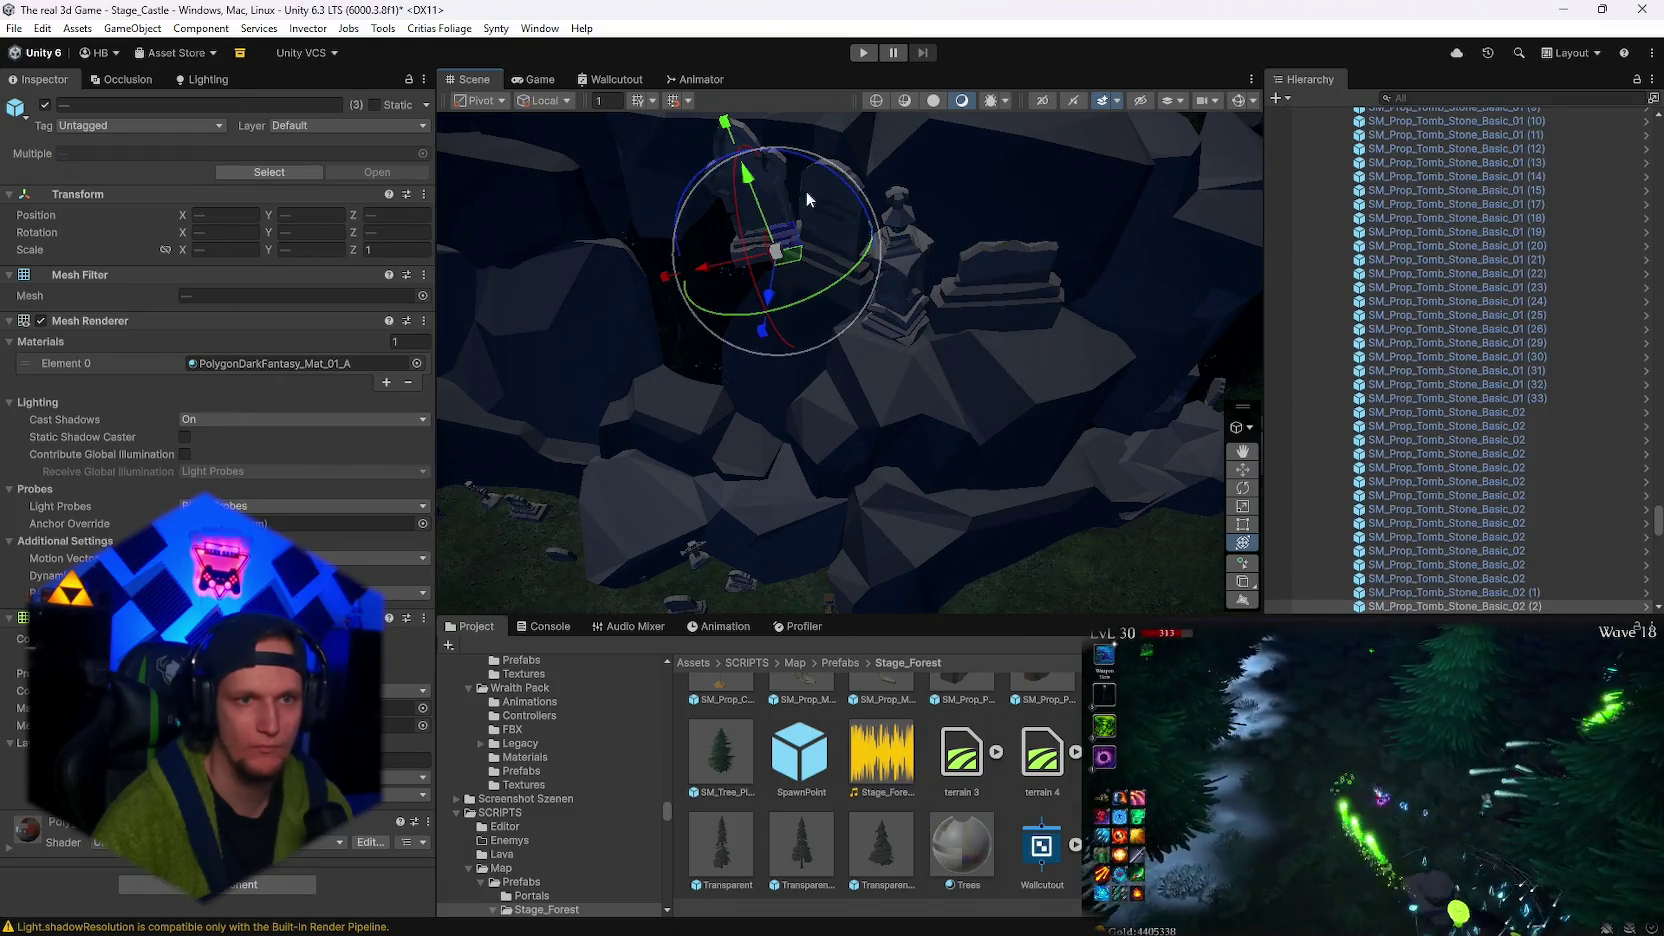
left_click(905, 257, "shift")
left_click(905, 257, "shift")
left_click(222, 250)
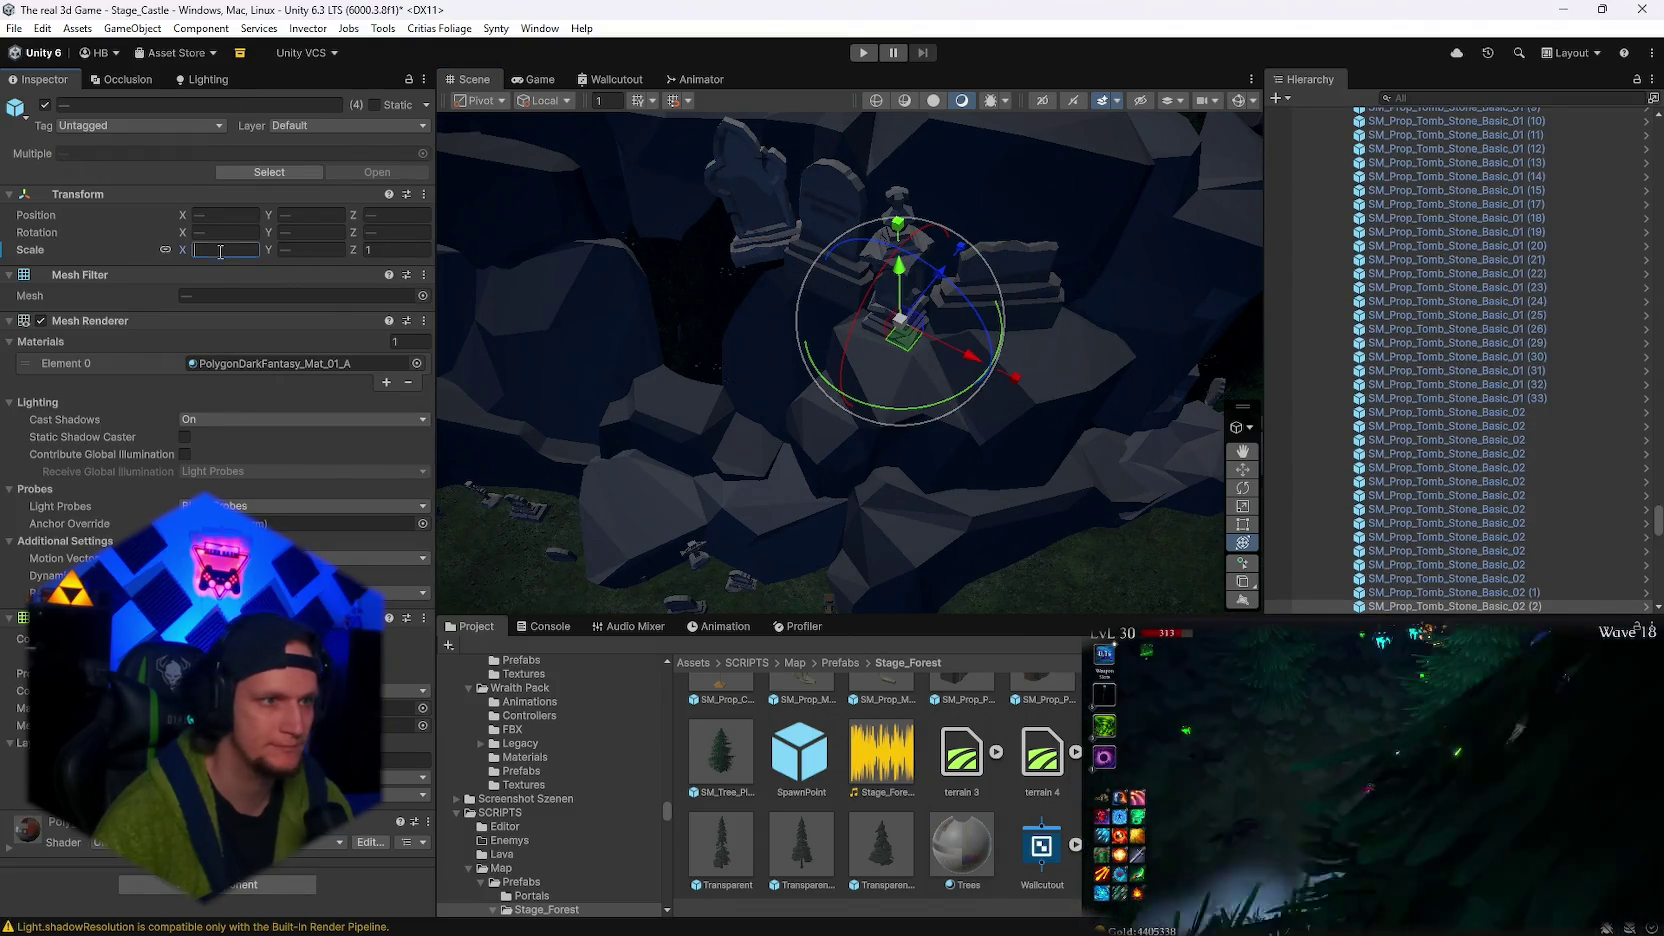
type("0.5")
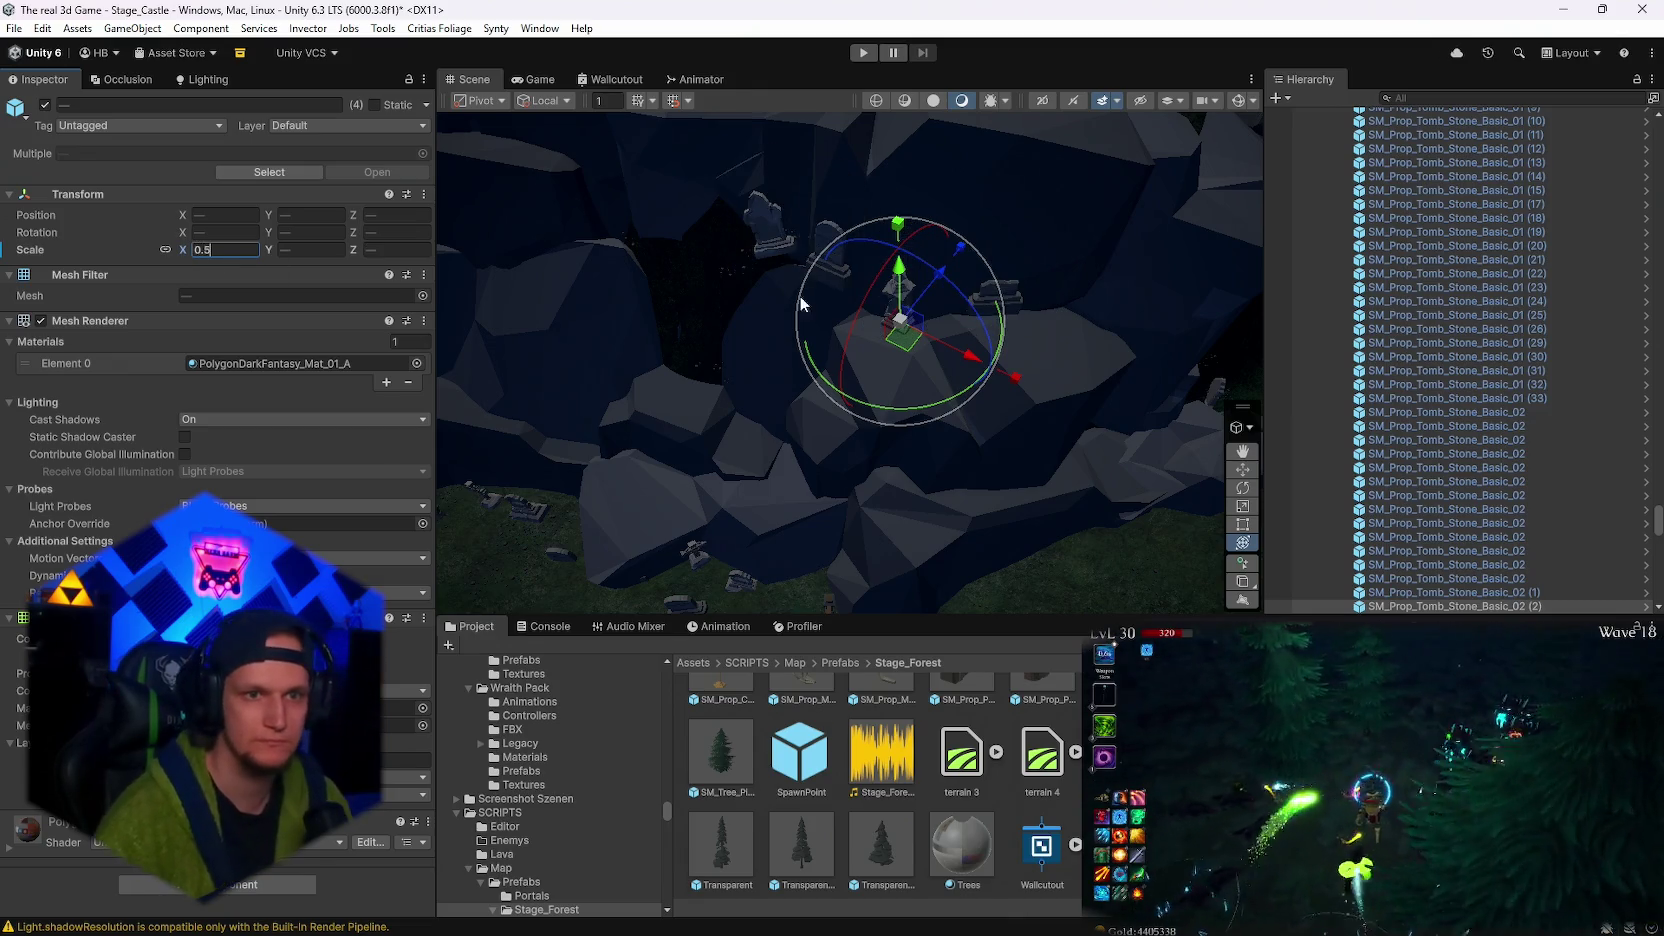
mouse_move(911, 285)
left_mouse_down()
mouse_move(858, 338)
mouse_move(1056, 362)
left_mouse_up()
- Raise one tombstone slightly and pick out the small tombstone SM_Prop_Tomb_Stone_02 (2)
left_click(833, 240)
mouse_move(1080, 298)
left_mouse_down()
mouse_move(1078, 270)
mouse_move(1018, 318)
mouse_move(815, 242)
mouse_move(815, 224)
mouse_move(828, 261)
mouse_move(897, 243)
mouse_move(905, 262)
left_mouse_up()
left_click(815, 240)
left_click(815, 240)
- Move SM_Prop_Tomb_Stone_02 (2) across the rock ledge and orbit to check its new spot
mouse_move(830, 348)
left_mouse_down()
mouse_move(800, 530)
mouse_move(840, 505)
left_mouse_up()
left_click_drag(840, 505, 842, 395)
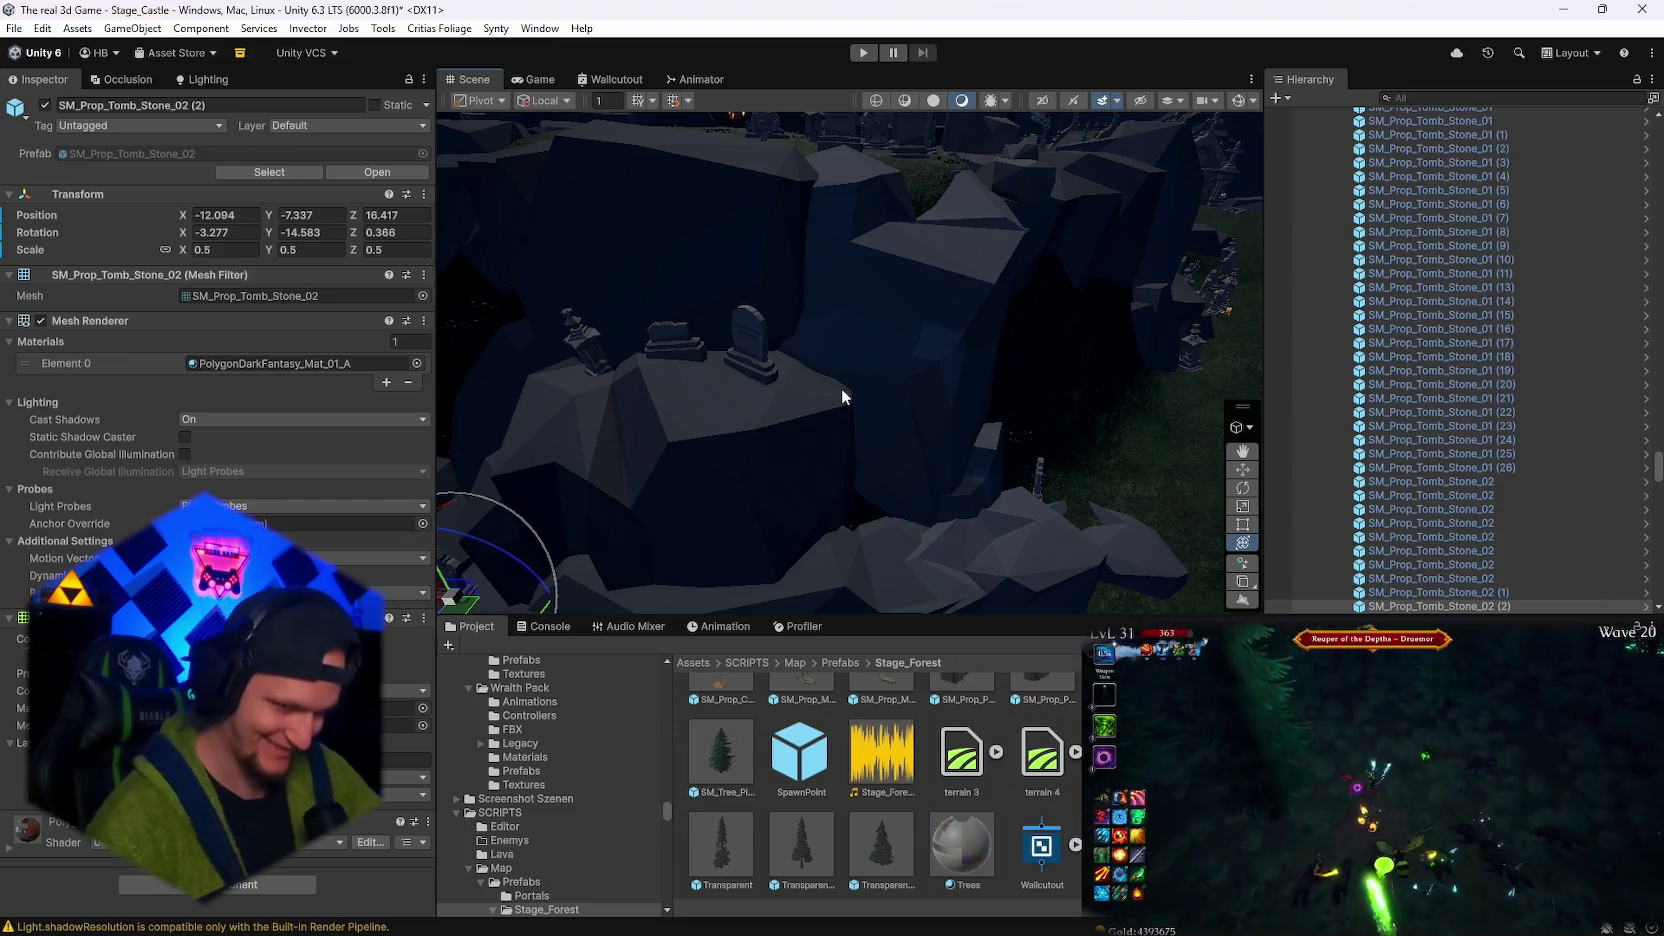
left_click_drag(641, 441, 682, 448)
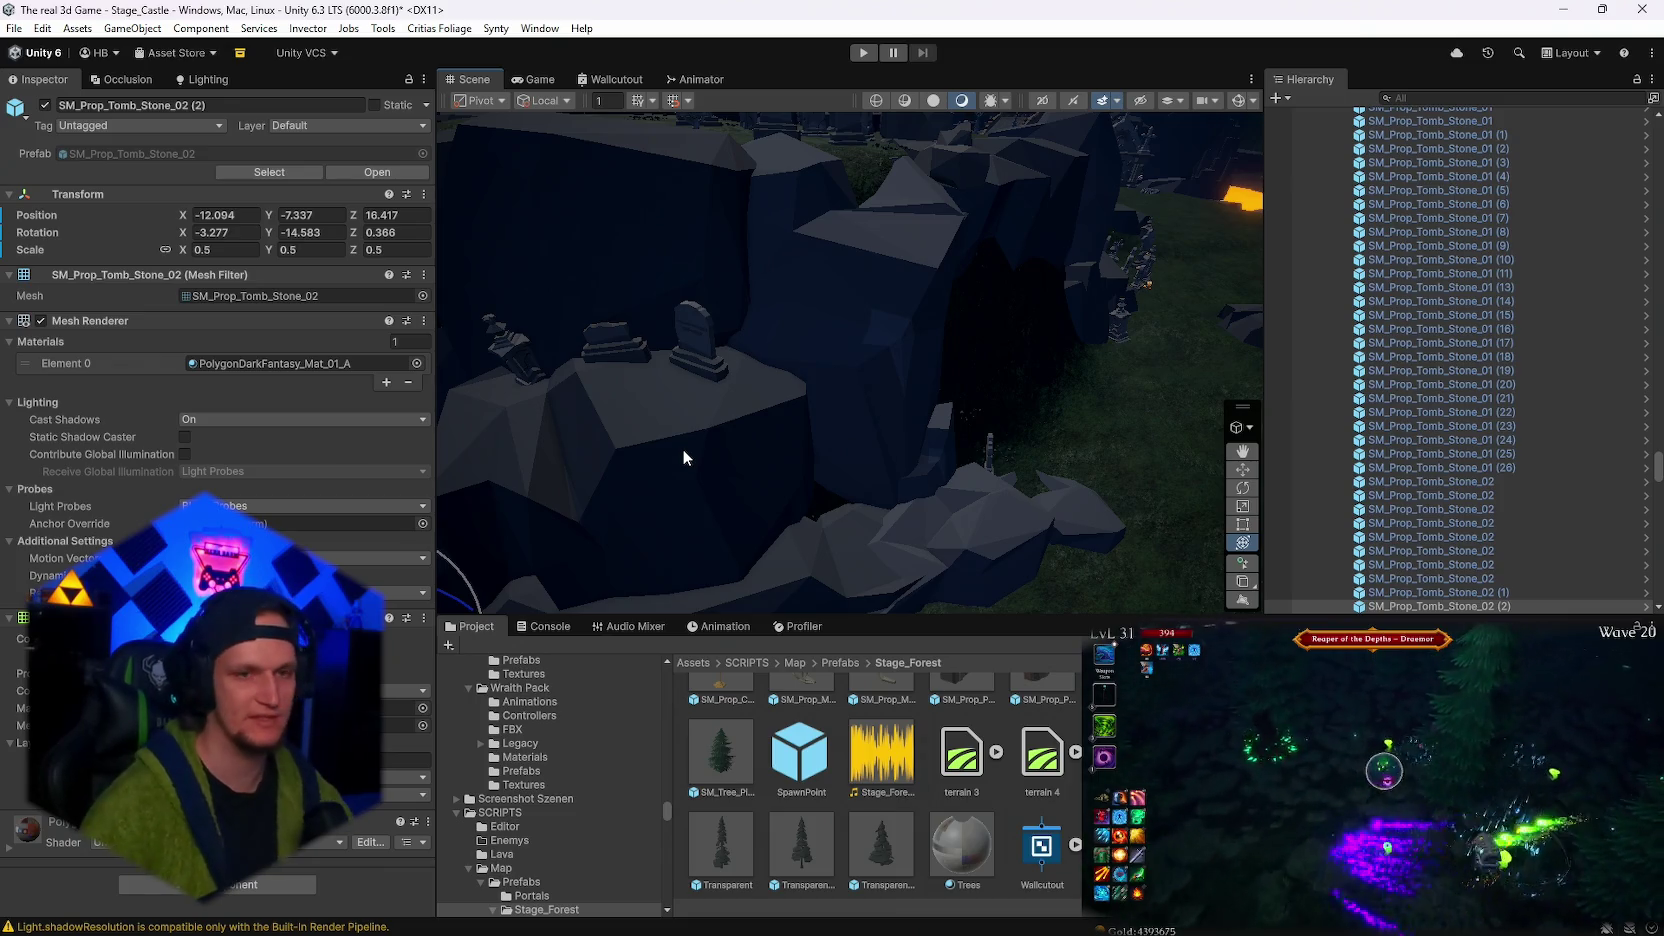
mouse_move(706, 446)
left_mouse_down()
mouse_move(966, 446)
mouse_move(884, 397)
mouse_move(799, 392)
mouse_move(706, 353)
mouse_move(687, 421)
mouse_move(790, 440)
mouse_move(930, 517)
mouse_move(1168, 507)
mouse_move(871, 448)
left_mouse_up()
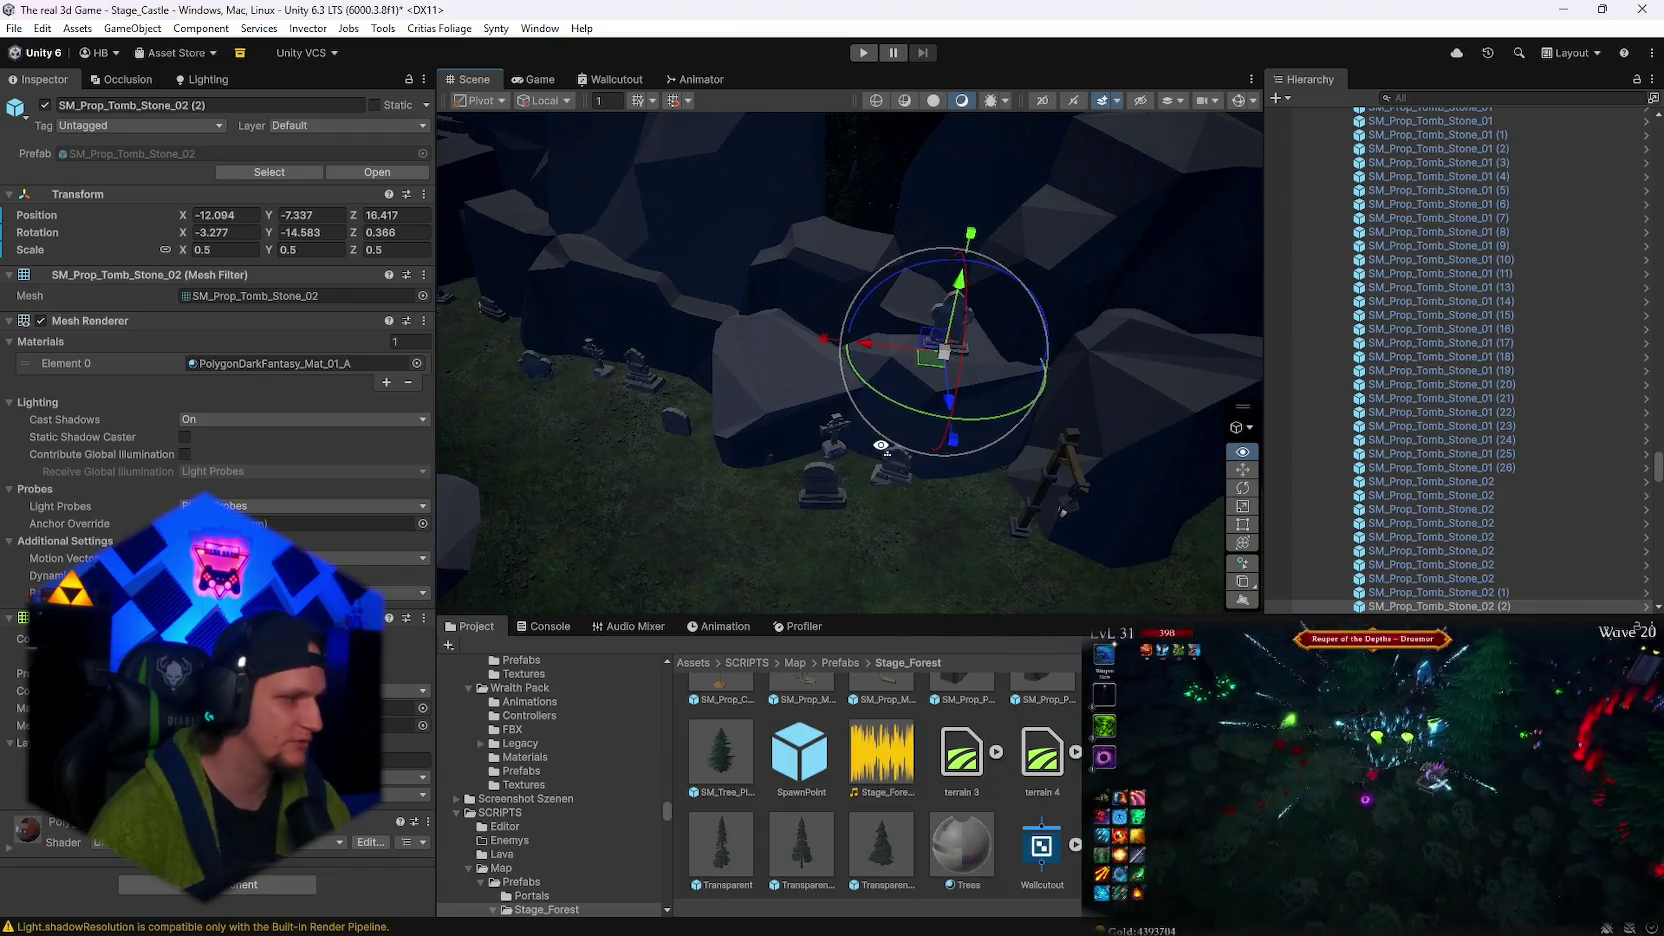
- Select the Ground terrain and switch its sculpt mode to Set Height
left_click(870, 502)
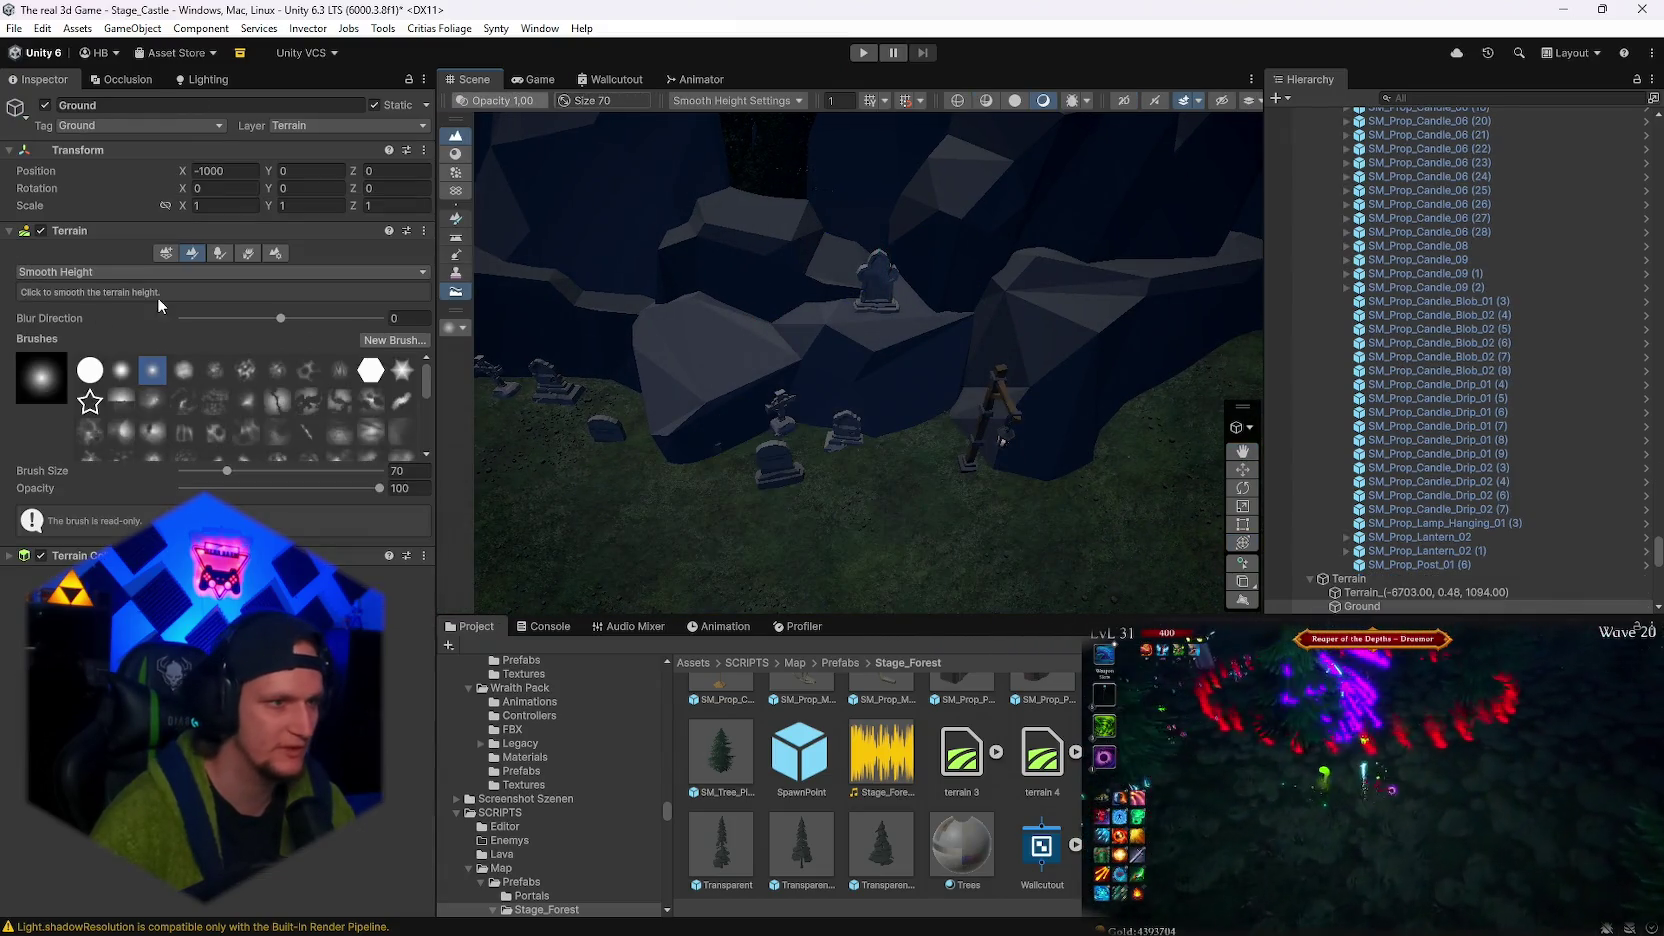
left_click(116, 270)
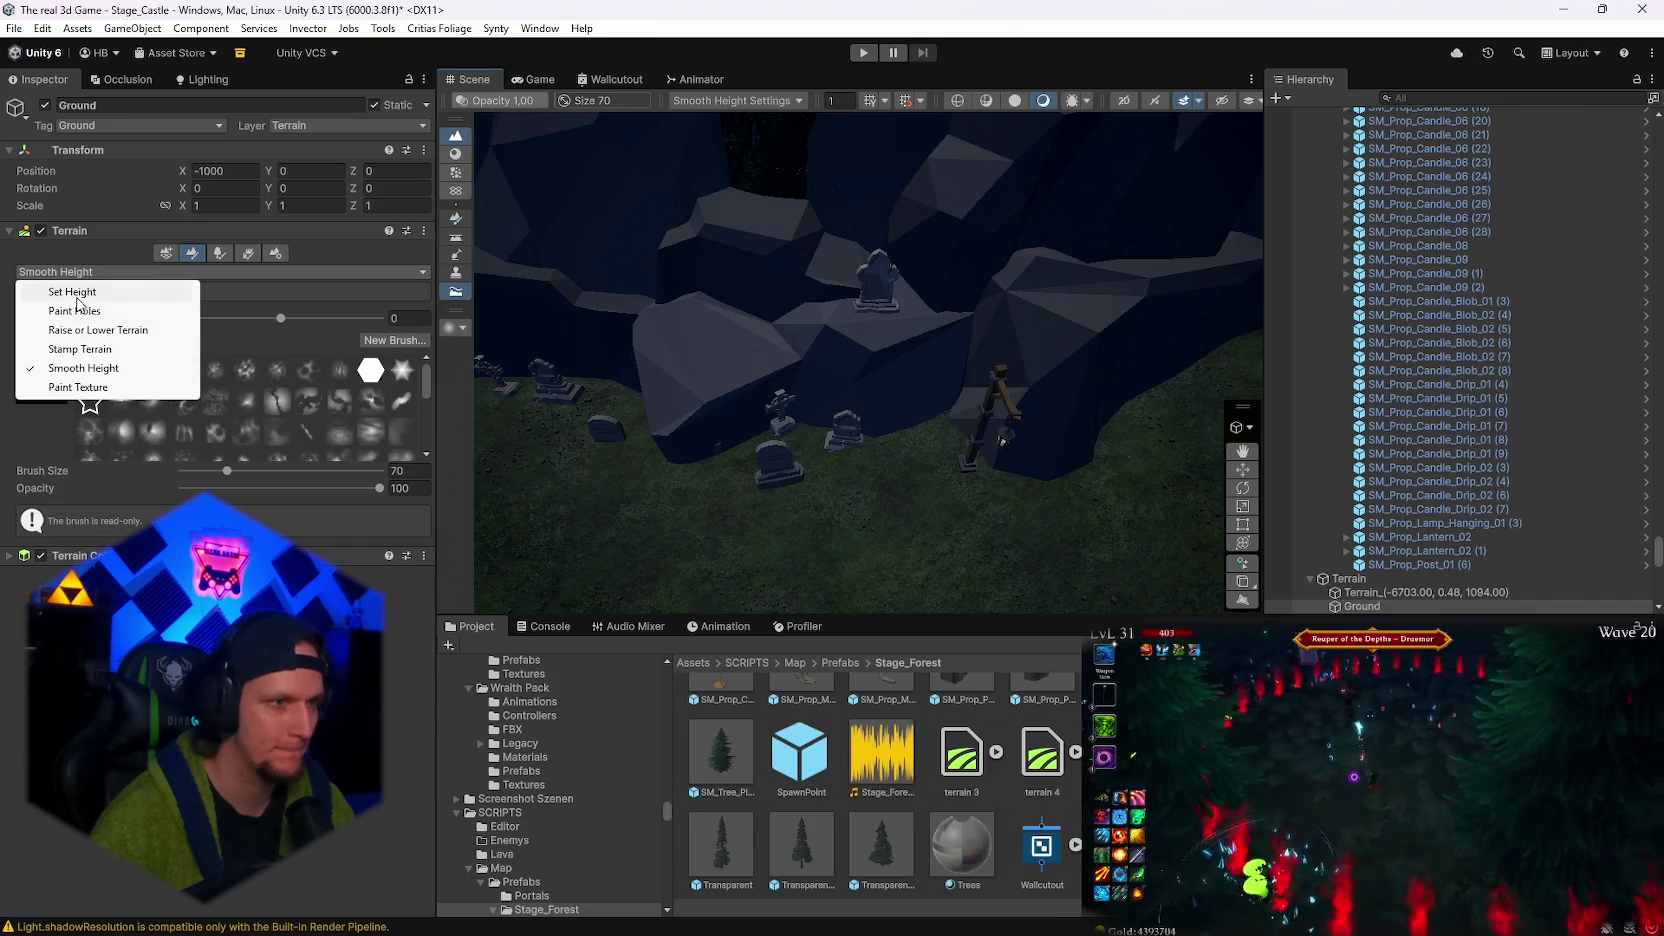
left_click(75, 356)
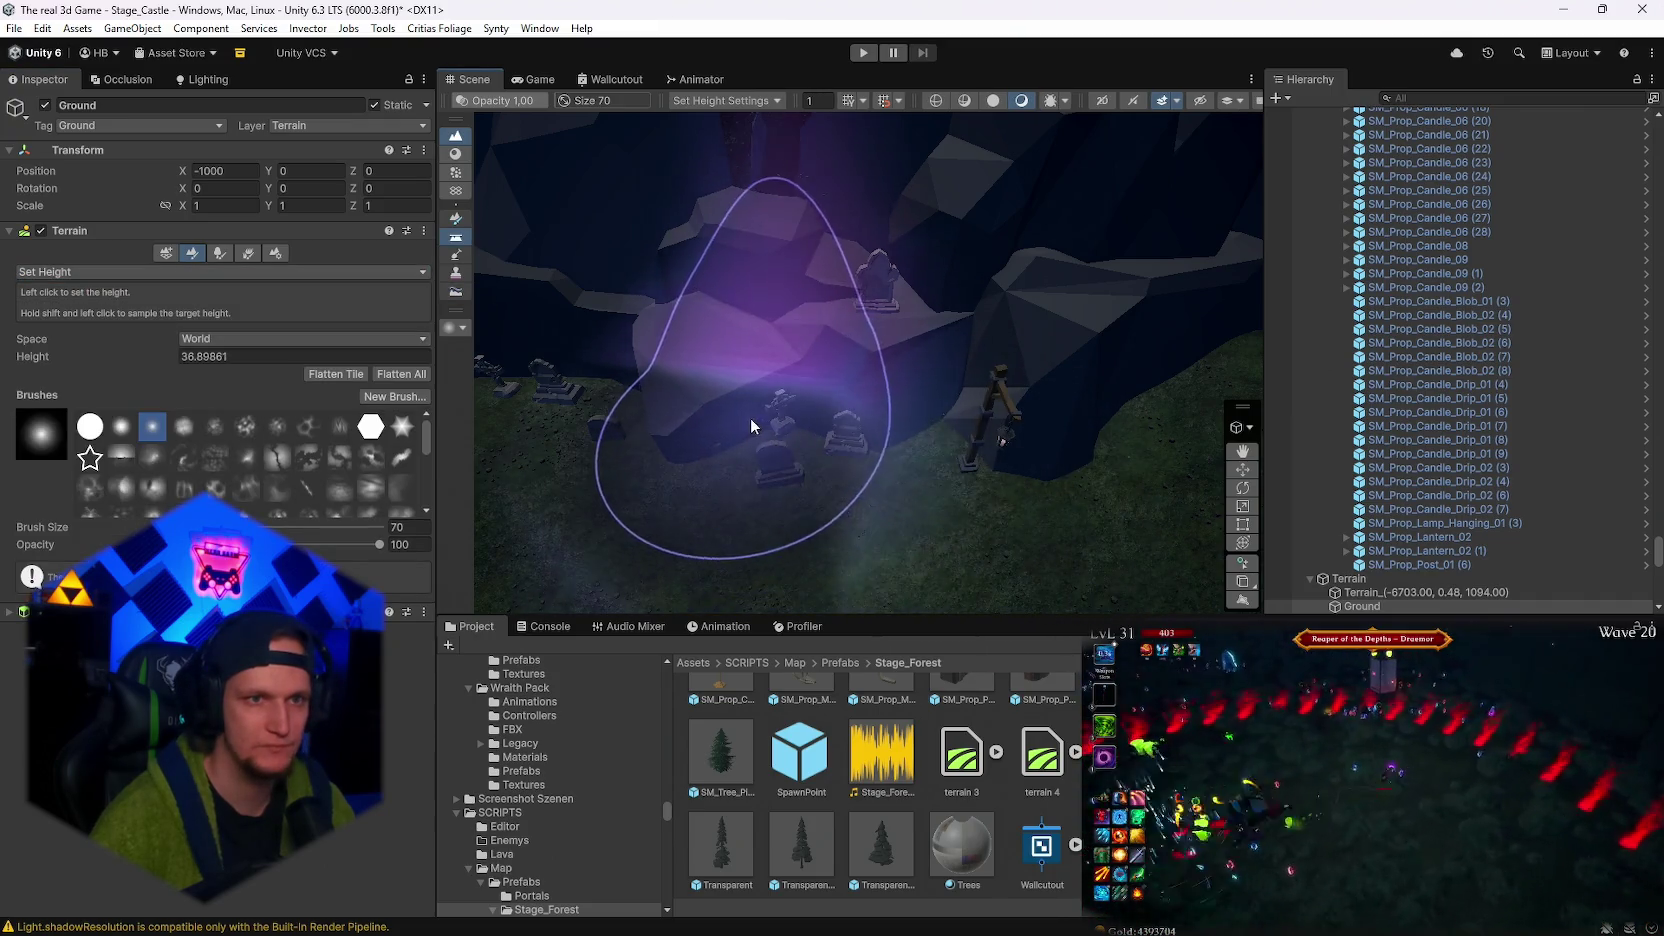
scroll(740, 440, "up", 3)
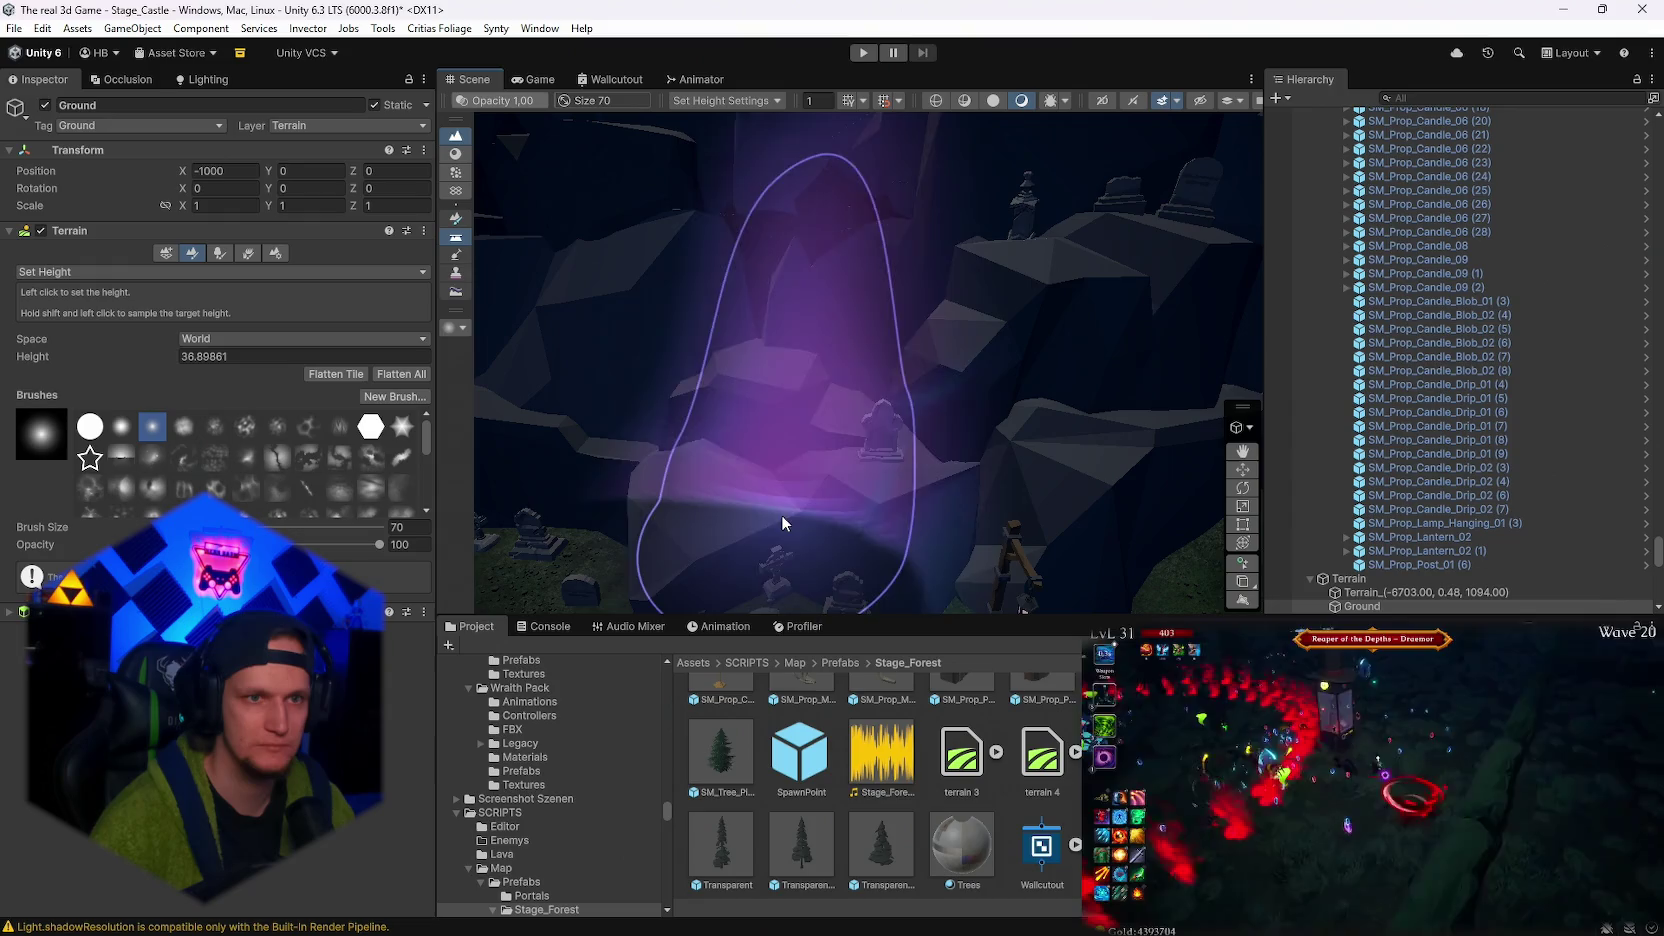
mouse_move(790, 500)
left_mouse_down()
mouse_move(807, 447)
mouse_move(657, 594)
mouse_move(594, 505)
mouse_move(667, 514)
left_mouse_up()
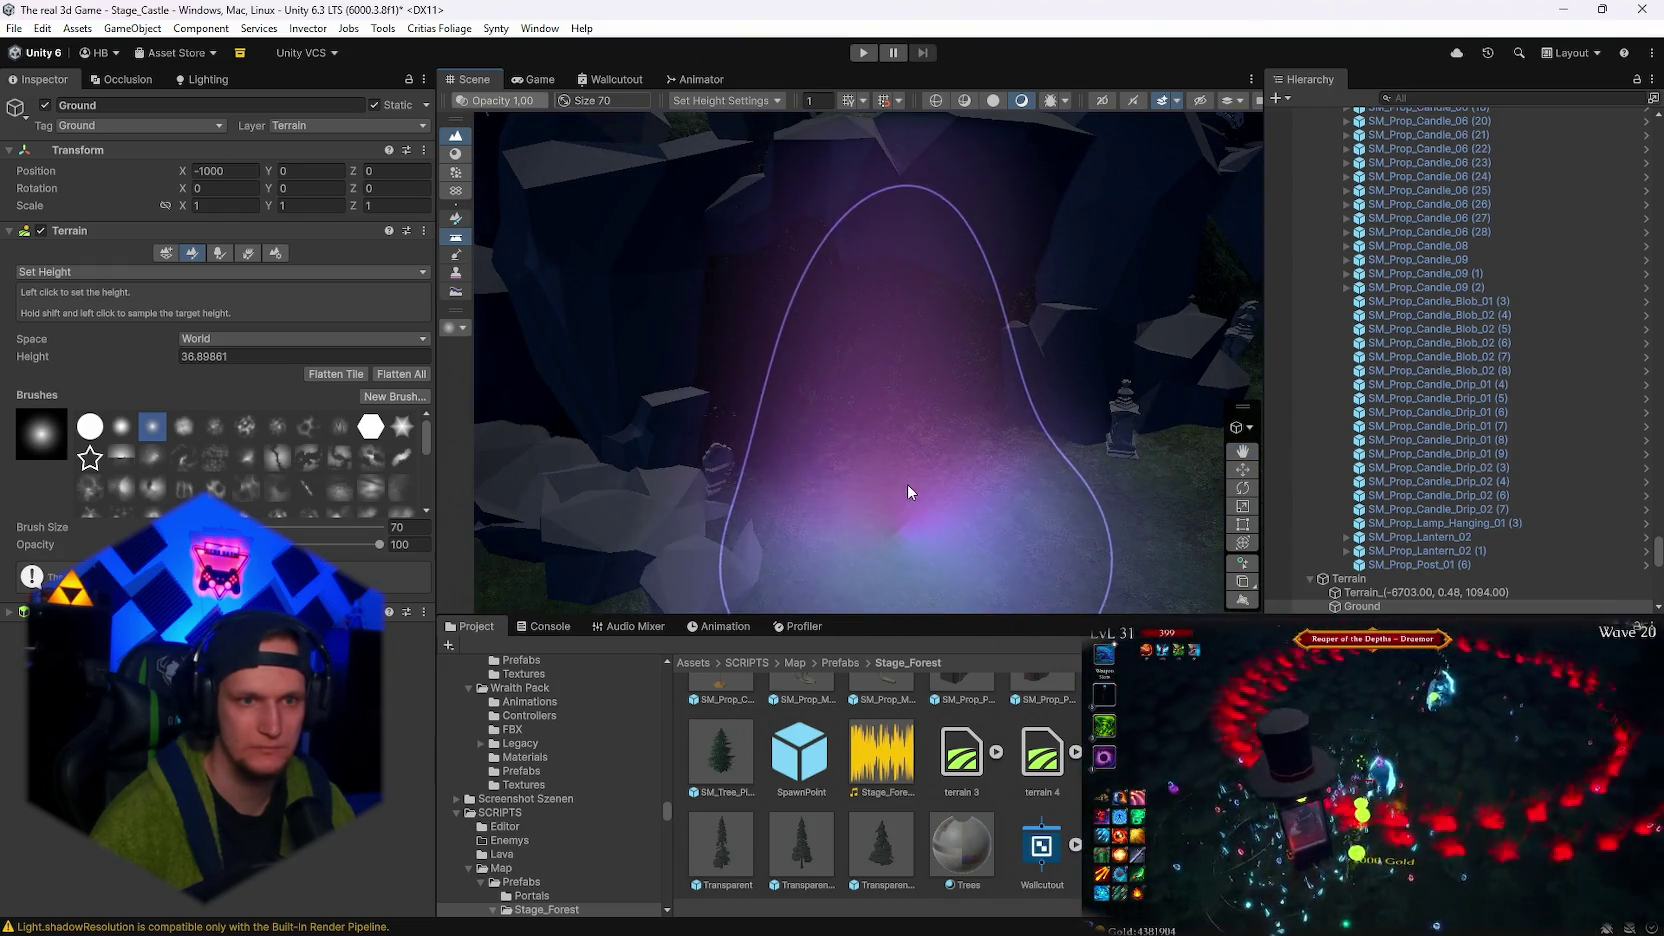
- Switch to Smooth Height and smooth the ground around the rocks below the graveyard
left_click(70, 272)
left_click(84, 368)
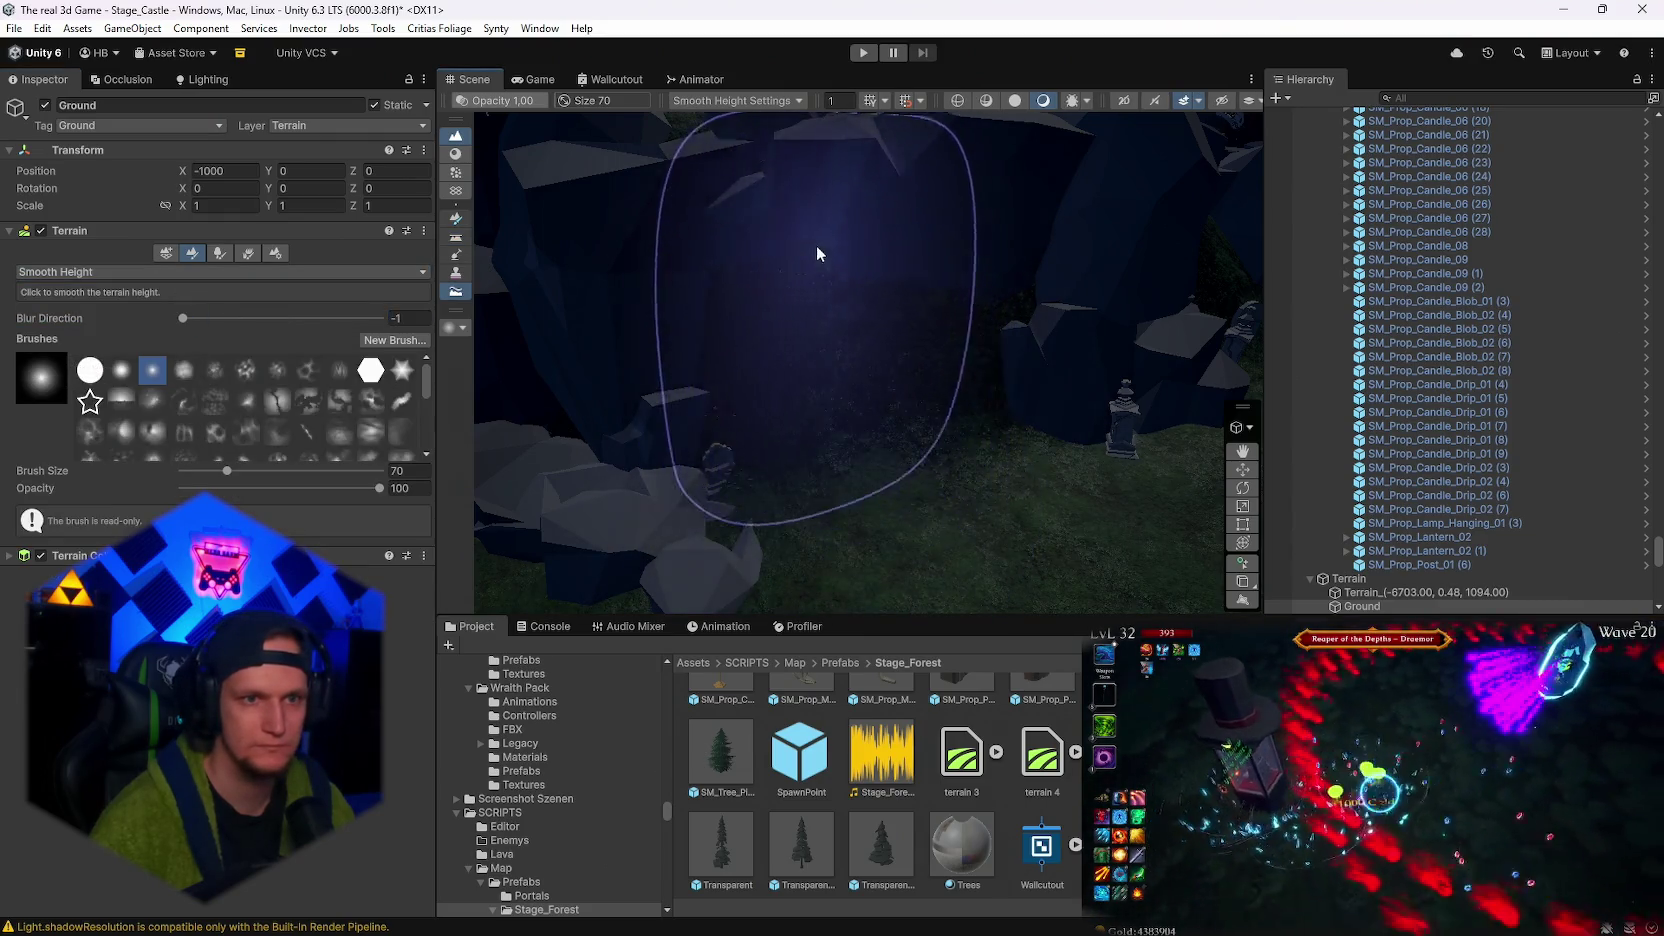
mouse_move(816, 244)
left_mouse_down()
mouse_move(876, 371)
mouse_move(865, 394)
mouse_move(893, 487)
left_mouse_up()
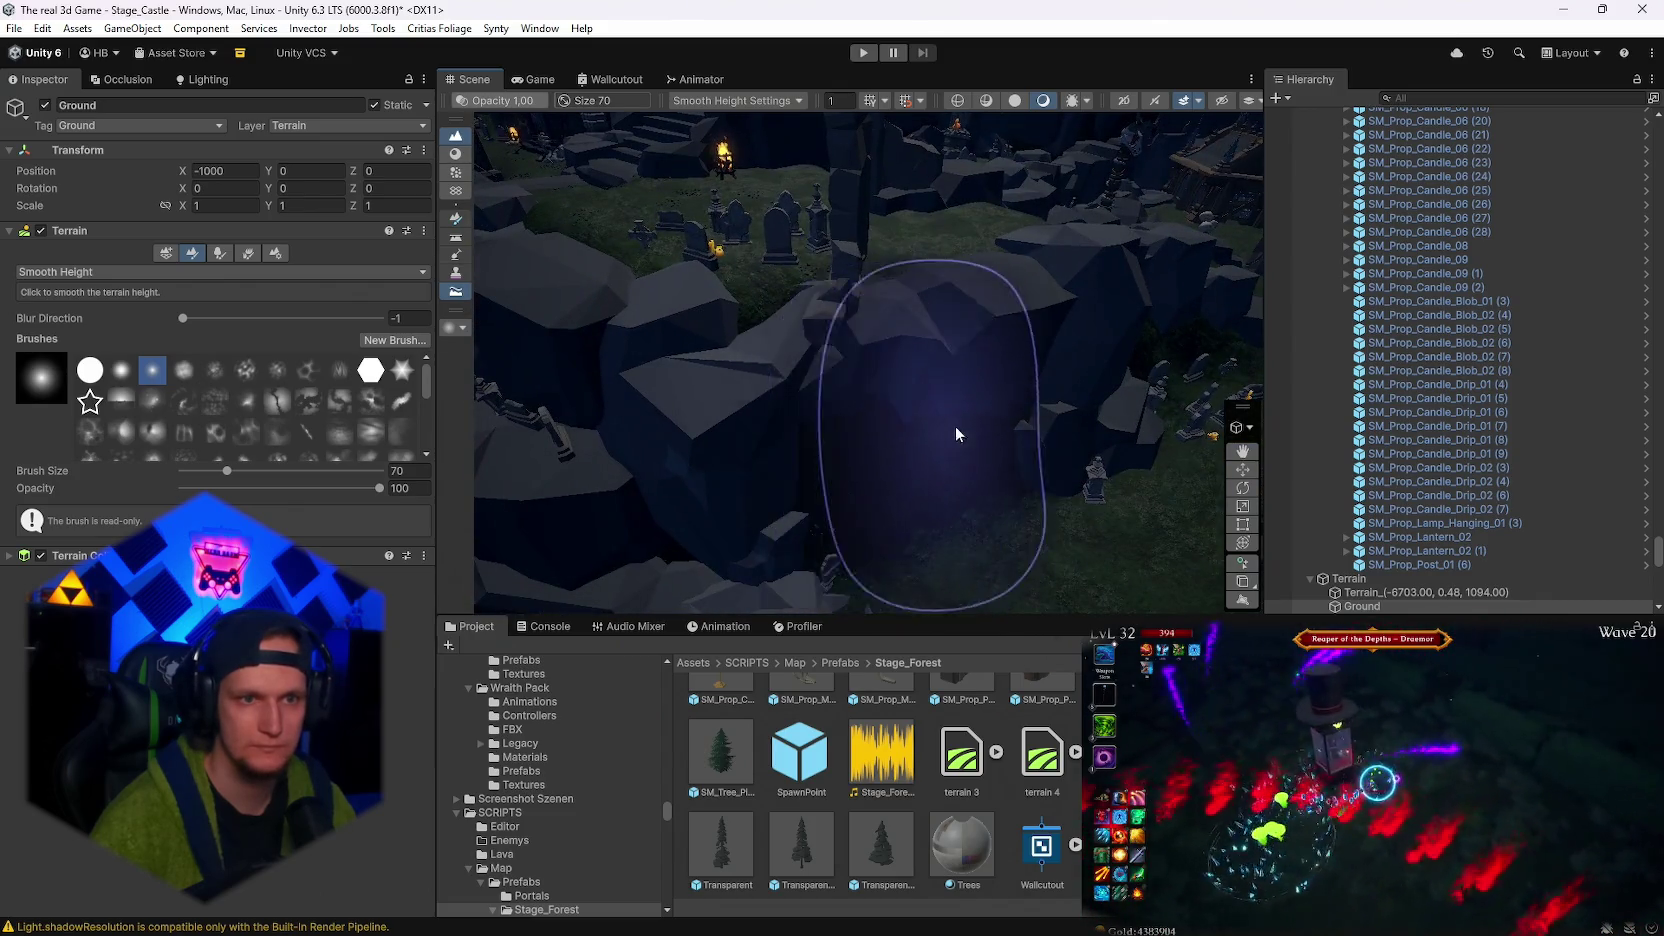
key("alt")
mouse_move(1061, 348)
left_mouse_down()
mouse_move(825, 368)
mouse_move(880, 357)
left_mouse_up()
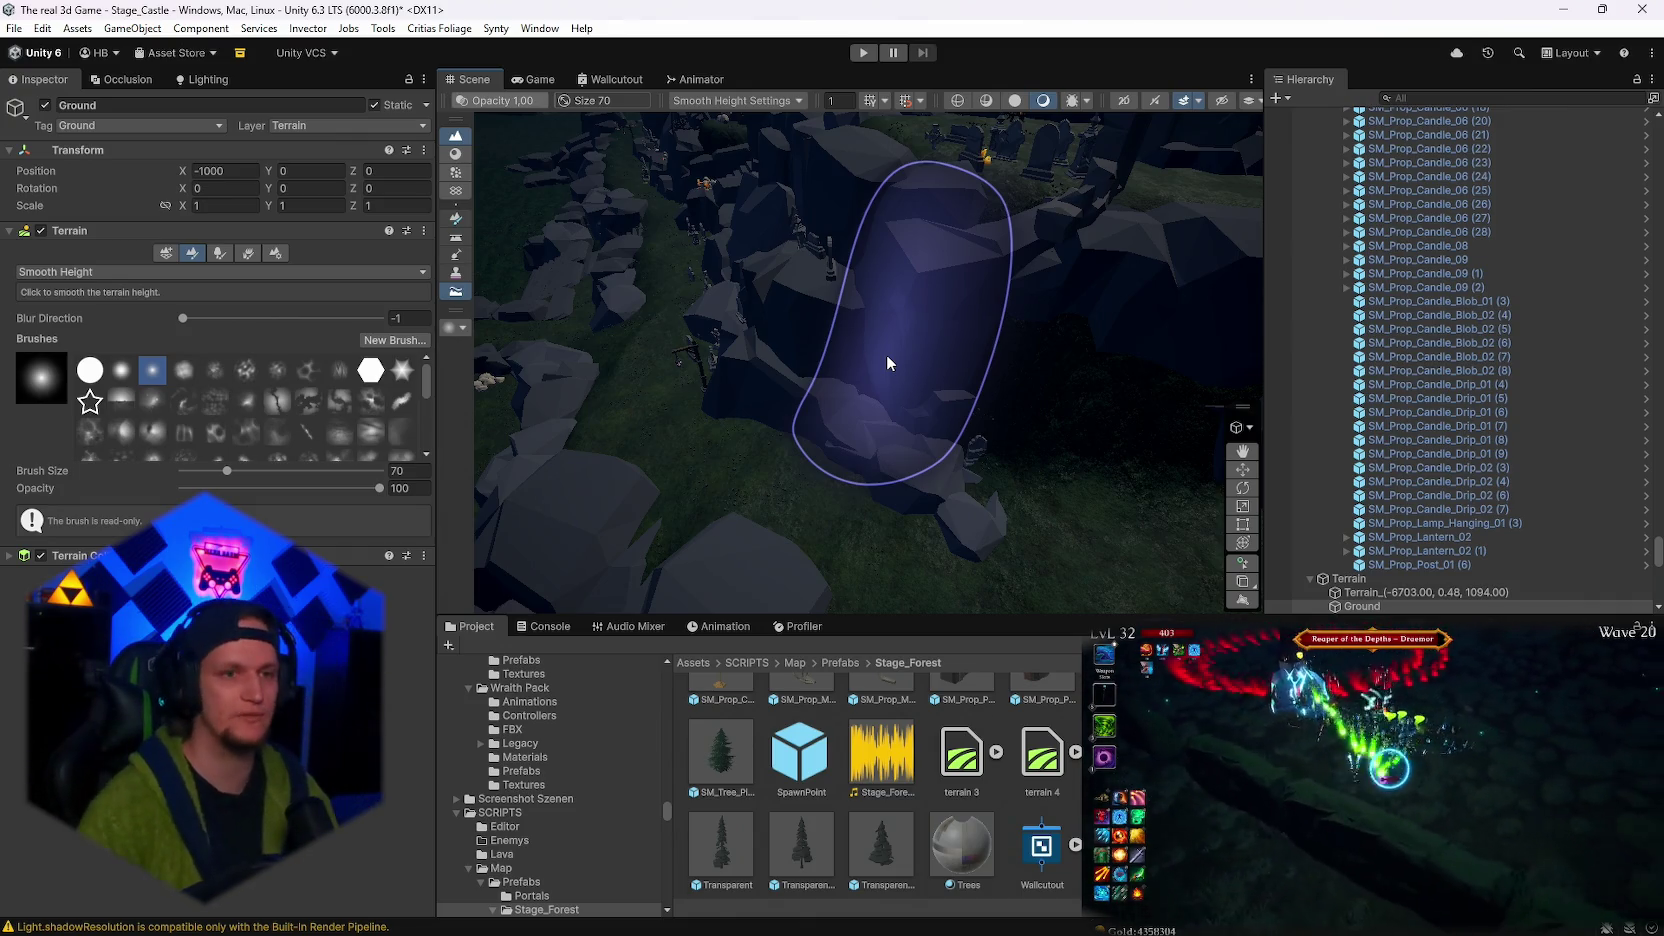
mouse_move(887, 354)
left_mouse_down()
mouse_move(817, 401)
mouse_move(1072, 451)
mouse_move(940, 520)
mouse_move(940, 550)
mouse_move(148, 429)
left_mouse_up()
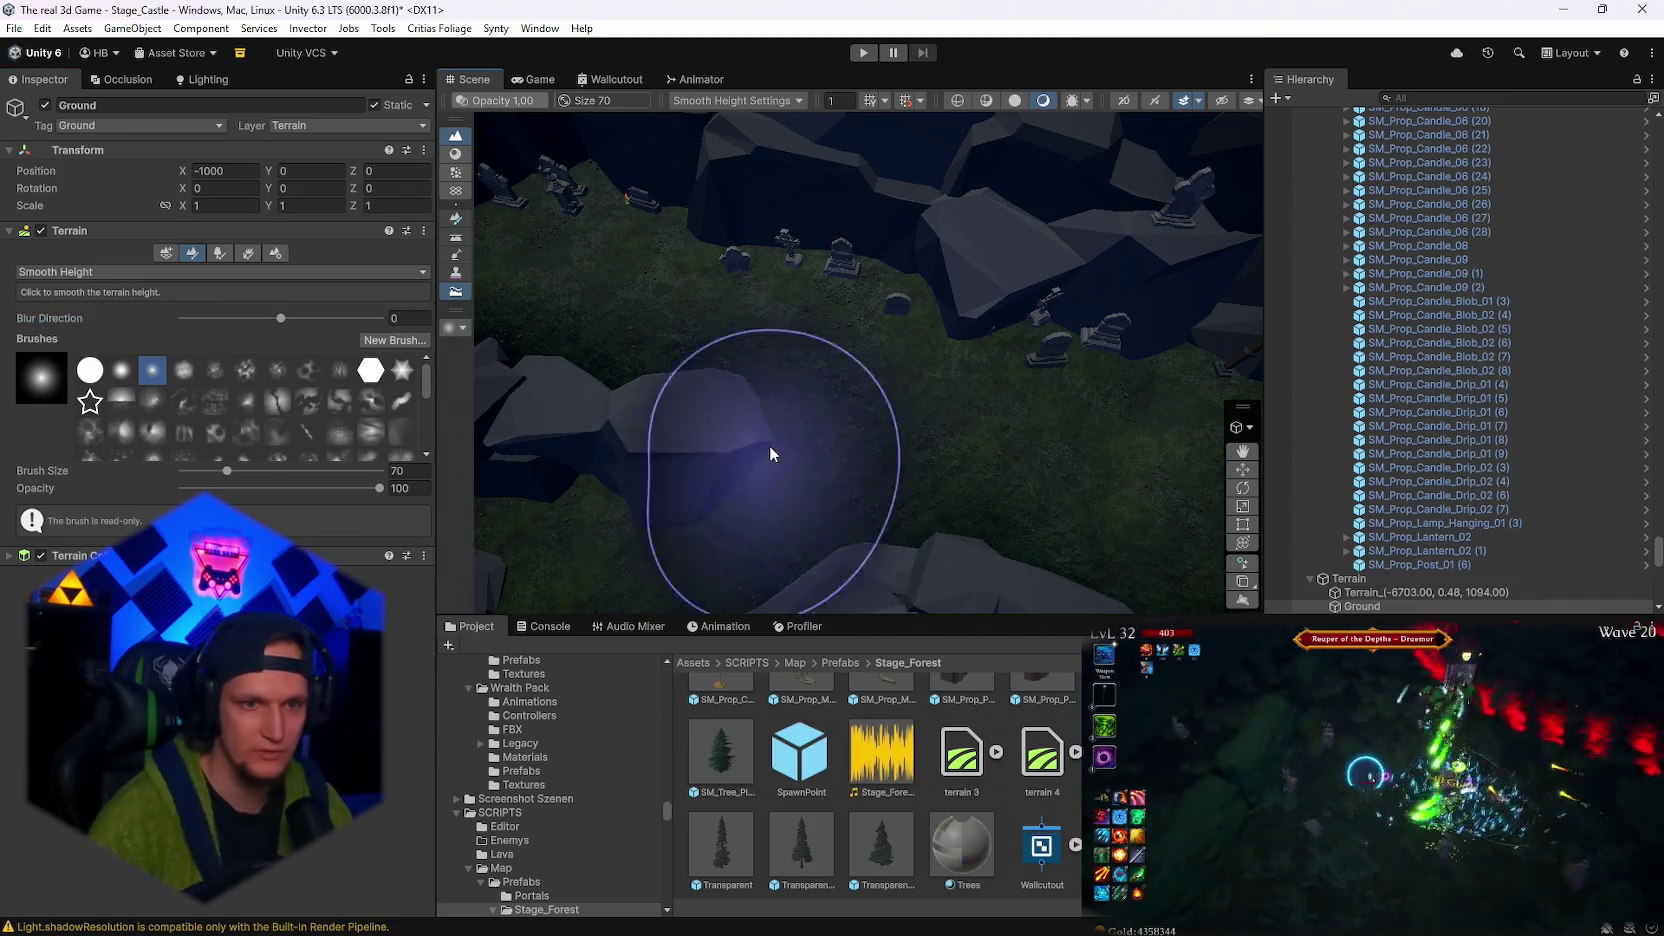
mouse_move(639, 409)
left_mouse_down()
mouse_move(620, 373)
mouse_move(728, 345)
mouse_move(576, 230)
mouse_move(847, 385)
mouse_move(906, 327)
mouse_move(988, 327)
mouse_move(922, 319)
mouse_move(936, 290)
mouse_move(925, 319)
left_mouse_up()
- Save the project via File > Save Project
left_click(14, 28)
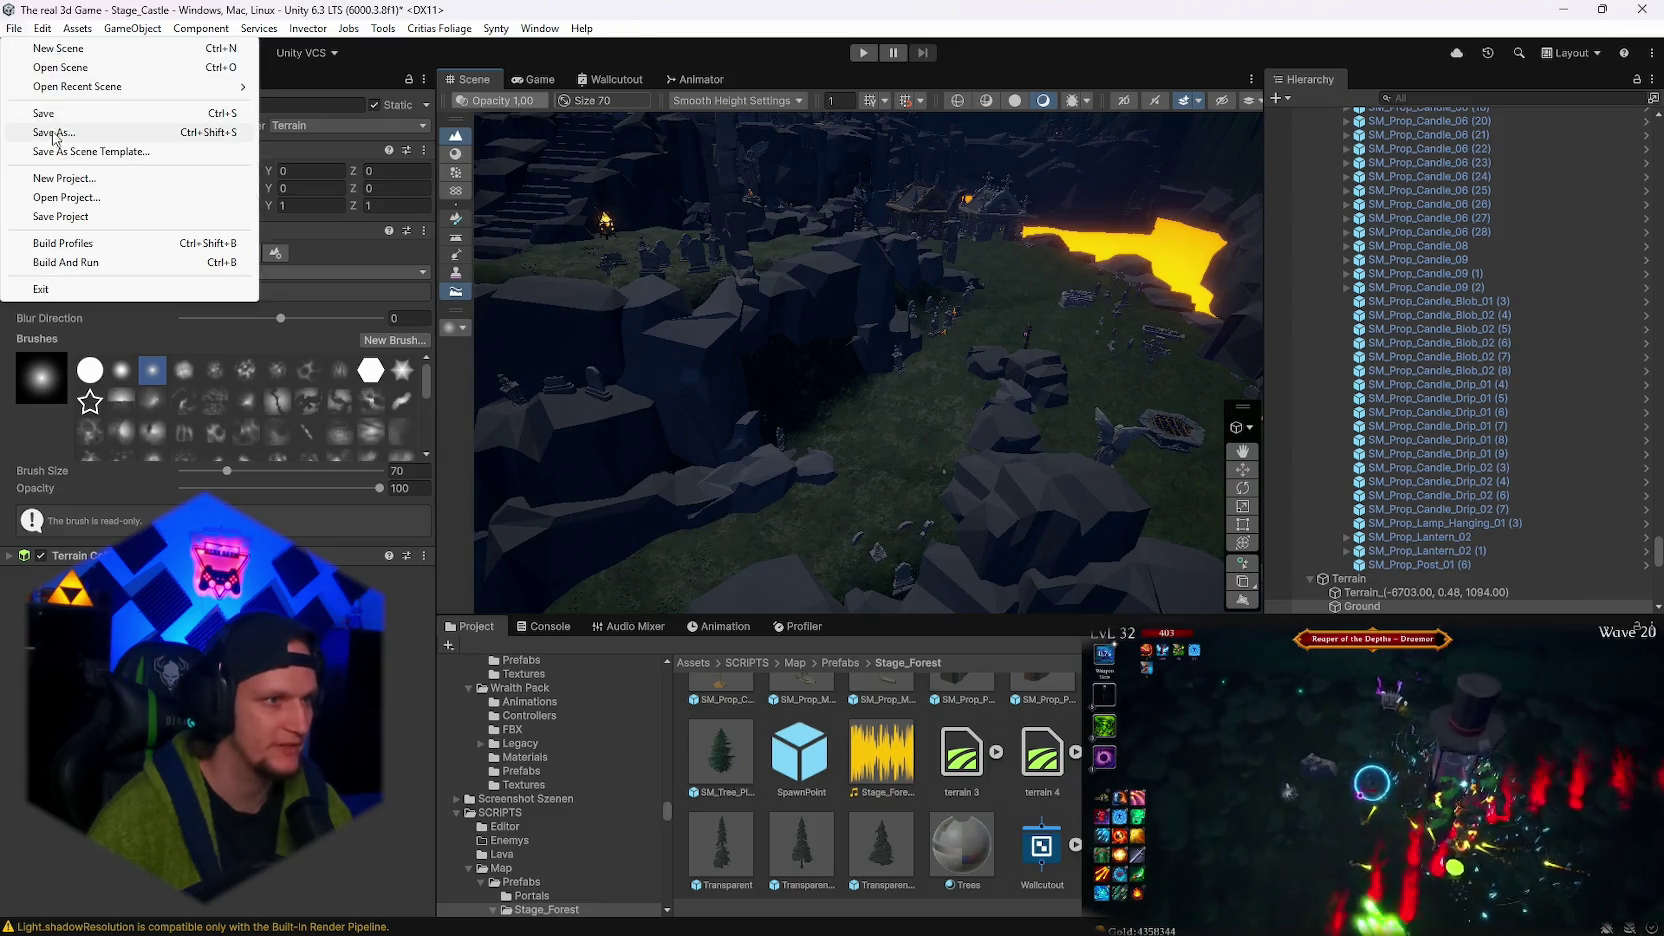
left_click(32, 120)
left_click(15, 29)
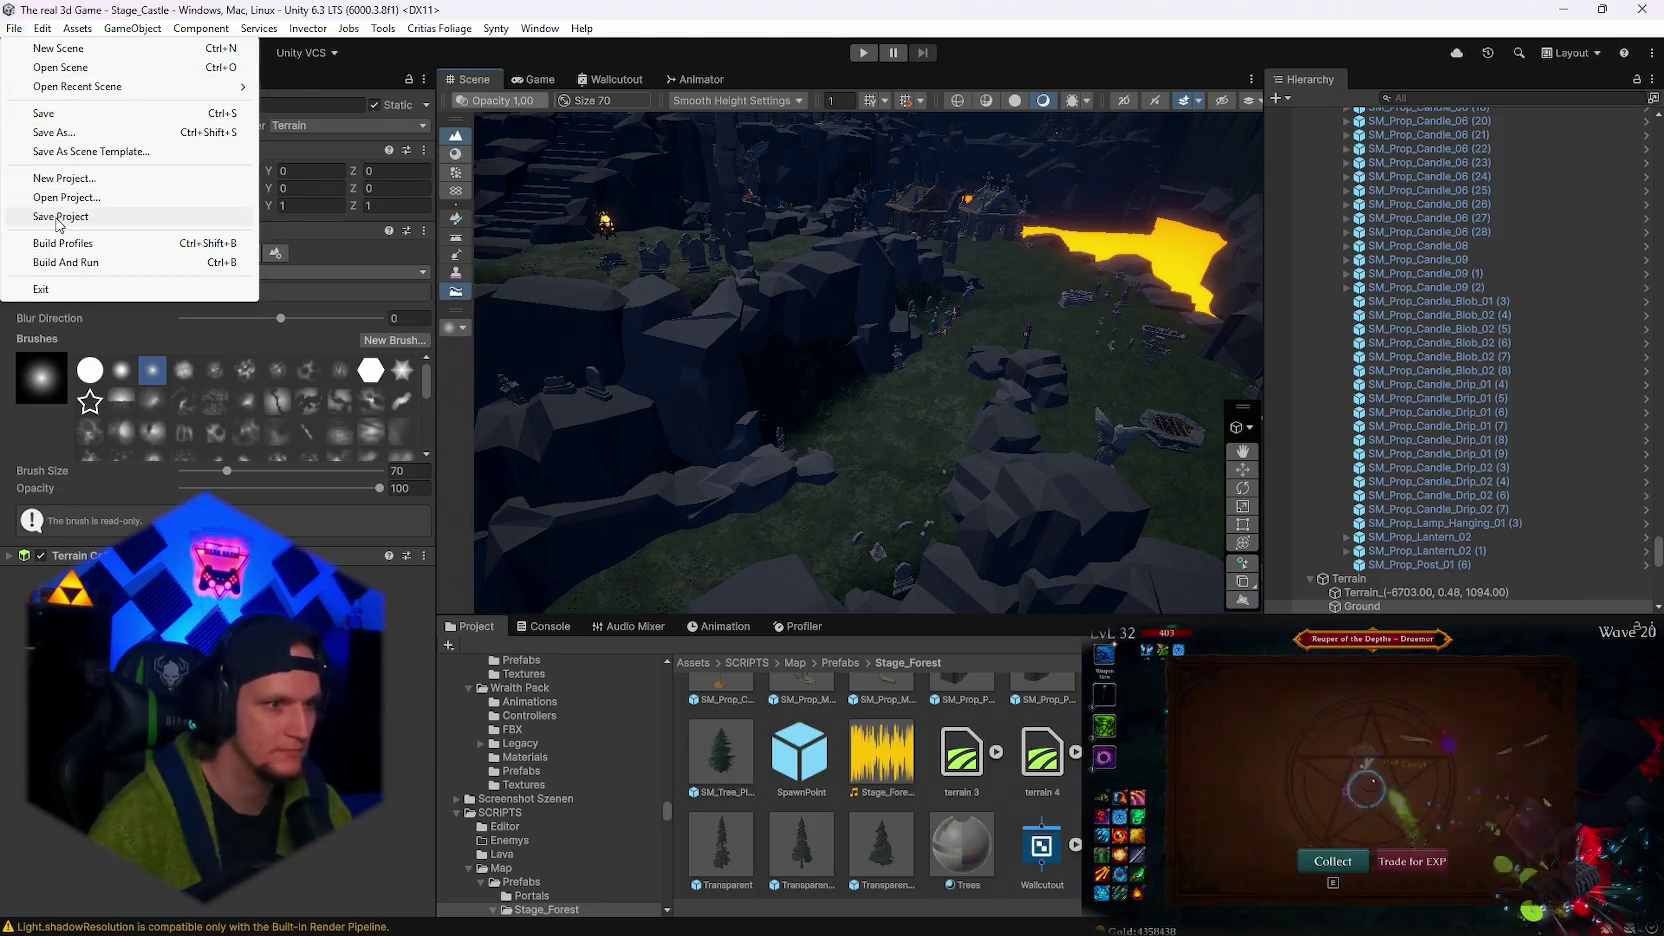
left_click(70, 217)
left_click_drag(890, 300, 793, 306)
mouse_move(571, 318)
left_mouse_down()
mouse_move(619, 280)
mouse_move(550, 286)
mouse_move(909, 298)
mouse_move(863, 395)
mouse_move(785, 394)
mouse_move(780, 410)
left_mouse_up()
- Select the well, then gather three basic tombstones into one selection
left_click(810, 445)
left_click(800, 447)
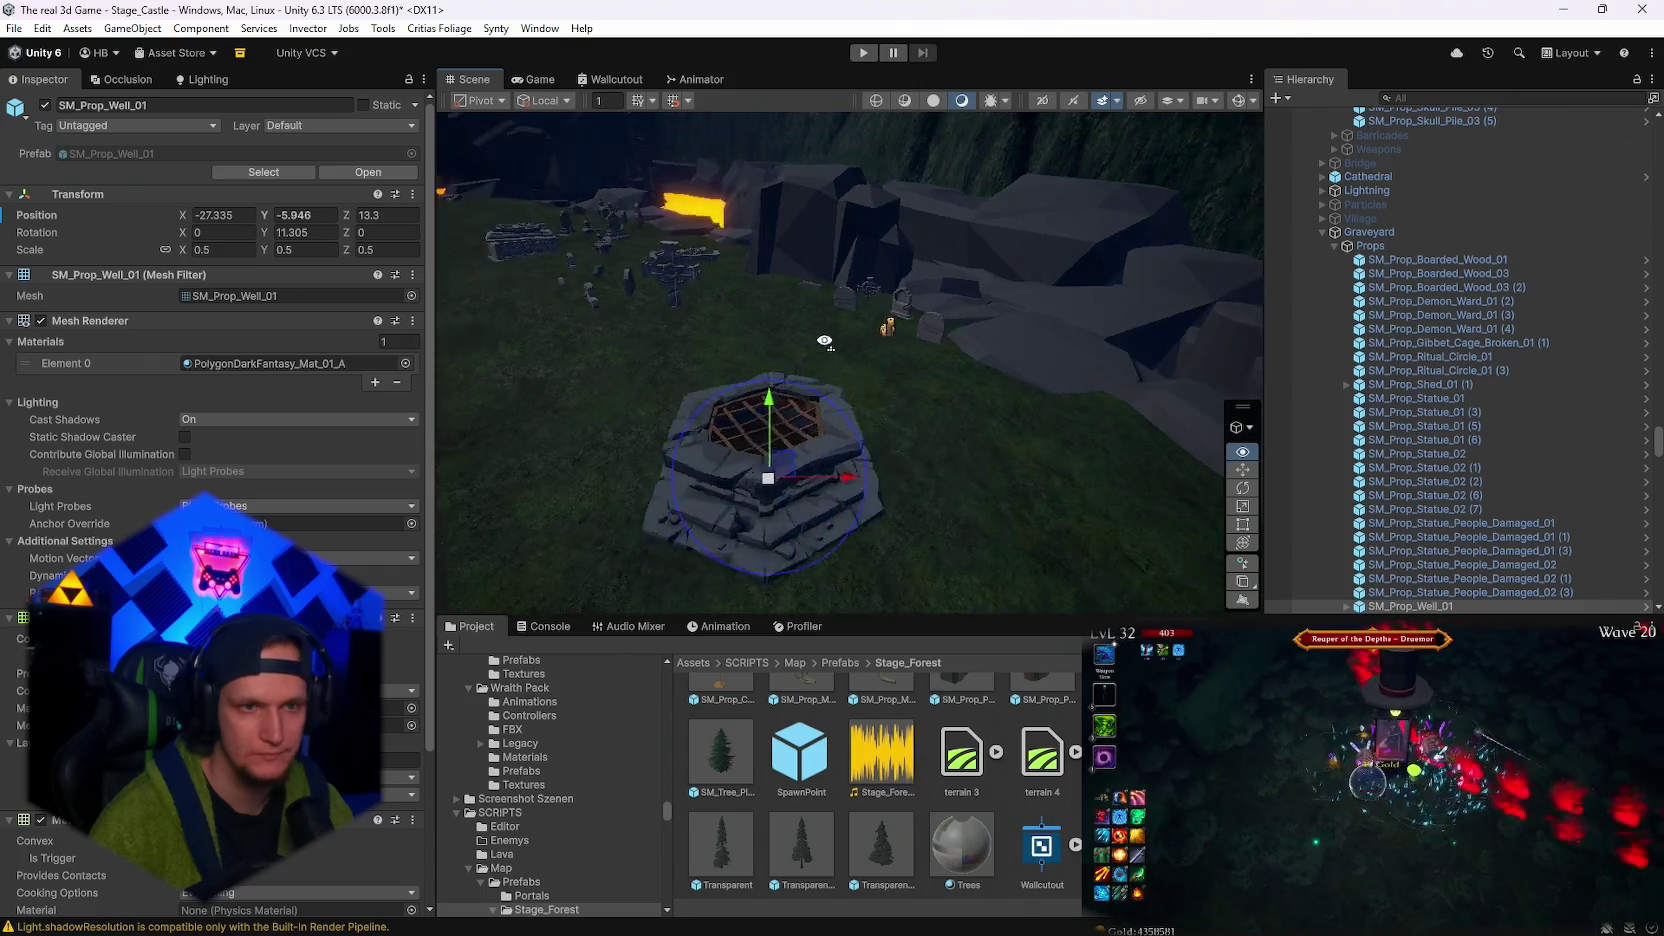
left_click(885, 351)
left_click_drag(919, 329, 928, 334)
left_click(928, 334, "shift")
left_click(802, 299, "shift")
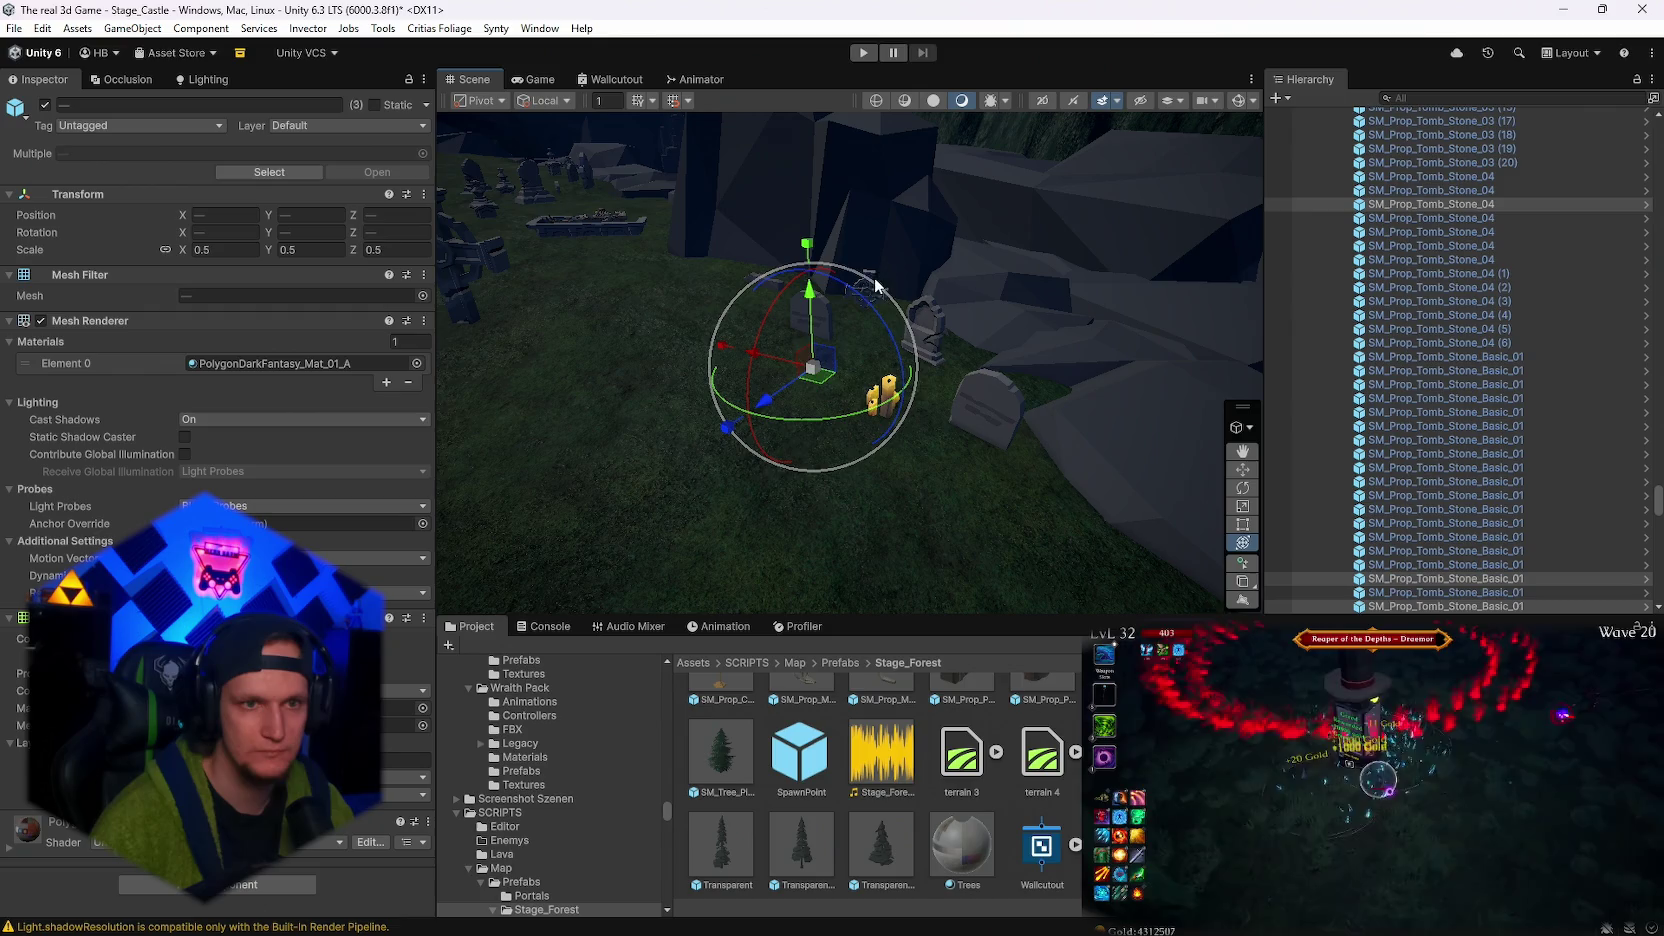
mouse_move(942, 316)
left_mouse_down()
mouse_move(975, 321)
mouse_move(868, 325)
mouse_move(874, 281)
left_mouse_up()
- Nudge the lit candle's height among the graves
left_click(789, 469)
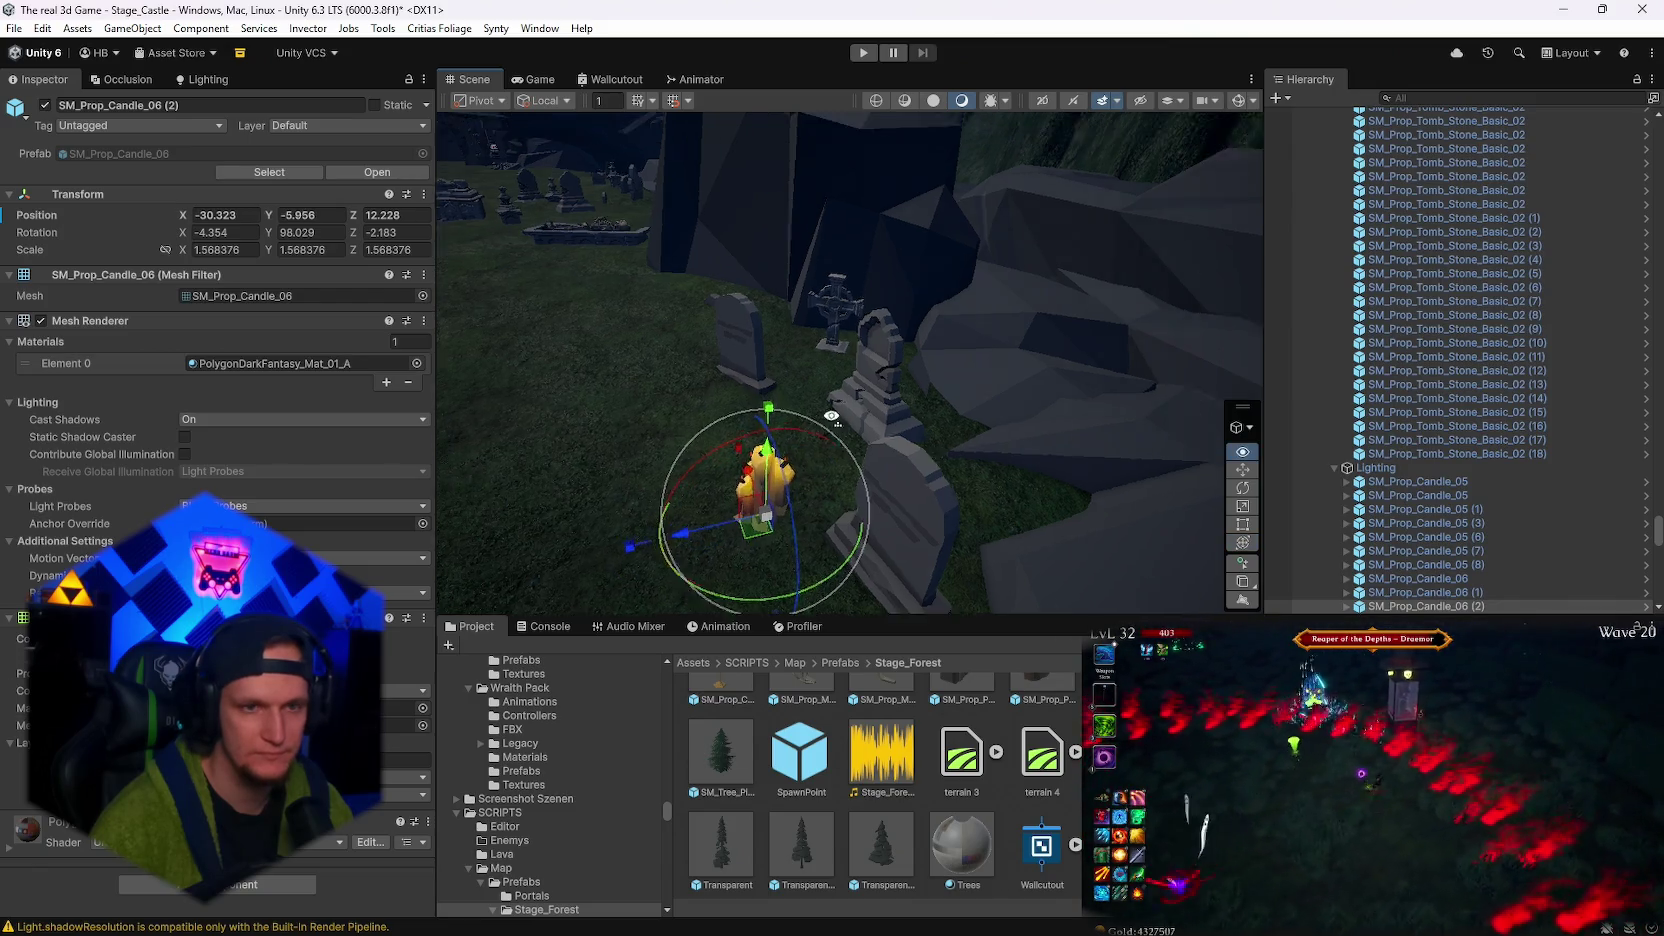
left_click_drag(808, 445, 838, 517)
left_click_drag(884, 452, 881, 335)
left_click(878, 389)
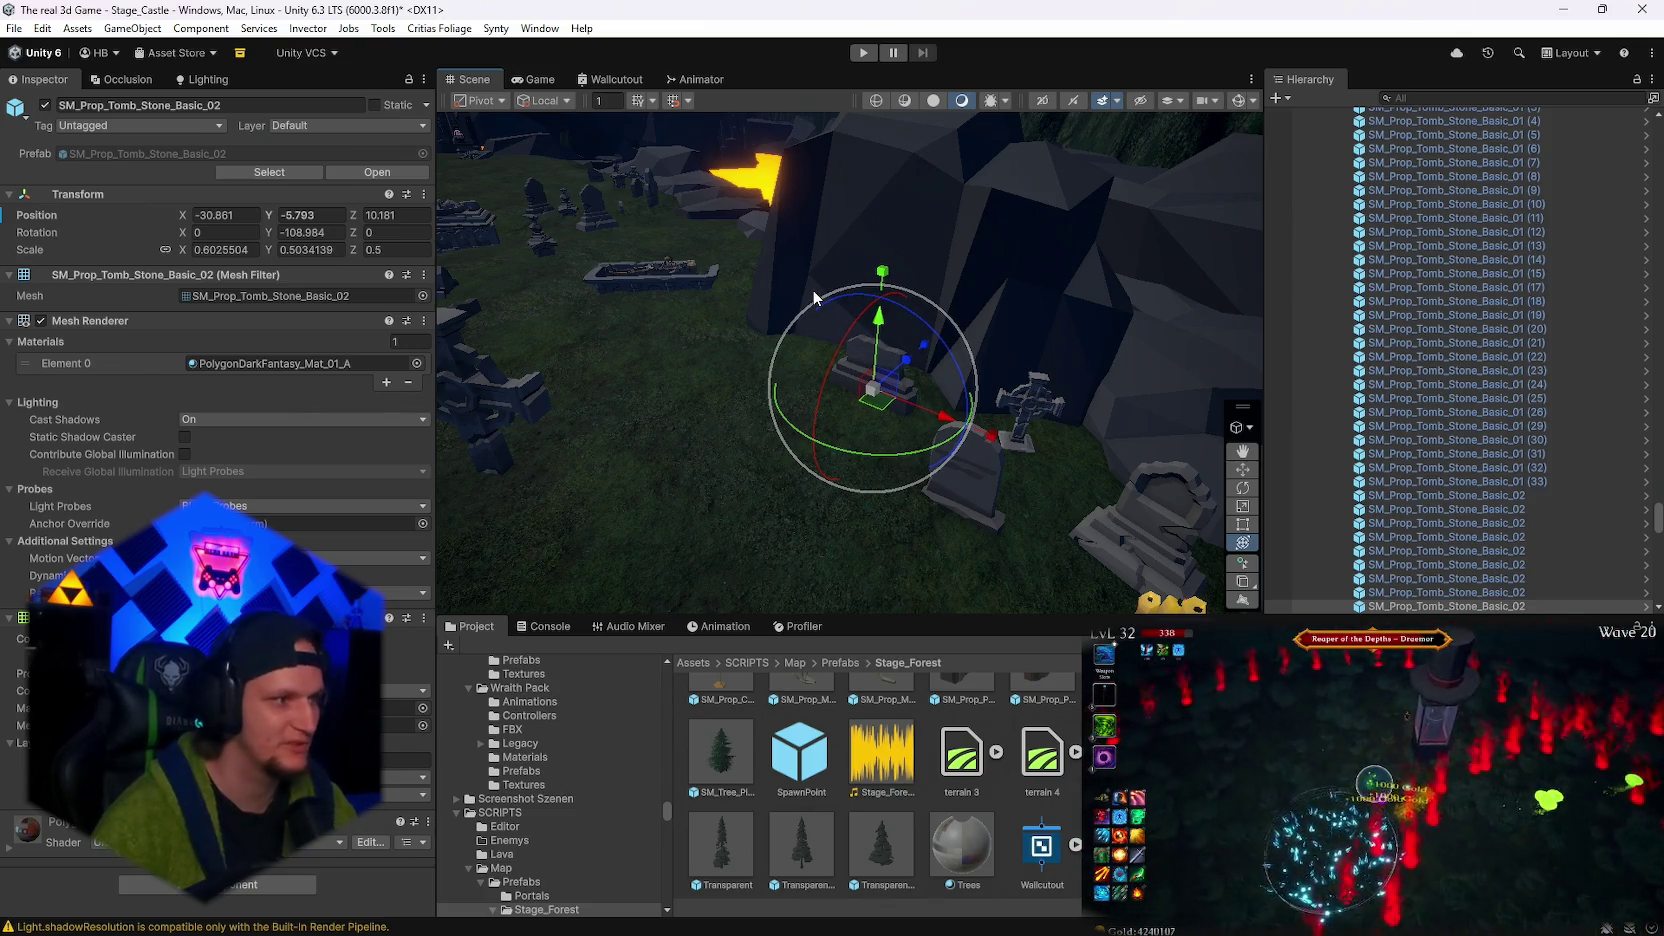
mouse_move(708, 257)
left_mouse_down()
mouse_move(720, 374)
mouse_move(906, 374)
left_mouse_up()
- Settle the cross tombstone and several others onto the ground, then select the open tomb
left_click(923, 438)
left_click(767, 441, "ctrl")
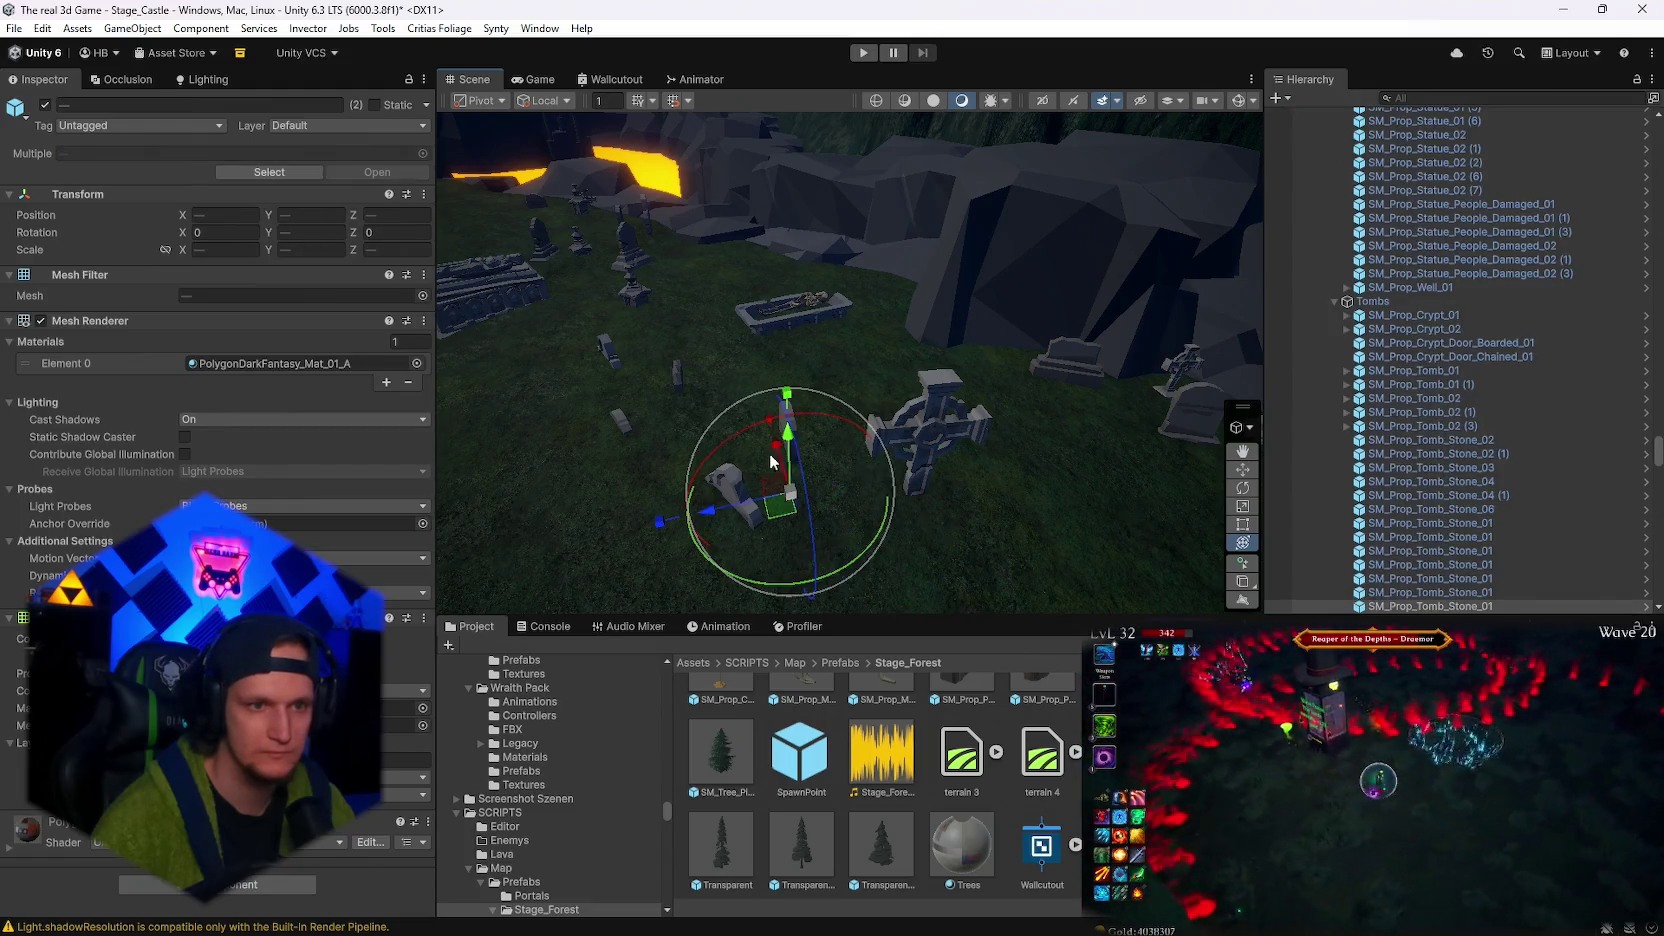
left_click(621, 420, "ctrl")
left_click(633, 282, "ctrl")
left_click(633, 270, "ctrl")
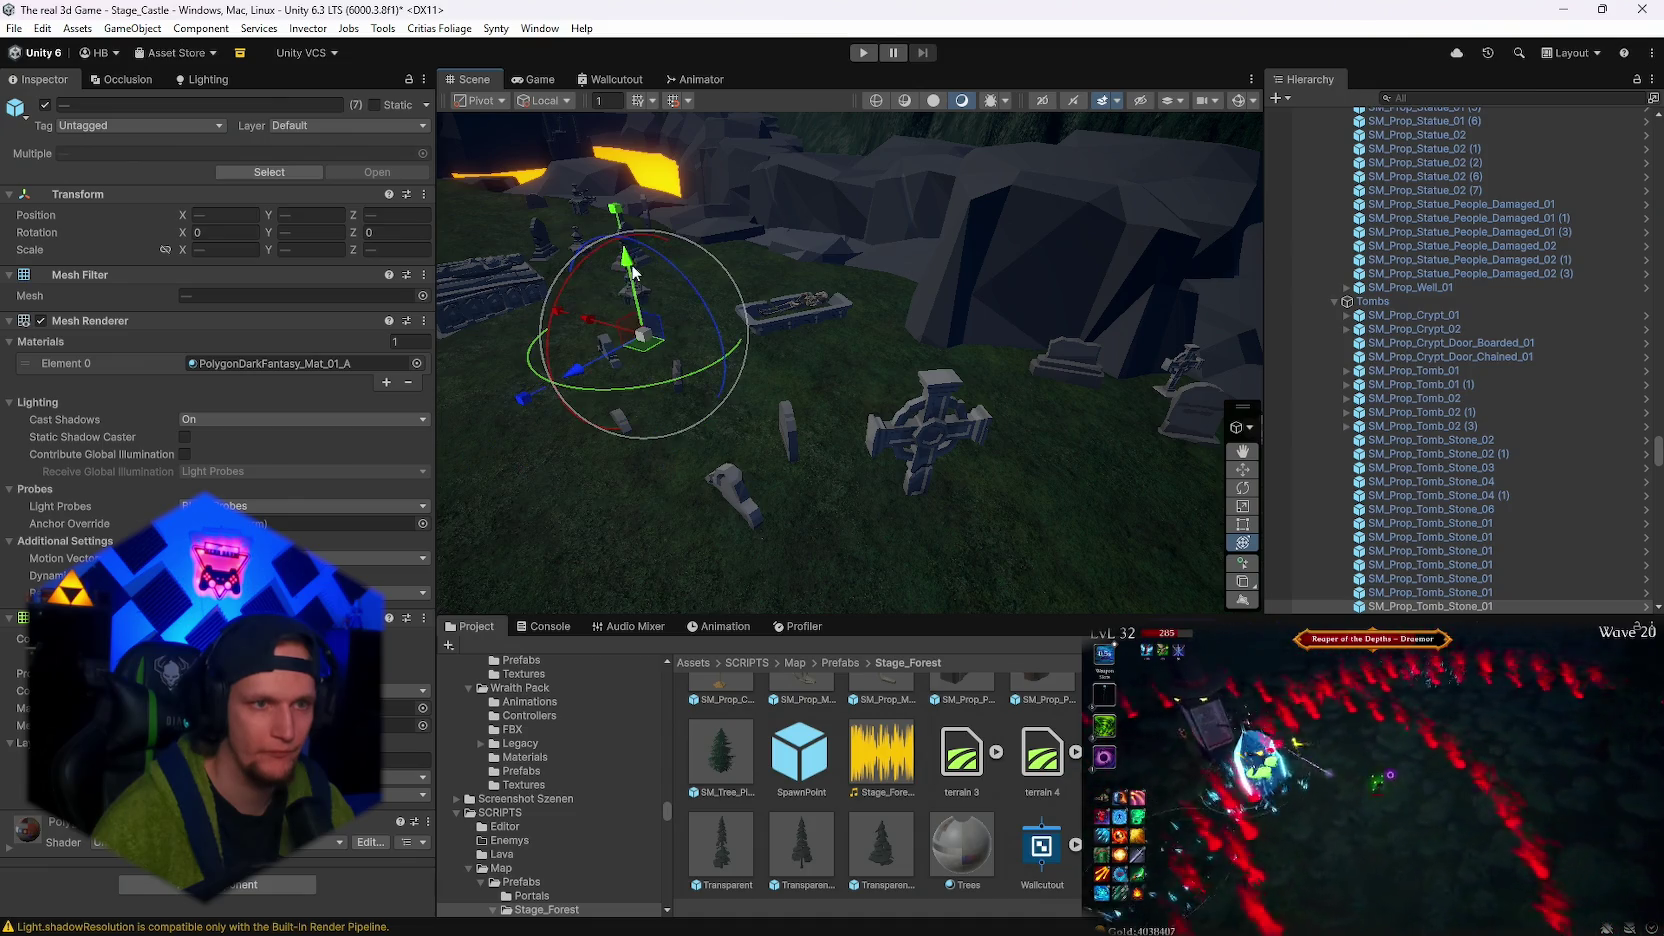
mouse_move(633, 270)
left_mouse_down()
mouse_move(690, 395)
mouse_move(697, 322)
left_mouse_up()
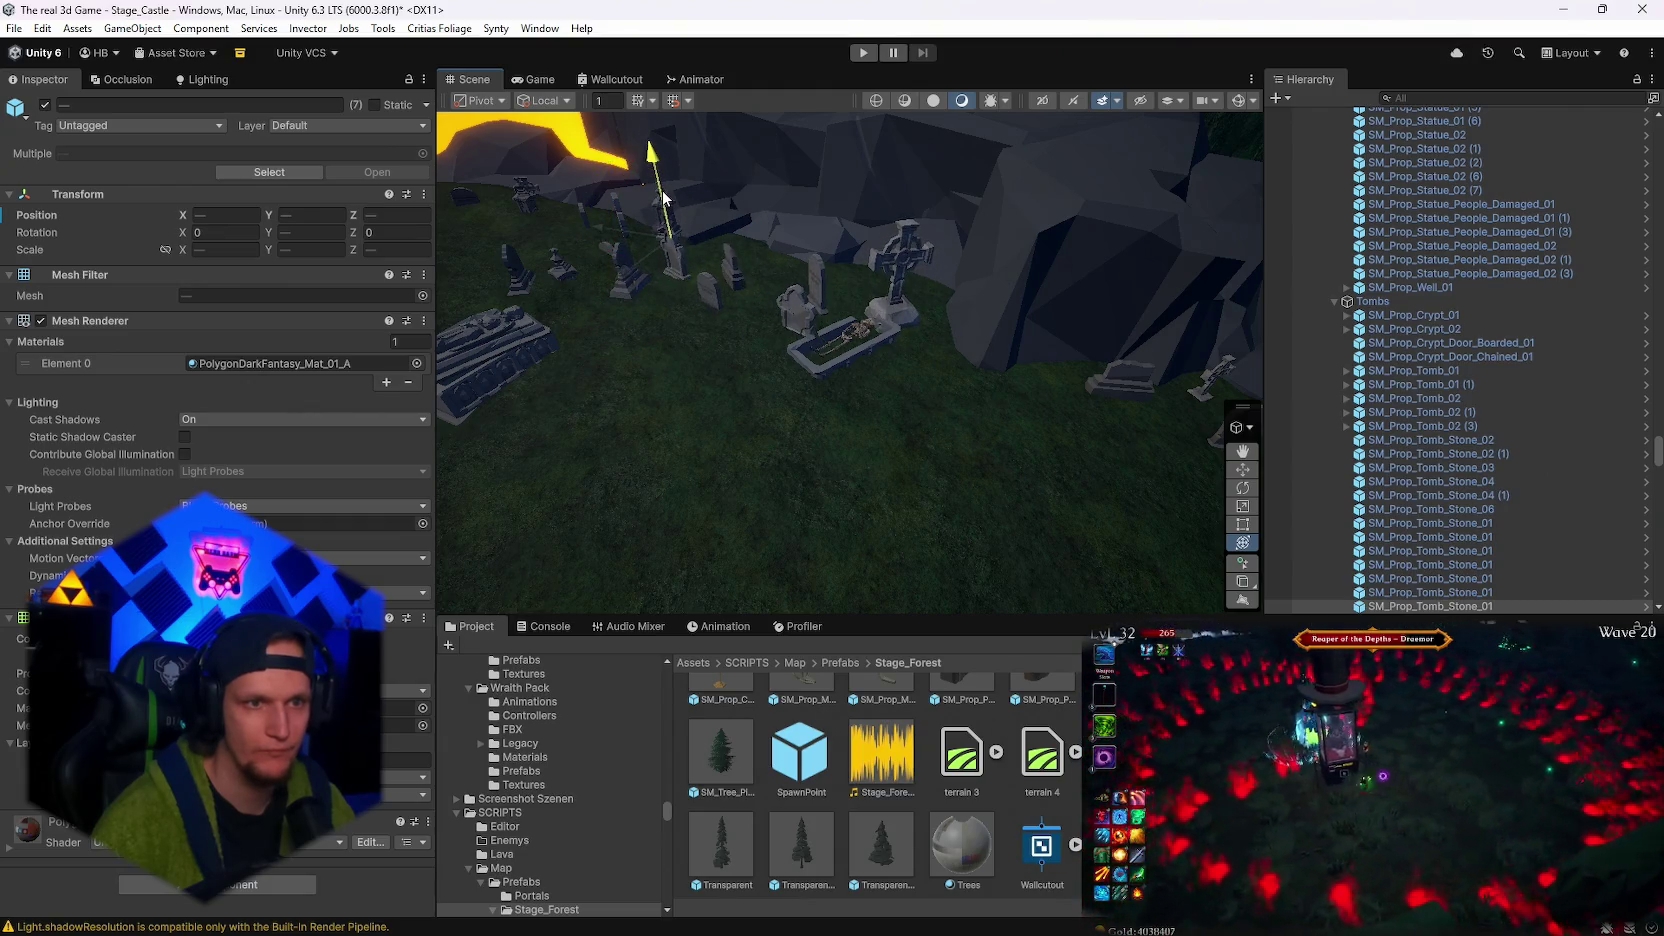
mouse_move(748, 330)
left_mouse_down()
mouse_move(862, 336)
mouse_move(1011, 416)
mouse_move(820, 298)
mouse_move(1010, 327)
mouse_move(1050, 350)
left_mouse_up()
left_click(965, 399)
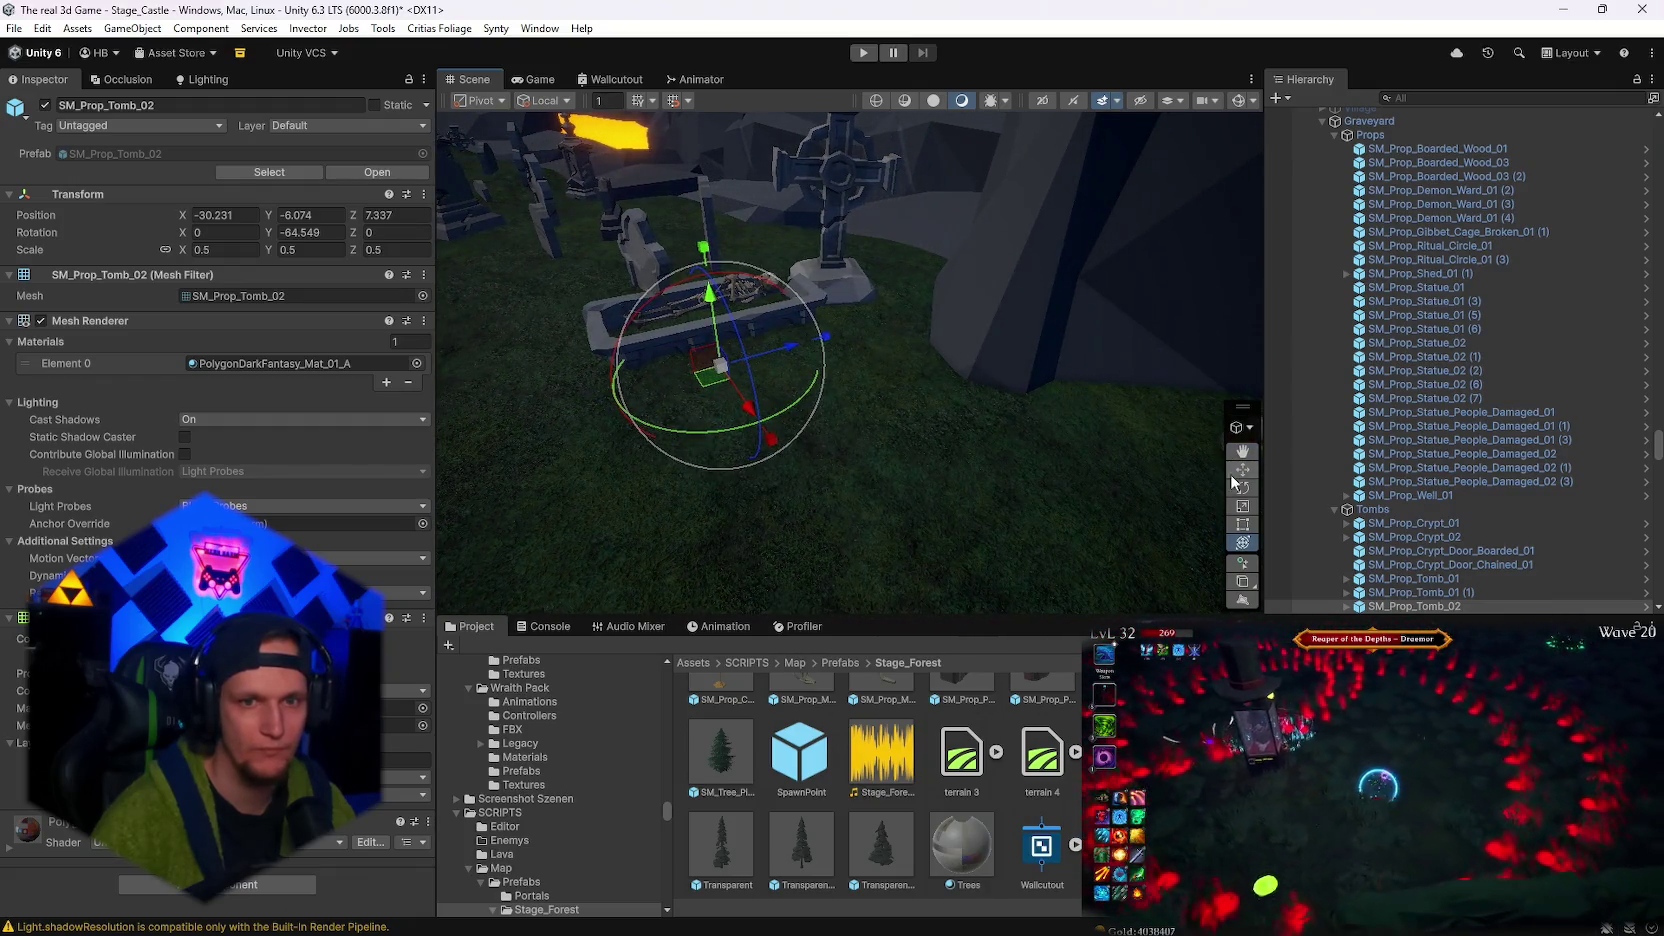
mouse_move(705, 267)
left_mouse_down()
mouse_move(771, 233)
mouse_move(956, 399)
mouse_move(861, 278)
mouse_move(888, 314)
mouse_move(907, 309)
mouse_move(803, 347)
mouse_move(654, 363)
mouse_move(773, 327)
mouse_move(597, 284)
mouse_move(205, 254)
mouse_move(234, 242)
mouse_move(390, 300)
mouse_move(688, 286)
left_mouse_up()
- Raise the left and right crypts slightly together
left_click(713, 300)
left_click(713, 297)
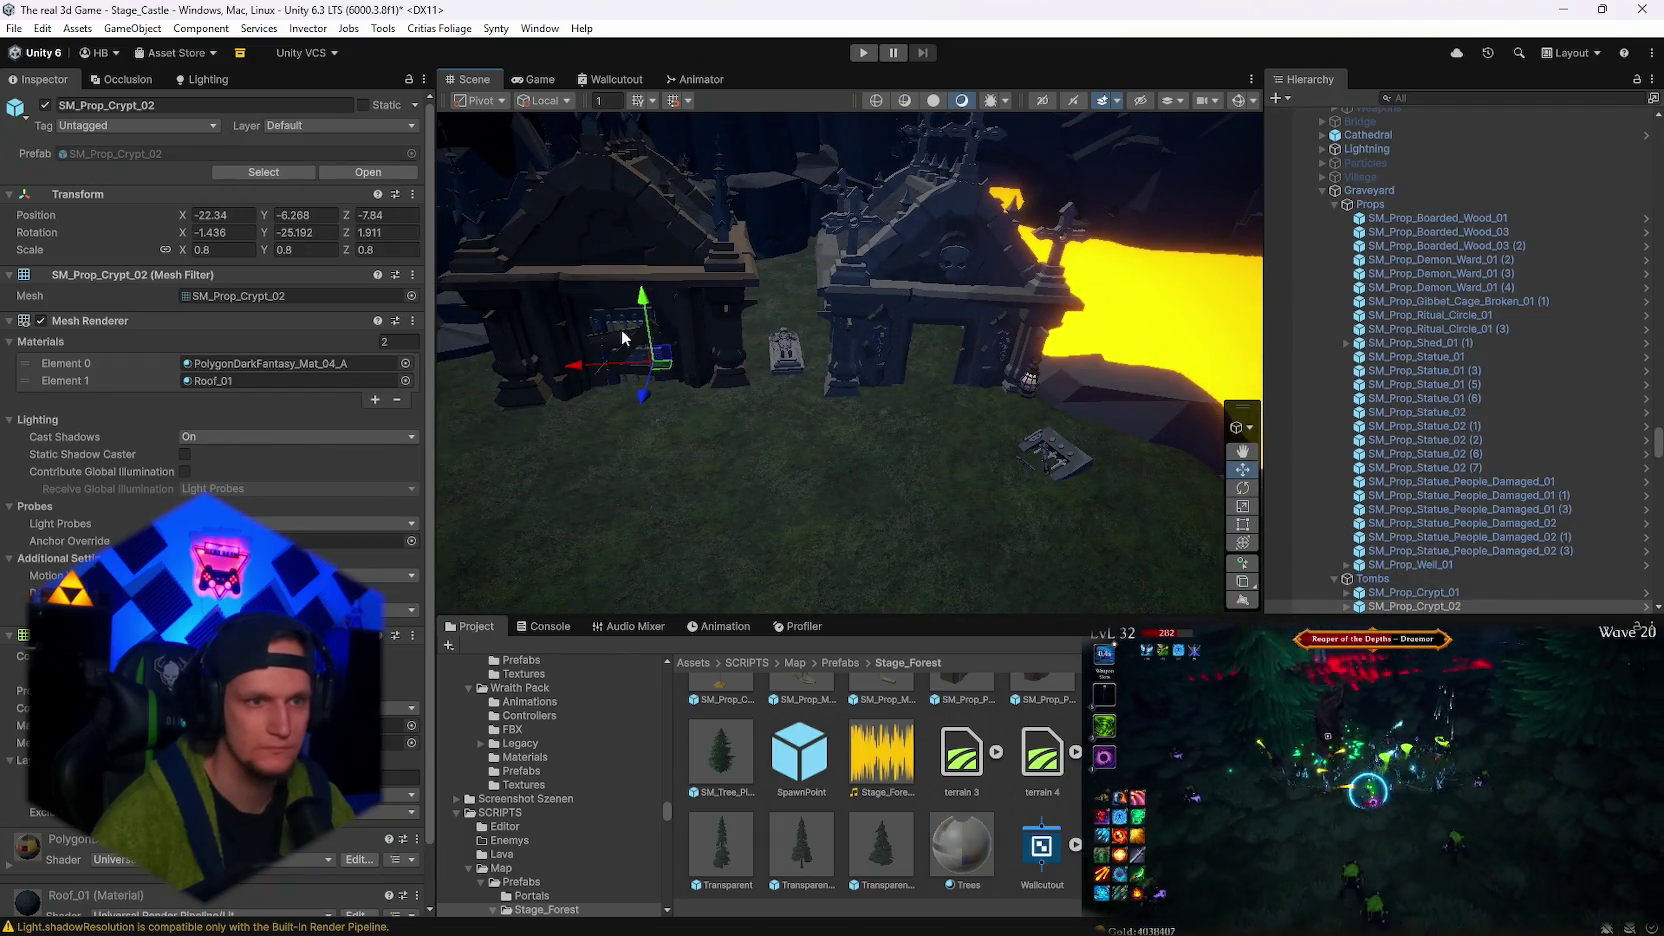
left_click(902, 289, "shift")
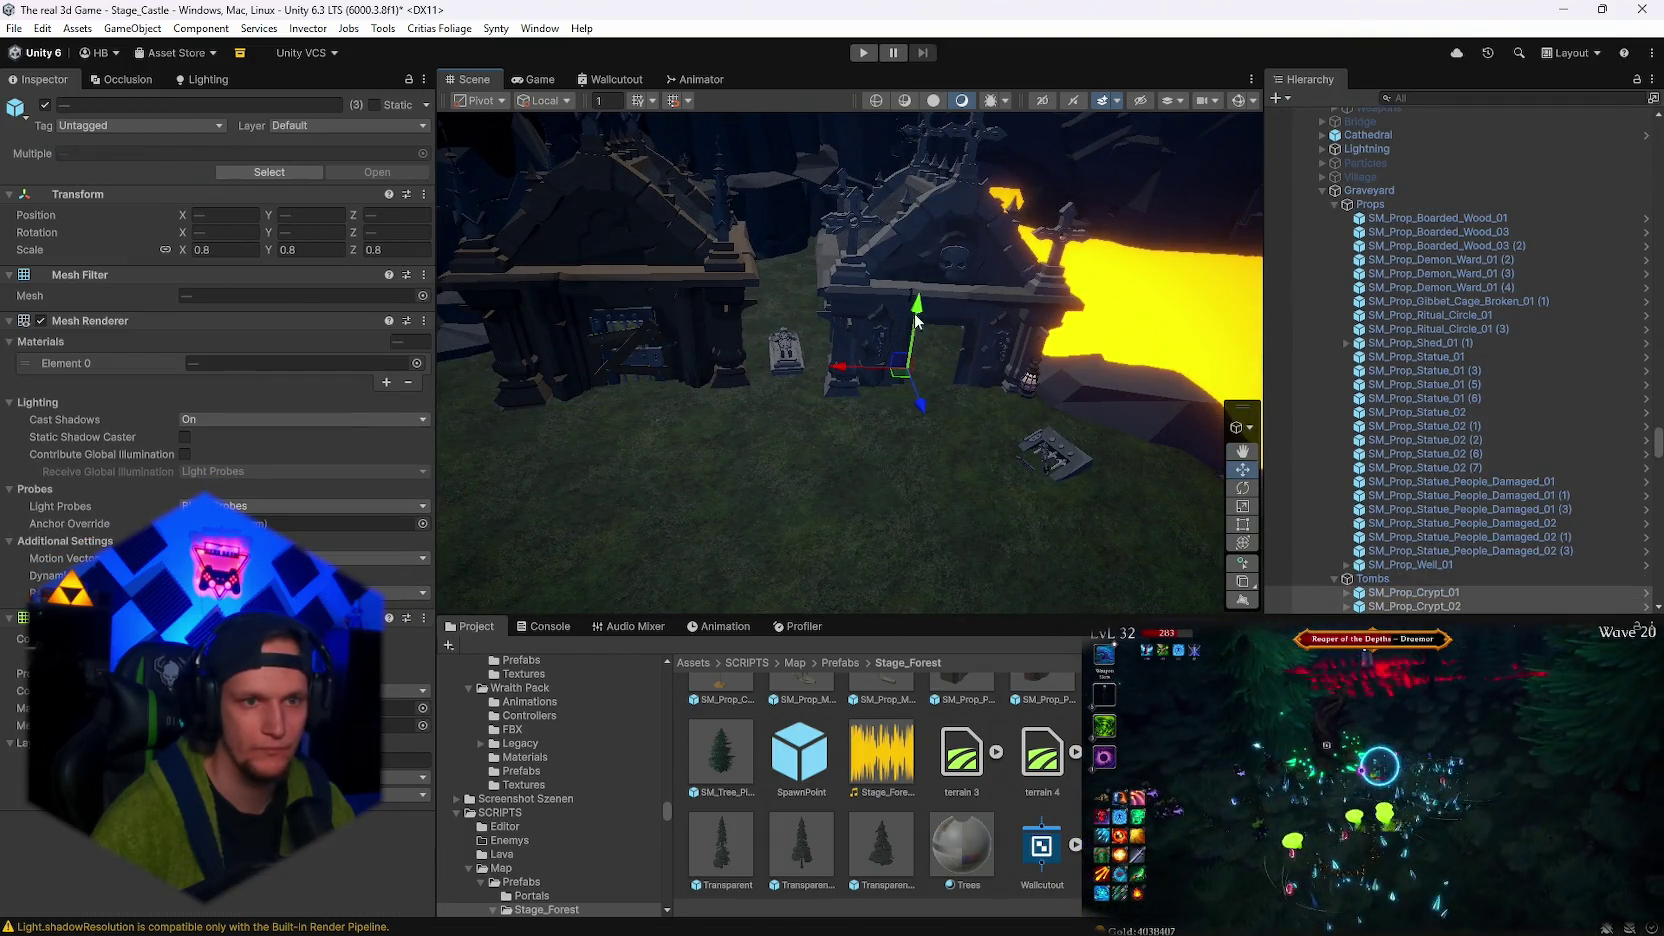
mouse_move(916, 330)
left_mouse_down()
mouse_move(917, 297)
mouse_move(921, 313)
left_mouse_up()
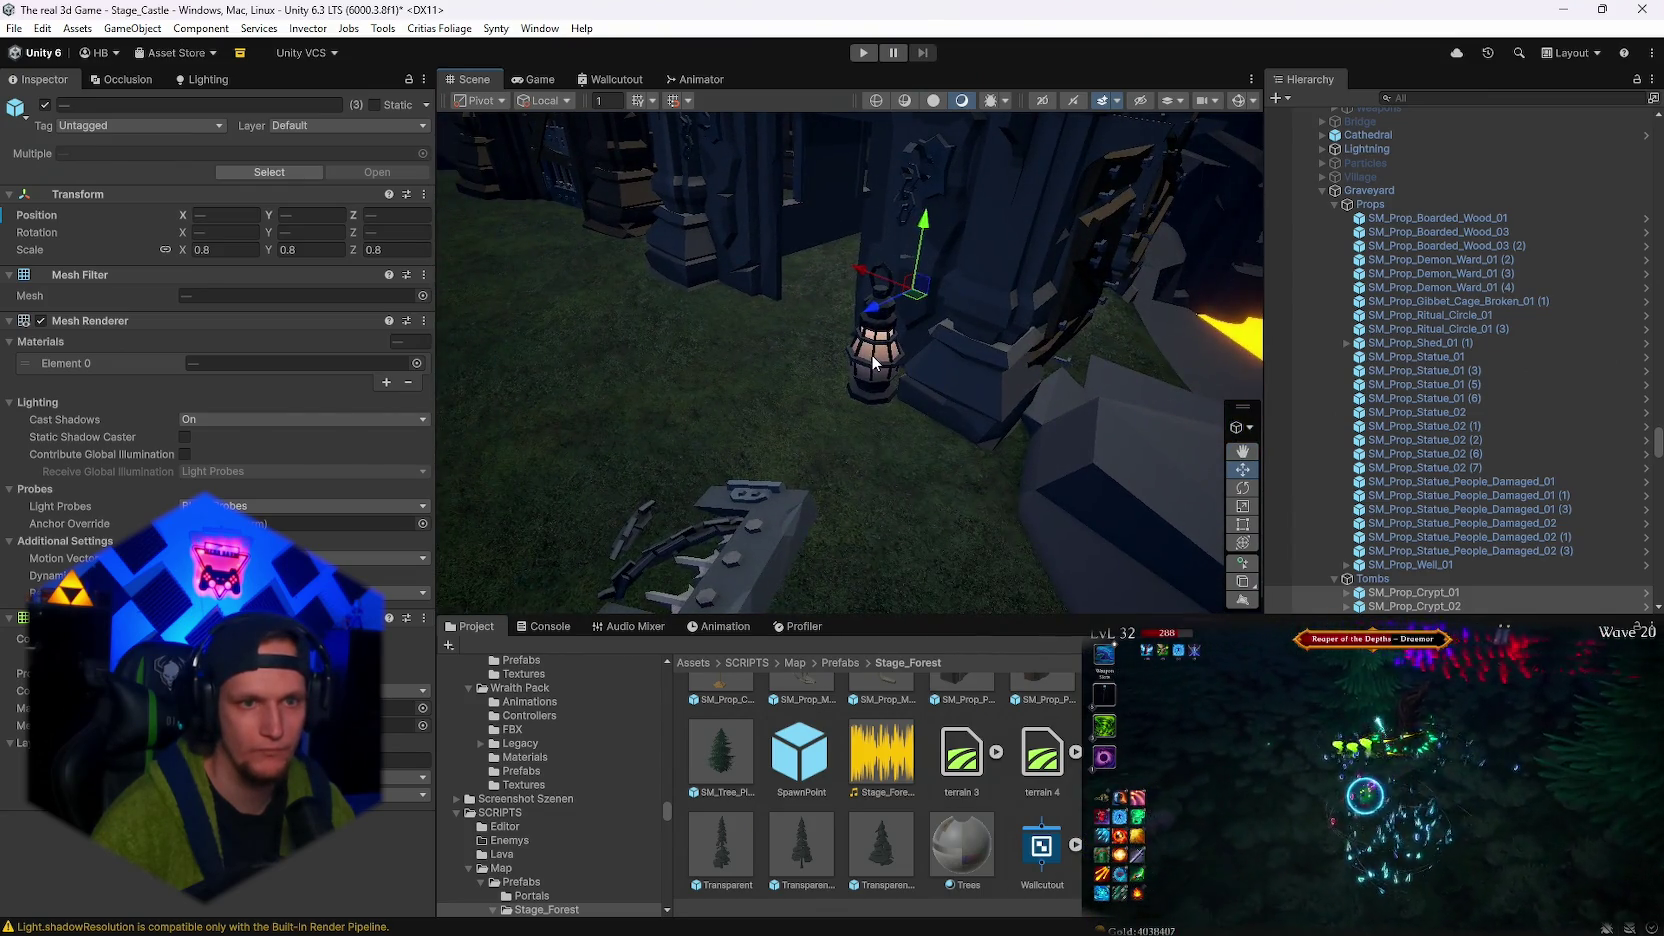
- Nudge the chained crypt door slightly sideways into place
left_click(871, 354)
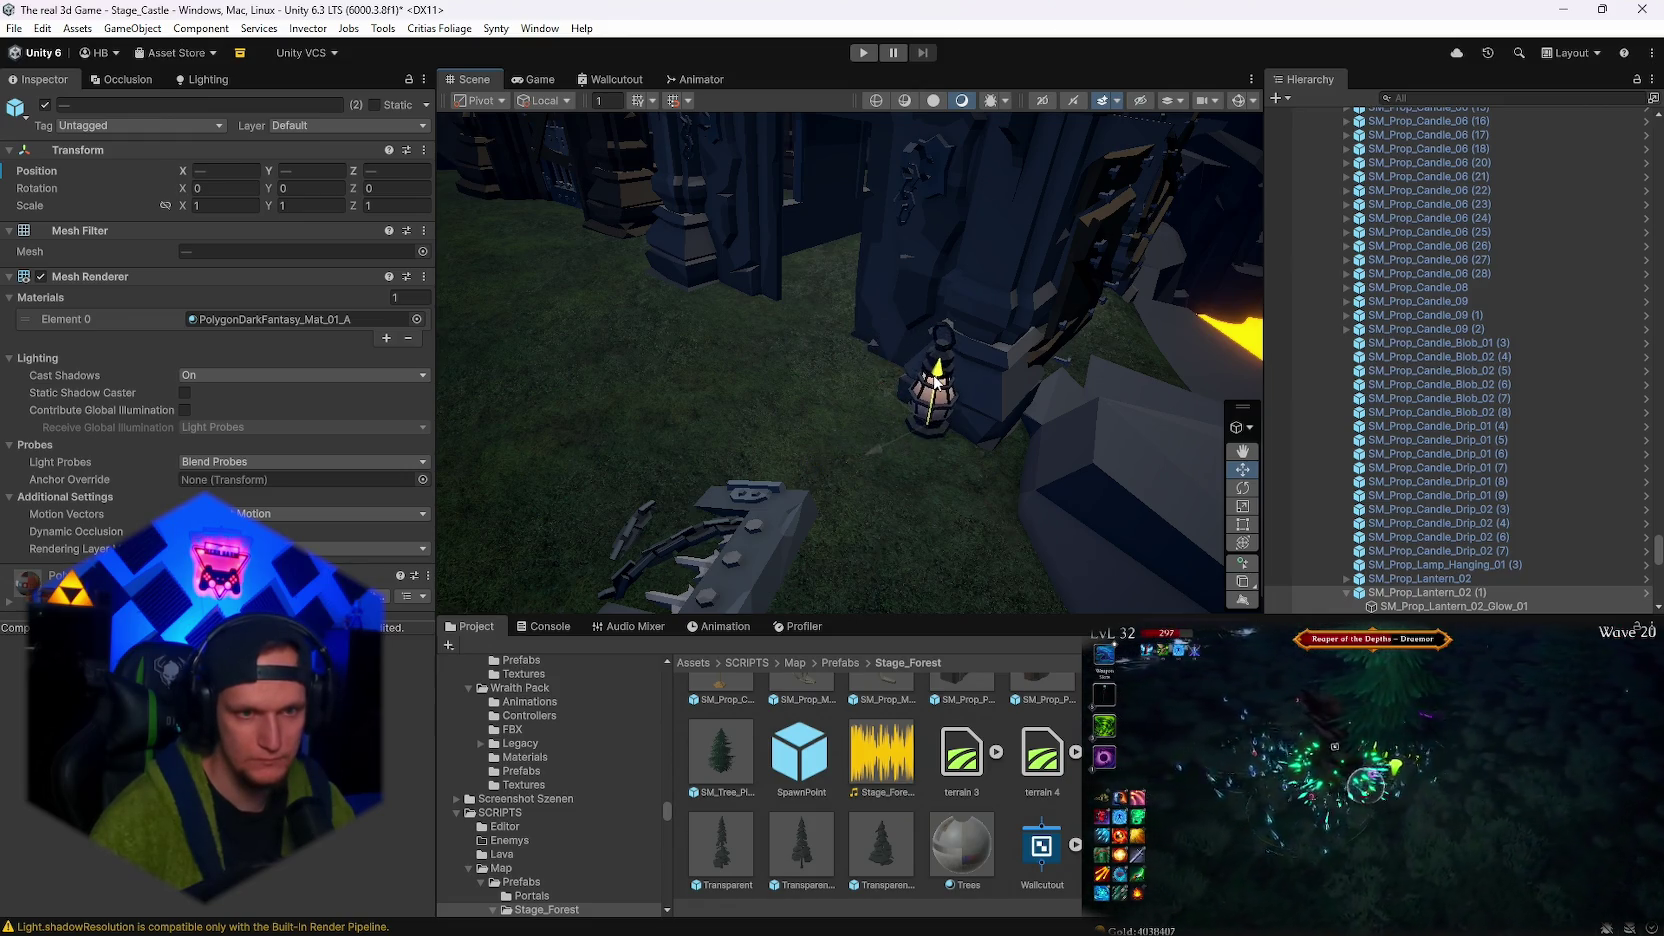
scroll(820, 488, "down", 3)
left_click(820, 488)
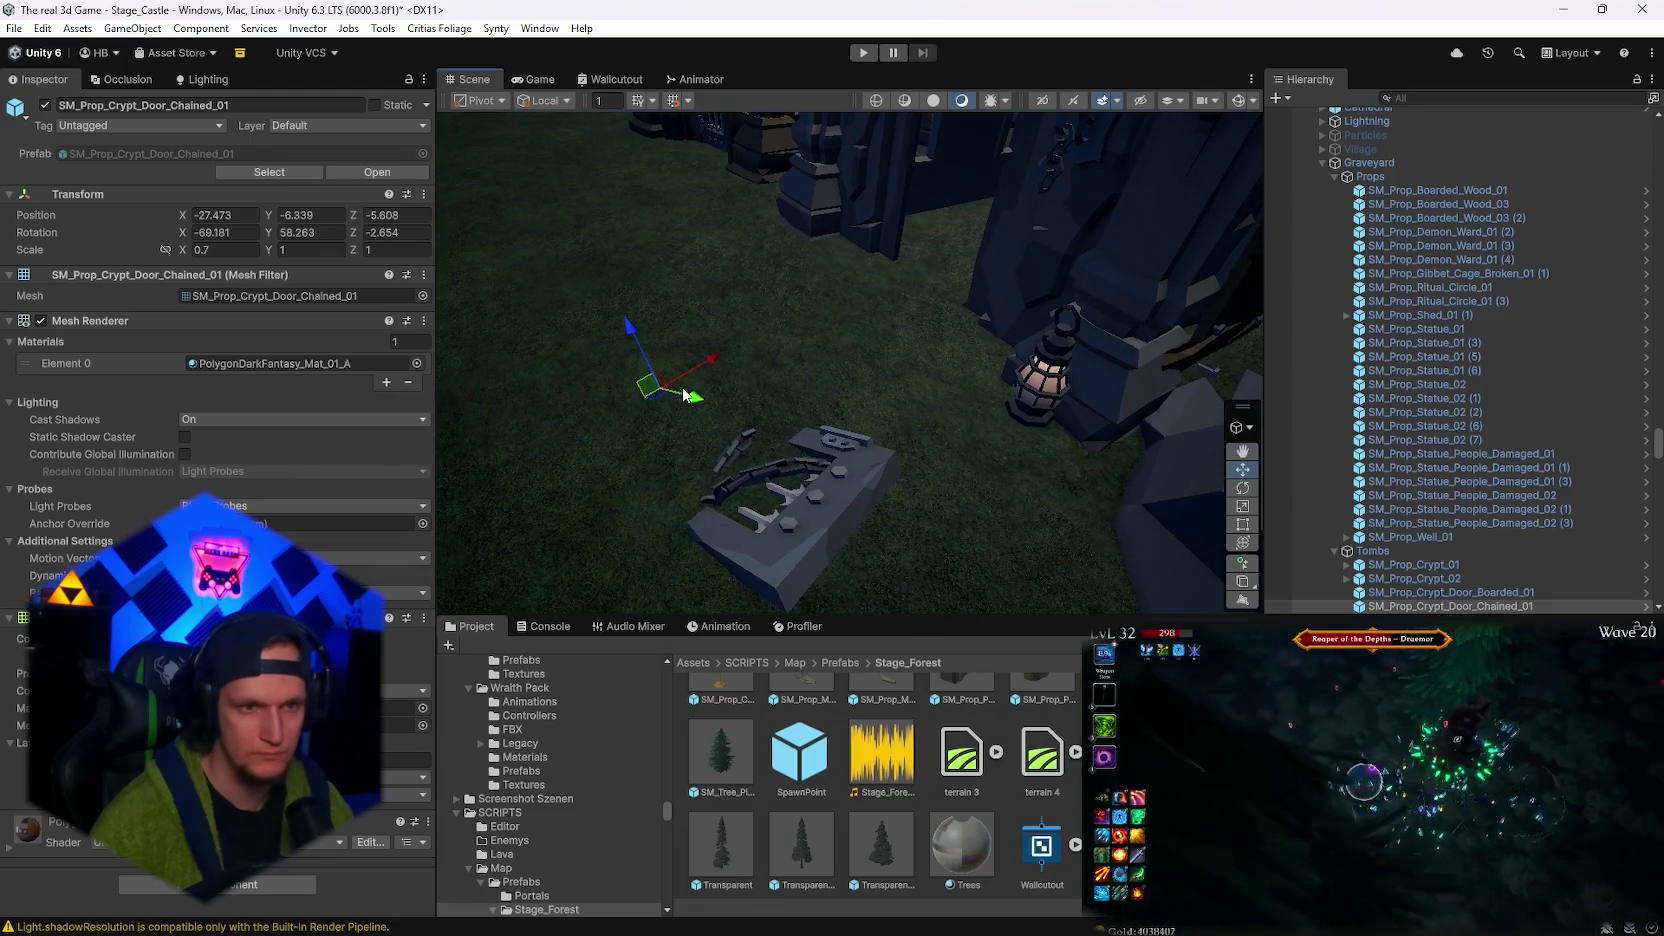
left_click(793, 519)
left_click(793, 522)
mouse_move(690, 388)
left_mouse_down()
mouse_move(993, 395)
mouse_move(610, 428)
mouse_move(655, 360)
mouse_move(722, 338)
left_mouse_up()
left_click(1243, 543)
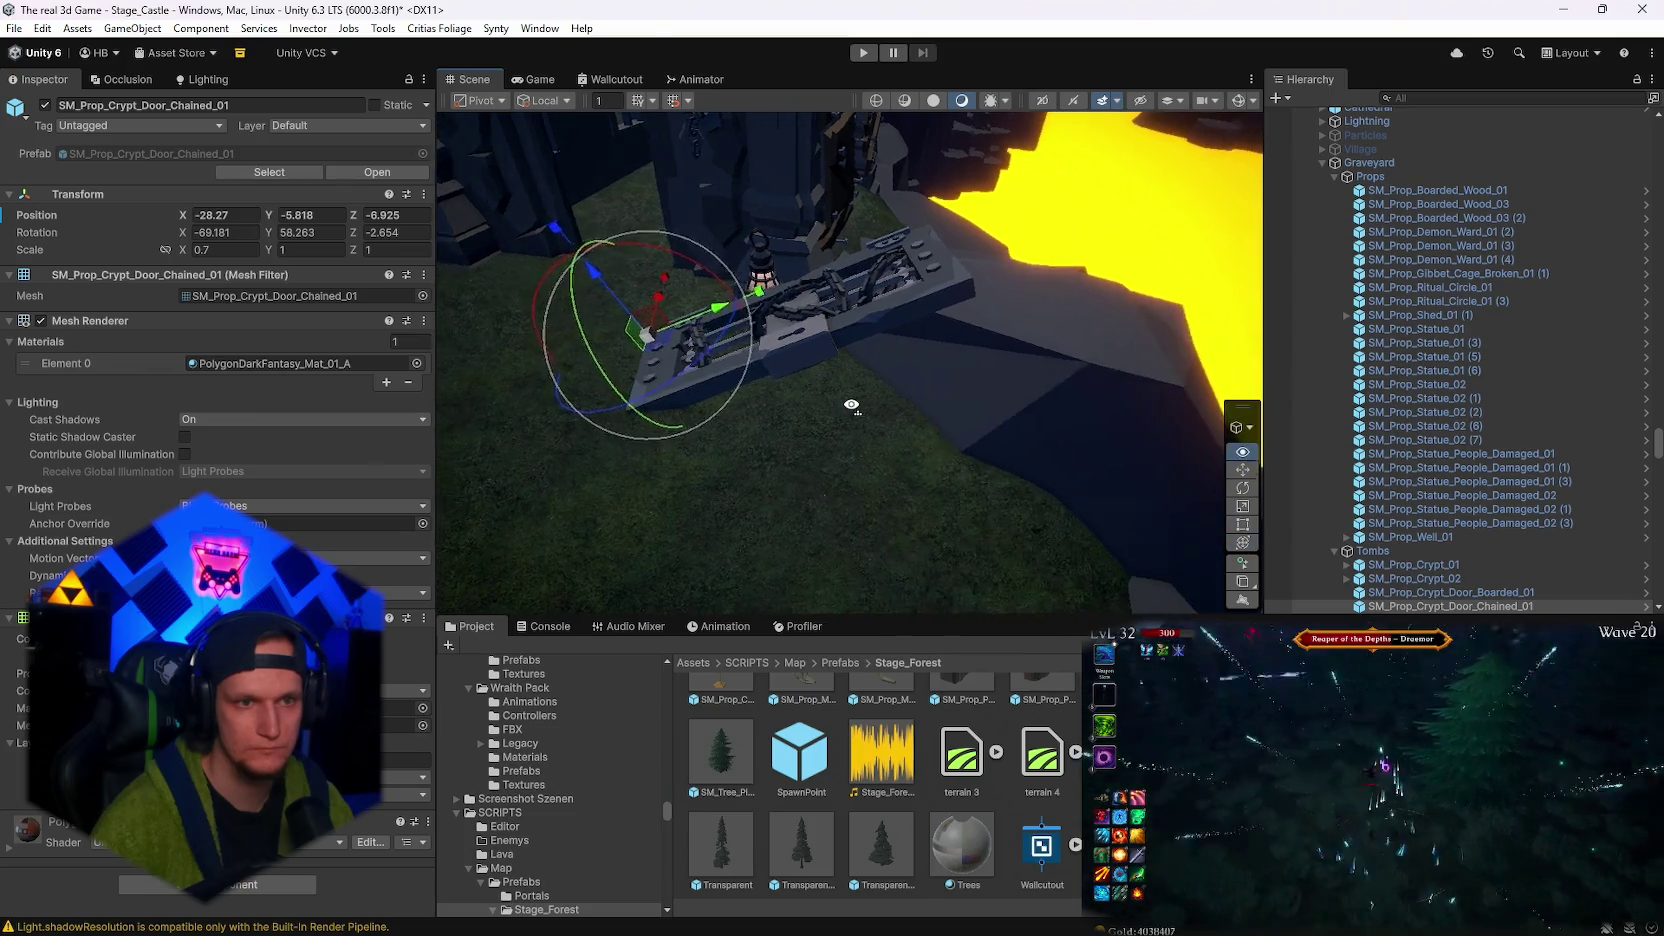
mouse_move(1000, 380)
left_mouse_down()
mouse_move(1034, 385)
mouse_move(918, 372)
mouse_move(1007, 381)
mouse_move(784, 292)
mouse_move(956, 384)
left_mouse_up()
- Raise the tomb base and its lid together as one selection
left_click(933, 395)
left_click_drag(923, 315, 929, 249)
key("ctrl+z")
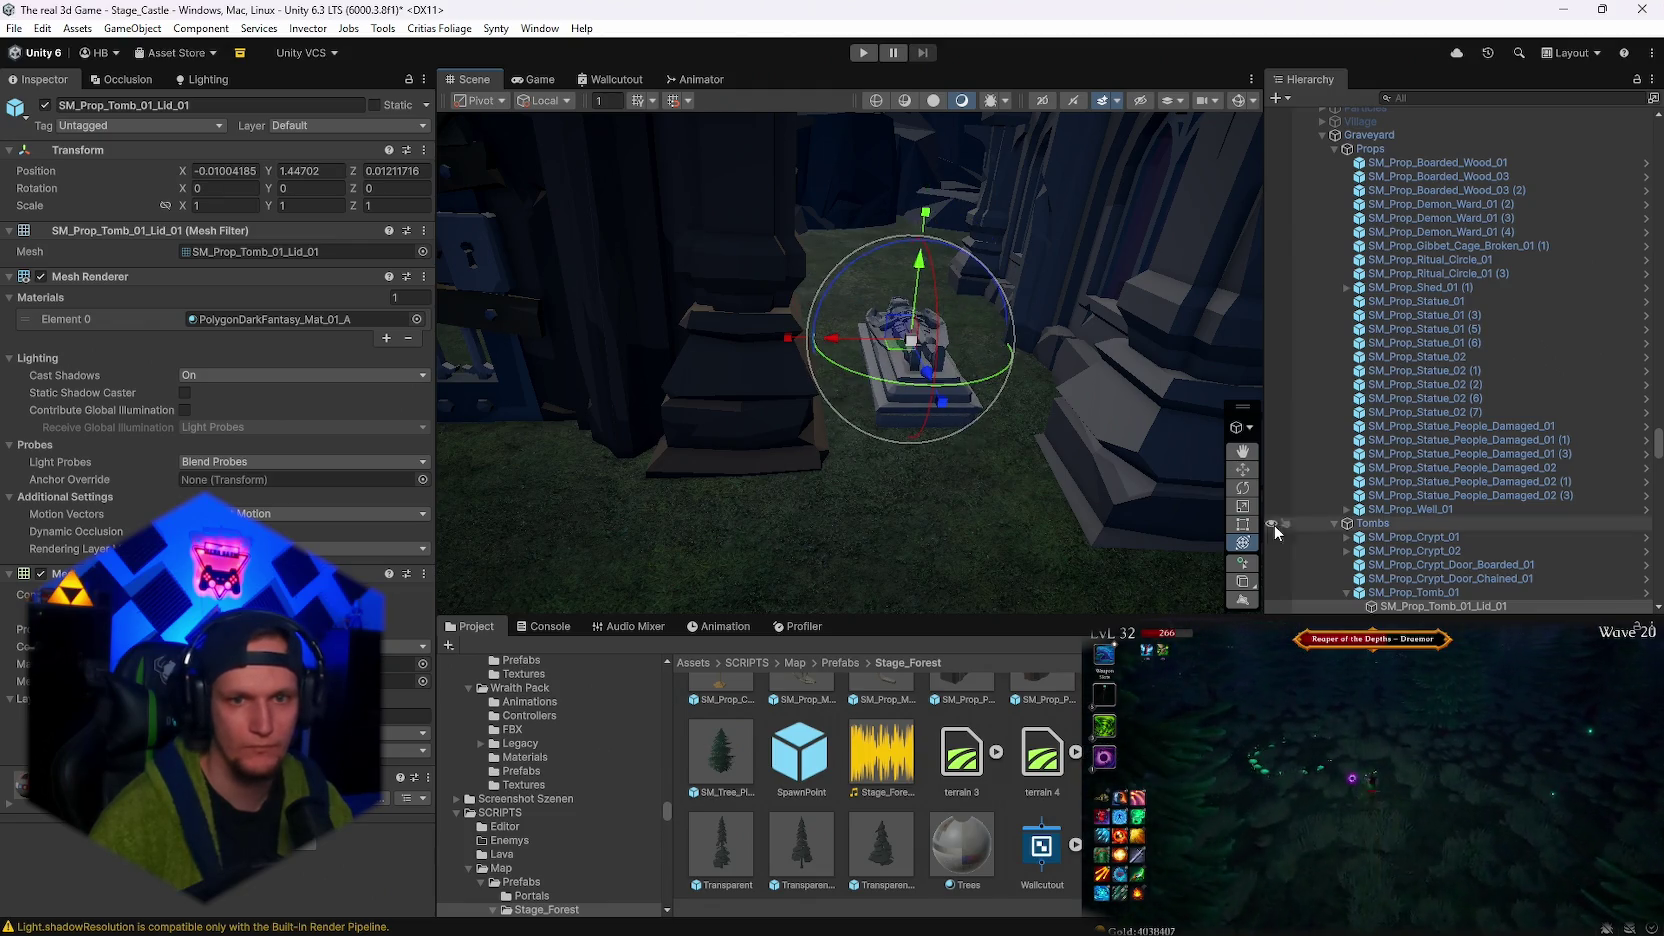
left_click(952, 419, "shift")
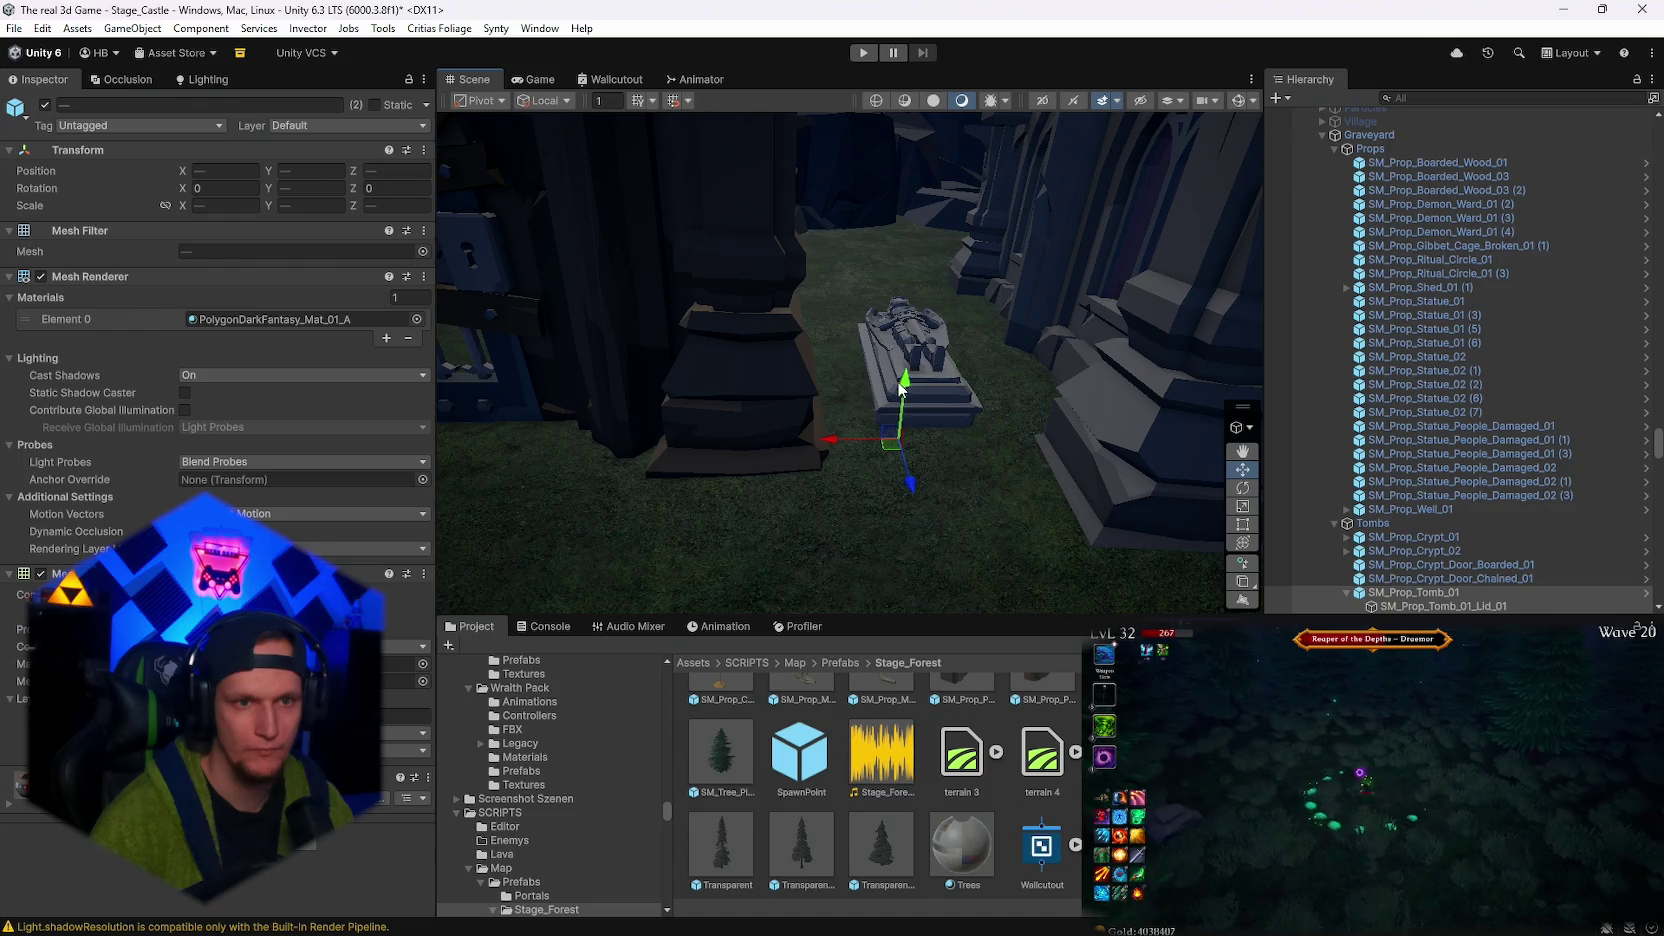
mouse_move(905, 390)
left_mouse_down()
mouse_move(910, 316)
mouse_move(899, 327)
mouse_move(925, 362)
mouse_move(708, 368)
left_mouse_up()
- Move the top skull in closer beside the other two skulls
left_click(709, 371)
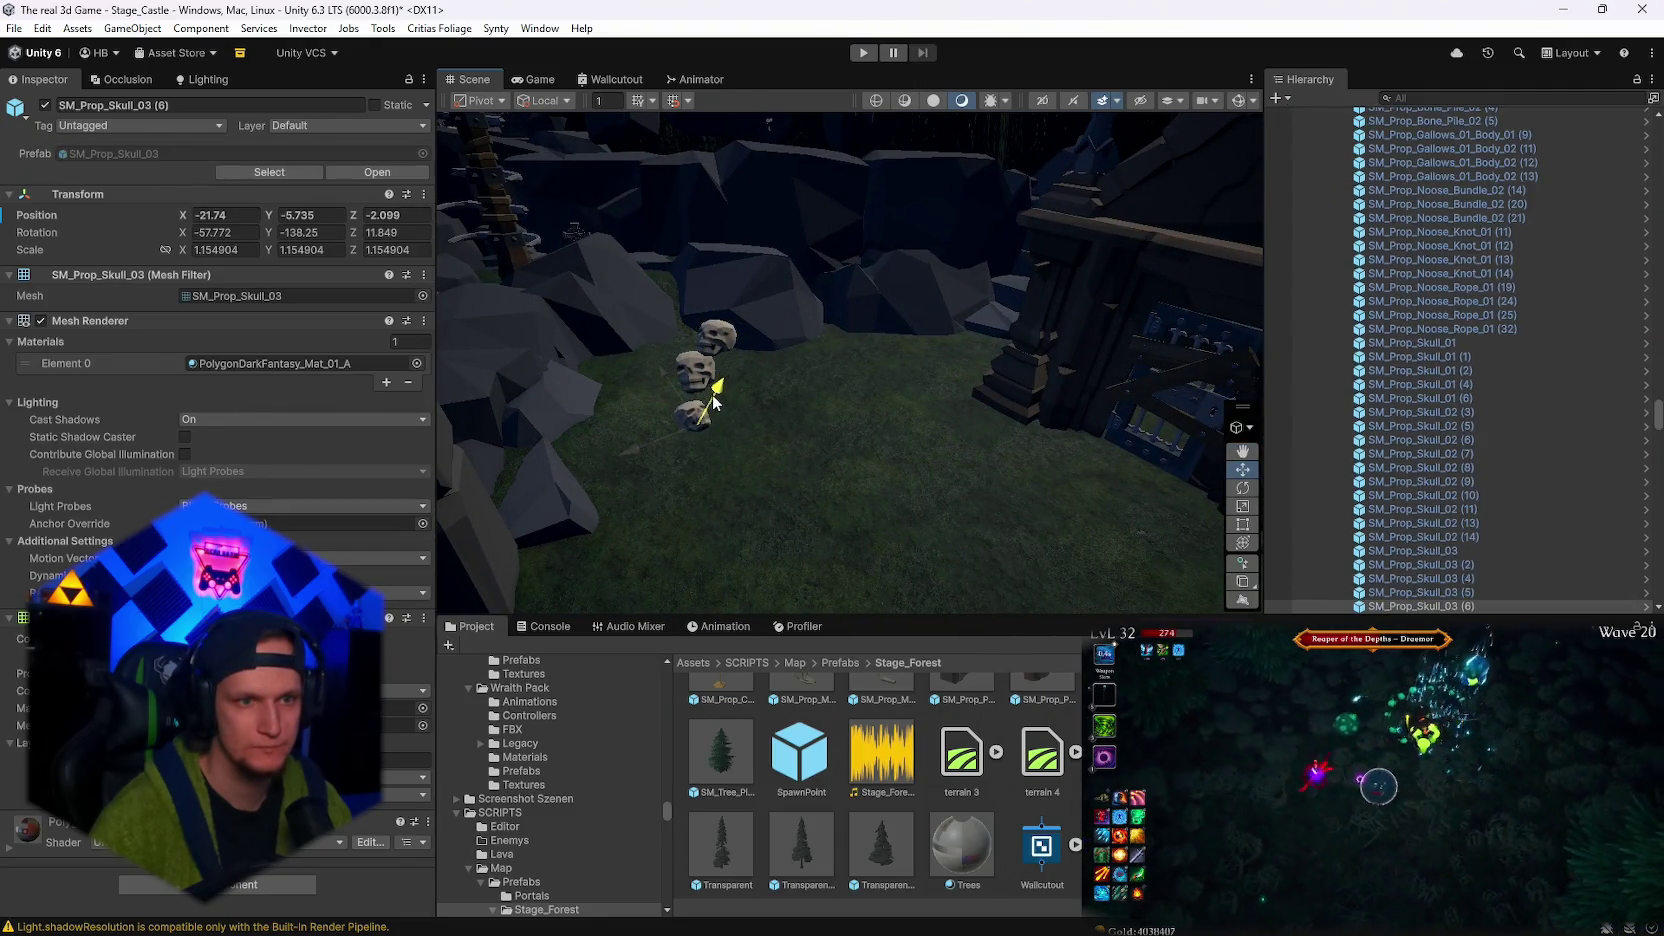
left_click(695, 366)
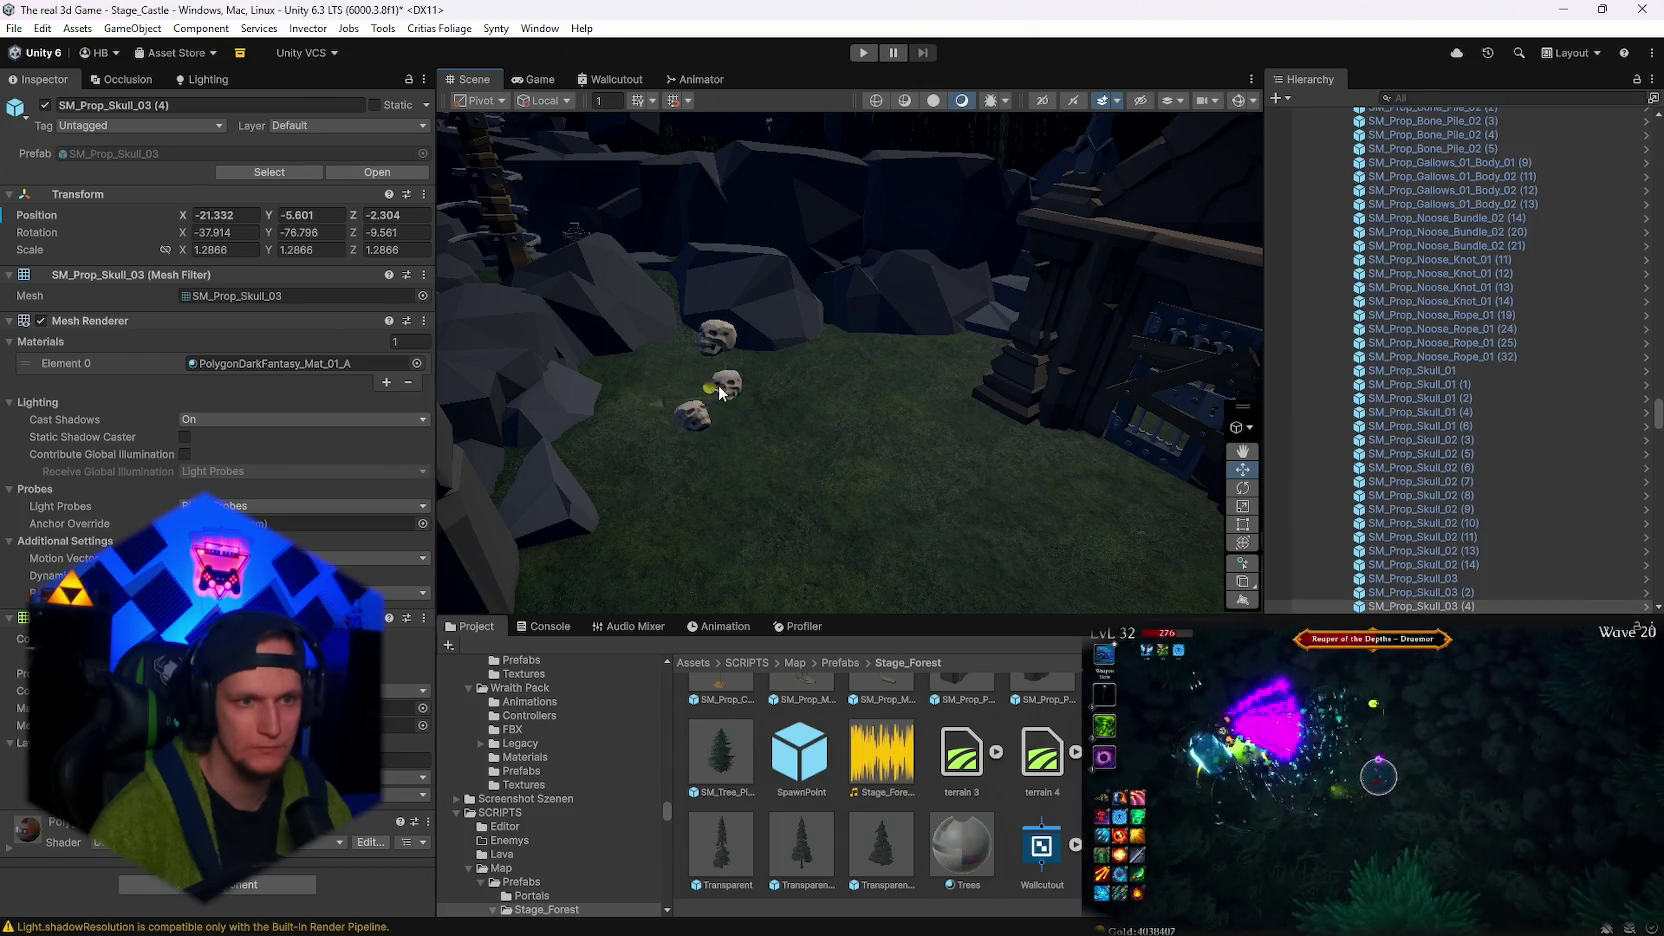
left_click(706, 340)
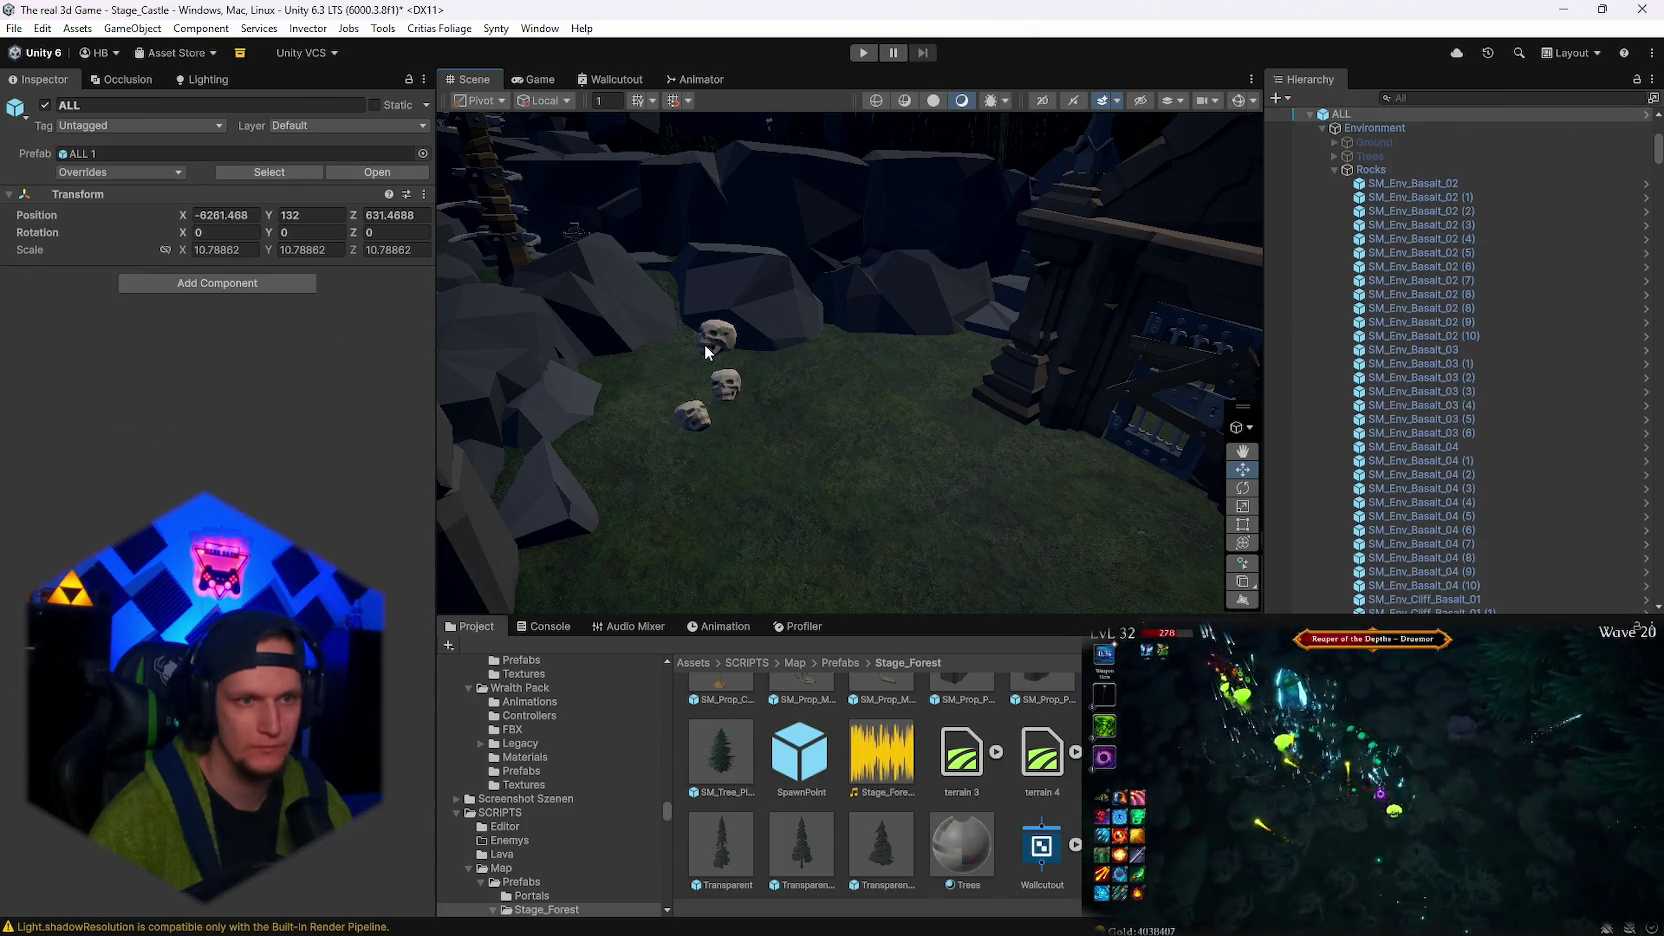
left_click(705, 344)
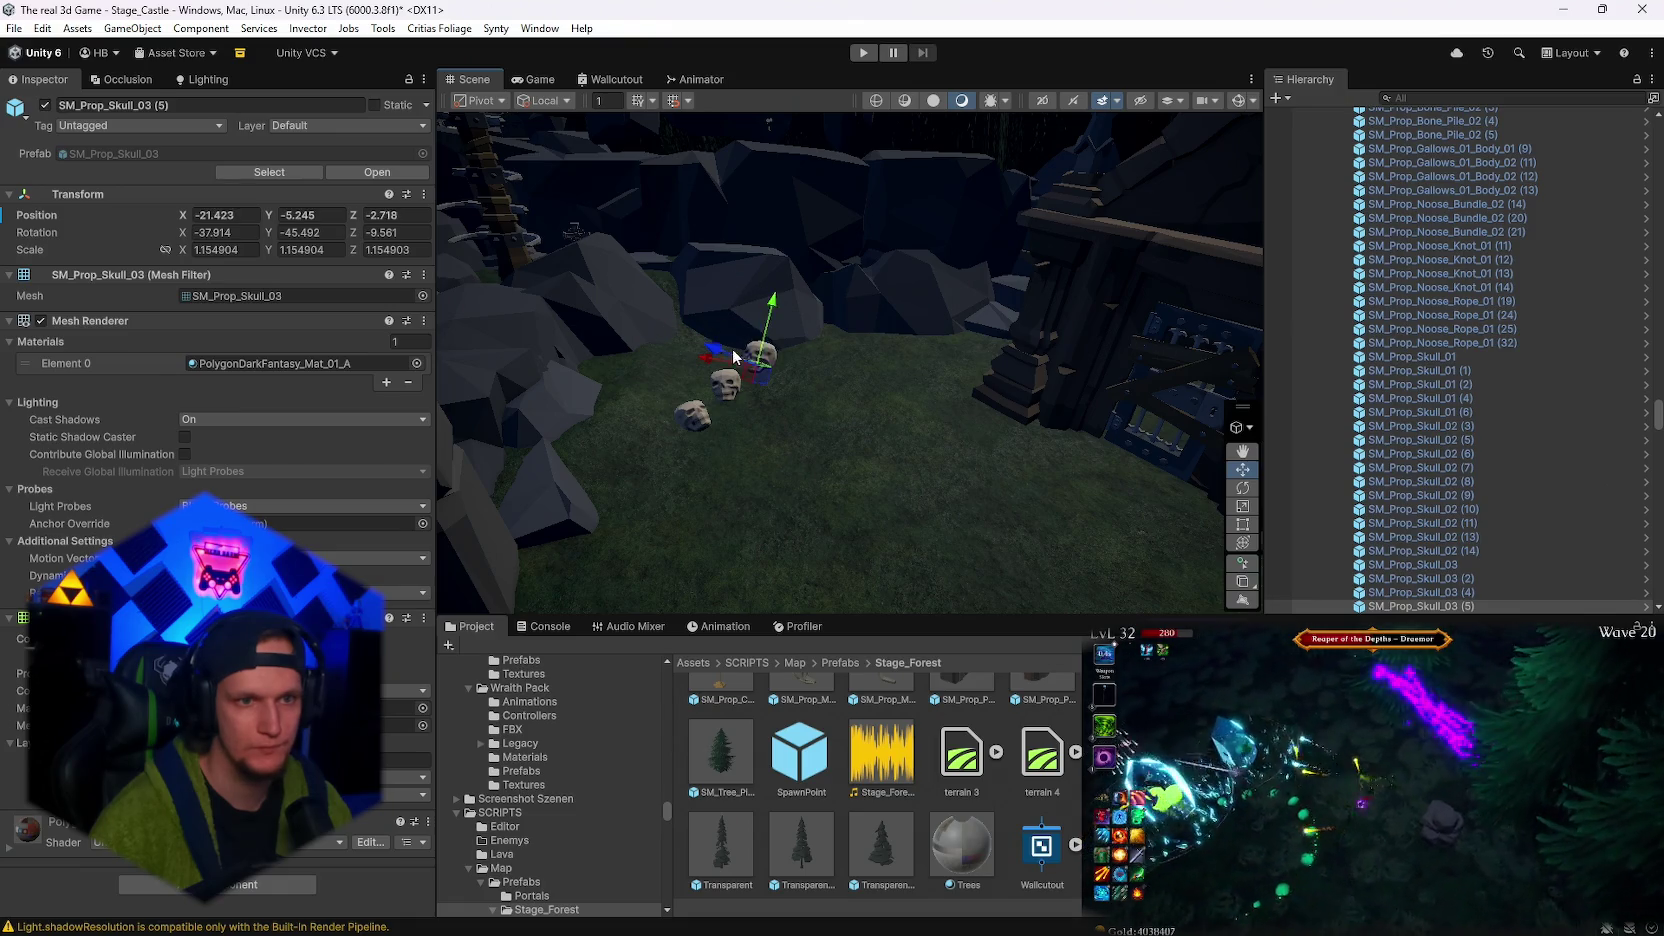
scroll(740, 428, "up", 3)
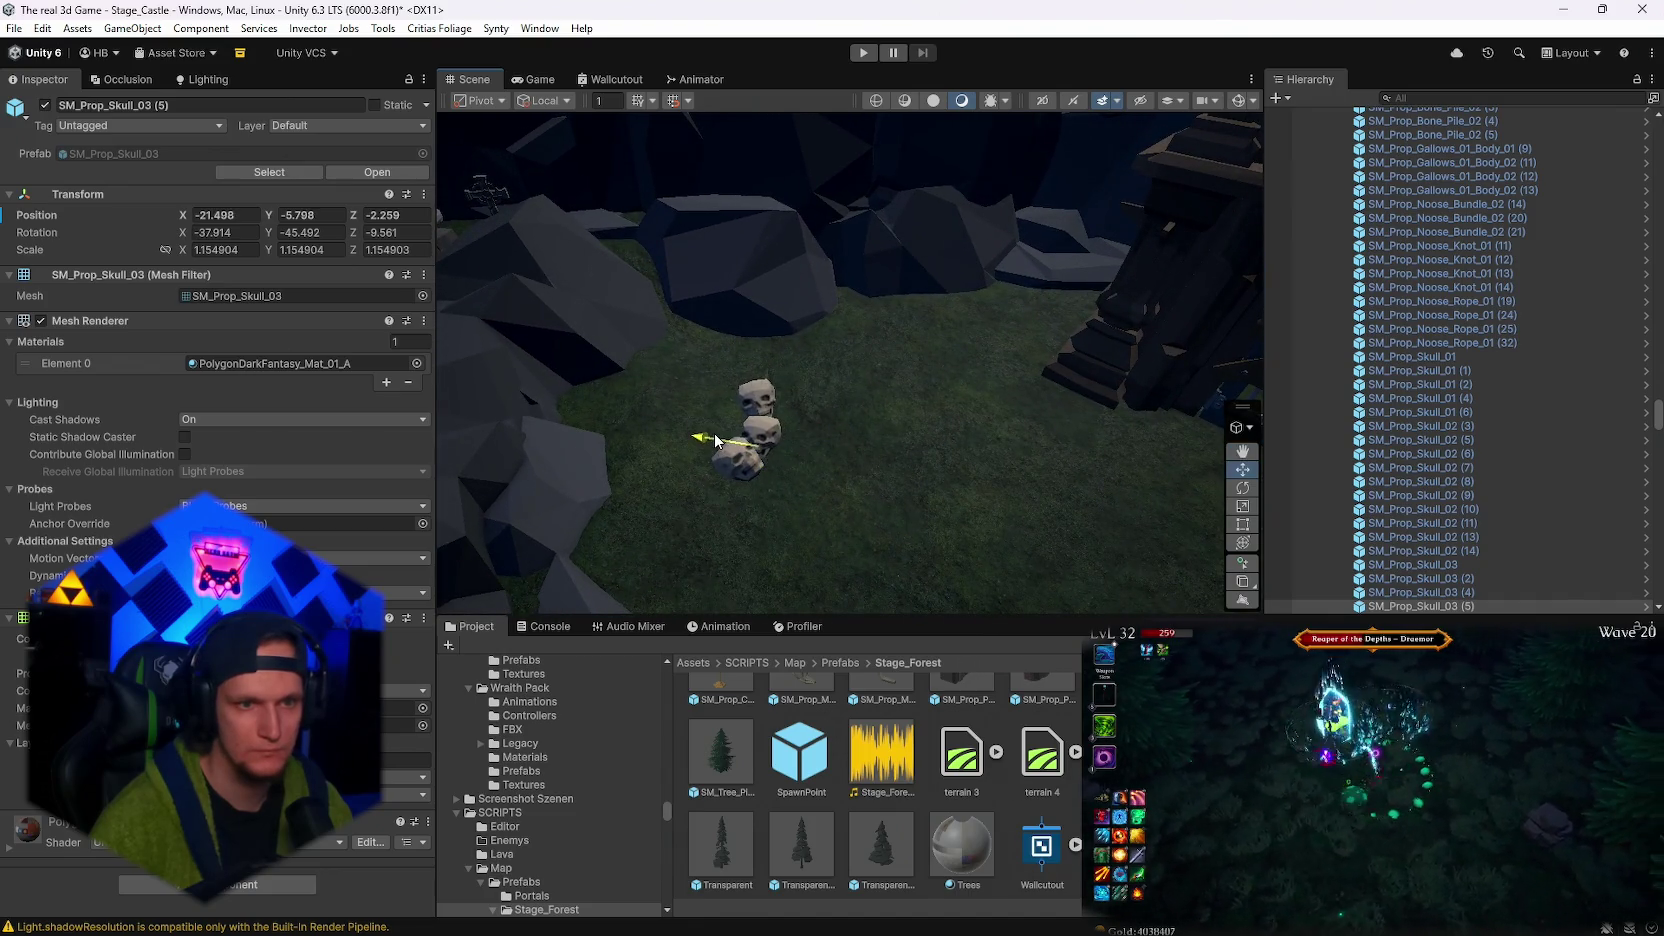
mouse_move(714, 433)
left_mouse_down()
mouse_move(891, 464)
mouse_move(613, 441)
mouse_move(1070, 386)
mouse_move(622, 421)
mouse_move(700, 405)
mouse_move(1548, 429)
mouse_move(159, 416)
mouse_move(822, 426)
left_mouse_up()
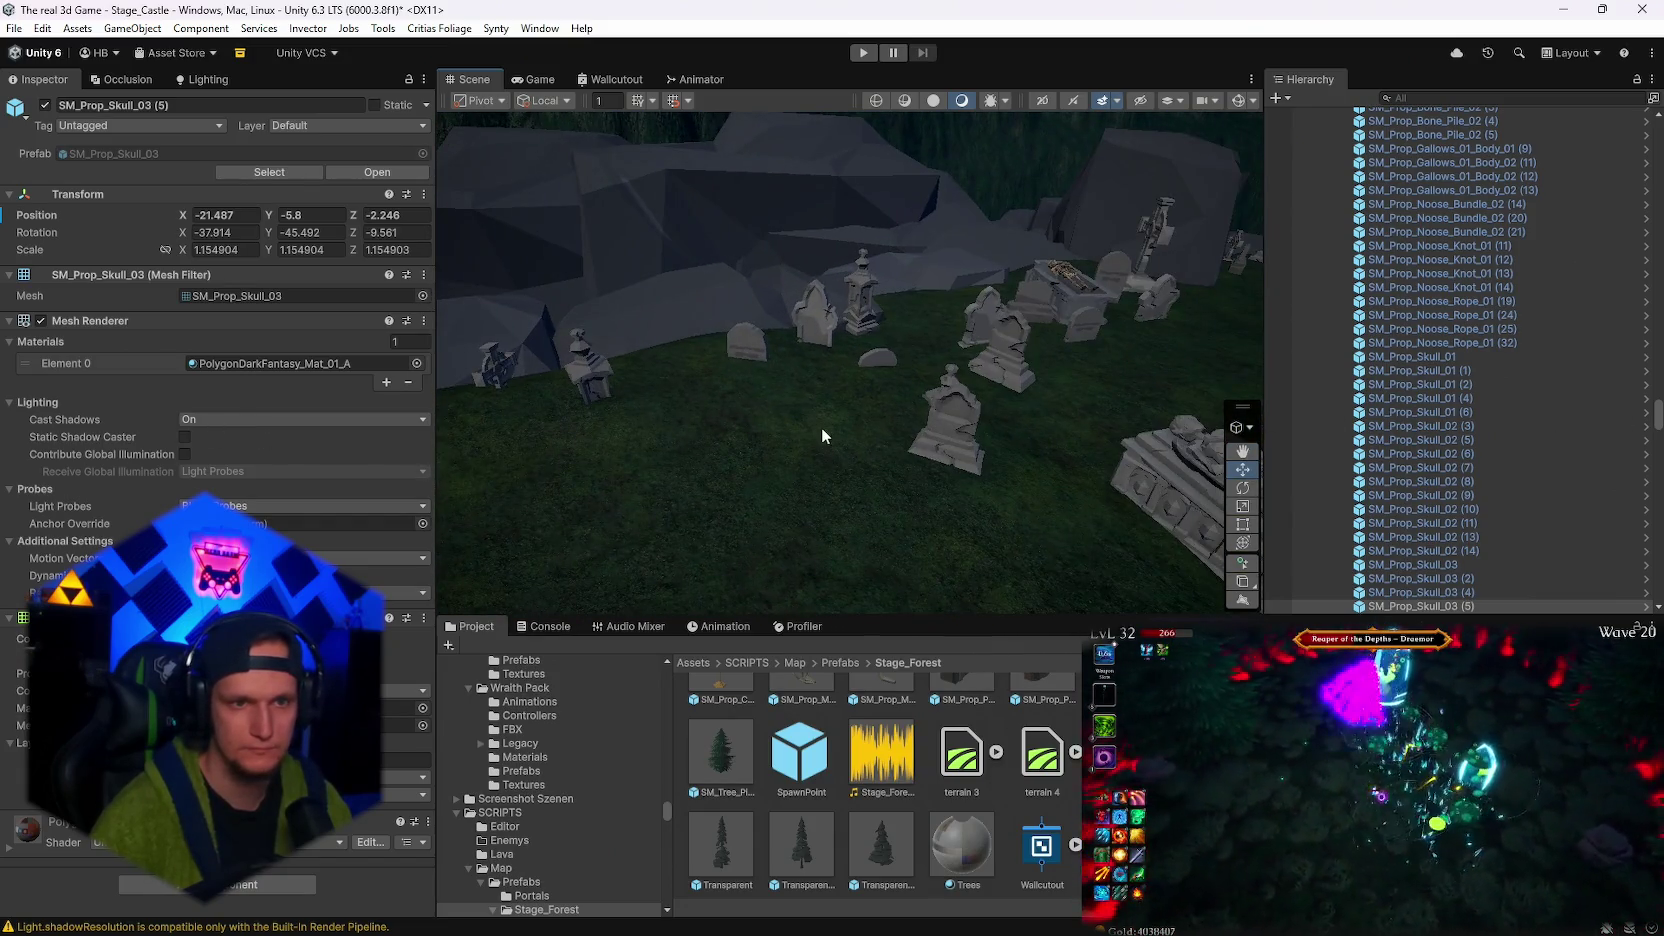
- Delete the extra tomb from the graveyard
left_click(748, 343)
left_click(562, 372, "shift")
left_click(696, 395, "shift")
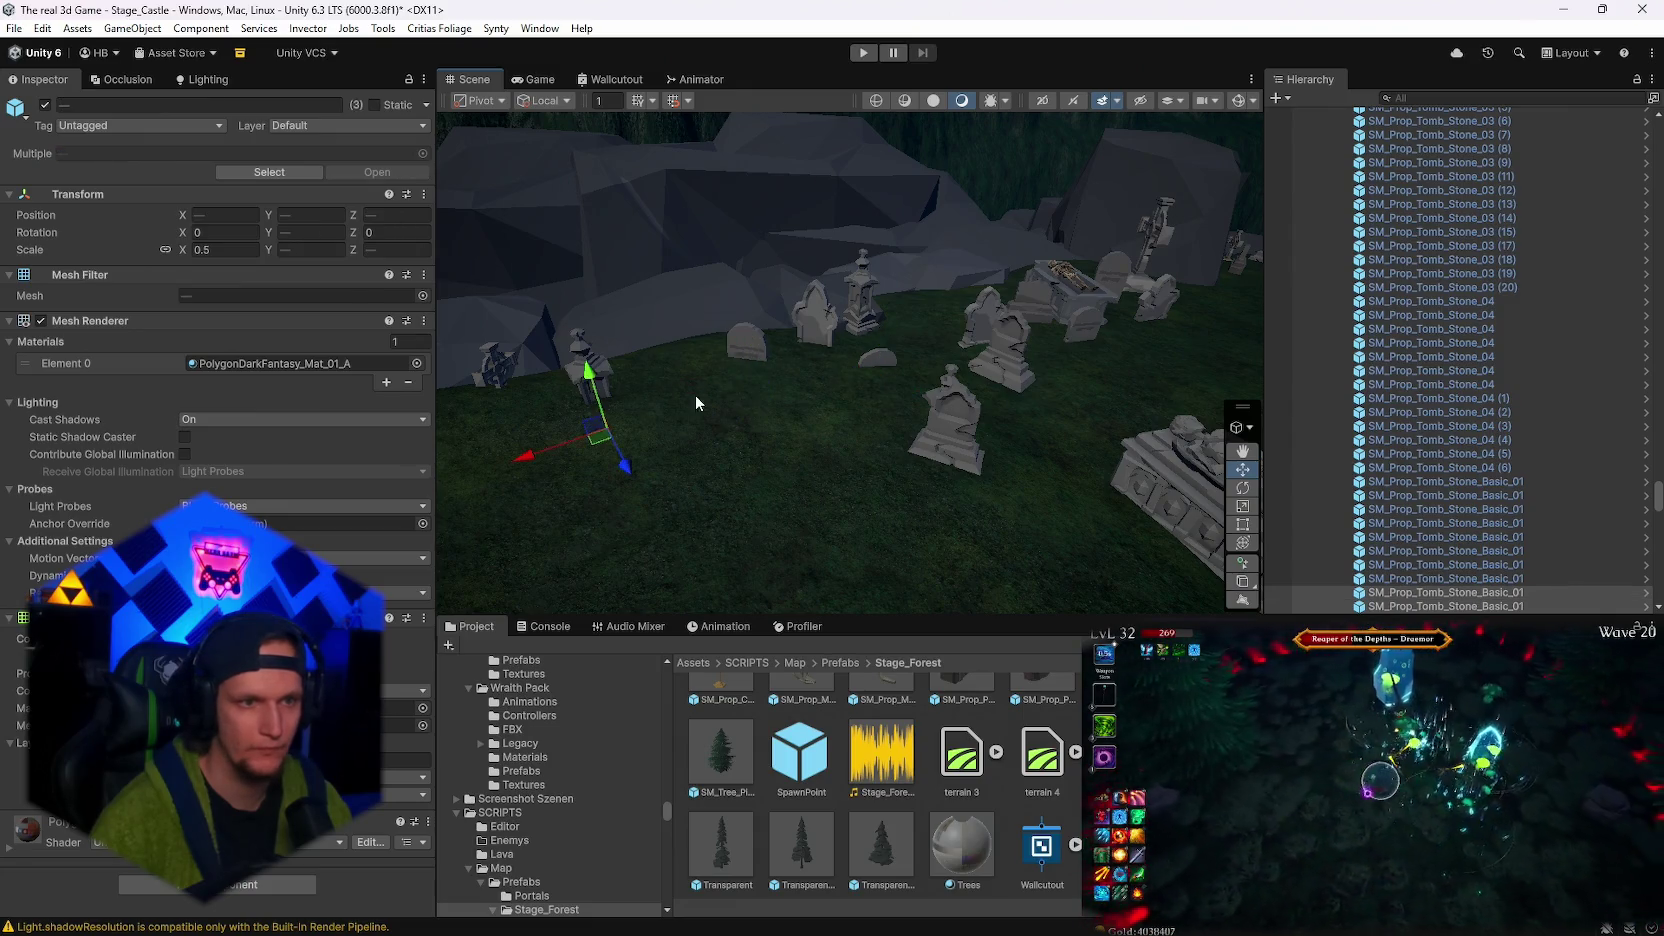
key("f")
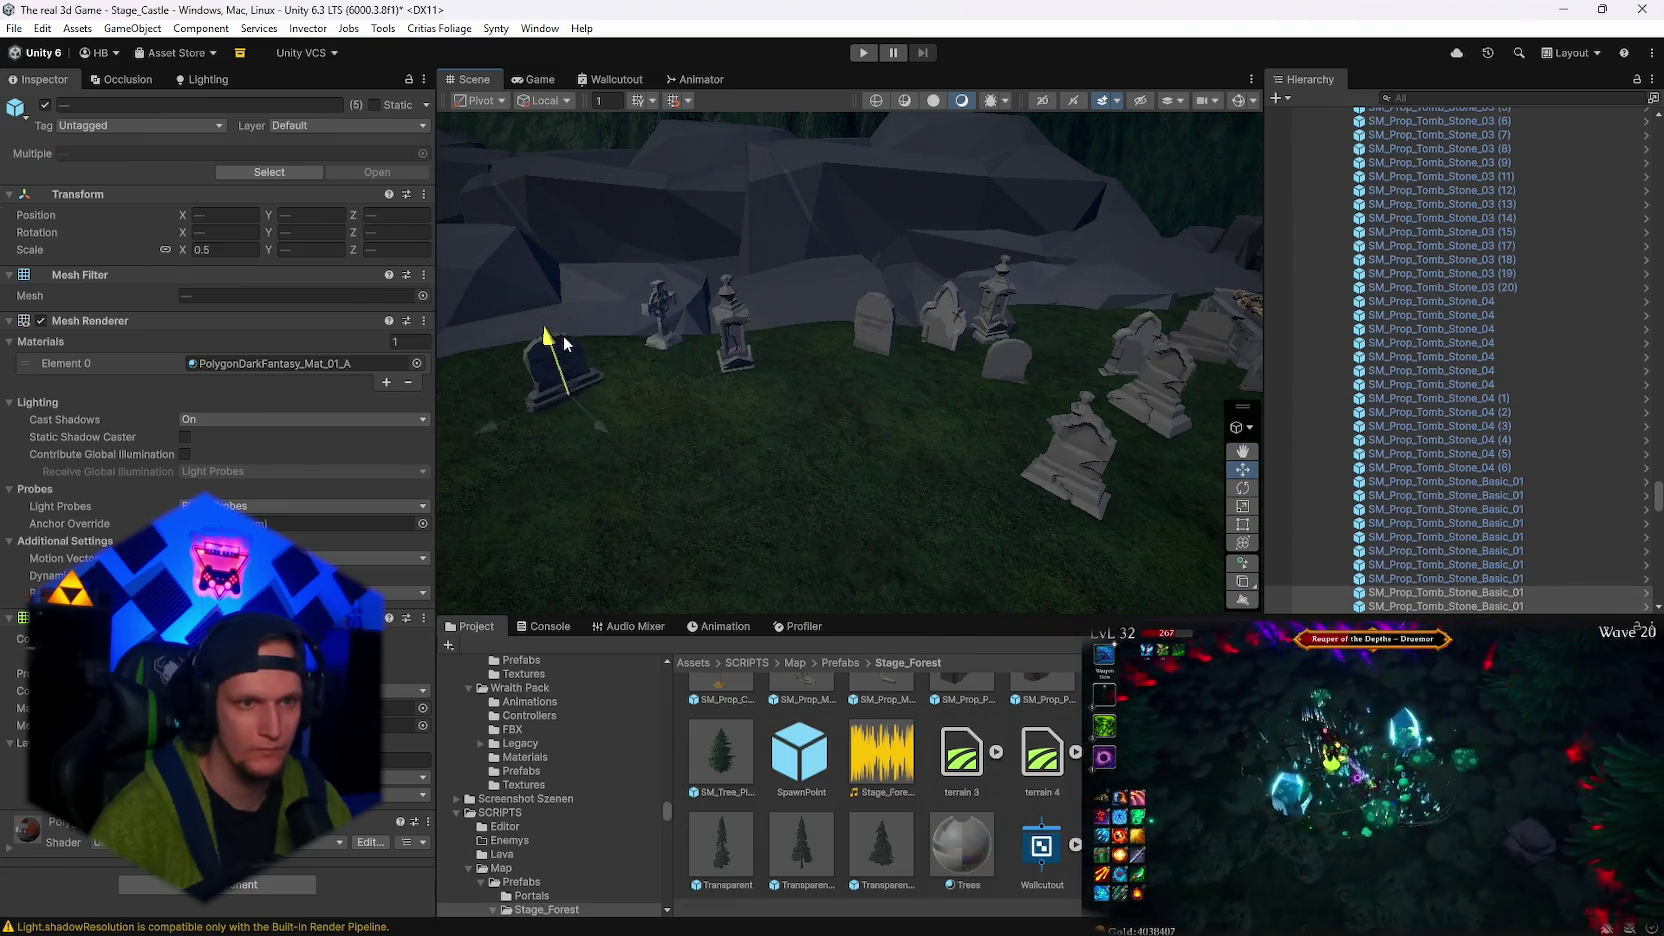
mouse_move(565, 343)
left_mouse_down()
mouse_move(990, 380)
mouse_move(741, 398)
mouse_move(854, 536)
mouse_move(885, 505)
mouse_move(1159, 453)
mouse_move(639, 398)
mouse_move(306, 398)
mouse_move(20, 432)
mouse_move(1596, 443)
mouse_move(894, 309)
mouse_move(862, 317)
mouse_move(1027, 386)
mouse_move(930, 364)
mouse_move(945, 405)
mouse_move(930, 410)
mouse_move(838, 325)
mouse_move(199, 320)
mouse_move(296, 358)
left_mouse_up()
left_click(850, 536)
key("Delete")
- Select the graveyard well SM_Prop_Well_01 and shift it slightly
left_click(877, 322)
left_click(915, 360)
left_click(915, 360)
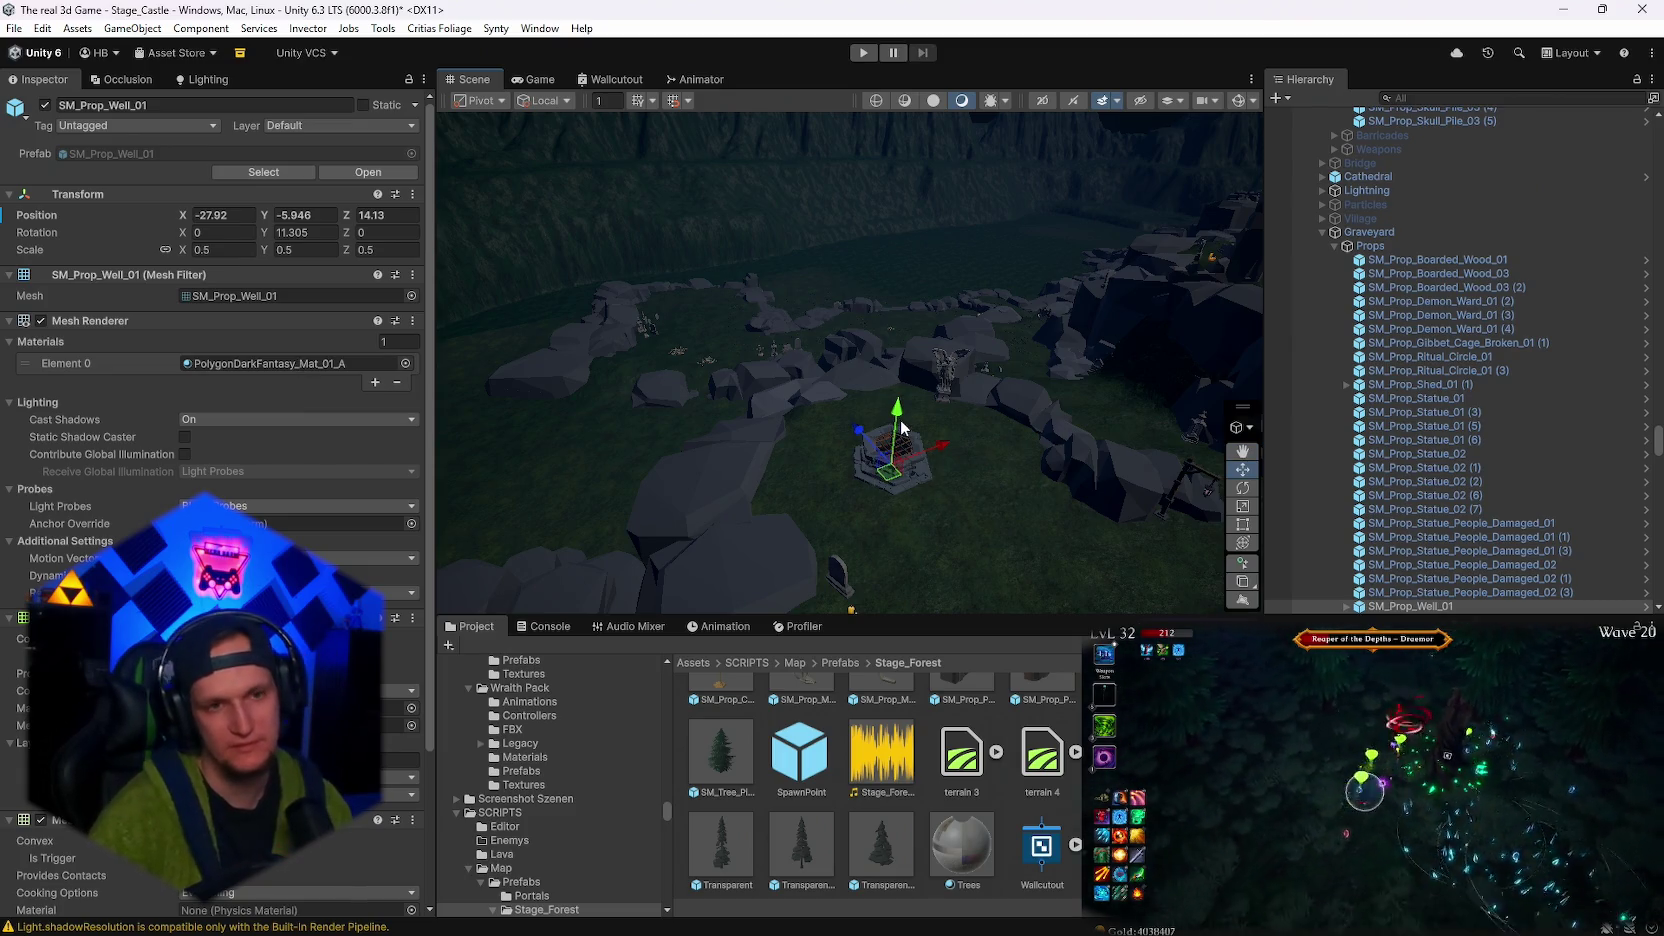
- Inspect the well up close, then select skull pile SM_Prop_Skull_Pile_02
mouse_move(925, 421)
left_mouse_down()
mouse_move(973, 498)
mouse_move(686, 474)
mouse_move(731, 480)
left_mouse_up()
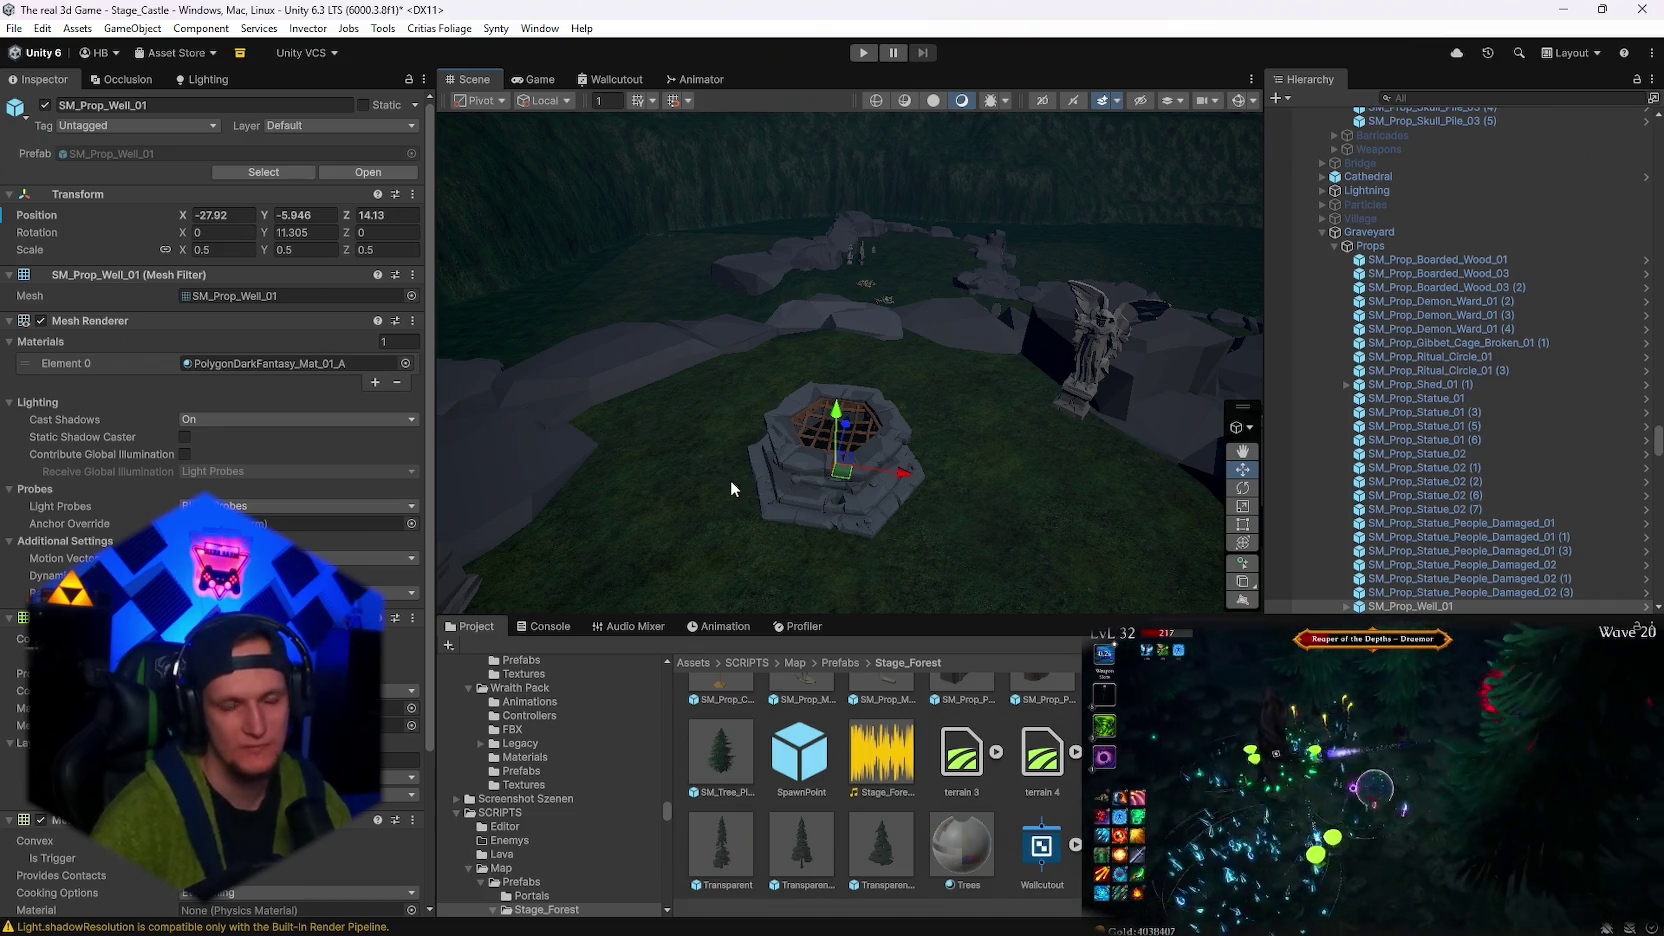
mouse_move(731, 480)
left_mouse_down()
mouse_move(1008, 445)
mouse_move(862, 513)
mouse_move(772, 447)
mouse_move(967, 241)
left_mouse_up()
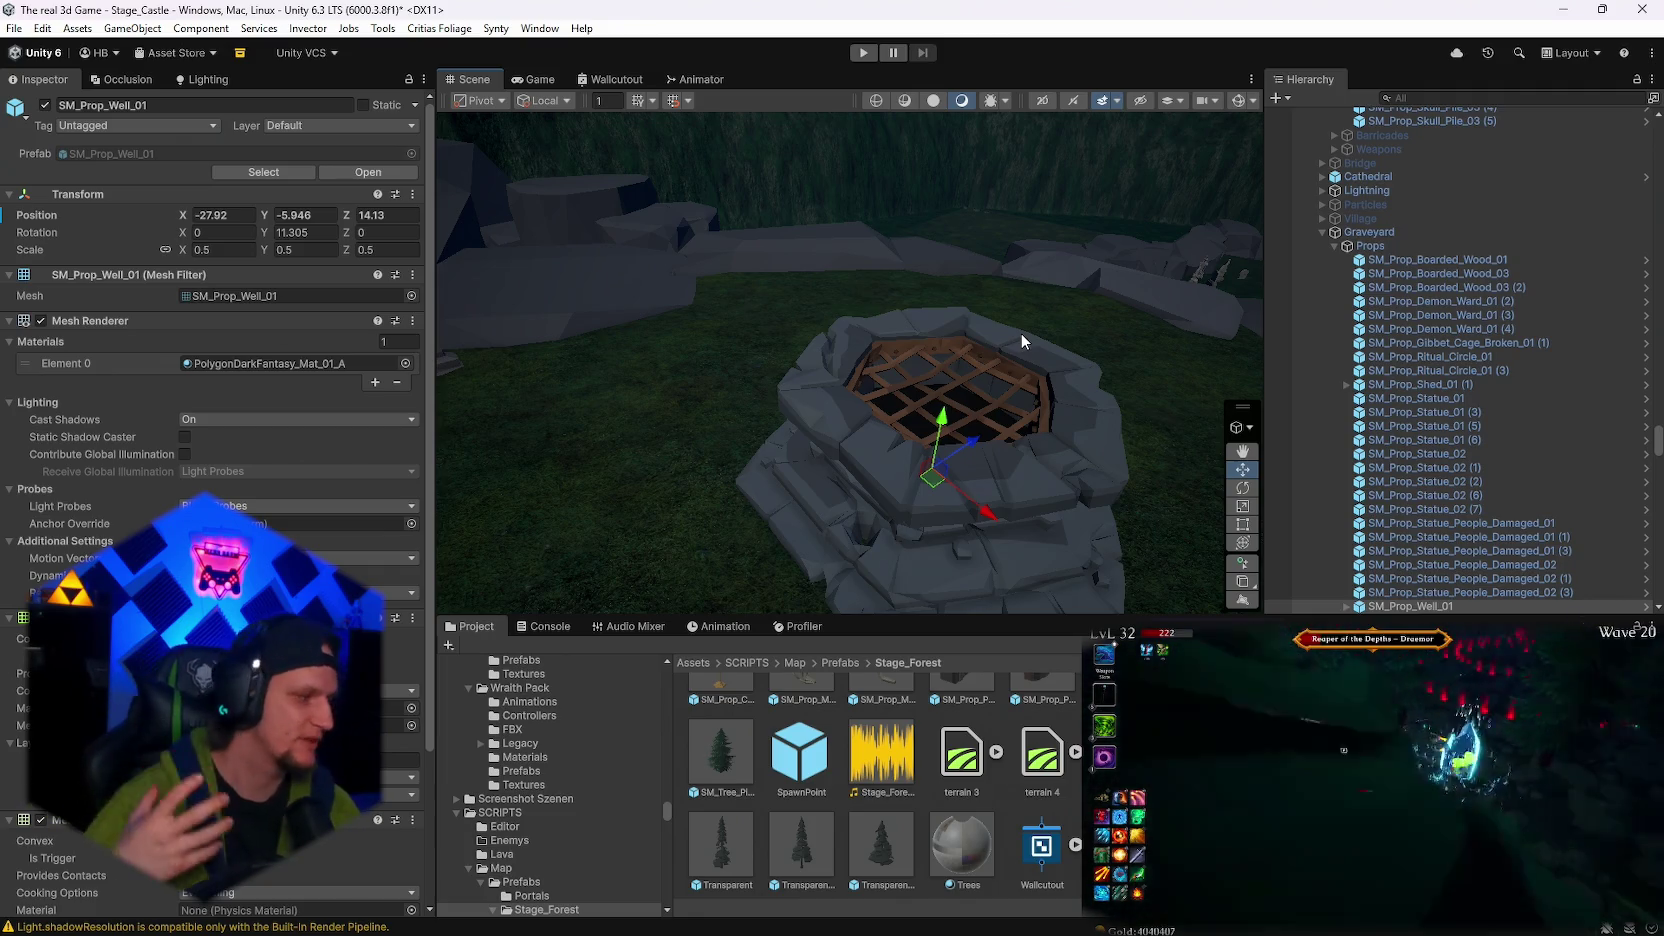
left_click_drag(1011, 204, 1000, 275)
key("f")
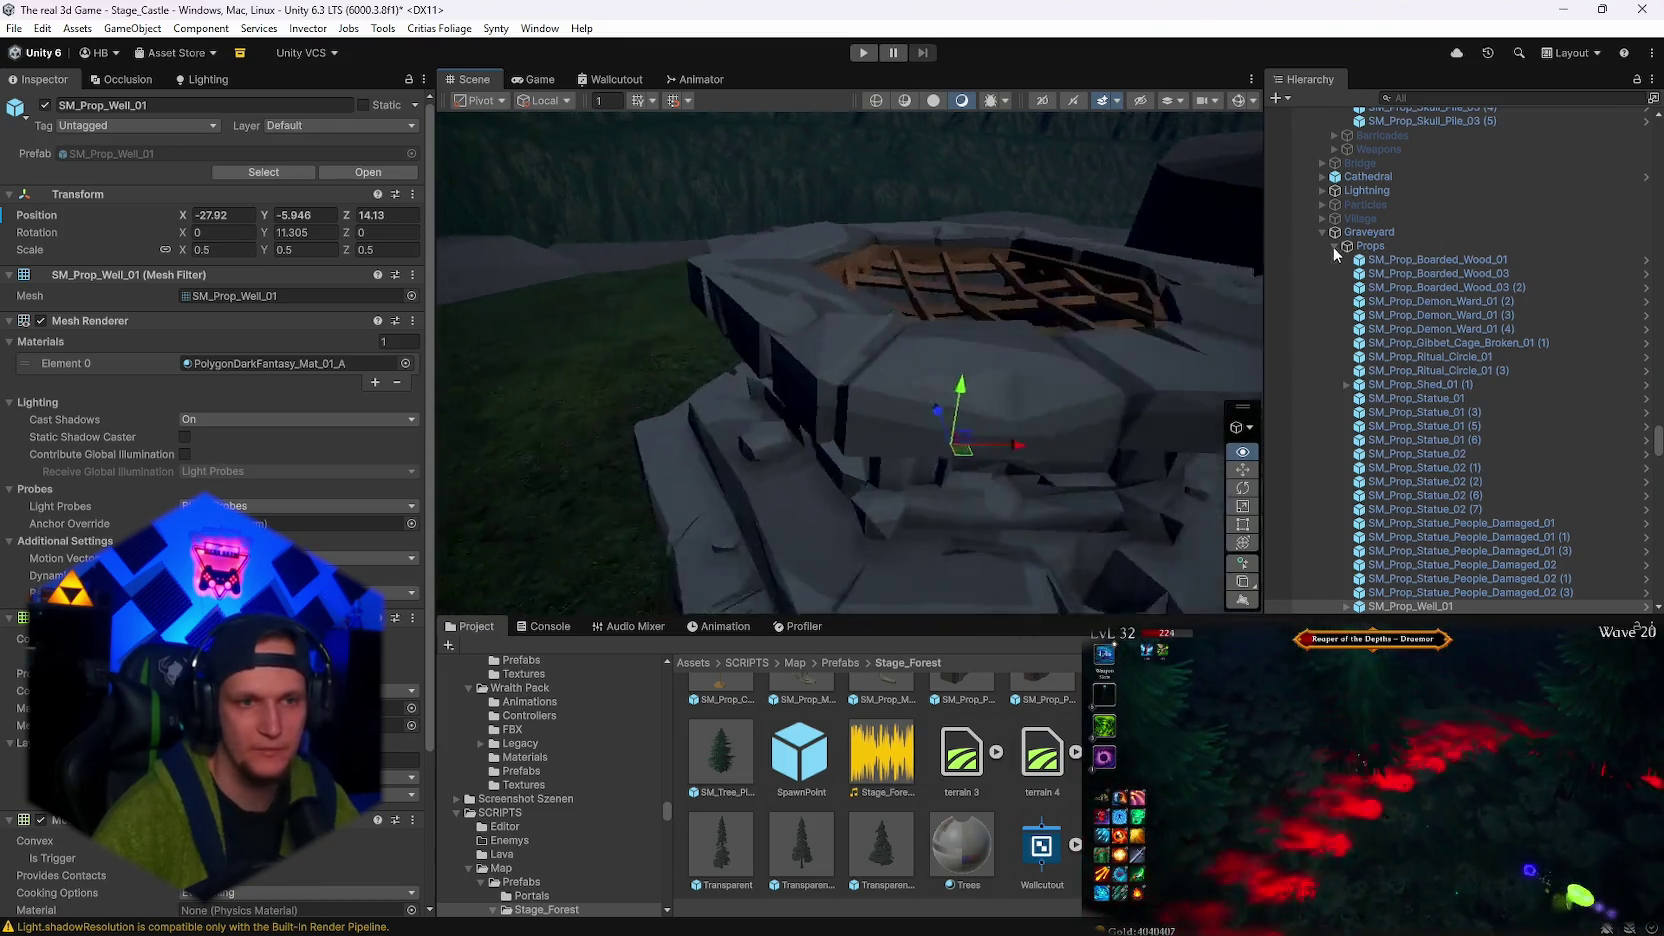
scroll(1240, 225, "down", 5)
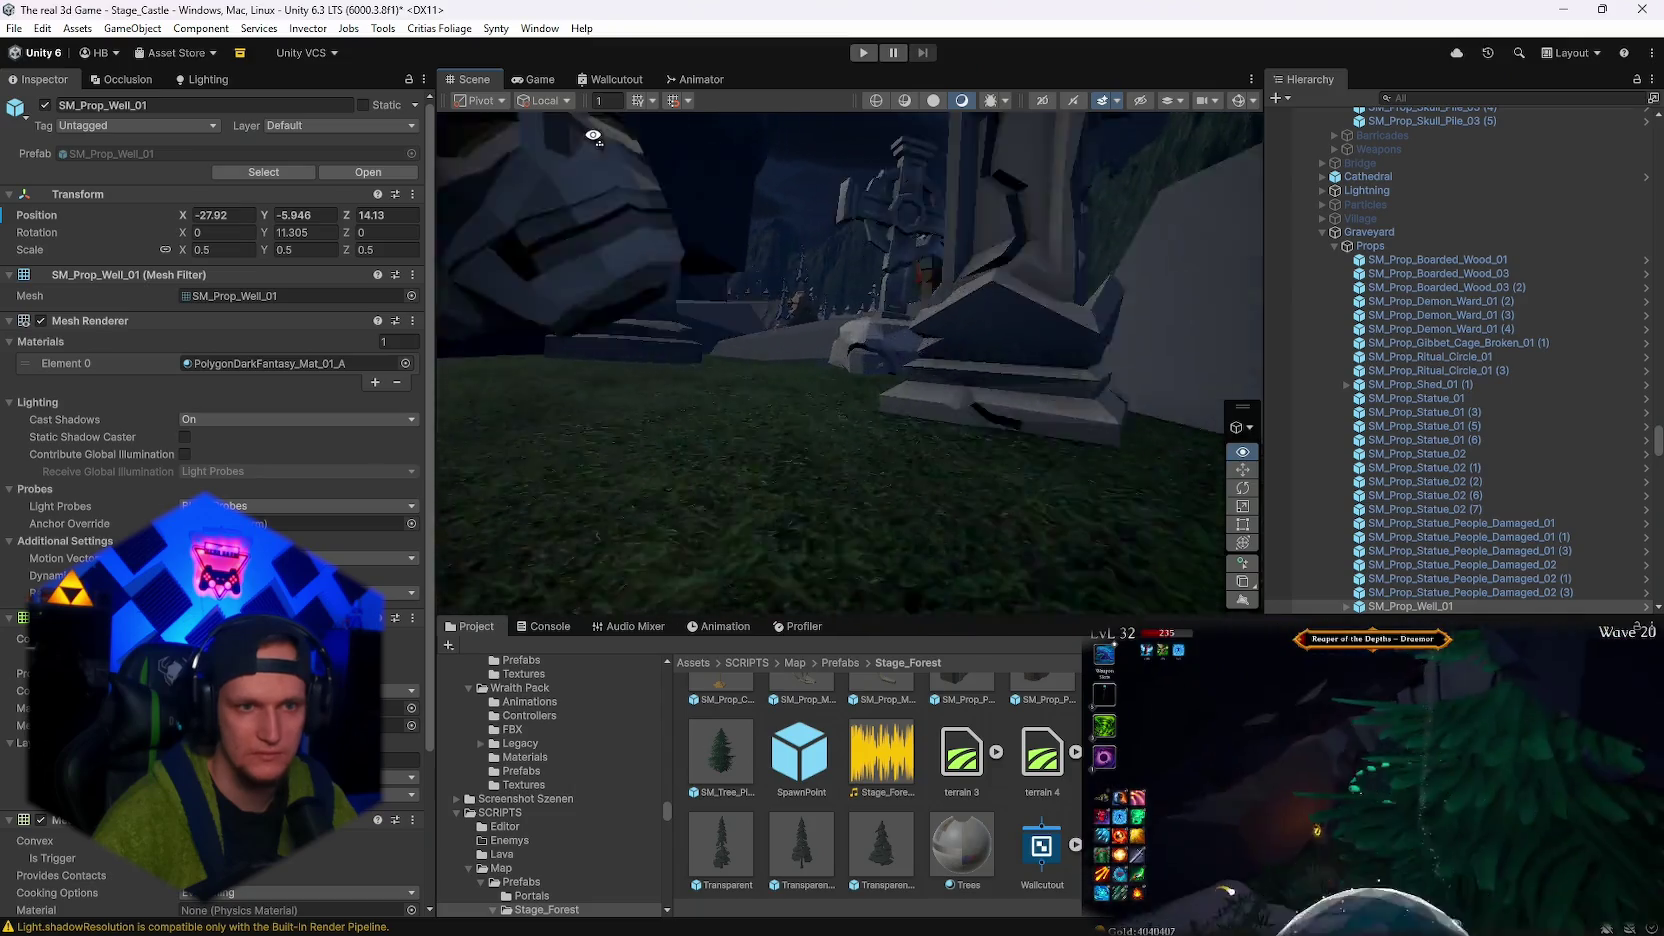
left_click(888, 366)
left_click(843, 358)
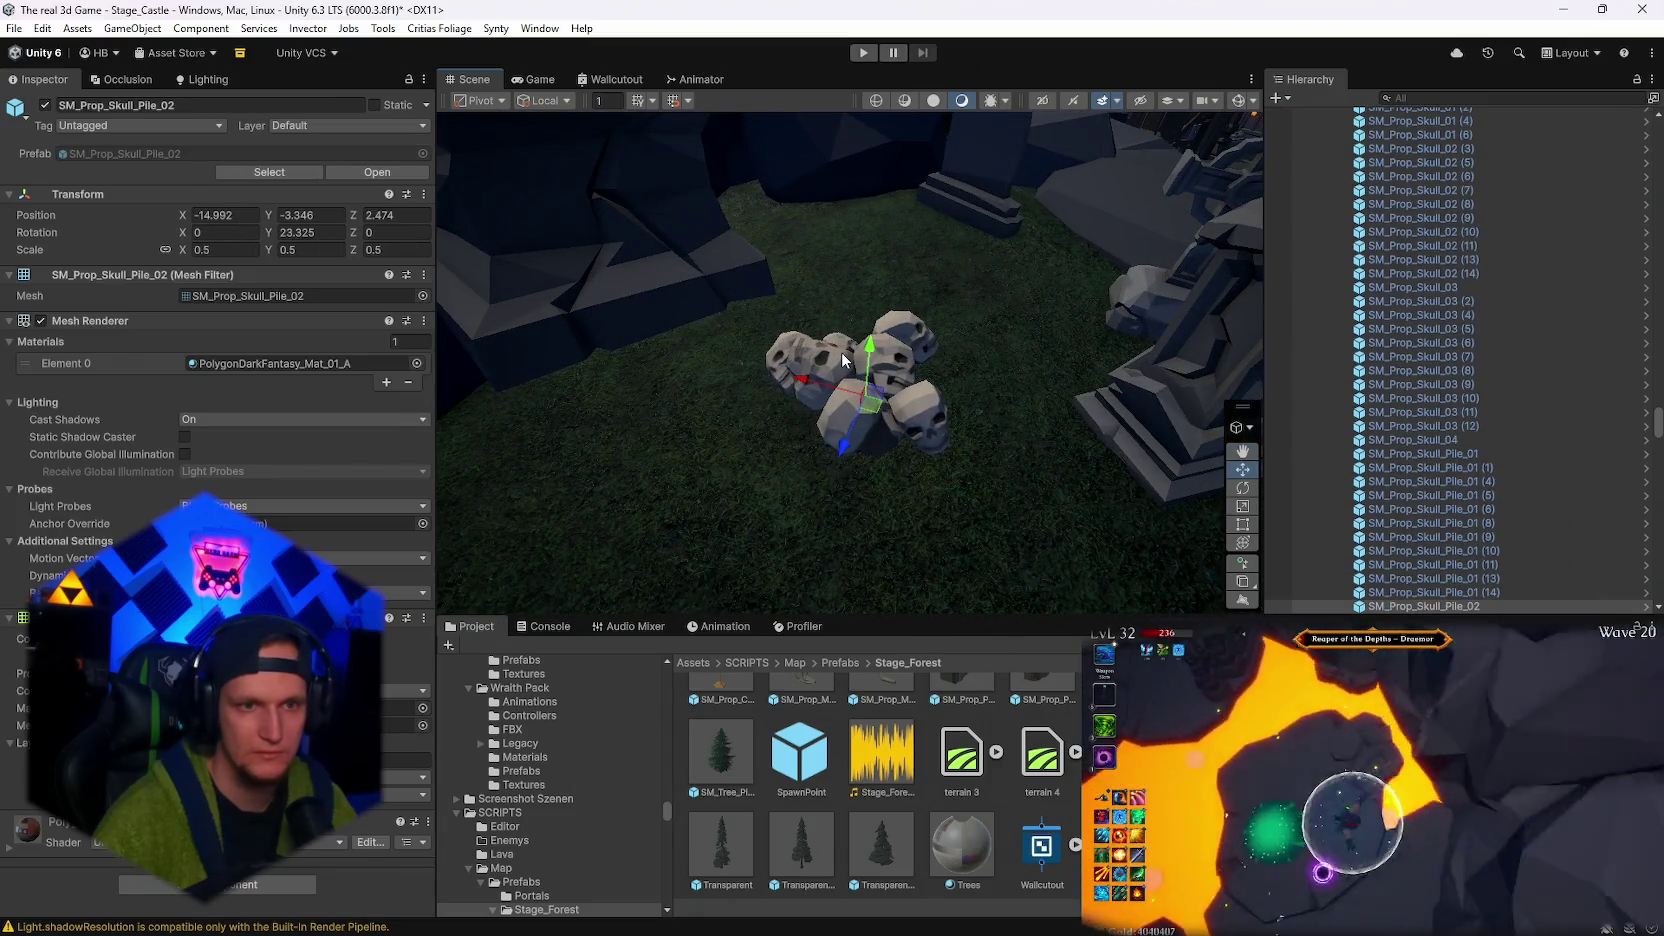
- Lower the small statue SM_Prop_Statue_02 (1) on its pedestal
left_click(855, 411)
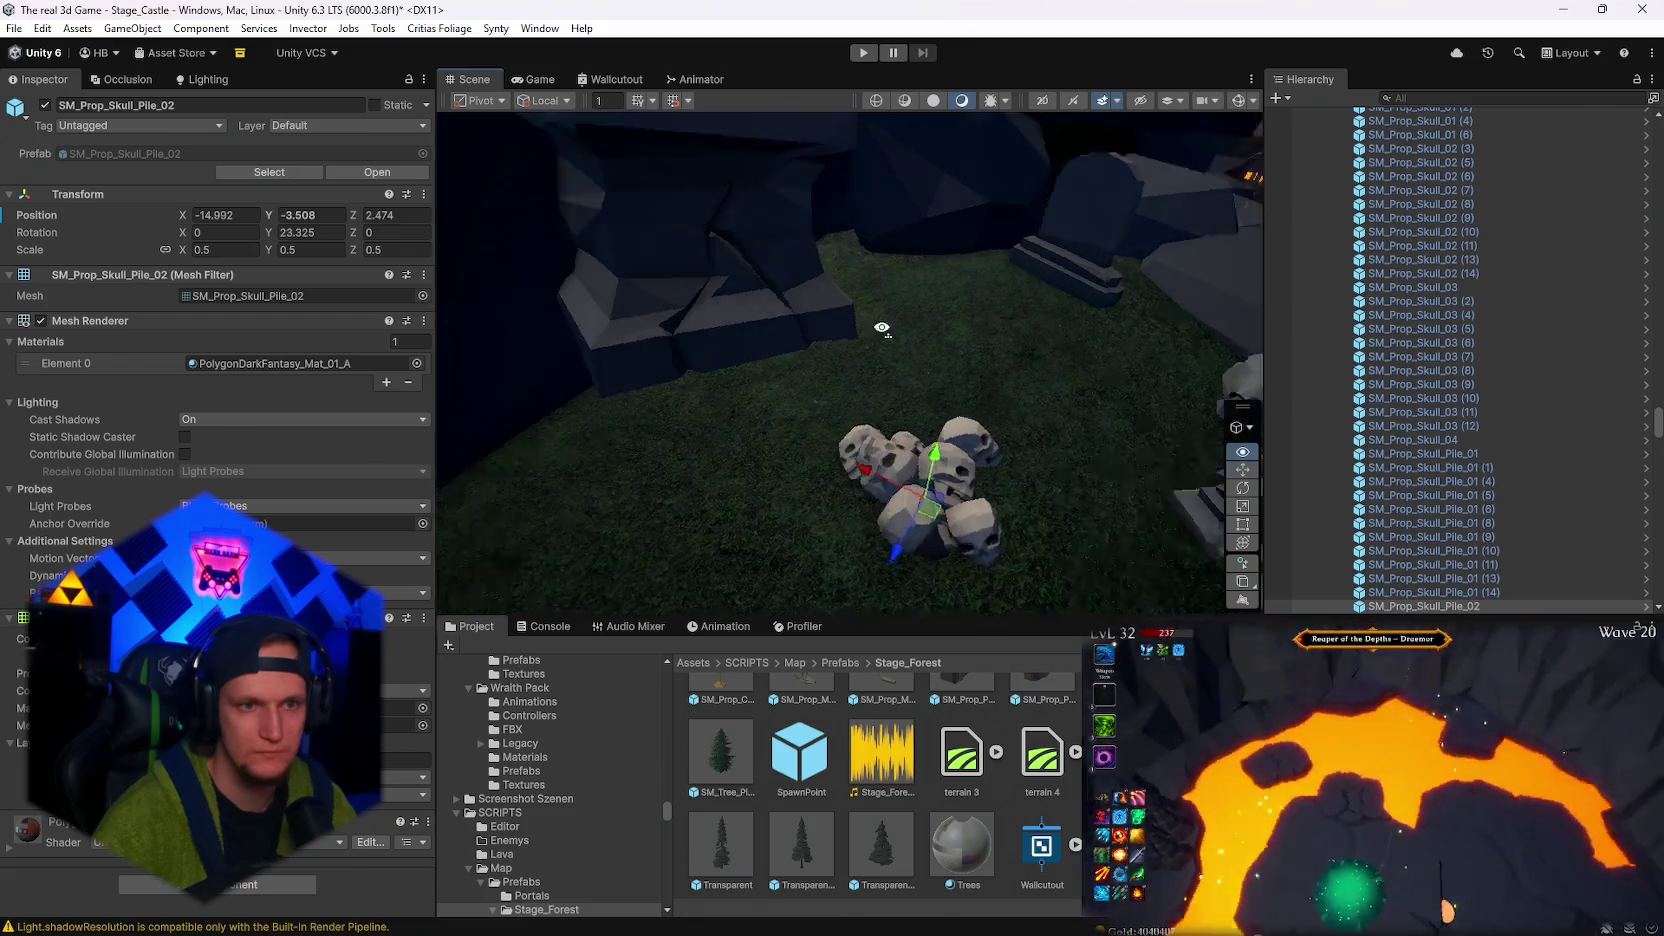
left_click(810, 301)
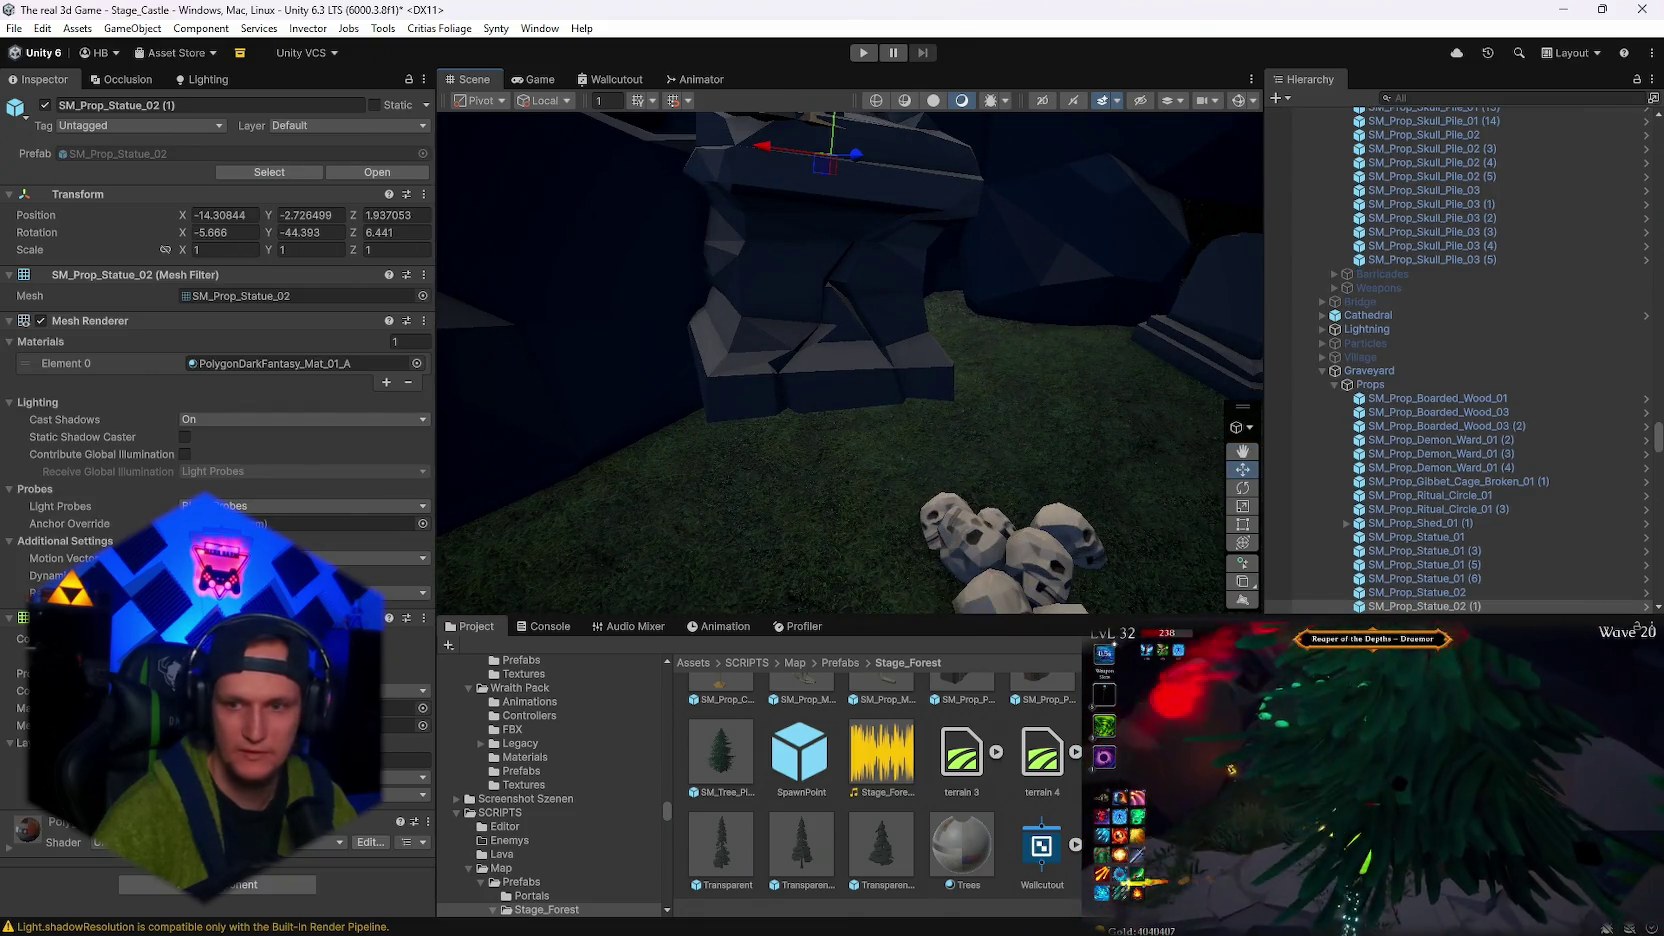
key("f")
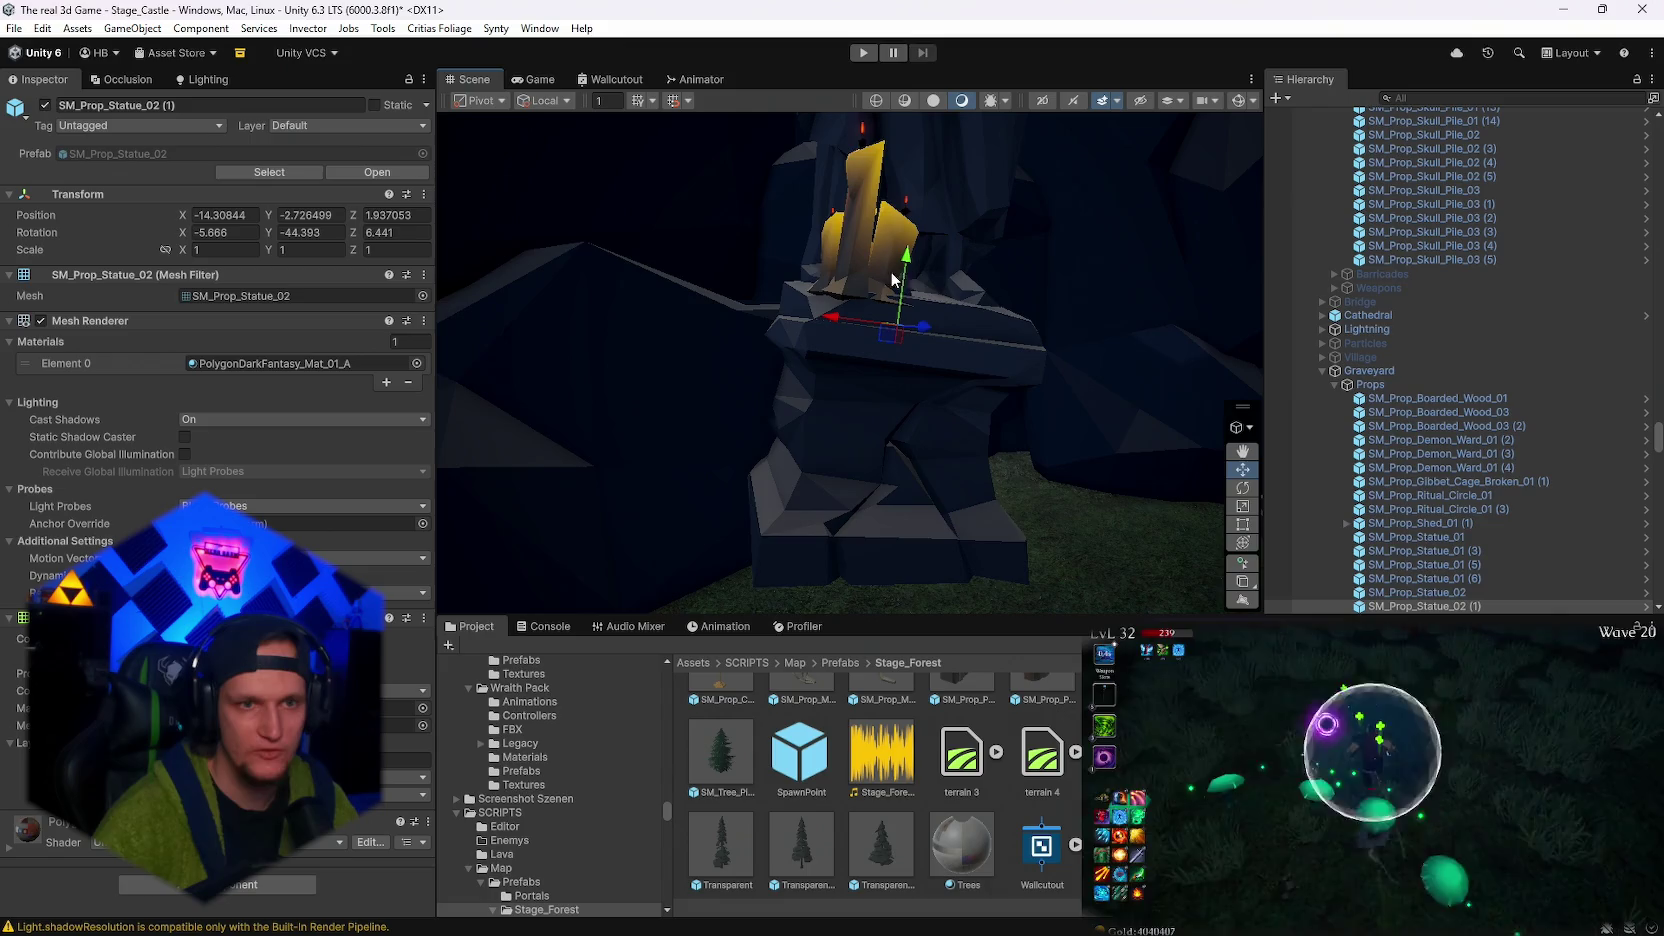
mouse_move(906, 276)
left_mouse_down()
mouse_move(893, 365)
mouse_move(958, 405)
left_mouse_up()
- Lower candle SM_Prop_Candle_06 (3) onto the statue, to -14.303, -2.952, 2.287
left_click(938, 254)
key("f")
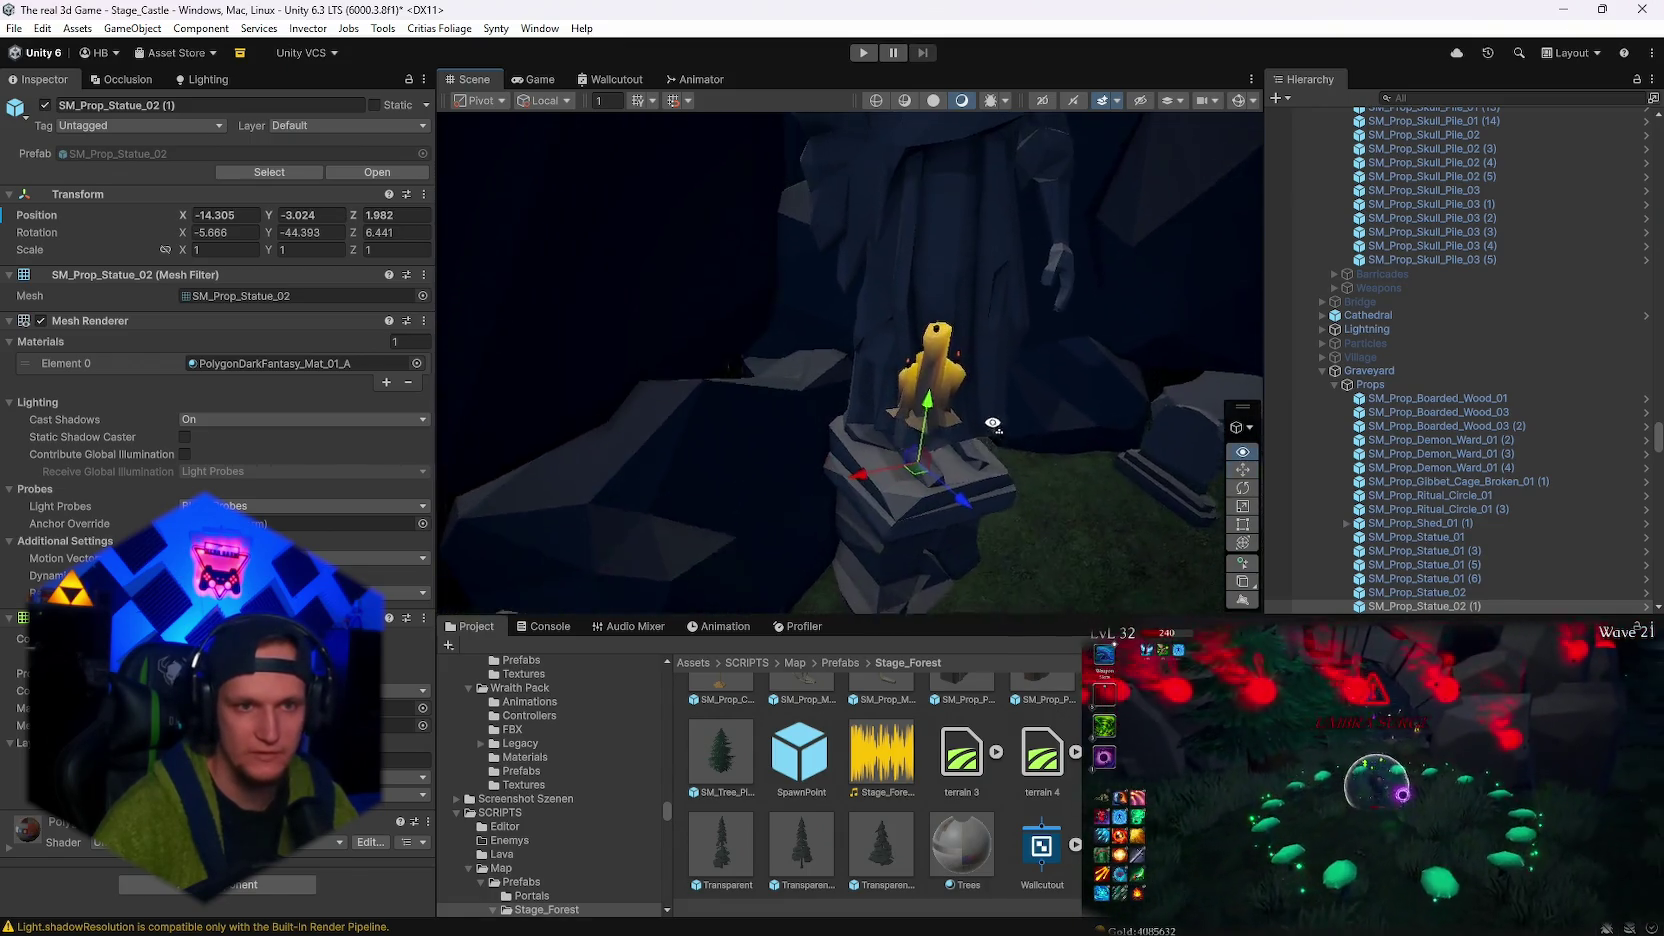
mouse_move(938, 393)
left_mouse_down()
mouse_move(936, 478)
mouse_move(982, 456)
mouse_move(668, 453)
mouse_move(866, 438)
mouse_move(973, 401)
mouse_move(1072, 431)
mouse_move(995, 360)
mouse_move(1065, 336)
mouse_move(940, 264)
left_mouse_up()
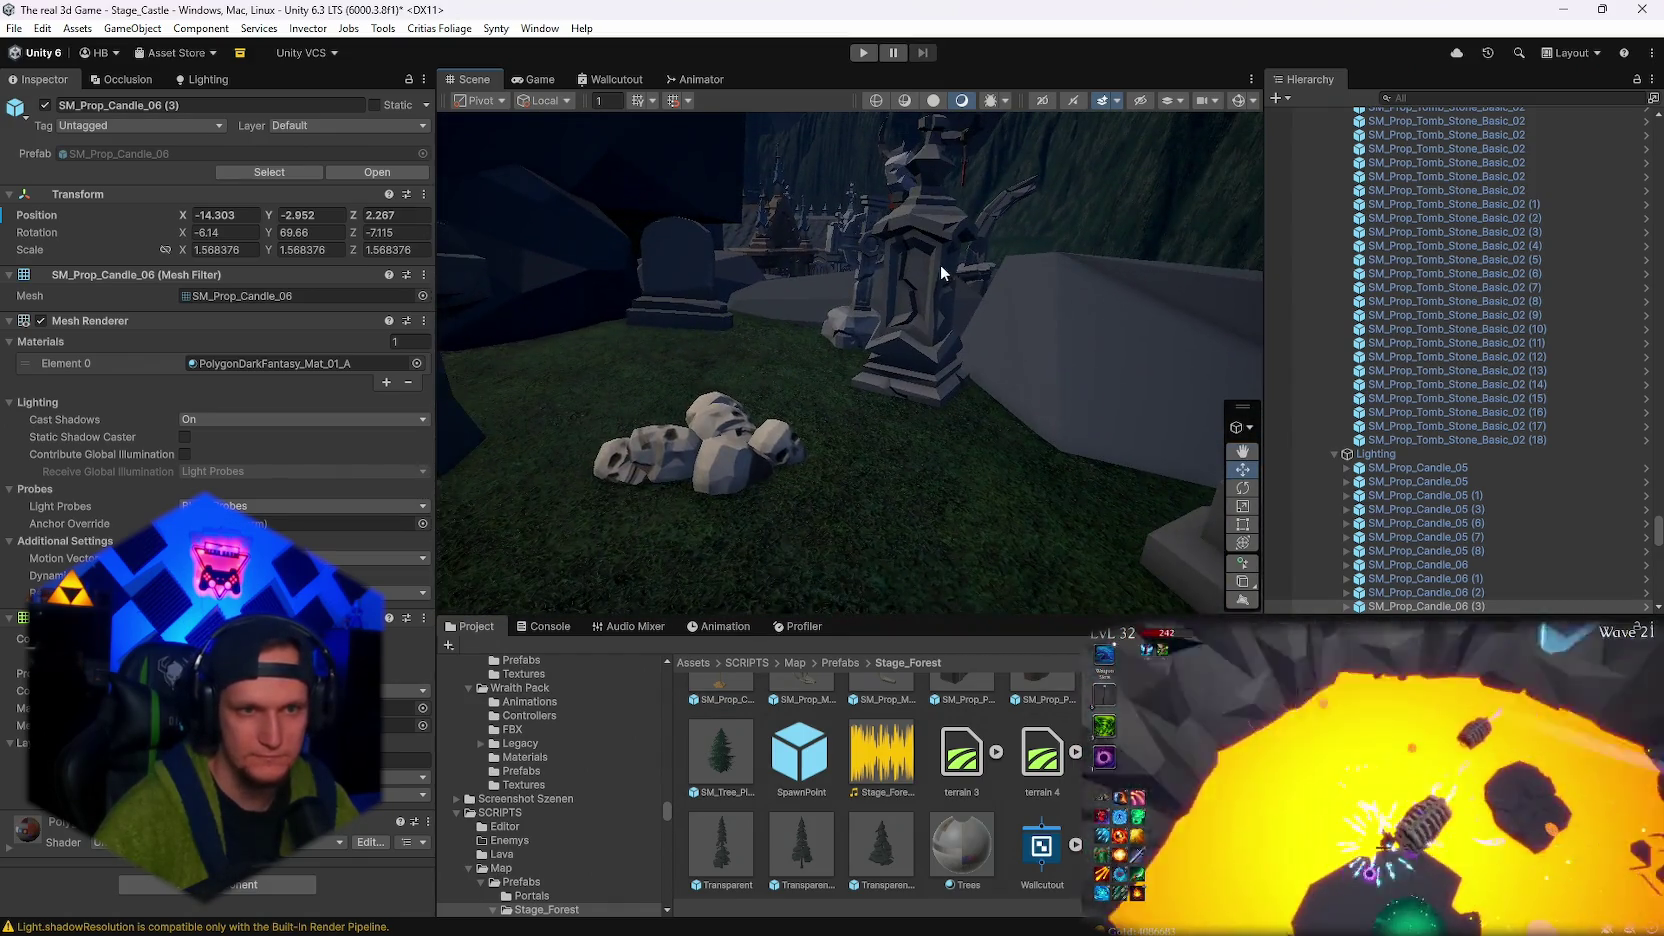
left_click(939, 263)
key("w")
mouse_move(918, 342)
left_mouse_down()
mouse_move(1166, 332)
mouse_move(1592, 408)
mouse_move(1400, 400)
mouse_move(870, 430)
left_mouse_up()
left_click(729, 338)
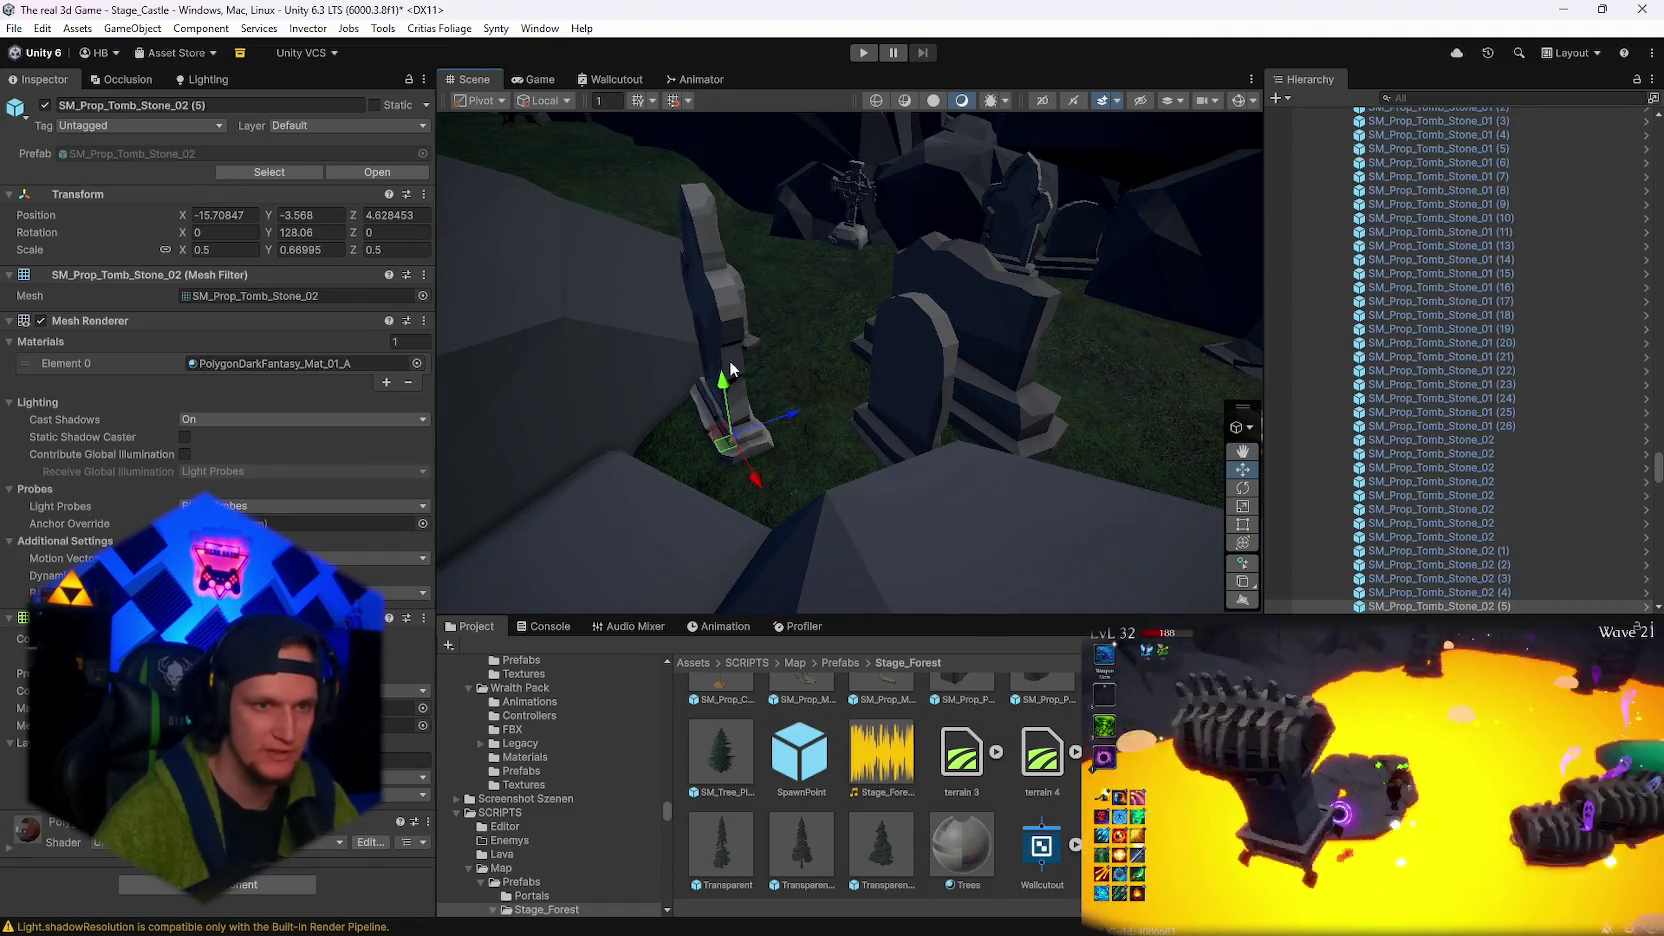
left_click(910, 352)
left_click(910, 352)
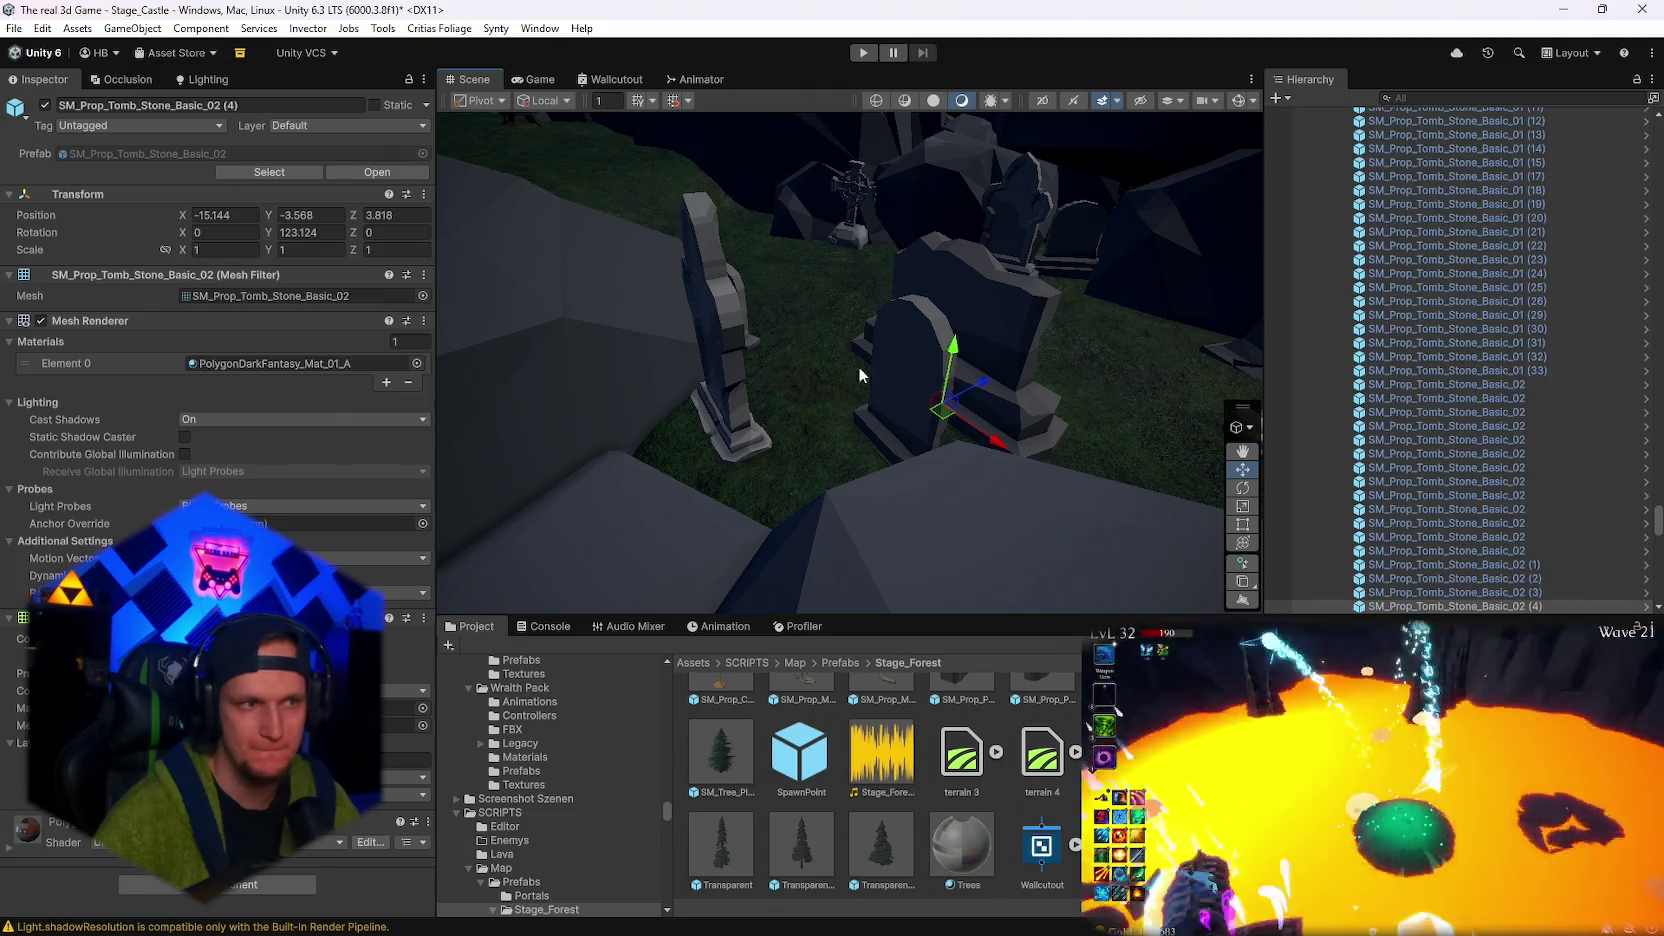
type("0.5")
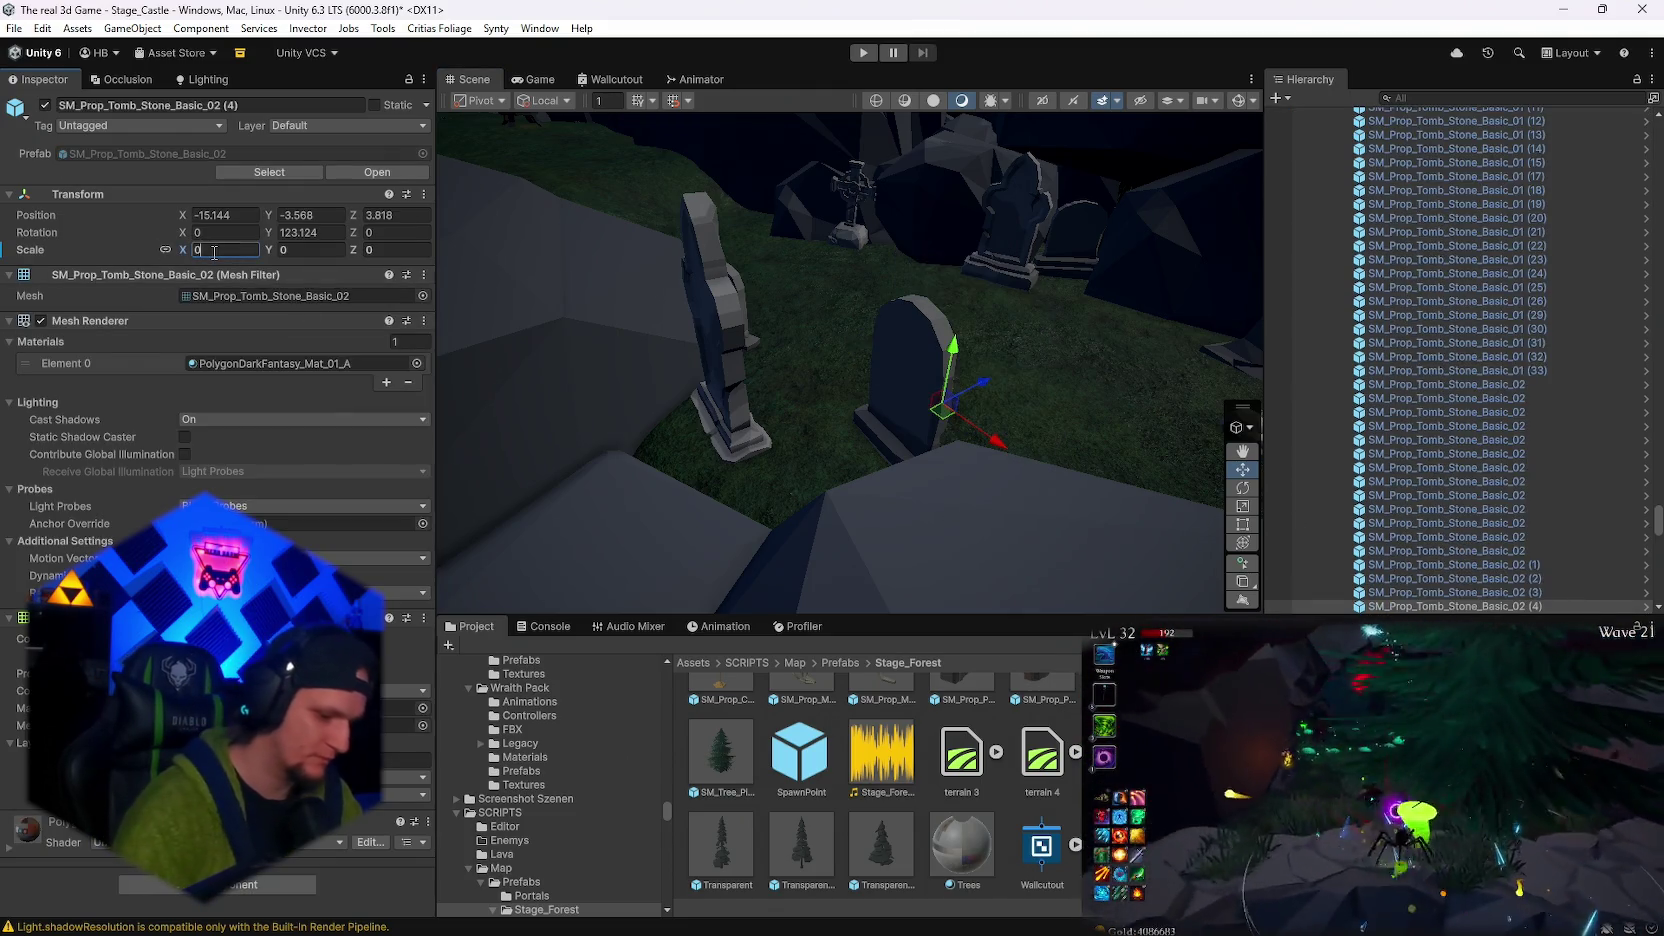
key("Return")
key("f")
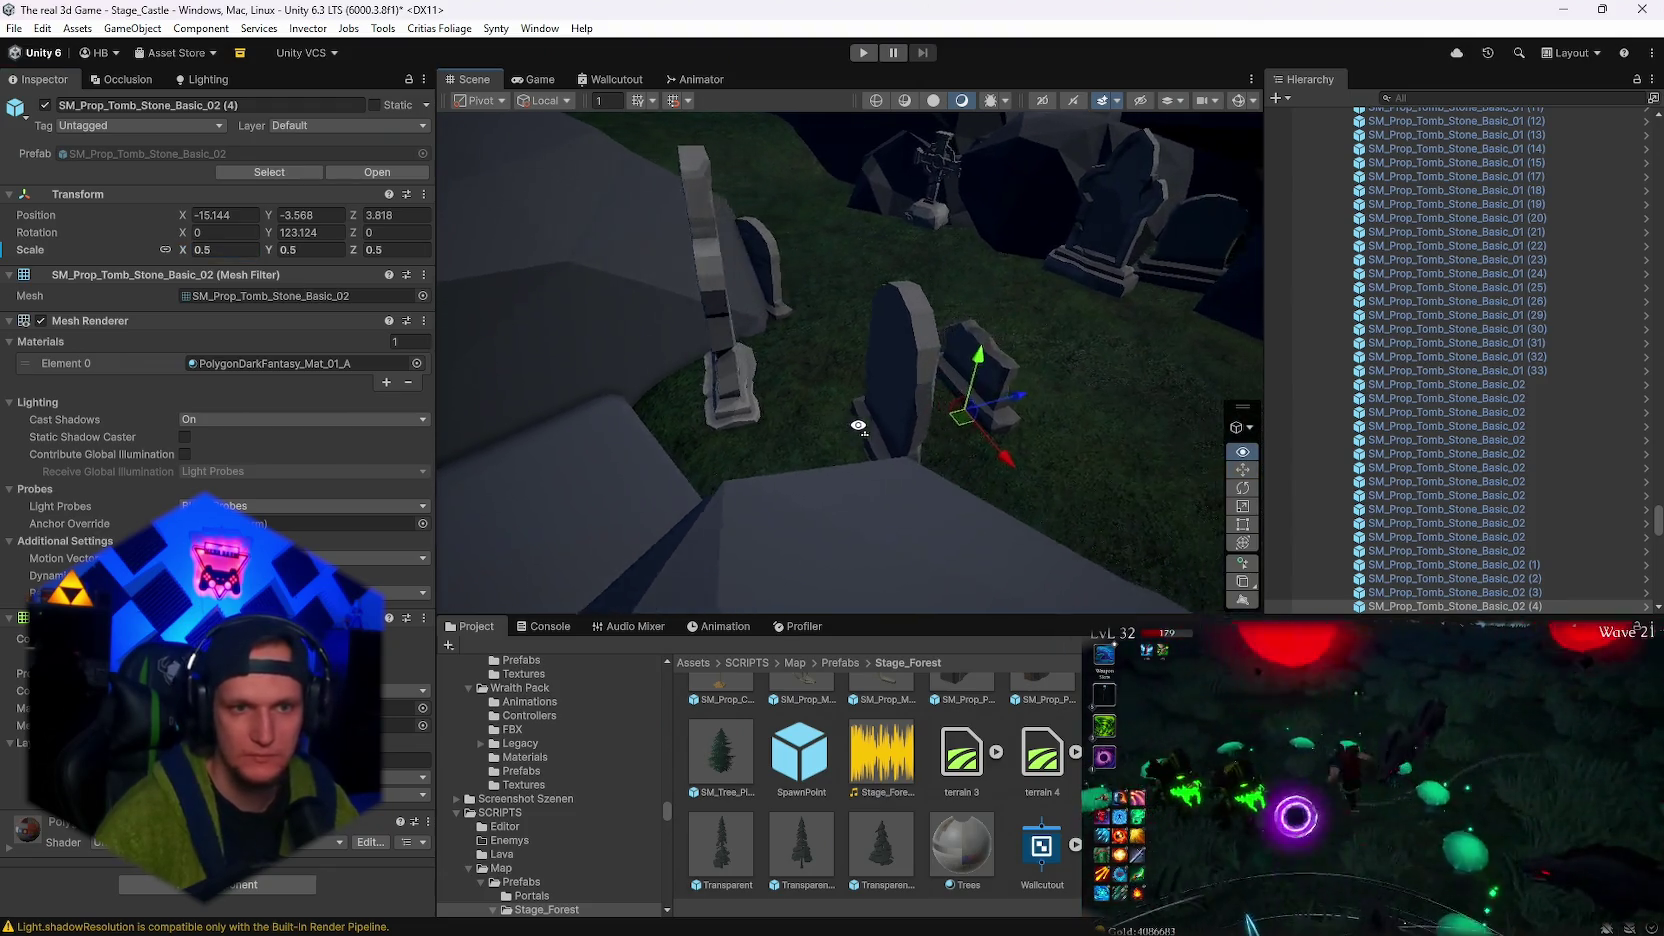
left_click_drag(868, 425, 862, 468)
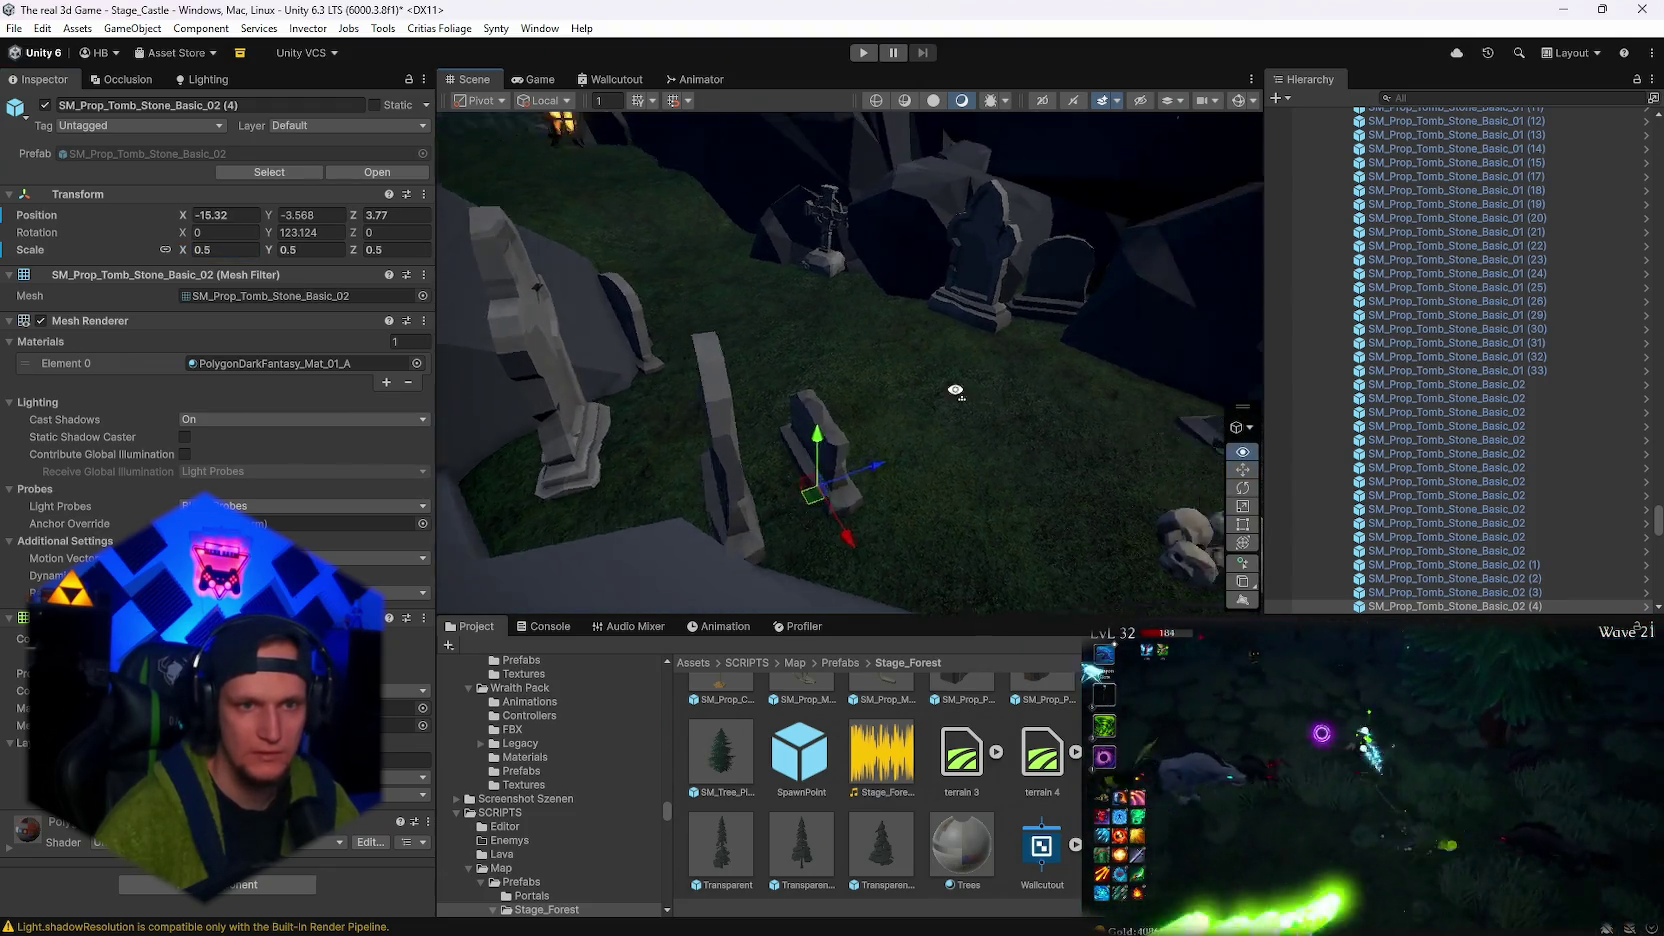
left_click(930, 376)
left_click(930, 376)
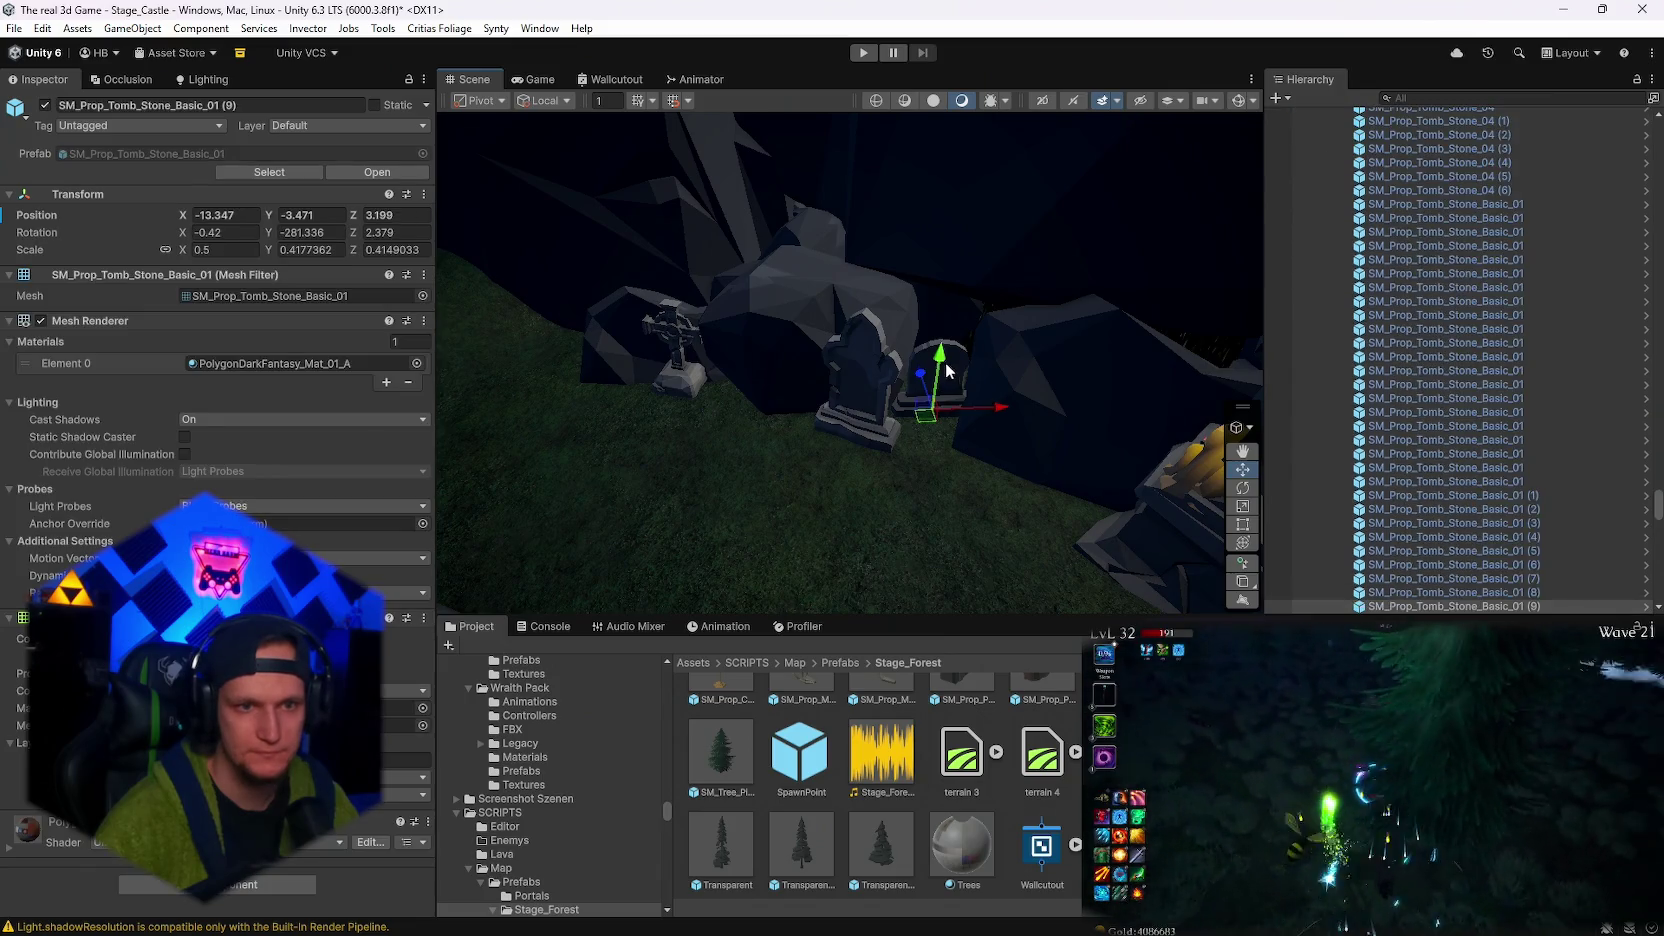
left_click(842, 383)
mouse_move(842, 383)
left_mouse_down()
mouse_move(951, 344)
mouse_move(1009, 354)
left_mouse_up()
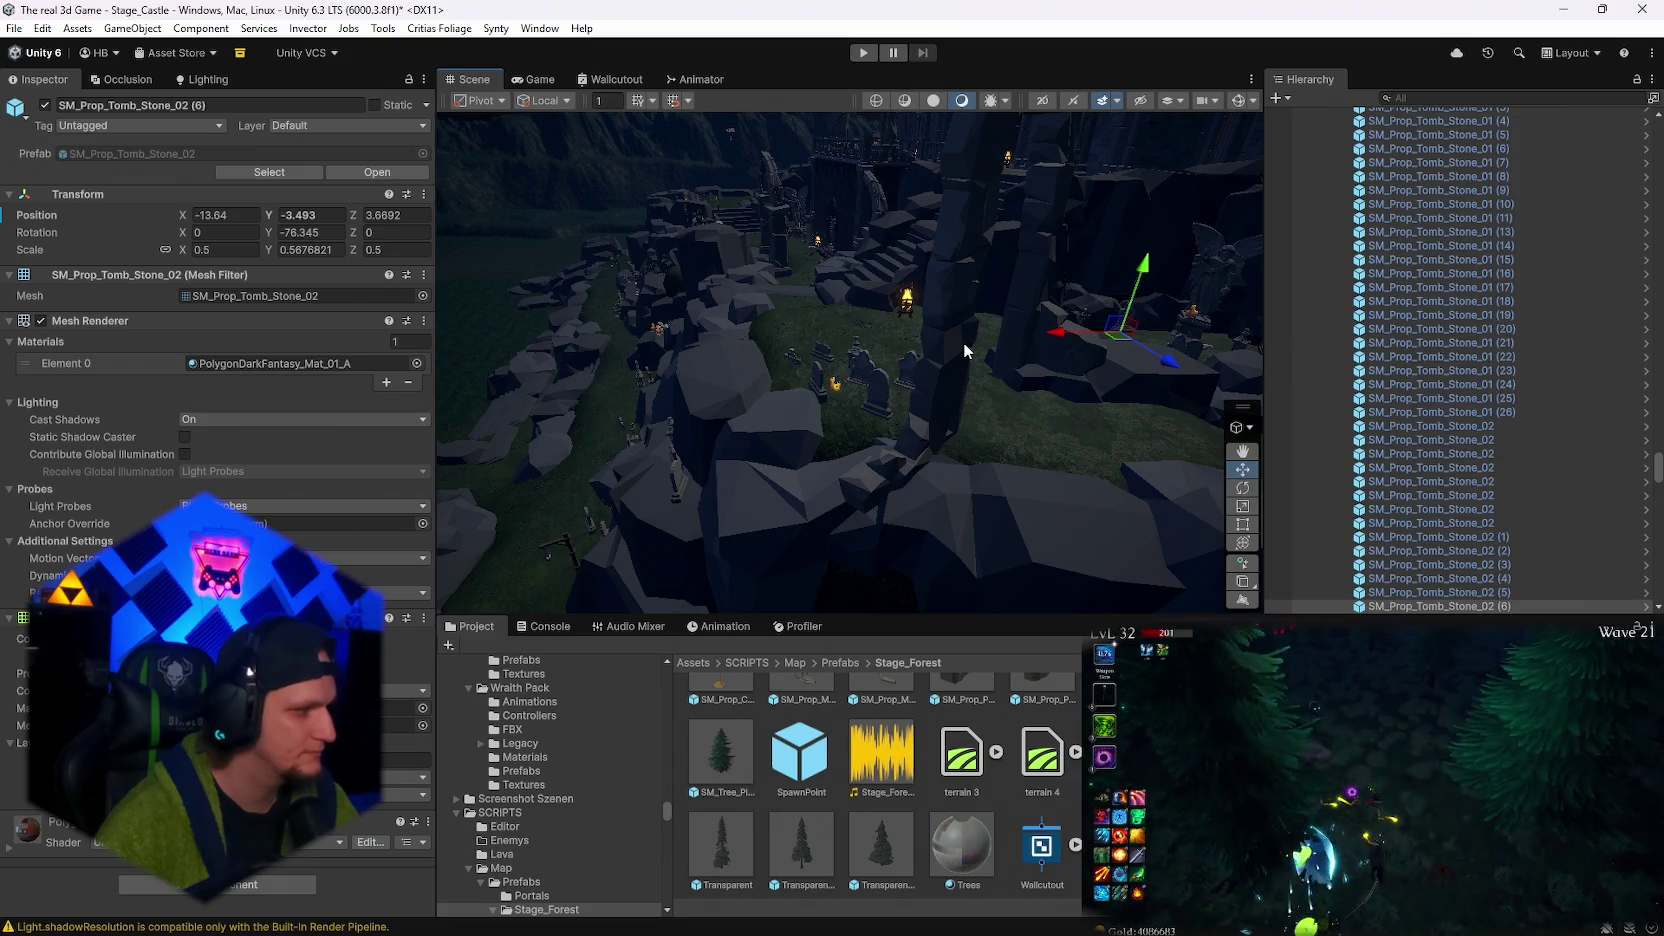
- Fly the Scene view past the stairs and castle wall to the rocky graveyard by the lava
mouse_move(878, 322)
left_mouse_down()
mouse_move(1025, 333)
mouse_move(1113, 314)
left_mouse_up()
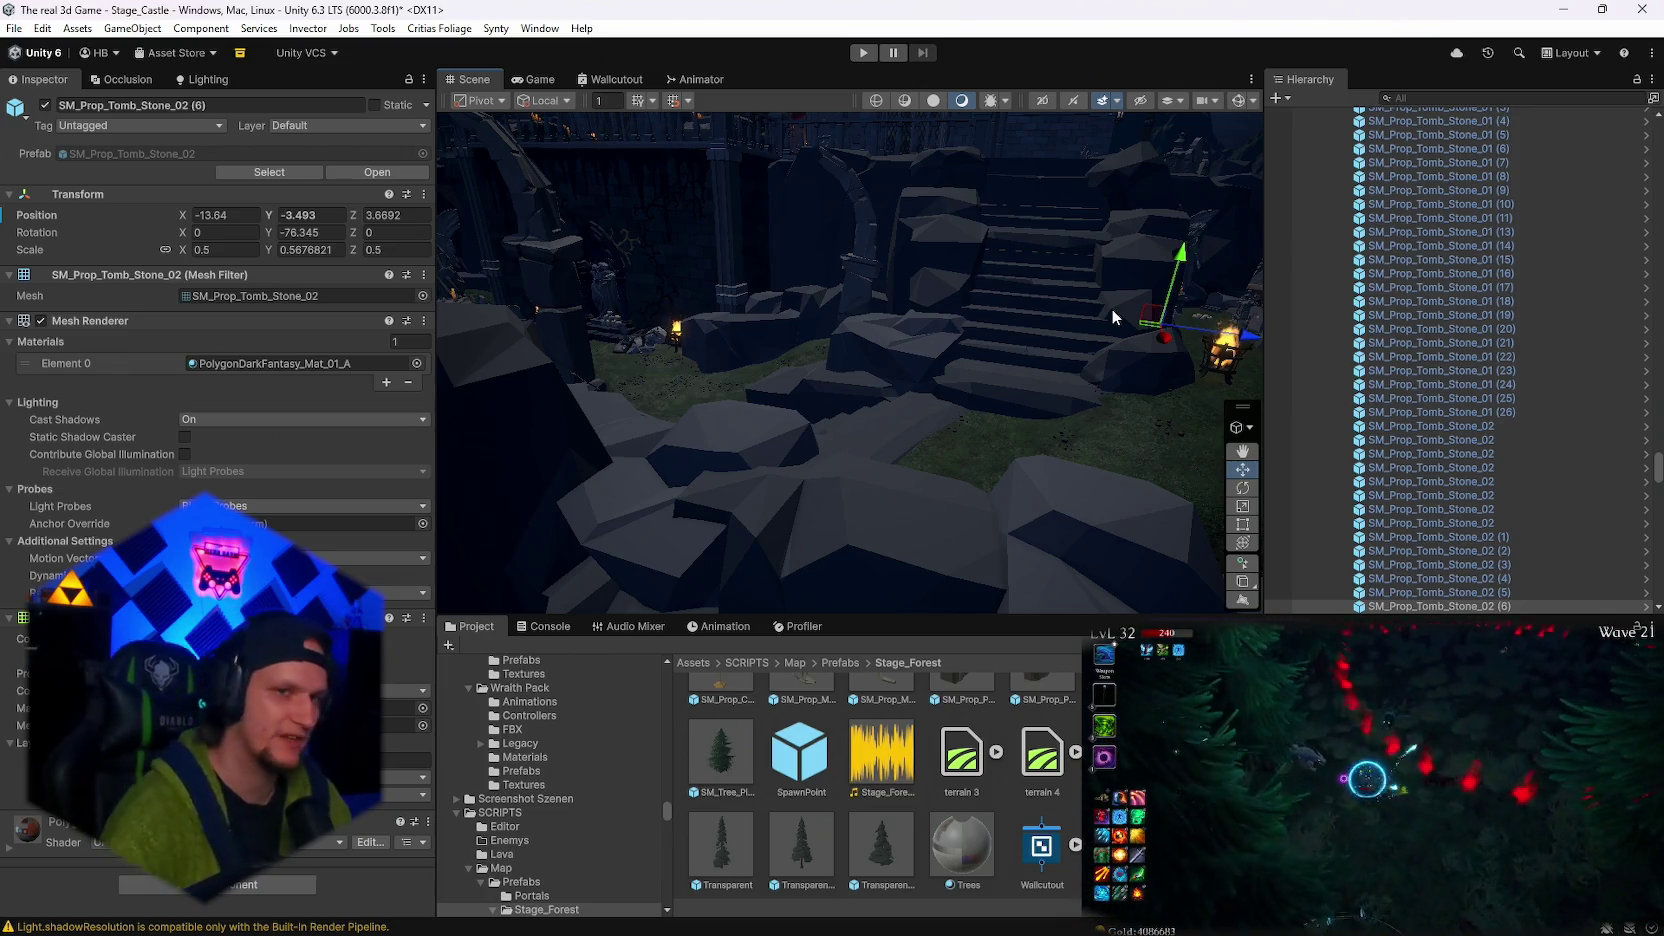
mouse_move(1112, 308)
left_mouse_down()
mouse_move(1010, 337)
mouse_move(947, 253)
mouse_move(1003, 204)
mouse_move(1057, 342)
mouse_move(1073, 267)
mouse_move(1092, 327)
mouse_move(911, 400)
left_mouse_up()
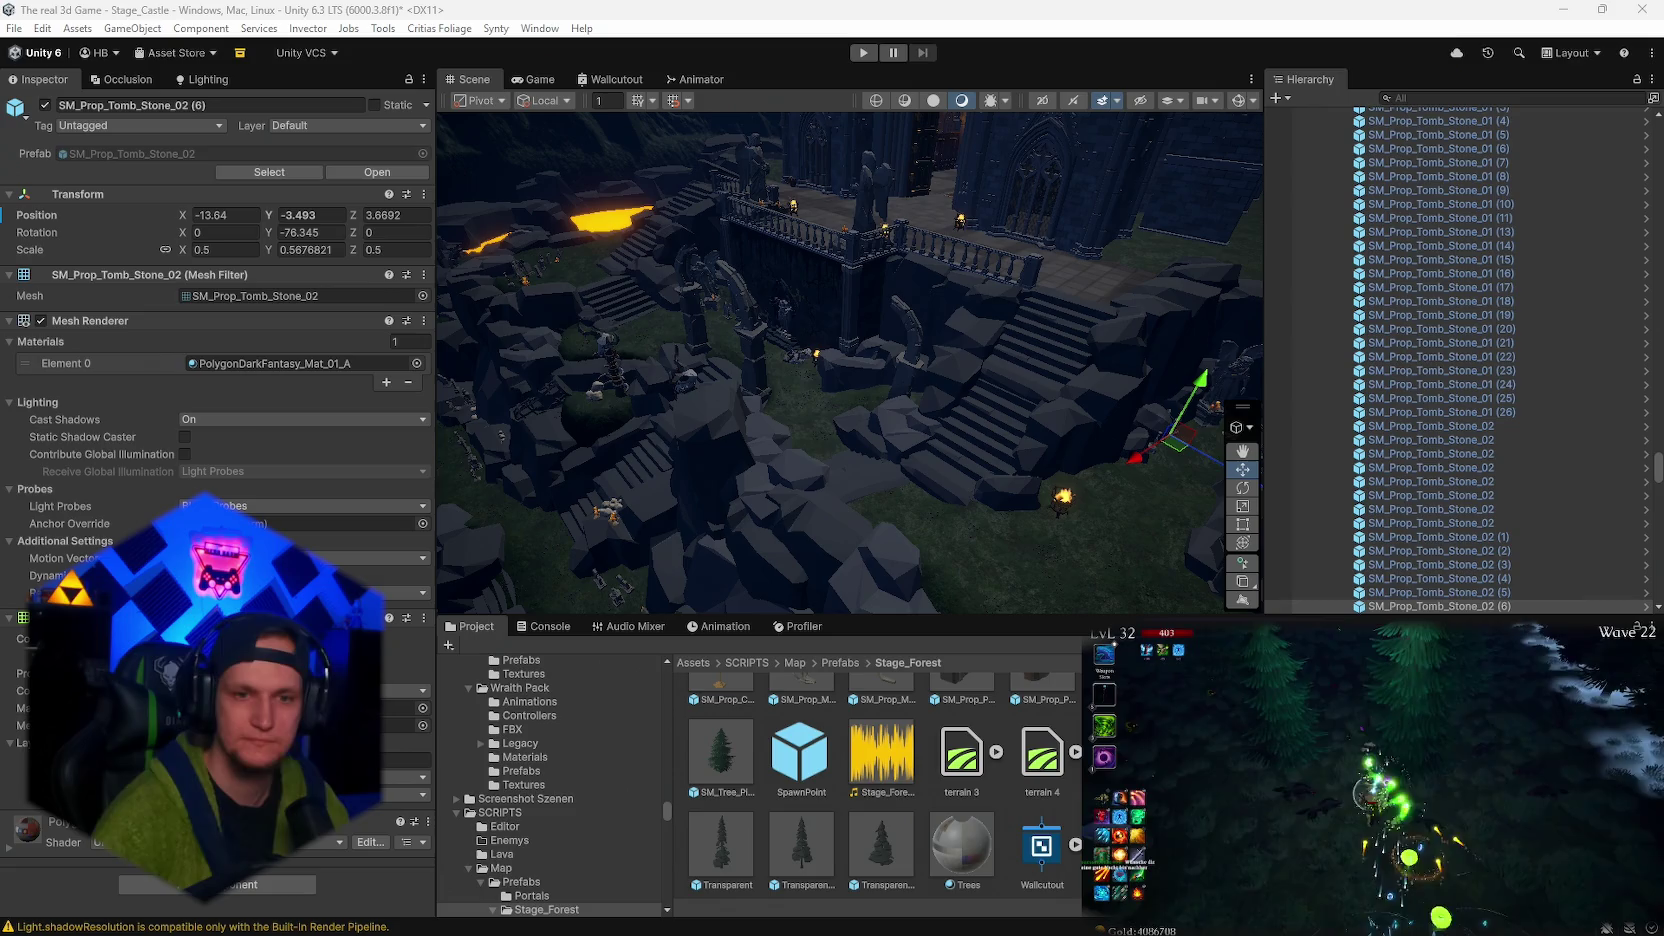
mouse_move(1020, 399)
left_mouse_down()
mouse_move(1085, 399)
mouse_move(992, 397)
mouse_move(958, 357)
mouse_move(1230, 330)
left_mouse_up()
mouse_move(1624, 320)
left_mouse_down()
mouse_move(1466, 358)
mouse_move(967, 403)
mouse_move(1029, 316)
mouse_move(1078, 371)
mouse_move(1023, 386)
mouse_move(1040, 372)
mouse_move(1180, 392)
left_mouse_up()
mouse_move(1535, 396)
left_mouse_down()
mouse_move(1488, 384)
mouse_move(1599, 376)
mouse_move(1318, 452)
left_mouse_up()
- Raise the tombstone beside the candles slightly, then select the eleven grave props
left_click(872, 403)
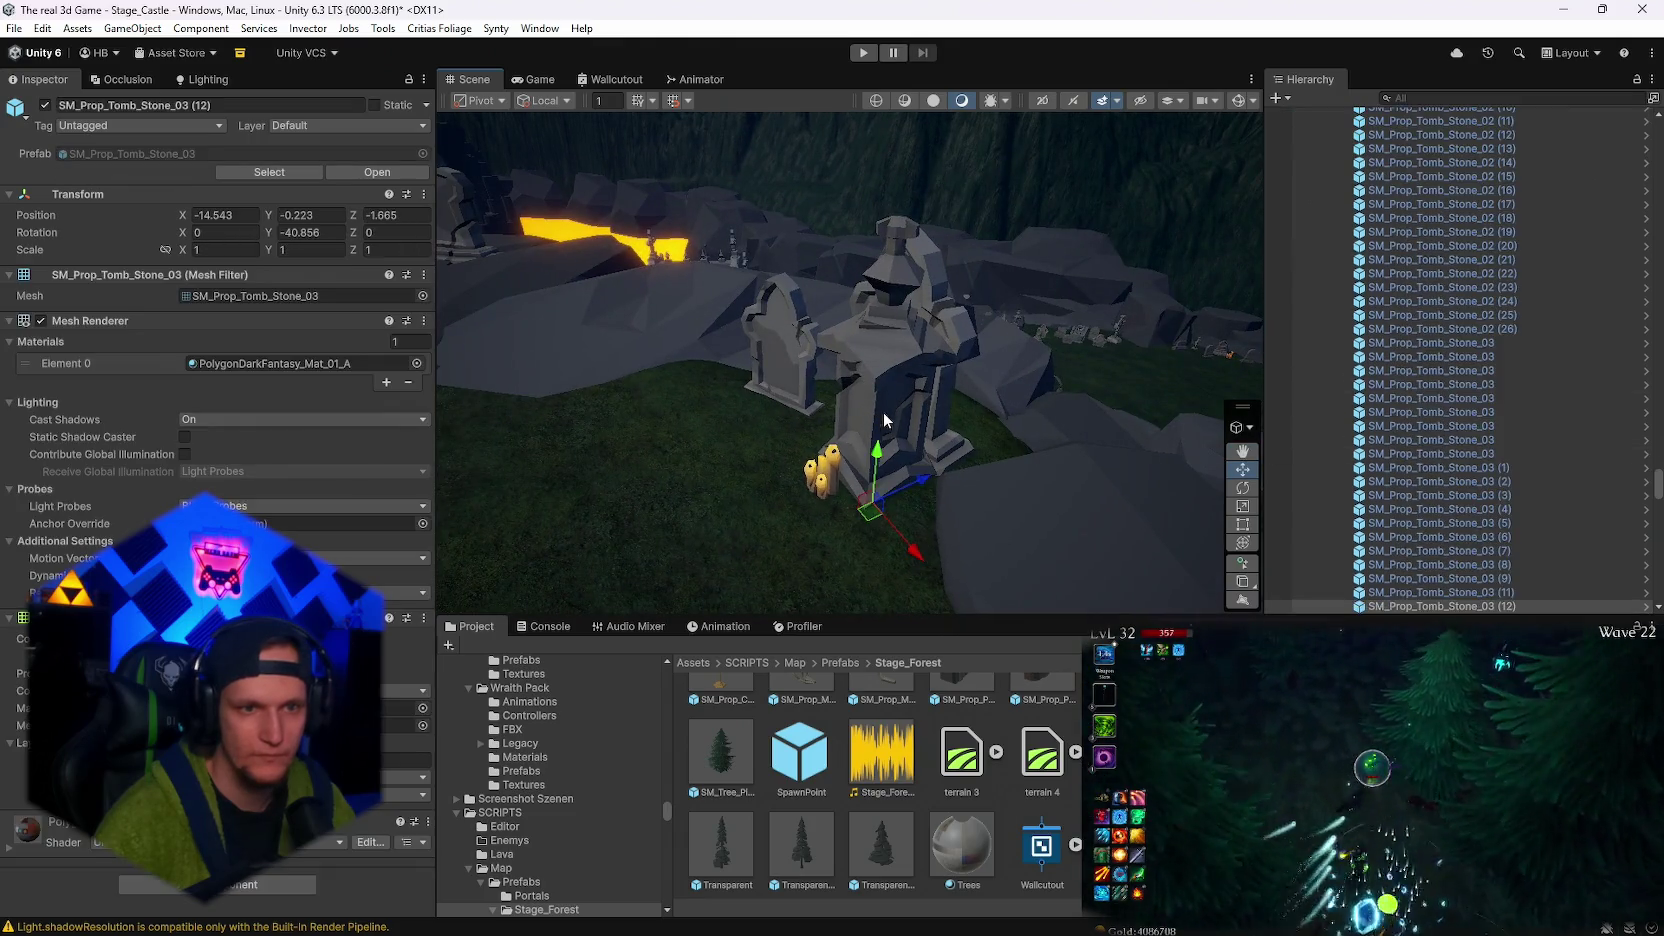
mouse_move(883, 412)
left_mouse_down()
mouse_move(889, 430)
mouse_move(763, 408)
mouse_move(853, 433)
left_mouse_up()
left_click(978, 460)
mouse_move(1034, 402)
left_mouse_down()
mouse_move(946, 269)
mouse_move(818, 270)
left_mouse_up()
left_click(743, 418, "shift")
left_click(615, 440, "shift")
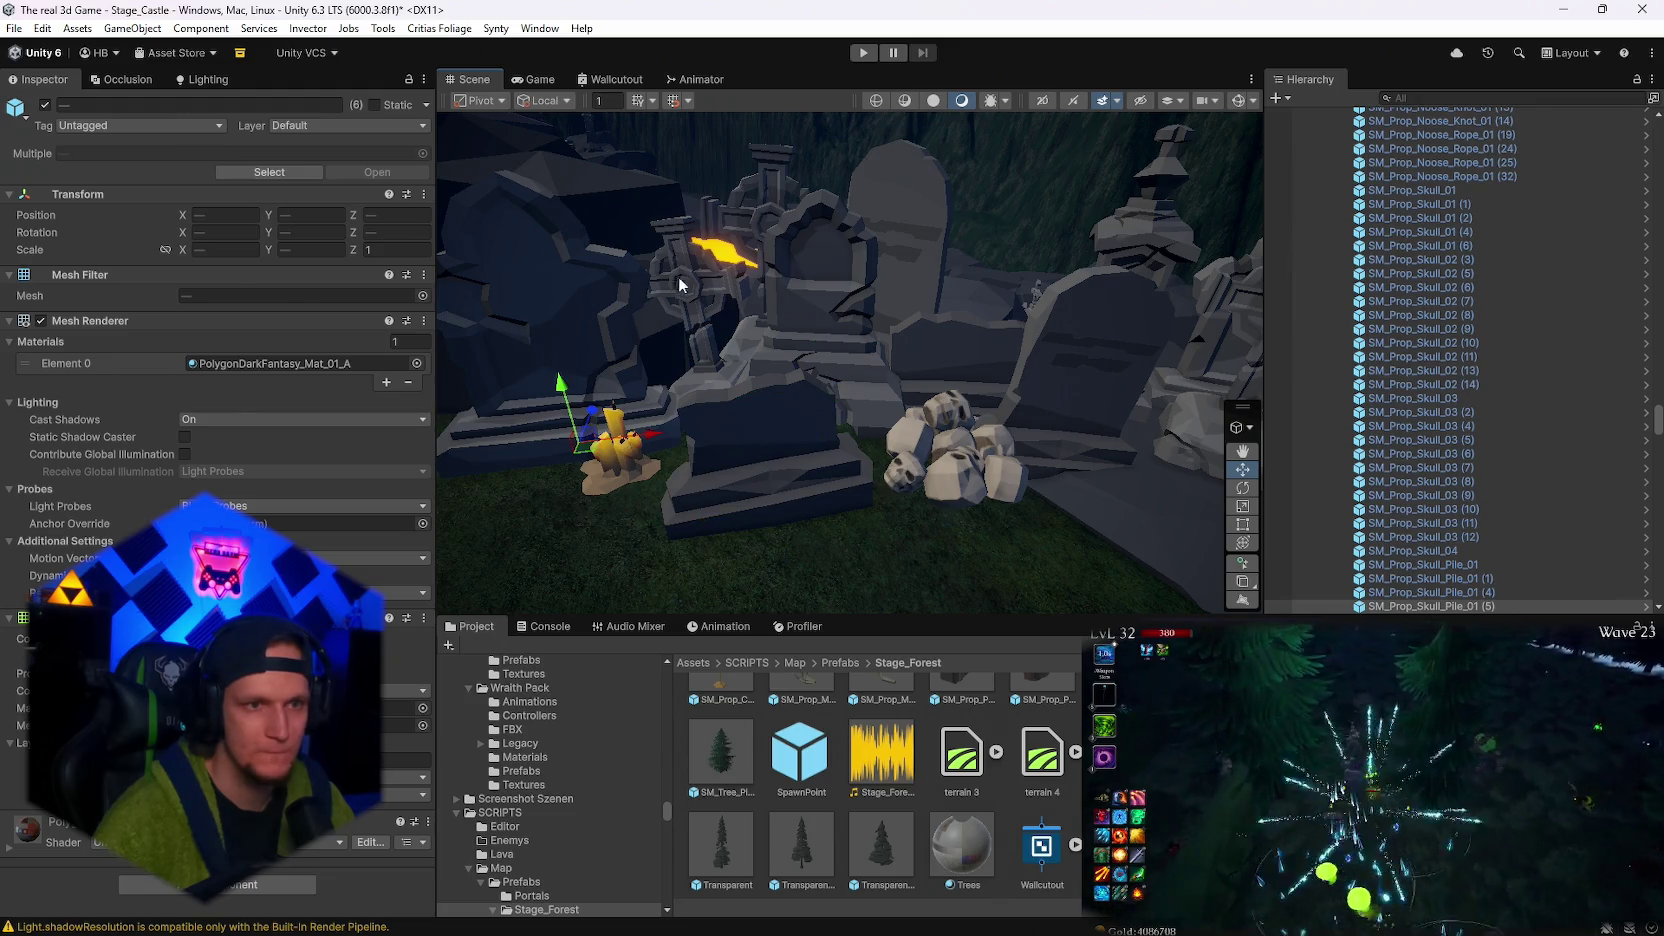
left_click(700, 330, "shift")
left_click(769, 246, "shift")
mouse_move(769, 246)
left_mouse_down()
mouse_move(1000, 280)
mouse_move(1020, 298)
mouse_move(888, 328)
mouse_move(1078, 387)
mouse_move(1004, 410)
left_mouse_up()
left_click(1062, 290, "shift")
left_click(1069, 288, "shift")
left_click(888, 328, "shift")
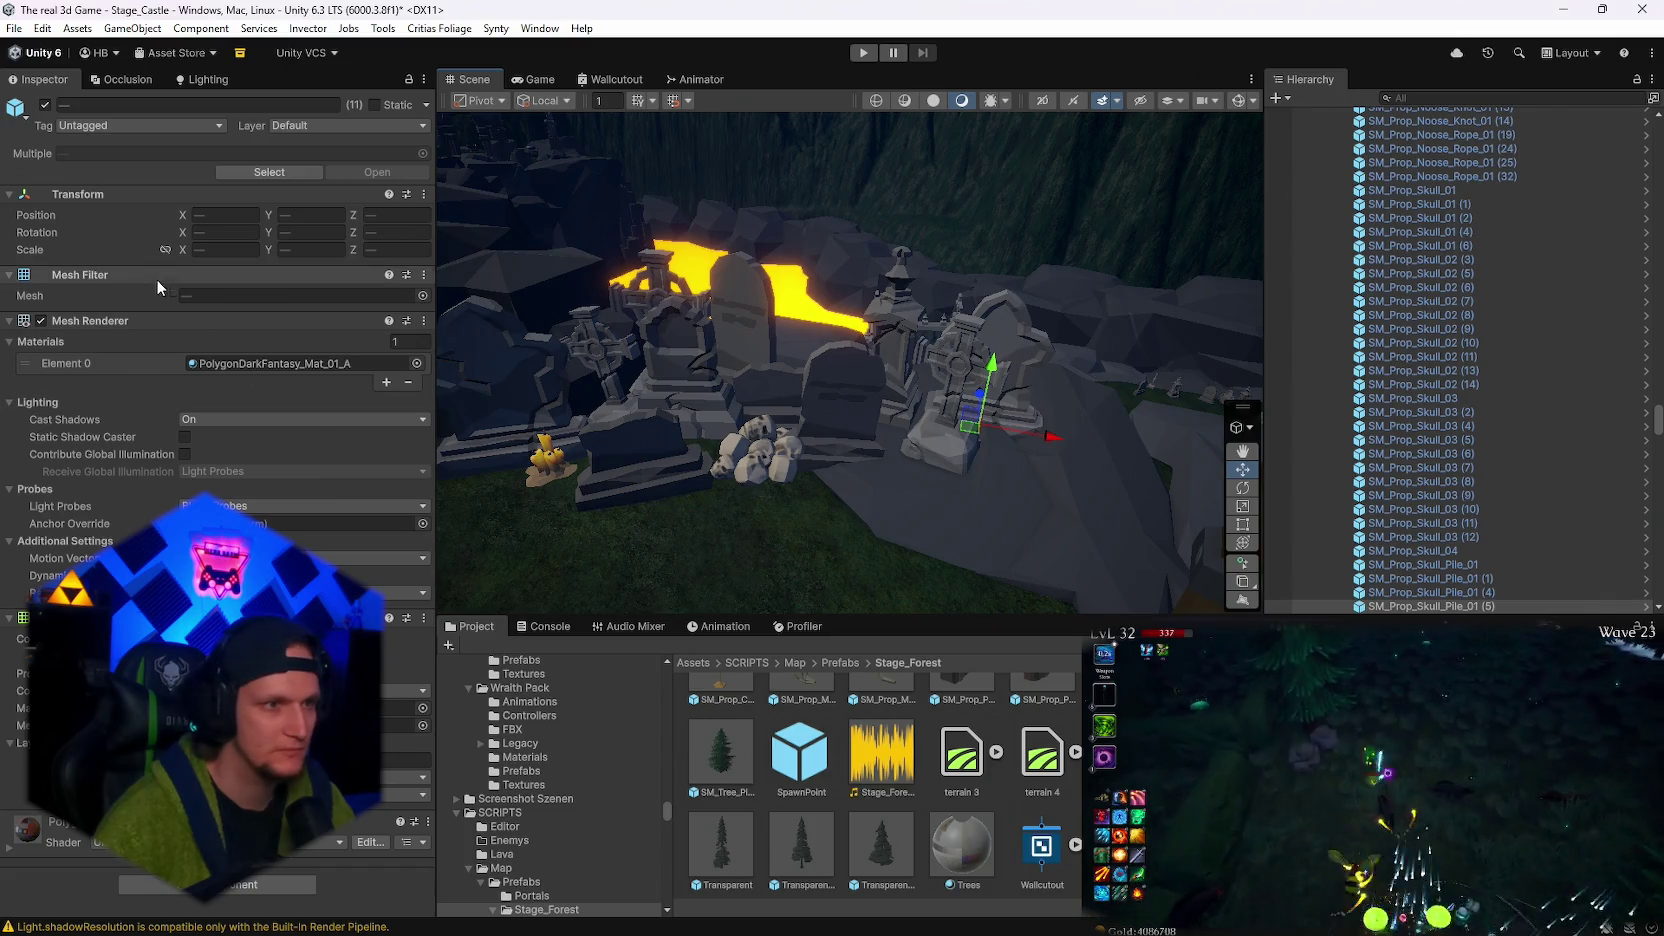
- Scale the selected grave props to 0.5 on X and Z and sink them into the ground
left_click(228, 250)
type("0.5")
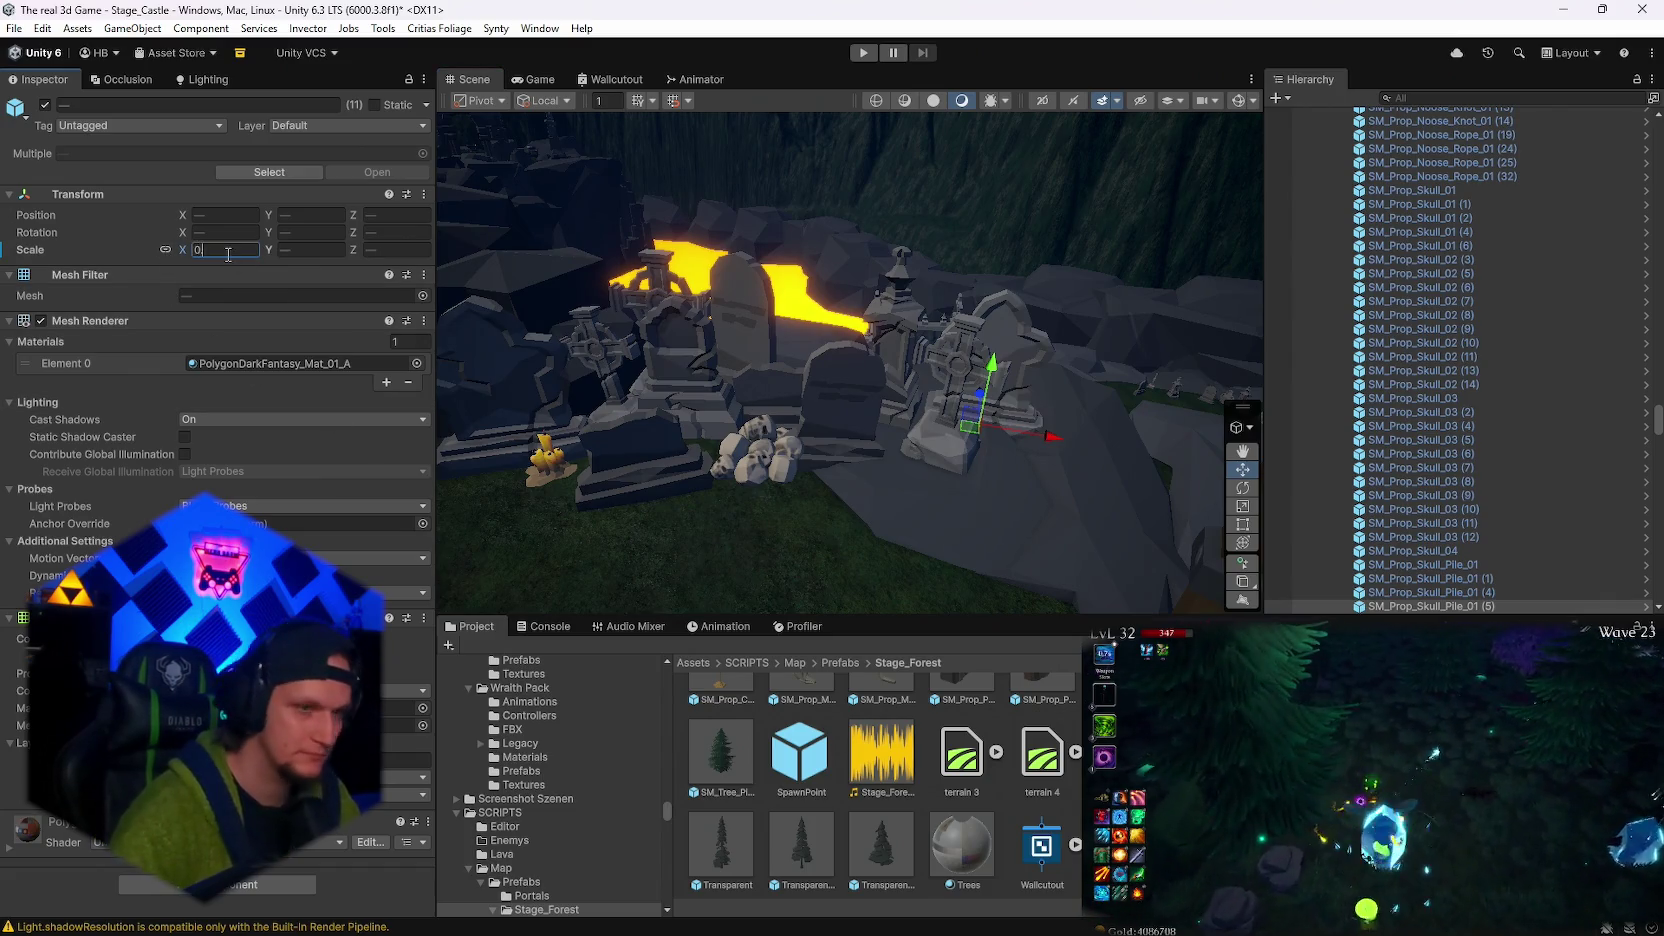
left_click(399, 250)
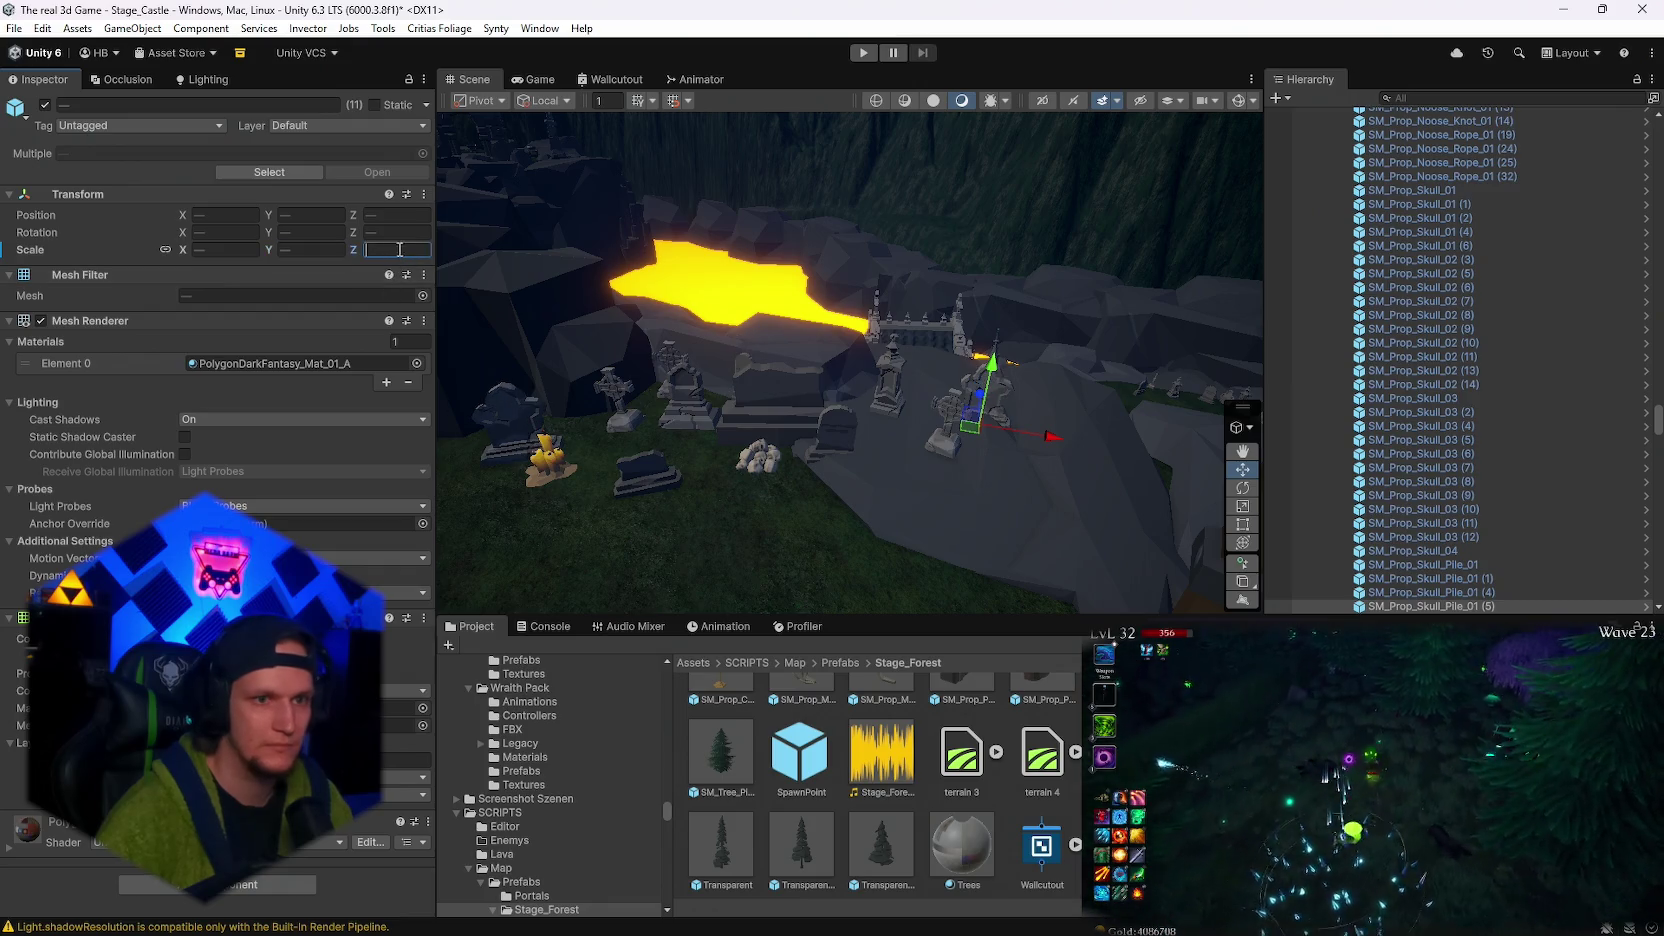
type("0.5")
key("Return")
scroll(900, 440, "up", 3)
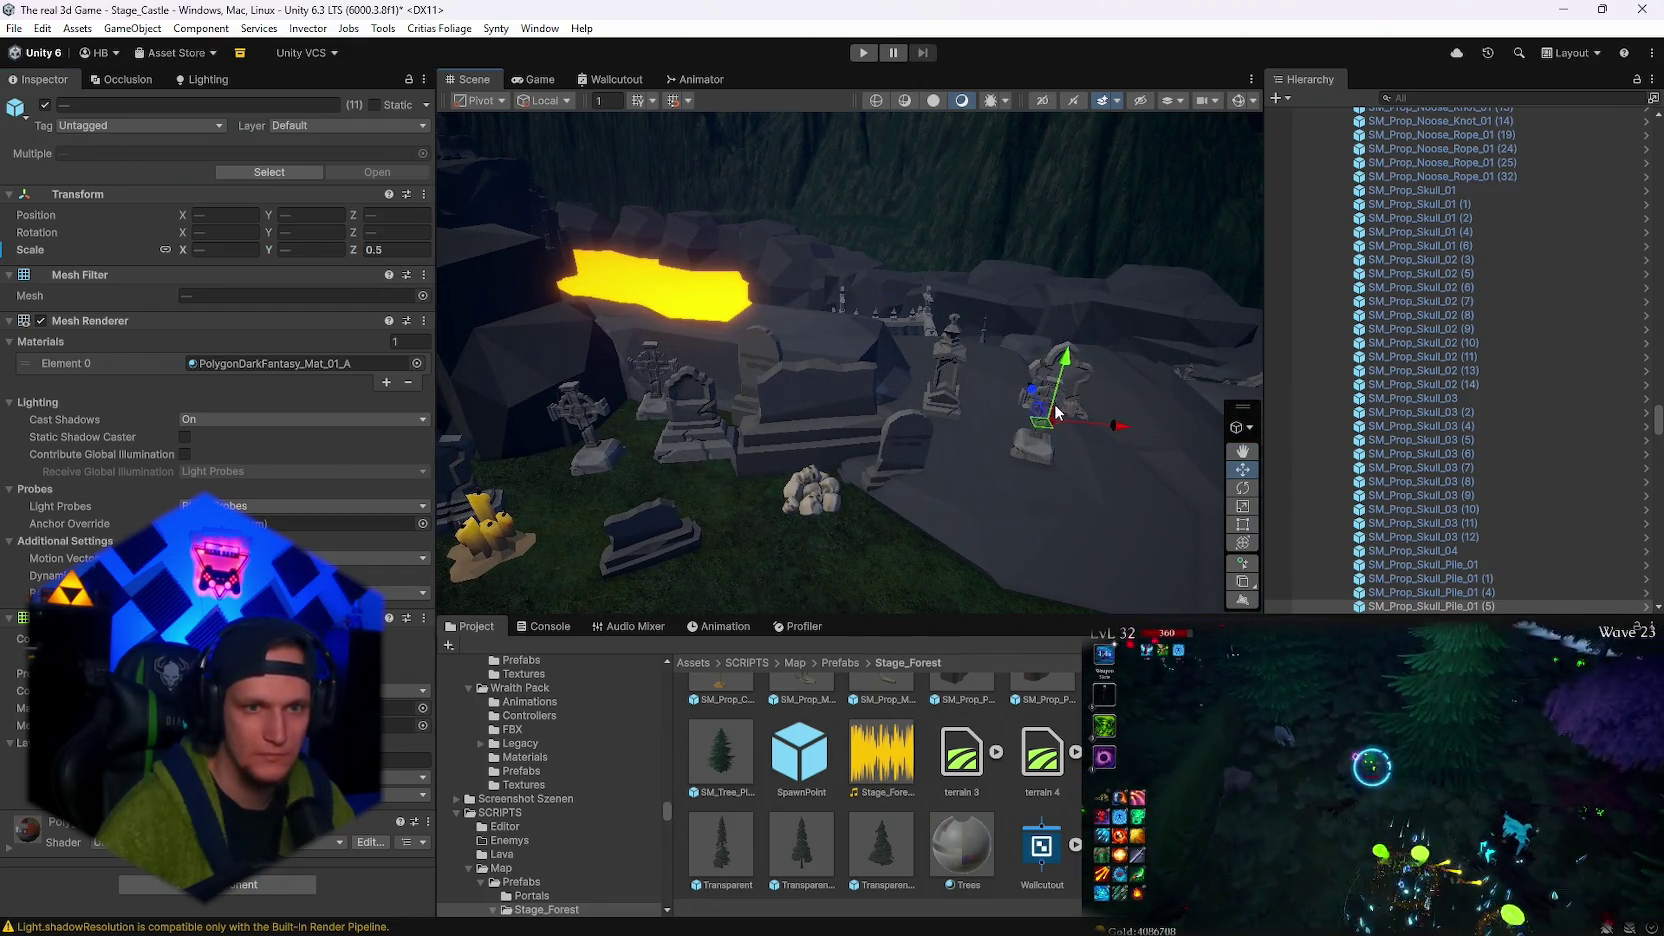
mouse_move(1063, 373)
left_mouse_down()
mouse_move(1066, 400)
mouse_move(1063, 360)
mouse_move(884, 406)
mouse_move(792, 509)
mouse_move(786, 442)
mouse_move(784, 458)
left_mouse_up()
left_click(787, 452)
left_click(787, 452)
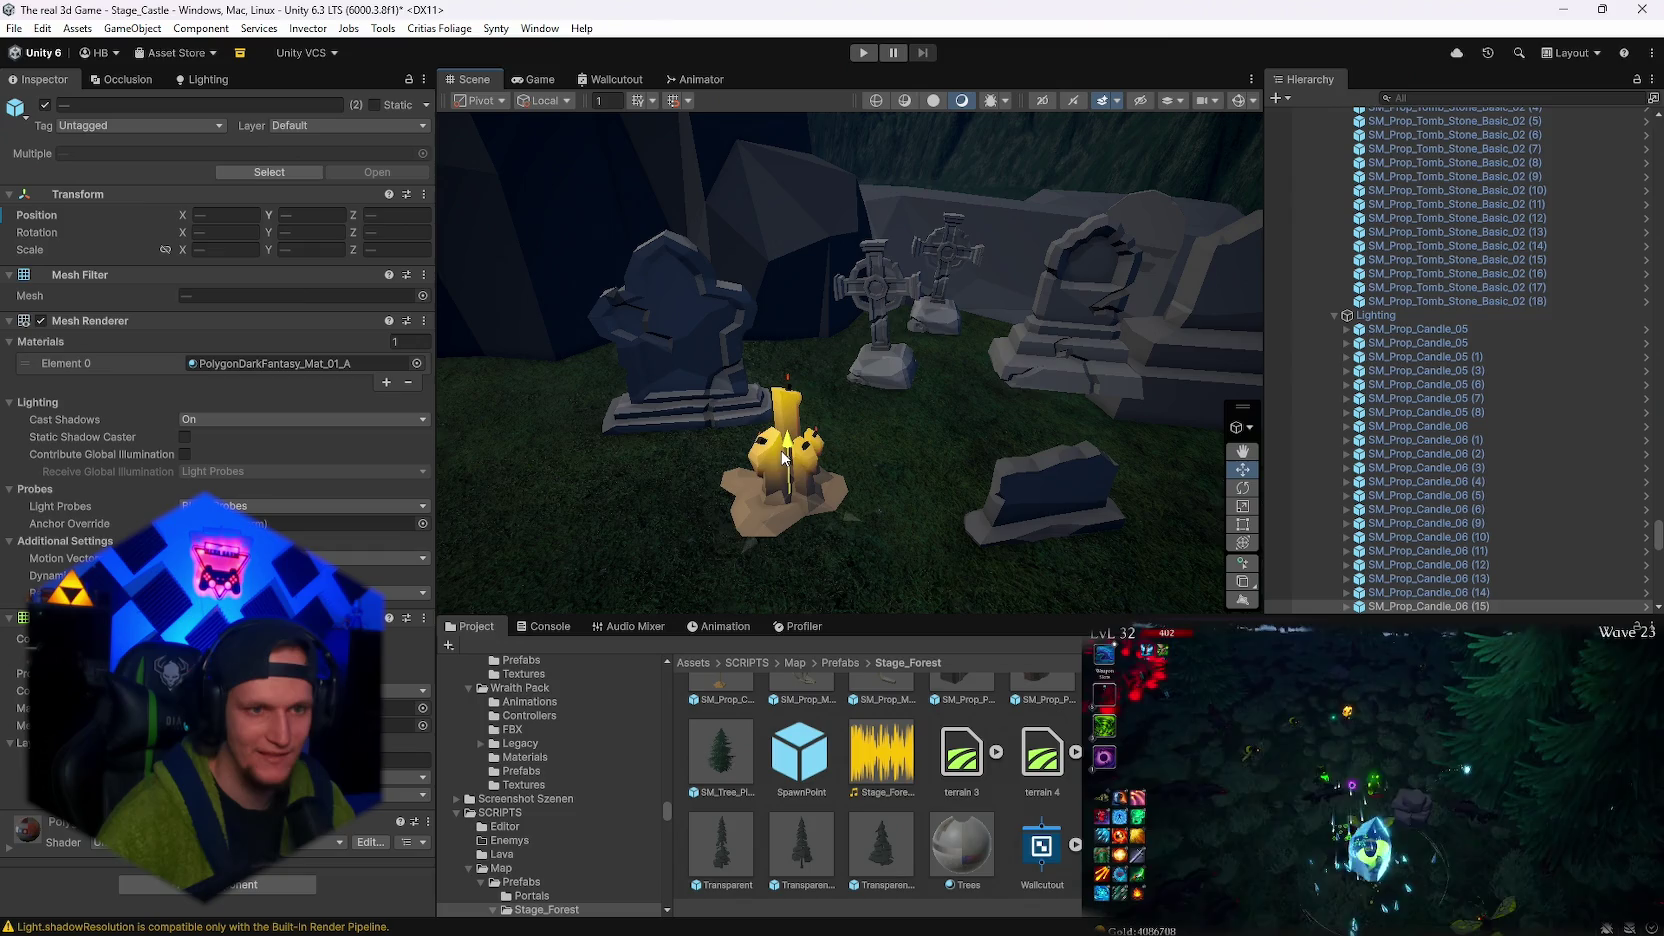
- Move the low flat tombstone up and to the left
left_click(669, 348)
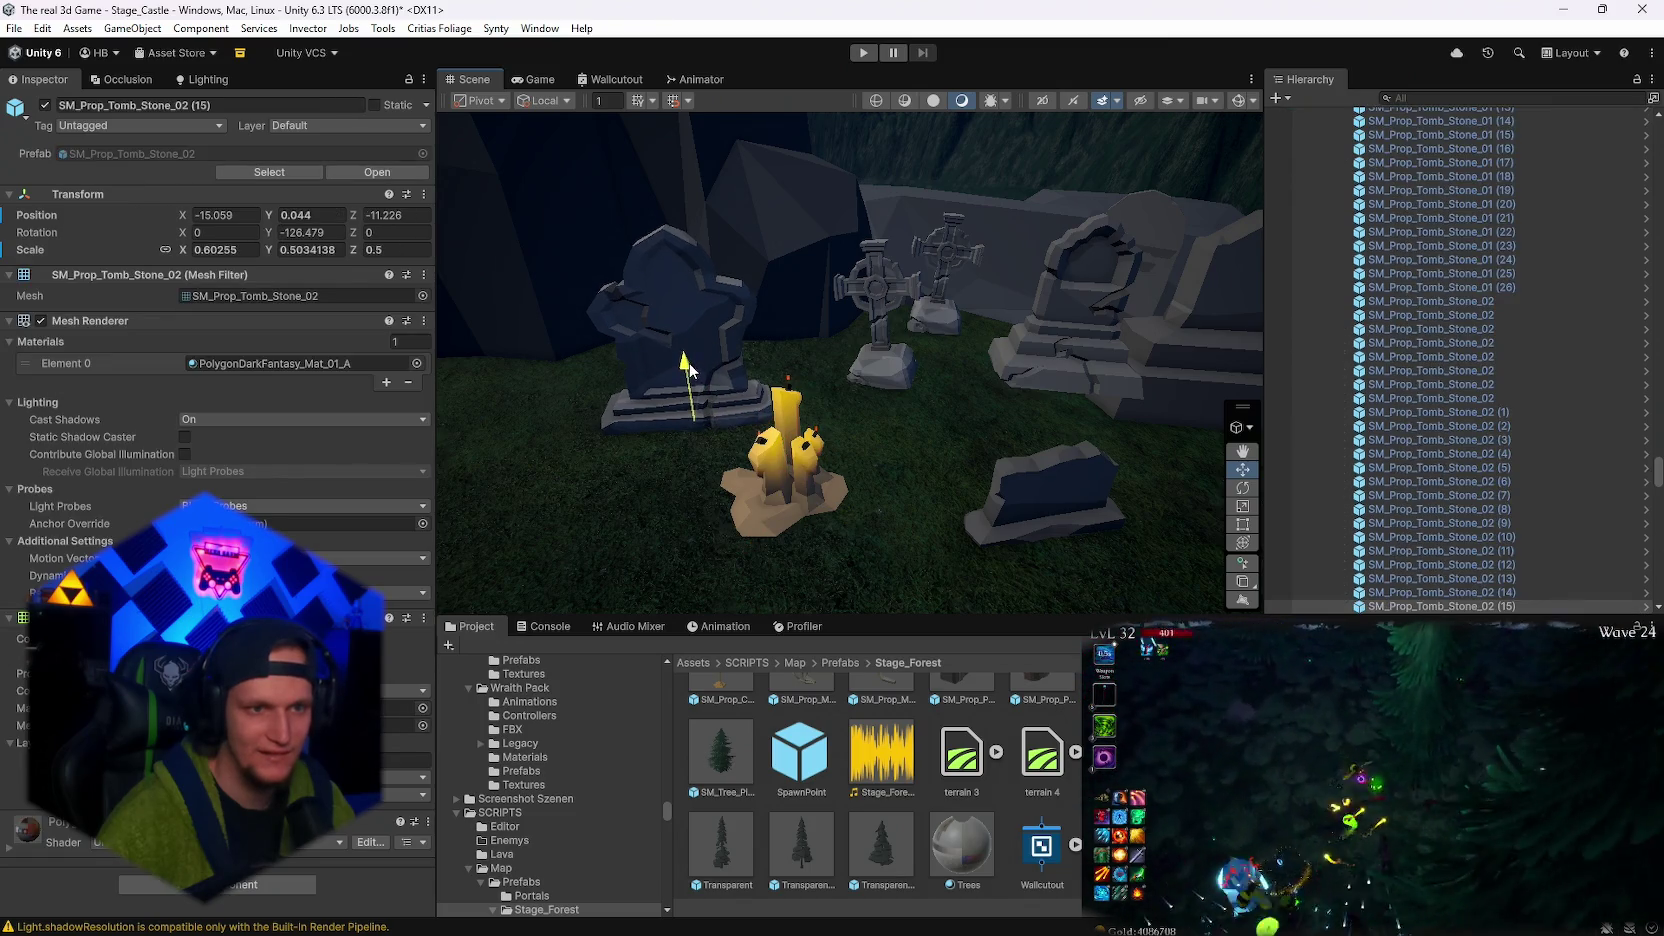
left_click(880, 300)
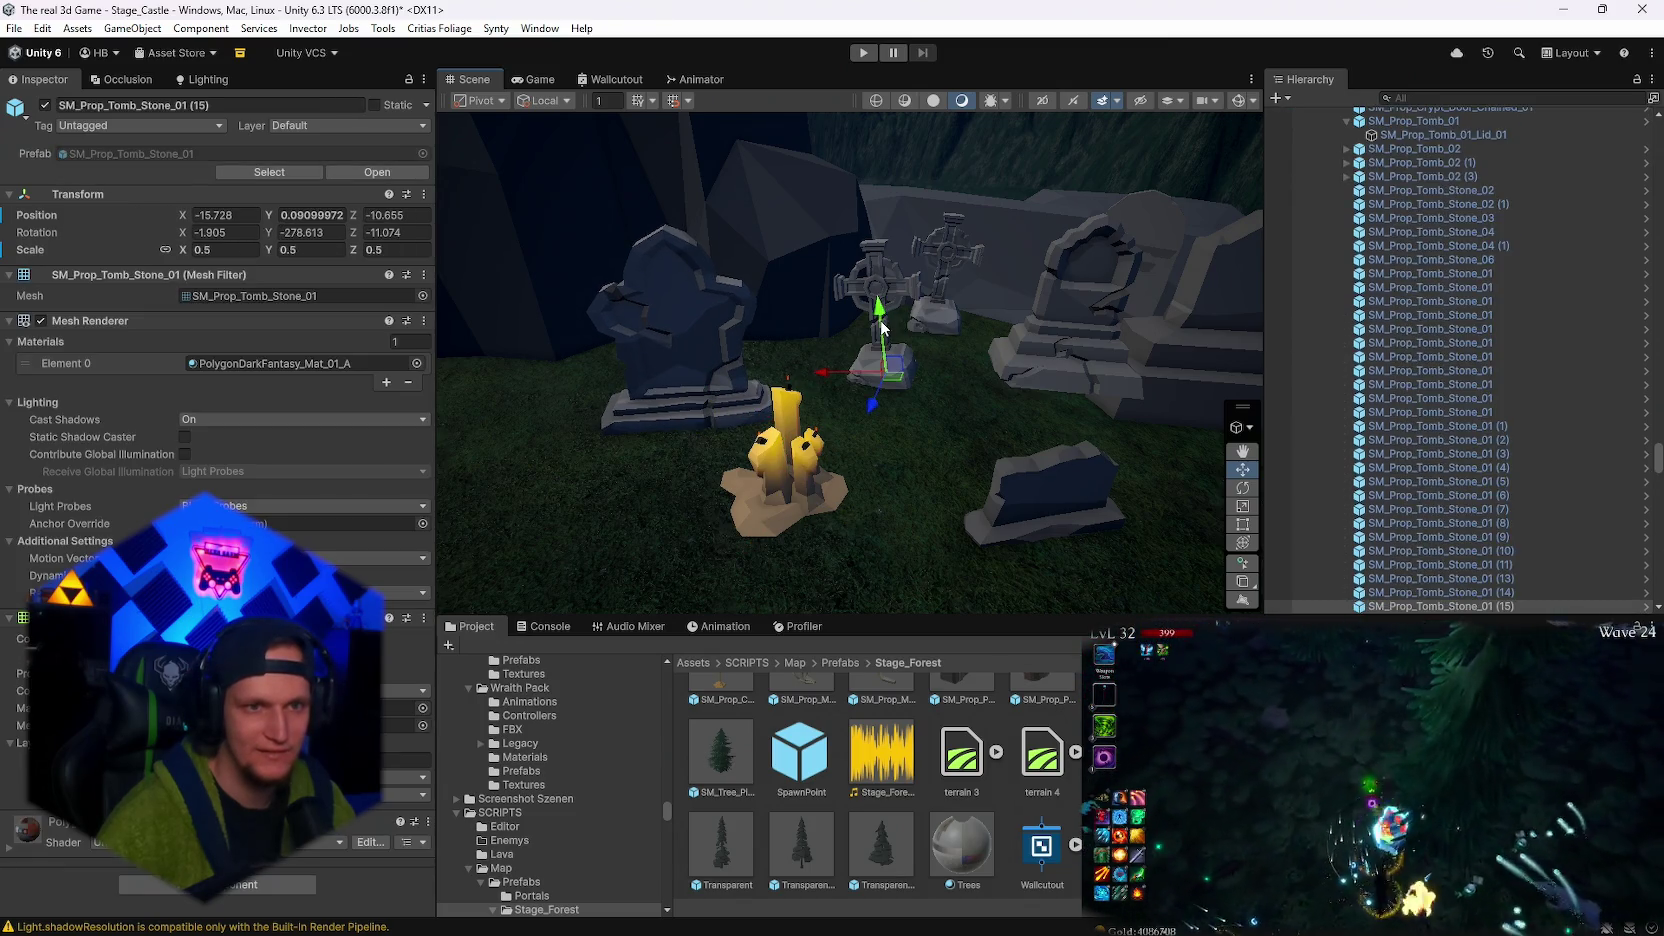
left_click(953, 265)
left_click_drag(1150, 395, 1052, 391)
left_click(958, 443)
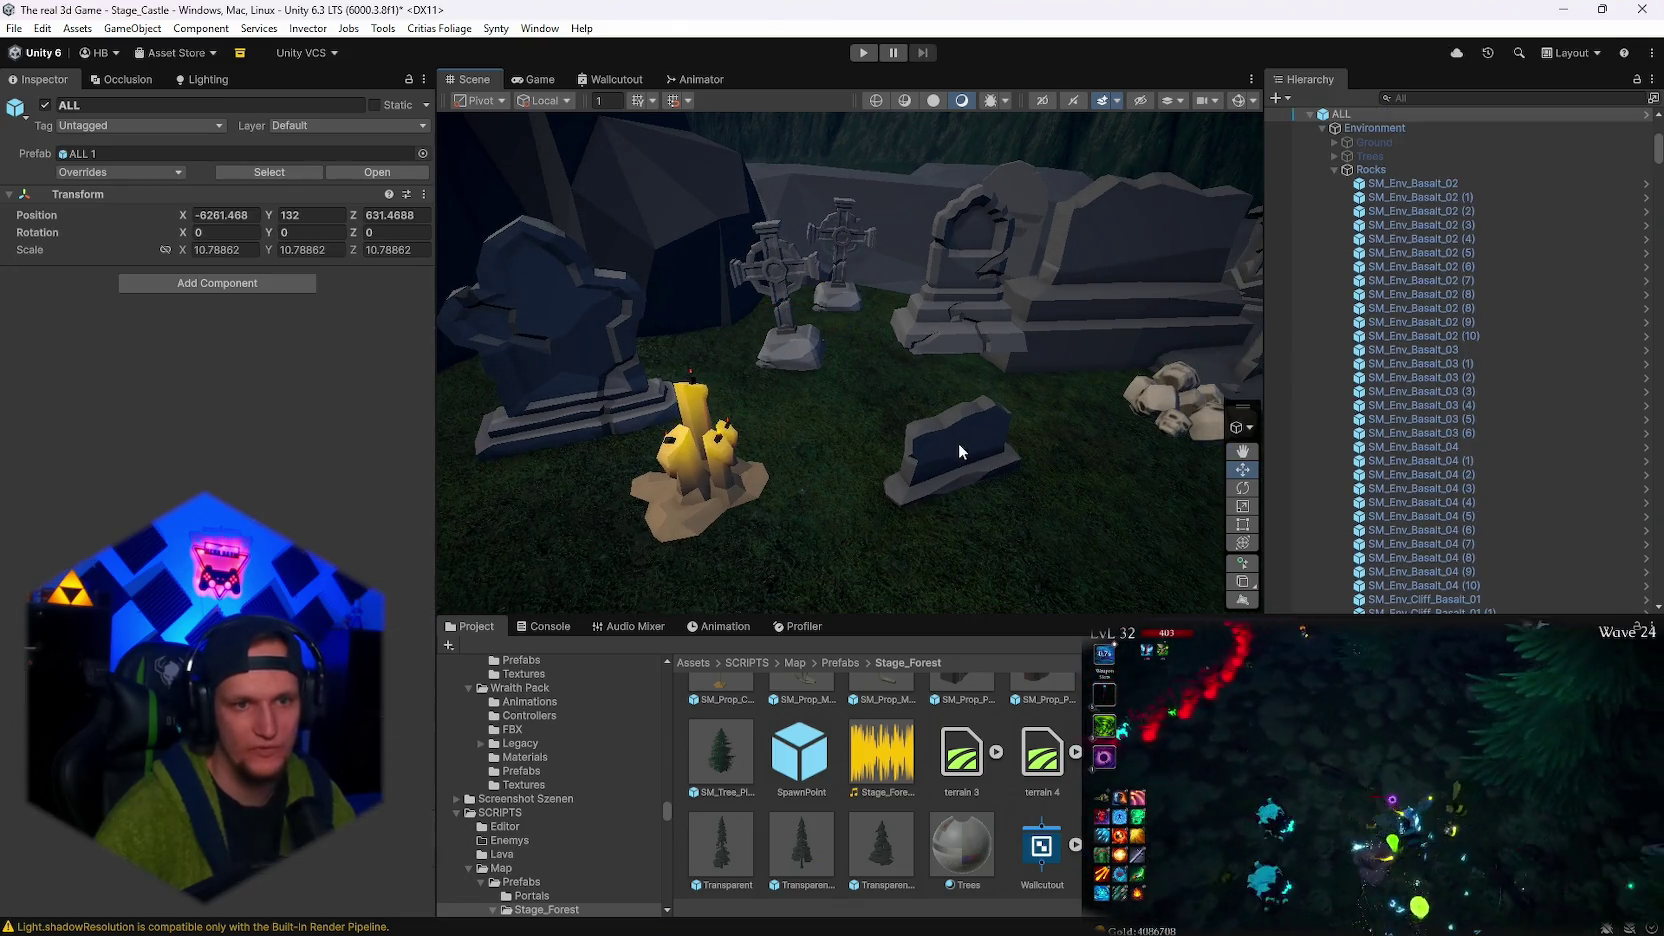
left_click(961, 455)
mouse_move(949, 500)
left_mouse_down()
mouse_move(875, 400)
mouse_move(797, 367)
left_mouse_up()
- Shift the tombstone behind the skull pile left and lower it slightly into the ground
left_click(808, 368)
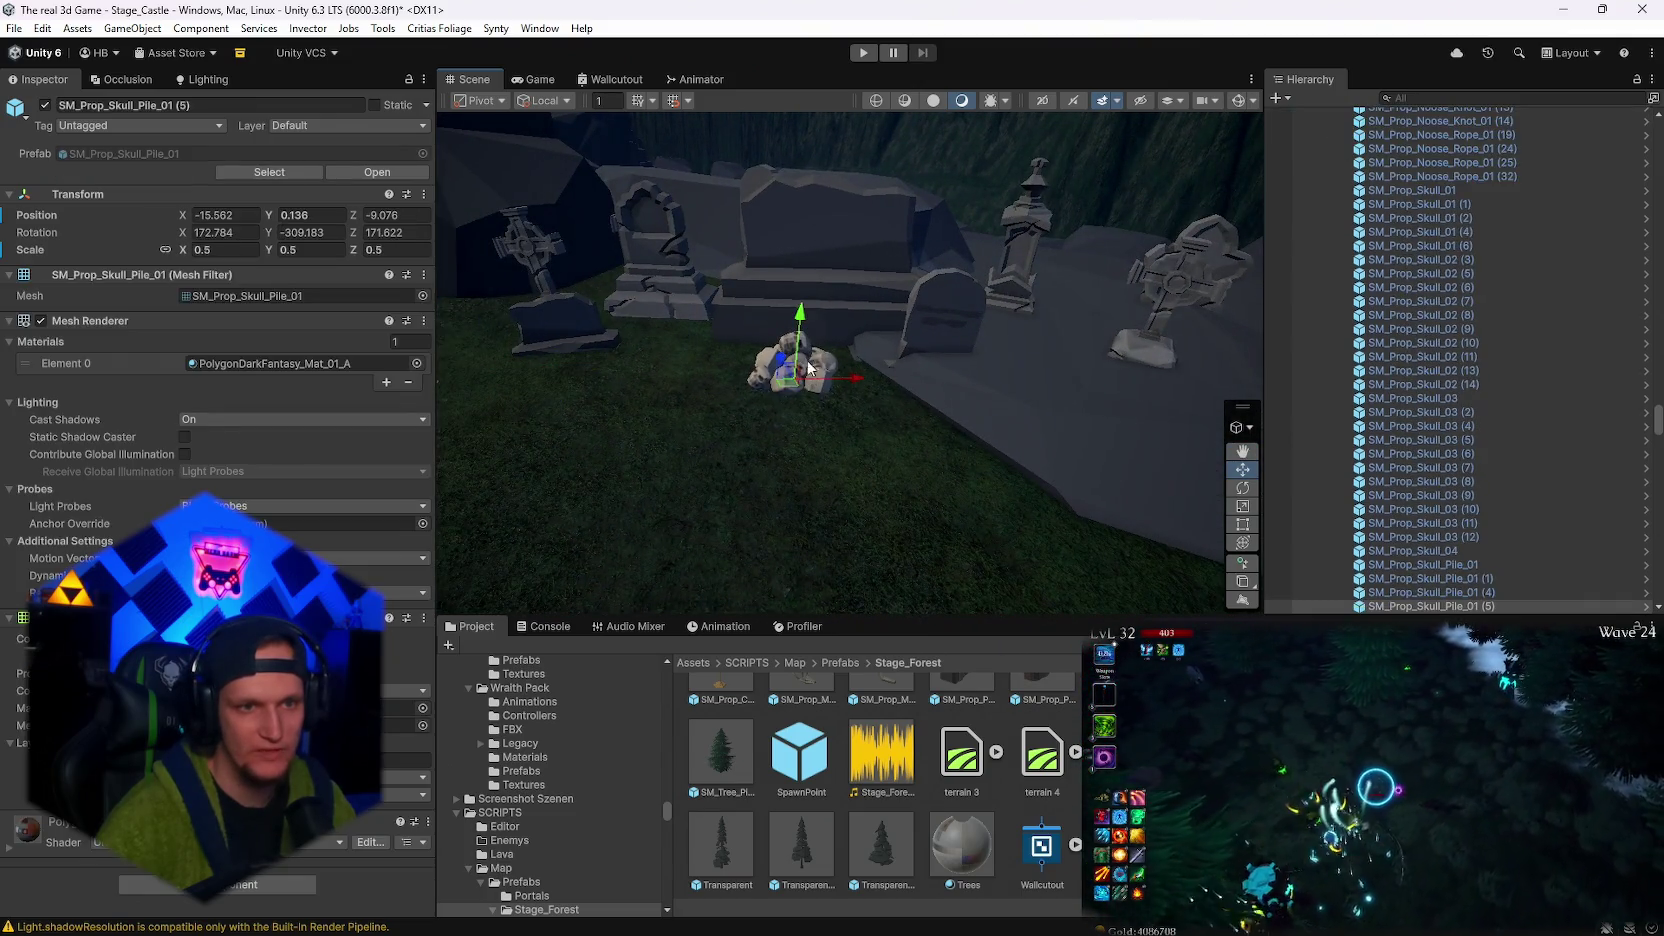
left_click(930, 320)
mouse_move(896, 397)
left_mouse_down()
mouse_move(640, 357)
mouse_move(680, 360)
mouse_move(758, 440)
left_mouse_up()
scroll(758, 440, "up", 3)
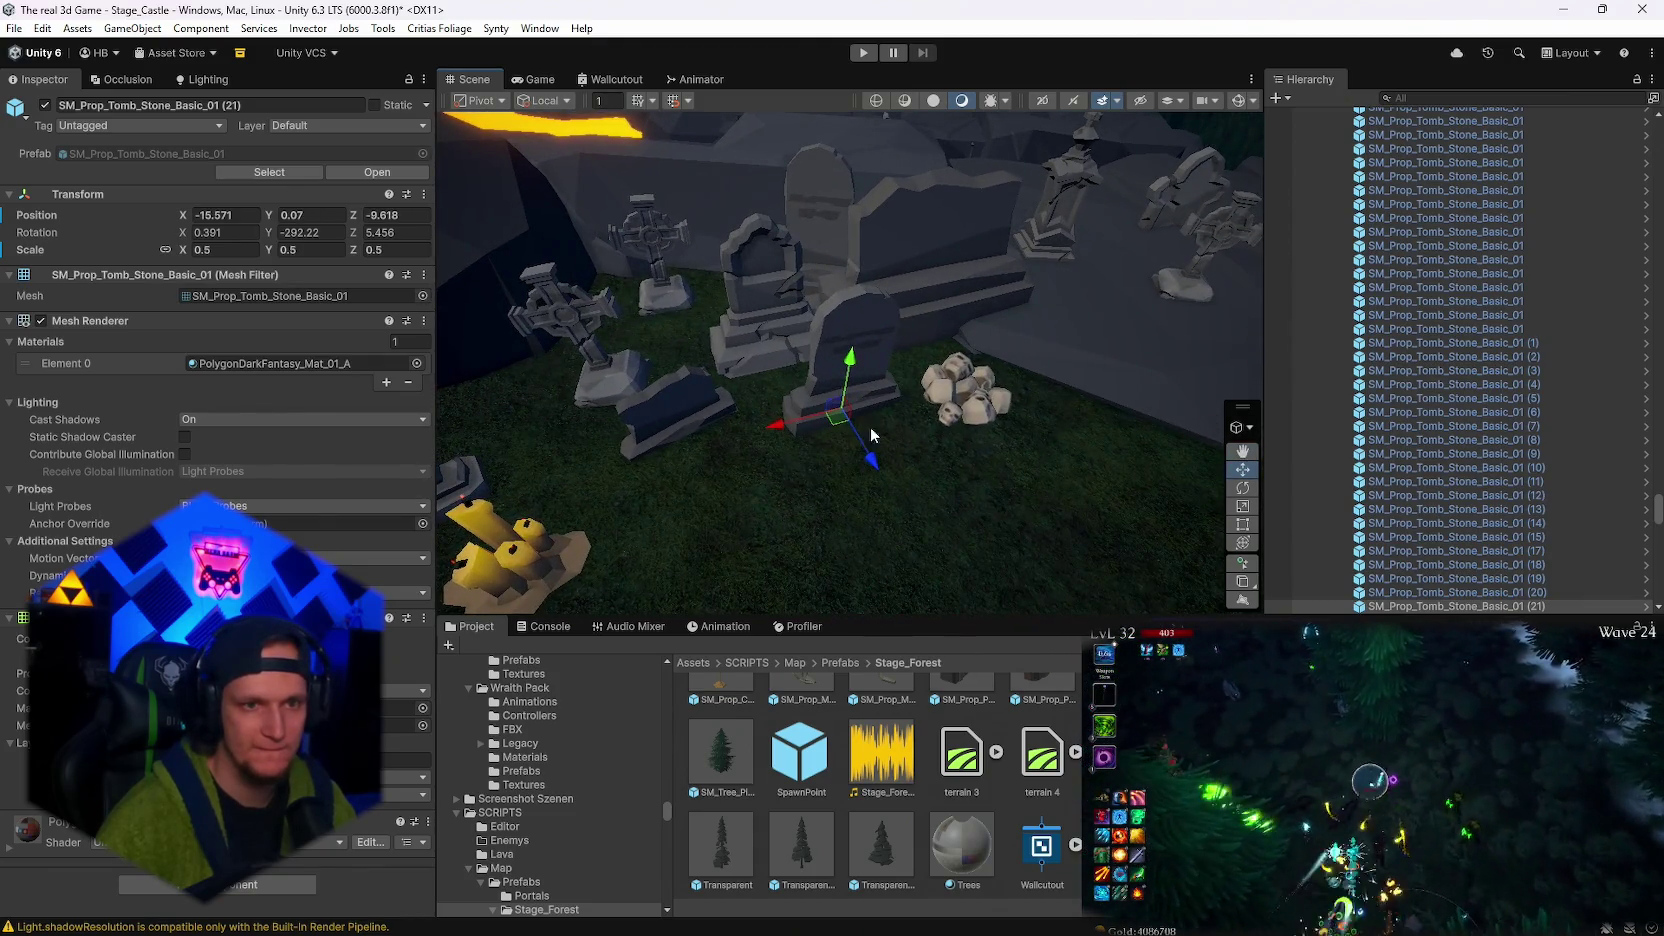
mouse_move(850, 372)
left_mouse_down()
mouse_move(866, 370)
mouse_move(545, 347)
mouse_move(878, 317)
left_mouse_up()
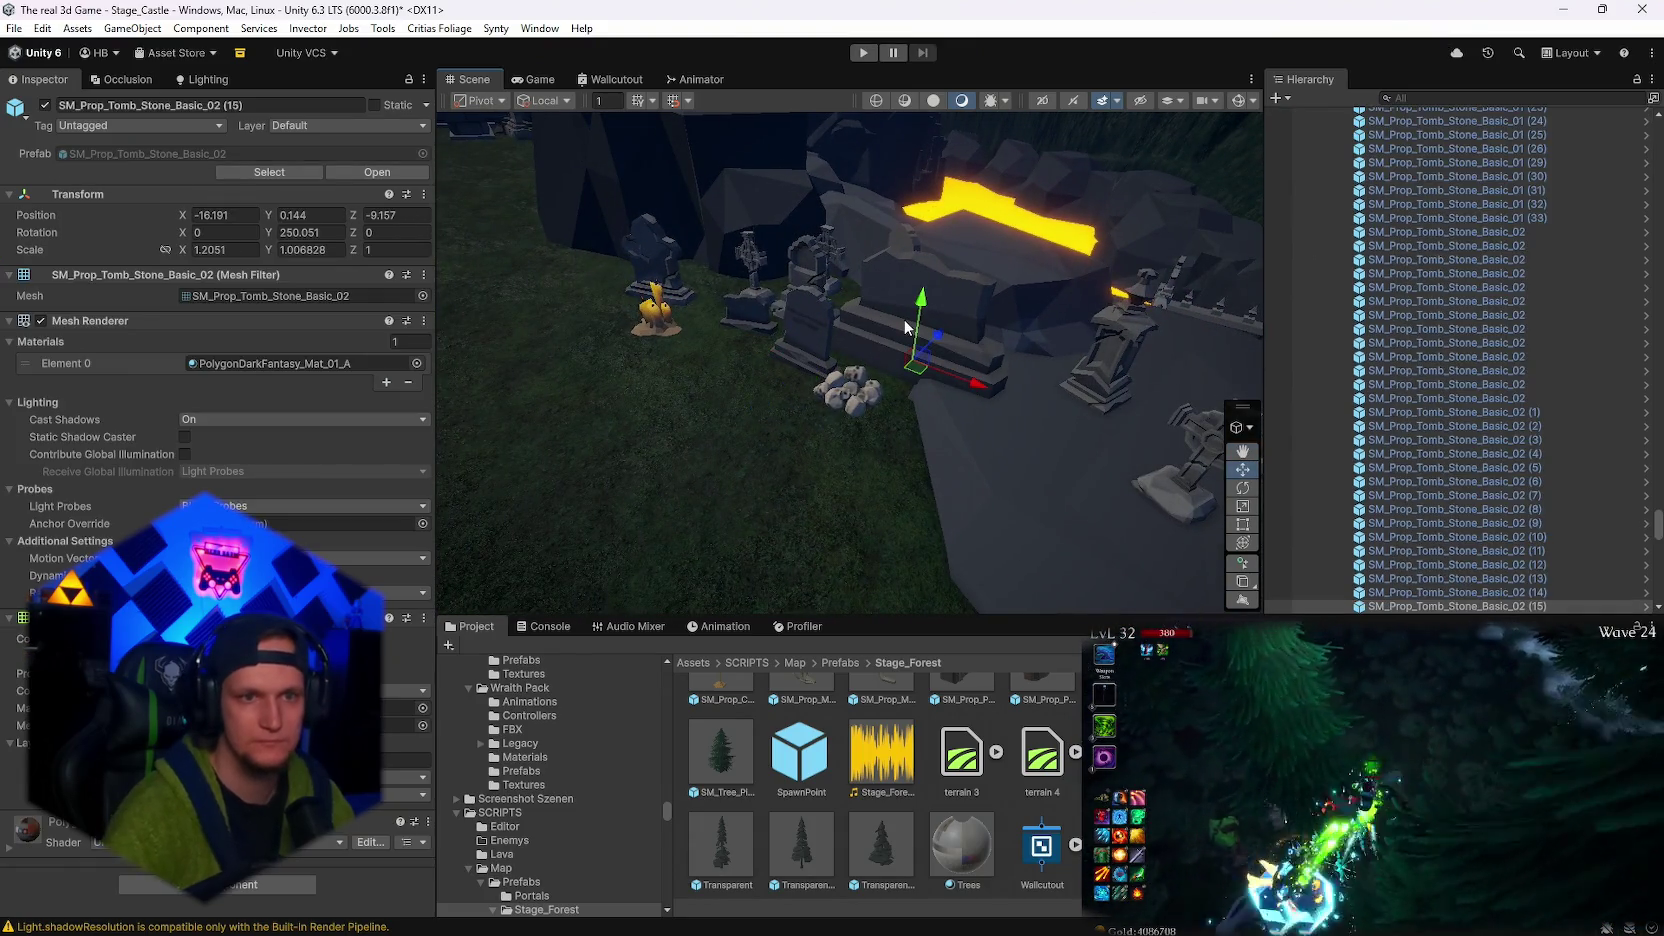
- Raise the tombstone near the skull pile slightly
left_click(904, 318)
scroll(904, 318, "up", 5)
left_click(912, 245)
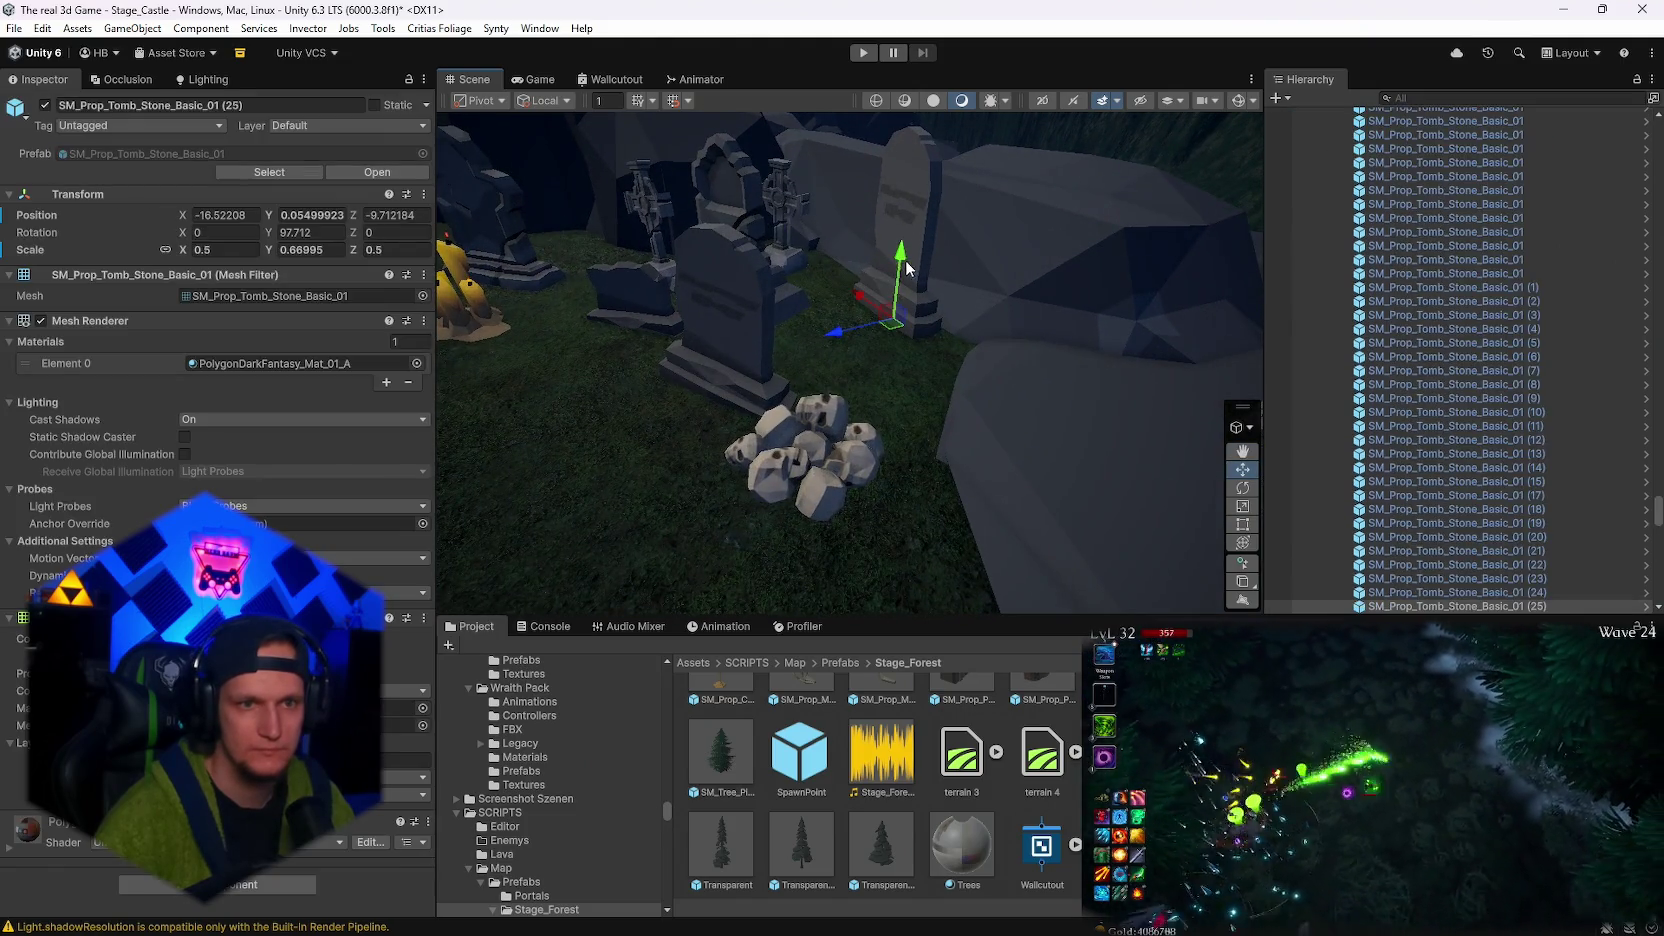
mouse_move(898, 291)
left_mouse_down()
mouse_move(1150, 244)
mouse_move(1051, 230)
mouse_move(1137, 230)
mouse_move(1077, 232)
mouse_move(1010, 268)
mouse_move(718, 224)
mouse_move(435, 252)
mouse_move(884, 290)
mouse_move(761, 308)
mouse_move(505, 217)
mouse_move(732, 253)
mouse_move(765, 245)
mouse_move(766, 220)
mouse_move(974, 416)
left_mouse_up()
left_click(974, 416)
- Delete five tombstones near the castle wall
left_click_drag(850, 423, 948, 472)
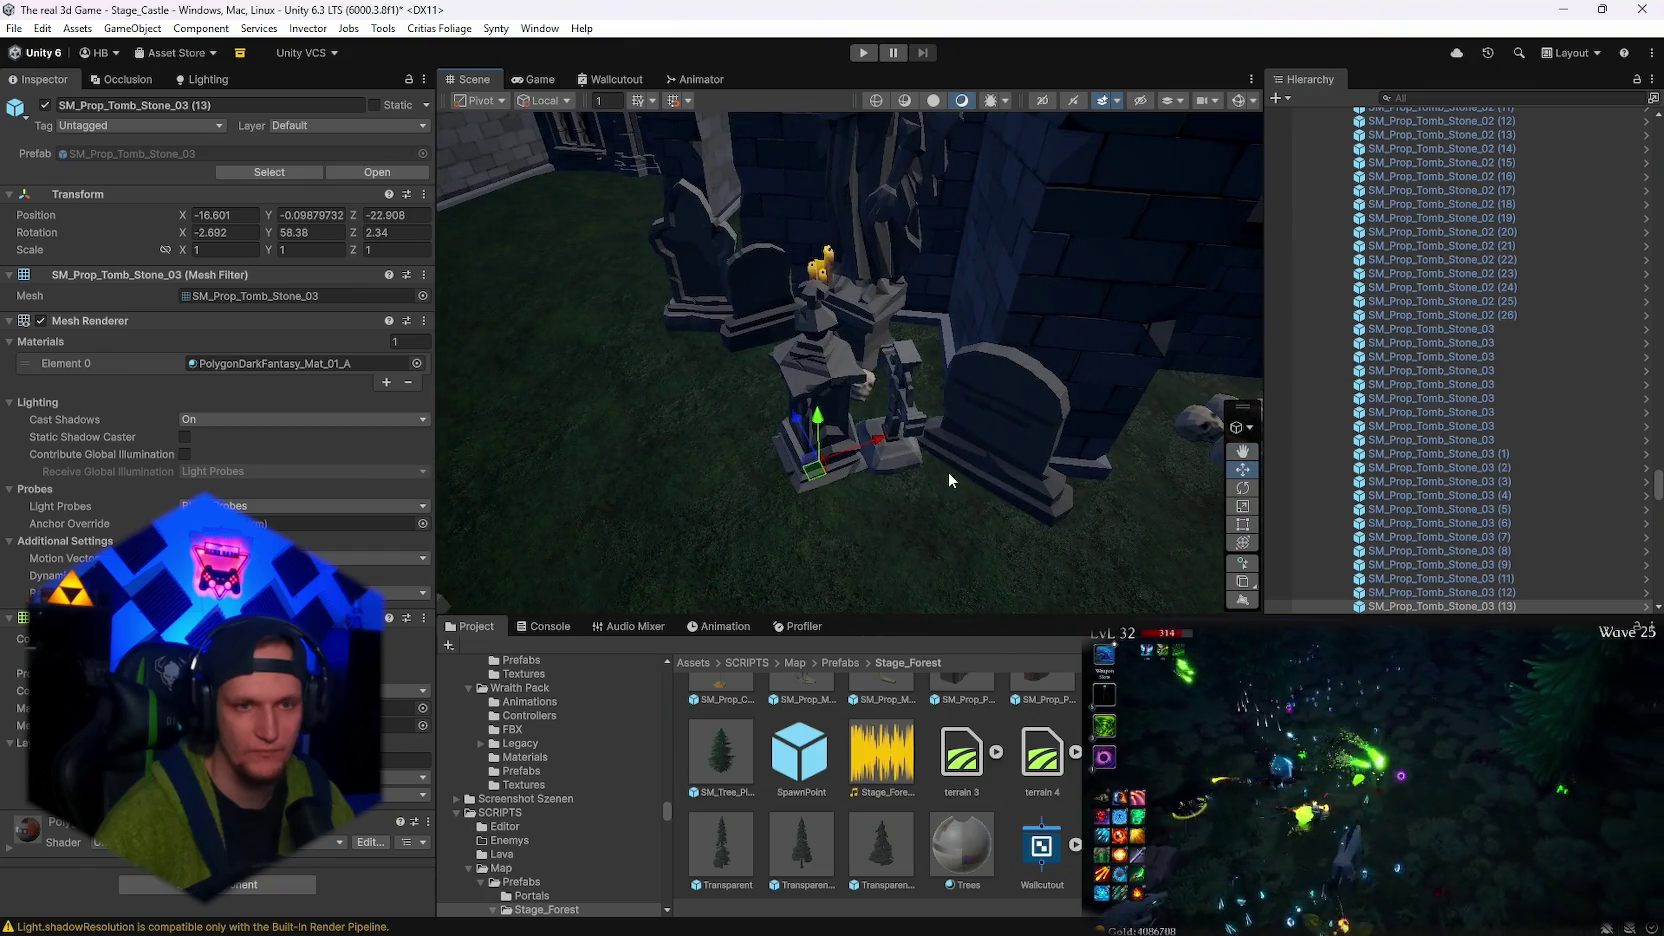
left_click(992, 413, "shift")
left_click(748, 281, "shift")
left_click(697, 273, "shift")
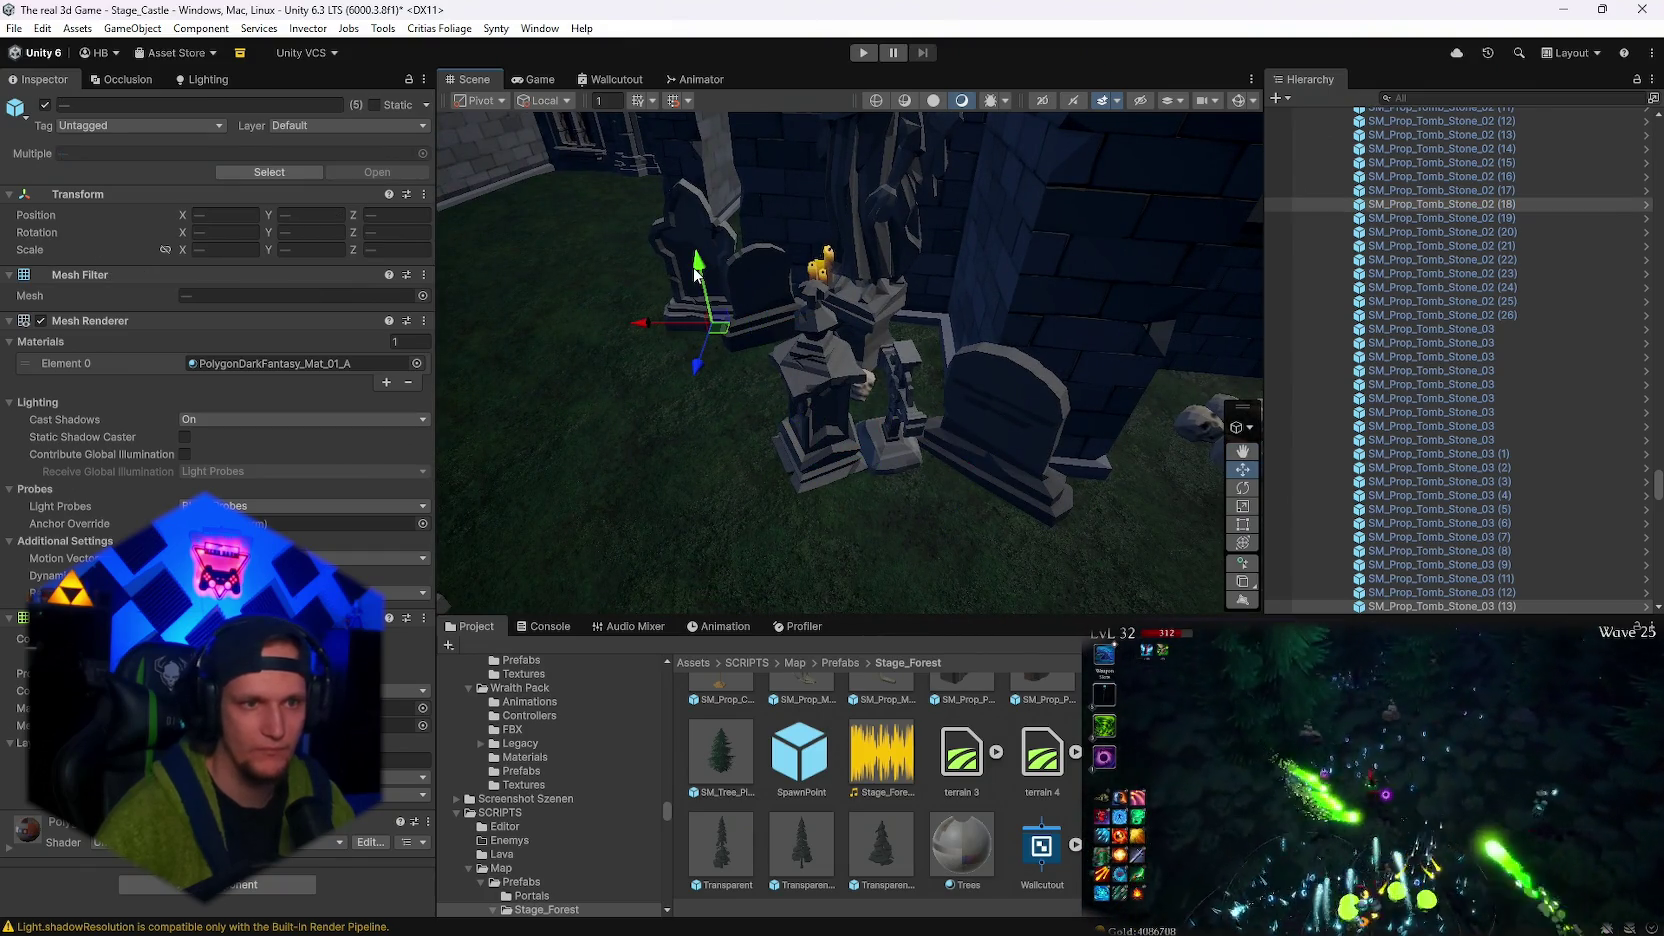
key("Delete")
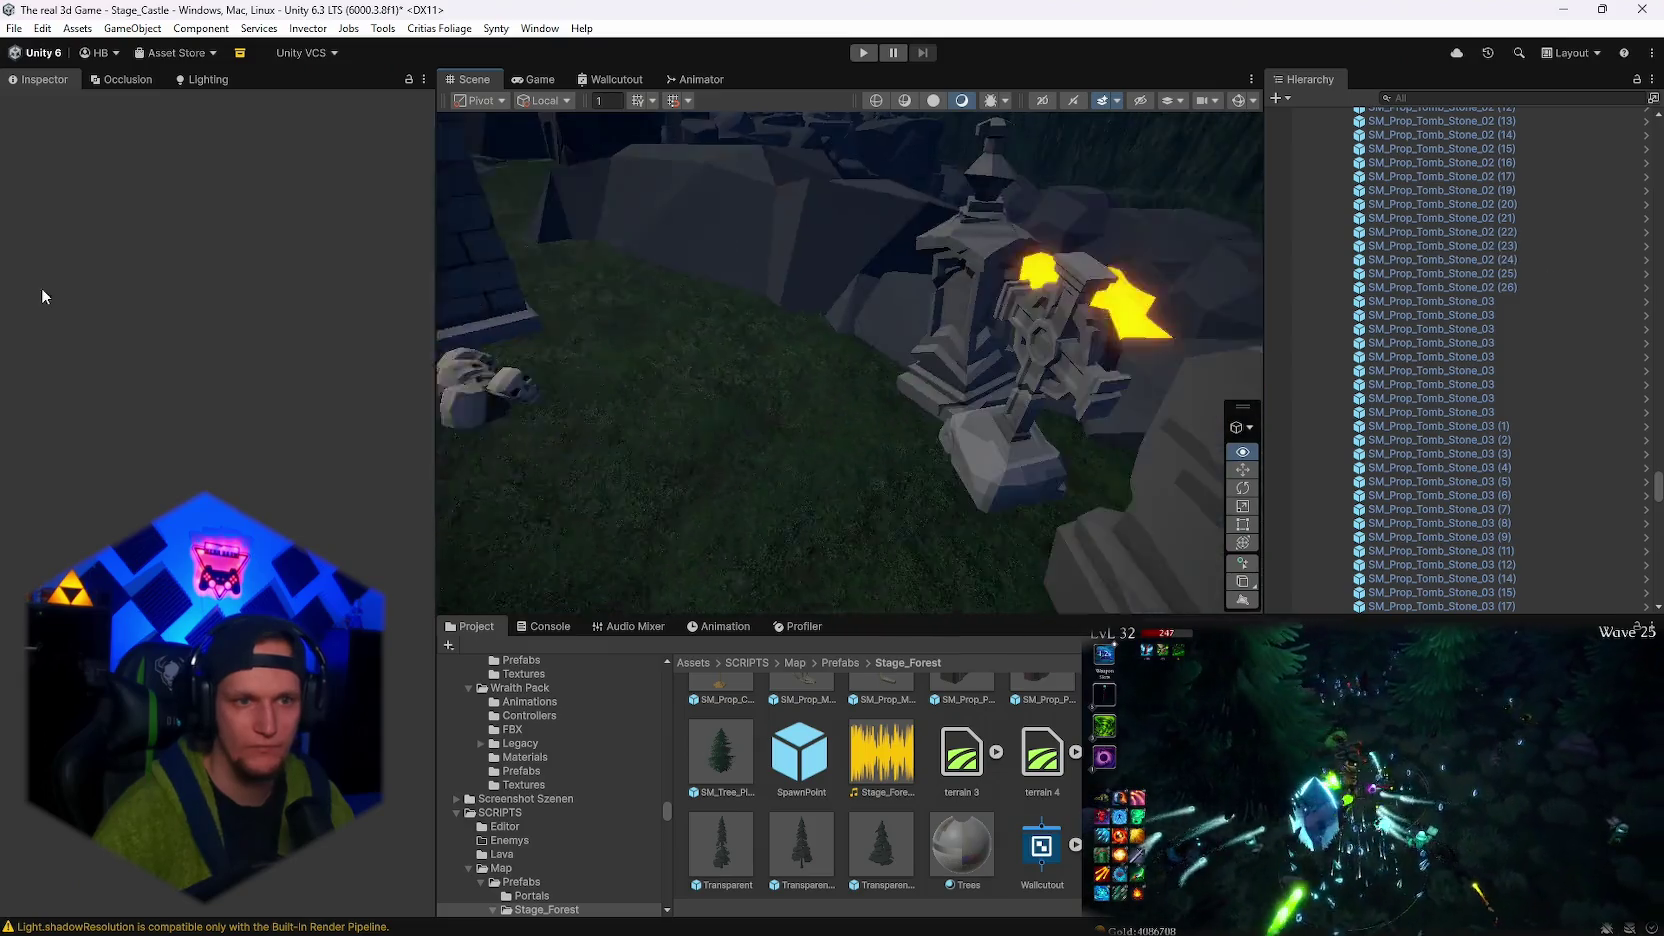
- Reposition both skull piles along the ground toward the wall
left_click(904, 326)
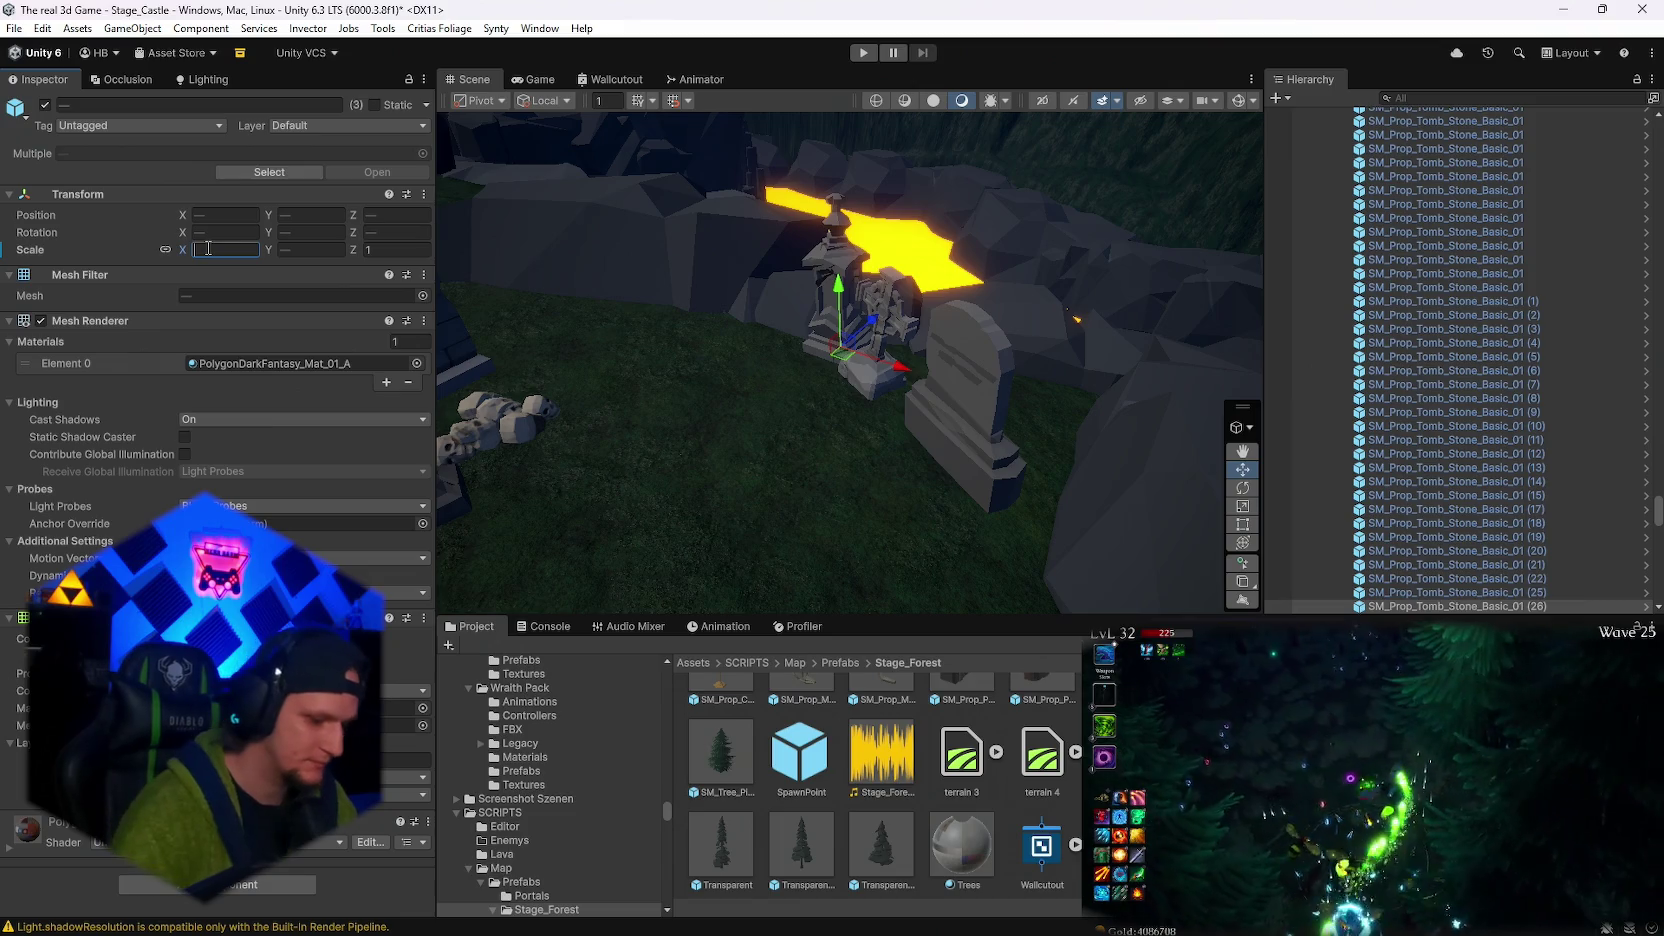
type("0")
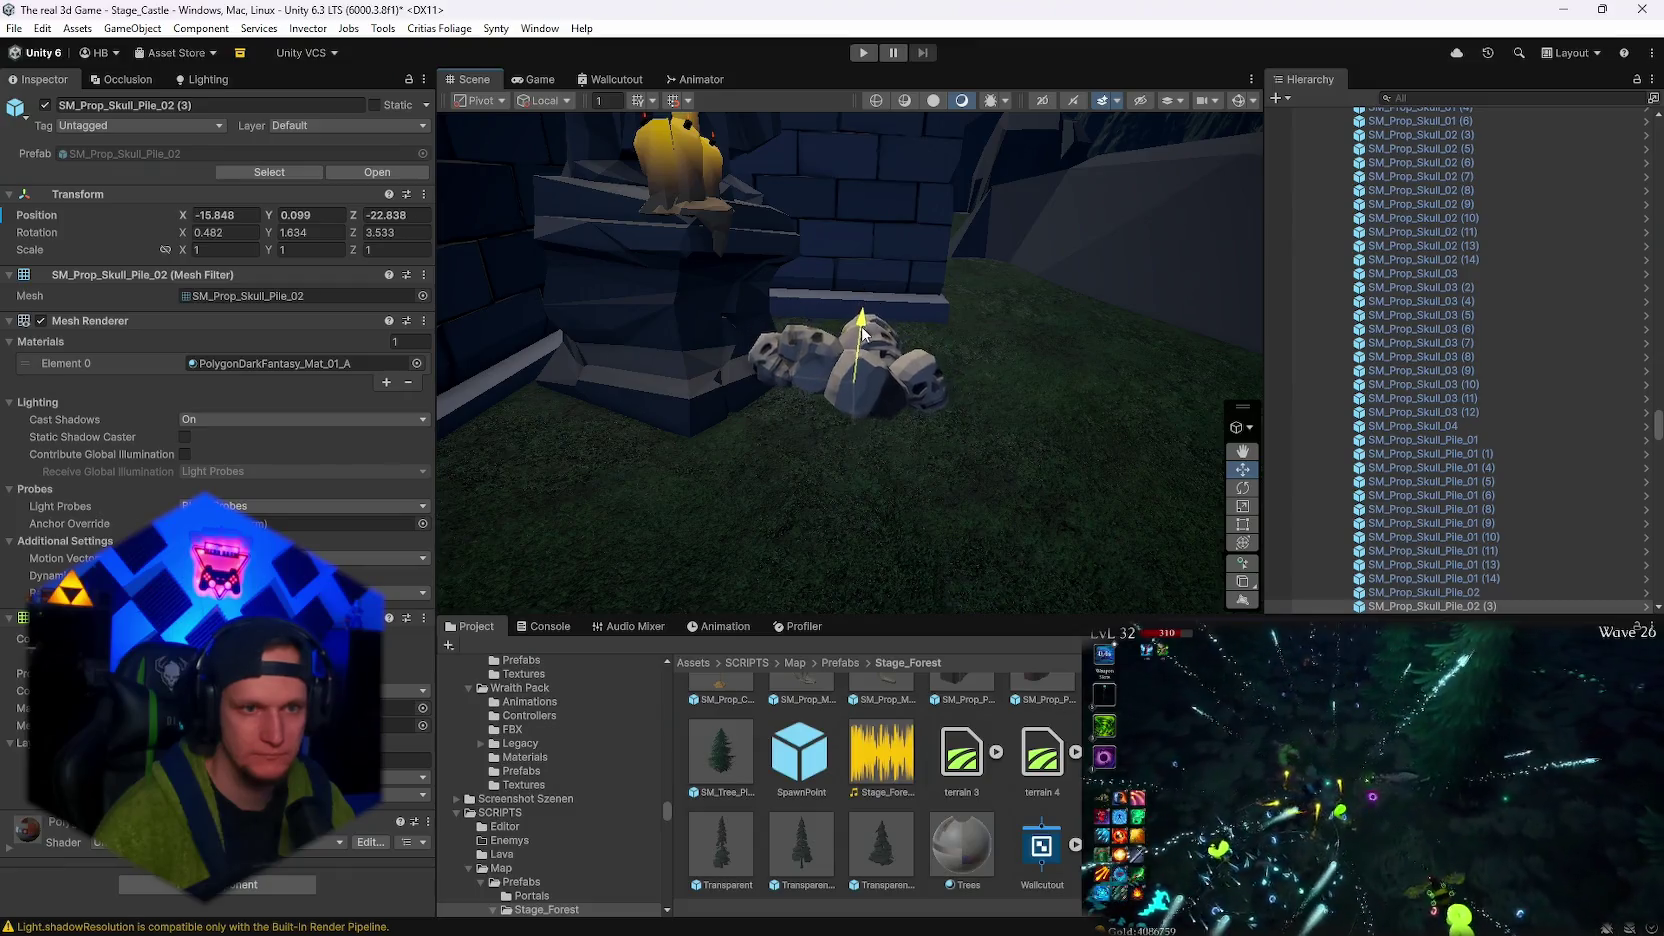
mouse_move(700, 380)
left_mouse_down()
mouse_move(475, 371)
mouse_move(600, 470)
left_mouse_up()
mouse_move(697, 506)
left_mouse_down()
mouse_move(784, 462)
mouse_move(679, 405)
left_mouse_up()
key("f")
left_click(815, 450)
mouse_move(660, 340)
left_mouse_down()
mouse_move(680, 395)
mouse_move(851, 415)
mouse_move(602, 381)
mouse_move(673, 269)
mouse_move(831, 378)
mouse_move(850, 365)
left_mouse_up()
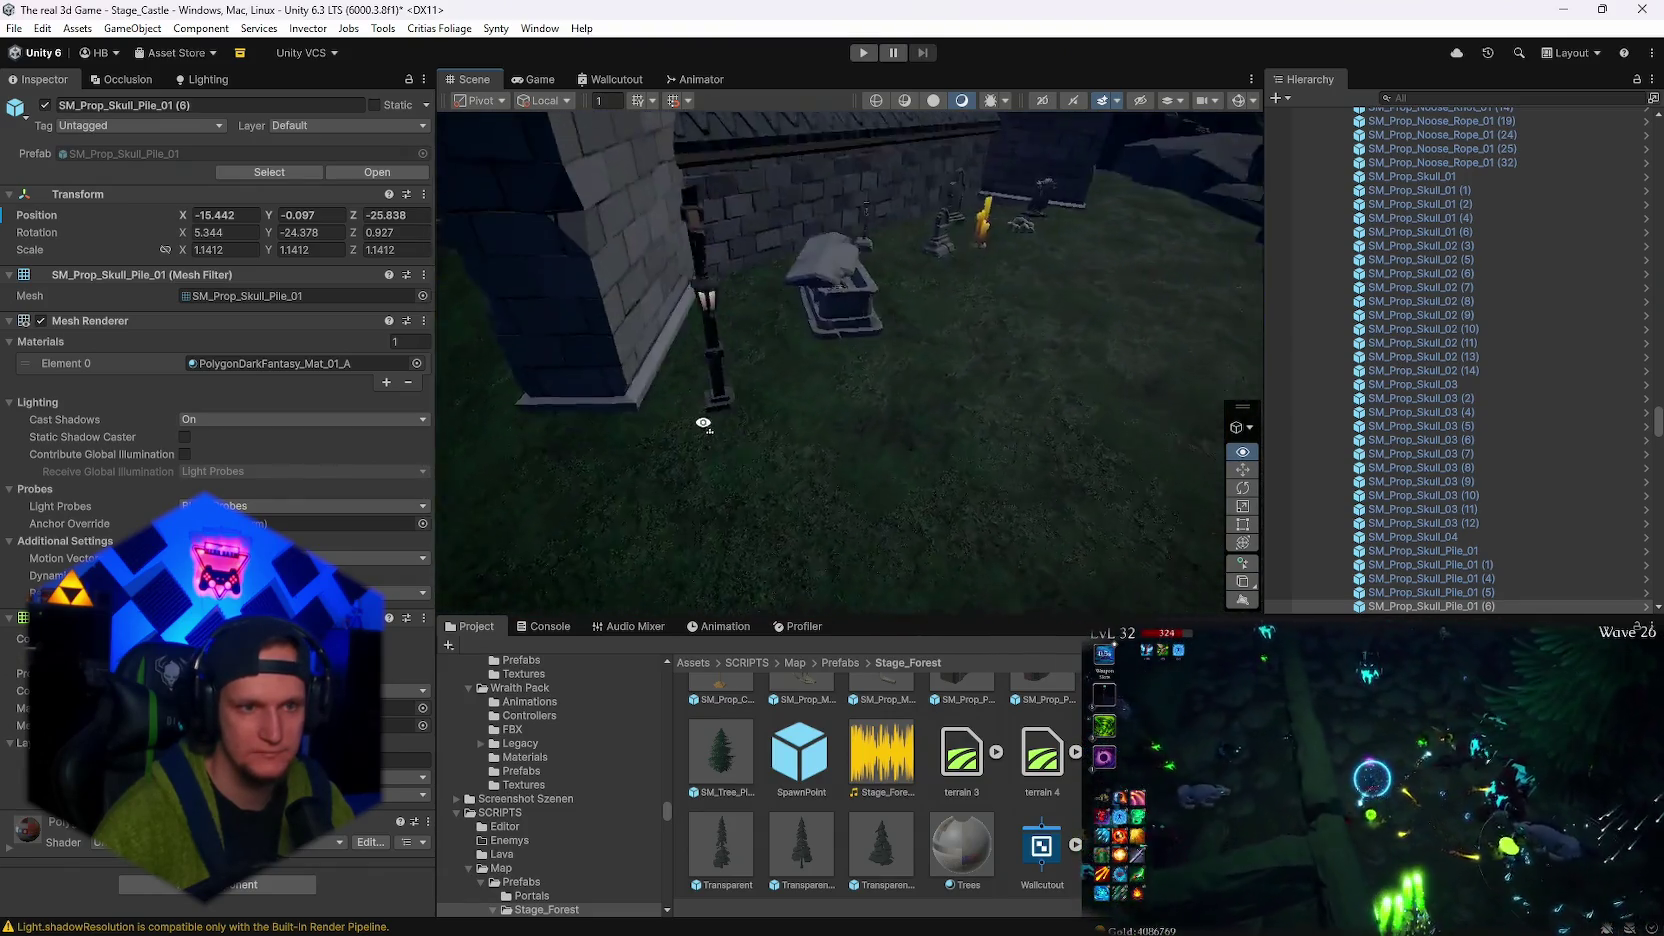
- Lower the lamp post by the tomb and move it across the ground
scroll(911, 343, "up", 5)
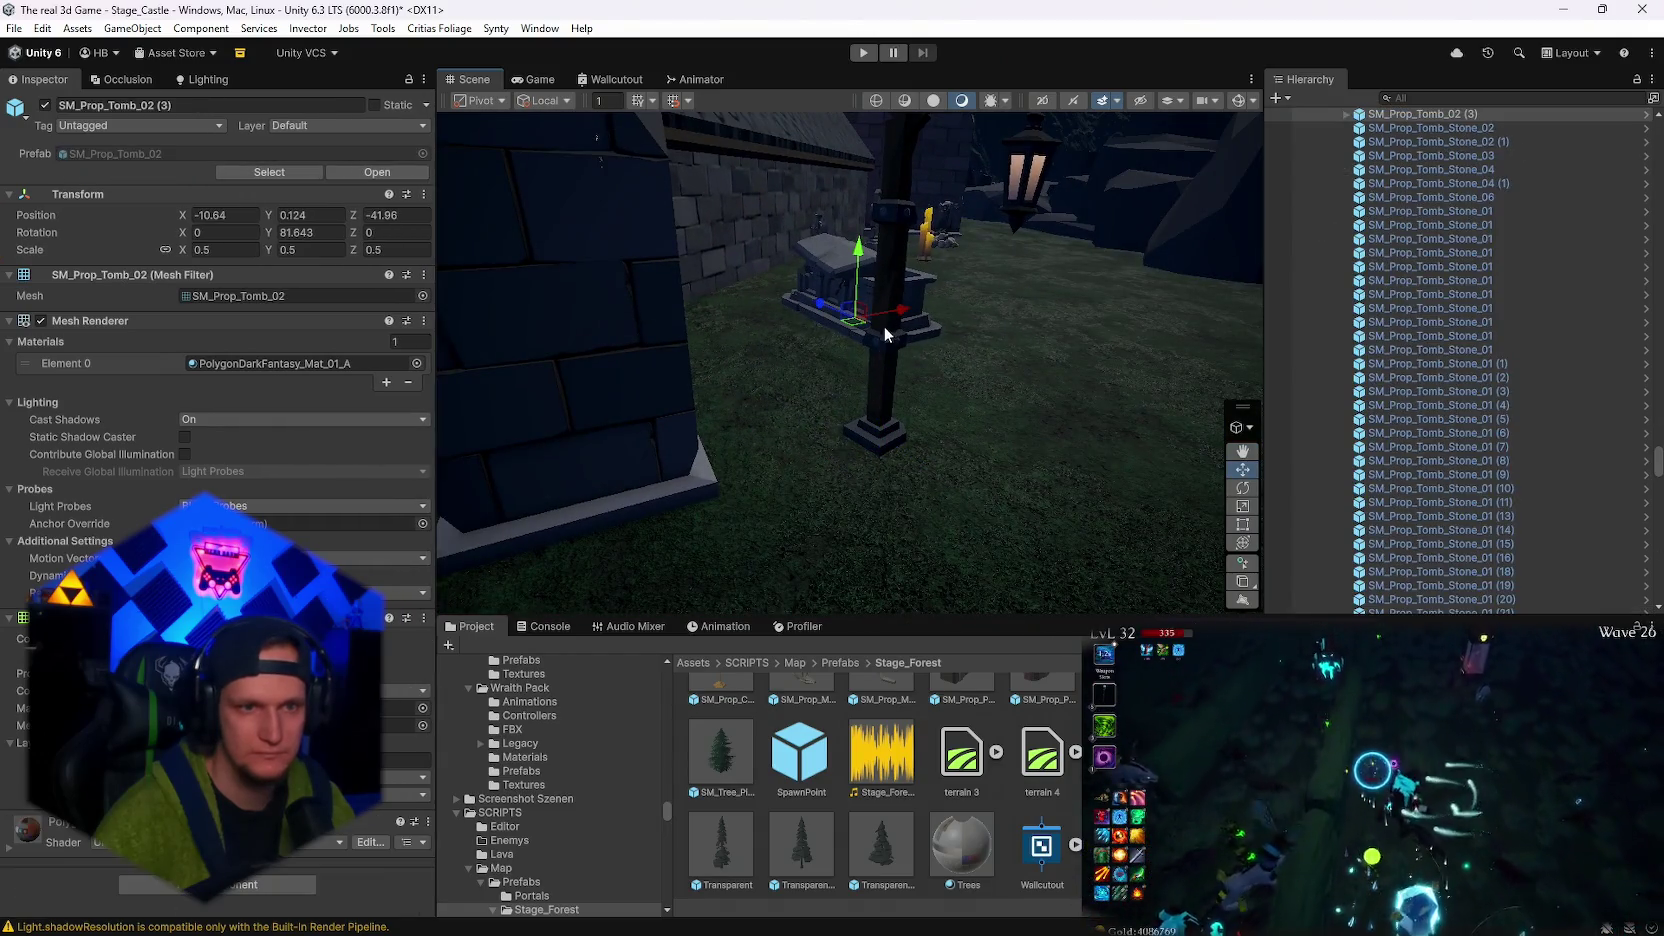
left_click(884, 326)
mouse_move(880, 385)
left_mouse_down()
mouse_move(880, 423)
mouse_move(780, 475)
mouse_move(1096, 409)
mouse_move(1121, 487)
left_mouse_up()
mouse_move(908, 465)
left_mouse_down()
mouse_move(873, 438)
mouse_move(795, 436)
mouse_move(773, 401)
mouse_move(211, 448)
mouse_move(150, 422)
mouse_move(168, 393)
left_mouse_up()
scroll(845, 356, "down", 3)
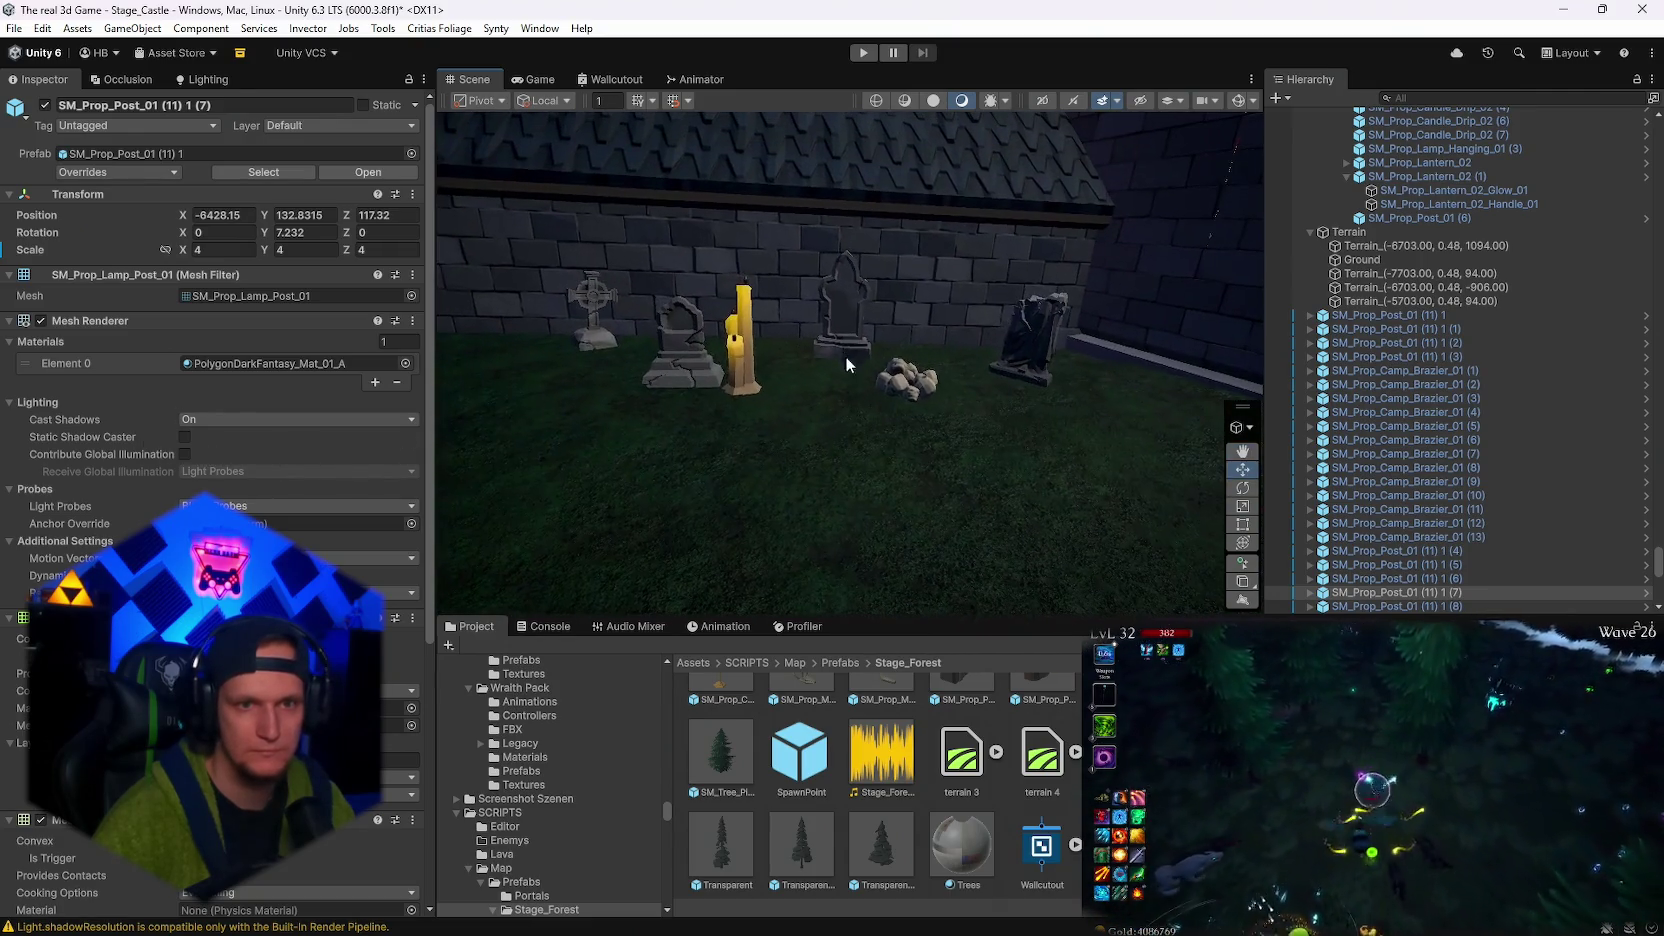
- Lower the damaged statue together with its neighbouring gravestones and candle
left_click(1025, 318)
left_click(1043, 338)
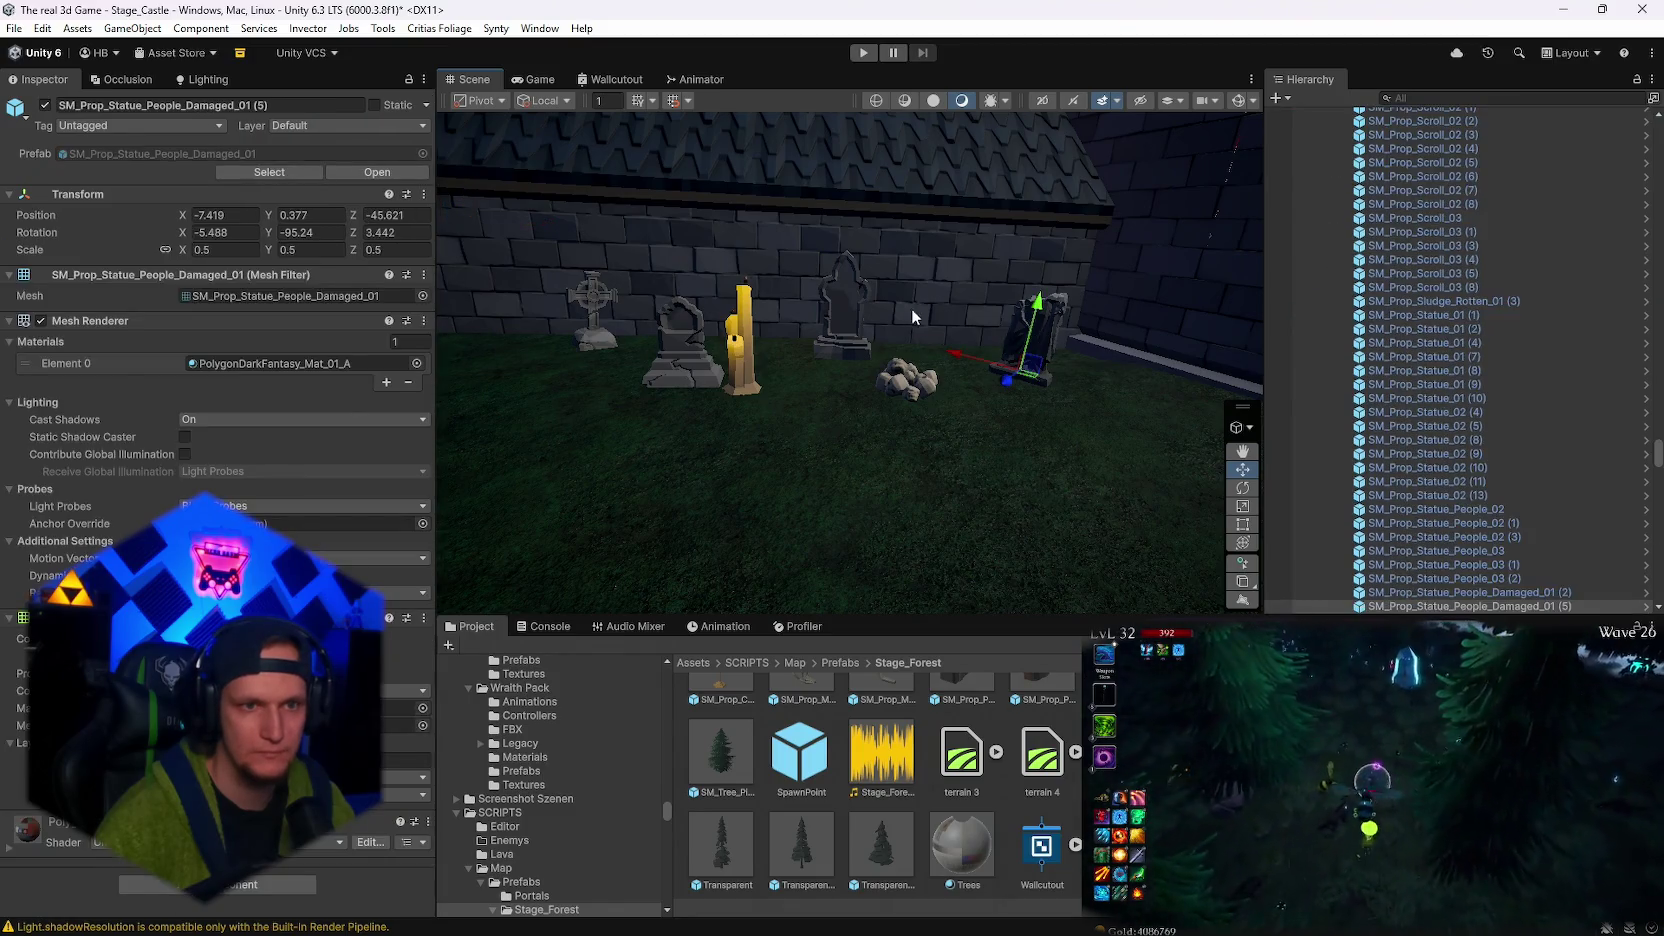
left_click(1036, 336)
left_click(1034, 339)
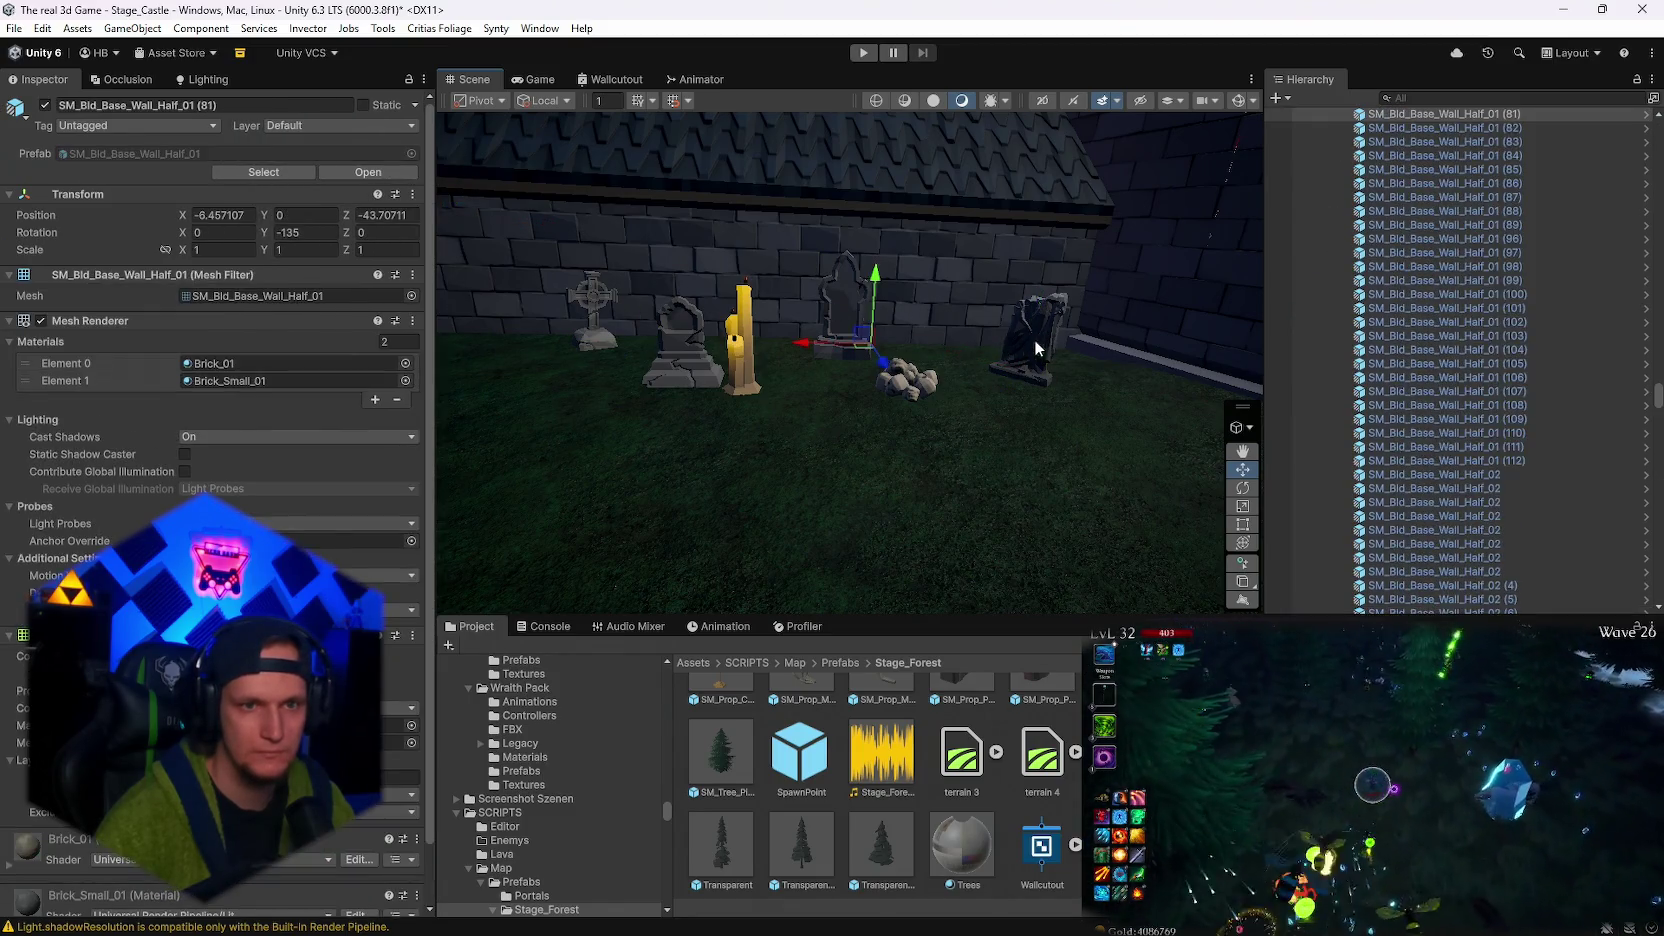
left_click(1034, 337)
left_click(1034, 334)
left_click(1034, 334)
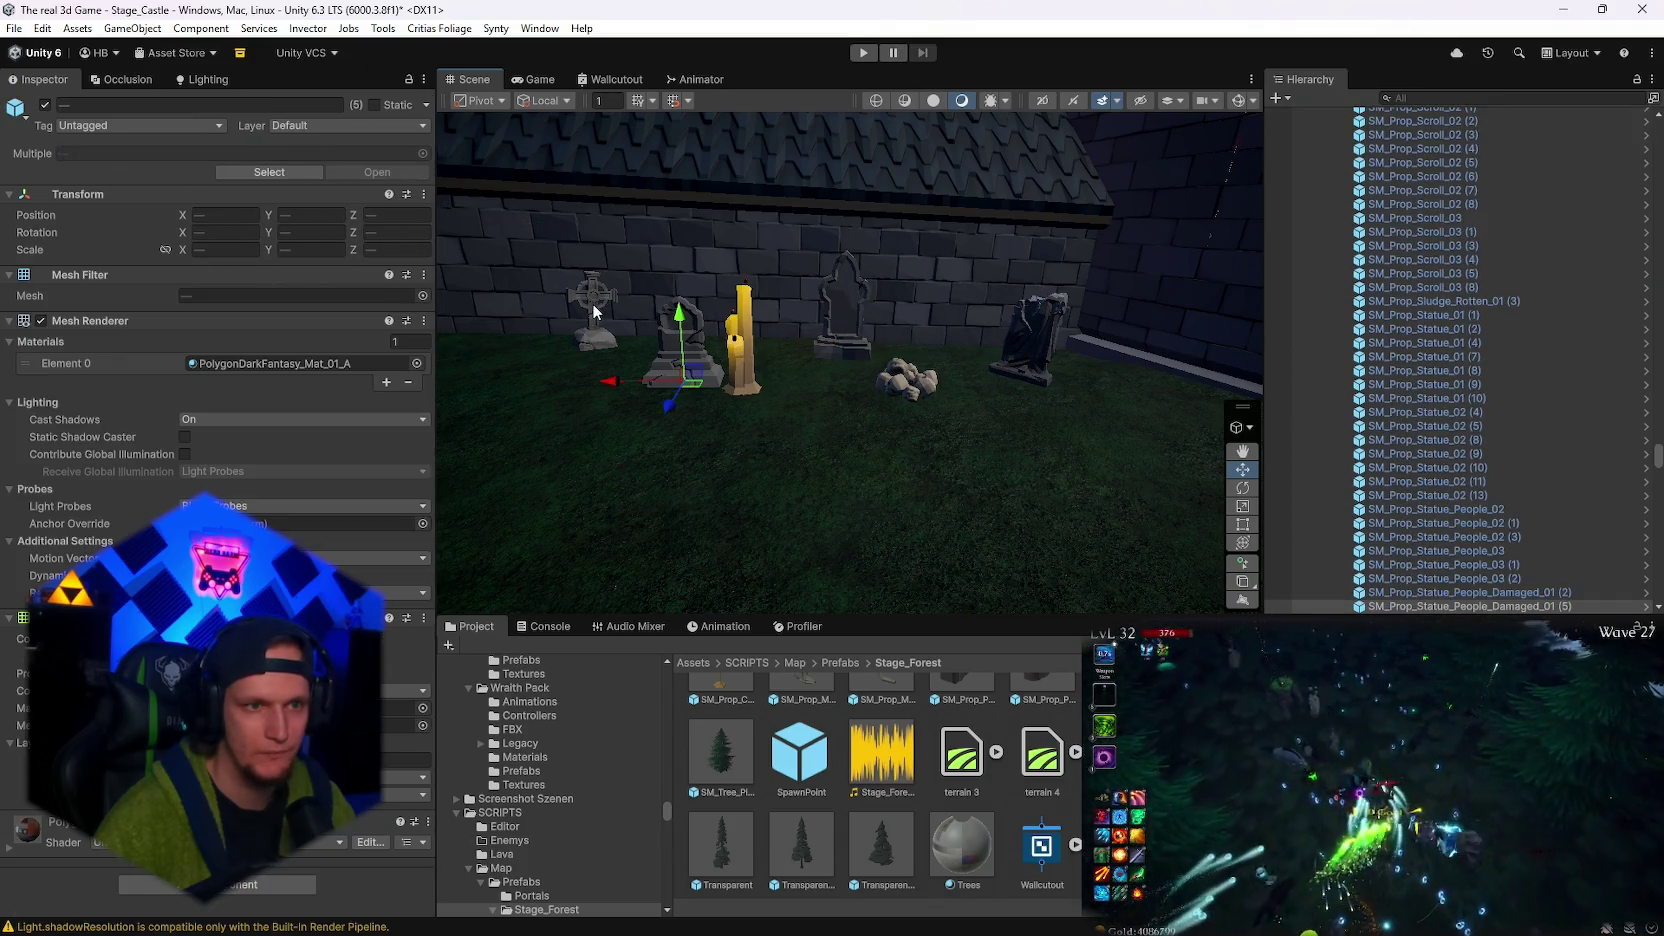
mouse_move(588, 300)
left_mouse_down()
mouse_move(584, 322)
mouse_move(578, 303)
left_mouse_up()
- Delete the stray candle beside the tombstone
left_click(742, 374)
left_click(742, 374)
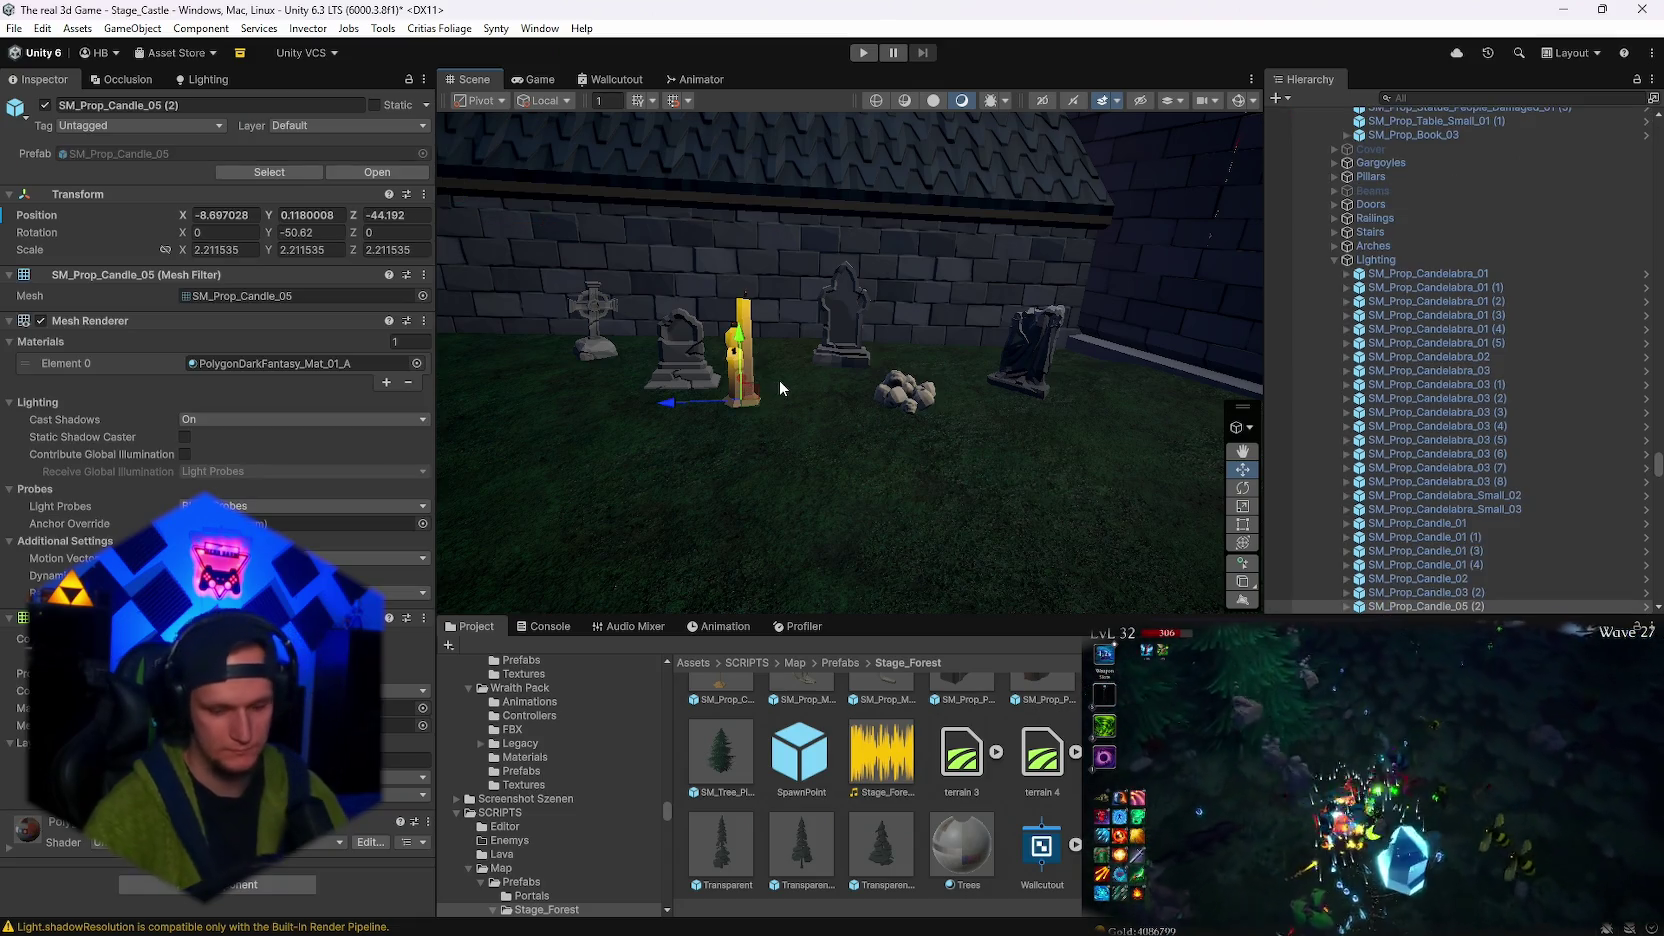
key("Delete")
left_click(910, 395)
scroll(910, 395, "up", 4)
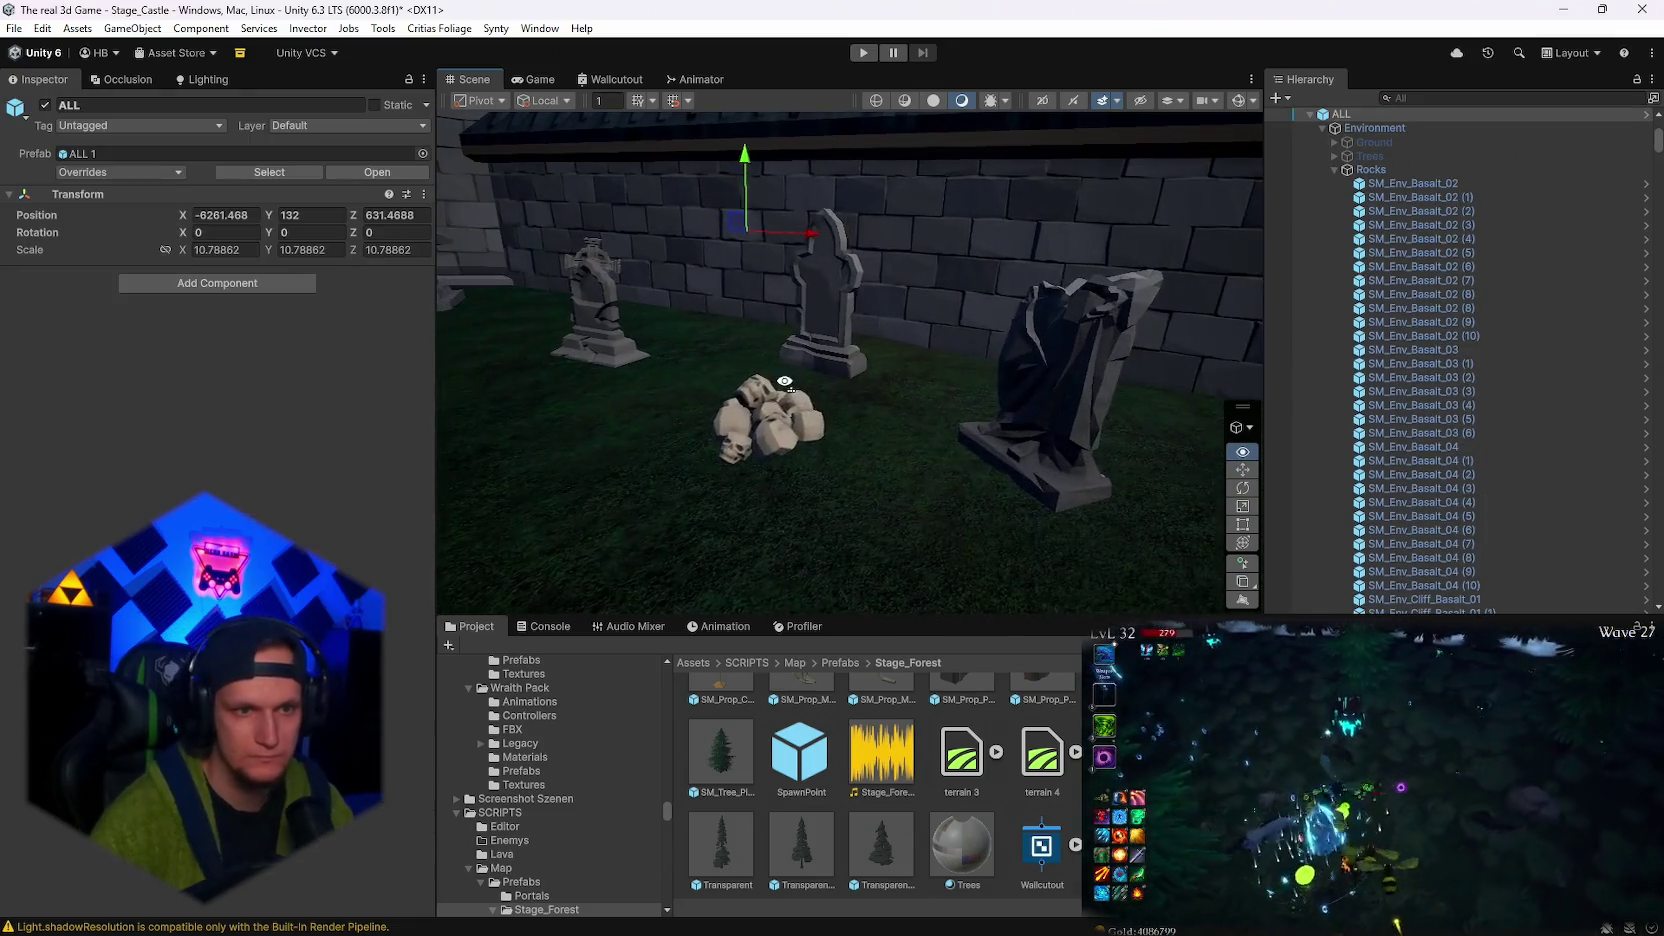
- Tuck the skull pile behind the graves; move SM_Prop_Statue_People_Damaged_01 (5) right and lower
left_click(831, 411)
mouse_move(831, 411)
left_mouse_down()
mouse_move(962, 359)
mouse_move(954, 371)
left_mouse_up()
left_click(1019, 422)
left_click(1044, 392)
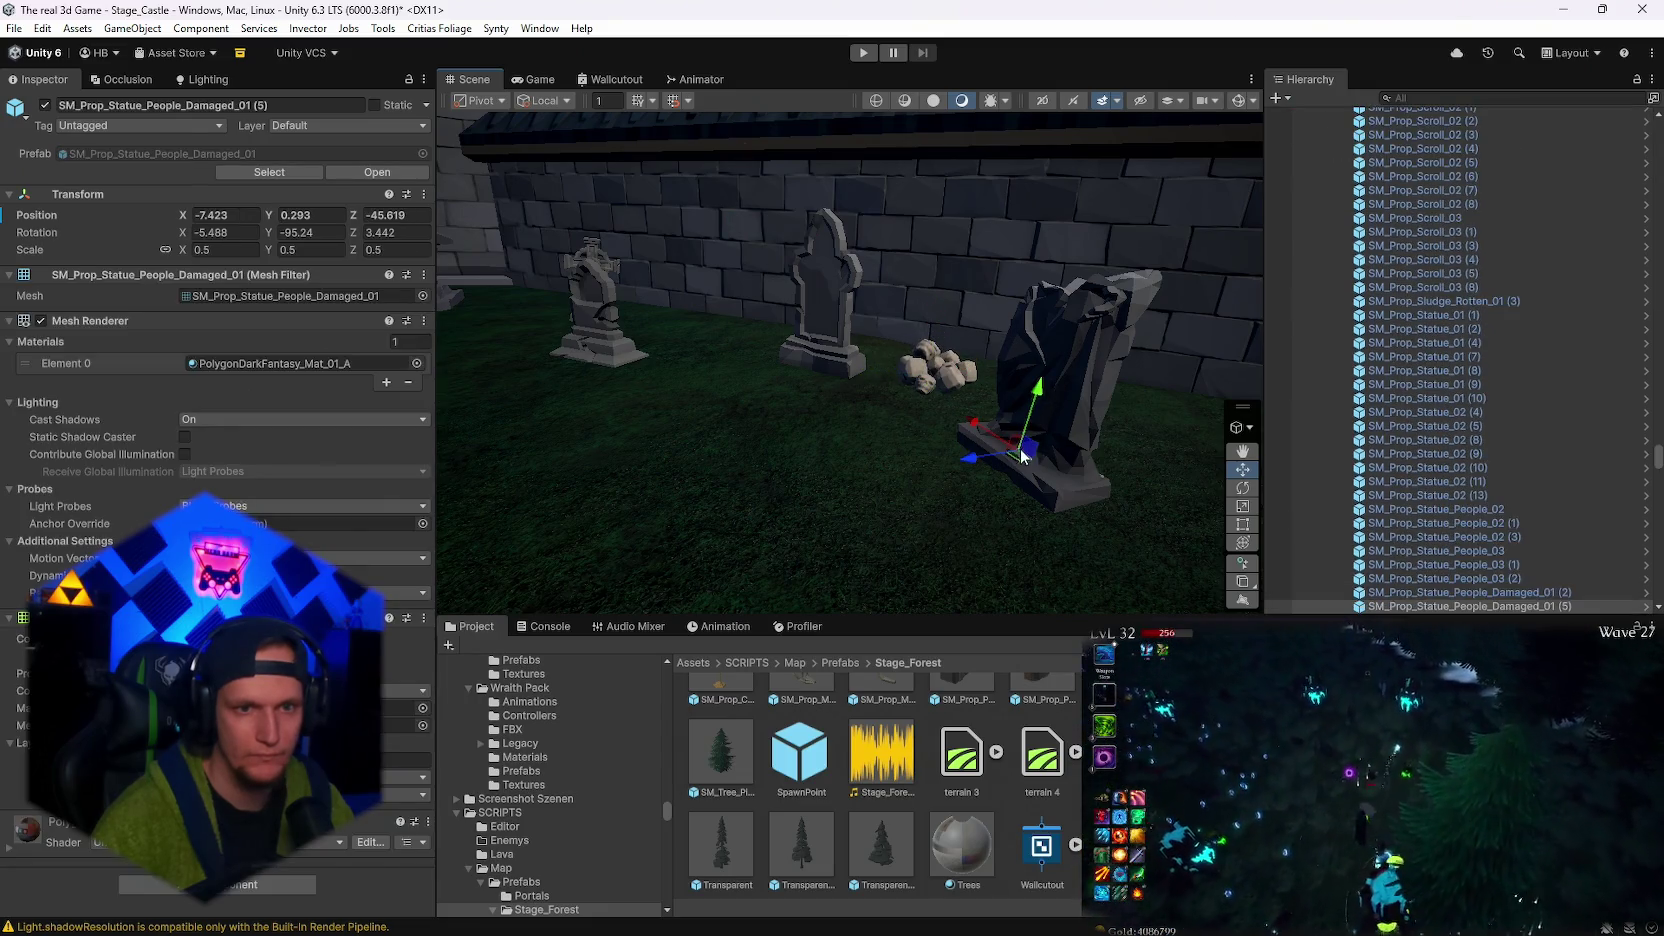
left_click_drag(1038, 444, 1070, 398)
left_click_drag(1090, 333, 1087, 368)
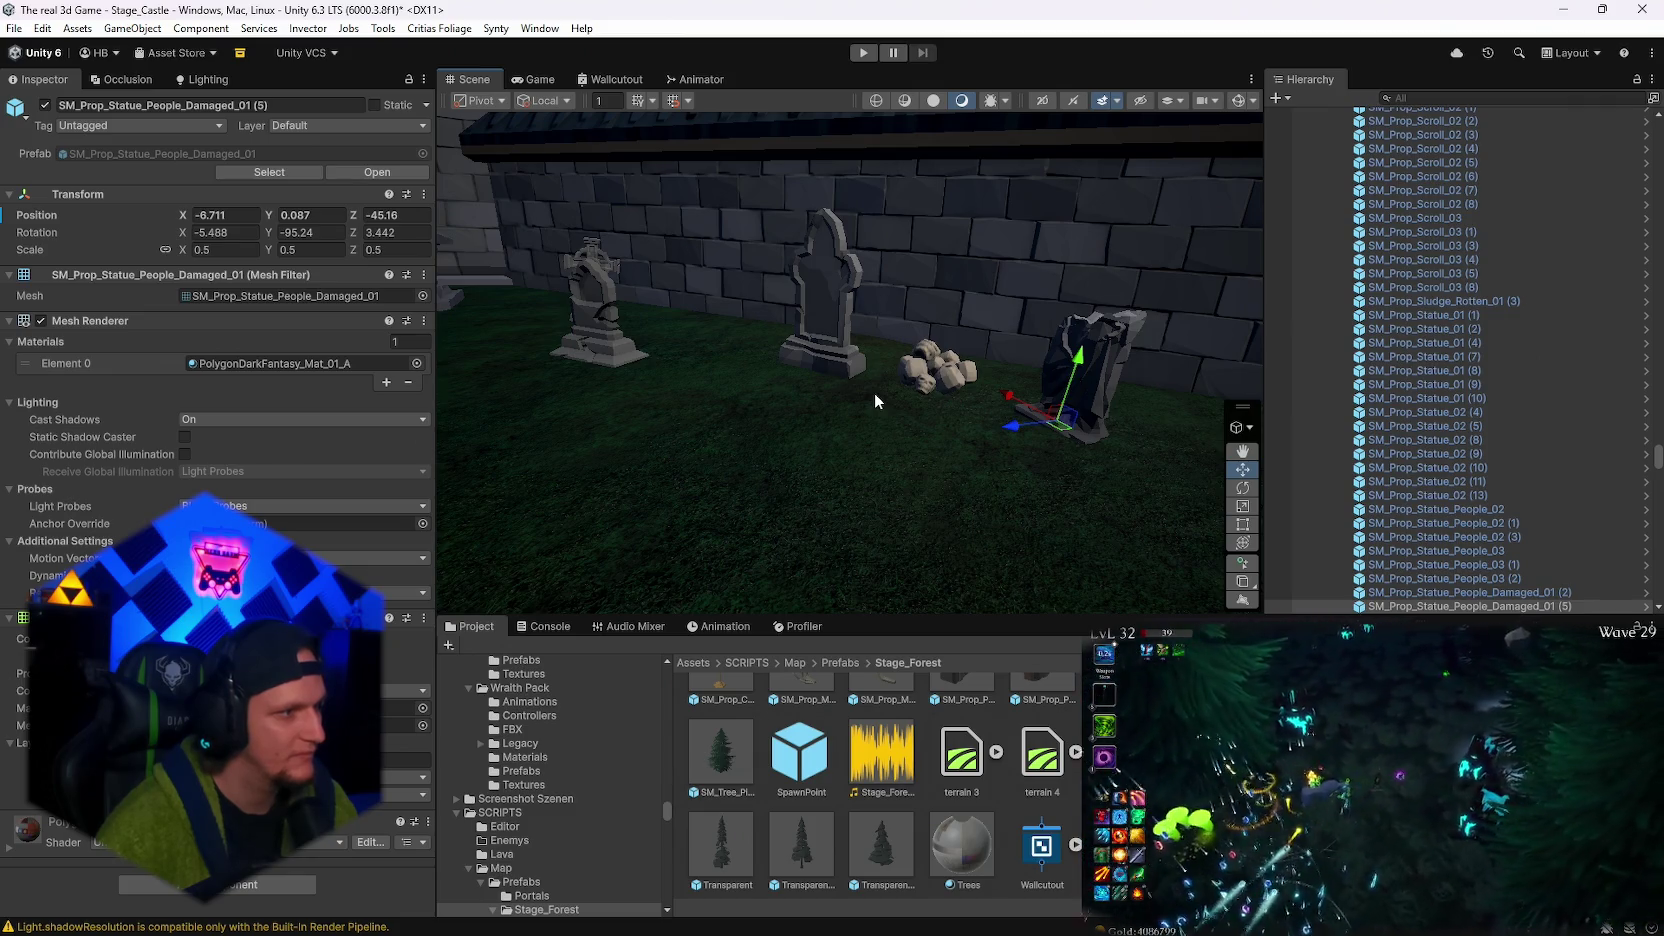
mouse_move(852, 348)
left_mouse_down()
mouse_move(1007, 373)
mouse_move(1087, 420)
left_mouse_up()
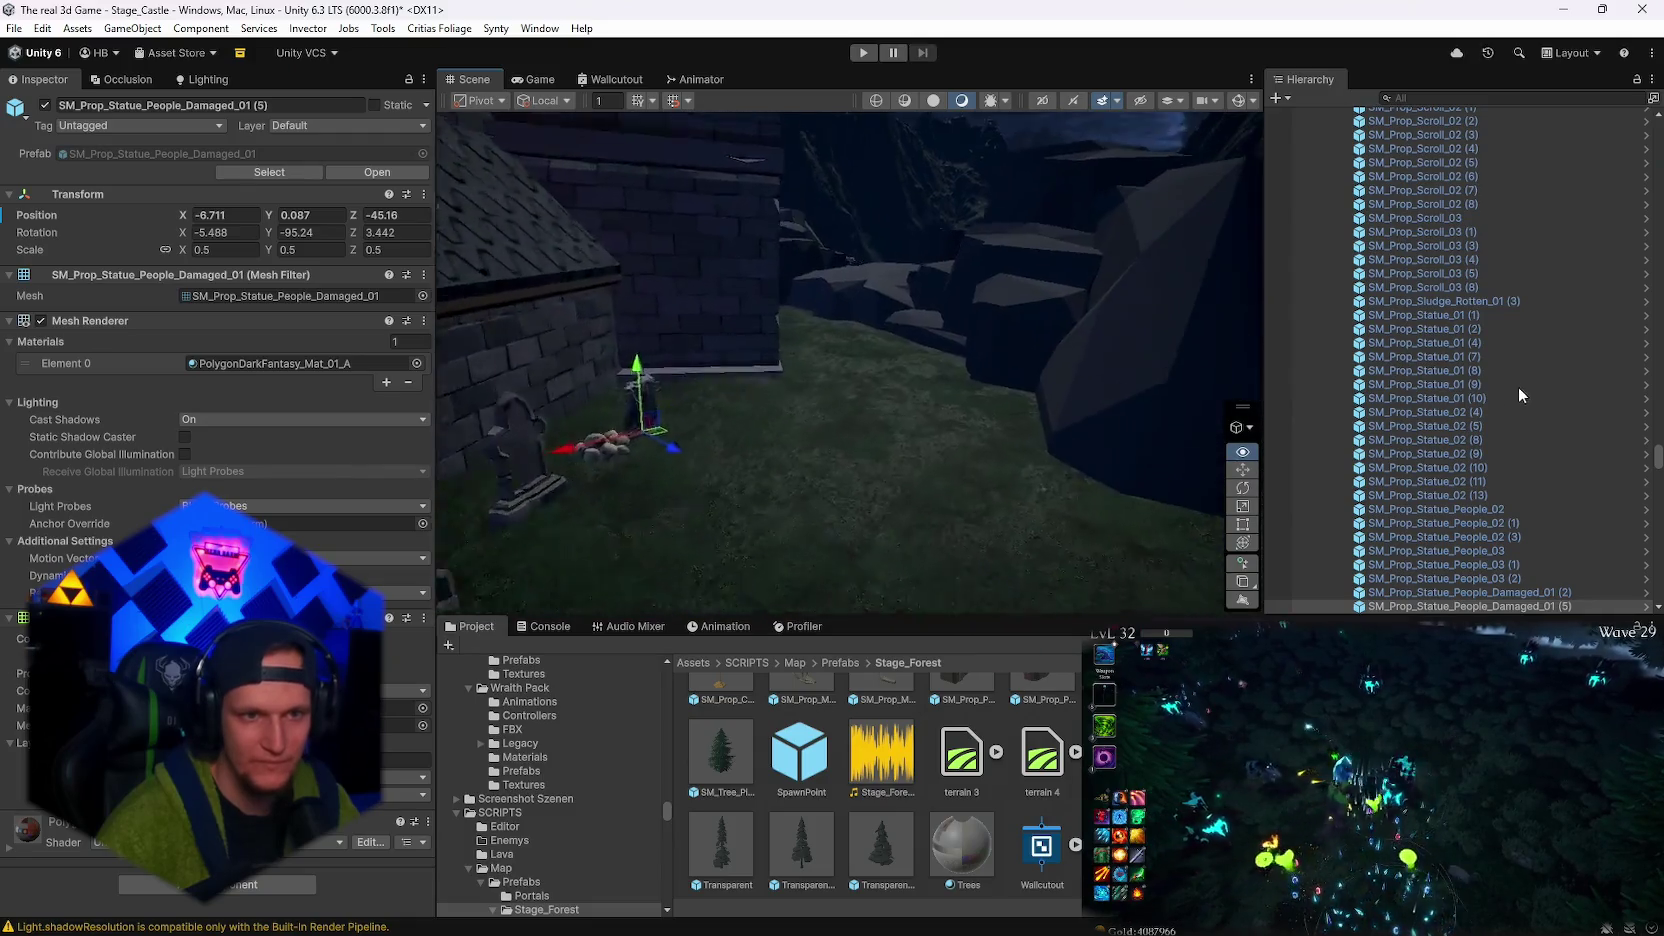
- Fly to the rocky area by the cliffs and select the terrain tile for Smooth Height
mouse_move(1518, 394)
left_mouse_down()
mouse_move(1219, 363)
mouse_move(1243, 354)
mouse_move(381, 427)
mouse_move(445, 413)
mouse_move(895, 457)
mouse_move(752, 413)
mouse_move(594, 420)
mouse_move(565, 394)
mouse_move(583, 408)
mouse_move(988, 394)
mouse_move(279, 360)
mouse_move(620, 400)
left_mouse_up()
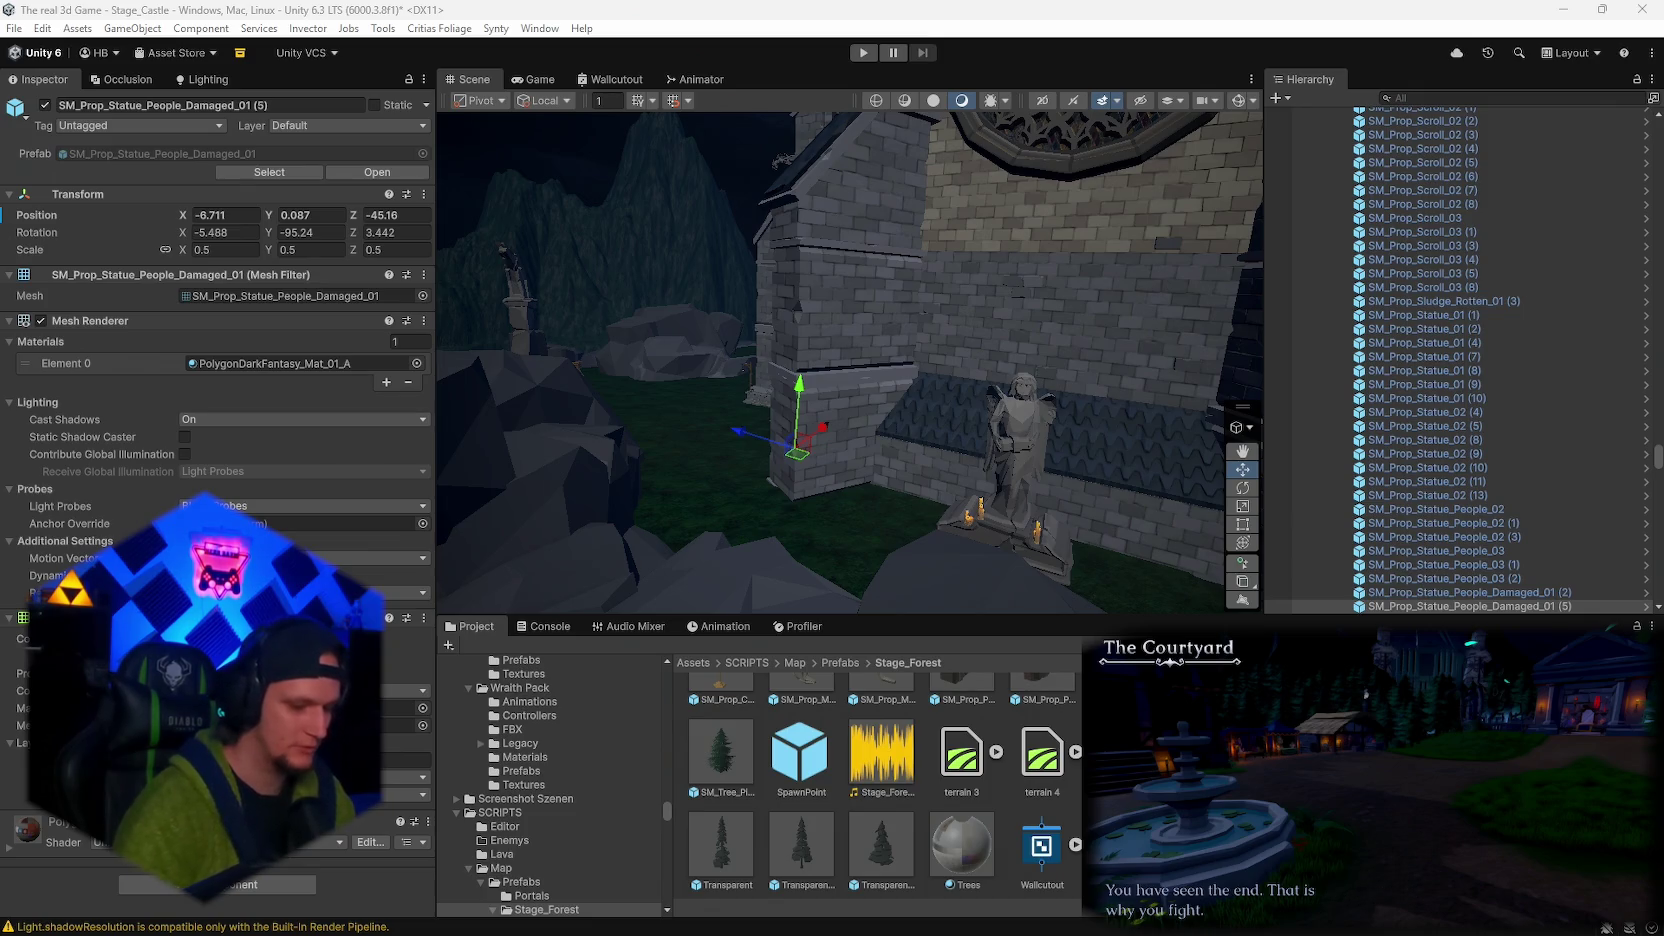
key("Escape")
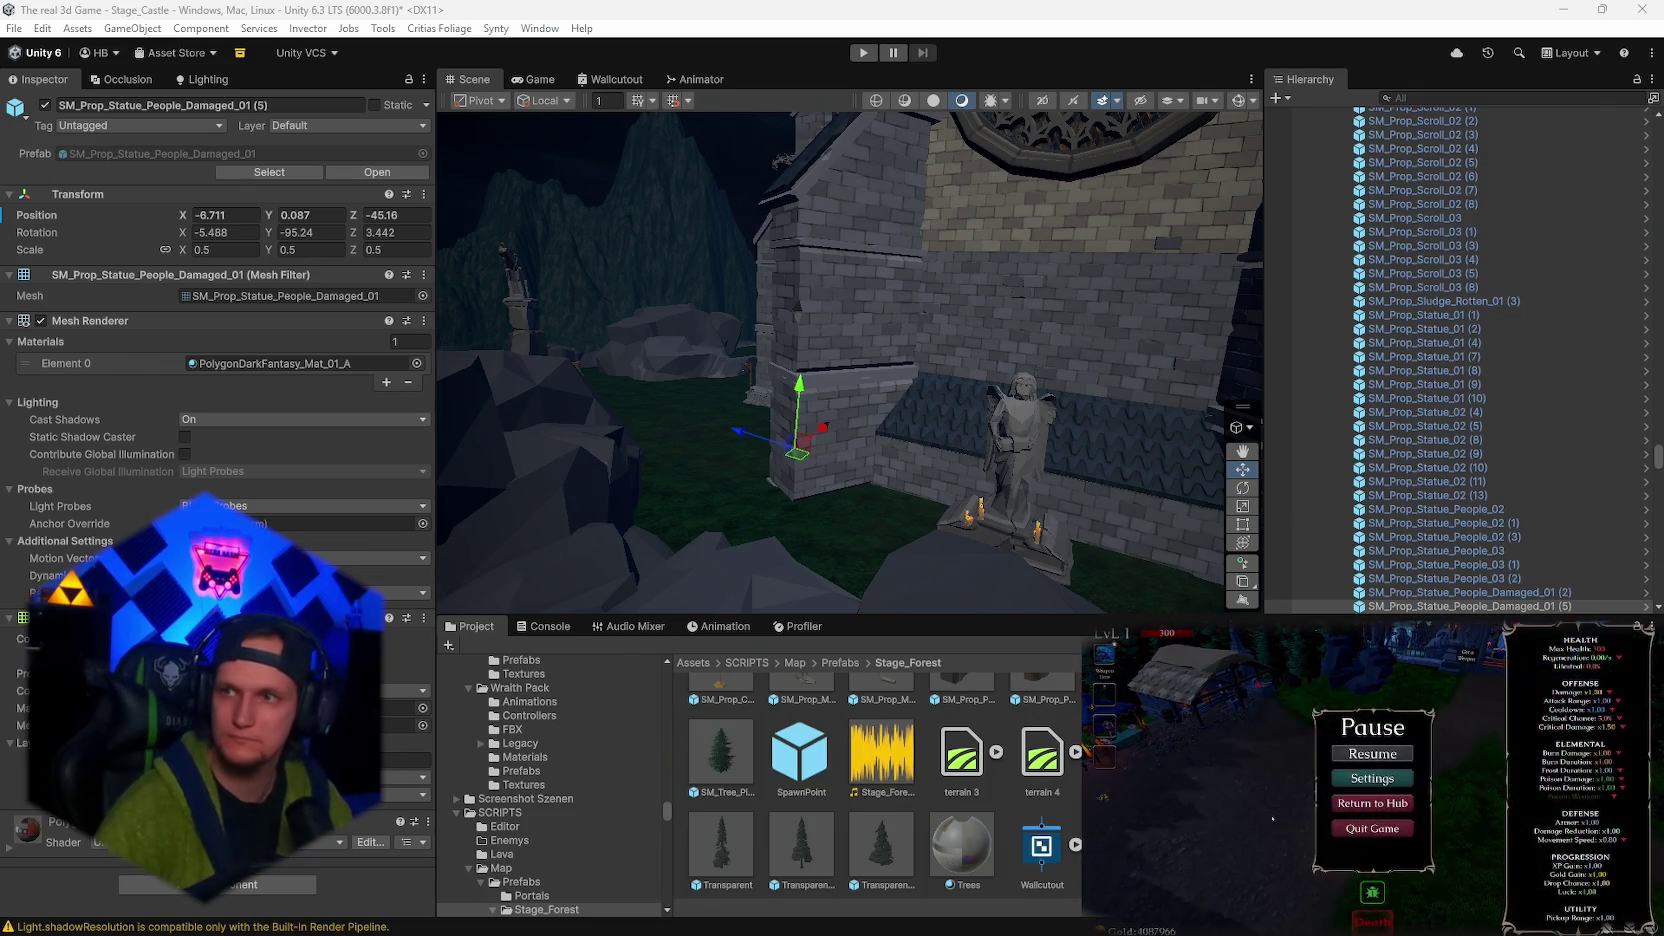
mouse_move(1069, 223)
left_mouse_down()
mouse_move(836, 345)
mouse_move(874, 428)
mouse_move(503, 432)
mouse_move(565, 327)
mouse_move(550, 319)
mouse_move(617, 388)
mouse_move(680, 394)
mouse_move(614, 393)
left_mouse_up()
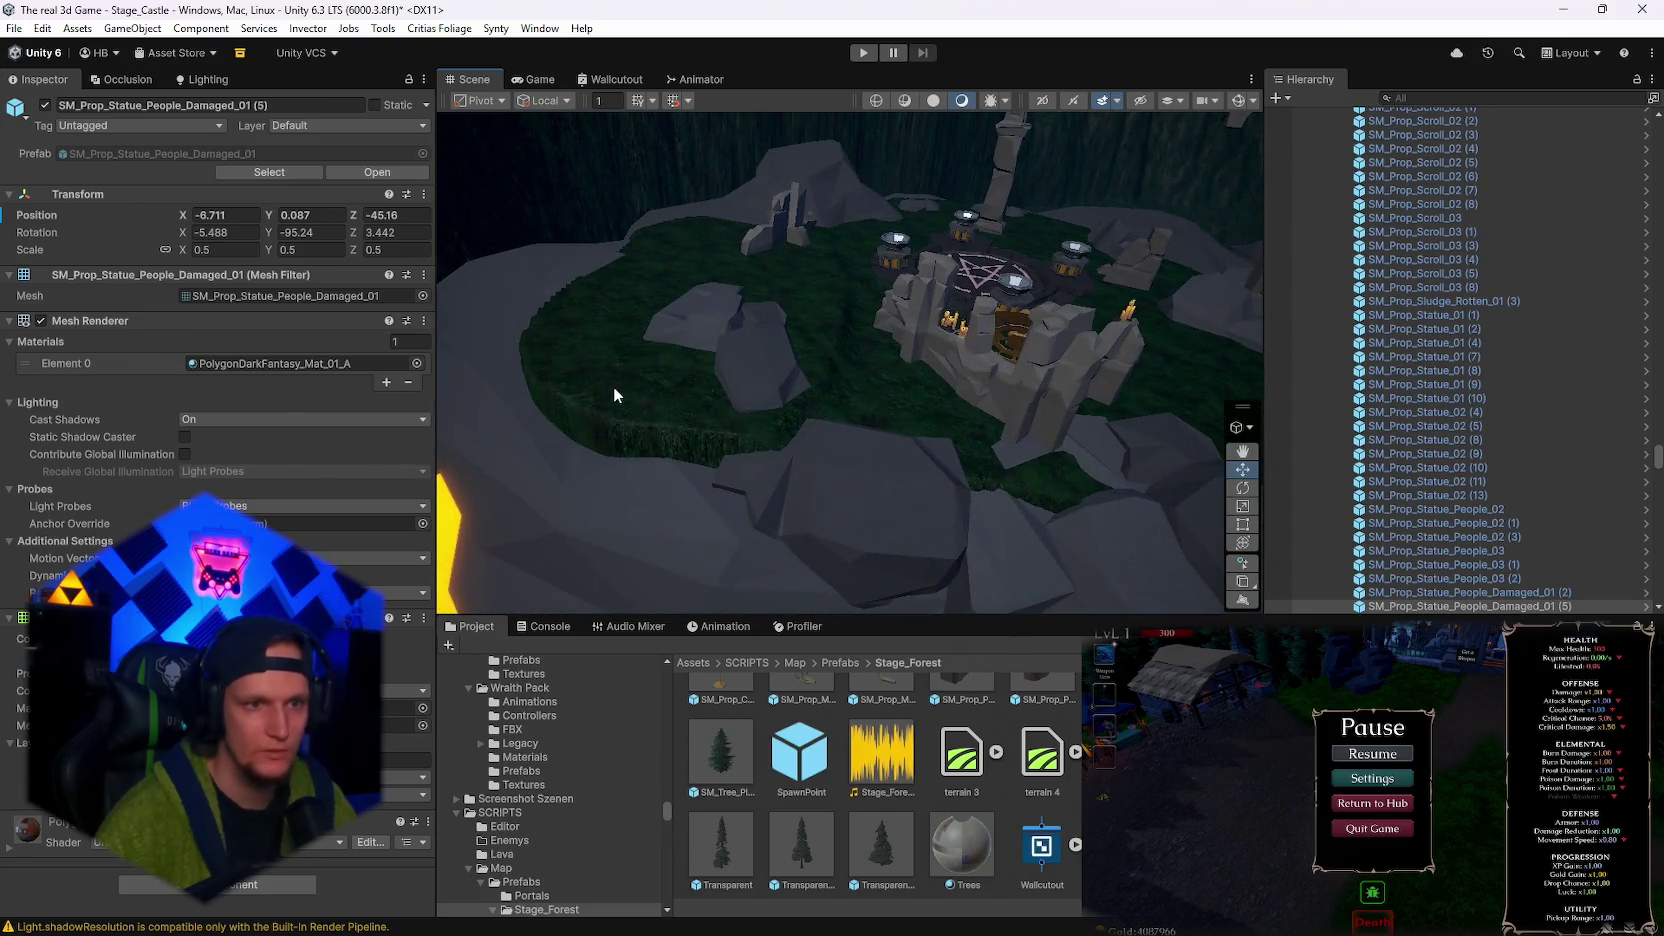
left_click(614, 386)
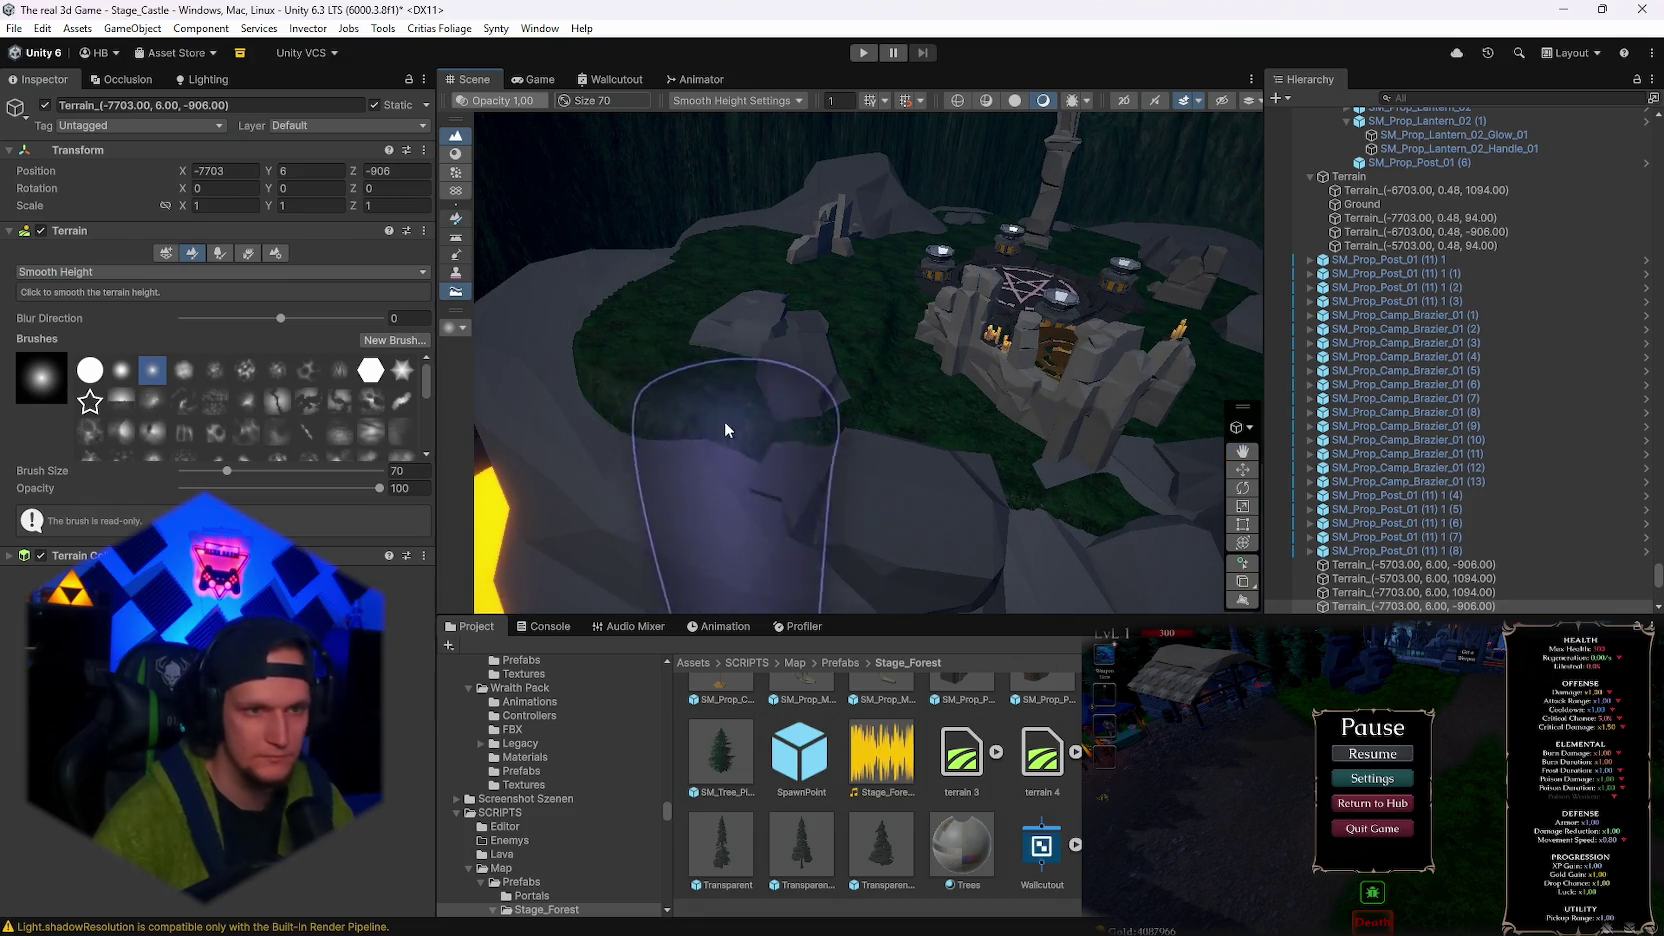
- Smooth the terrain tiles along the rocky ledge by the castle with the Smooth Height brush
left_click_drag(725, 429, 910, 483)
mouse_move(698, 420)
left_mouse_down()
mouse_move(817, 316)
mouse_move(958, 383)
mouse_move(961, 505)
left_mouse_up()
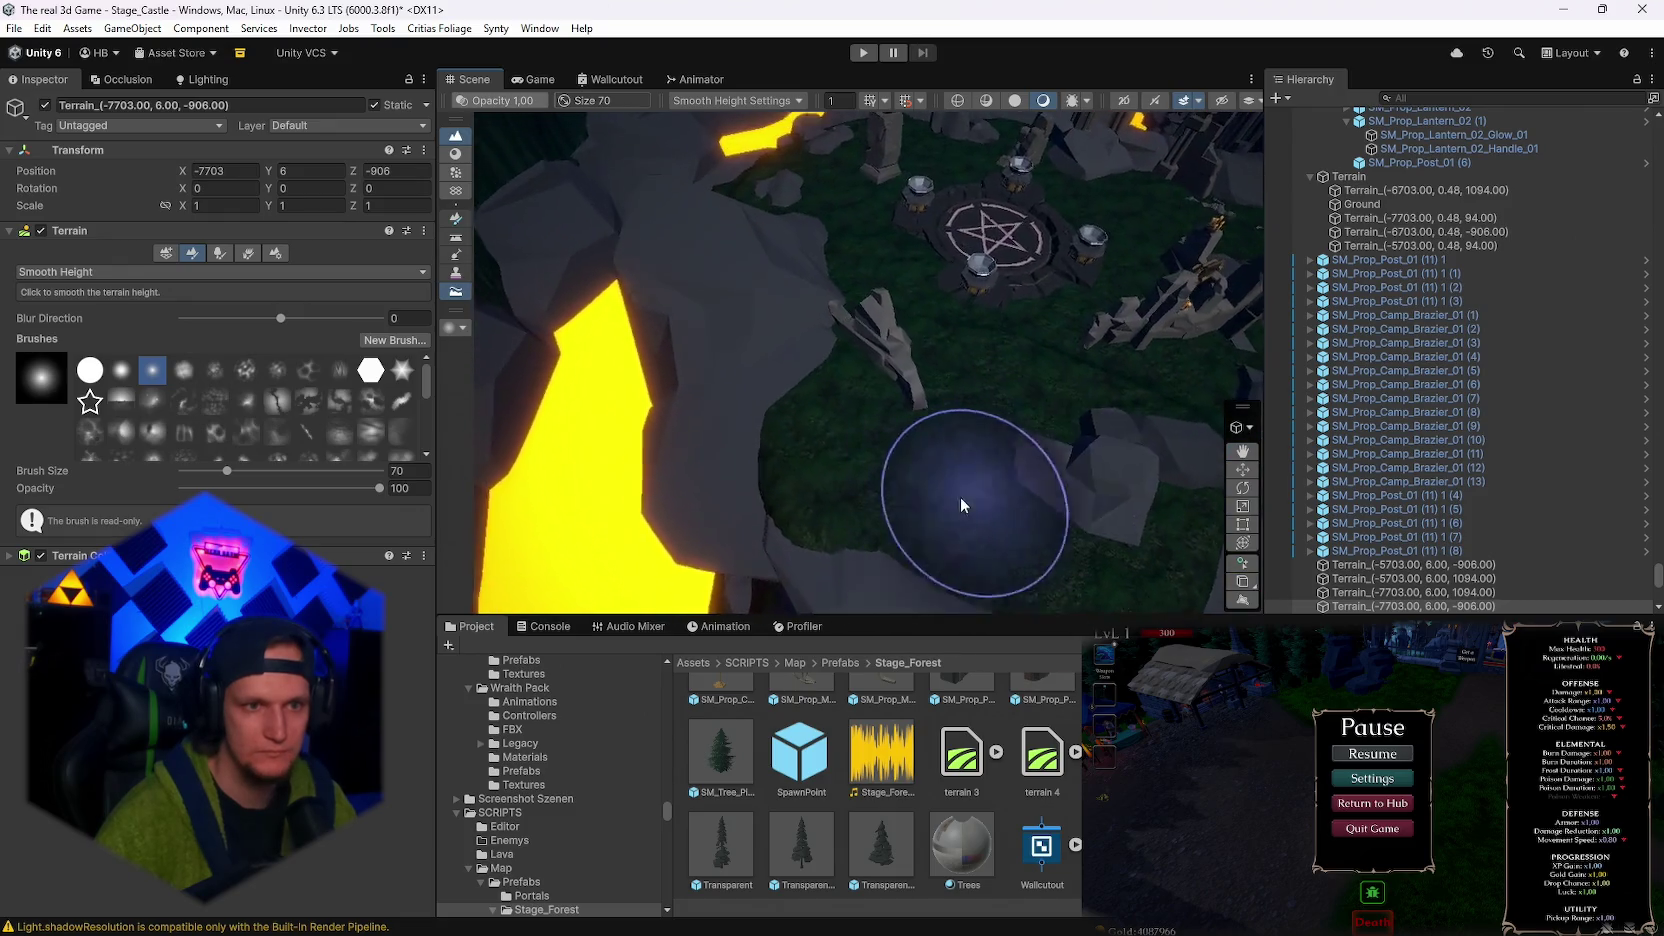
mouse_move(865, 340)
left_mouse_down()
mouse_move(900, 360)
mouse_move(732, 279)
mouse_move(830, 192)
mouse_move(973, 408)
left_mouse_up()
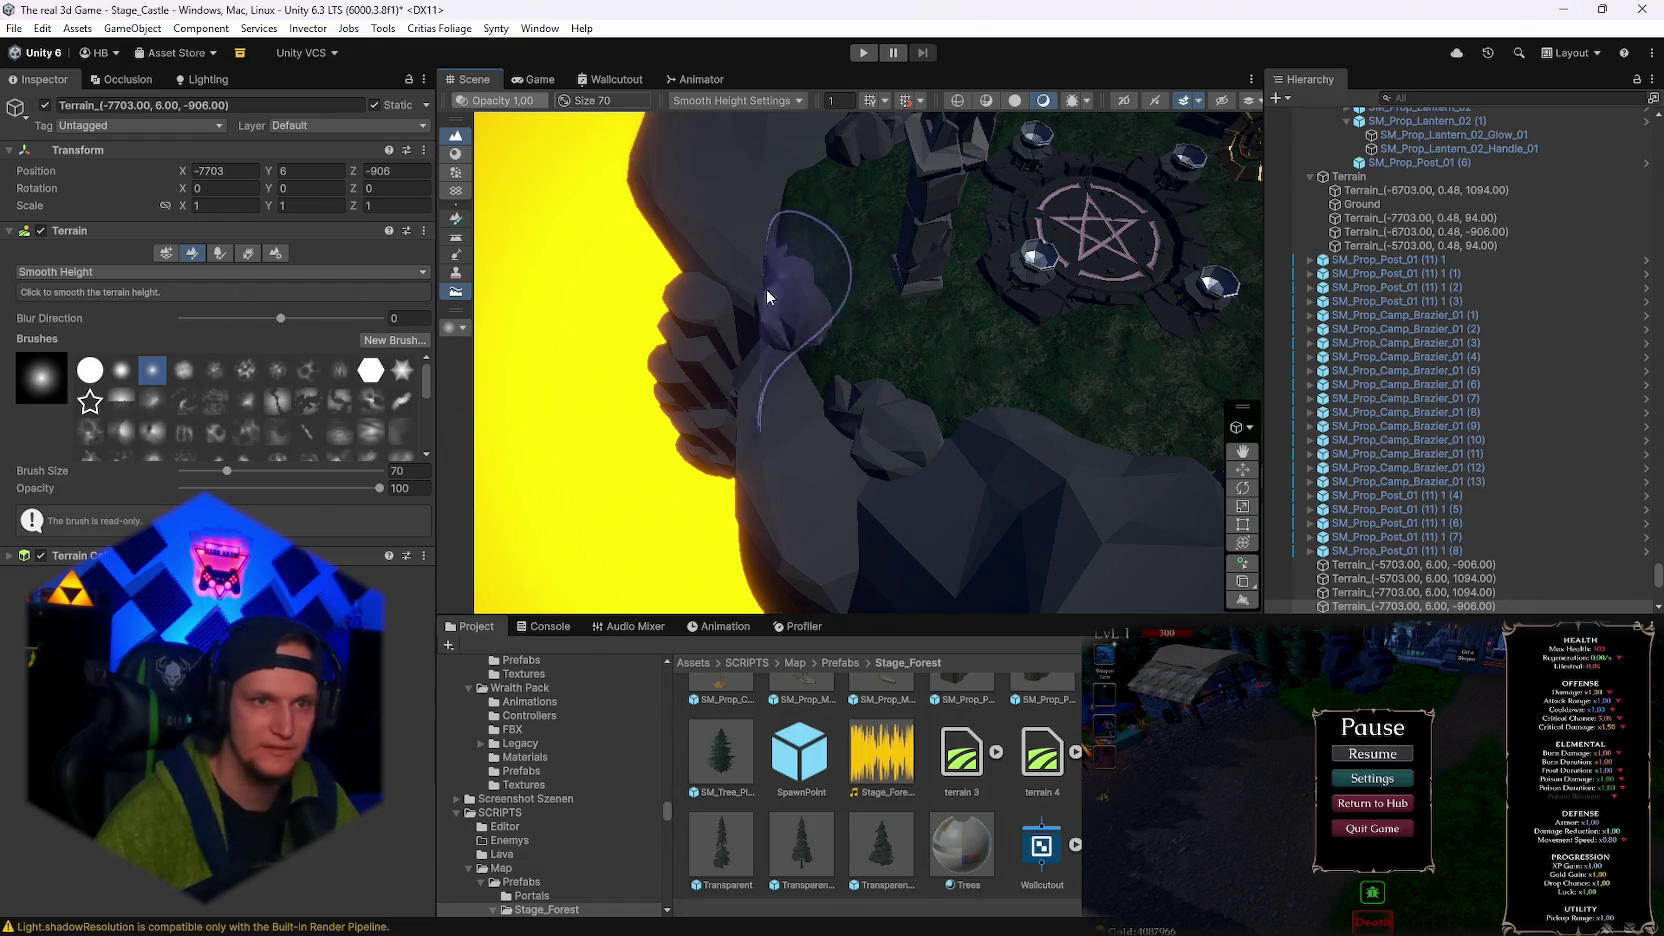
mouse_move(773, 267)
left_mouse_down()
mouse_move(1107, 270)
mouse_move(472, 332)
mouse_move(1086, 432)
left_mouse_up()
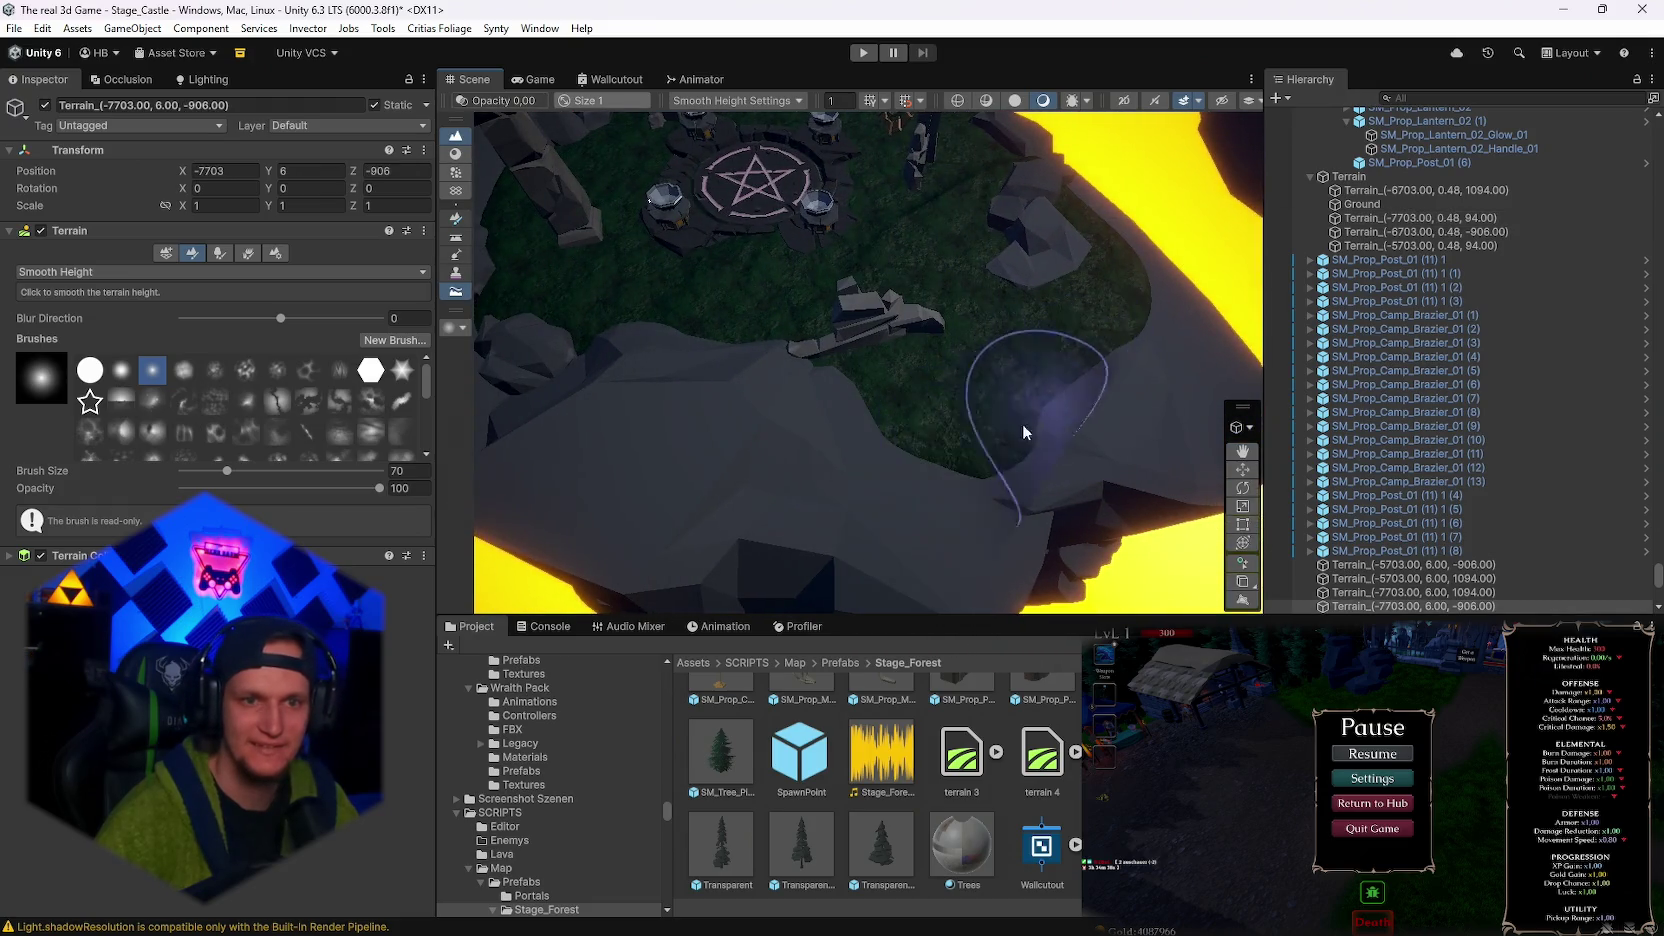
mouse_move(1107, 308)
left_mouse_down()
mouse_move(1070, 279)
mouse_move(995, 279)
mouse_move(780, 318)
mouse_move(932, 353)
left_mouse_up()
mouse_move(1021, 245)
left_mouse_down()
mouse_move(787, 263)
mouse_move(1010, 385)
mouse_move(985, 398)
left_mouse_up()
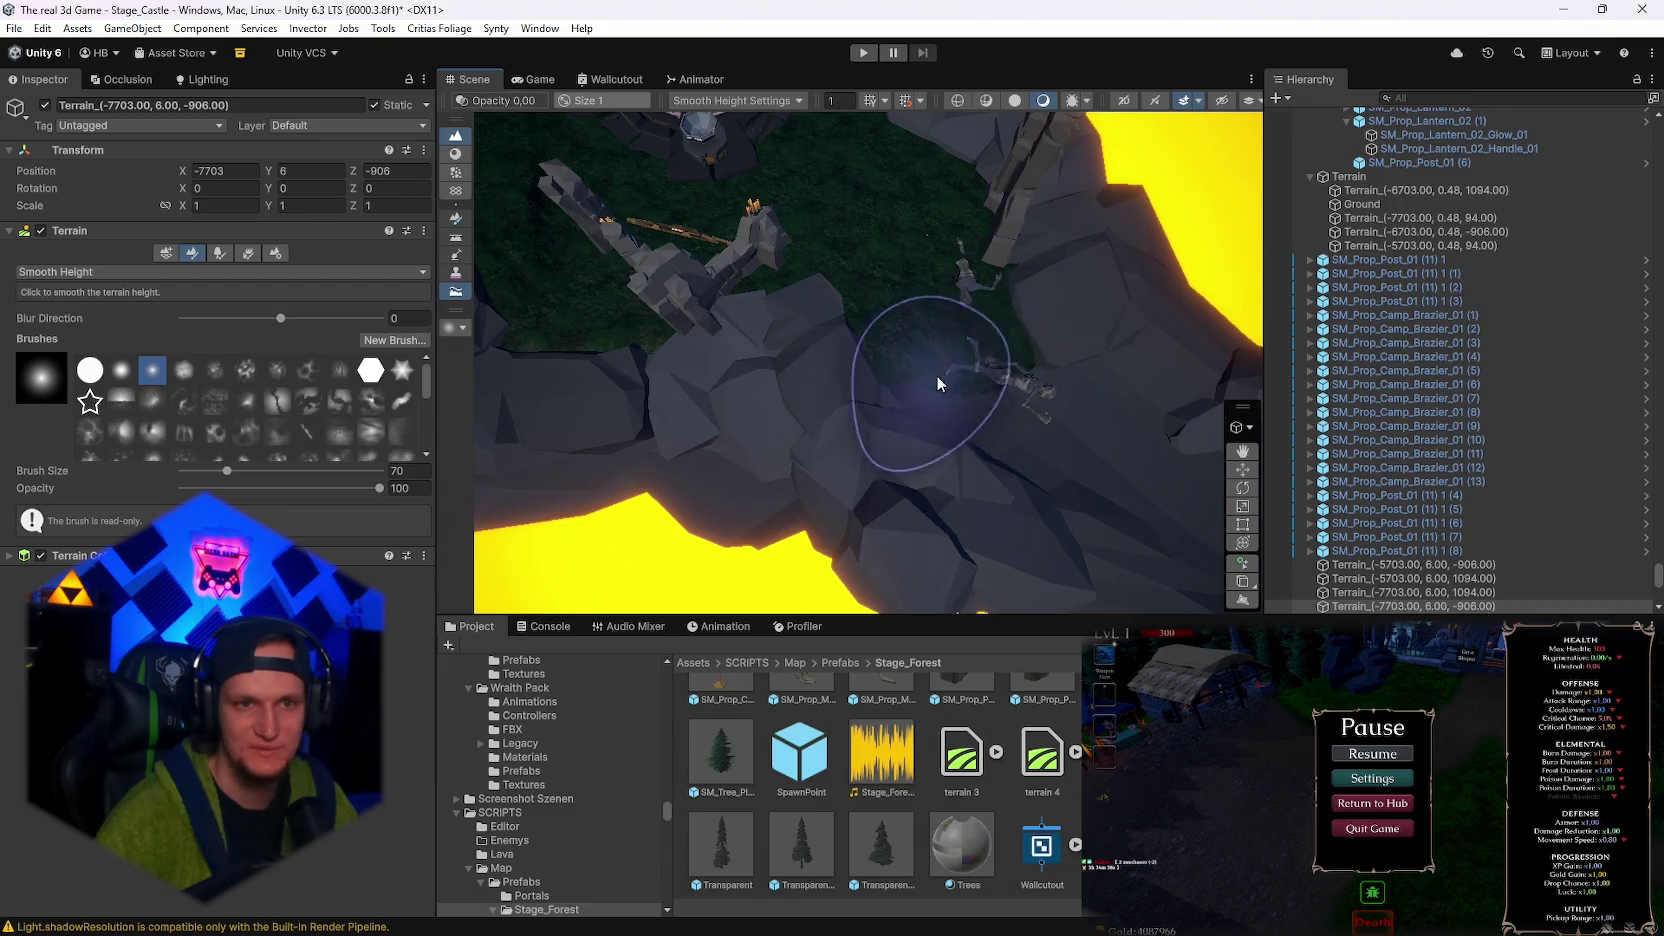
left_click(1000, 322)
mouse_move(1003, 327)
left_mouse_down()
mouse_move(1076, 308)
mouse_move(1048, 241)
mouse_move(754, 299)
mouse_move(994, 262)
mouse_move(990, 320)
left_mouse_up()
left_click(757, 286)
left_click(984, 350)
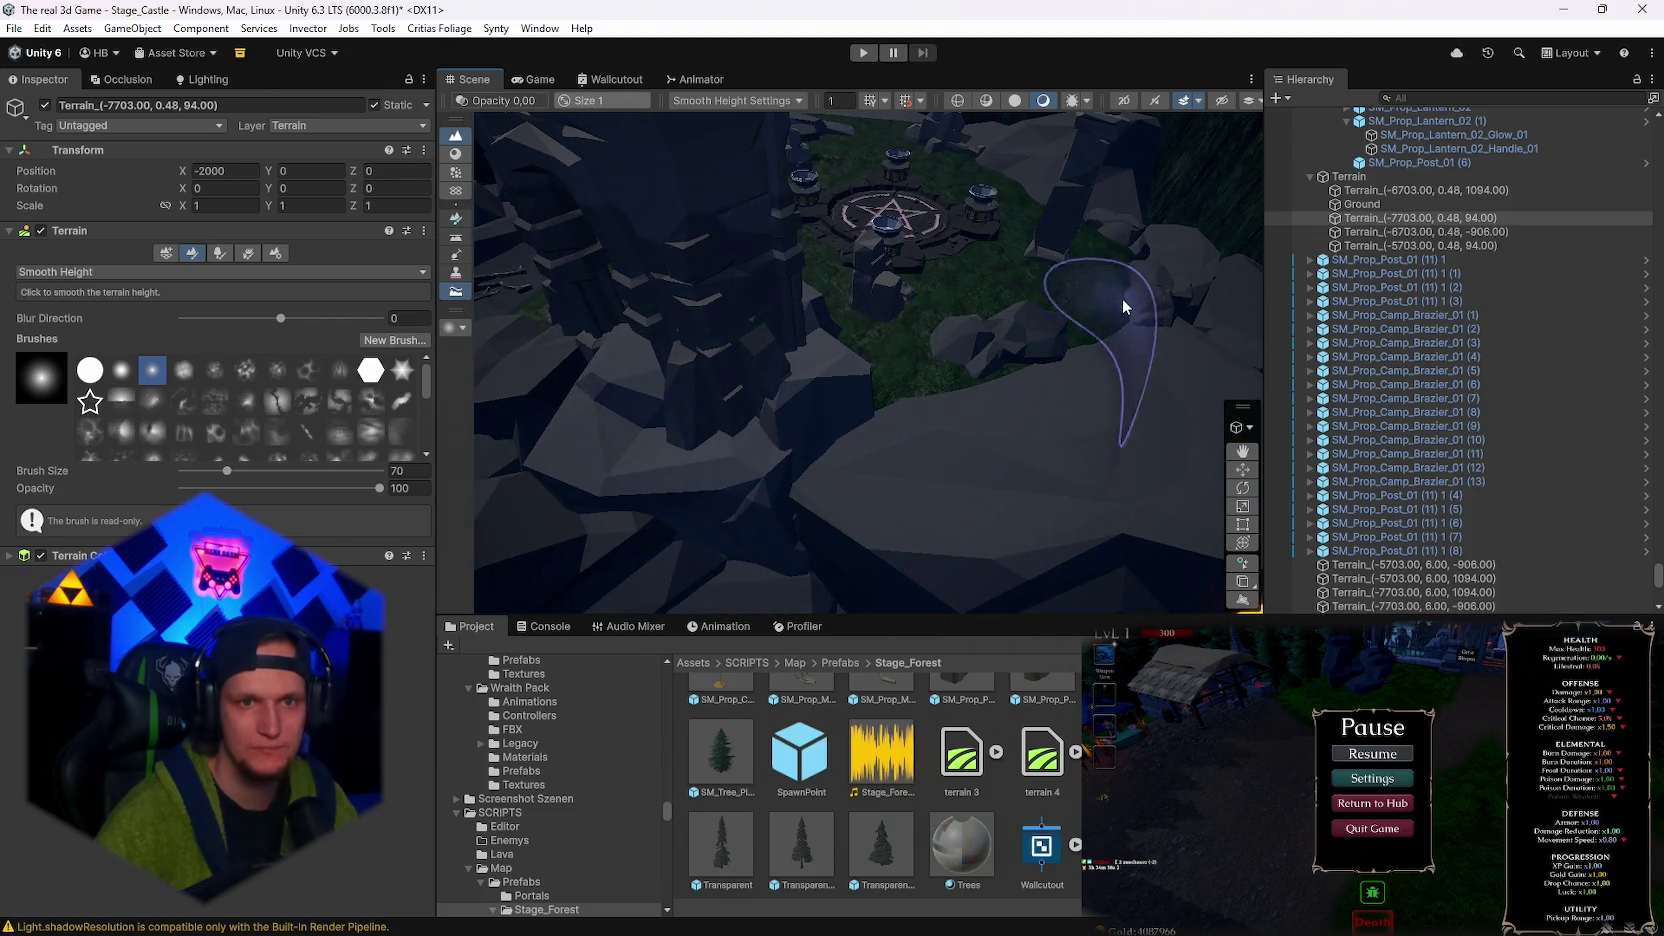
left_click(1118, 300)
mouse_move(1110, 292)
left_mouse_down()
mouse_move(841, 271)
mouse_move(862, 223)
mouse_move(952, 198)
mouse_move(878, 296)
mouse_move(1196, 364)
mouse_move(983, 391)
mouse_move(1119, 323)
mouse_move(917, 325)
mouse_move(770, 335)
mouse_move(759, 381)
mouse_move(624, 373)
mouse_move(1200, 336)
mouse_move(1185, 380)
left_mouse_up()
- Delete the skeleton lying on the grass
left_click(917, 313)
left_click(849, 302)
left_click(850, 308)
left_click(980, 386)
left_click(978, 382)
key("Delete")
- Raise the pentagram ritual circle SM_Prop_Ritual_Circle_01 slightly
left_click(935, 412)
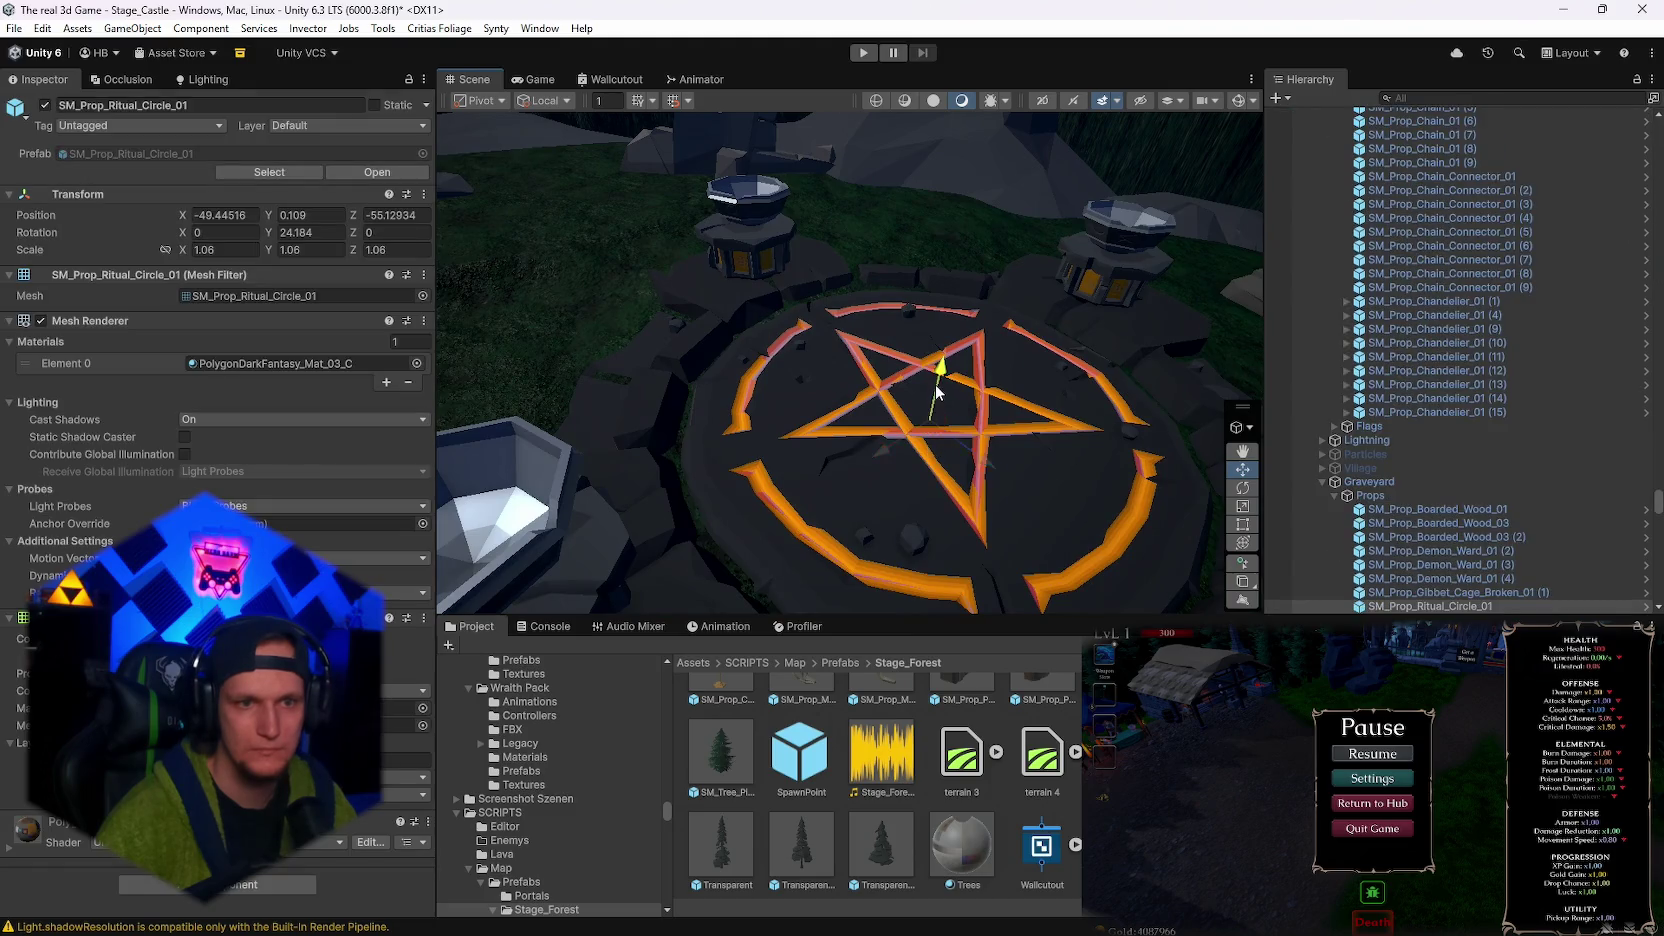
left_click_drag(937, 392, 940, 380)
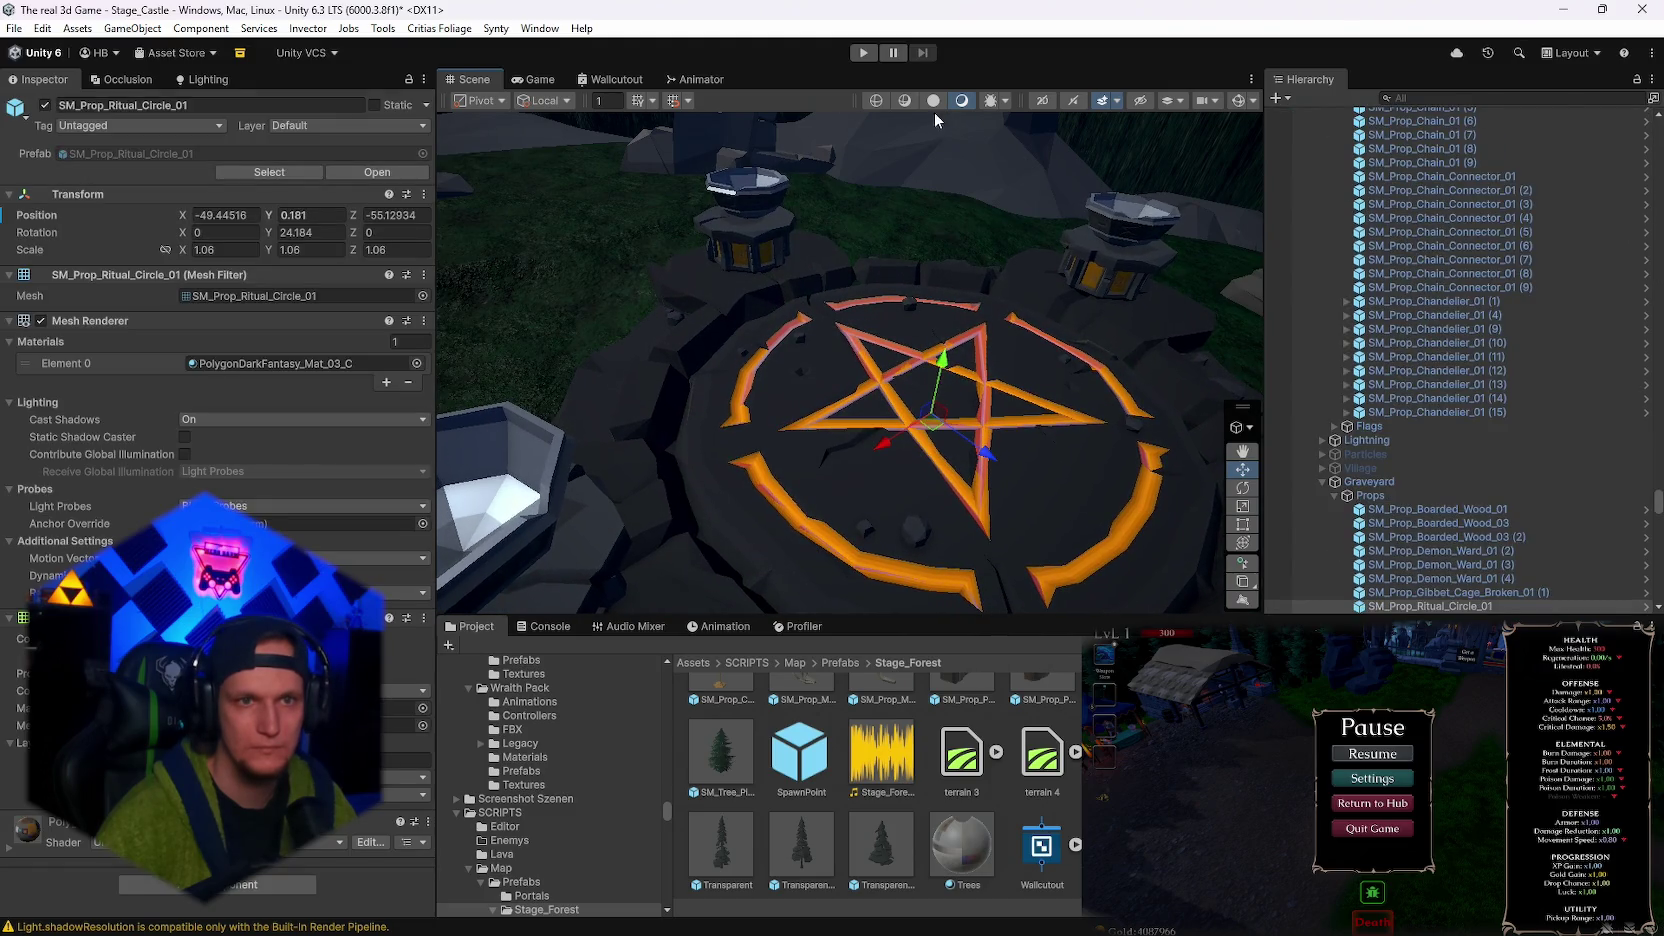
mouse_move(935, 119)
left_mouse_down()
mouse_move(973, 260)
mouse_move(1088, 275)
mouse_move(848, 273)
mouse_move(1221, 262)
mouse_move(494, 241)
mouse_move(1000, 250)
mouse_move(773, 327)
mouse_move(496, 285)
mouse_move(453, 223)
mouse_move(635, 249)
mouse_move(560, 280)
mouse_move(450, 284)
left_mouse_up()
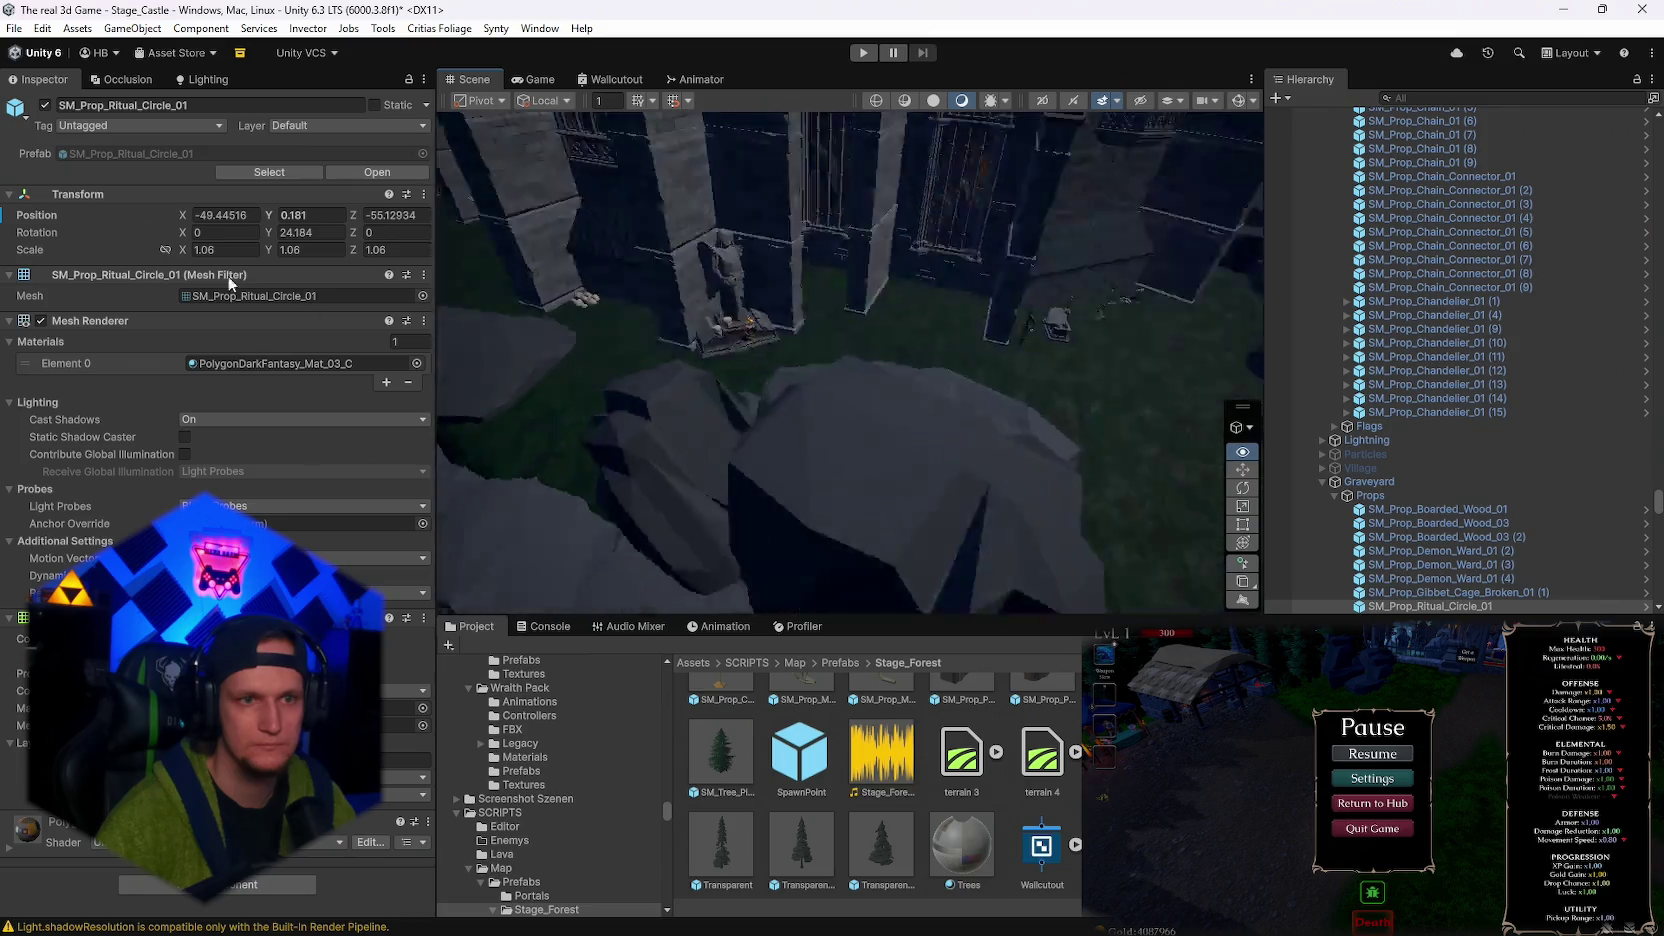
mouse_move(229, 283)
left_mouse_down()
mouse_move(546, 416)
mouse_move(278, 373)
mouse_move(329, 316)
mouse_move(318, 333)
mouse_move(913, 277)
left_mouse_up()
- Raise SM_Env_Rock_01 (261) below the wall and nudge it sideways
left_click(826, 291)
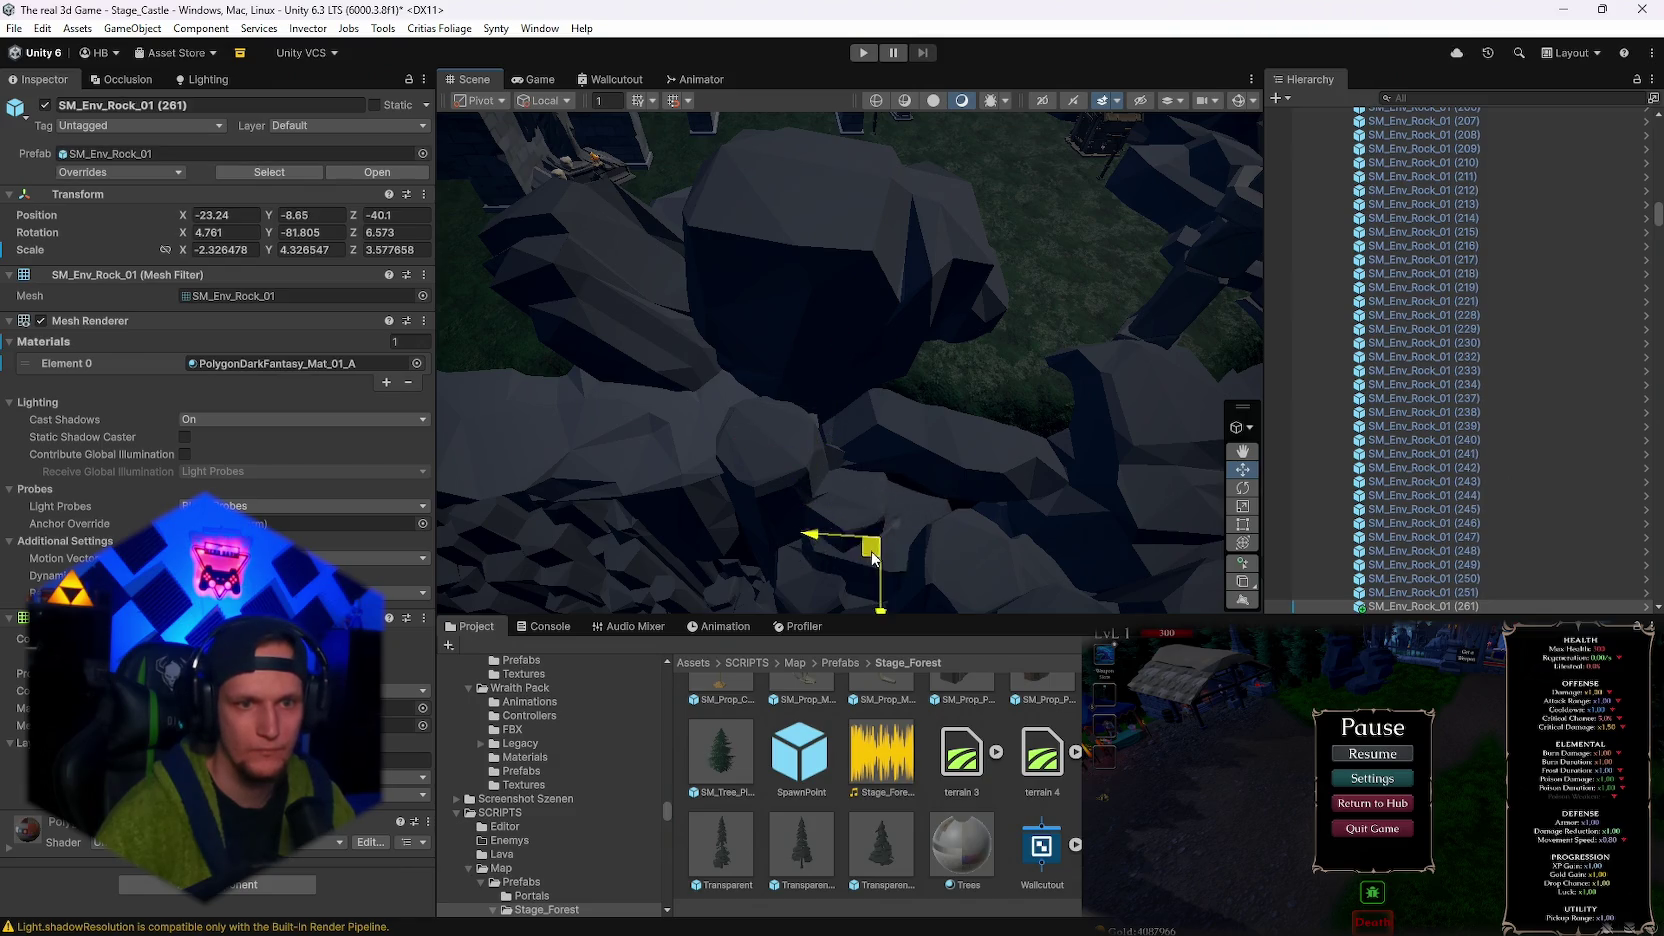
left_click(927, 523)
left_click(902, 541)
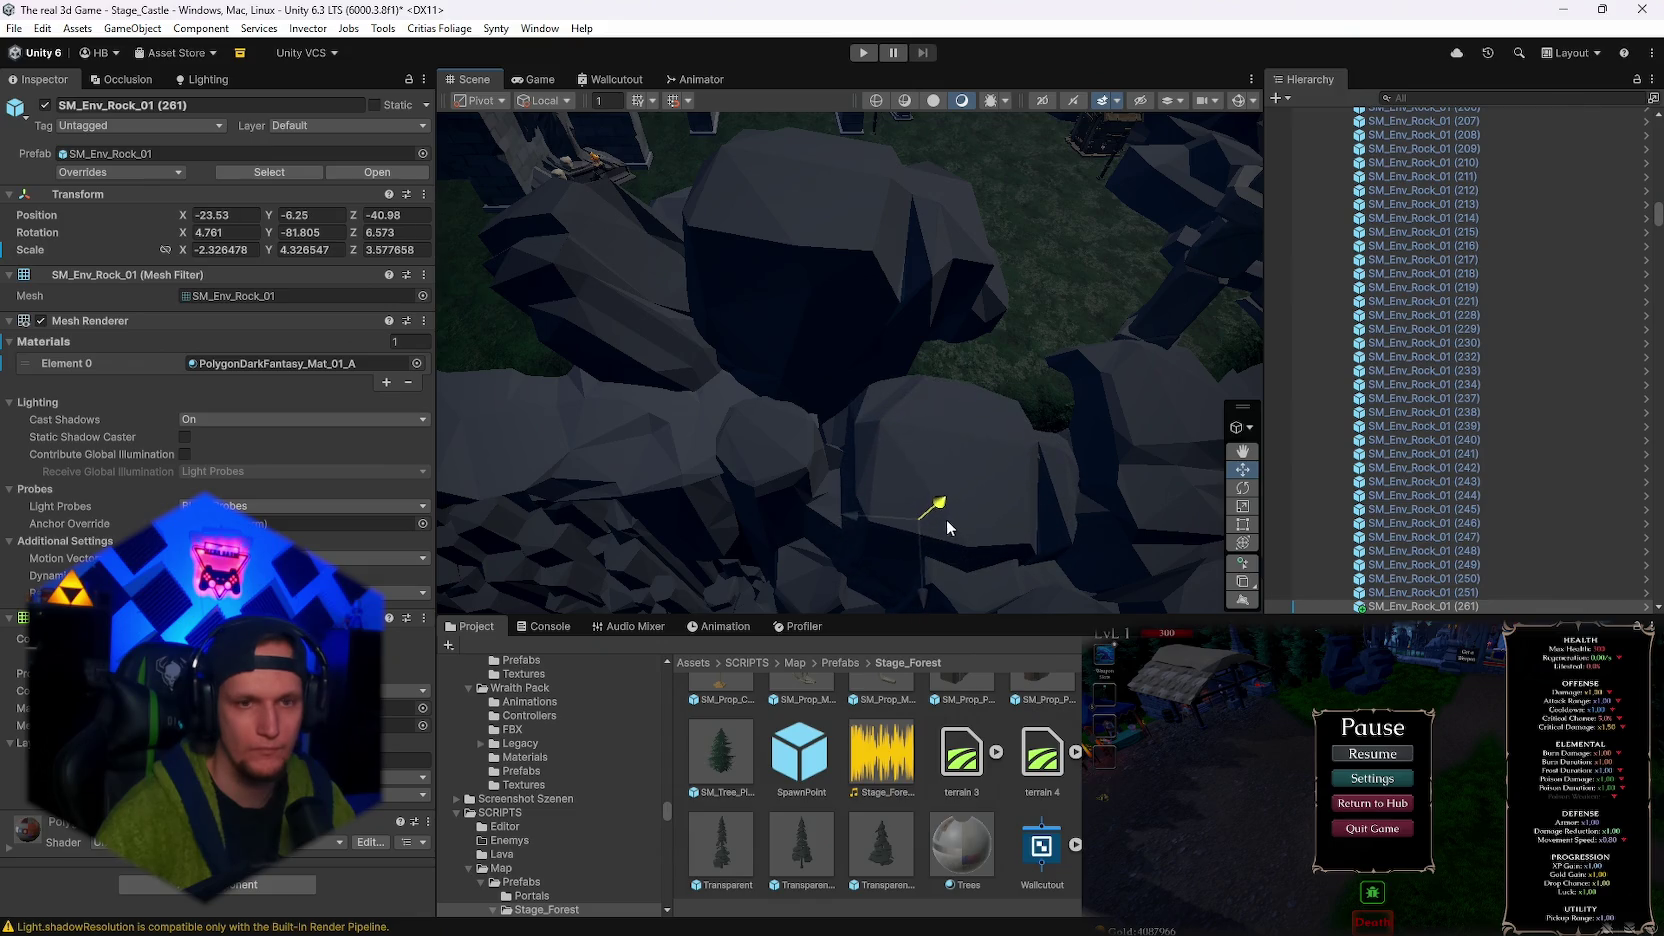
mouse_move(948, 528)
left_mouse_down()
mouse_move(1096, 434)
mouse_move(1133, 434)
mouse_move(888, 446)
mouse_move(697, 370)
left_mouse_up()
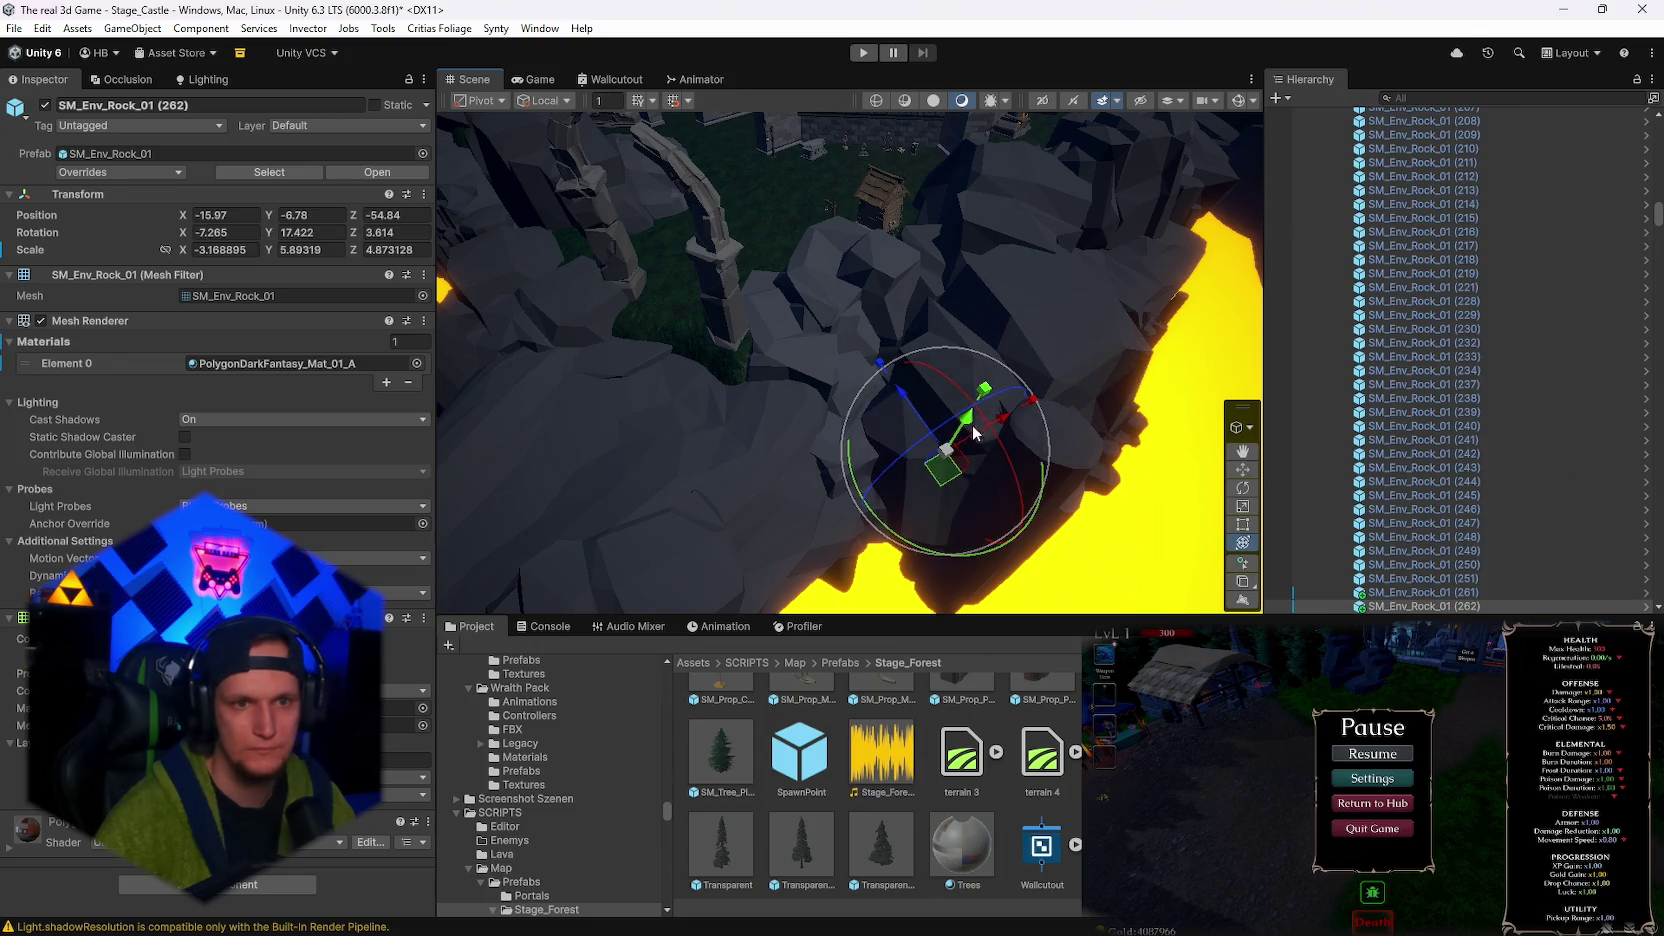
left_click_drag(975, 432, 912, 480)
mouse_move(912, 480)
left_mouse_down()
mouse_move(679, 436)
mouse_move(1092, 360)
mouse_move(900, 400)
left_mouse_up()
- Slide SM_Env_Rock_02 (71) across the ground and rotate it to -11.321, -412.772, 5.399
left_click(866, 408)
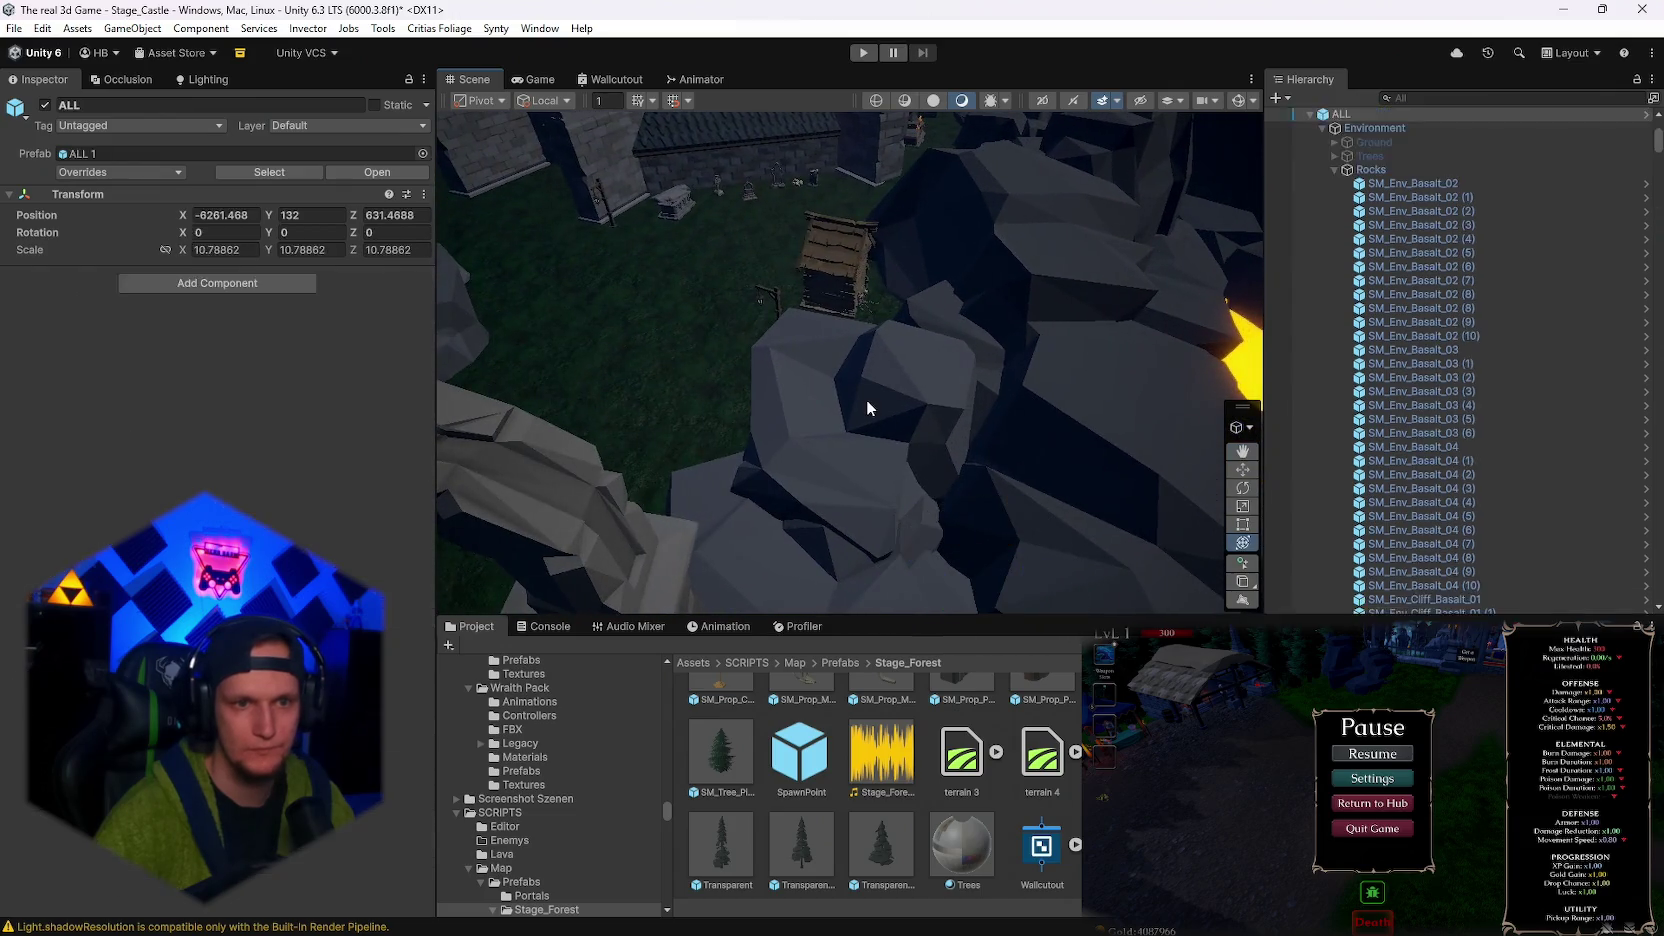
left_click(867, 404)
mouse_move(868, 526)
left_mouse_down()
mouse_move(1046, 403)
mouse_move(1008, 437)
mouse_move(740, 392)
left_mouse_up()
left_click(734, 389)
left_click(769, 452)
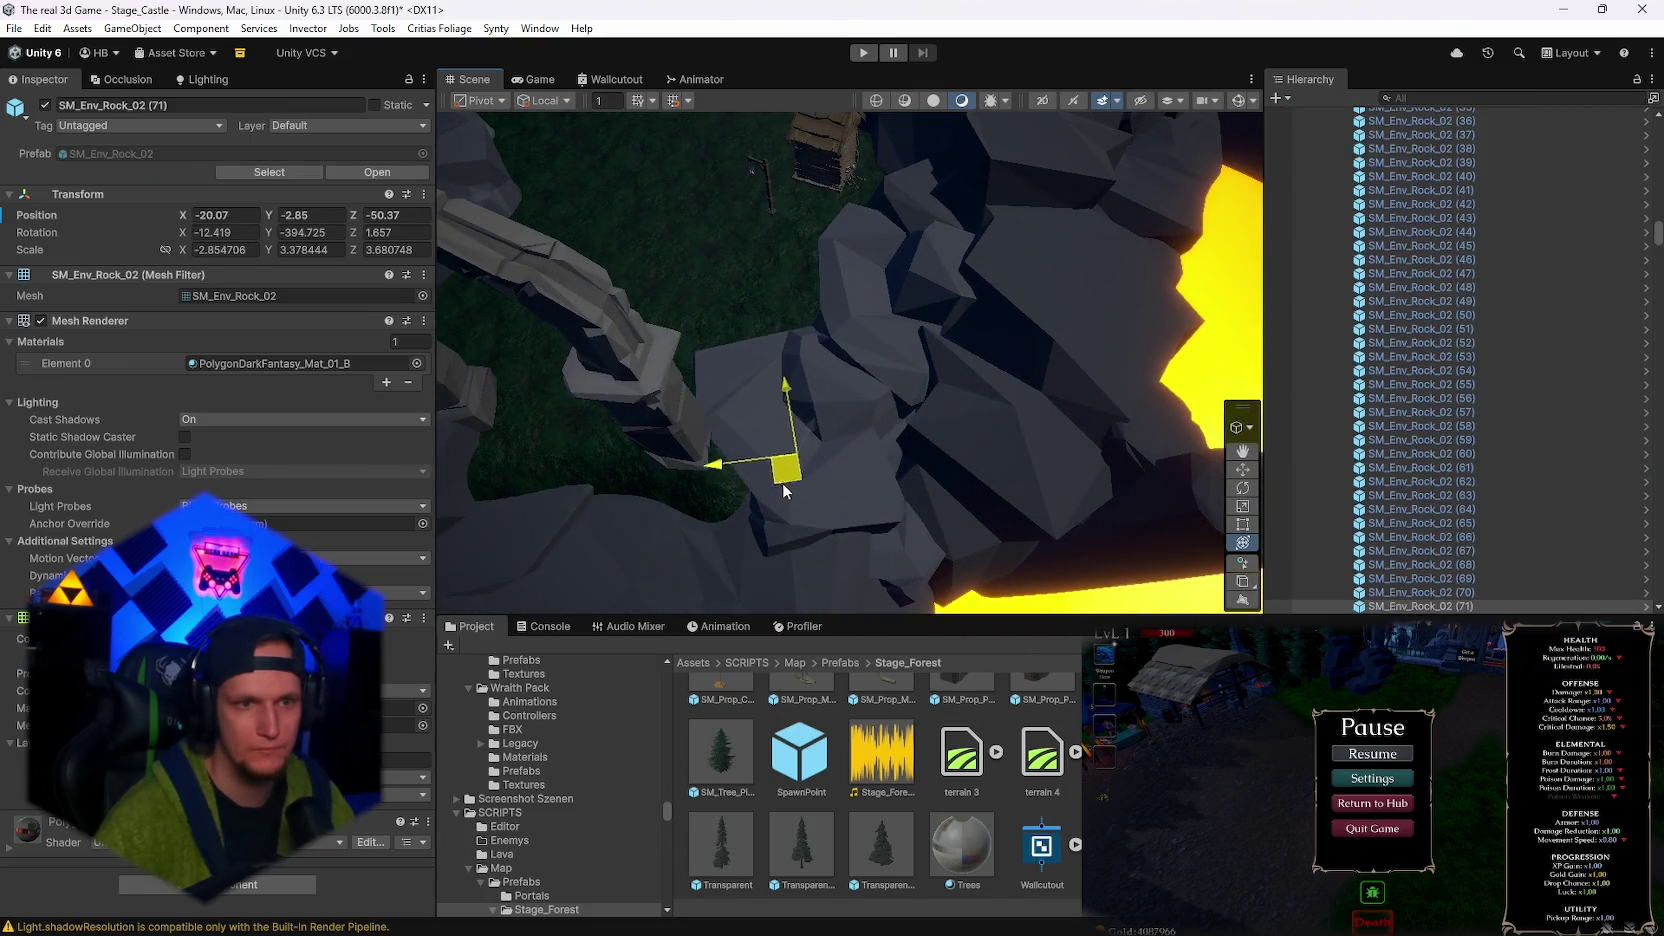
left_click_drag(783, 482, 793, 506)
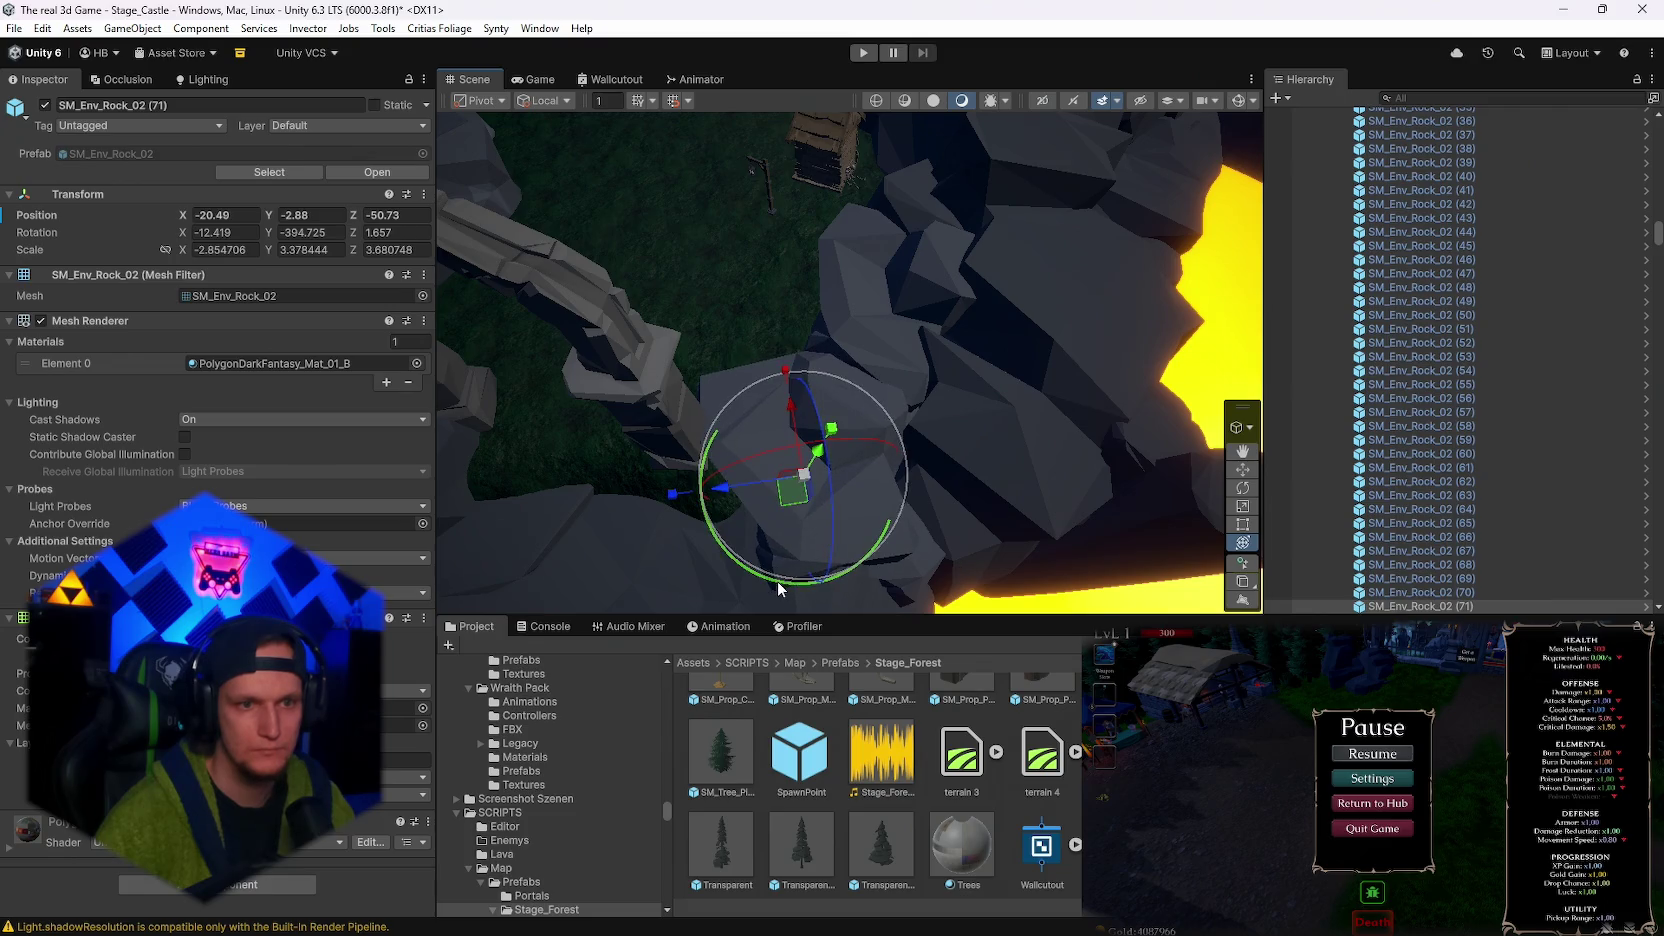
mouse_move(777, 580)
left_mouse_down()
mouse_move(845, 577)
mouse_move(1386, 378)
mouse_move(1529, 372)
mouse_move(99, 359)
mouse_move(130, 333)
mouse_move(49, 320)
mouse_move(73, 299)
mouse_move(1289, 327)
mouse_move(854, 357)
mouse_move(855, 316)
mouse_move(907, 286)
mouse_move(1044, 253)
mouse_move(925, 163)
mouse_move(735, 257)
mouse_move(876, 364)
mouse_move(896, 333)
left_mouse_up()
- Undo SM_Prop_Statue_01 (4)'s previous move, then slide it forward from the castle wall
left_click(876, 364)
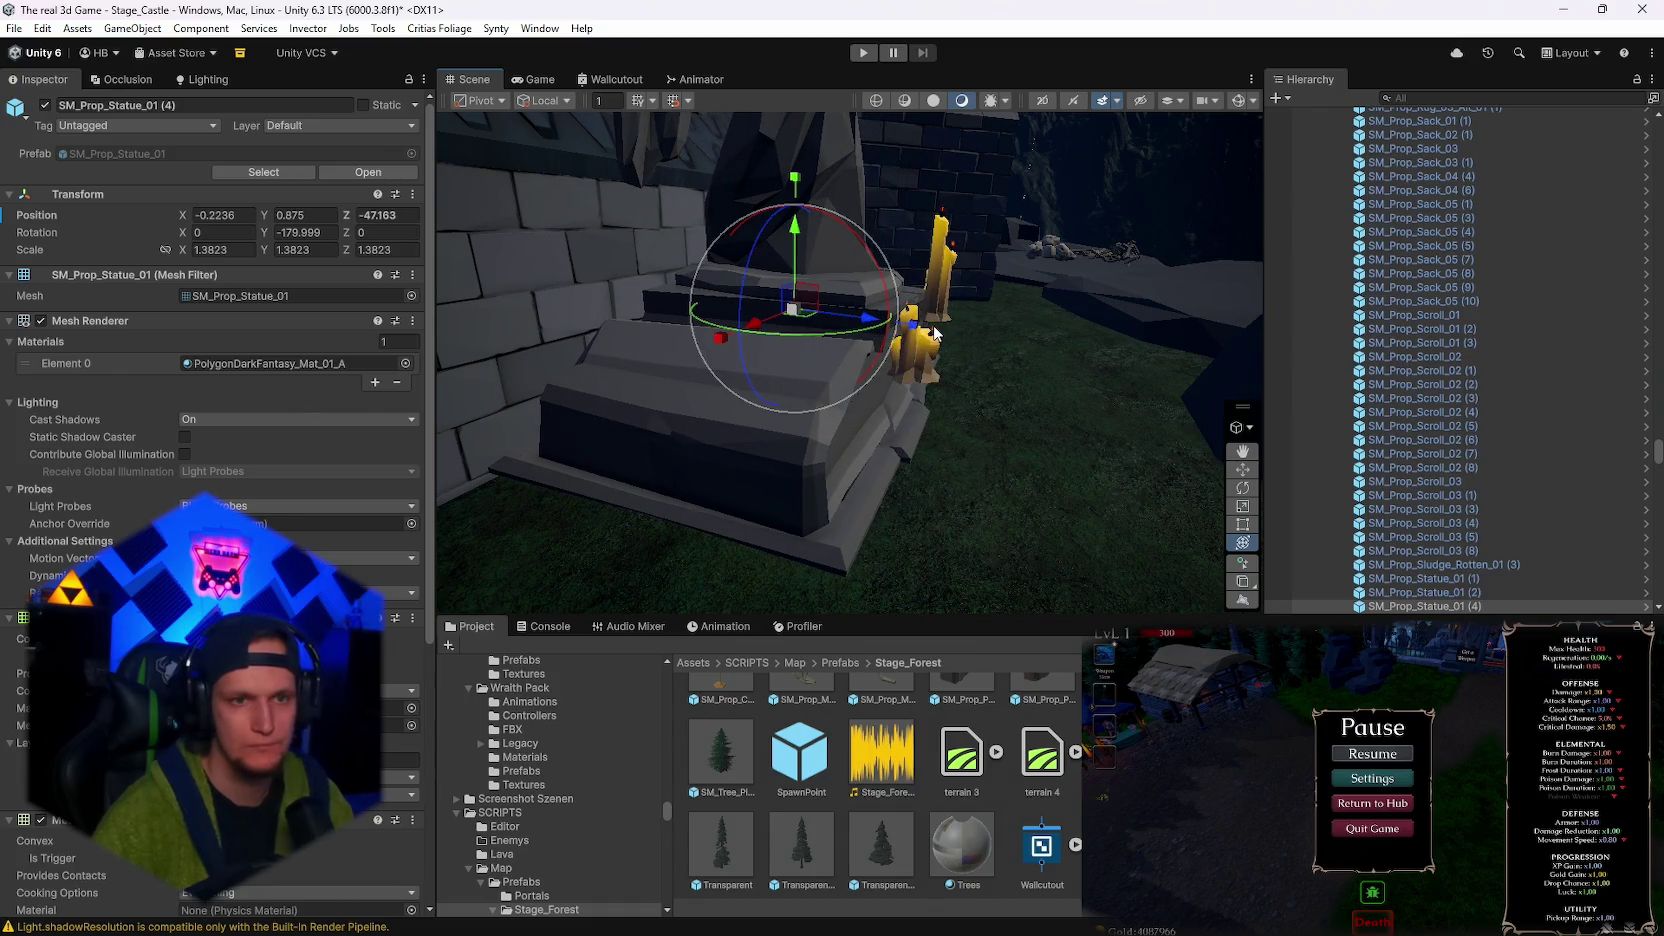
key("ctrl+z")
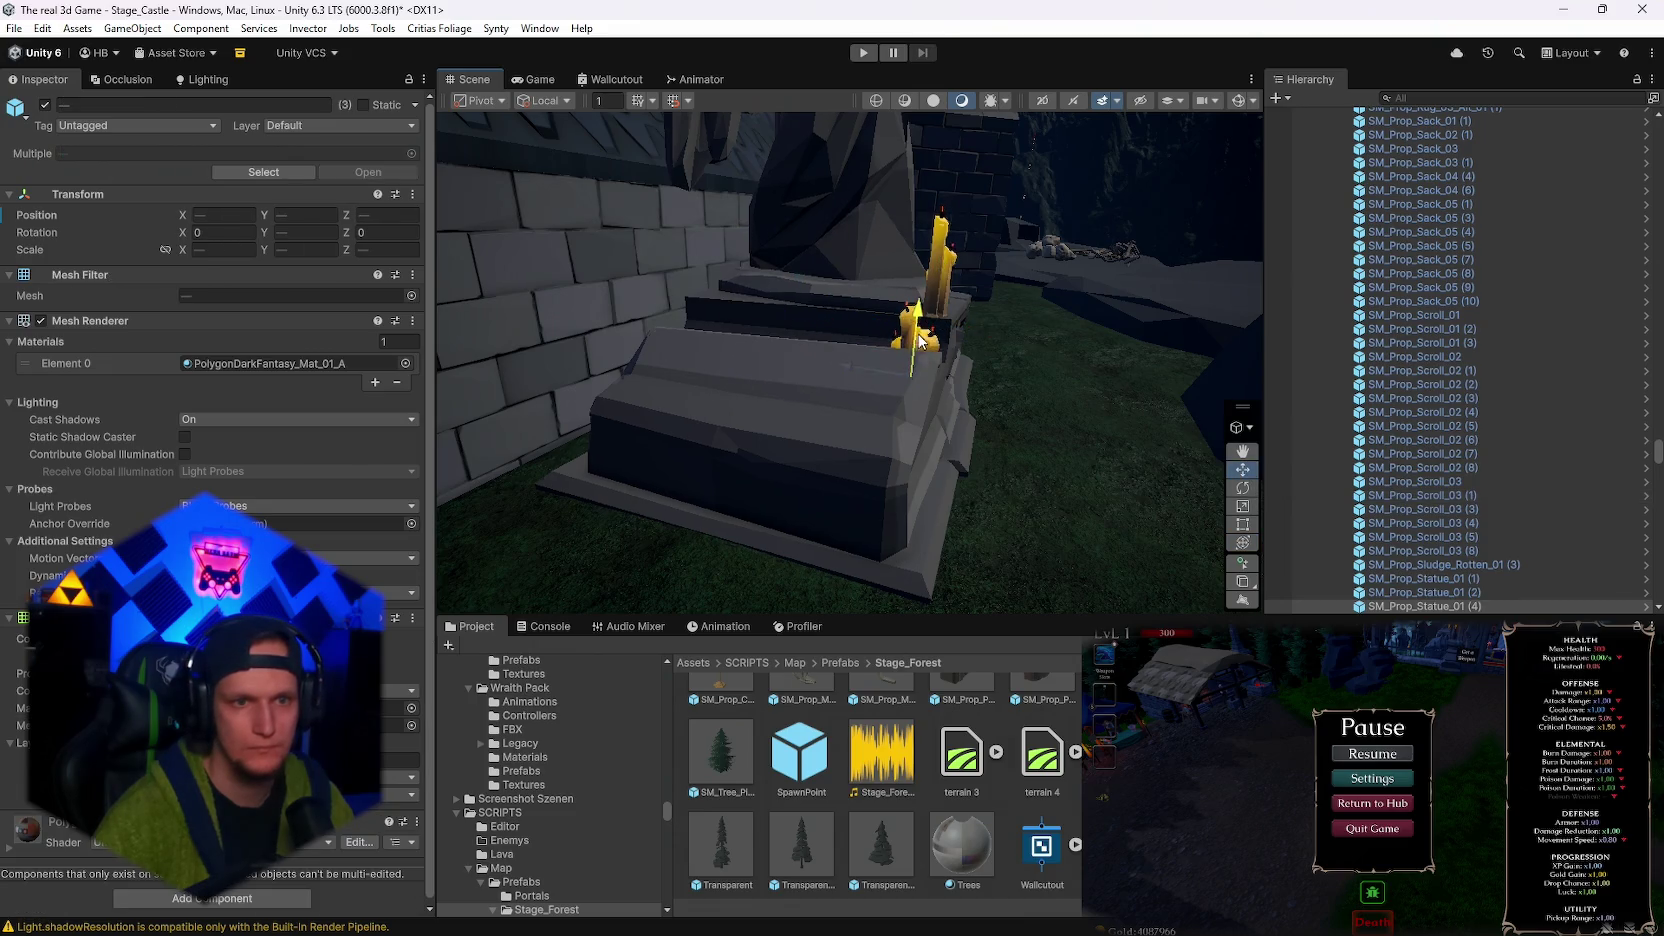
mouse_move(919, 340)
left_mouse_down()
mouse_move(920, 377)
mouse_move(760, 403)
mouse_move(961, 497)
left_mouse_up()
- Select candle SM_Prop_Candle_05 (4) on the statue base and view it closely
left_click(935, 495)
left_click(937, 498)
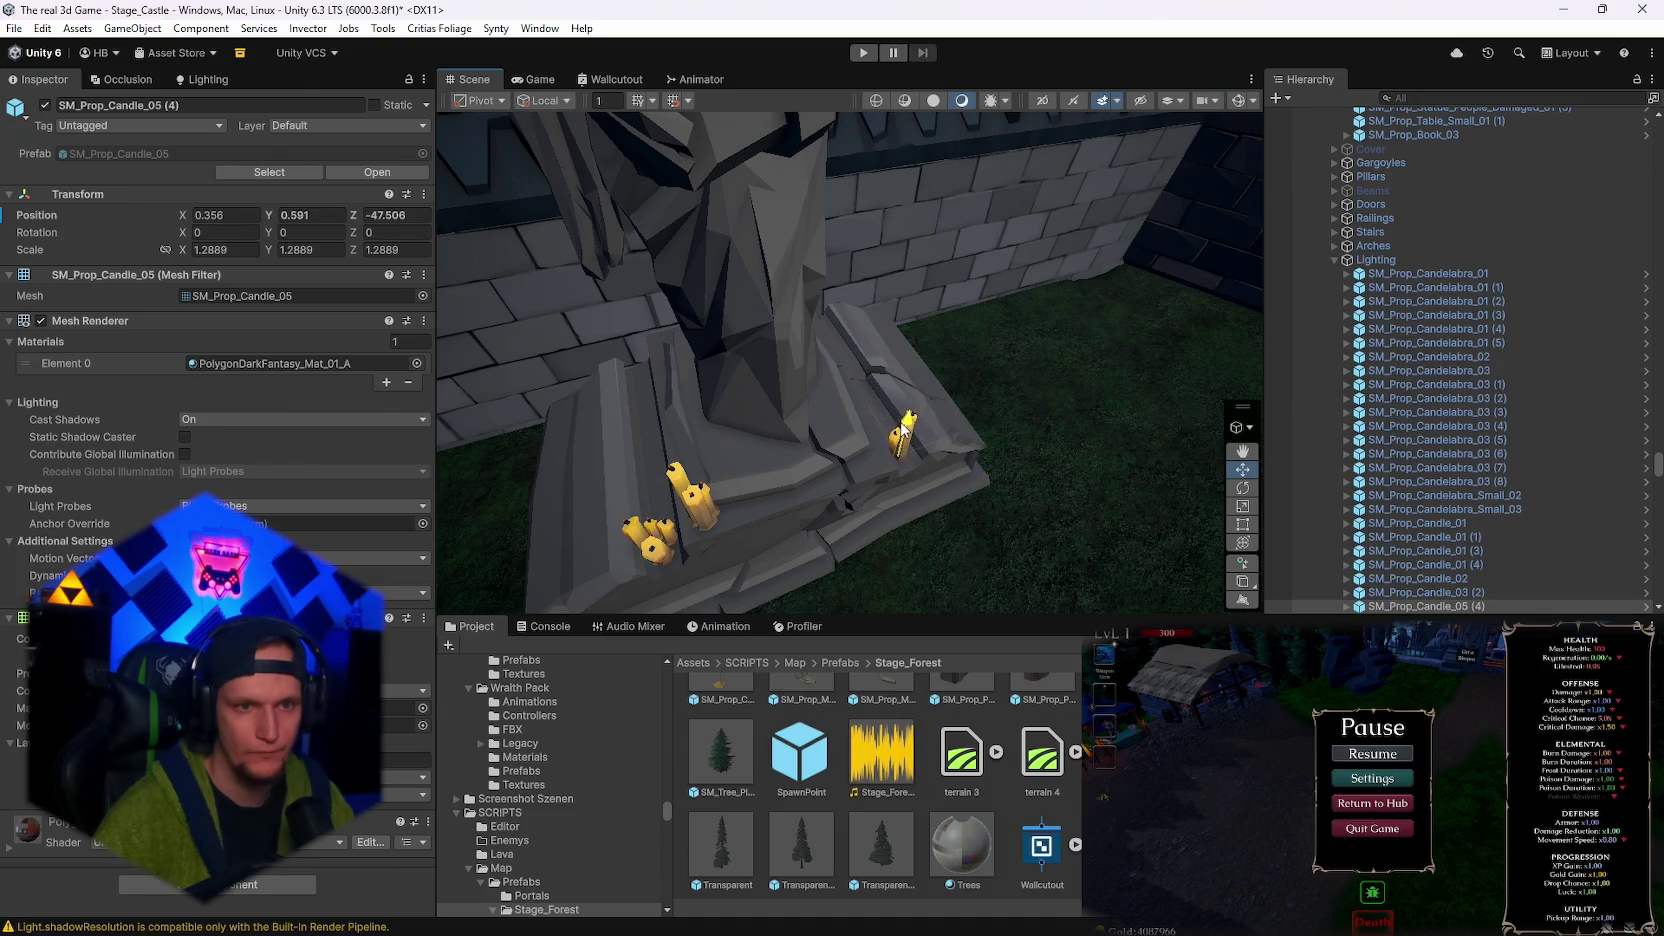
mouse_move(900, 425)
left_mouse_down()
mouse_move(717, 375)
mouse_move(839, 286)
mouse_move(822, 202)
mouse_move(760, 288)
mouse_move(500, 380)
left_mouse_up()
mouse_move(1650, 382)
left_mouse_down()
mouse_move(1552, 396)
mouse_move(172, 367)
mouse_move(338, 399)
mouse_move(880, 320)
mouse_move(874, 296)
mouse_move(944, 385)
left_mouse_up()
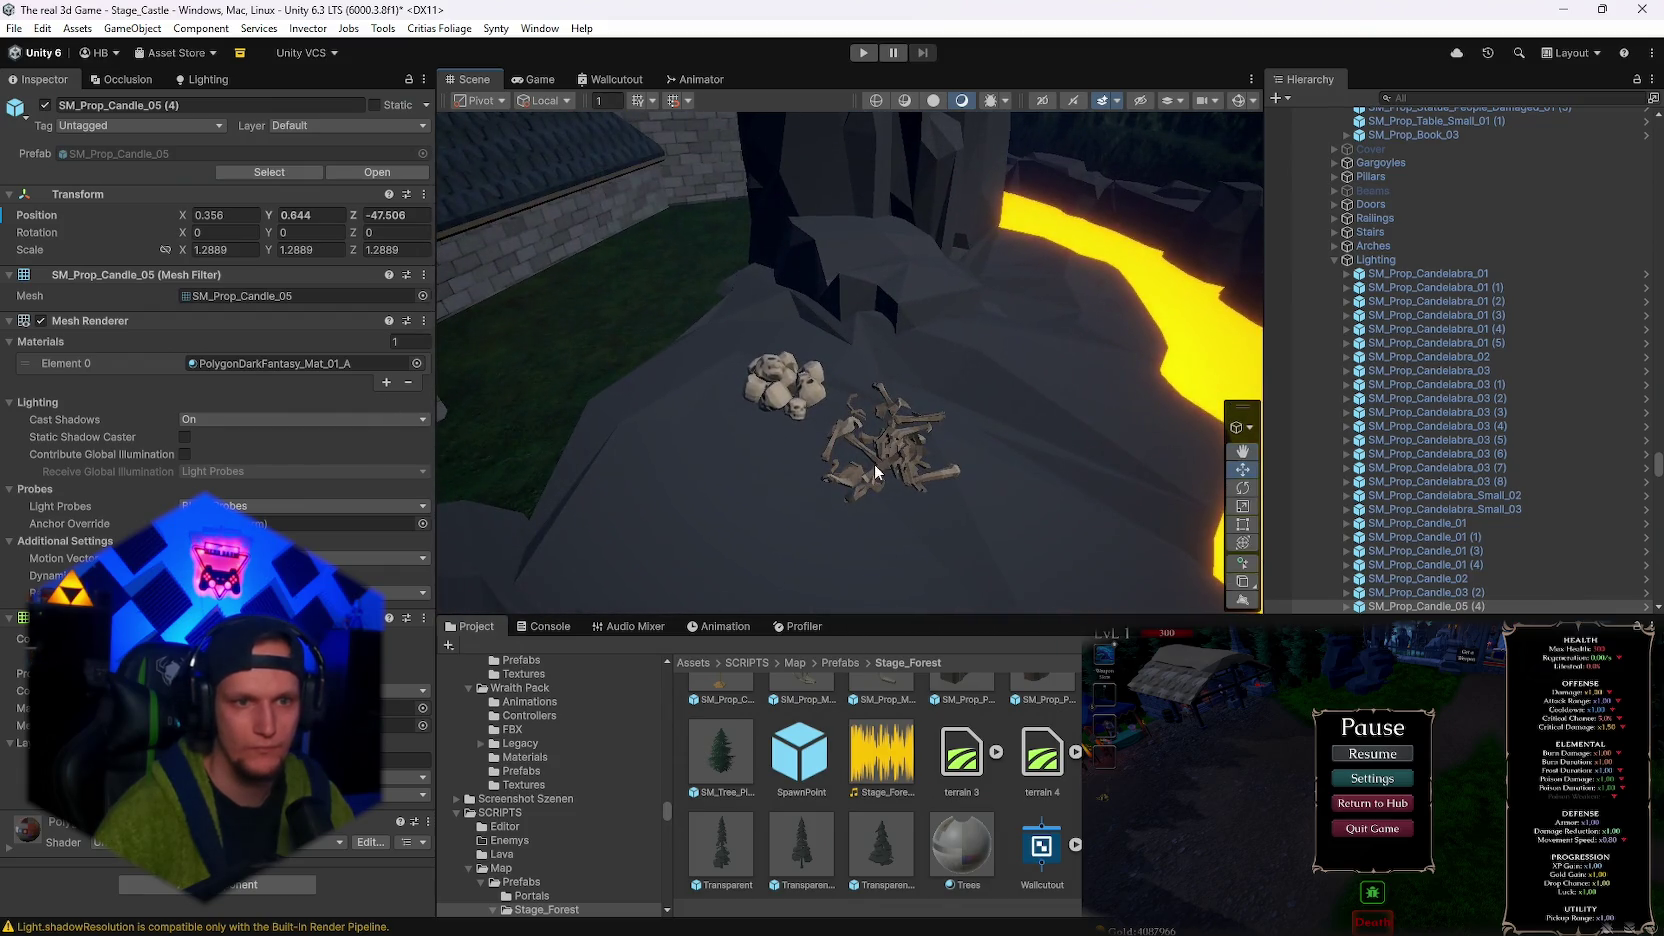
- Delete SM_Prop_Bone_Pile_01 from the rocky slope by the lava
left_click(898, 453)
left_click(898, 453)
left_click(900, 450)
left_click(910, 445)
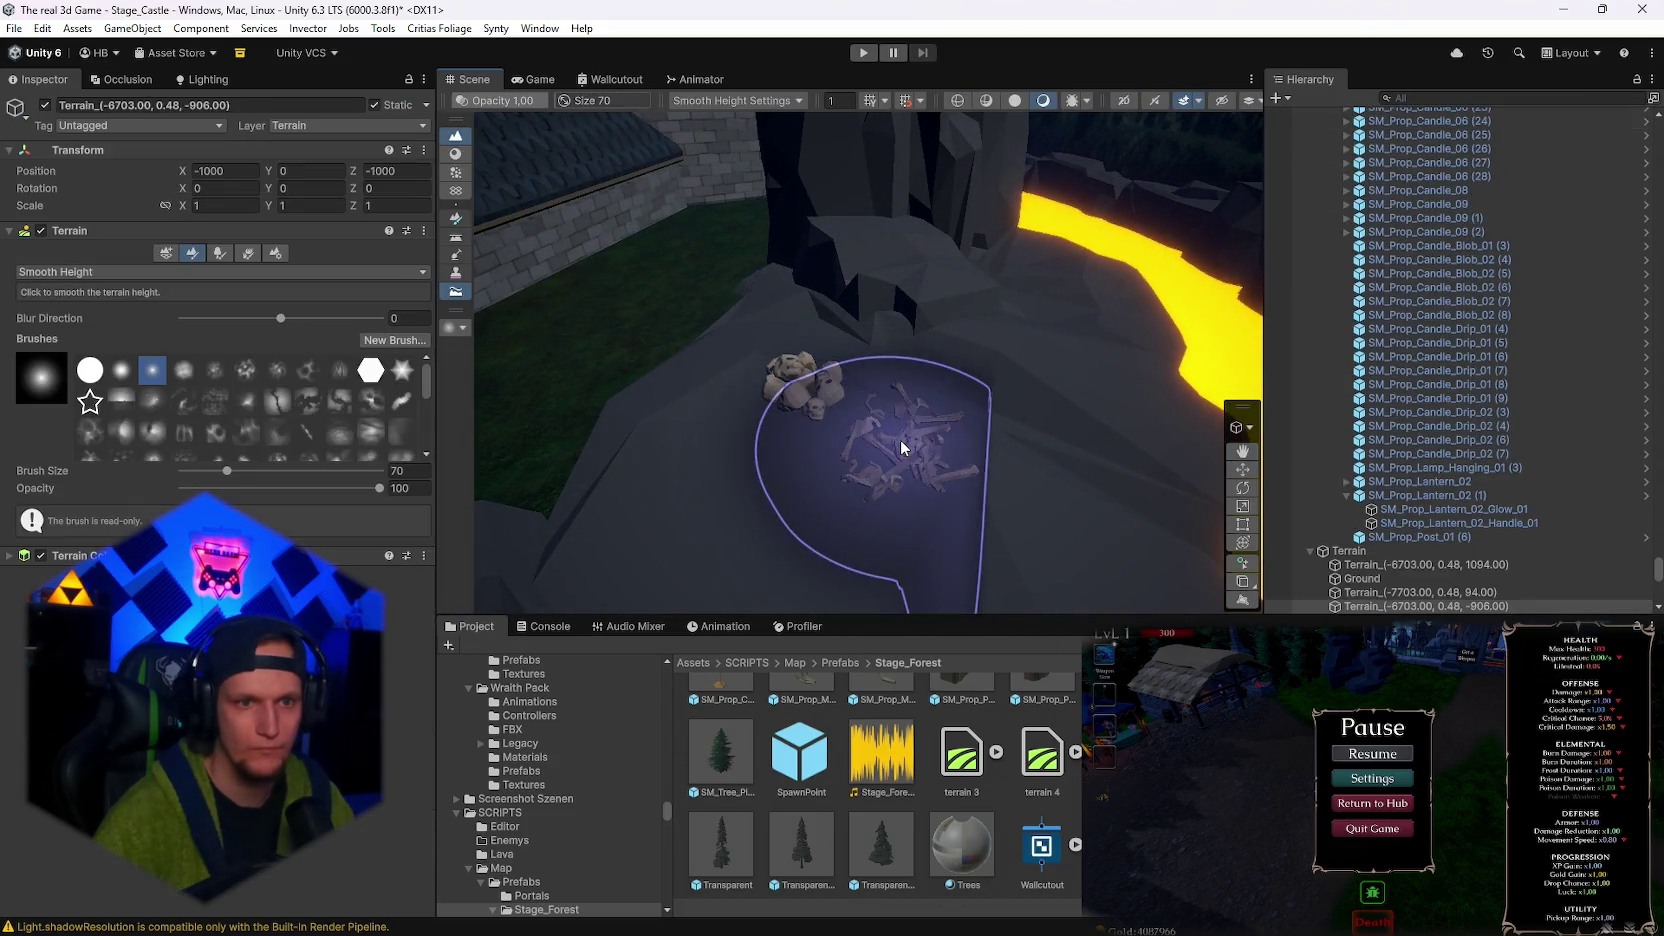
left_click(939, 436)
left_click(939, 436)
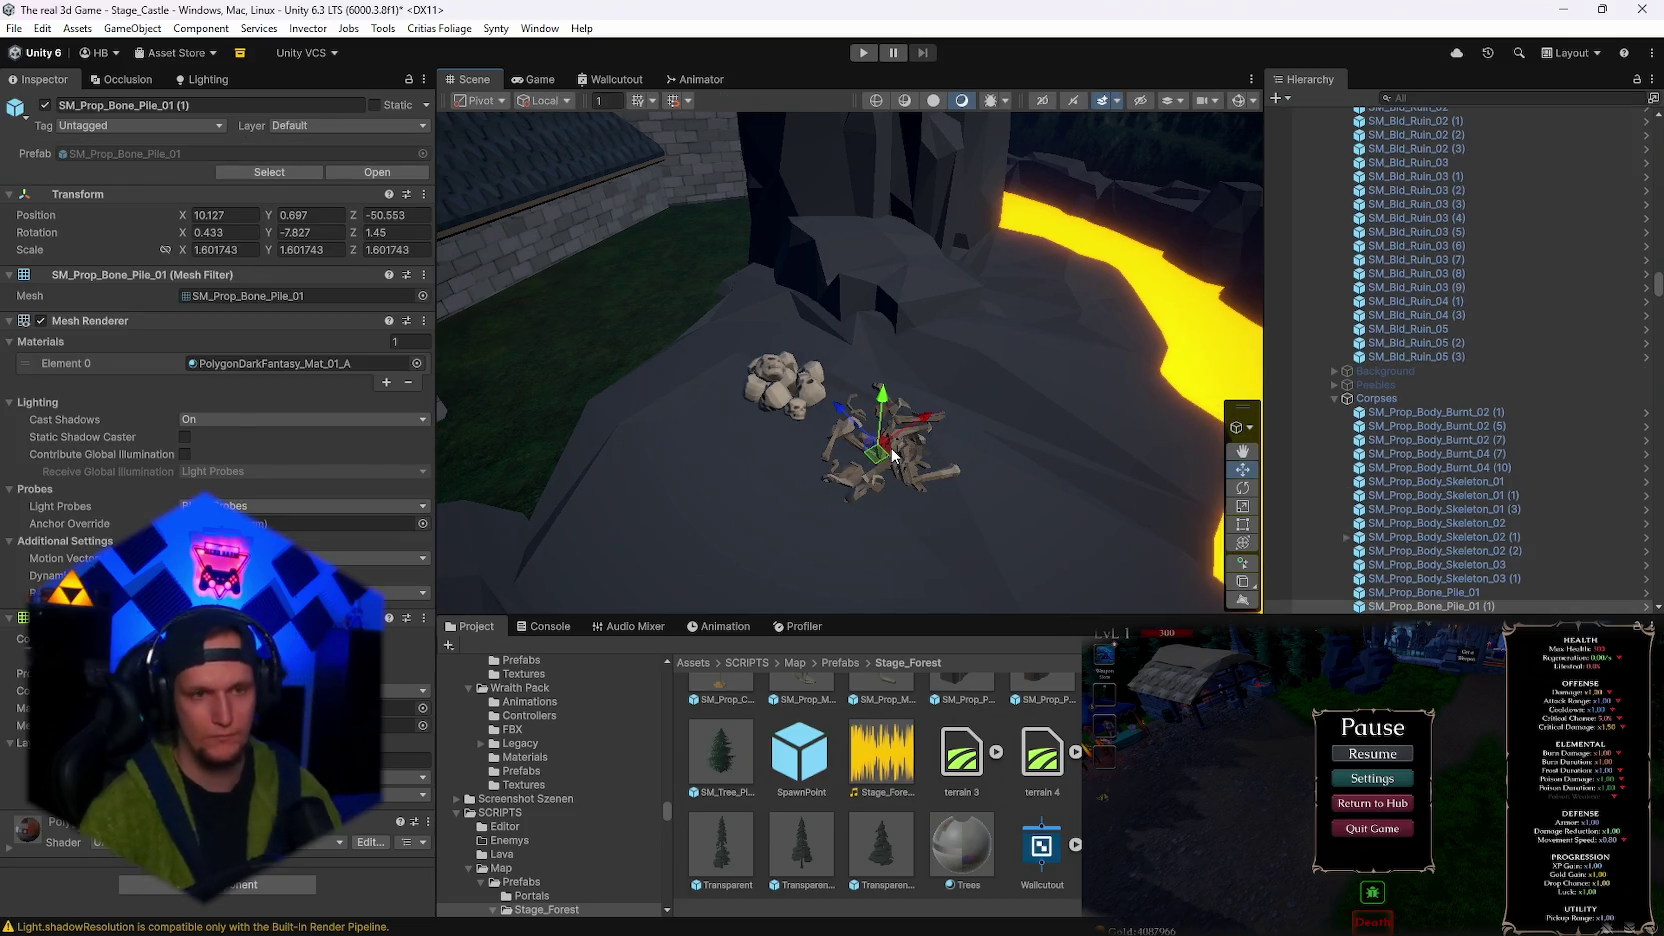
key("Delete")
mouse_move(939, 436)
left_mouse_down()
mouse_move(859, 365)
mouse_move(966, 364)
mouse_move(1024, 432)
mouse_move(865, 312)
mouse_move(910, 395)
mouse_move(968, 428)
left_mouse_up()
- Select skull pile SM_Prop_Skull_Pile_01 (9), then the lamp post SM_Prop_Post_01 (11) 1 (6)
left_click(1024, 432)
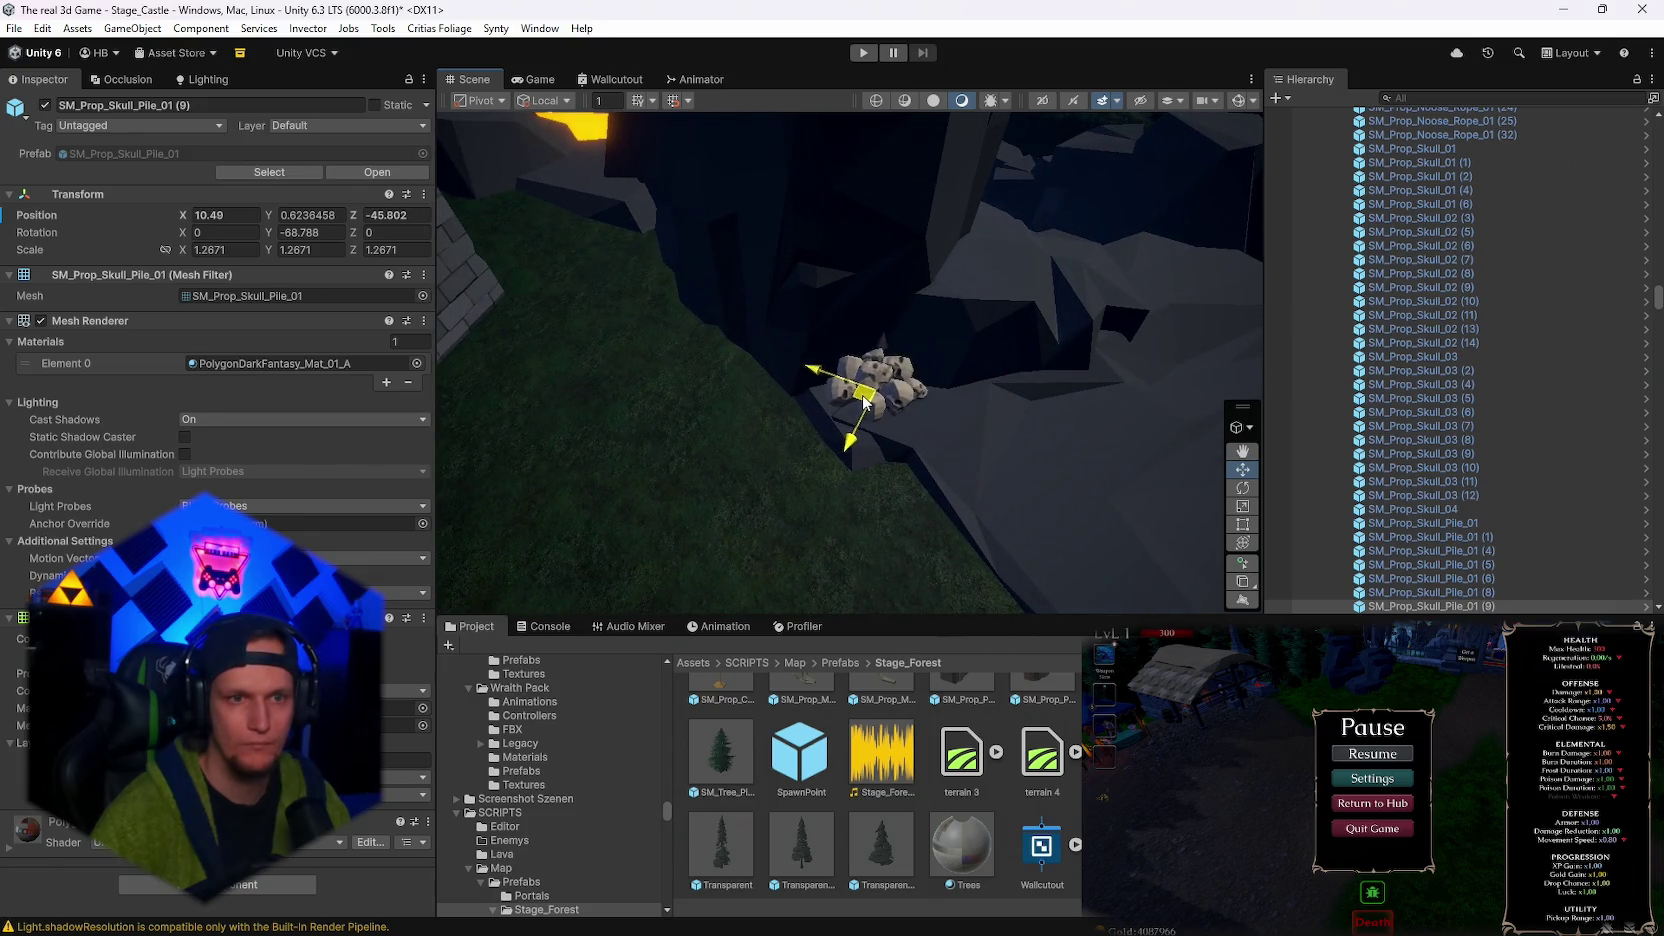
mouse_move(862, 394)
left_mouse_down()
mouse_move(836, 347)
mouse_move(698, 271)
mouse_move(72, 309)
mouse_move(539, 409)
mouse_move(1576, 352)
mouse_move(579, 291)
mouse_move(960, 370)
mouse_move(1148, 323)
mouse_move(1453, 339)
mouse_move(248, 362)
mouse_move(341, 333)
mouse_move(162, 315)
mouse_move(1589, 315)
mouse_move(975, 400)
left_mouse_up()
left_click(884, 361)
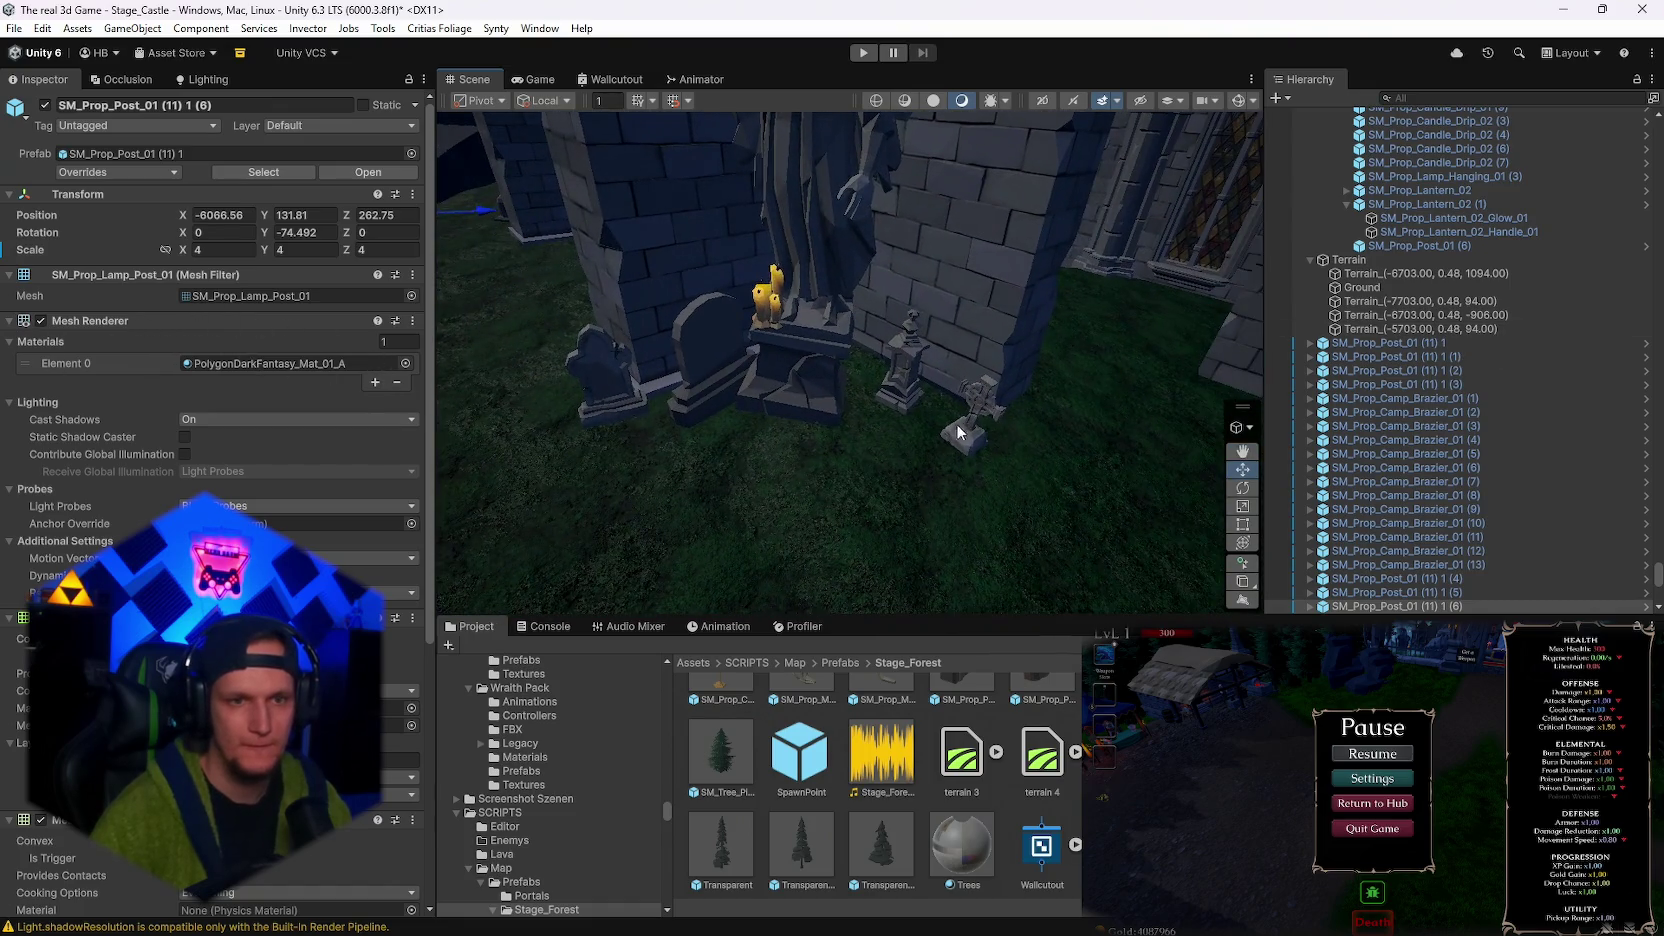
- Scale the selected gravestone group down to 0.5
left_click(975, 400)
left_click(979, 396)
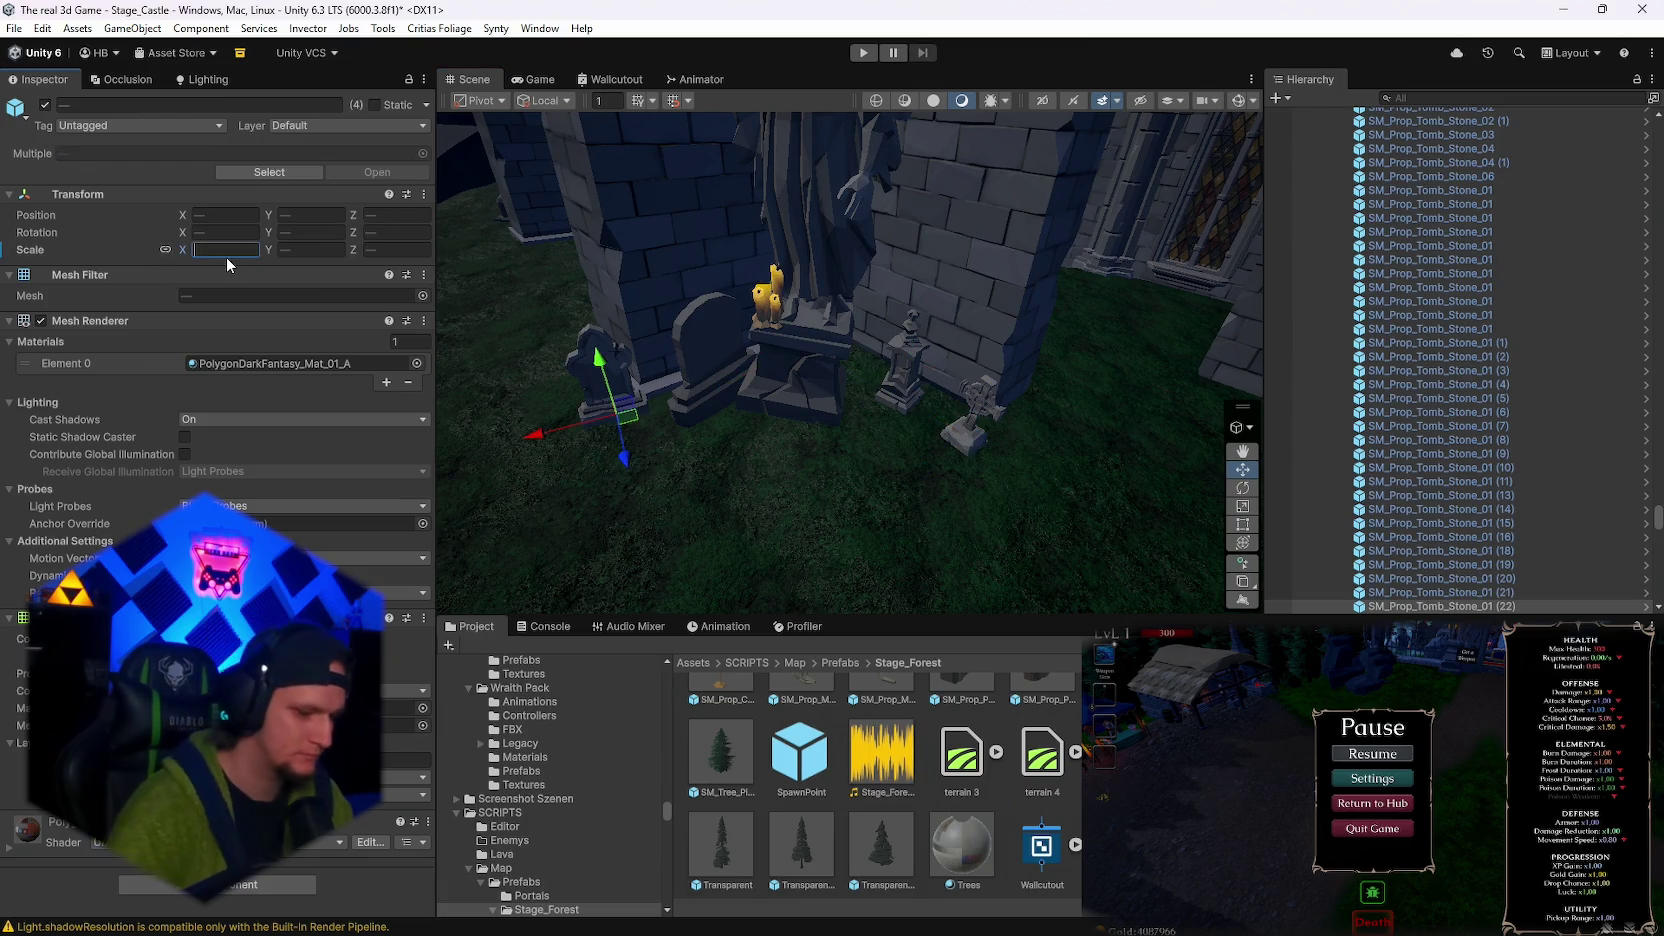
type("0.5")
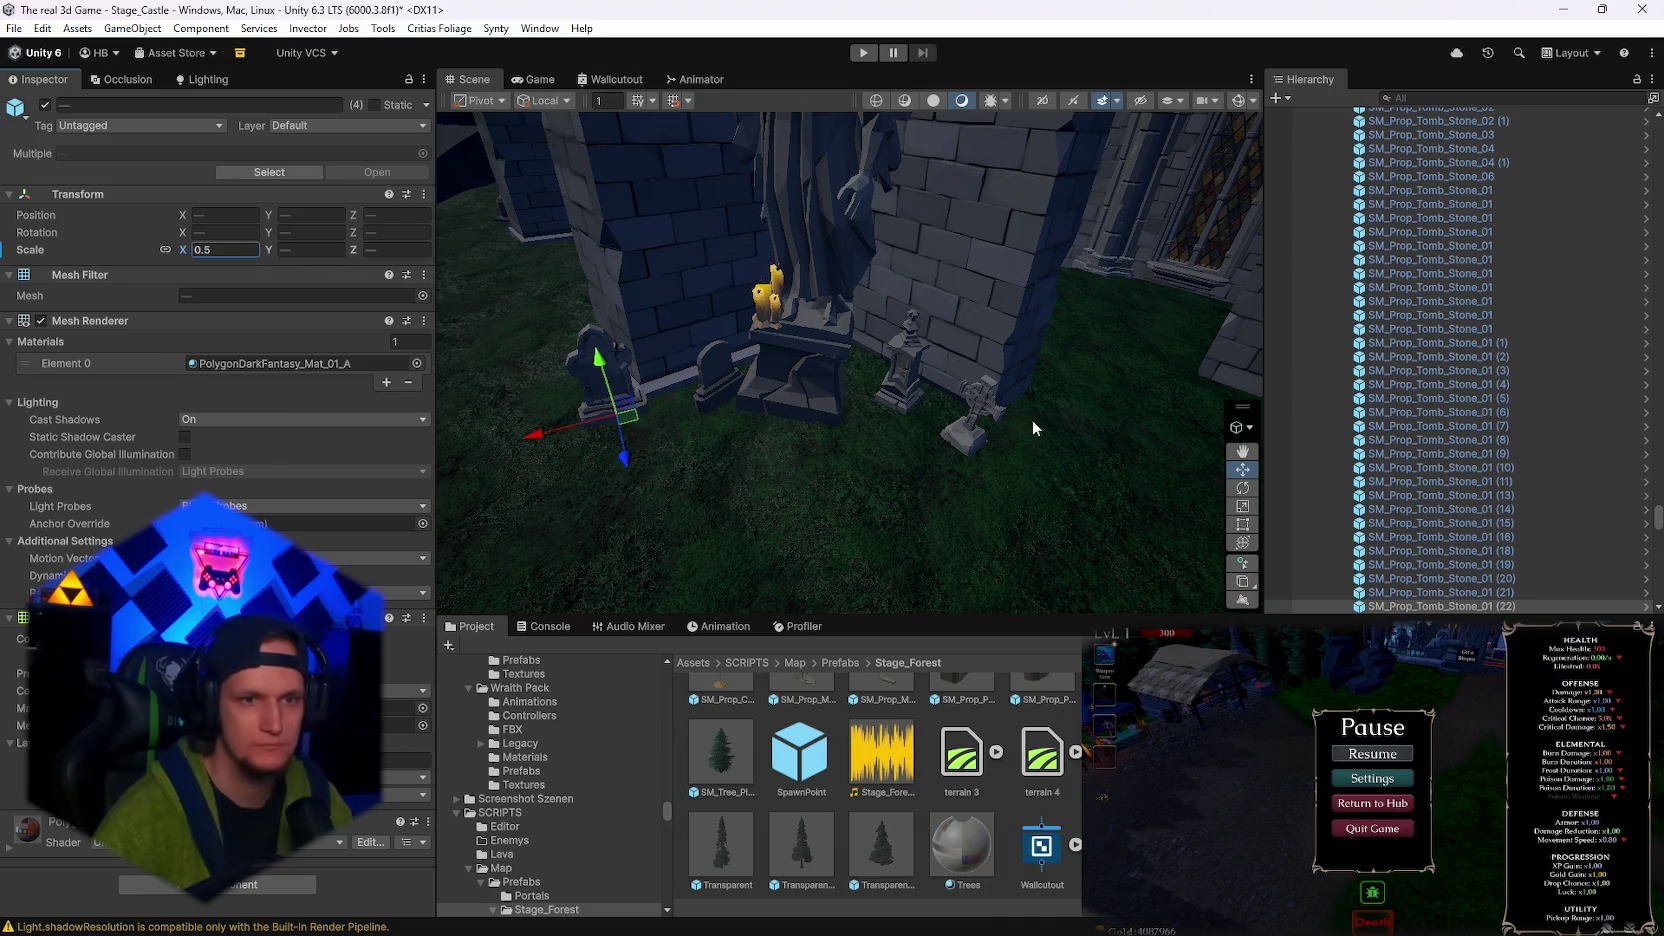
left_click(907, 364)
left_click(653, 374)
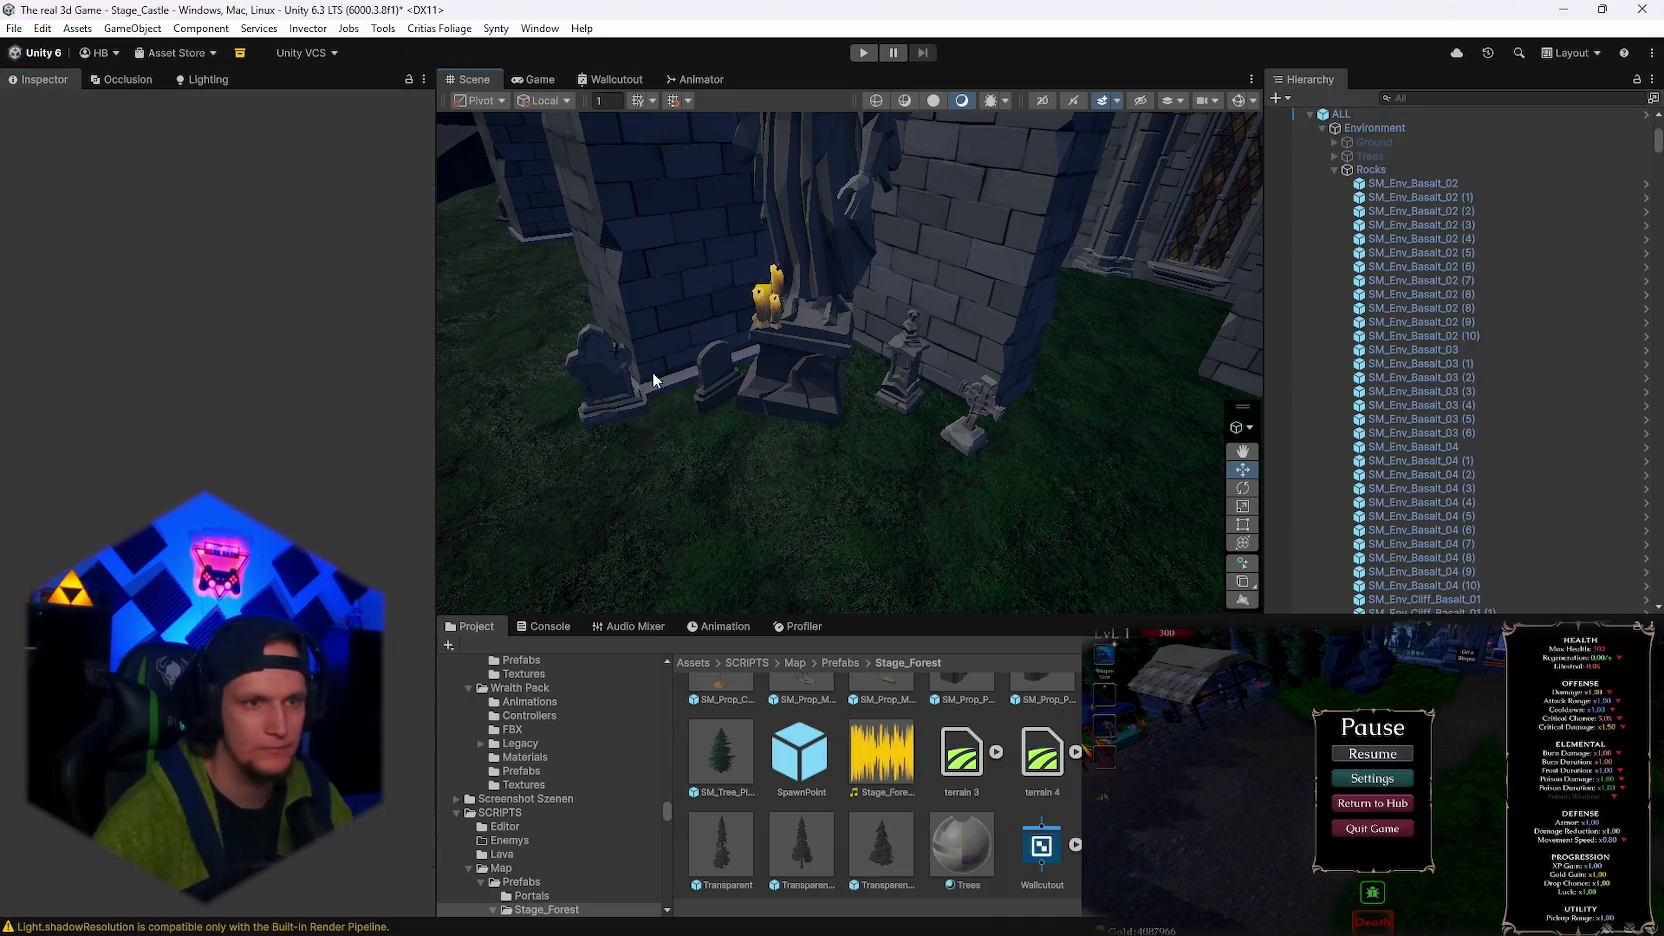
- Nudge the cross-shaped tombstone slightly into place
left_click(606, 389)
left_click(603, 388)
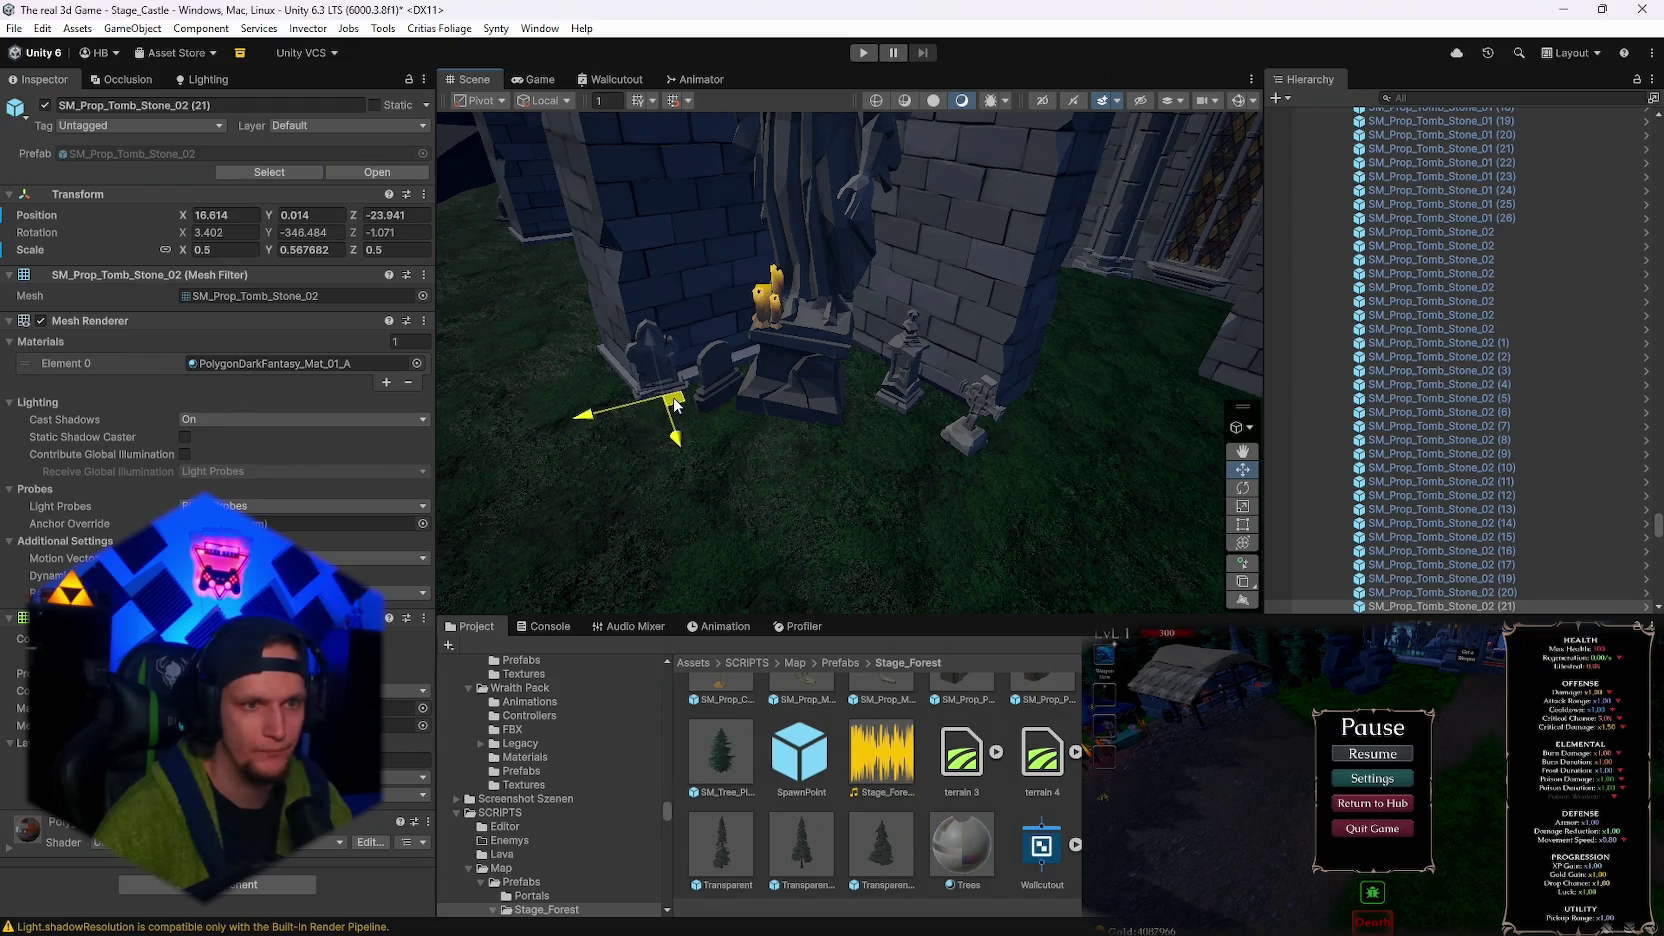
left_click(718, 380)
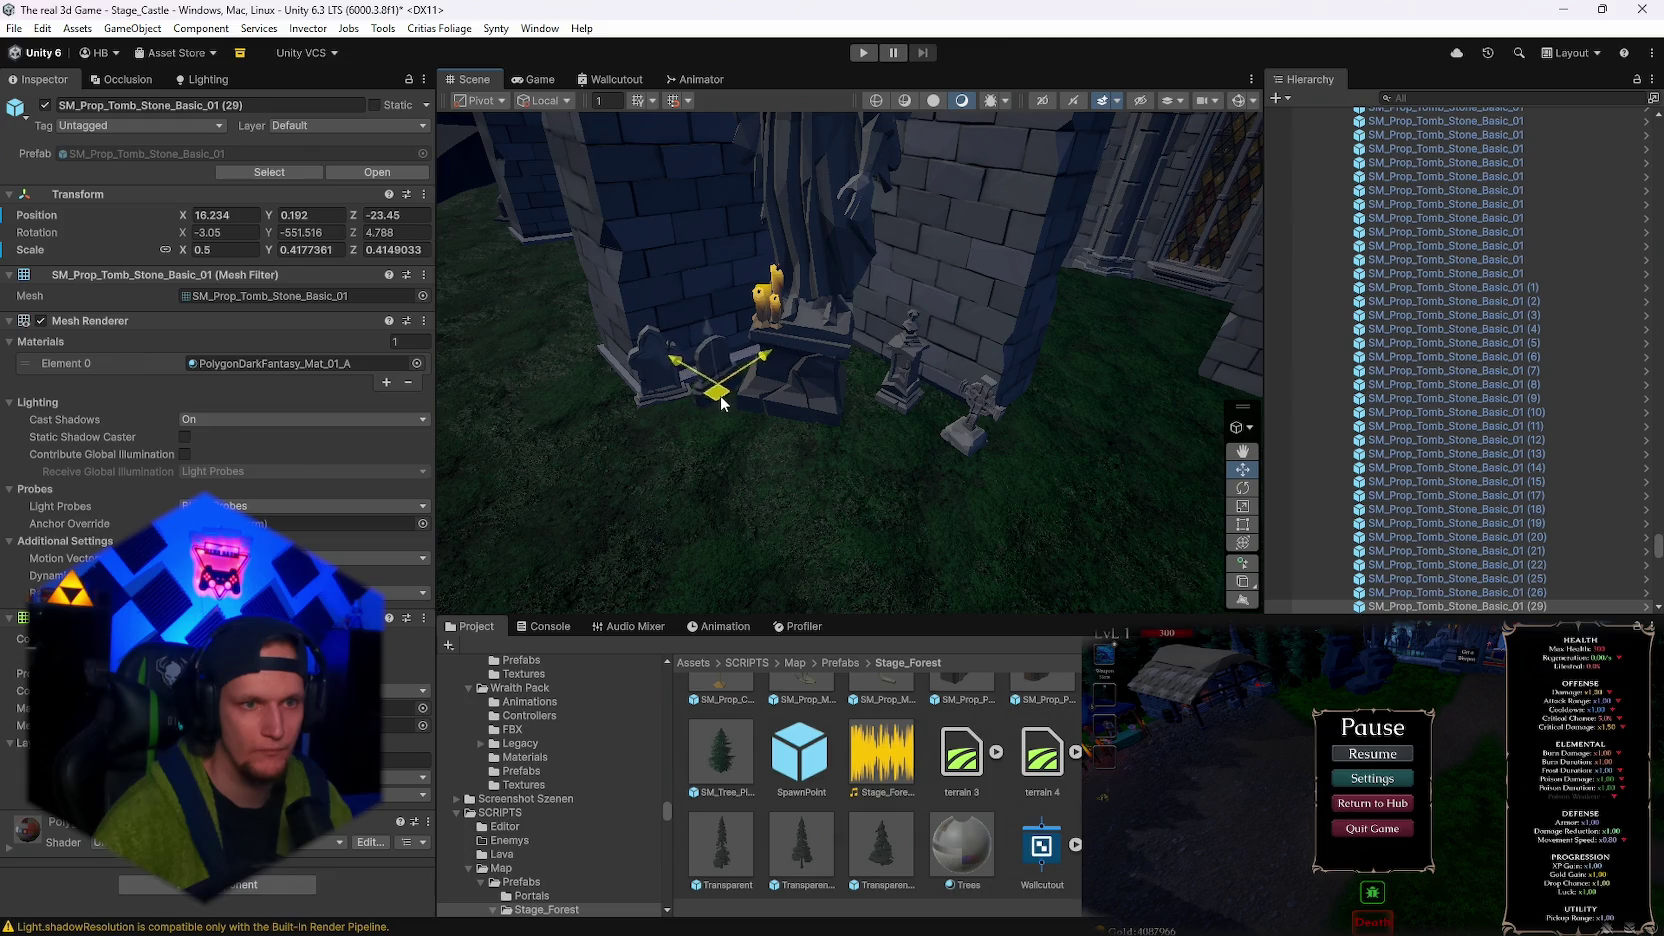
left_click(901, 371)
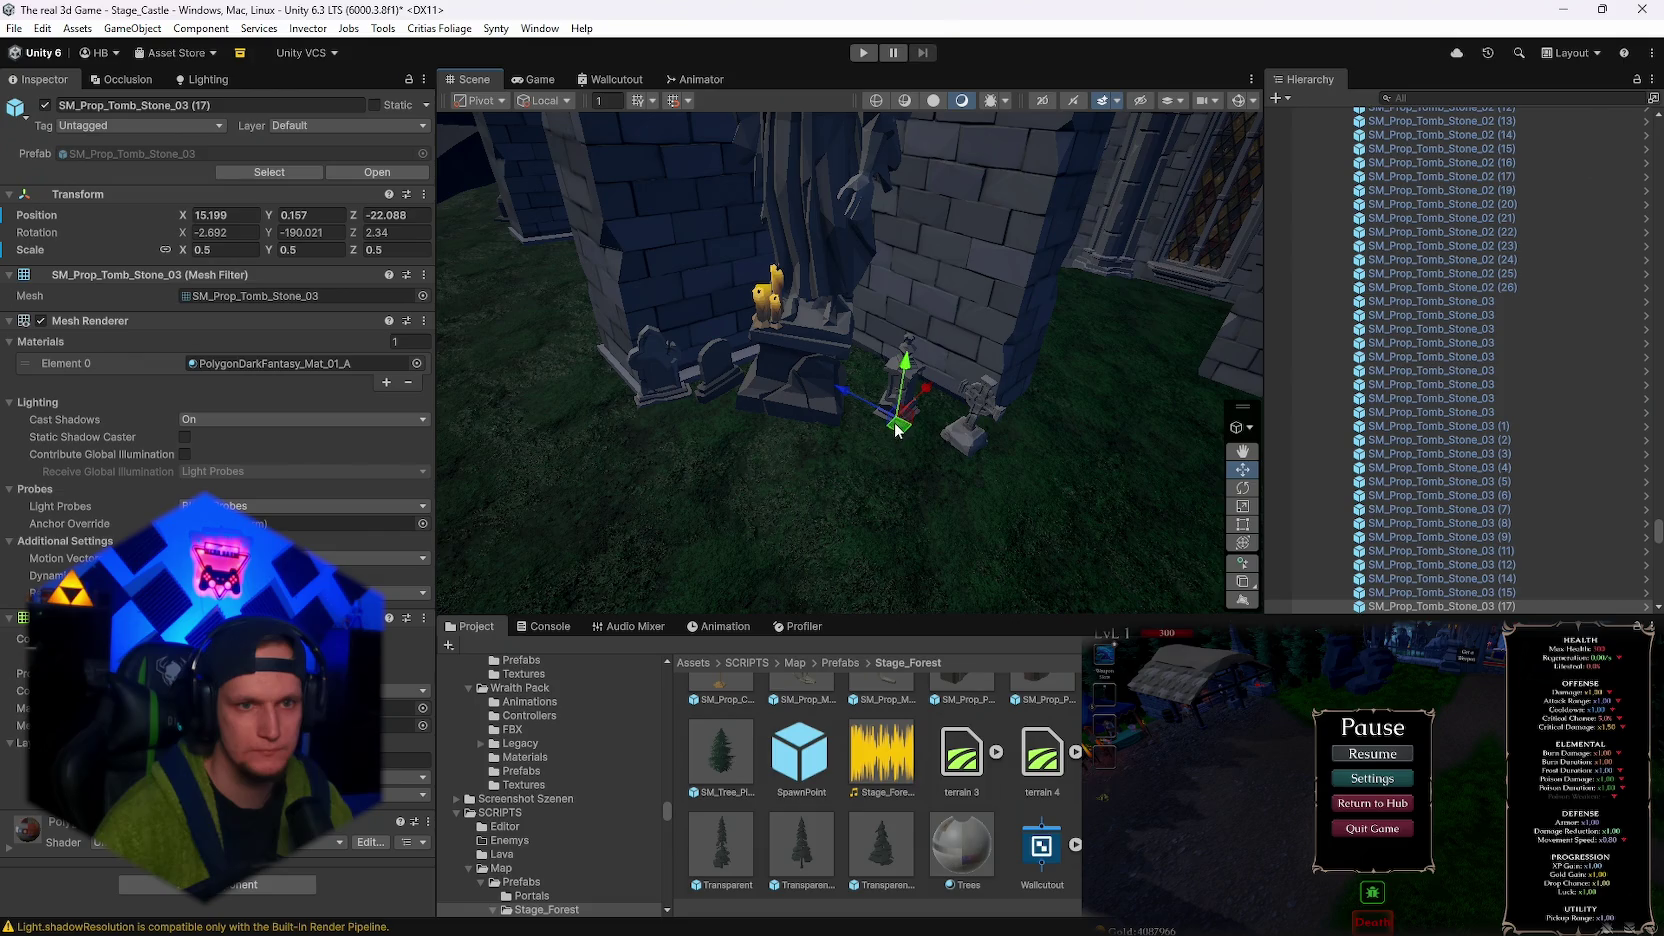
left_click(968, 438)
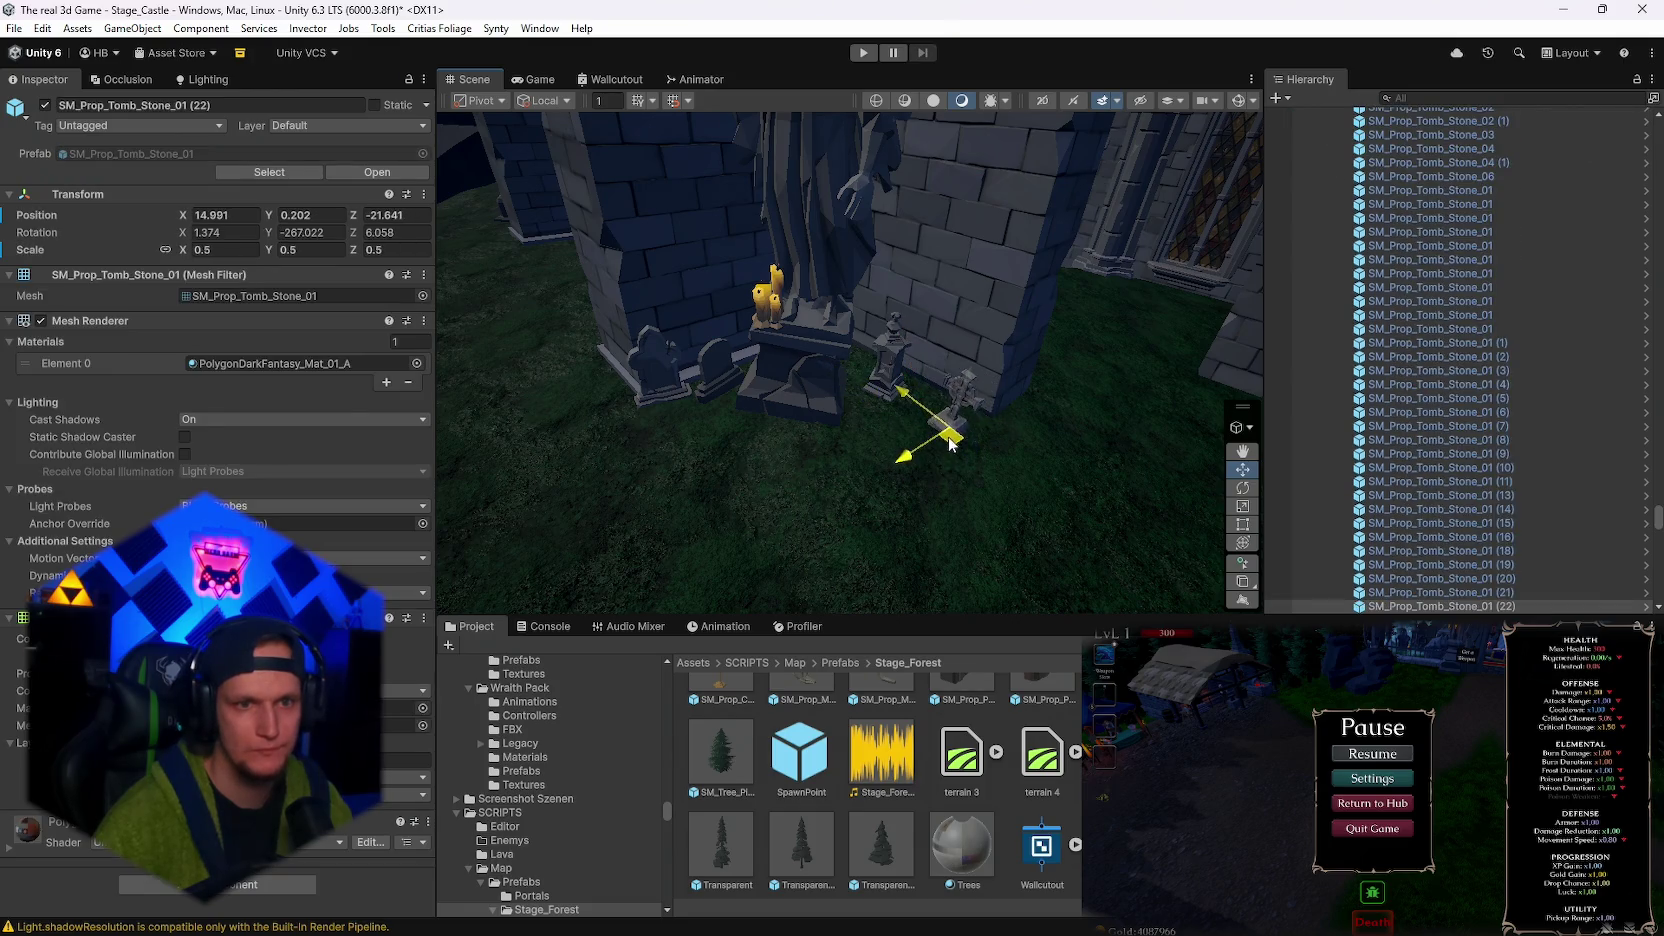
left_click_drag(950, 444, 942, 450)
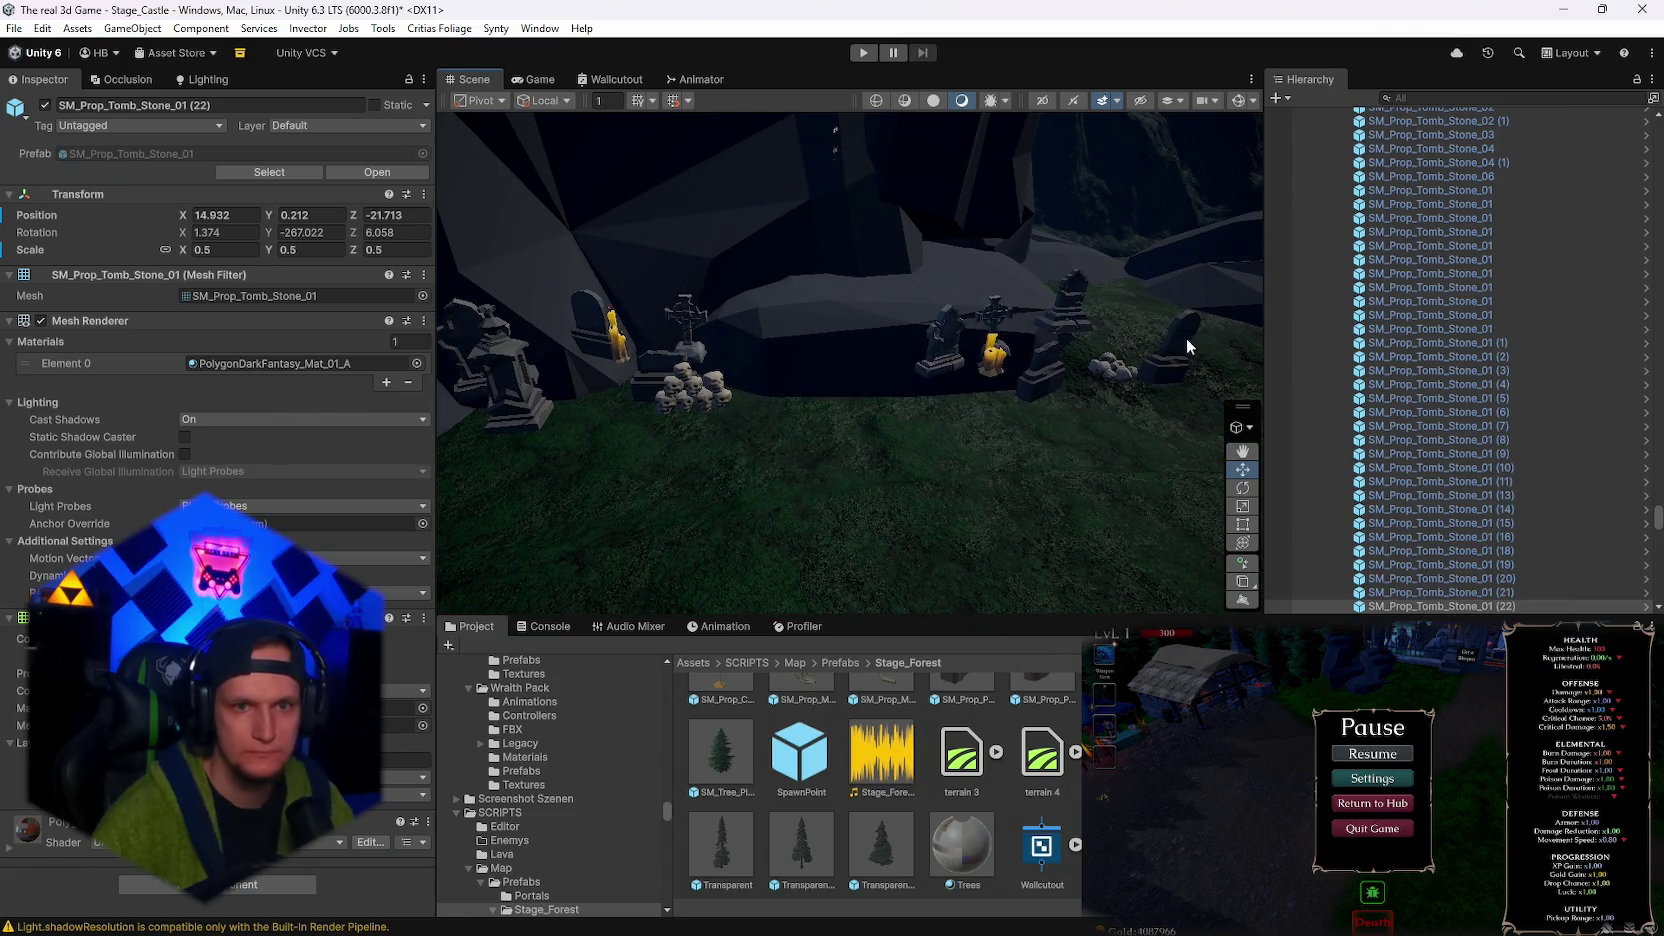
- Select the tombstones near the candle, then the Ground terrain for sculpting
left_click(1182, 338)
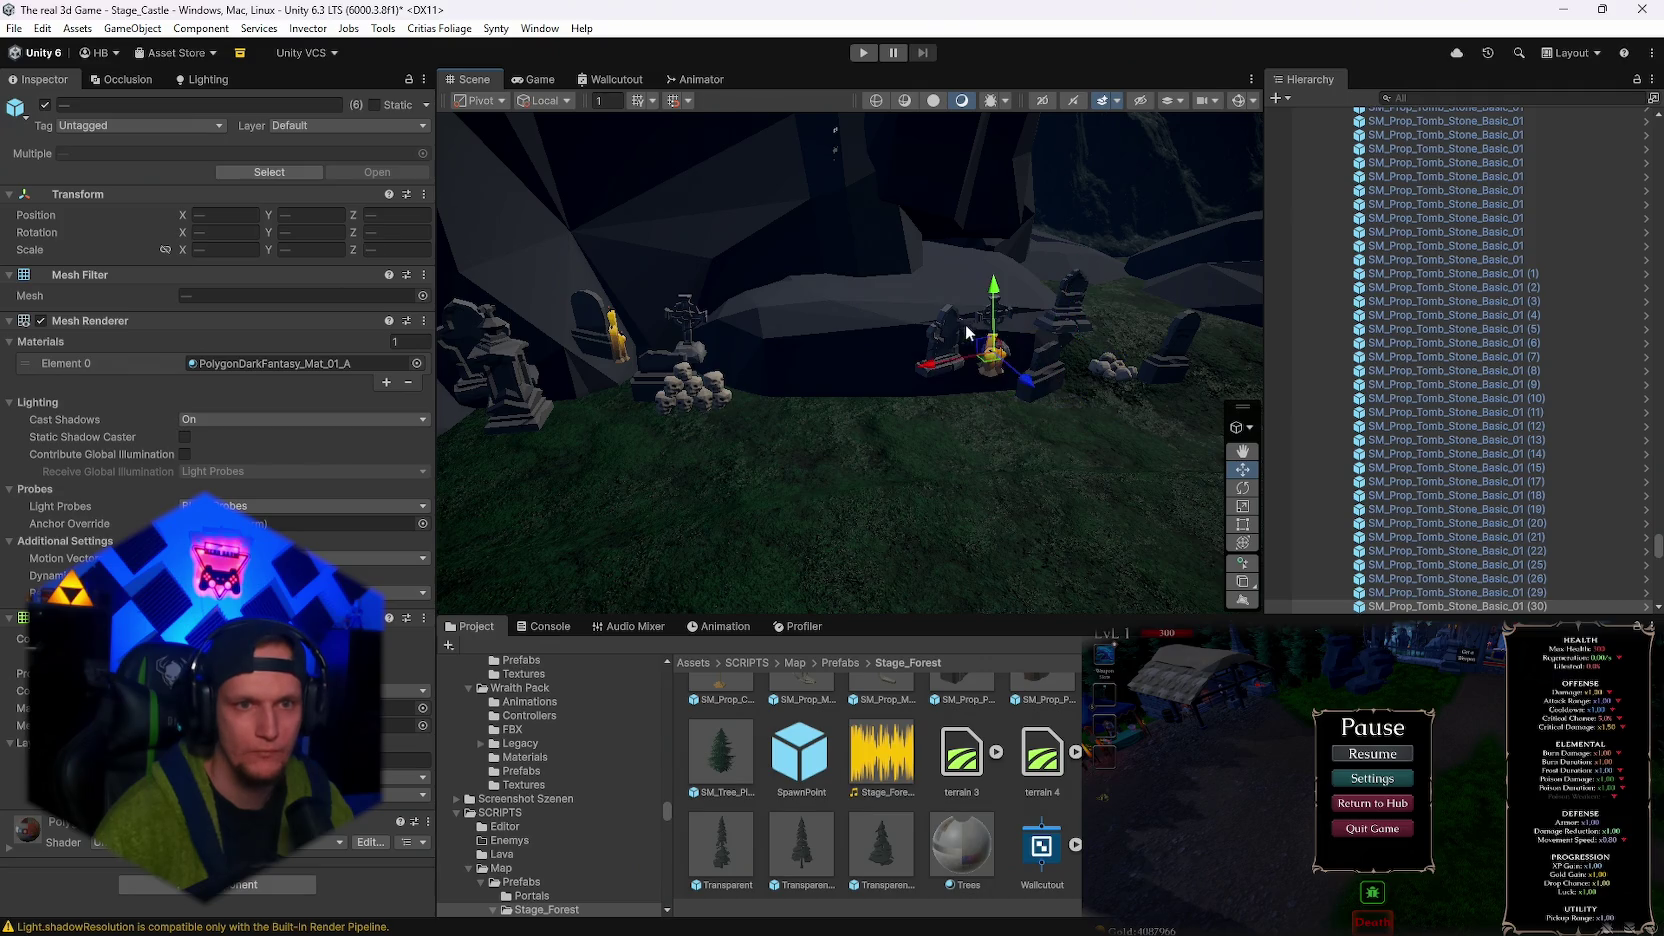
left_click(691, 395, "shift")
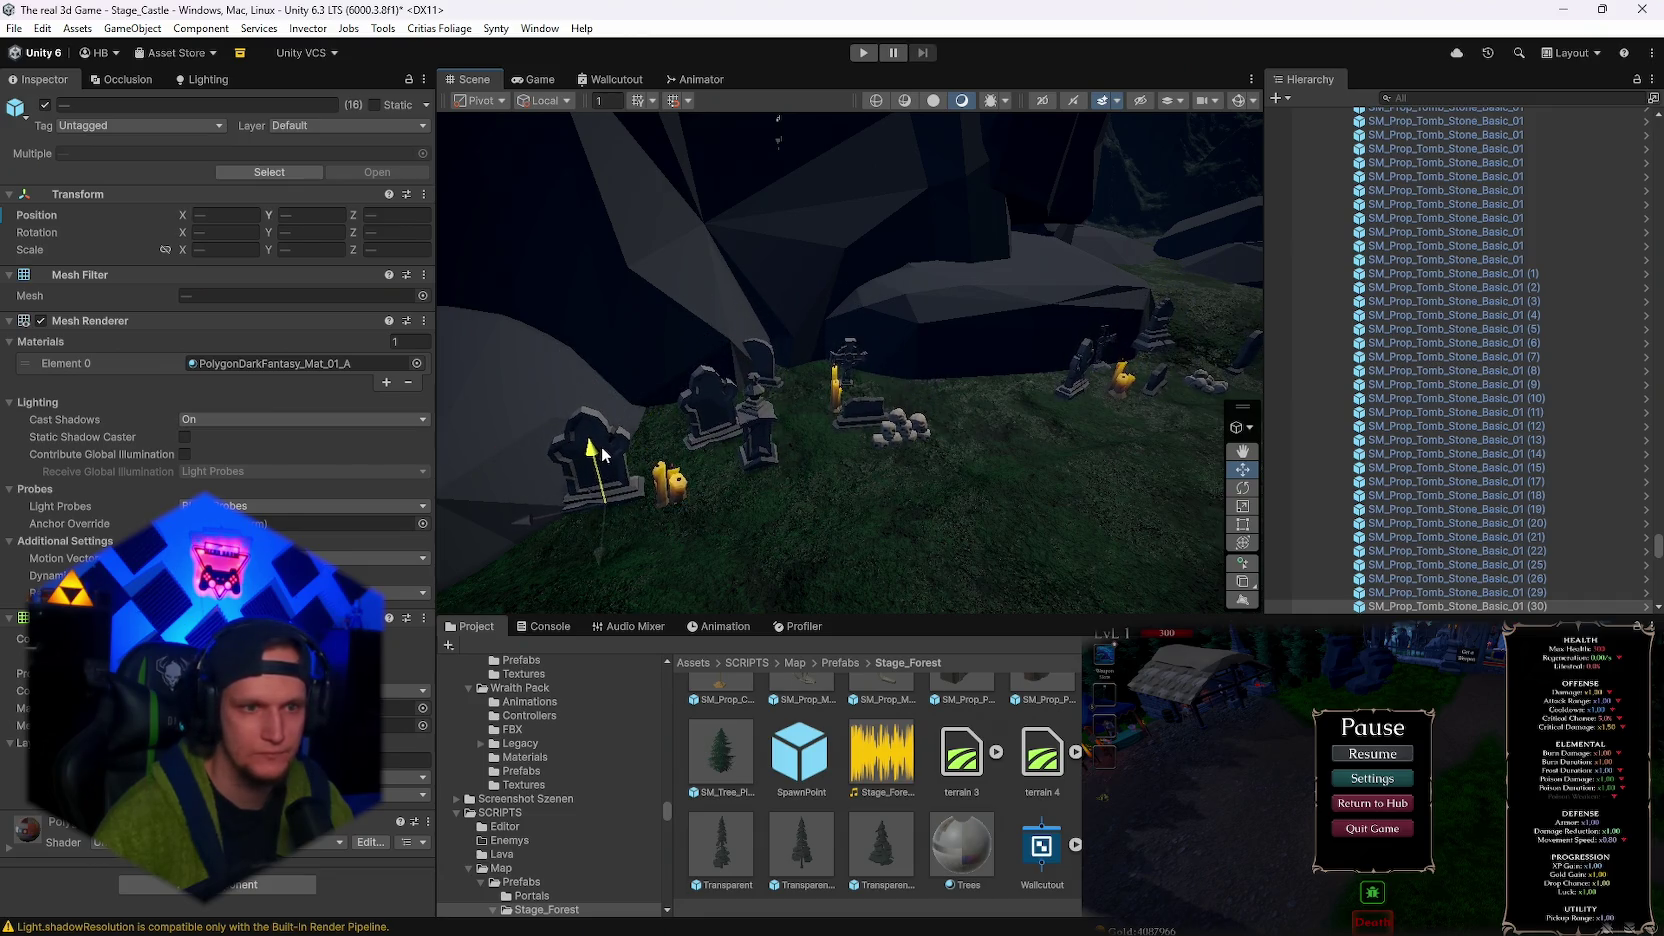
mouse_move(756, 461)
left_mouse_down()
mouse_move(661, 406)
mouse_move(743, 375)
left_mouse_up()
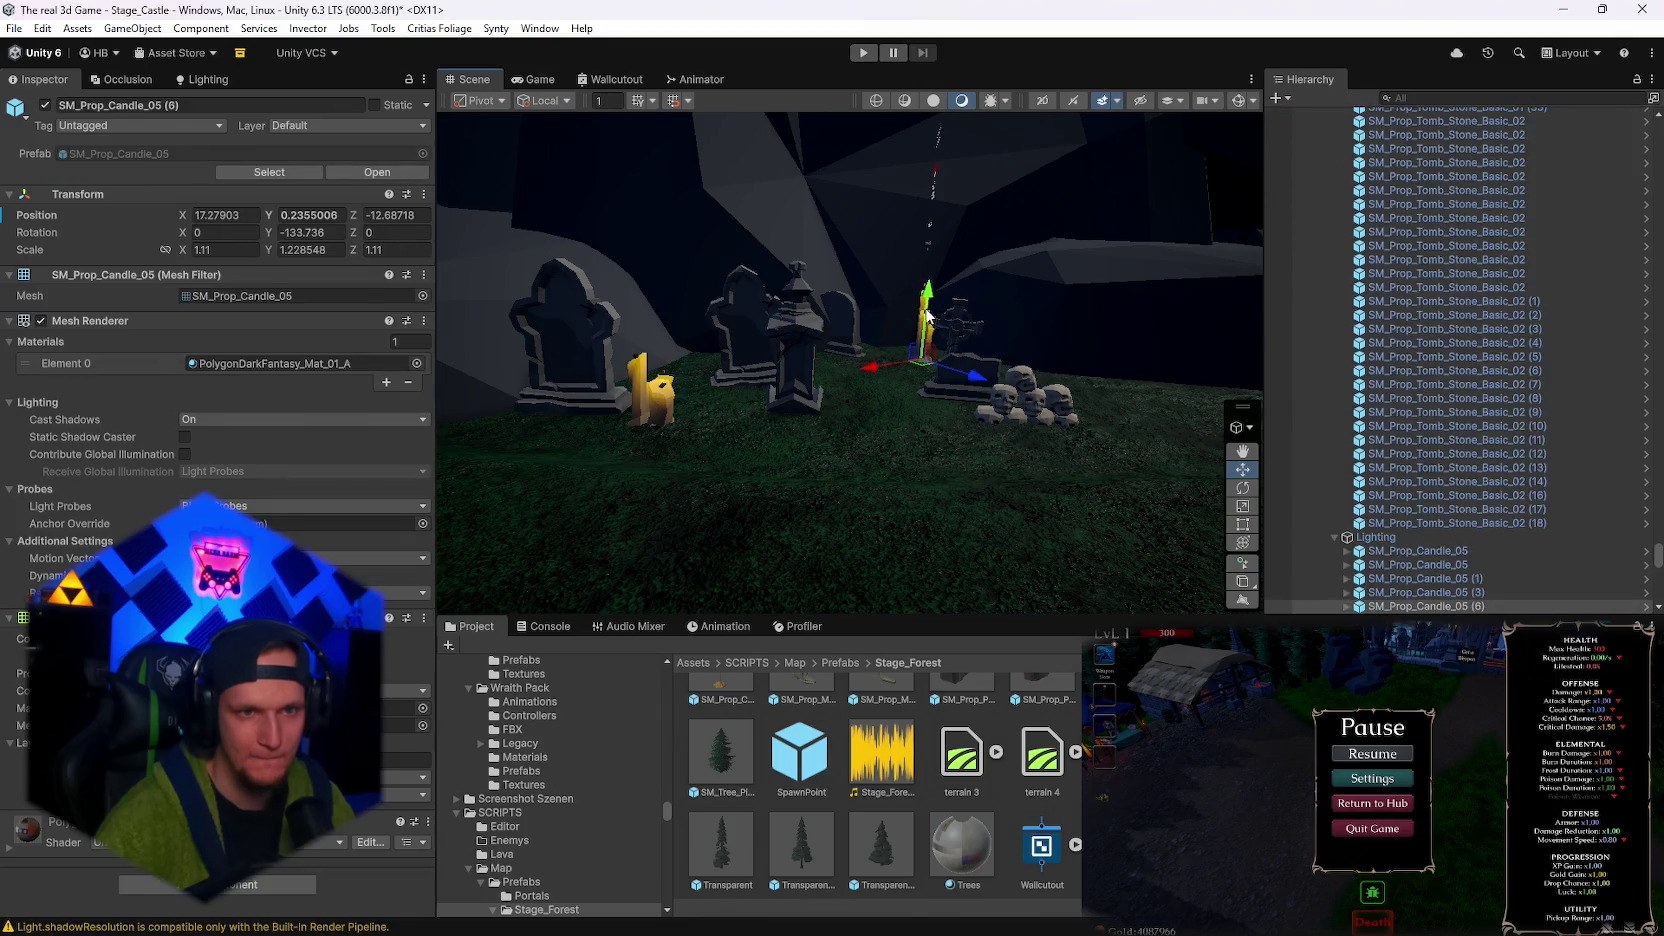
mouse_move(932, 360)
left_mouse_down()
mouse_move(996, 348)
mouse_move(981, 402)
mouse_move(1055, 430)
mouse_move(1013, 447)
left_mouse_up()
left_click(996, 348)
left_click(996, 348)
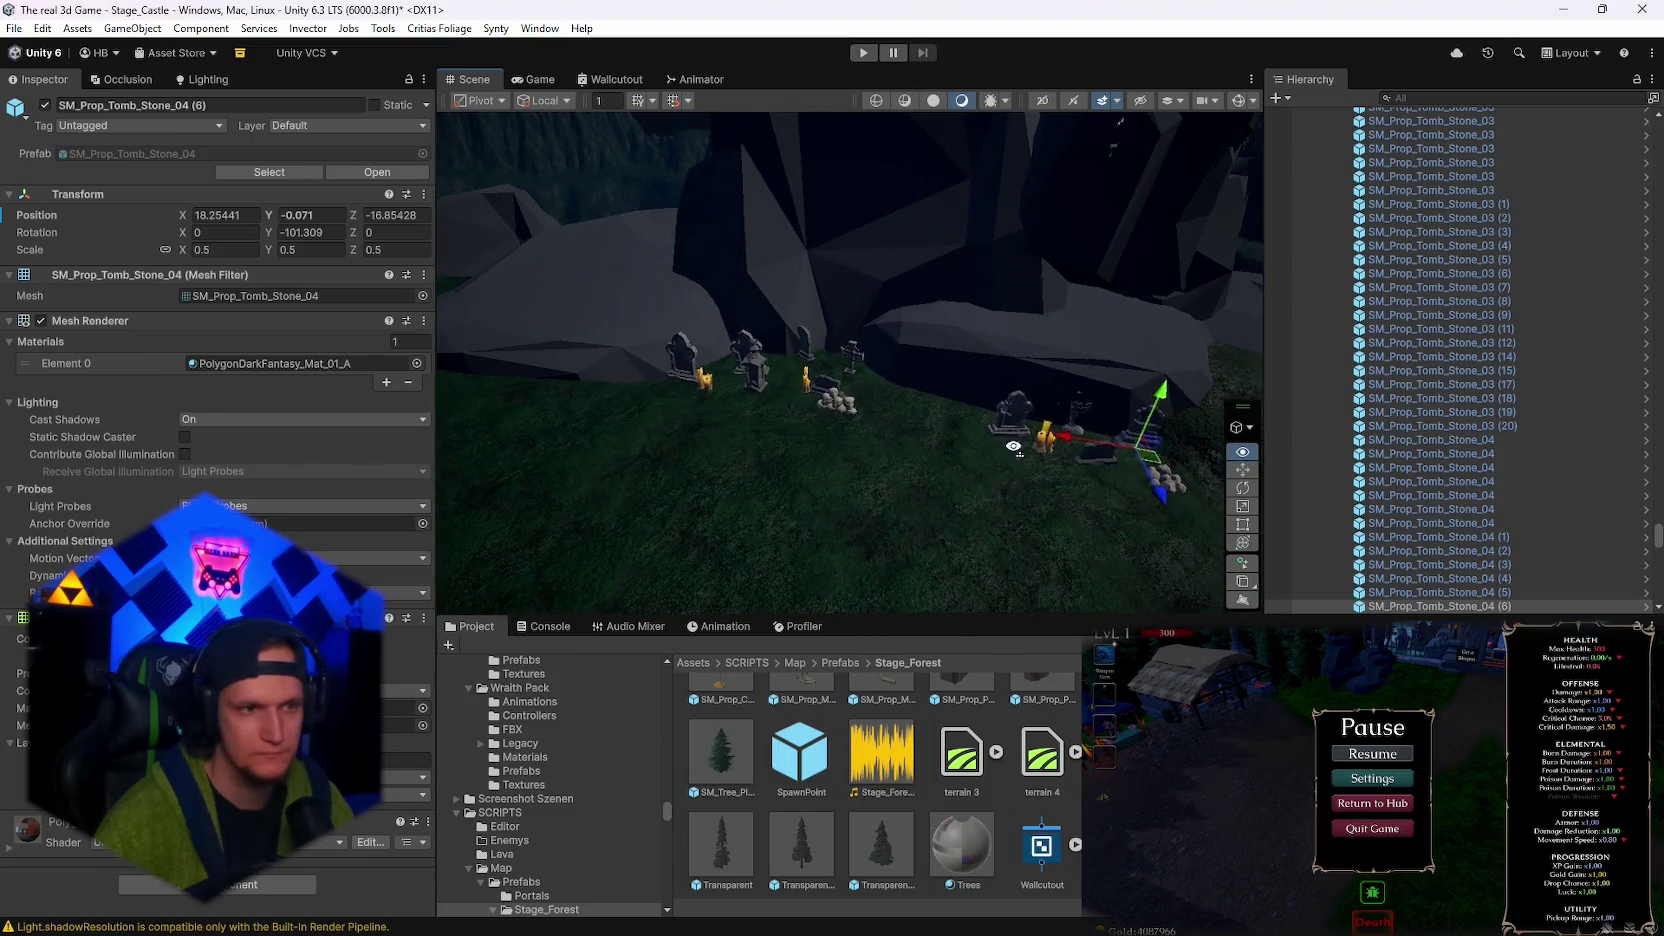
left_click(768, 545)
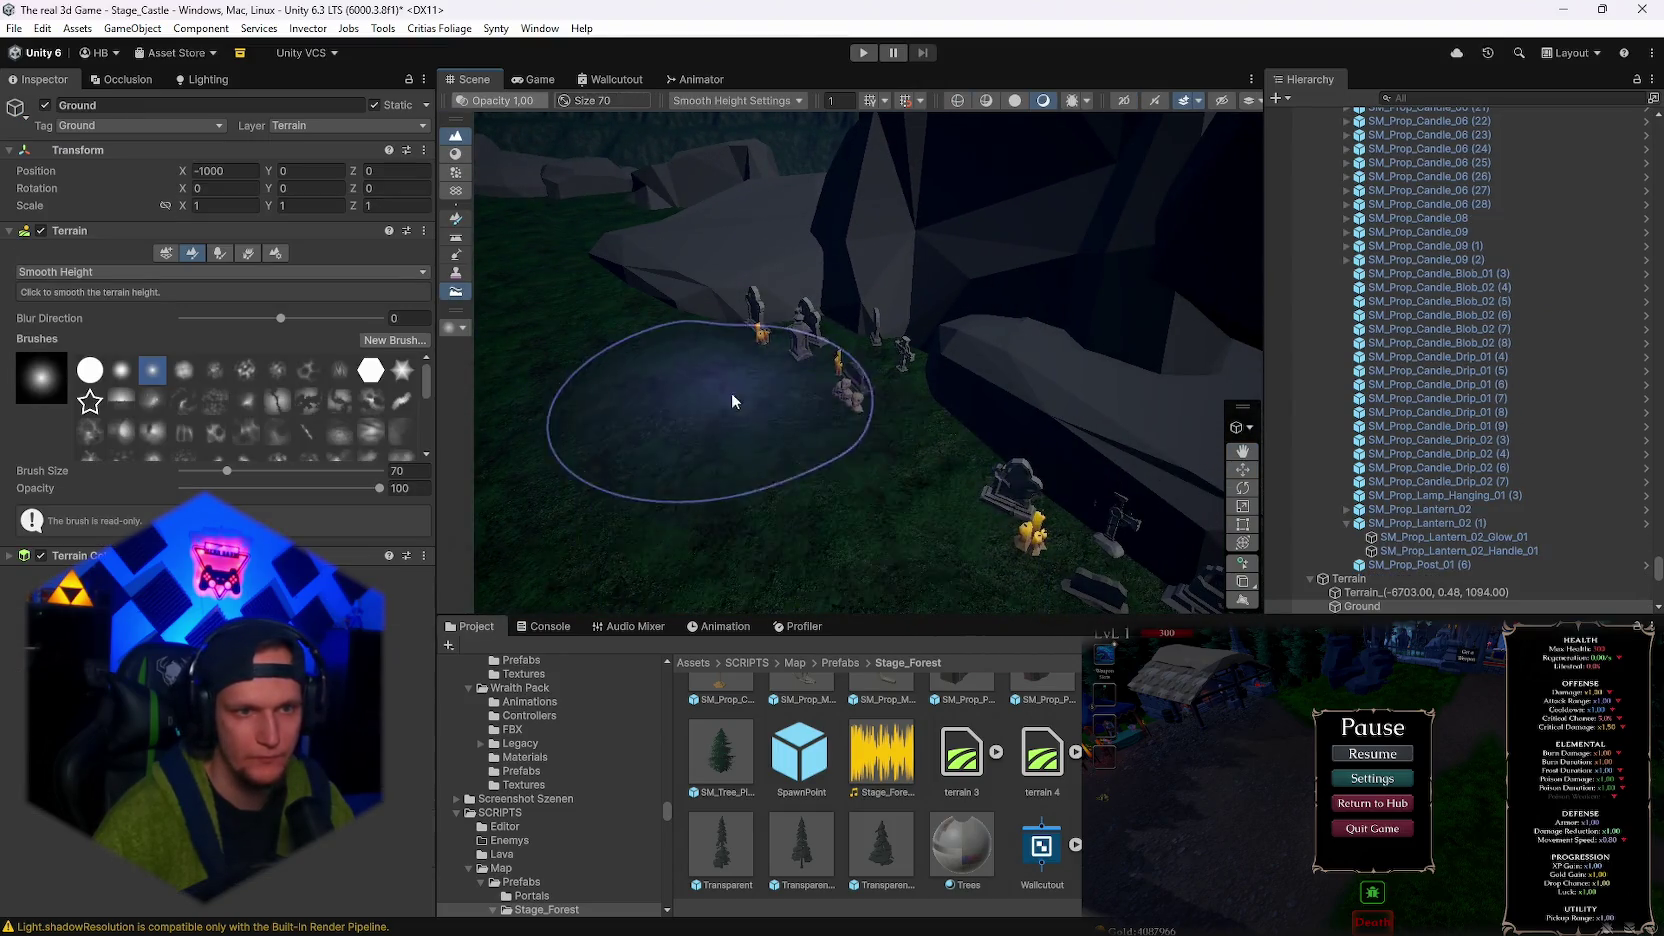
mouse_move(731, 396)
left_mouse_down()
mouse_move(776, 441)
mouse_move(705, 373)
mouse_move(966, 427)
mouse_move(959, 281)
mouse_move(724, 338)
mouse_move(576, 319)
mouse_move(757, 322)
mouse_move(839, 241)
mouse_move(1077, 260)
mouse_move(811, 289)
mouse_move(765, 267)
mouse_move(773, 253)
mouse_move(920, 449)
left_mouse_up()
- Duplicate the lamp post and shift the copy back against the castle wall
left_click(871, 373)
key("ctrl+d")
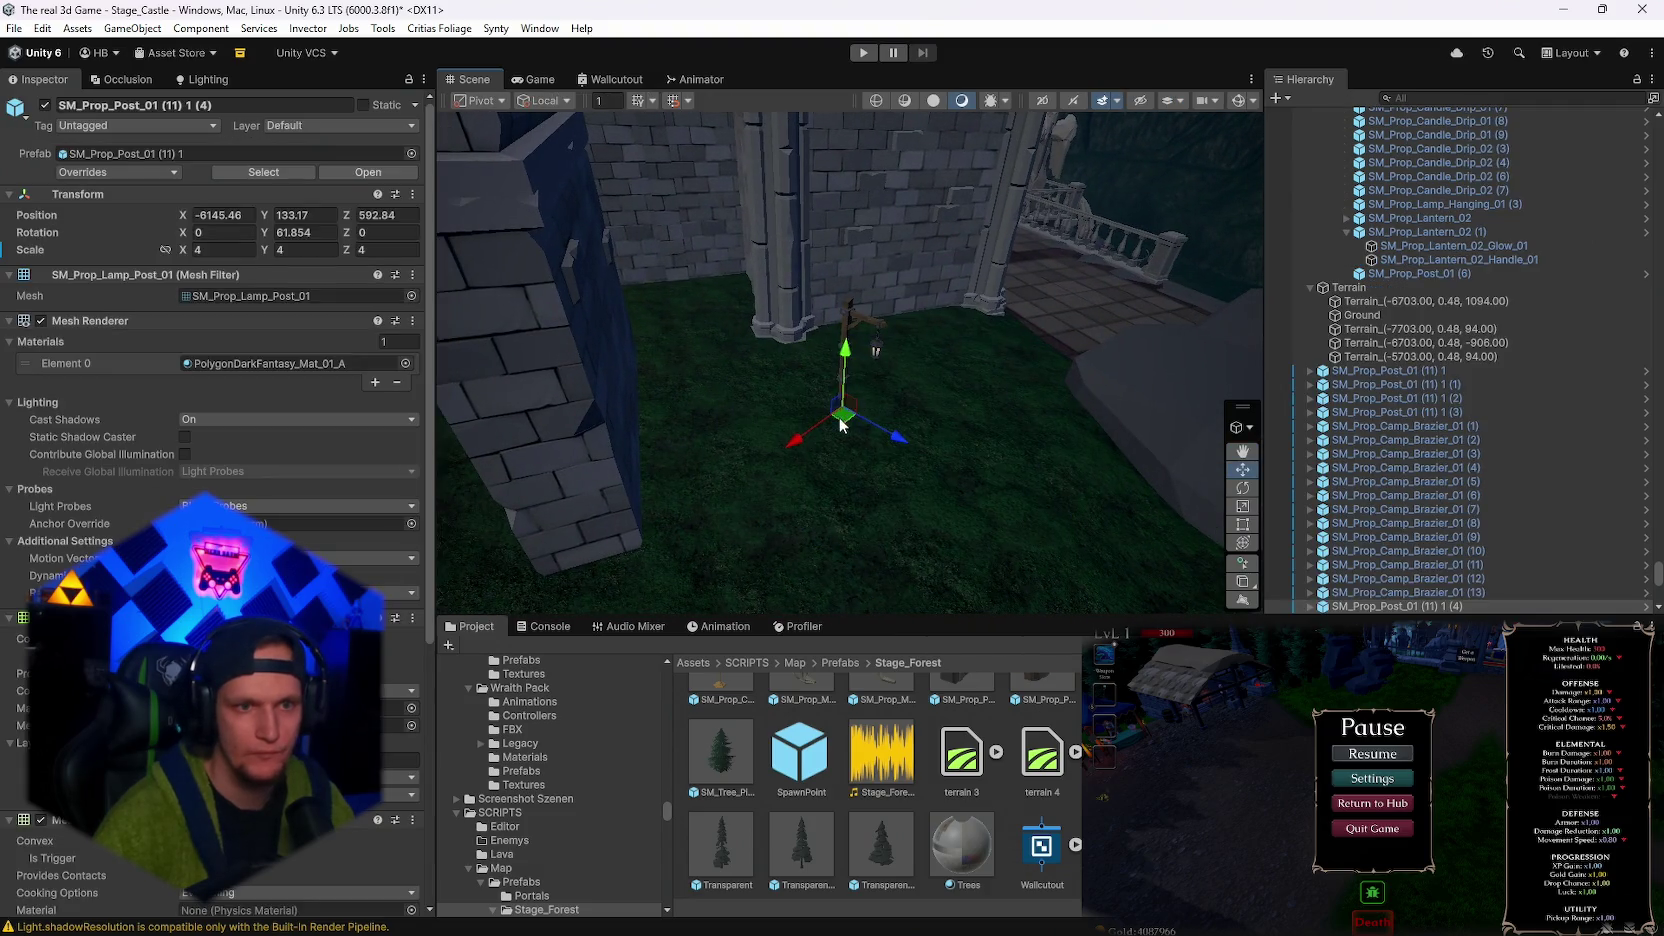
left_click_drag(843, 412, 831, 362)
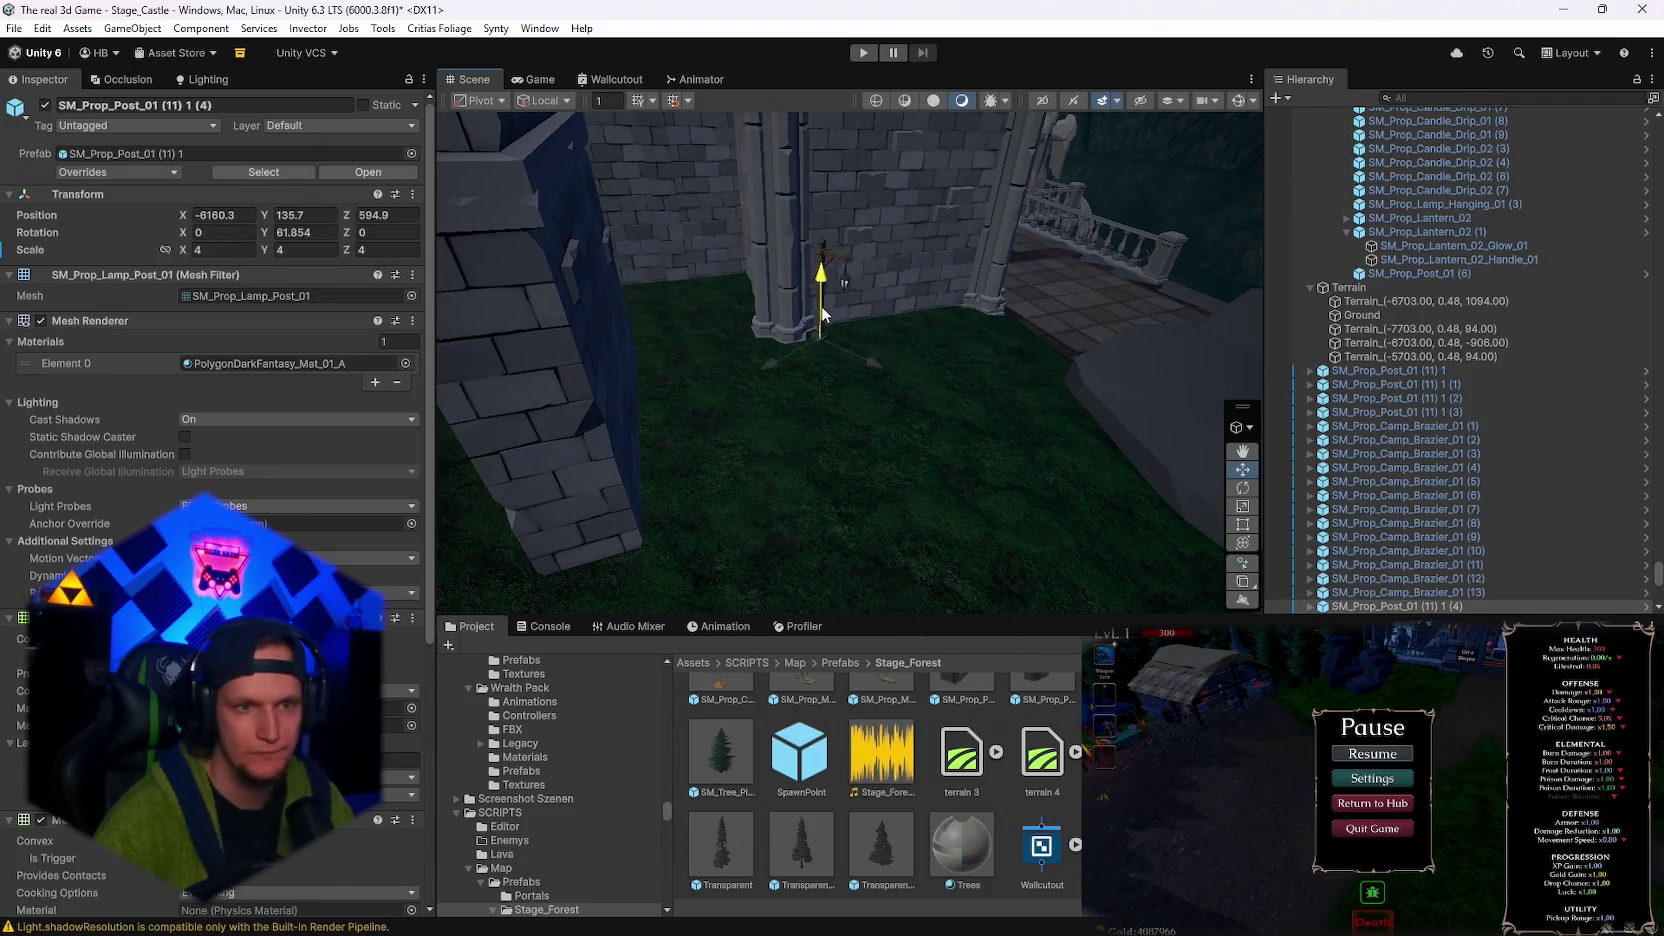
mouse_move(818, 318)
left_mouse_down()
mouse_move(891, 327)
mouse_move(1010, 290)
mouse_move(426, 261)
mouse_move(1241, 381)
mouse_move(832, 376)
mouse_move(1020, 364)
mouse_move(907, 318)
mouse_move(422, 508)
mouse_move(240, 459)
mouse_move(864, 500)
left_mouse_up()
- Delete the bone pile by the stained-glass wall and select the Ground terrain
left_click(832, 376)
left_click(832, 377)
key("Delete")
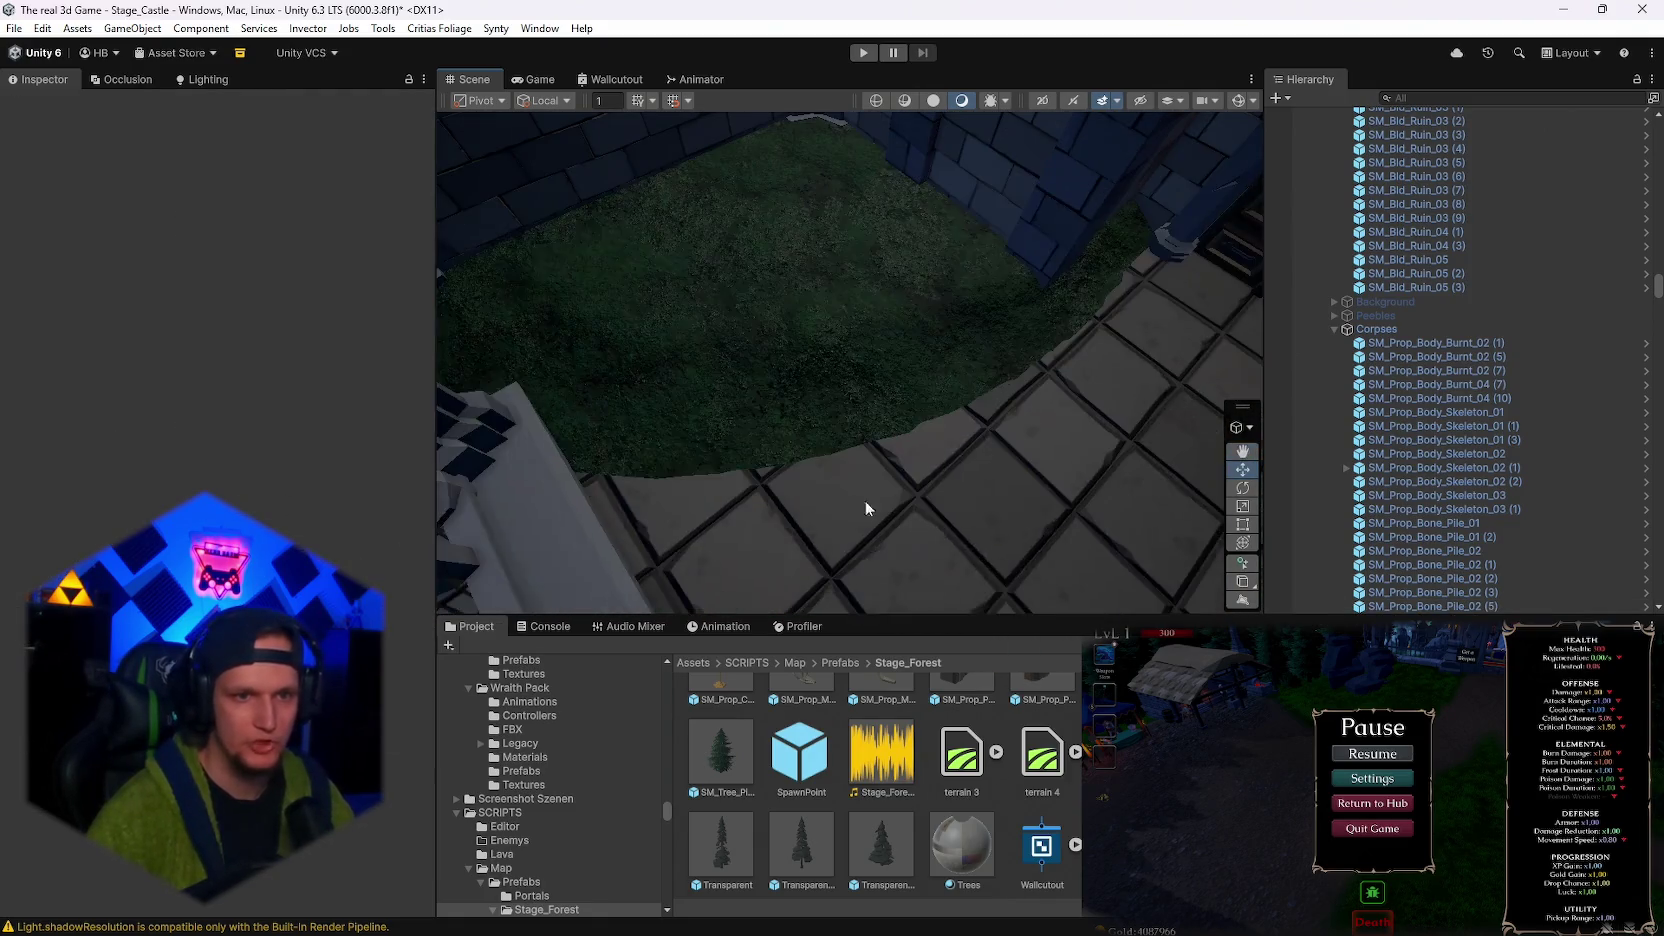
left_click(926, 452)
left_click(708, 424)
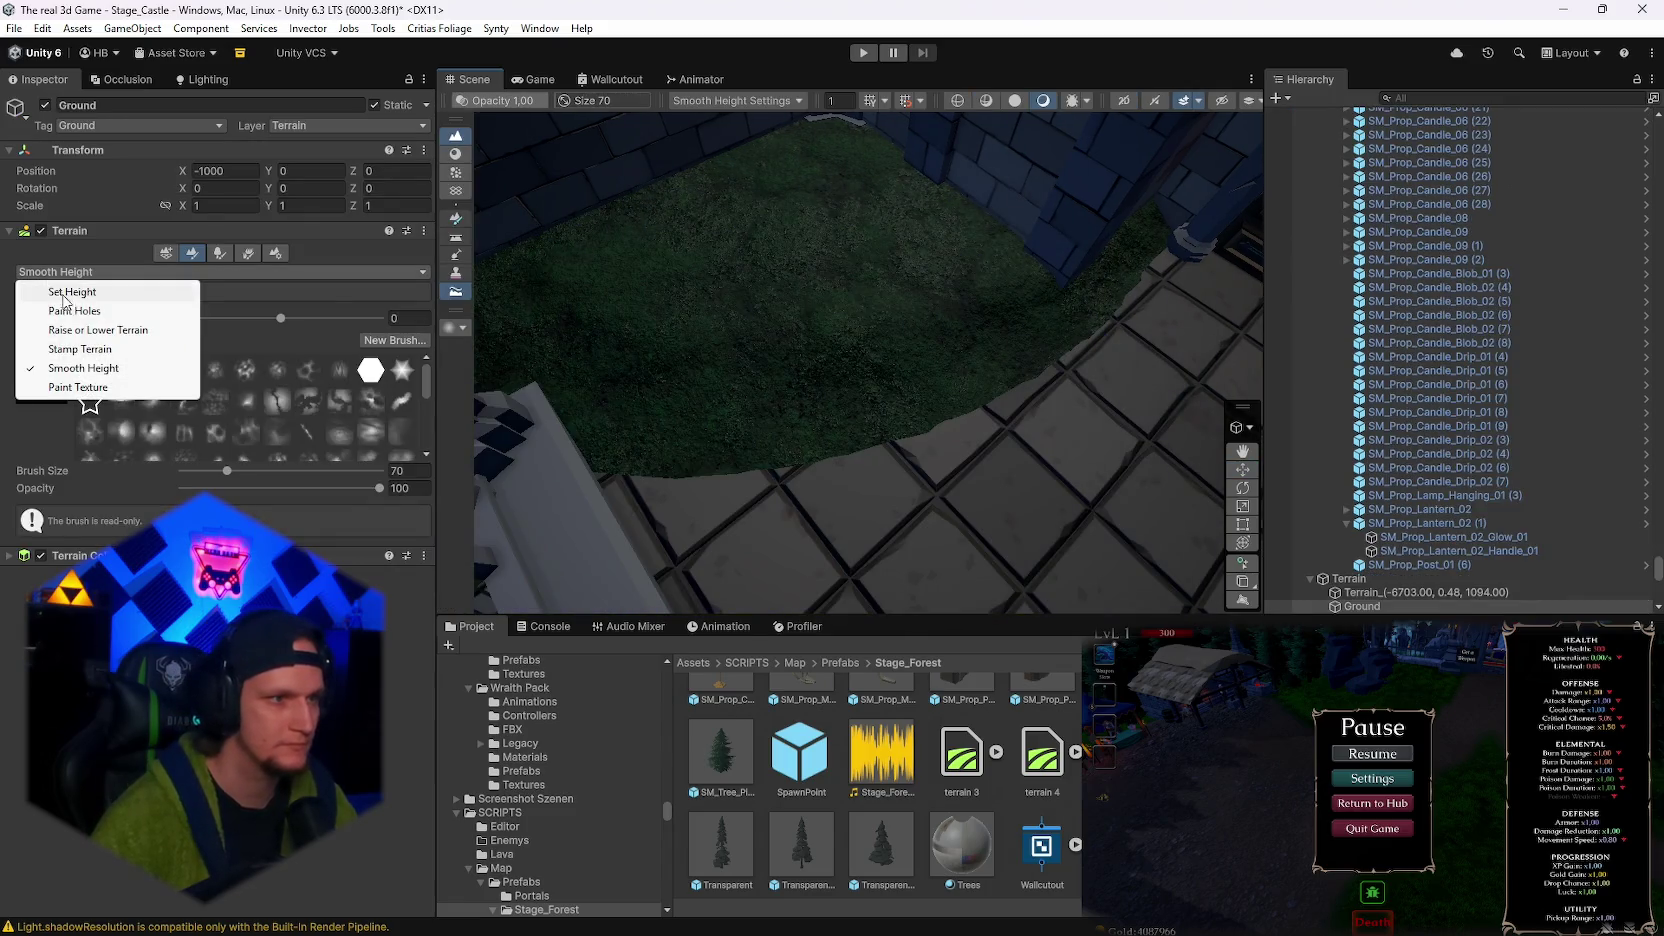
- Switch the Ground terrain to Set Height at 132.0026 with brush size 10
left_click(65, 294)
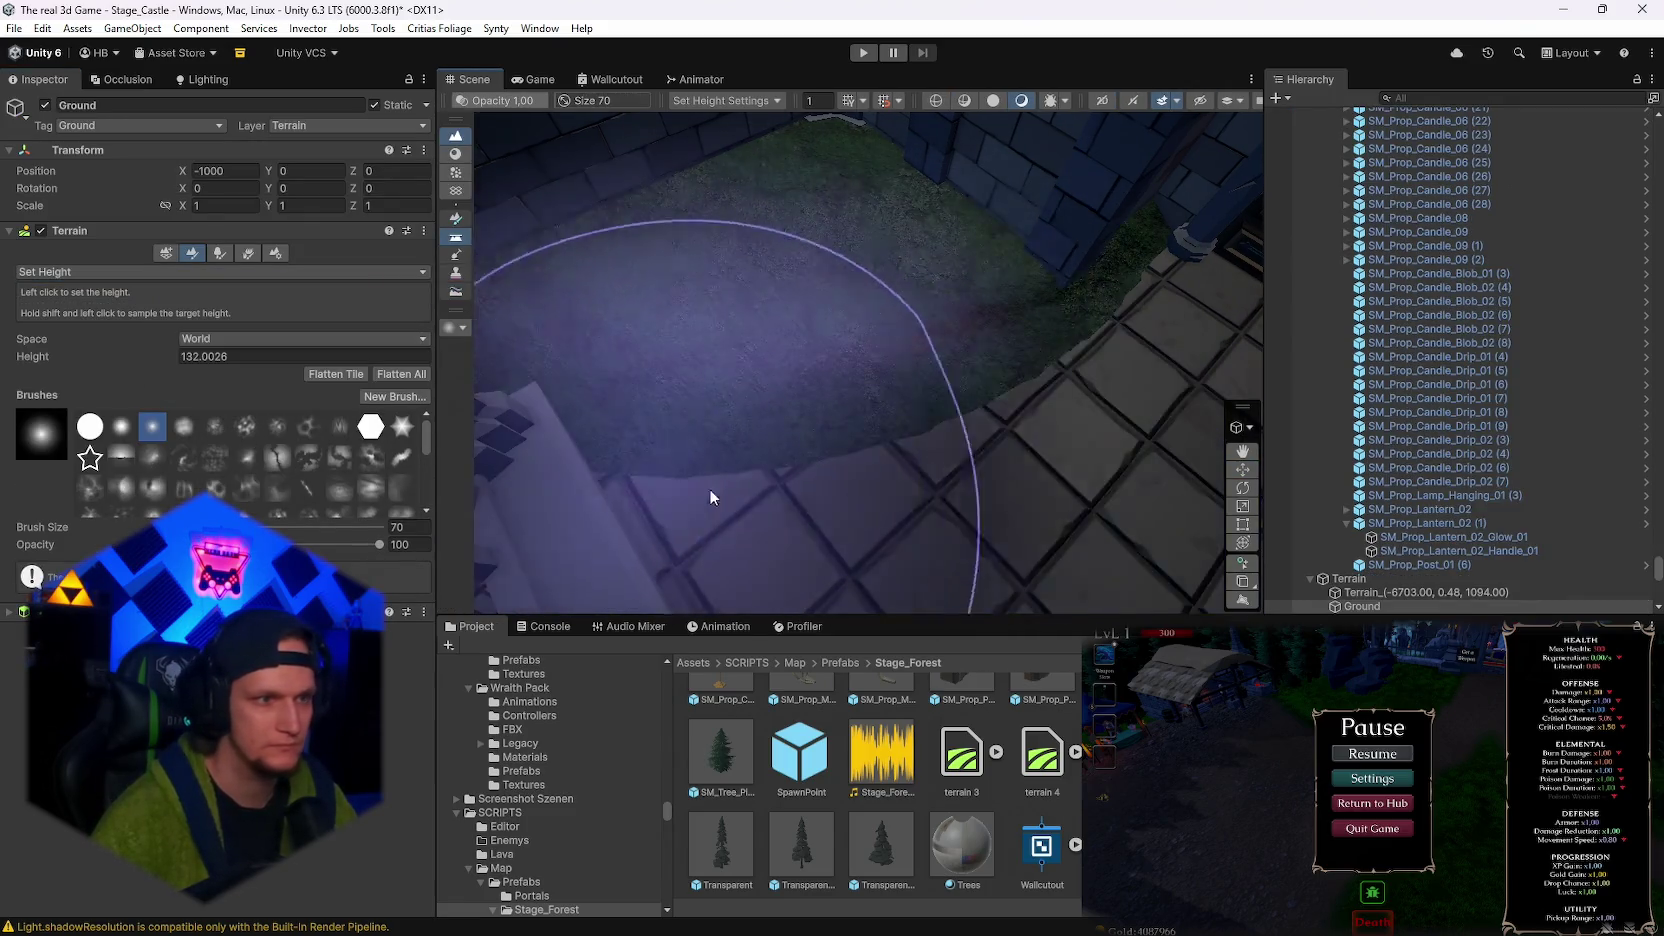
mouse_move(710, 497)
left_mouse_down()
mouse_move(1040, 557)
mouse_move(305, 443)
left_mouse_up()
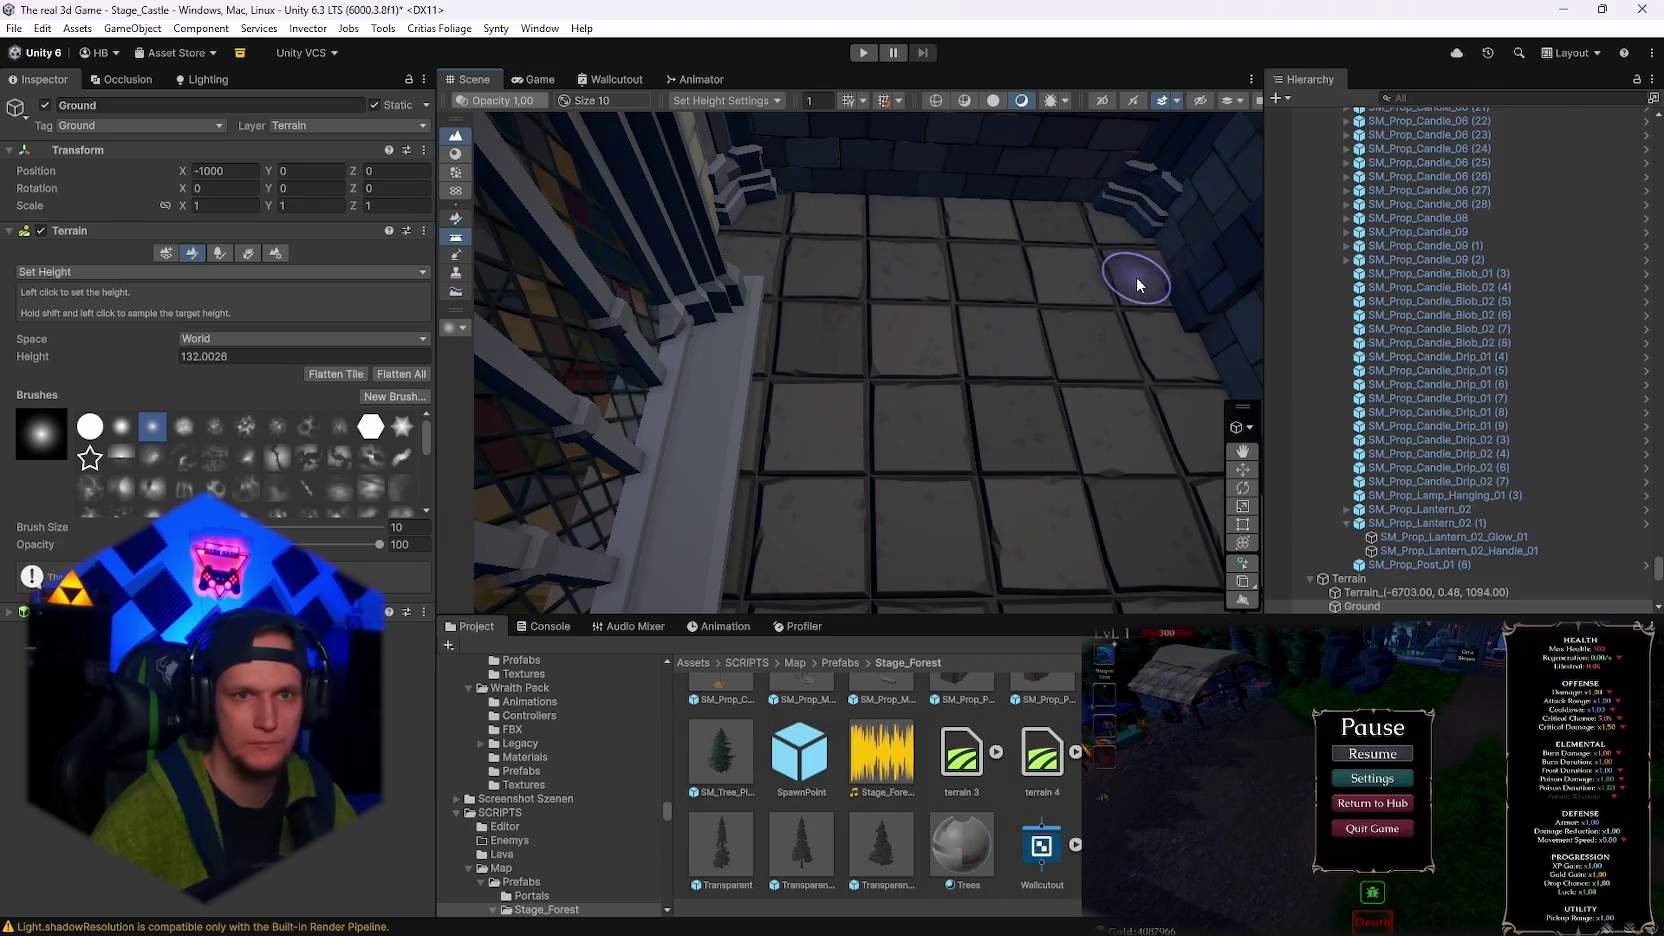
mouse_move(1137, 285)
left_mouse_down()
mouse_move(1185, 272)
mouse_move(948, 447)
mouse_move(693, 475)
left_mouse_up()
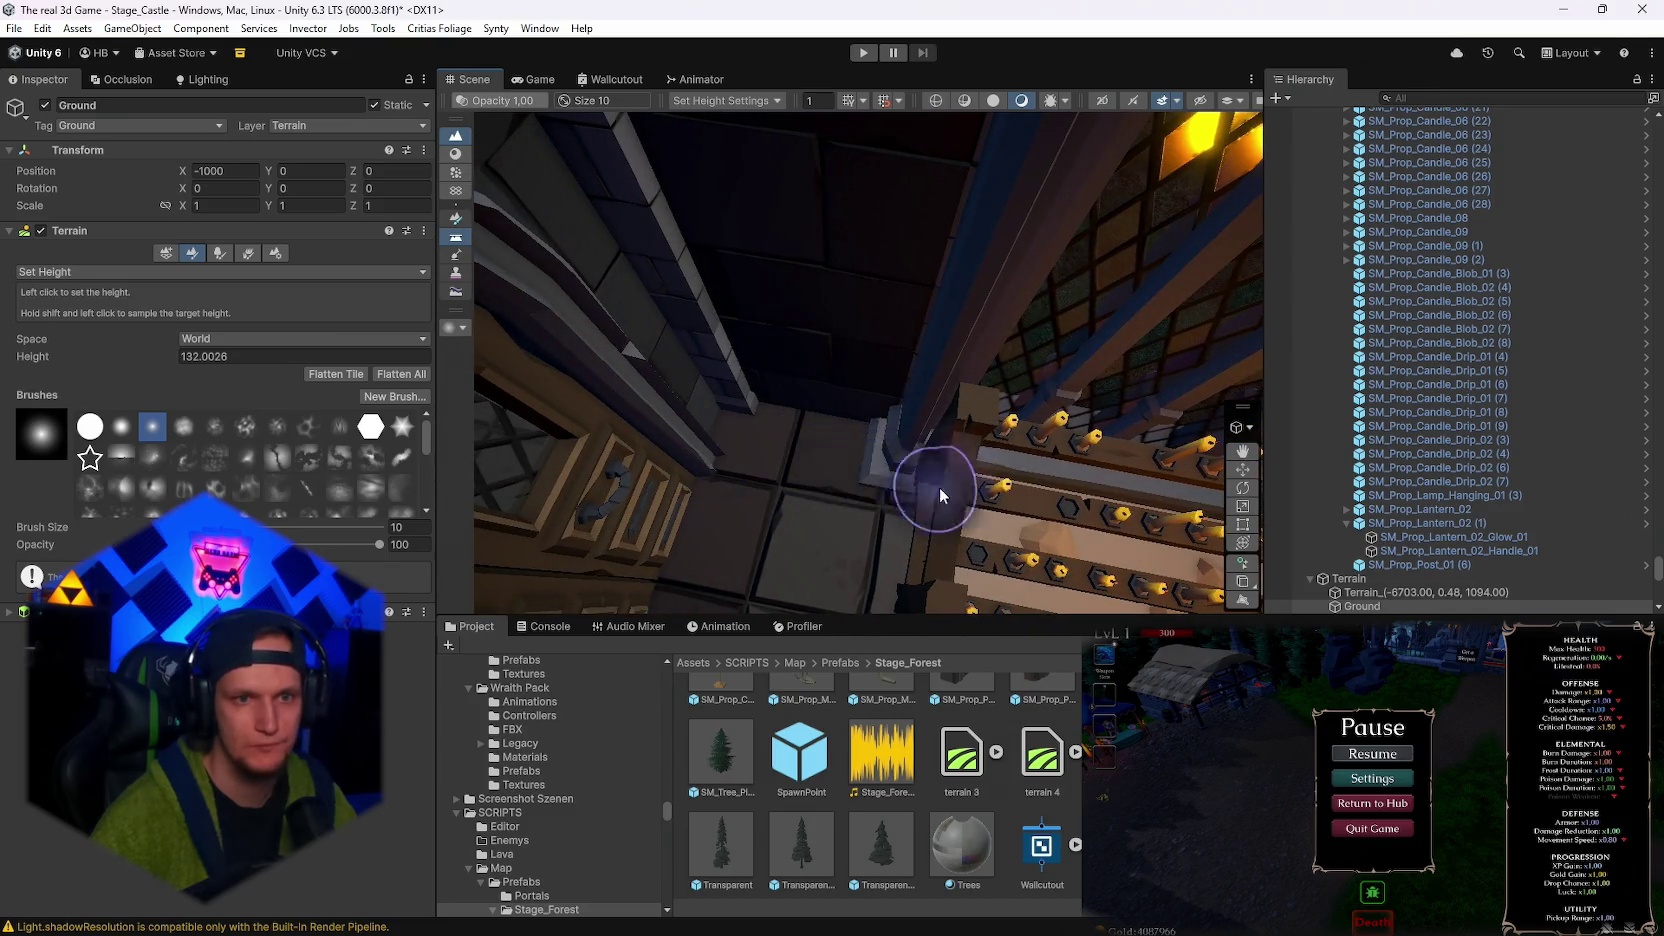
mouse_move(939, 494)
left_mouse_down()
mouse_move(754, 437)
mouse_move(531, 409)
mouse_move(1159, 350)
mouse_move(1021, 364)
mouse_move(1073, 334)
mouse_move(618, 290)
mouse_move(958, 457)
mouse_move(1122, 453)
mouse_move(1137, 431)
left_mouse_up()
scroll(1137, 431, "up", 1)
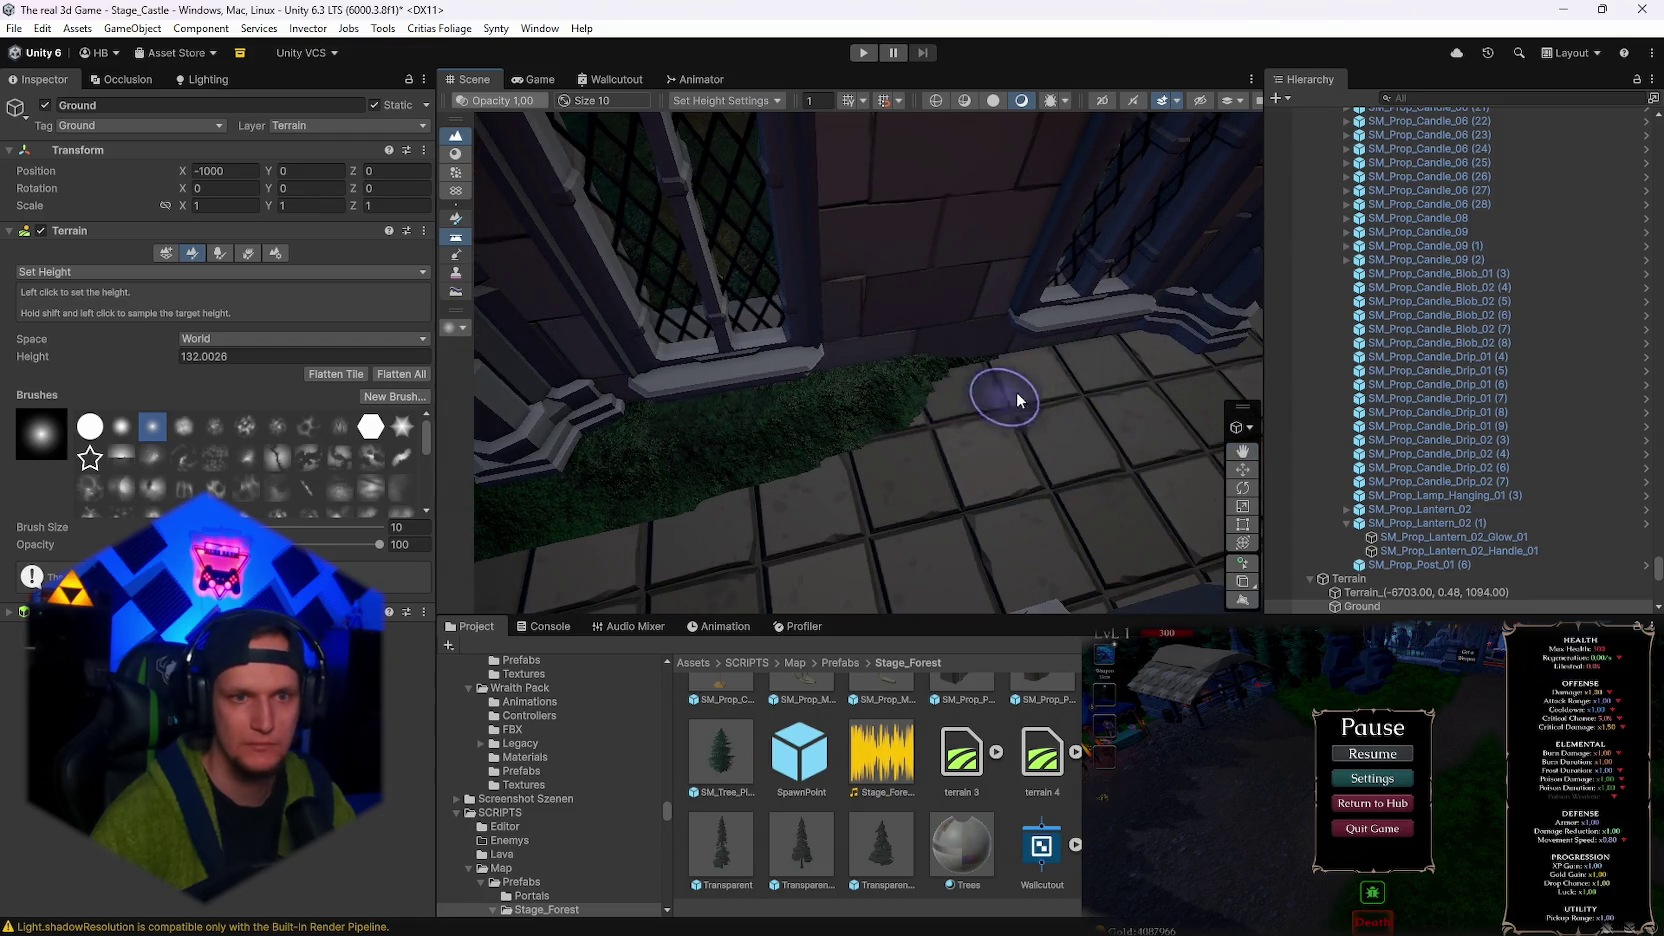
scroll(844, 428, "down", 5)
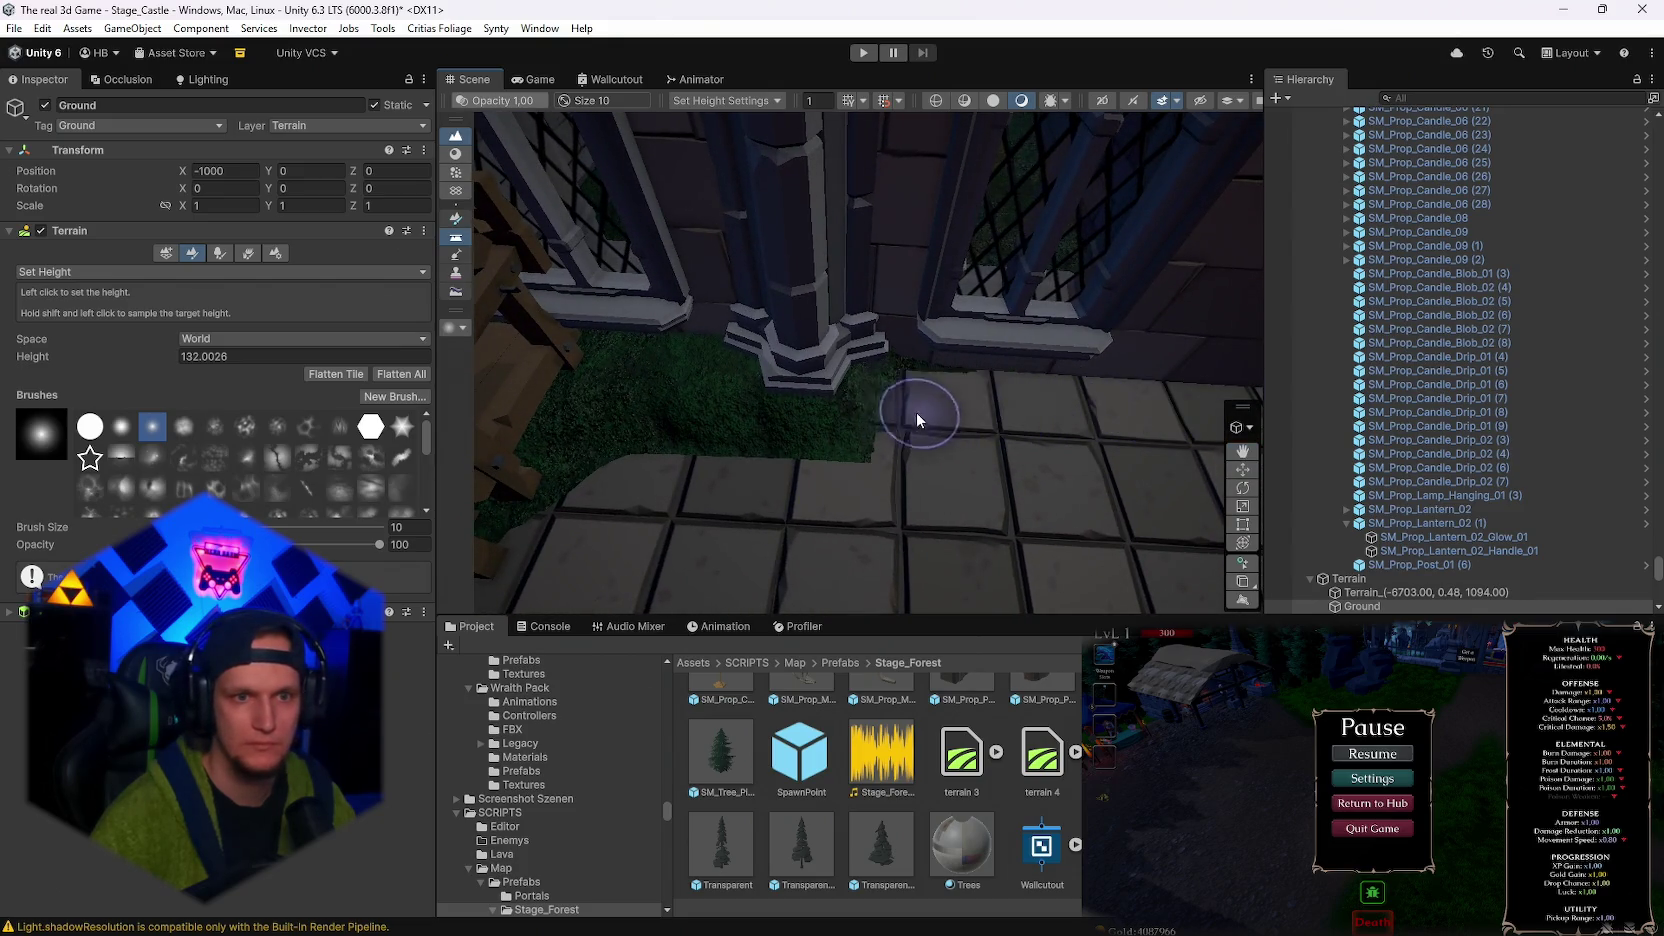
- Inspect the tiled floor edges around the wooden structure, window frame and candles
left_click_drag(699, 418, 801, 442)
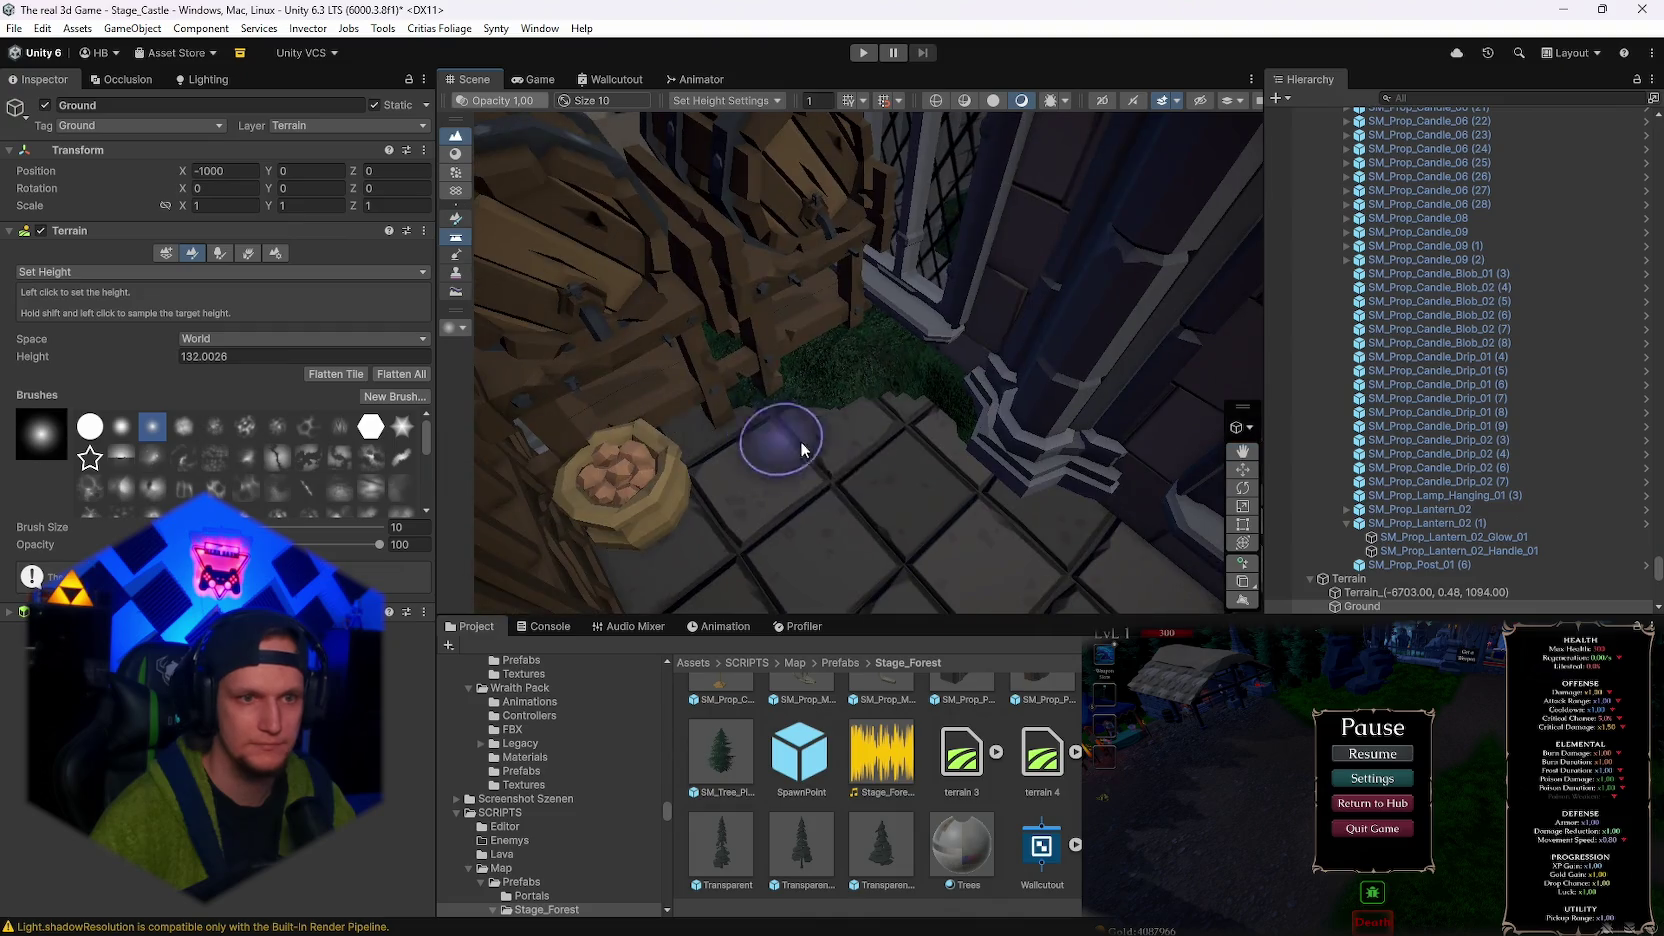
scroll(711, 410, "up", 5)
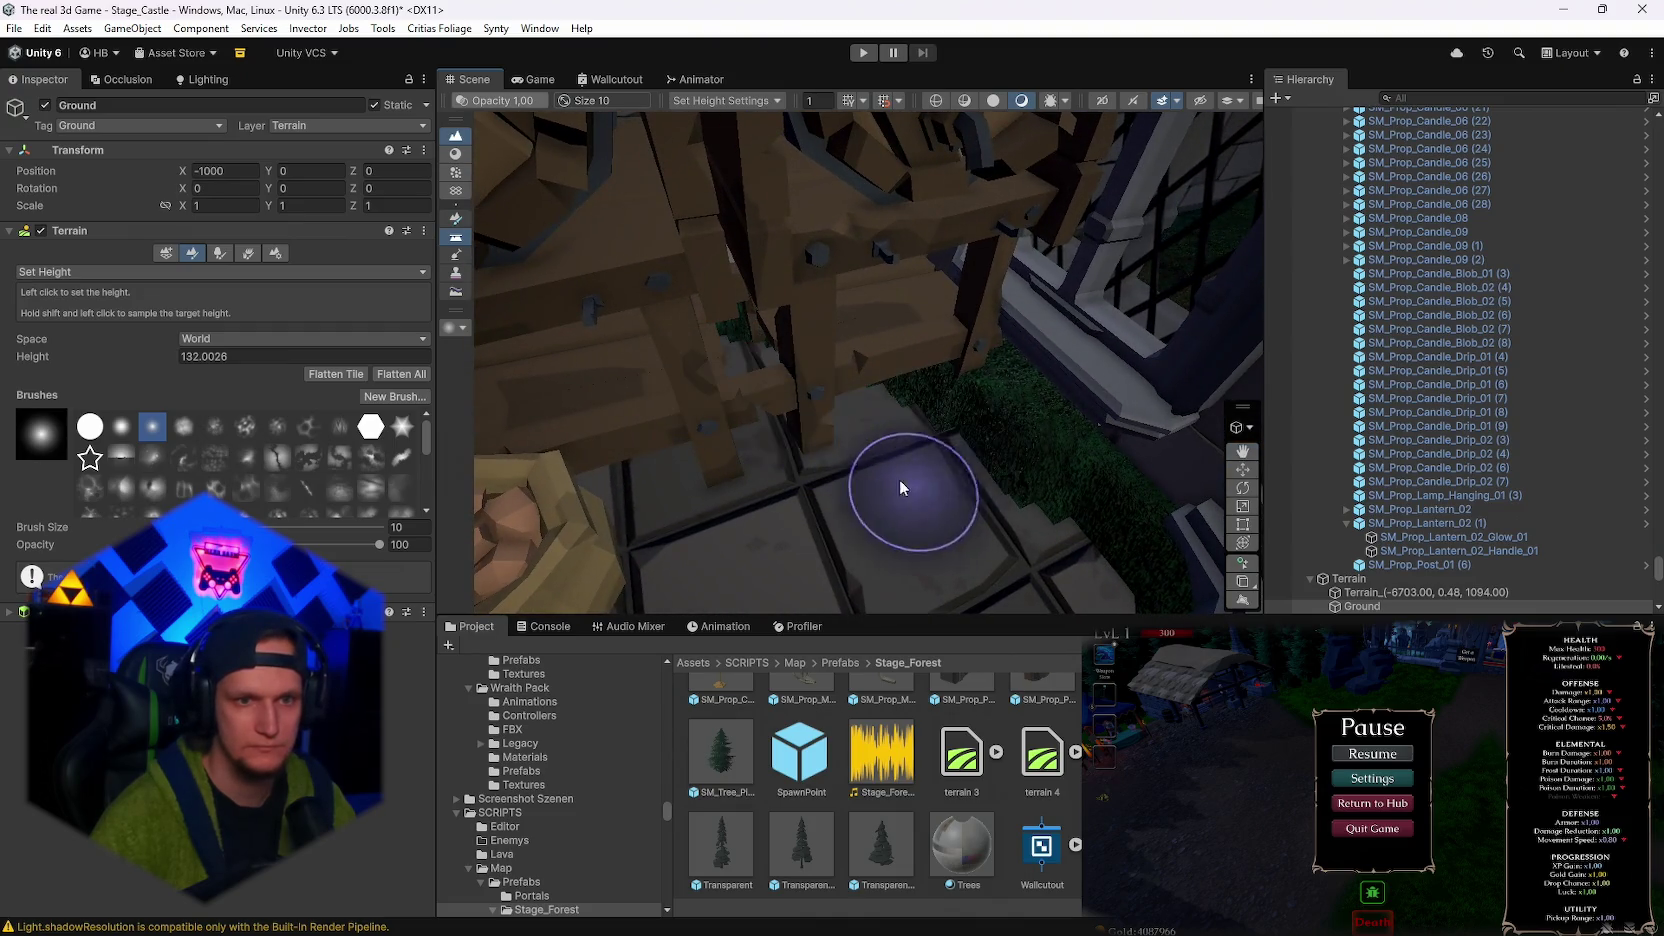
left_click_drag(910, 459, 1007, 487)
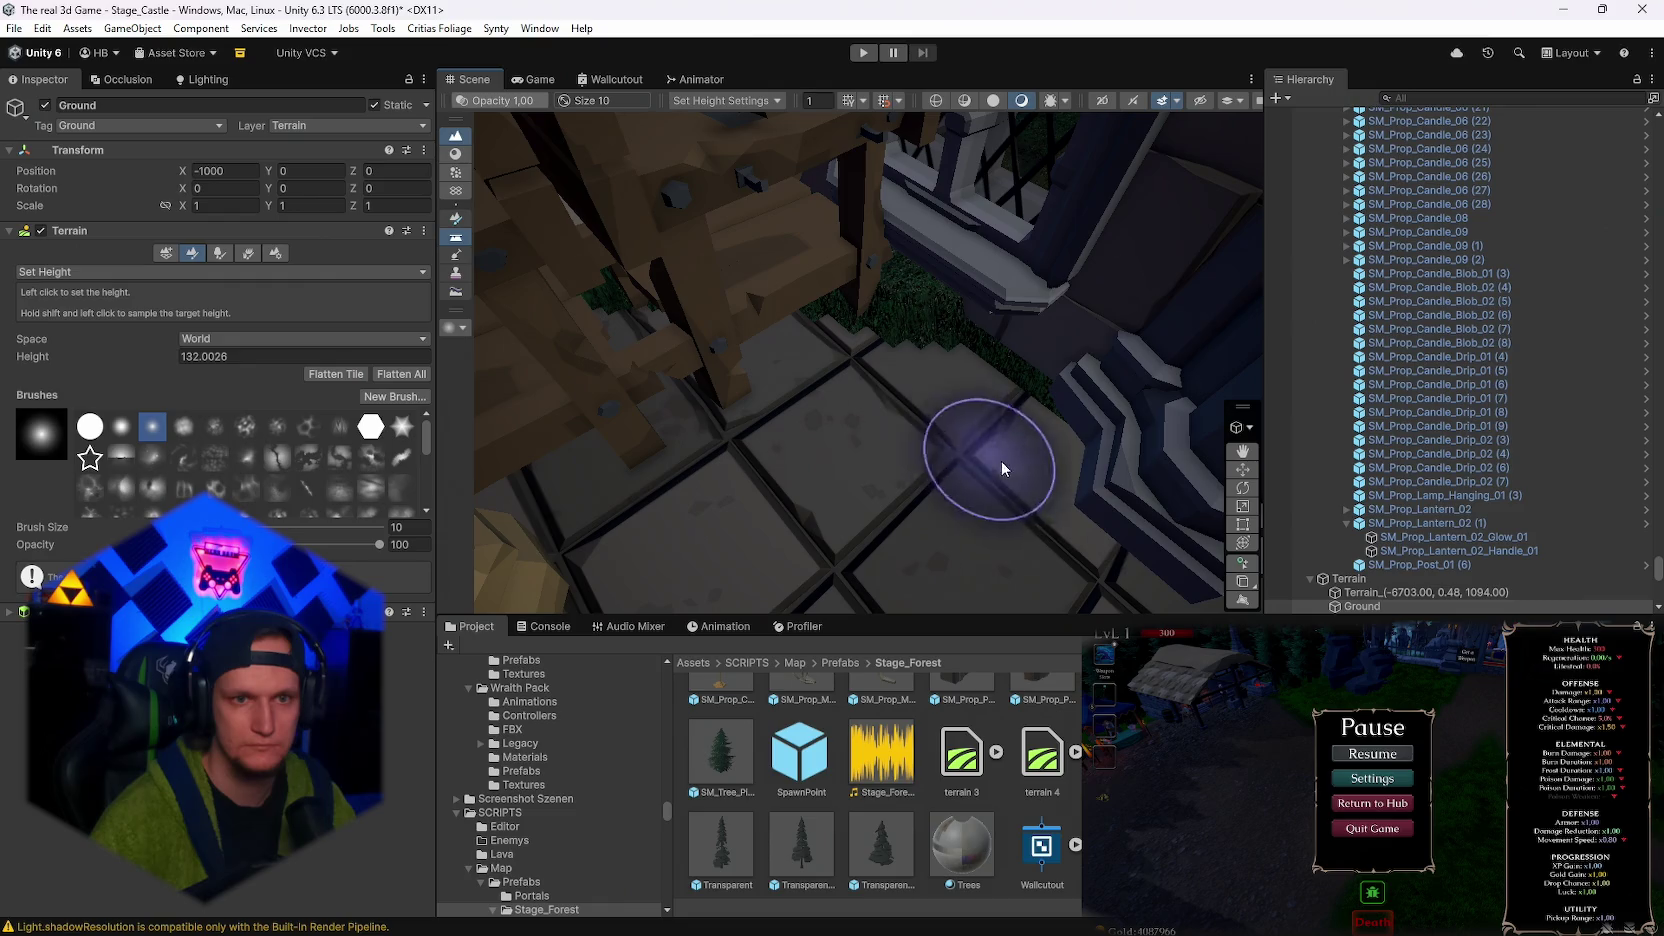
mouse_move(887, 362)
left_mouse_down()
mouse_move(903, 386)
mouse_move(784, 345)
mouse_move(855, 463)
left_mouse_up()
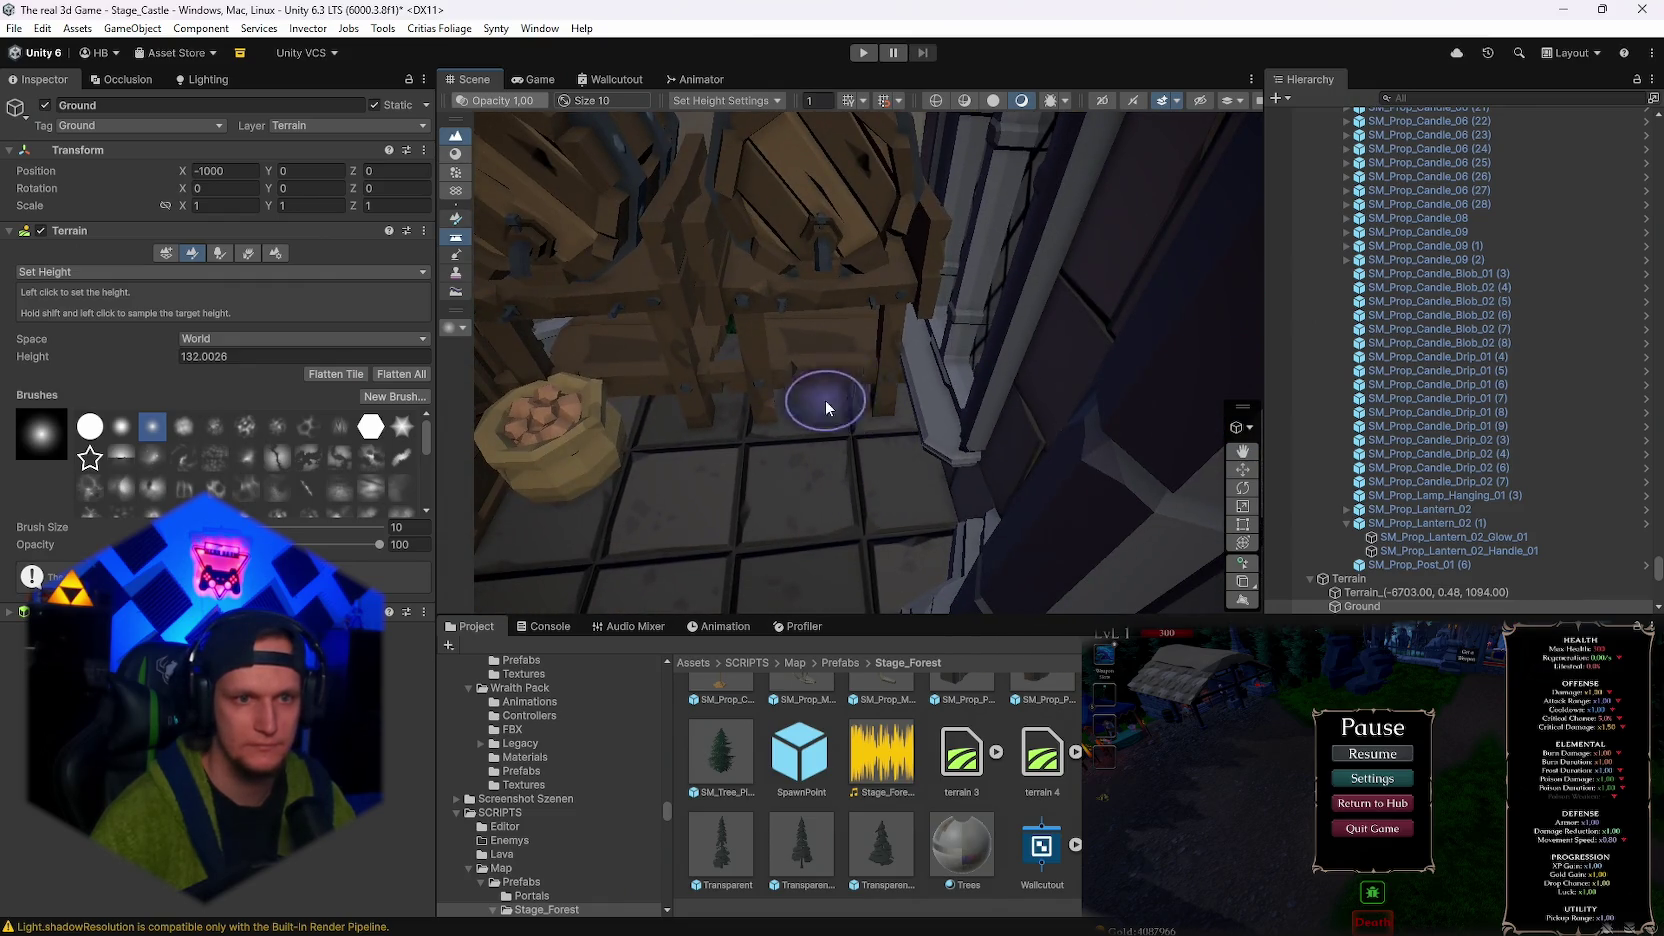
mouse_move(826, 400)
left_mouse_down()
mouse_move(765, 397)
mouse_move(780, 375)
mouse_move(877, 371)
mouse_move(789, 378)
left_mouse_up()
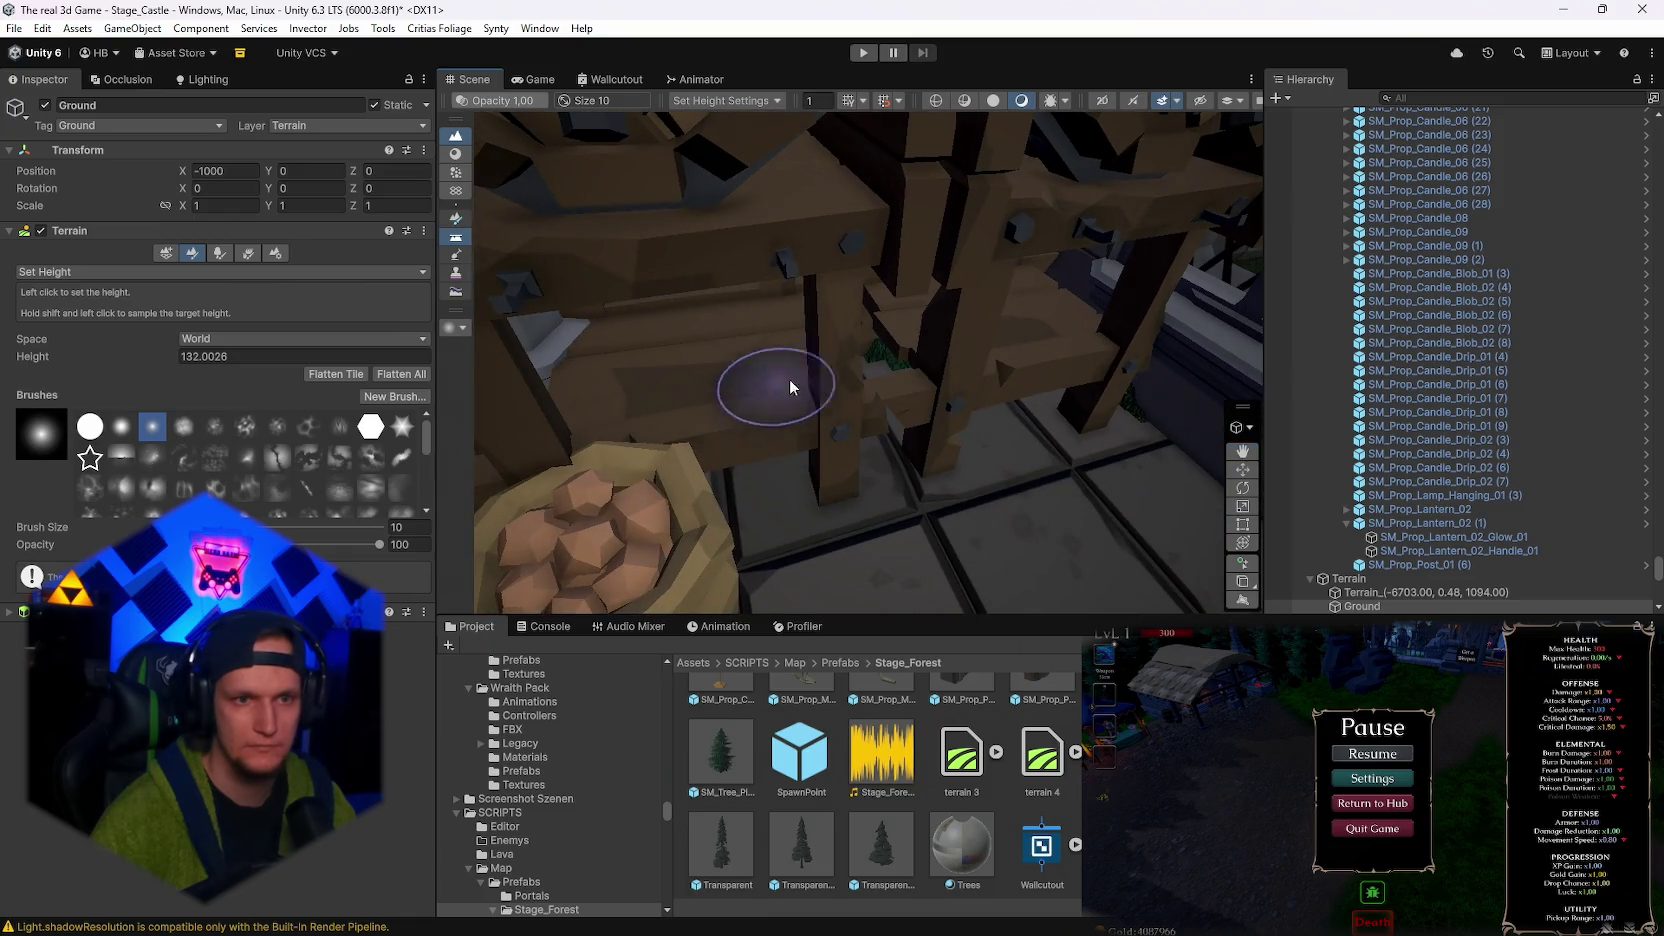
mouse_move(1034, 411)
left_mouse_down()
mouse_move(958, 427)
mouse_move(982, 446)
left_mouse_up()
left_click_drag(848, 331, 969, 470)
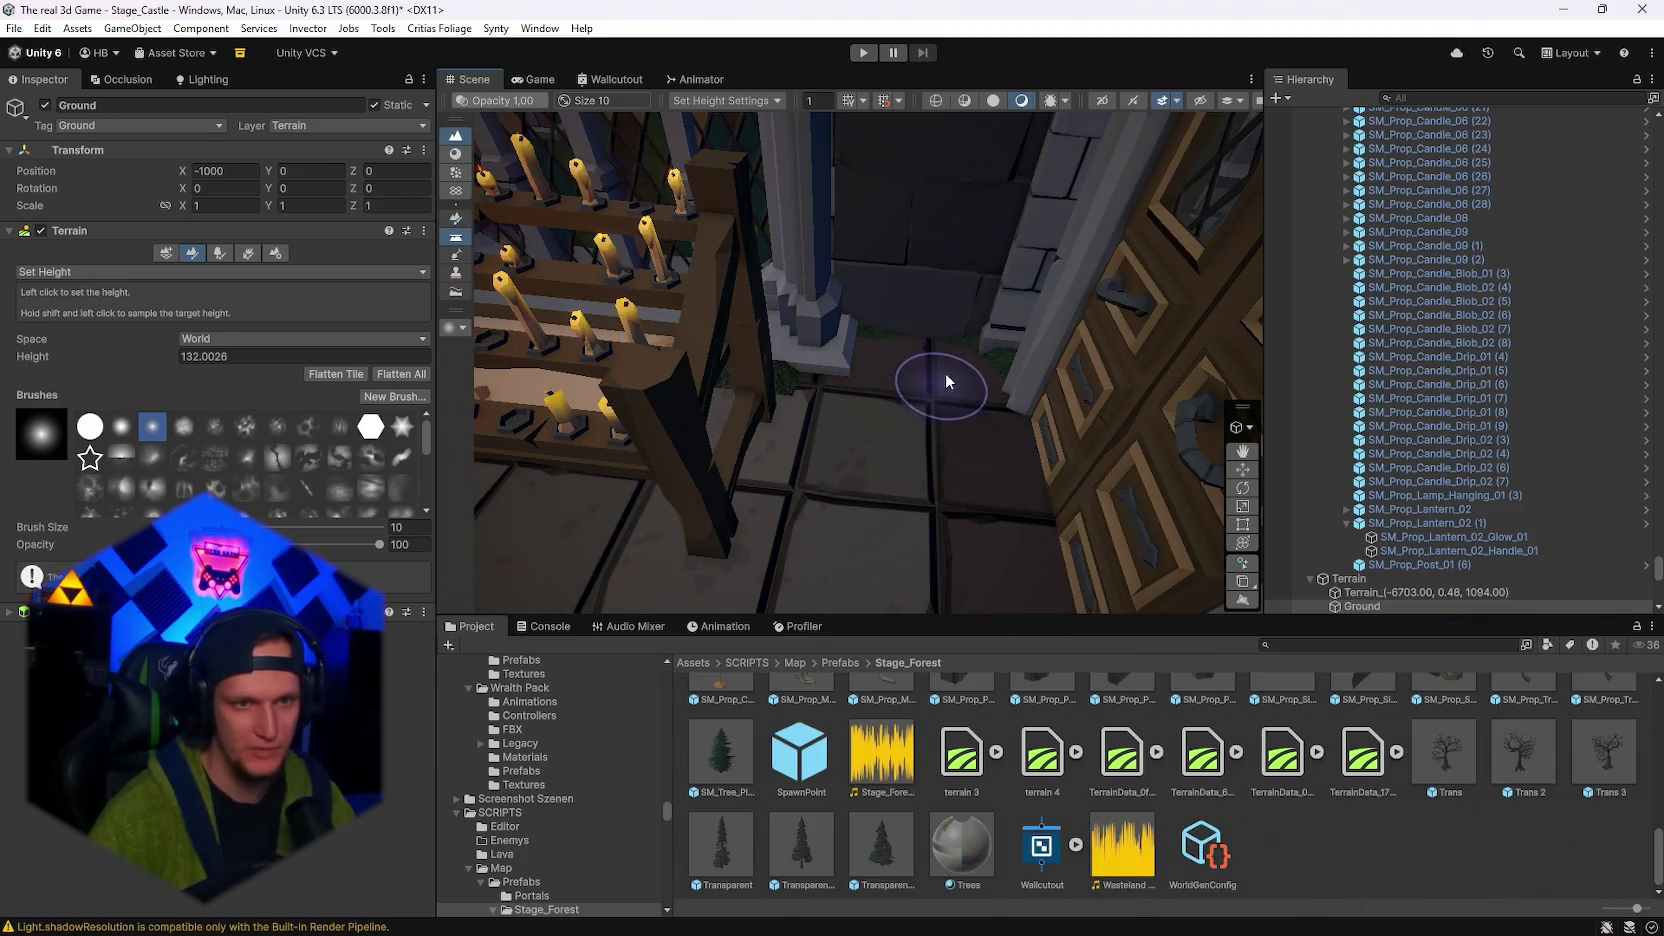
left_click_drag(831, 367, 1086, 338)
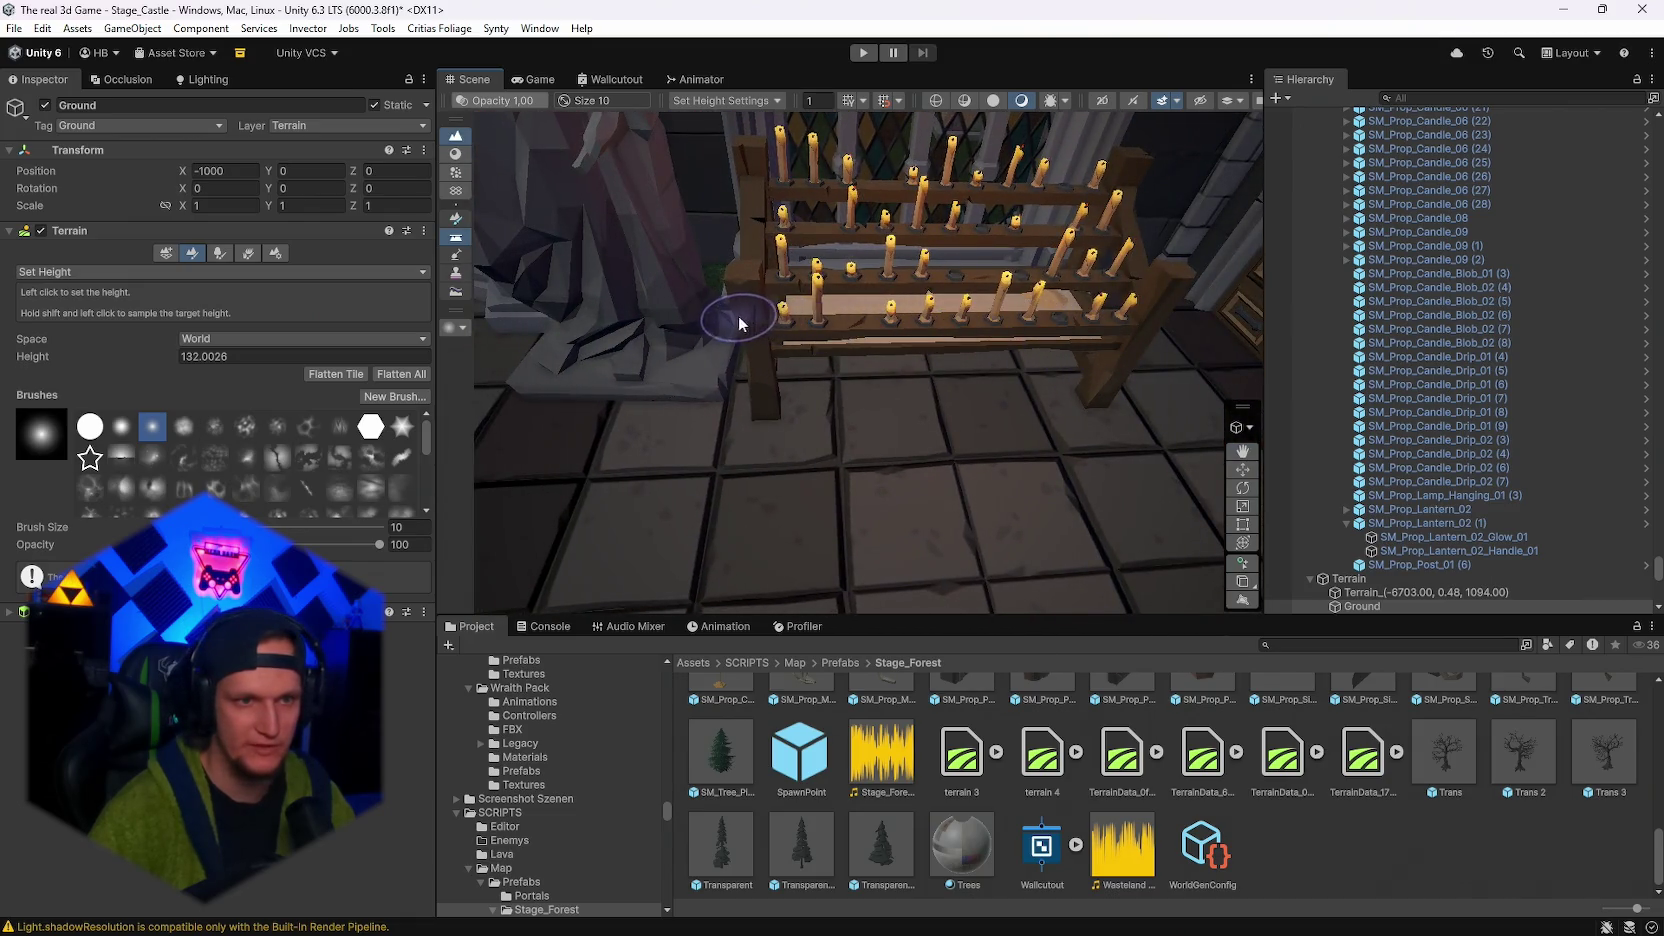
mouse_move(712, 302)
left_mouse_down()
mouse_move(358, 185)
mouse_move(377, 148)
mouse_move(354, 162)
mouse_move(760, 293)
left_mouse_up()
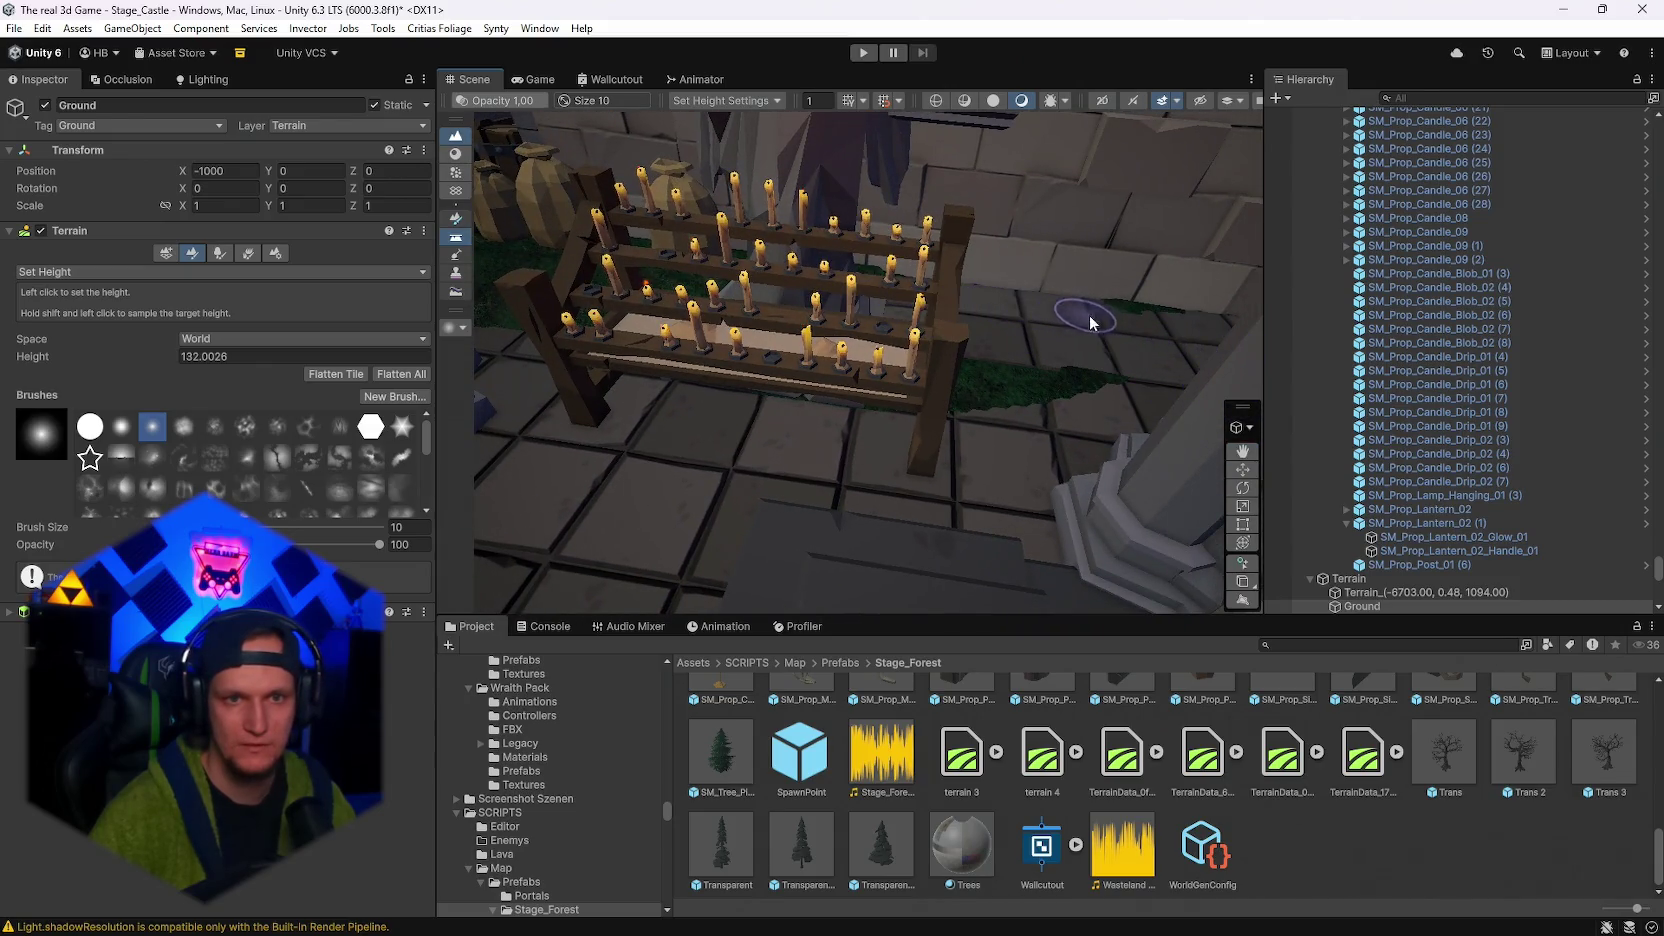
mouse_move(898, 396)
left_mouse_down()
mouse_move(880, 390)
mouse_move(1103, 376)
mouse_move(815, 352)
left_mouse_up()
left_click_drag(1050, 455, 1093, 566)
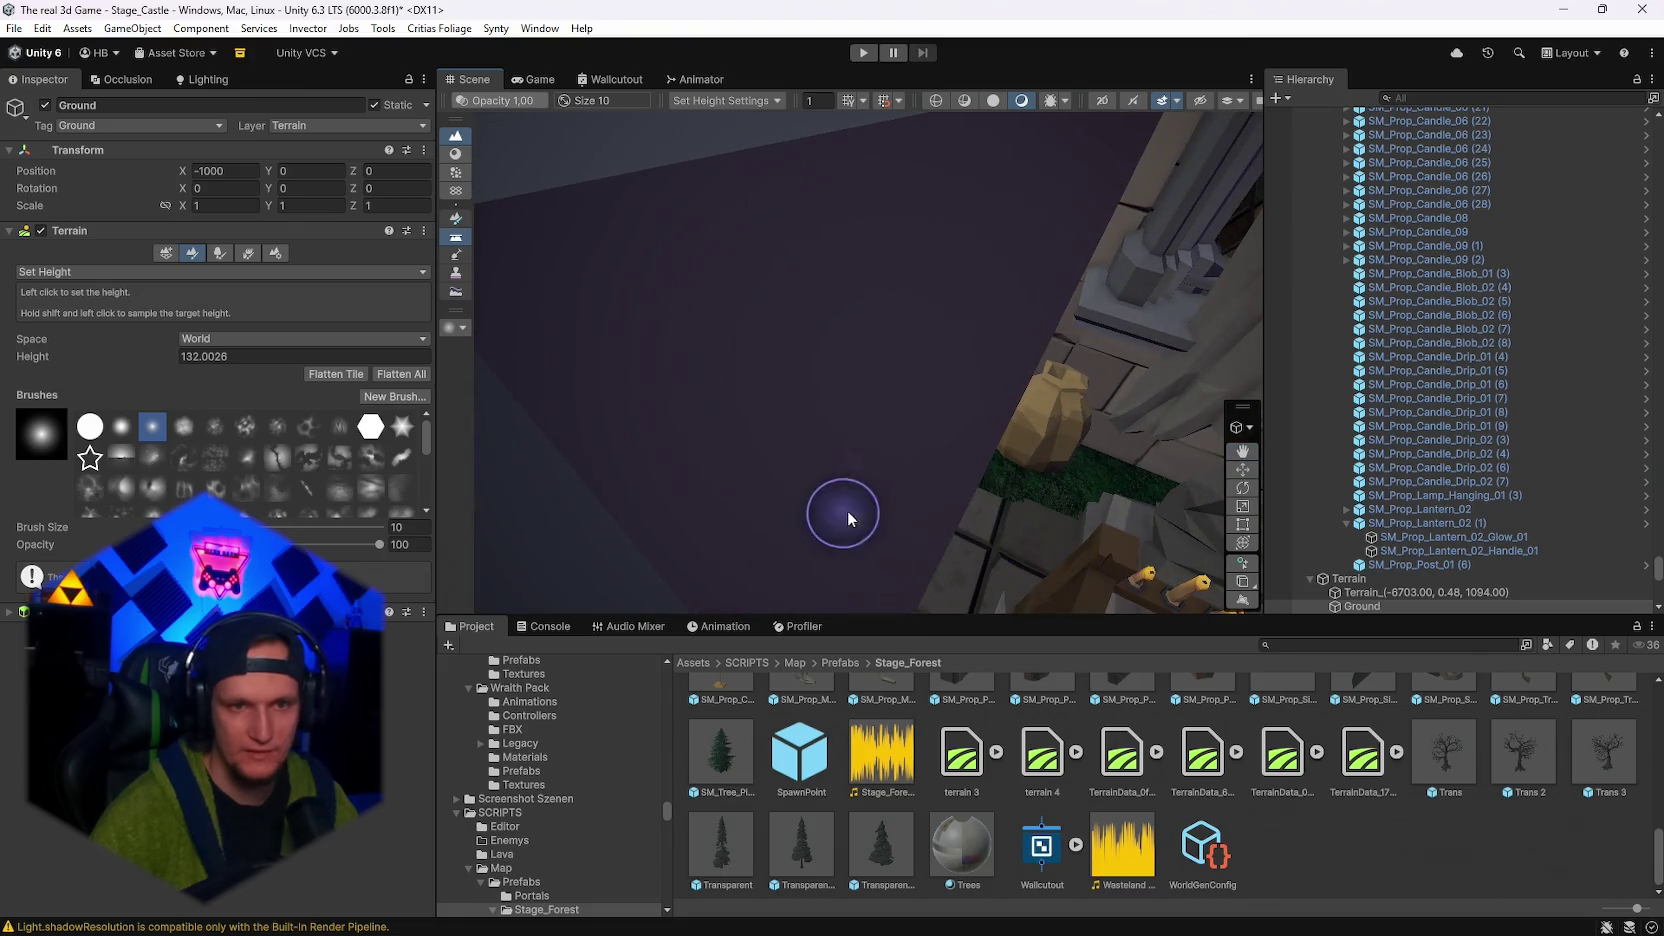
left_click_drag(848, 512, 1077, 476)
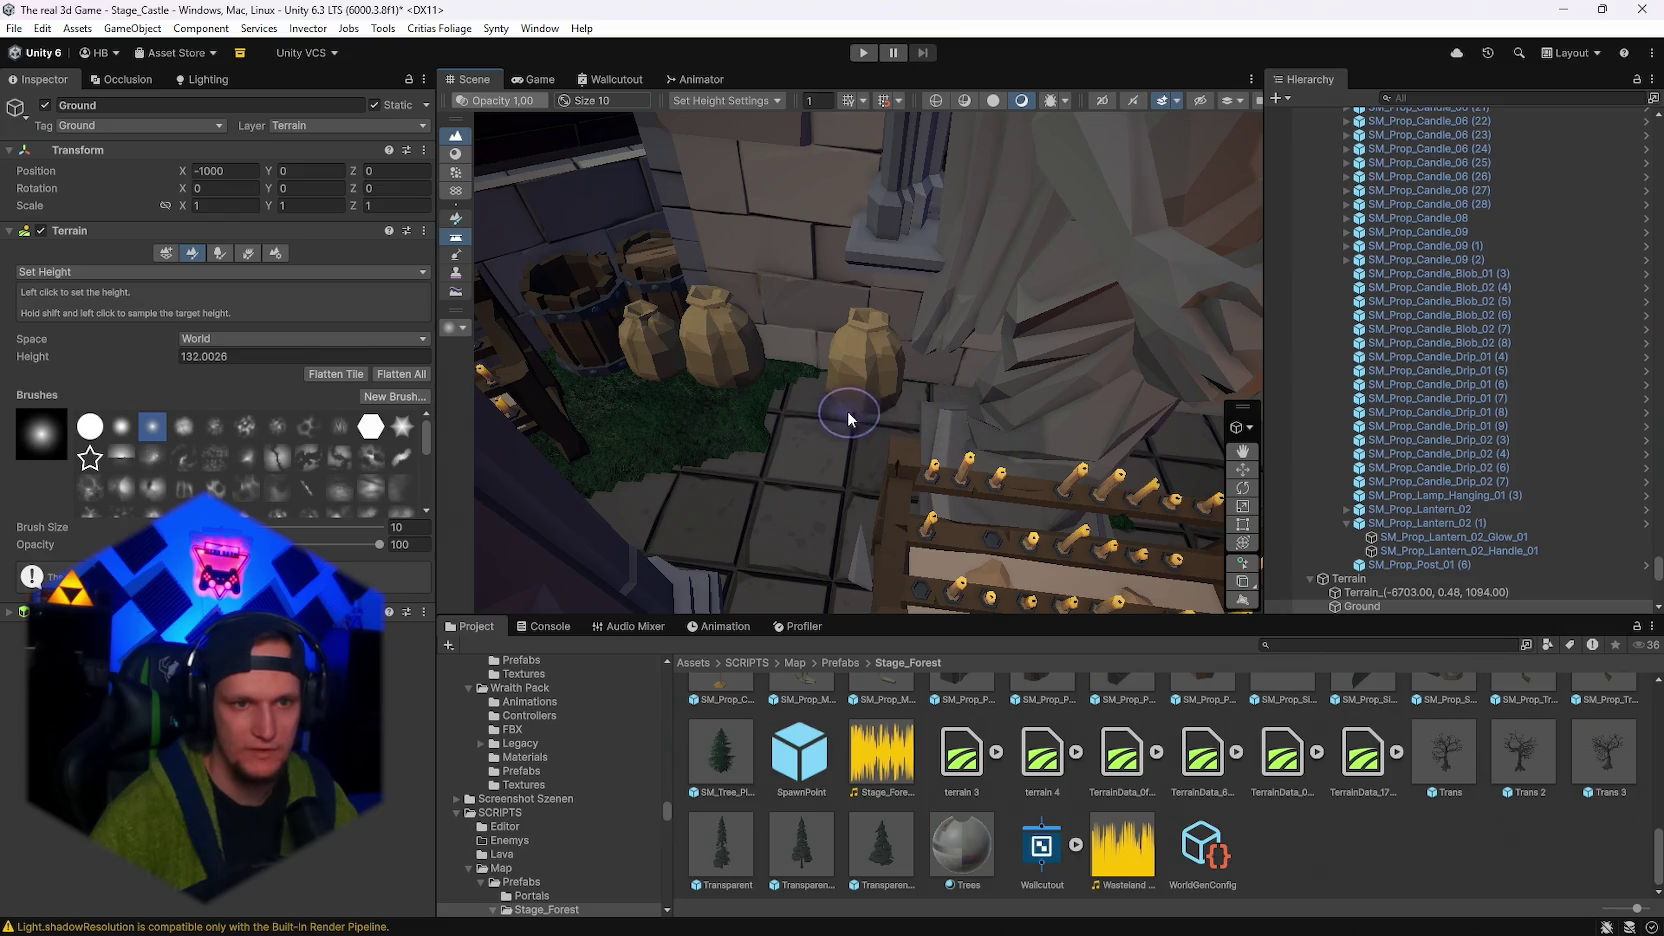
left_click_drag(895, 428, 953, 458)
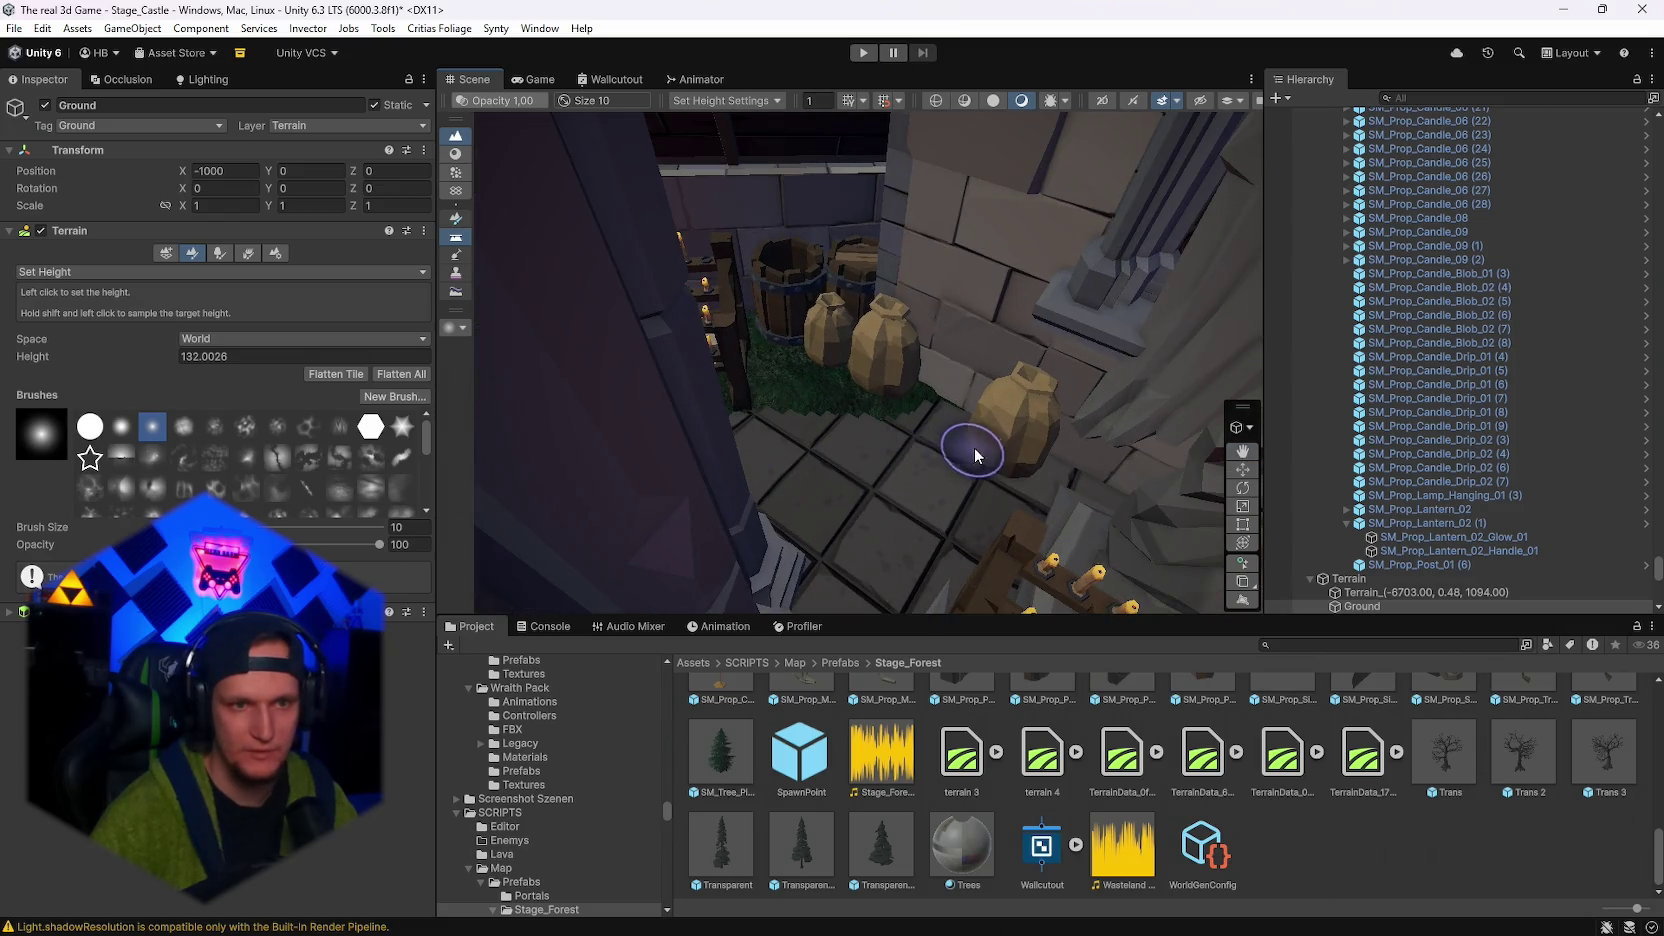
mouse_move(885, 415)
left_mouse_down()
mouse_move(695, 416)
mouse_move(985, 432)
mouse_move(817, 442)
mouse_move(1059, 379)
mouse_move(593, 371)
left_mouse_up()
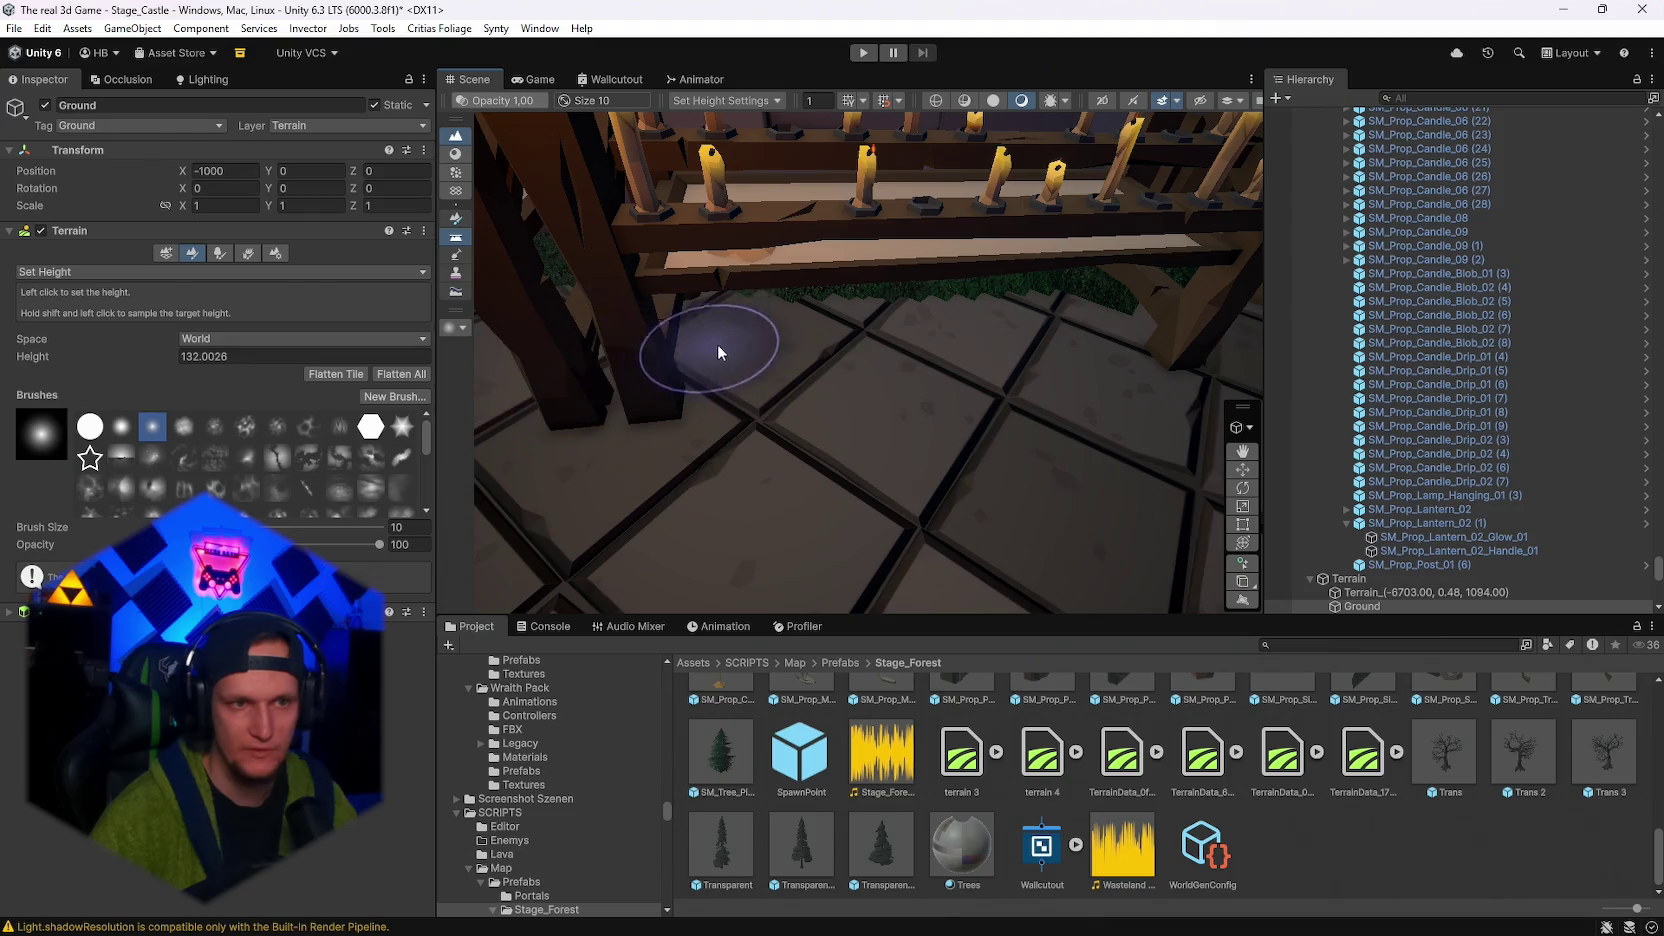
left_click_drag(948, 325, 1010, 266)
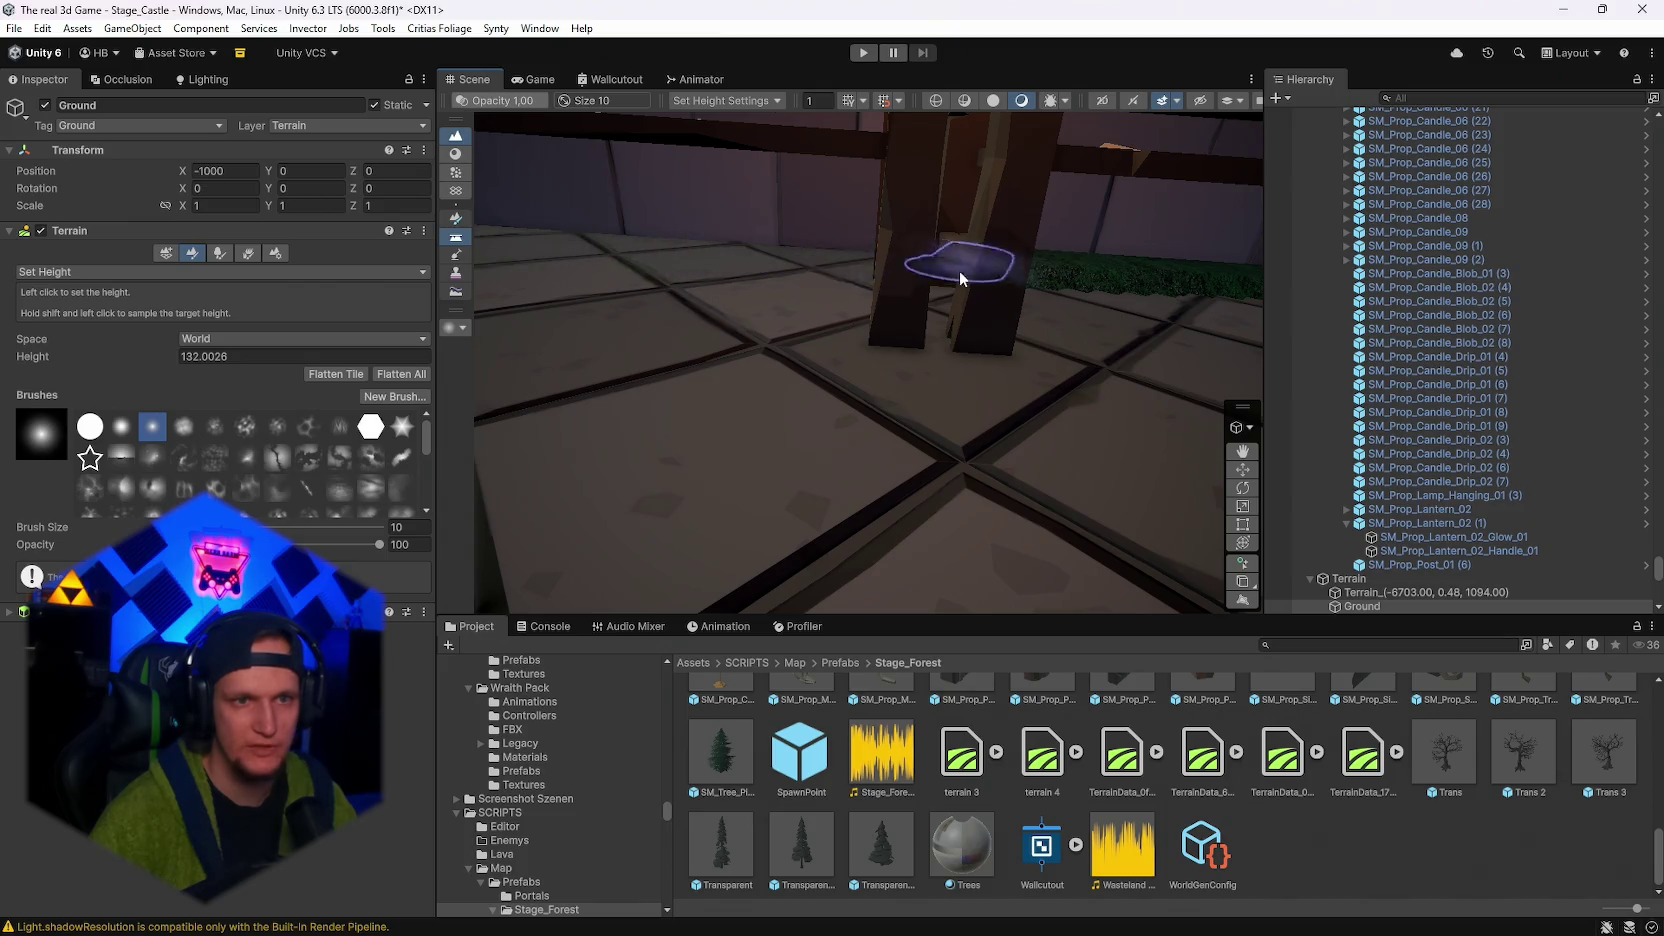
left_click_drag(959, 270, 736, 283)
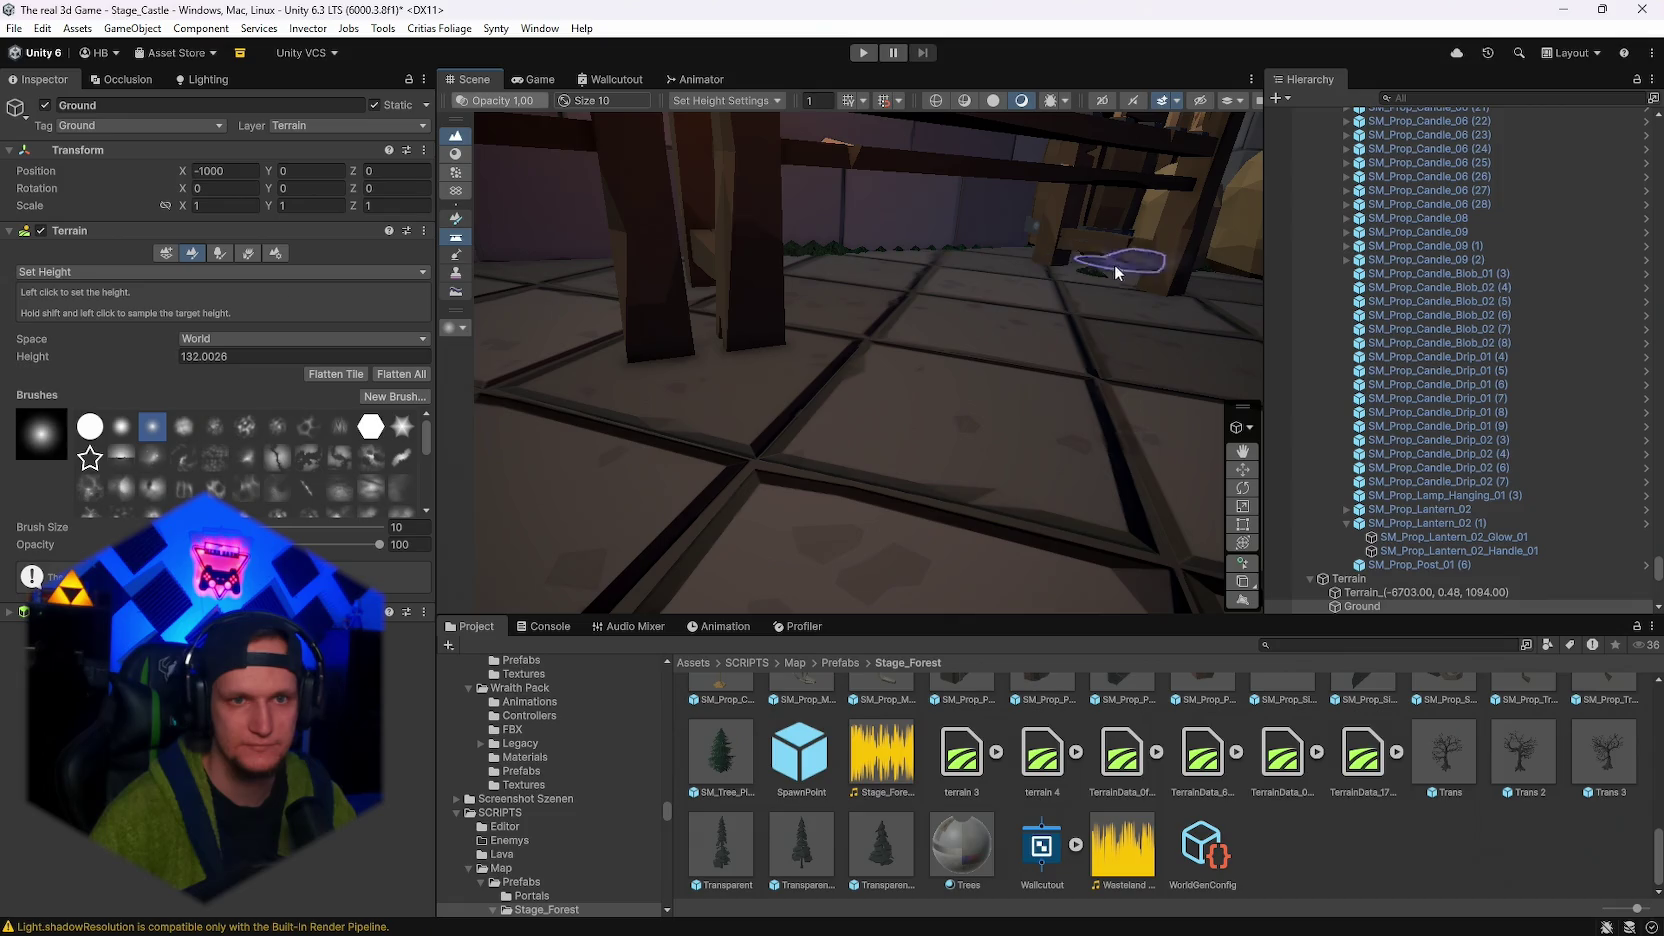
mouse_move(894, 248)
left_mouse_down()
mouse_move(538, 240)
mouse_move(617, 312)
mouse_move(1007, 494)
mouse_move(1106, 496)
mouse_move(985, 450)
left_mouse_up()
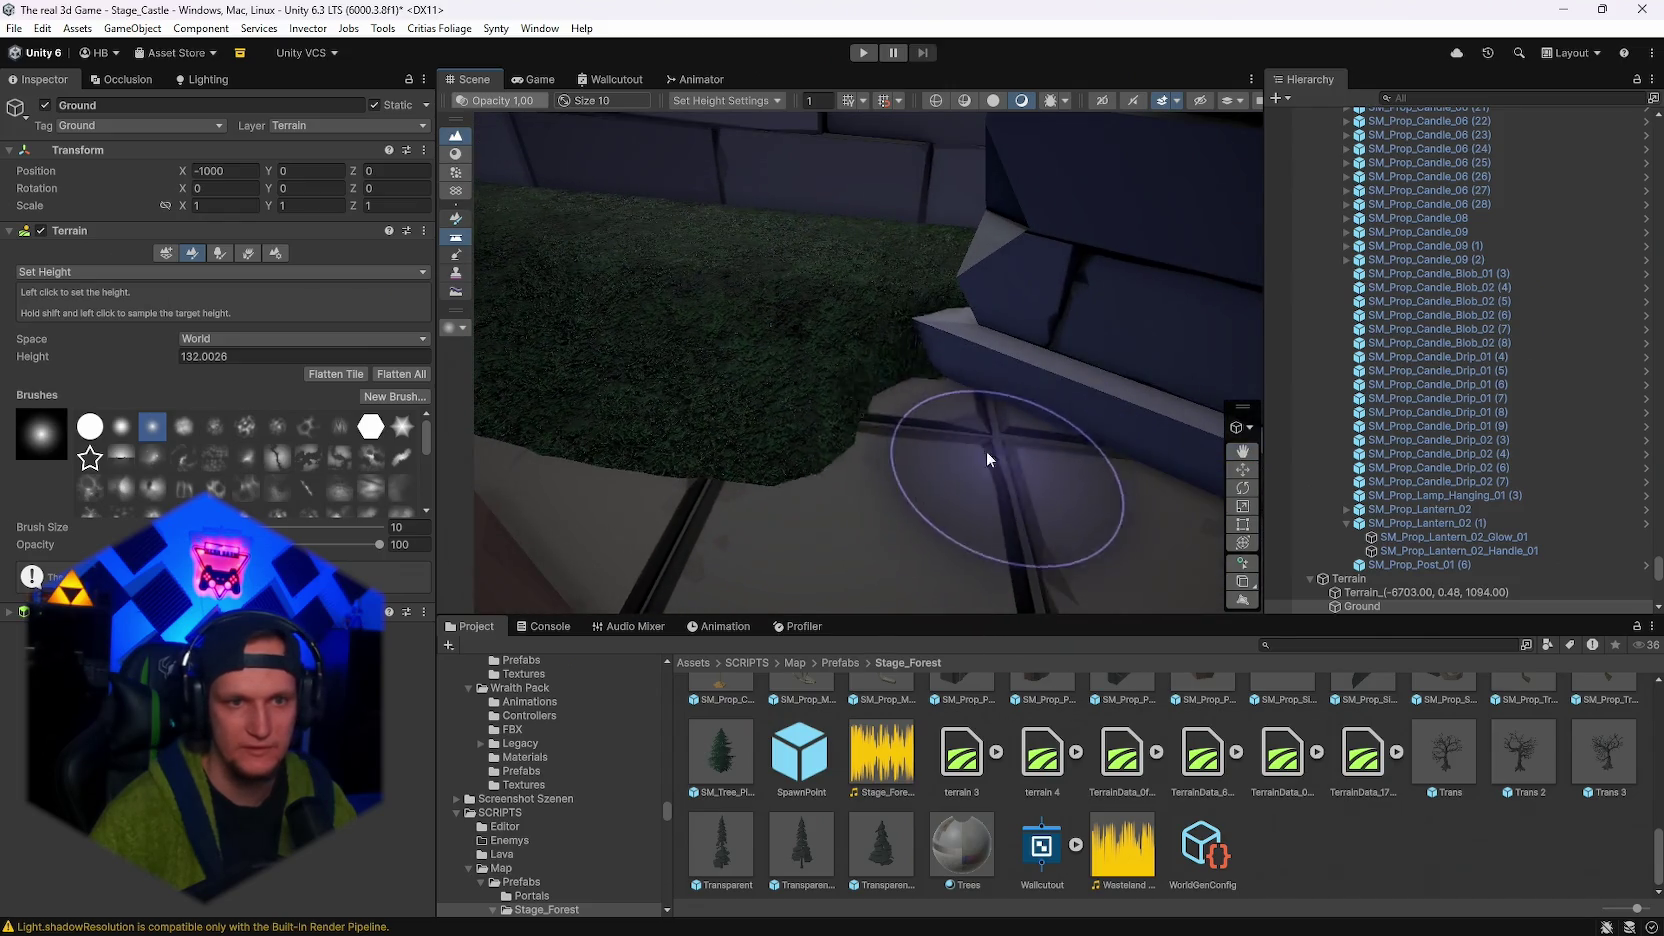
scroll(989, 410, "down", 3)
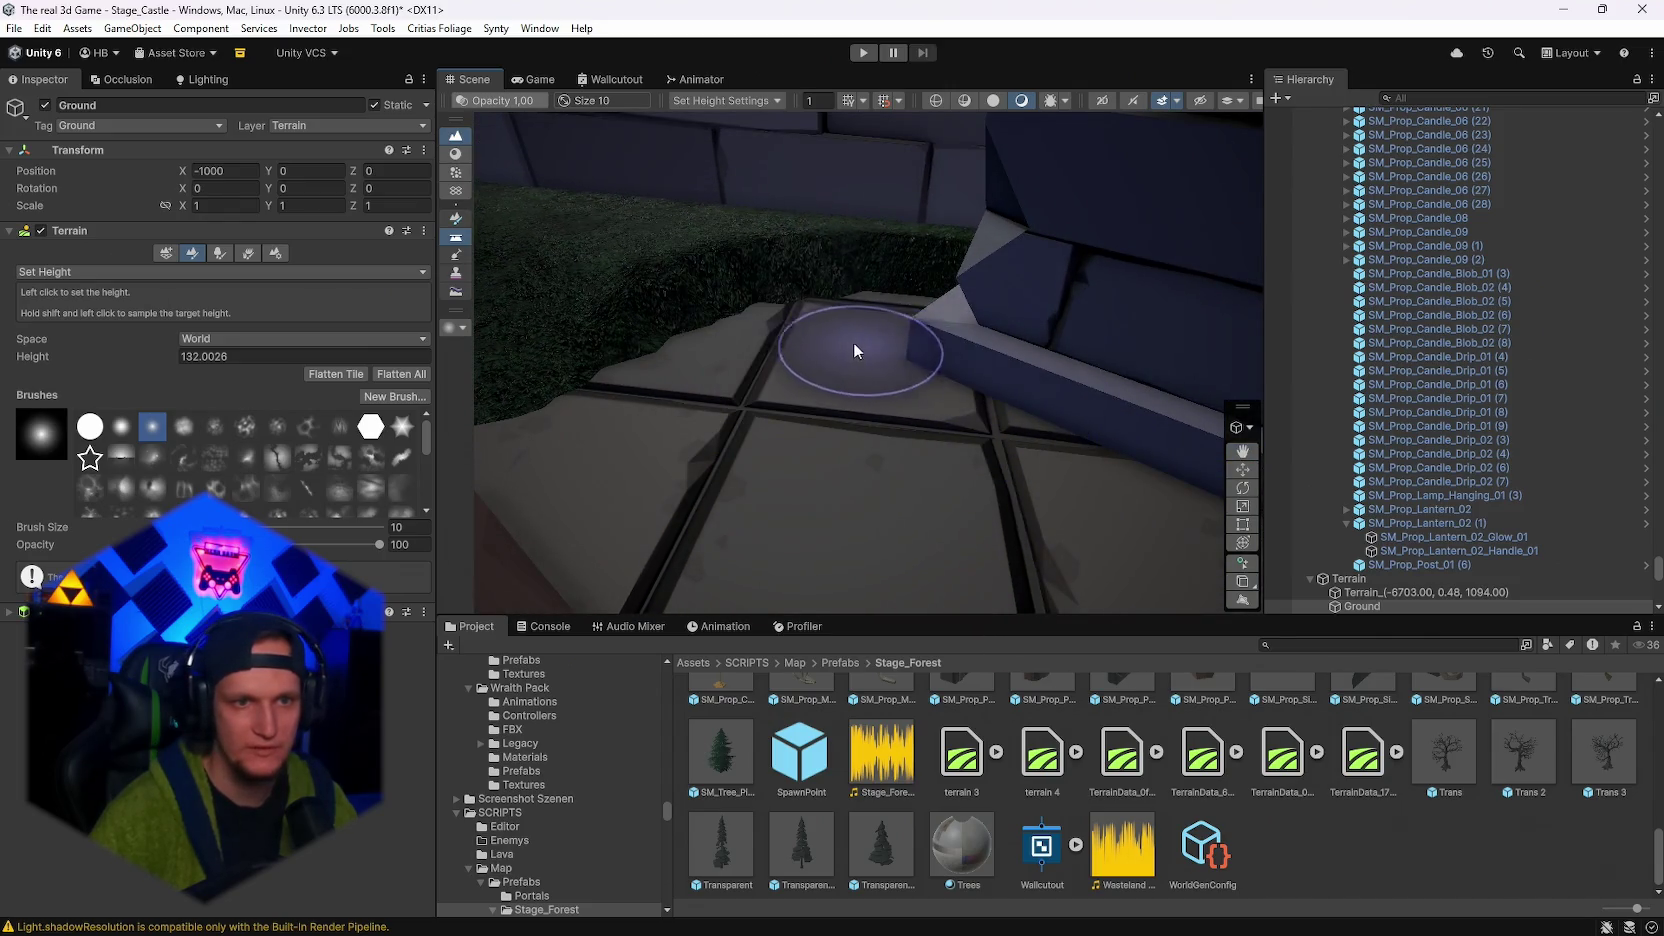
mouse_move(853, 342)
left_mouse_down()
mouse_move(936, 397)
mouse_move(1150, 384)
mouse_move(1121, 341)
mouse_move(1143, 330)
mouse_move(795, 368)
mouse_move(1018, 449)
mouse_move(672, 498)
mouse_move(598, 338)
mouse_move(710, 290)
mouse_move(696, 268)
mouse_move(1030, 420)
mouse_move(690, 395)
left_mouse_up()
mouse_move(920, 326)
left_mouse_down()
mouse_move(785, 347)
mouse_move(439, 285)
mouse_move(817, 401)
mouse_move(1030, 397)
mouse_move(765, 371)
mouse_move(761, 397)
mouse_move(732, 383)
mouse_move(1039, 453)
left_mouse_up()
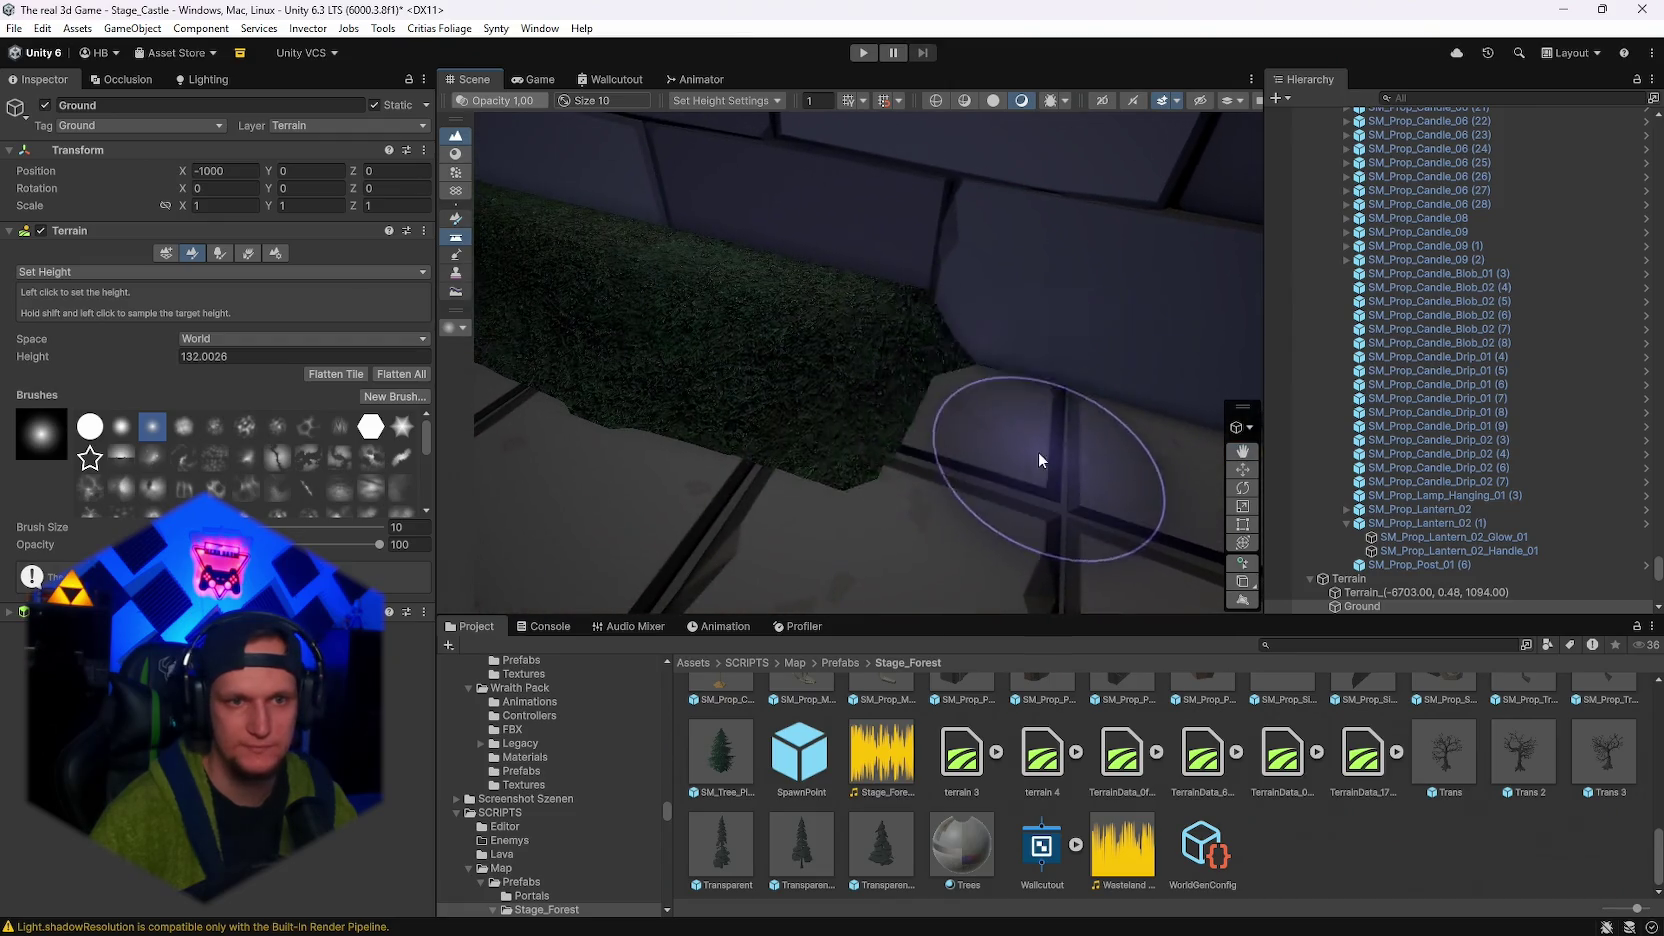
mouse_move(791, 371)
left_mouse_down()
mouse_move(538, 316)
mouse_move(884, 427)
mouse_move(715, 289)
left_mouse_up()
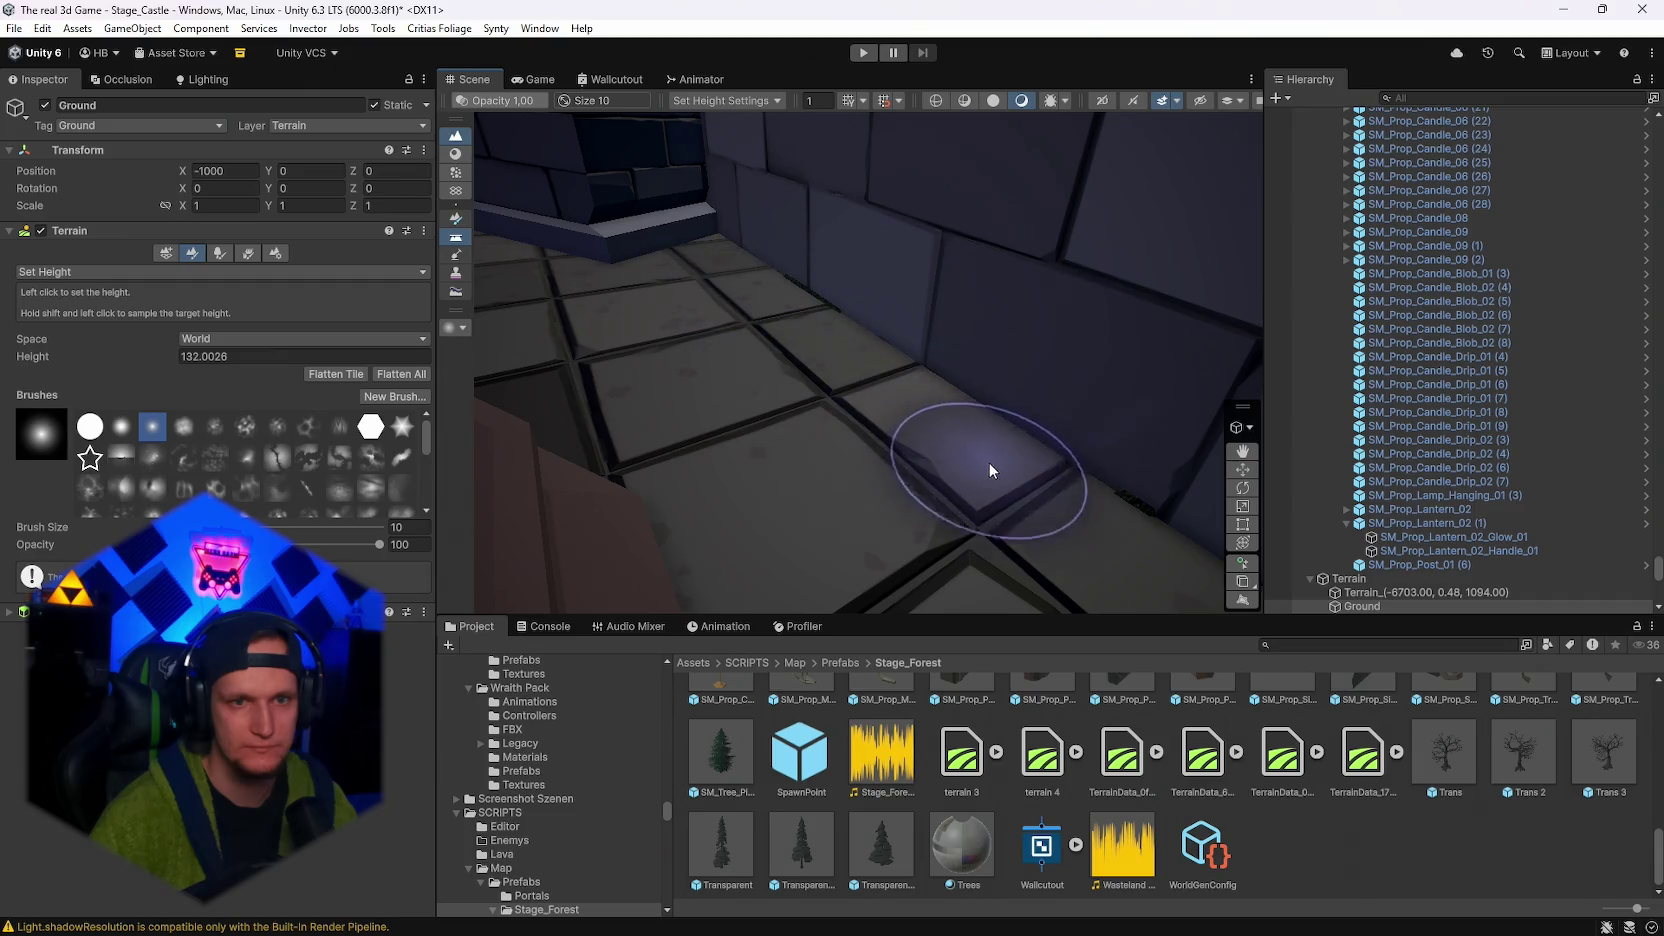
mouse_move(736, 302)
left_mouse_down()
mouse_move(583, 283)
mouse_move(107, 300)
mouse_move(1636, 283)
mouse_move(1431, 228)
mouse_move(1373, 251)
mouse_move(1407, 266)
mouse_move(511, 246)
mouse_move(654, 342)
mouse_move(724, 297)
mouse_move(1043, 434)
left_mouse_up()
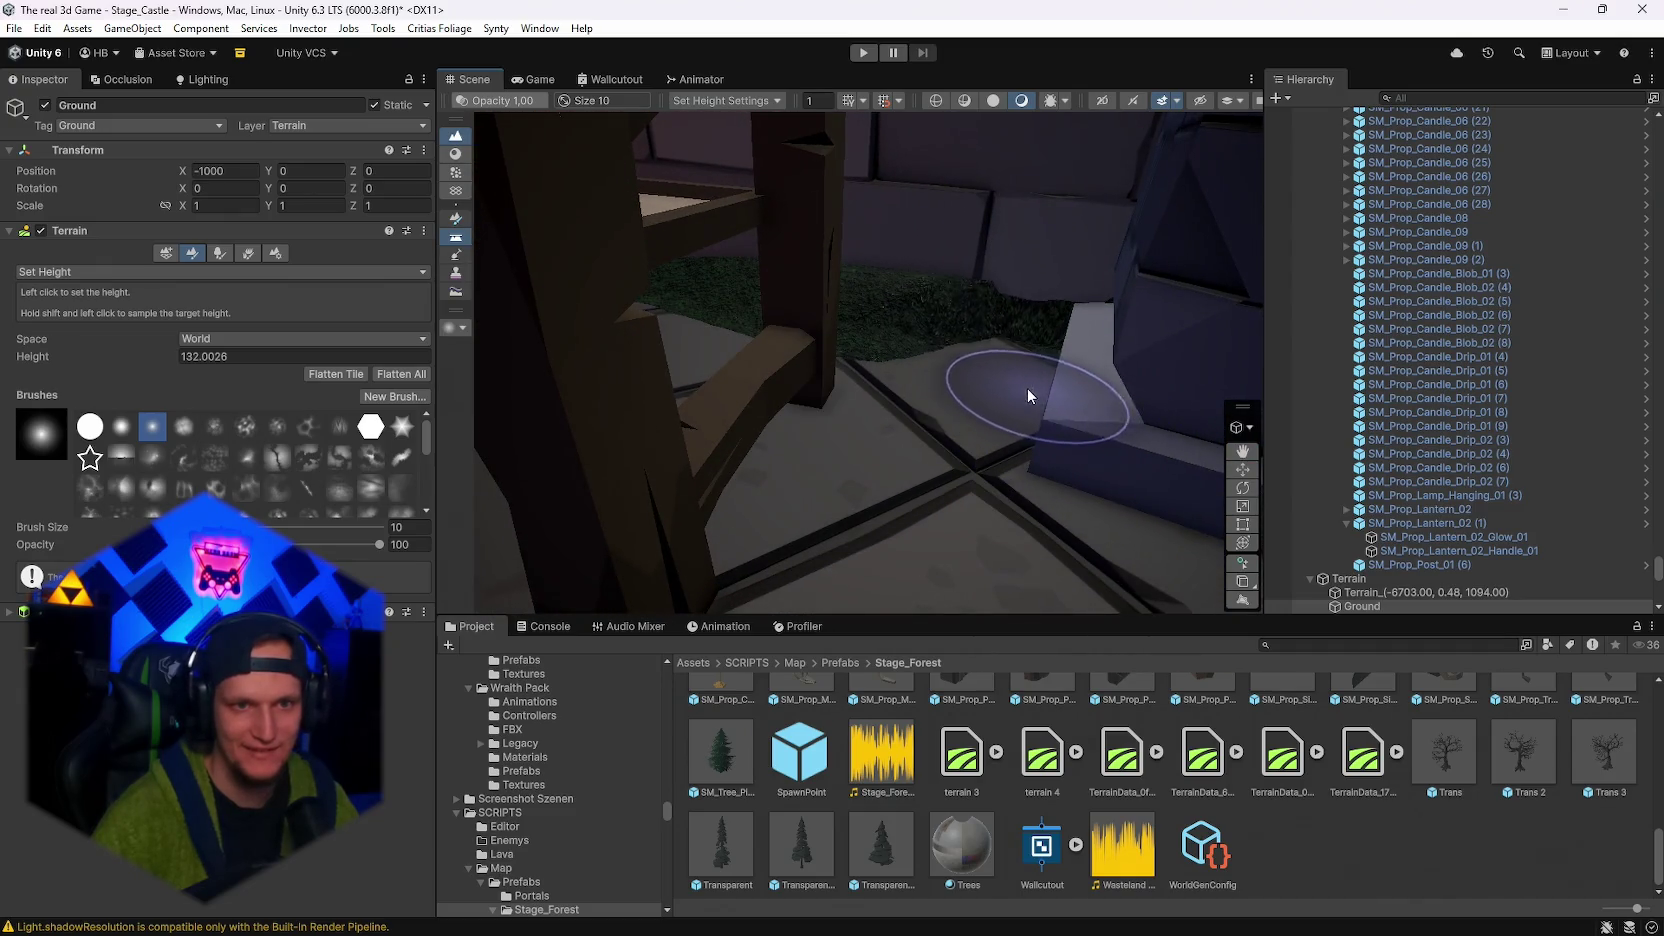
- Check the stone floor around the shelf, table legs, bench and potato sacks
mouse_move(982, 368)
left_mouse_down()
mouse_move(984, 386)
mouse_move(1014, 360)
mouse_move(1076, 368)
left_mouse_up()
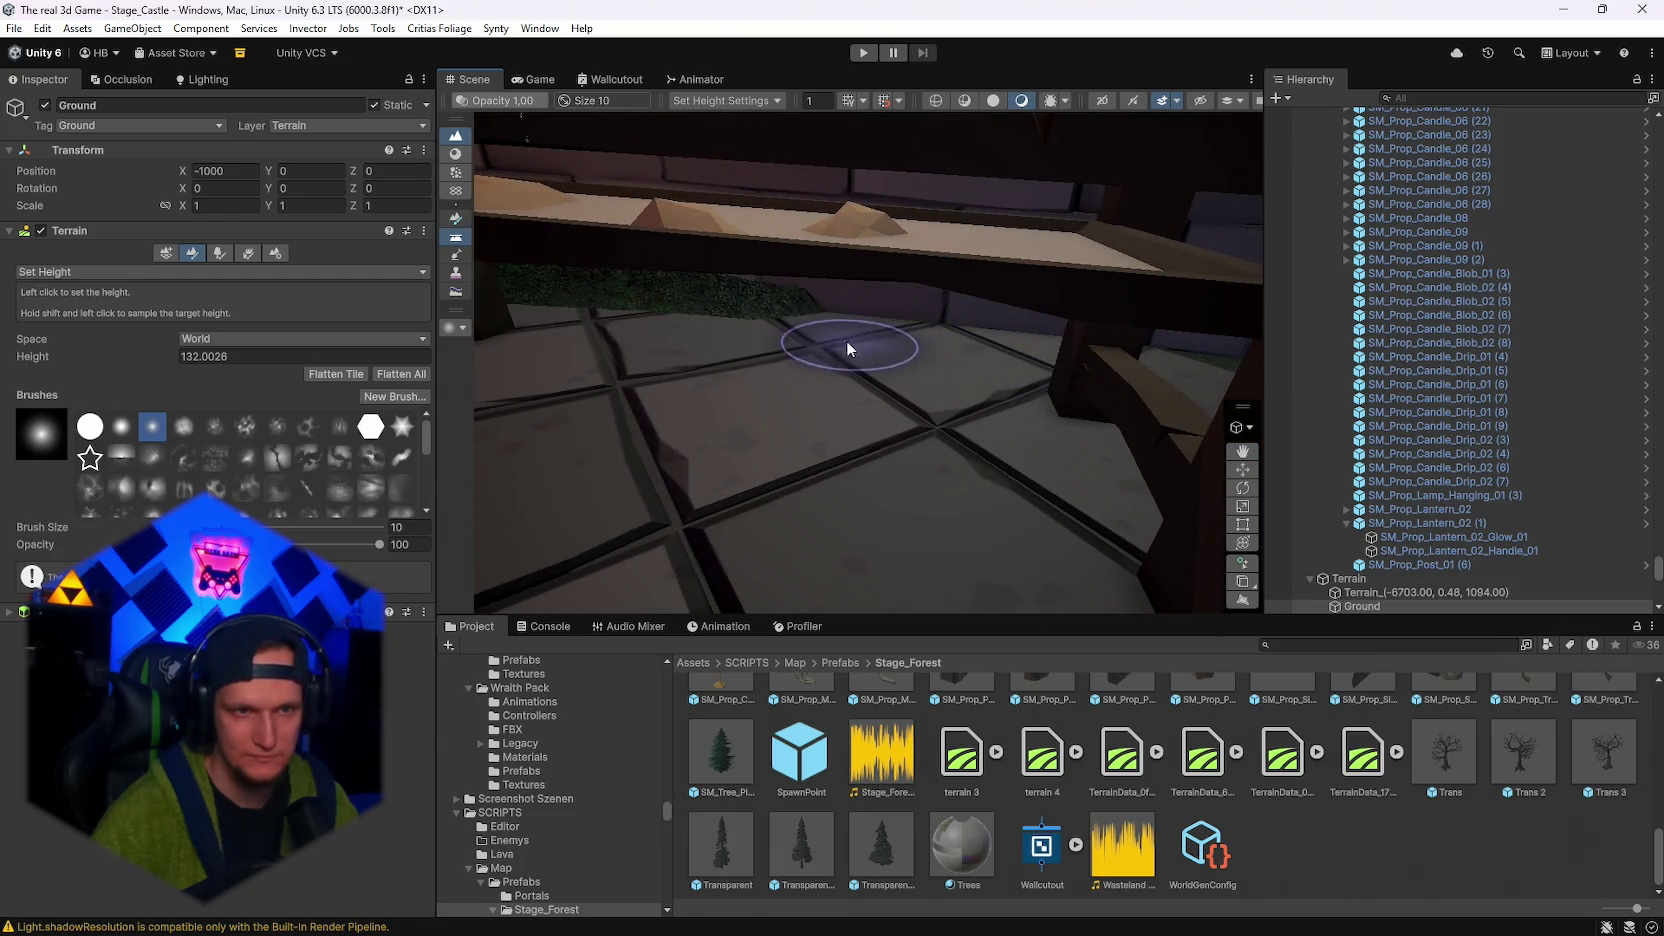
mouse_move(729, 334)
left_mouse_down()
mouse_move(687, 342)
mouse_move(953, 345)
left_mouse_up()
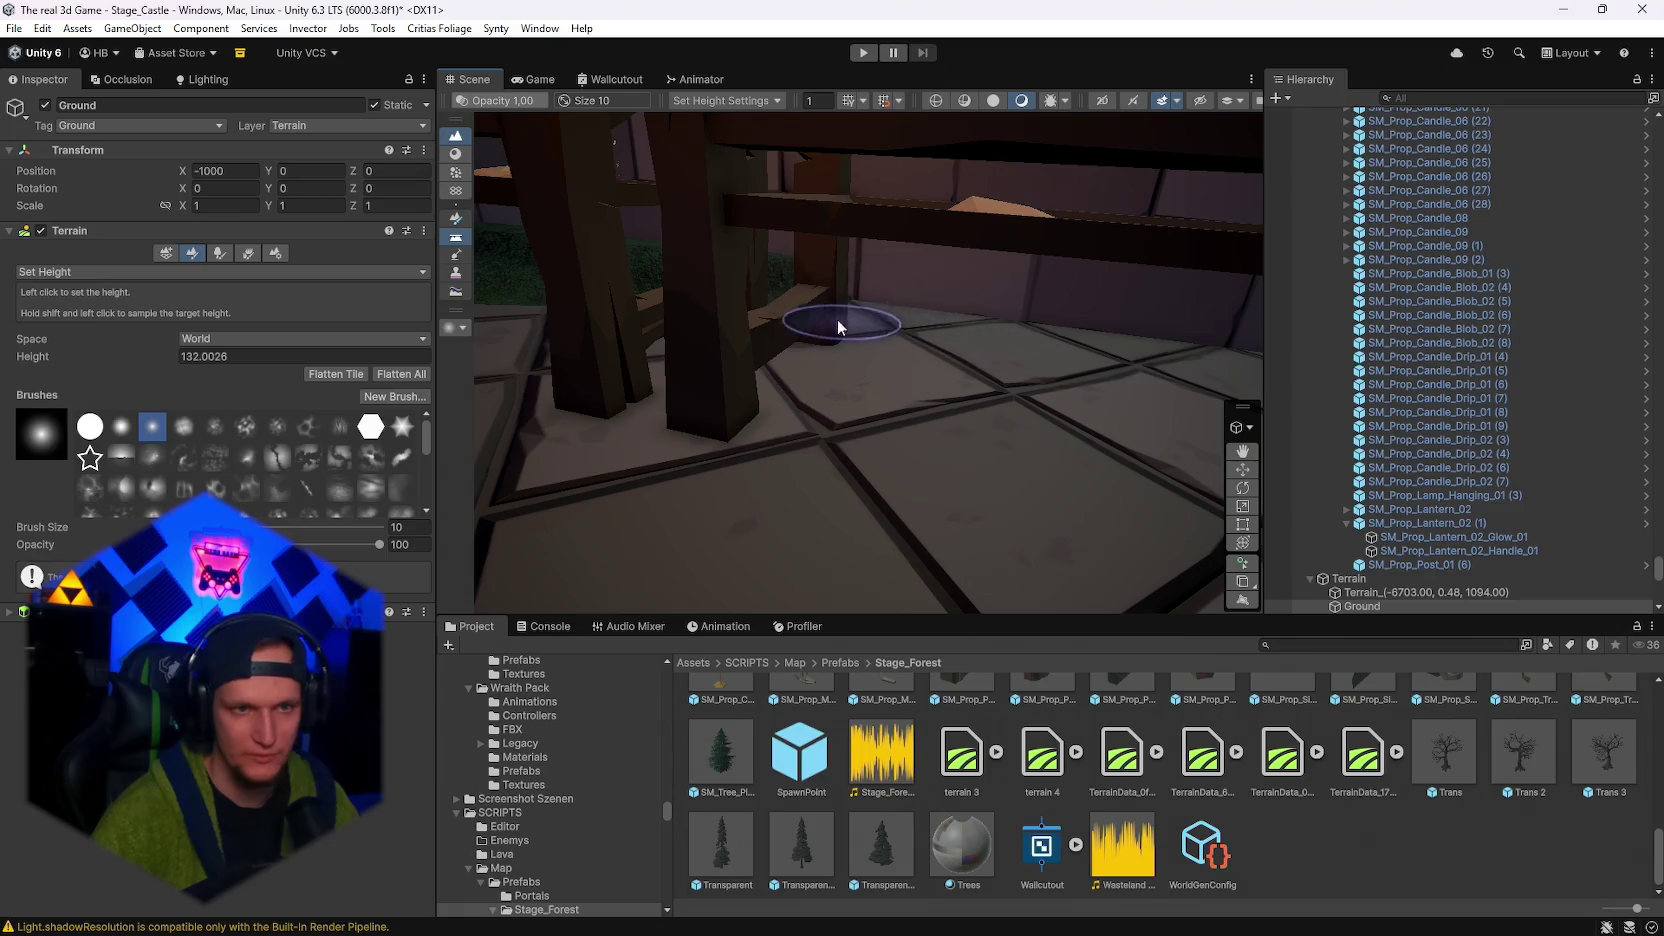
left_click_drag(830, 354, 1021, 341)
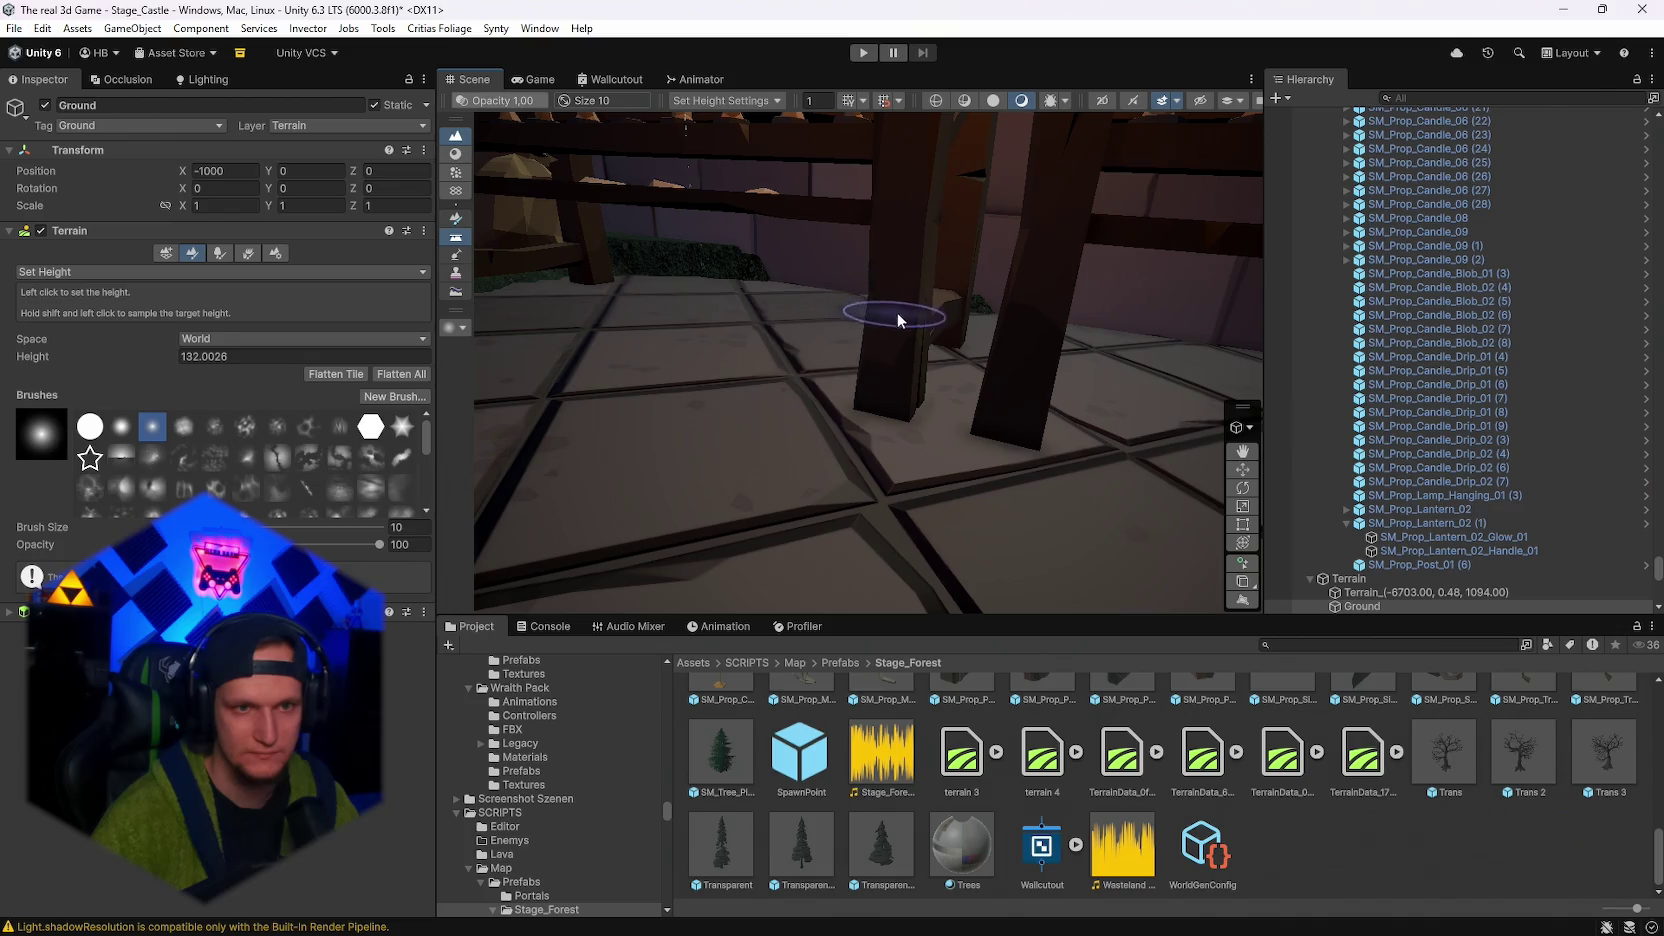
mouse_move(918, 344)
left_mouse_down()
mouse_move(847, 338)
mouse_move(884, 342)
mouse_move(977, 447)
mouse_move(970, 398)
left_mouse_up()
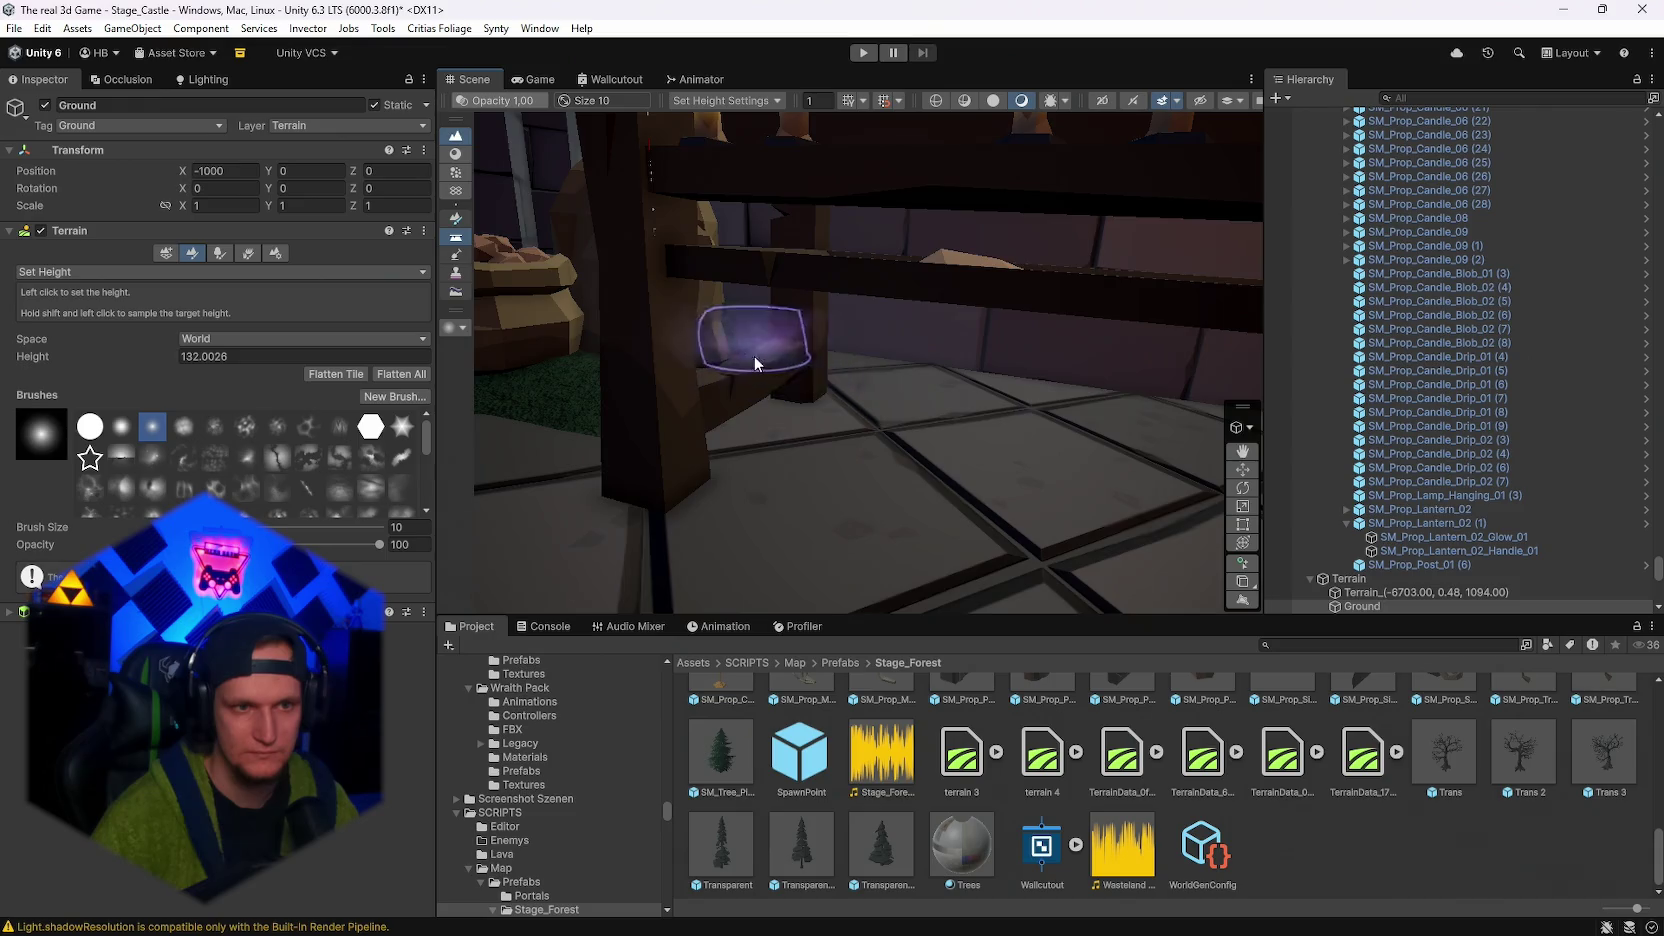
scroll(755, 364, "down", 5)
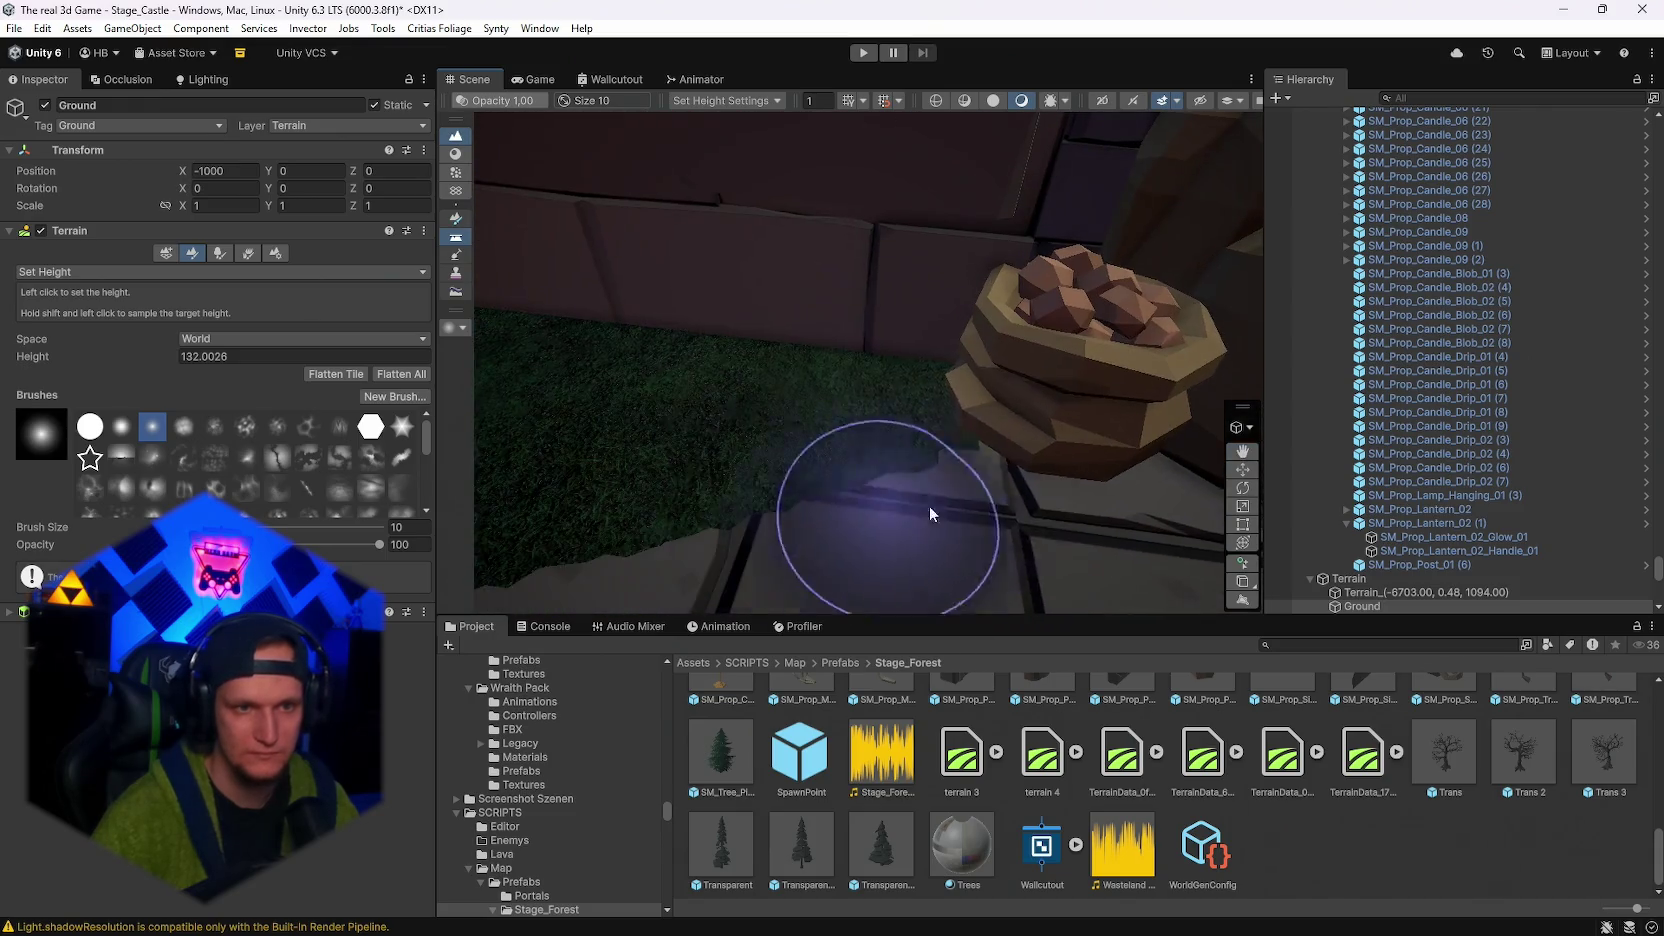
mouse_move(732, 449)
left_mouse_down()
mouse_move(676, 464)
mouse_move(766, 546)
left_mouse_up()
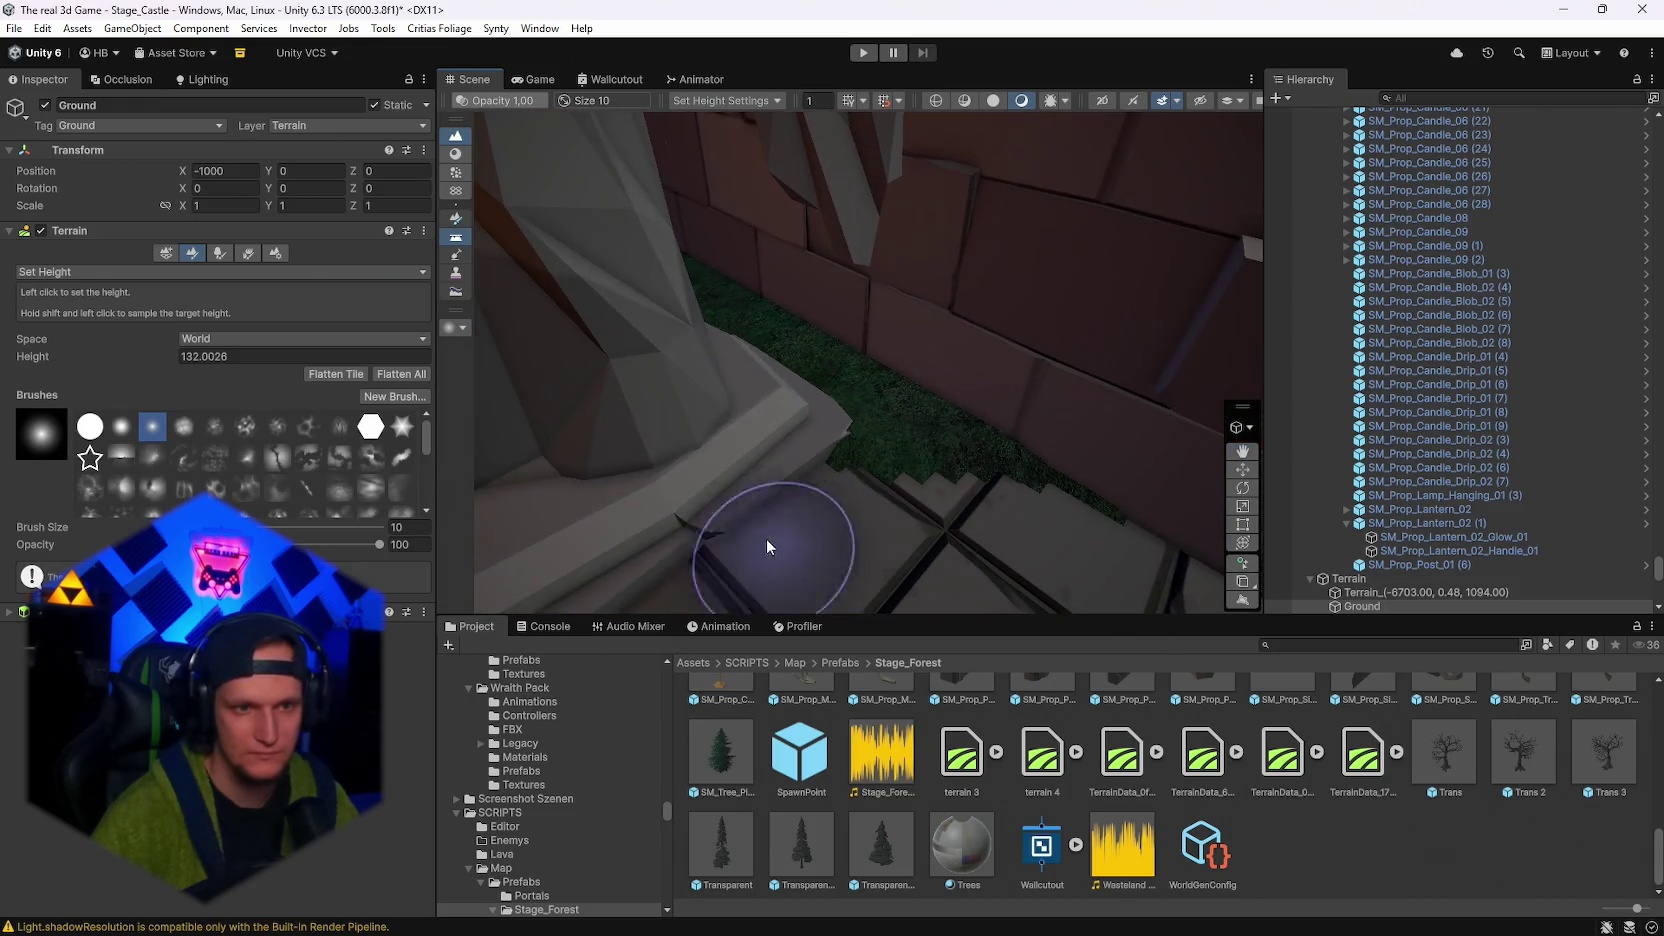
mouse_move(907, 453)
left_mouse_down()
mouse_move(1029, 501)
mouse_move(458, 463)
mouse_move(1006, 495)
left_mouse_up()
- Check the floor tiles by the grass strip and along the corridor
scroll(1076, 420, "up", 5)
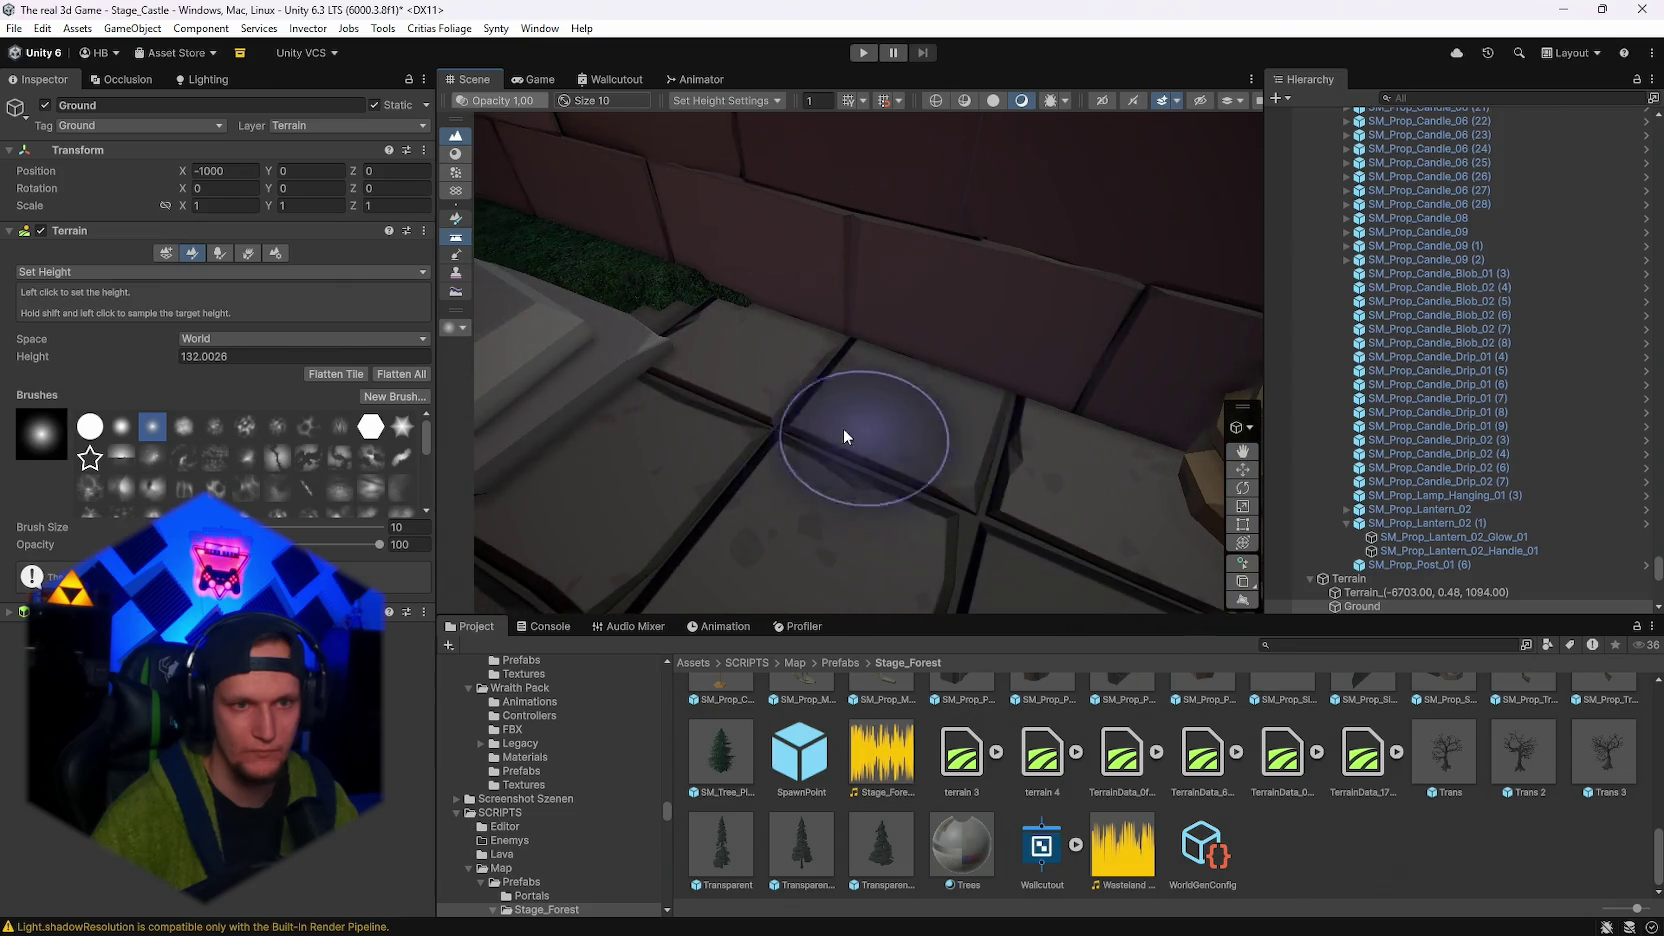
mouse_move(842, 428)
left_mouse_down()
mouse_move(695, 431)
mouse_move(941, 489)
left_mouse_up()
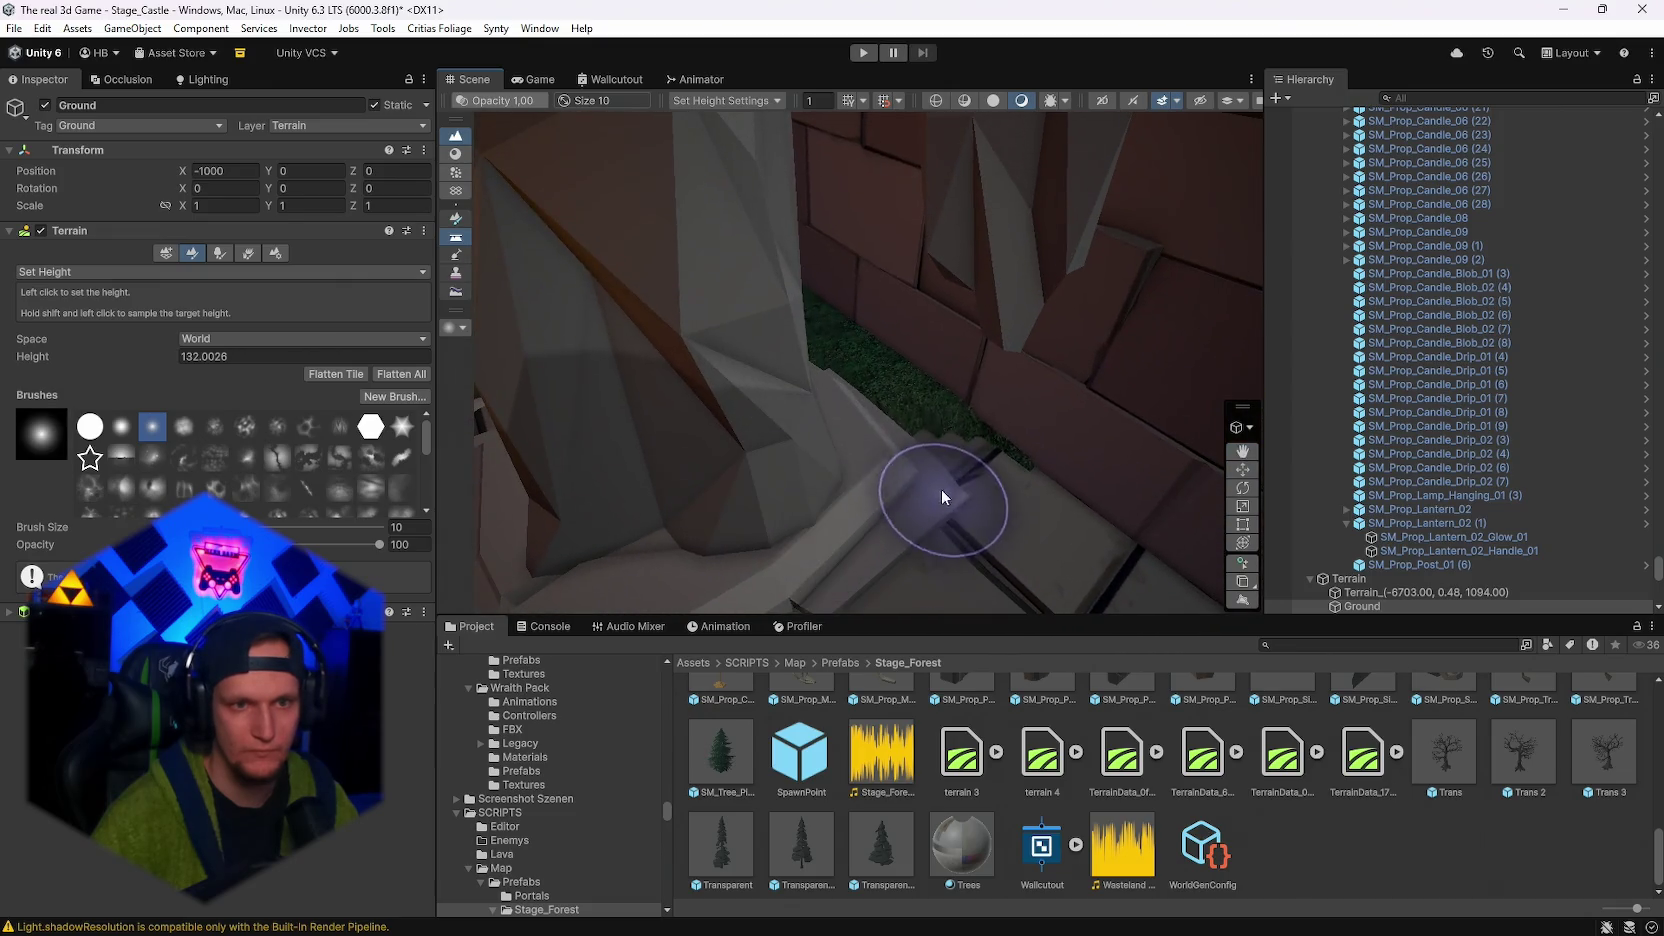
mouse_move(893, 417)
left_mouse_down()
mouse_move(780, 353)
mouse_move(921, 386)
mouse_move(1040, 446)
mouse_move(838, 496)
mouse_move(796, 398)
mouse_move(963, 369)
left_mouse_up()
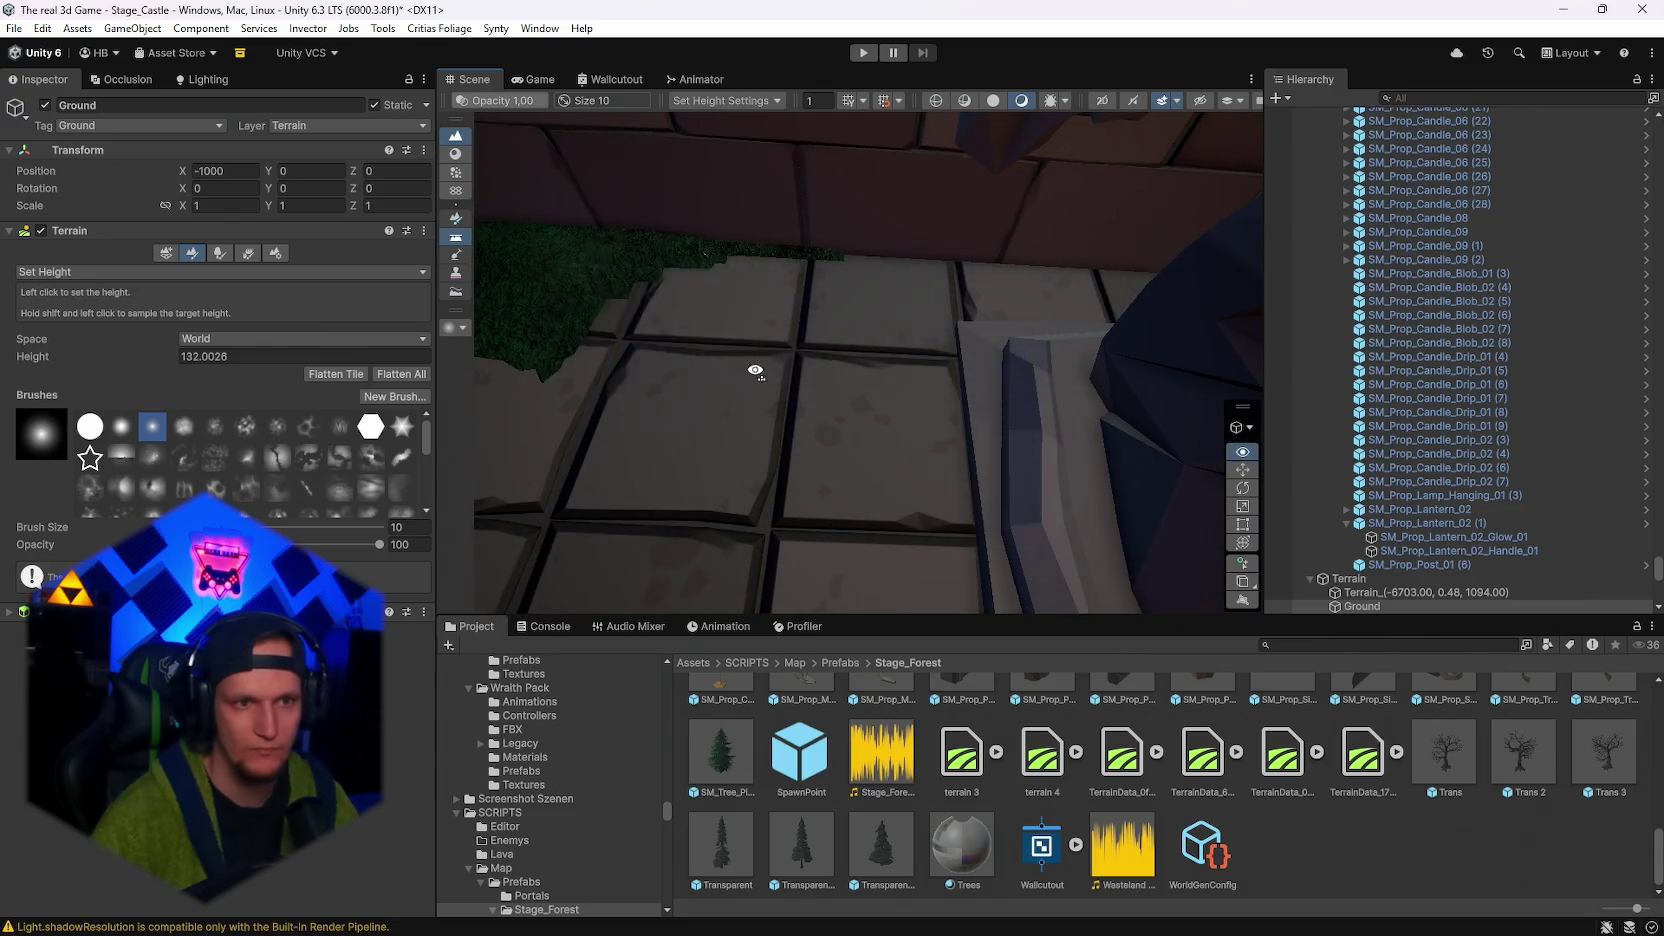
mouse_move(755, 370)
left_mouse_down()
mouse_move(624, 397)
mouse_move(703, 367)
left_mouse_up()
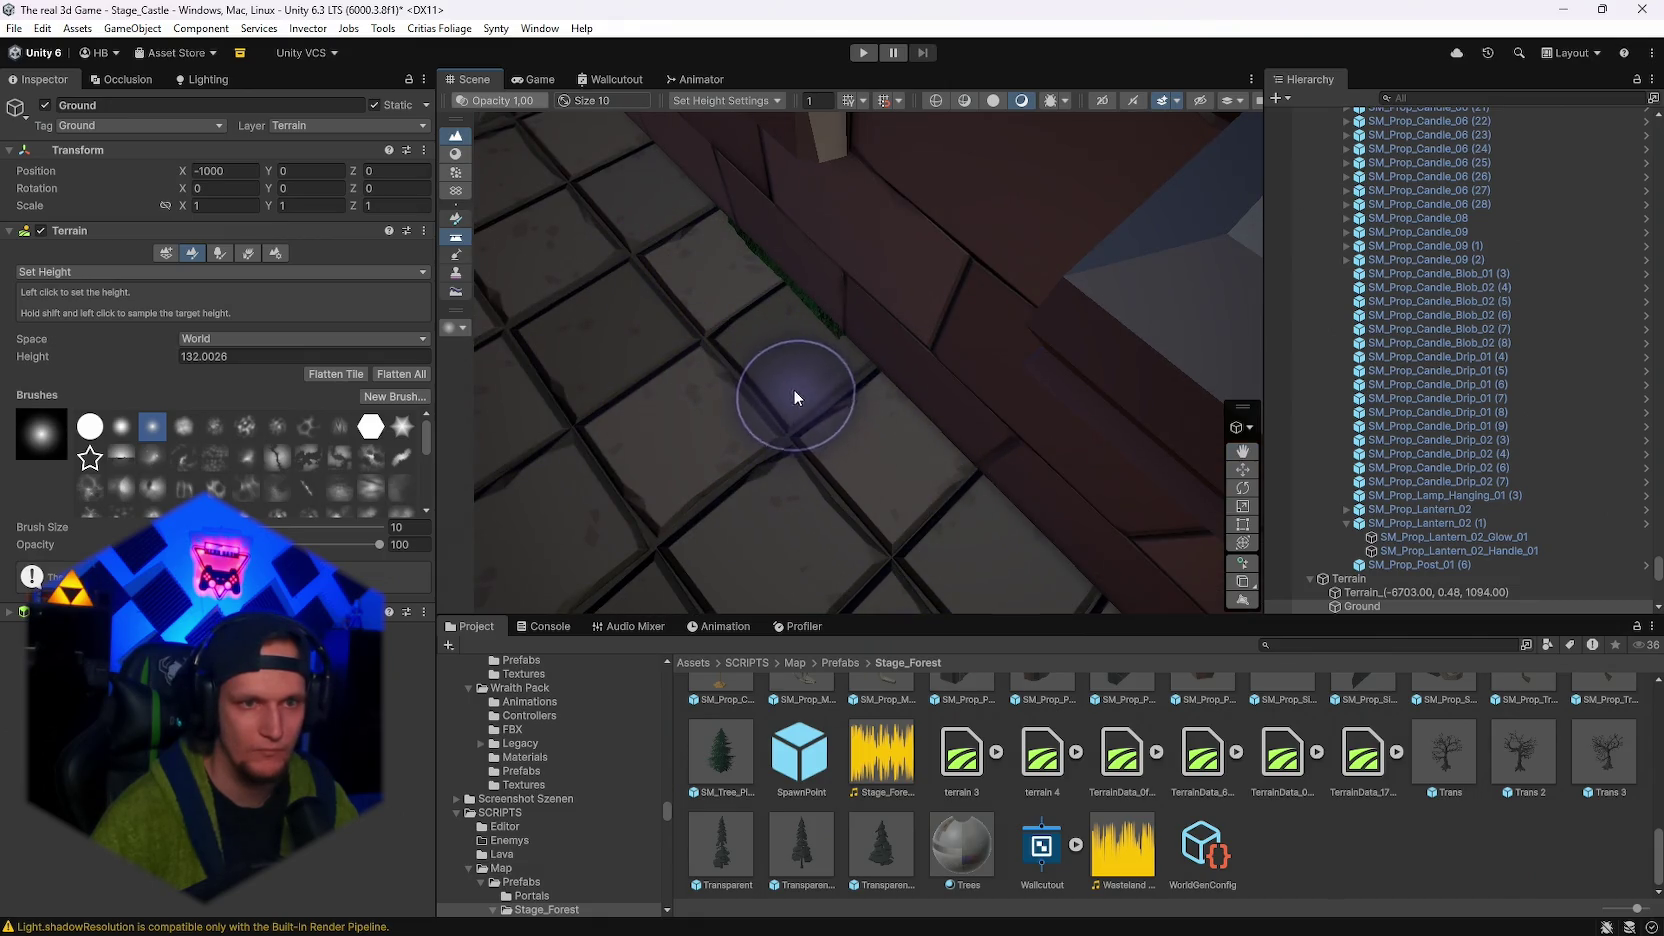
left_click_drag(711, 311, 630, 250)
mouse_move(531, 898)
left_mouse_down()
mouse_move(777, 890)
mouse_move(656, 837)
mouse_move(562, 861)
mouse_move(150, 760)
mouse_move(1620, 654)
mouse_move(1452, 858)
mouse_move(1063, 779)
mouse_move(1066, 924)
mouse_move(493, 78)
mouse_move(777, 68)
mouse_move(259, 874)
mouse_move(926, 836)
mouse_move(786, 894)
mouse_move(1122, 367)
left_mouse_up()
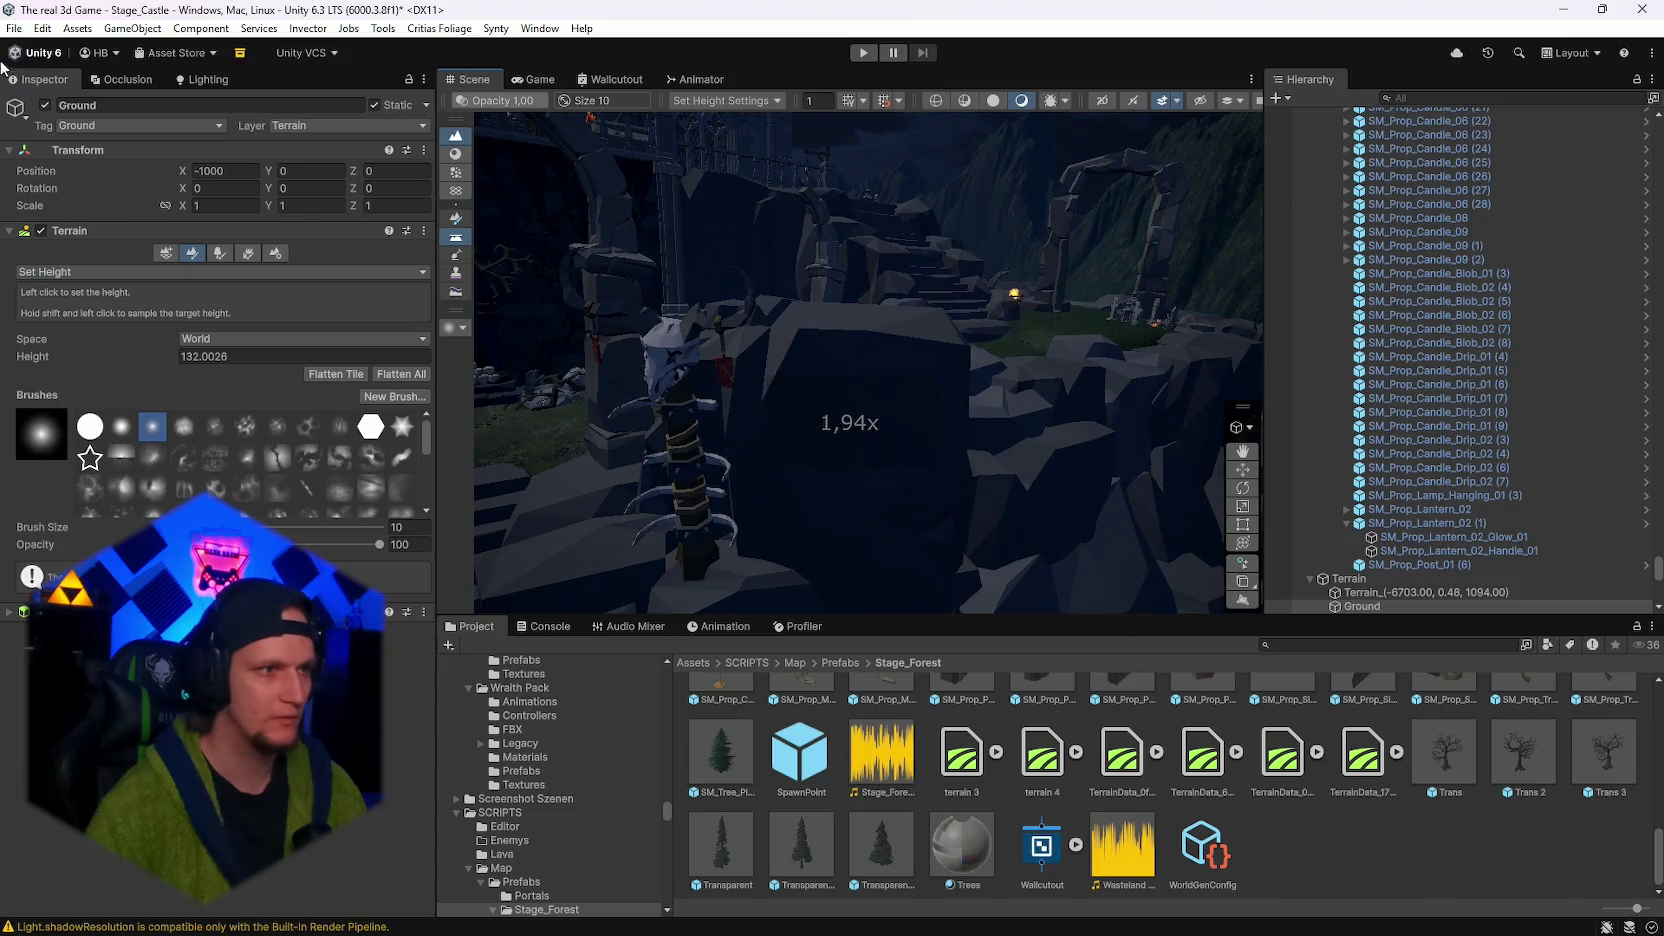
- Save the Stage_Castle scene and the whole project
left_click(14, 28)
left_click(45, 112)
left_click(12, 28)
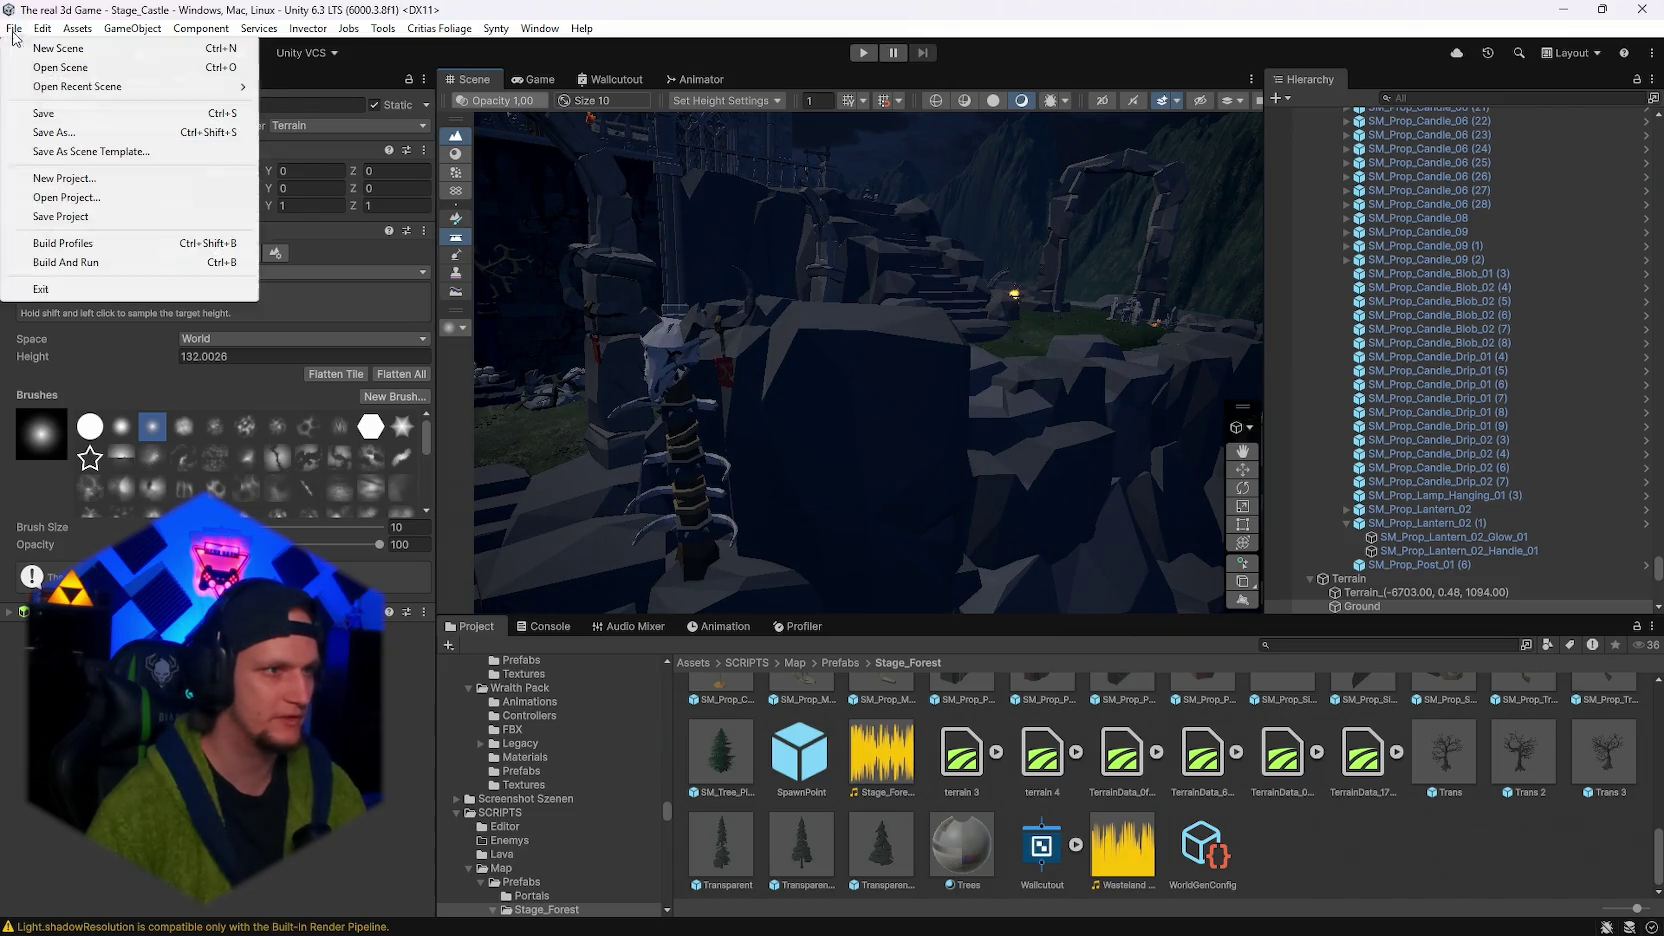
left_click(60, 216)
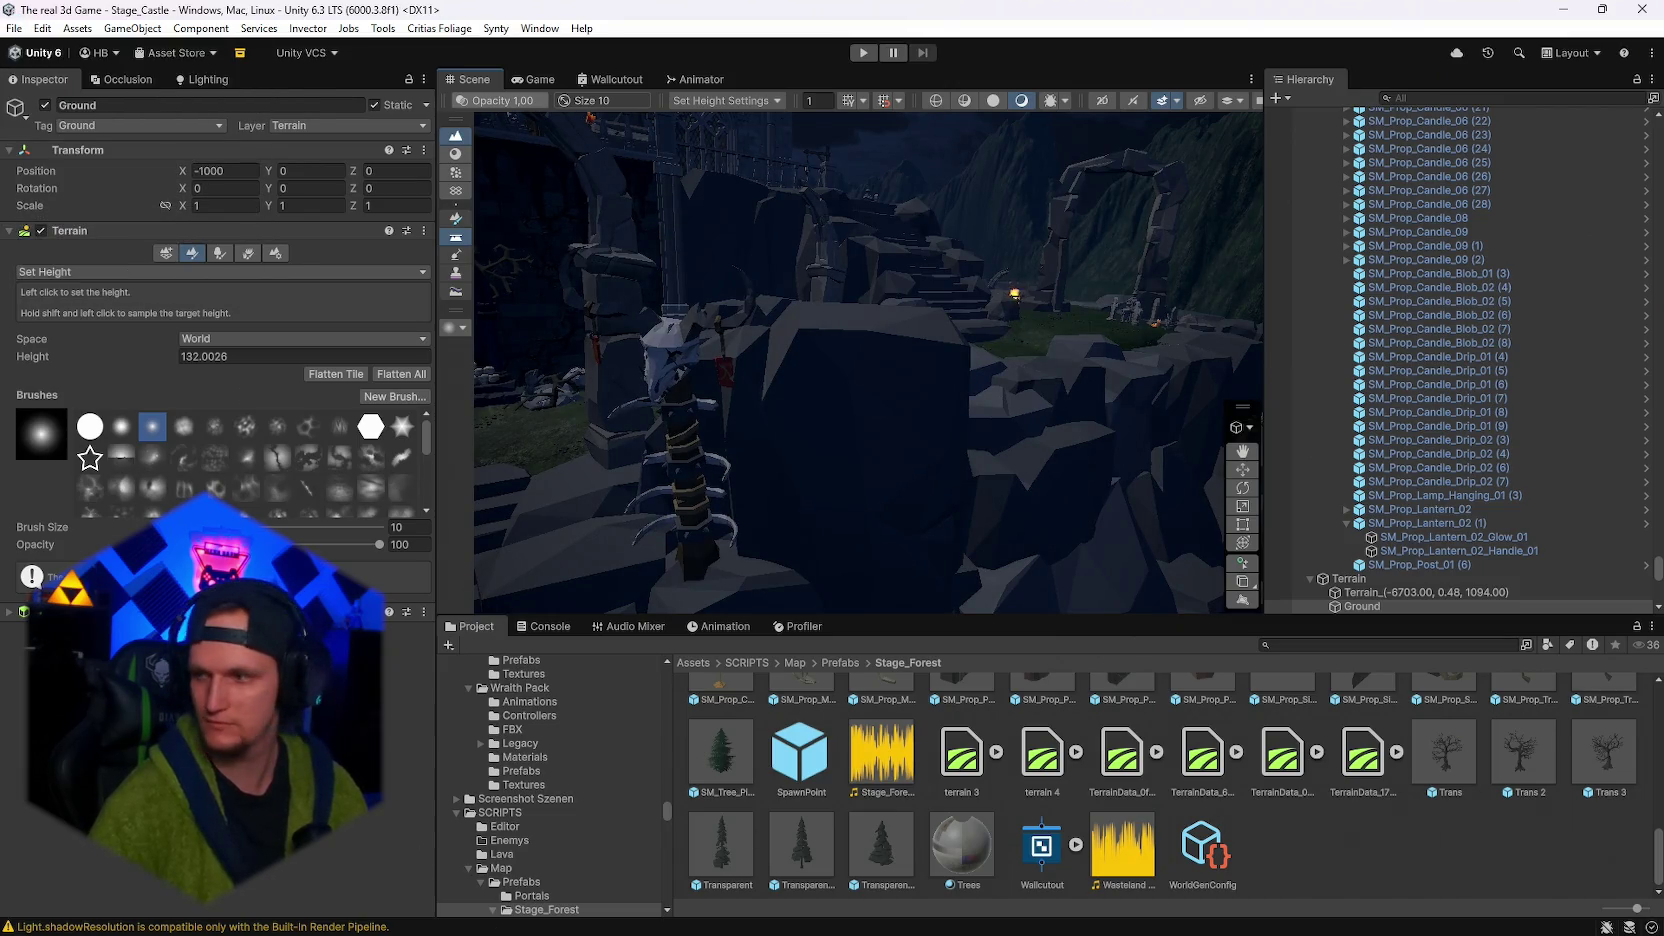
mouse_move(800, 520)
left_mouse_down()
mouse_move(776, 654)
mouse_move(562, 712)
mouse_move(1583, 467)
left_mouse_up()
- Toggle Directional Light (1) off and back on to compare the castle lighting
scroll(1479, 465, "down", 15)
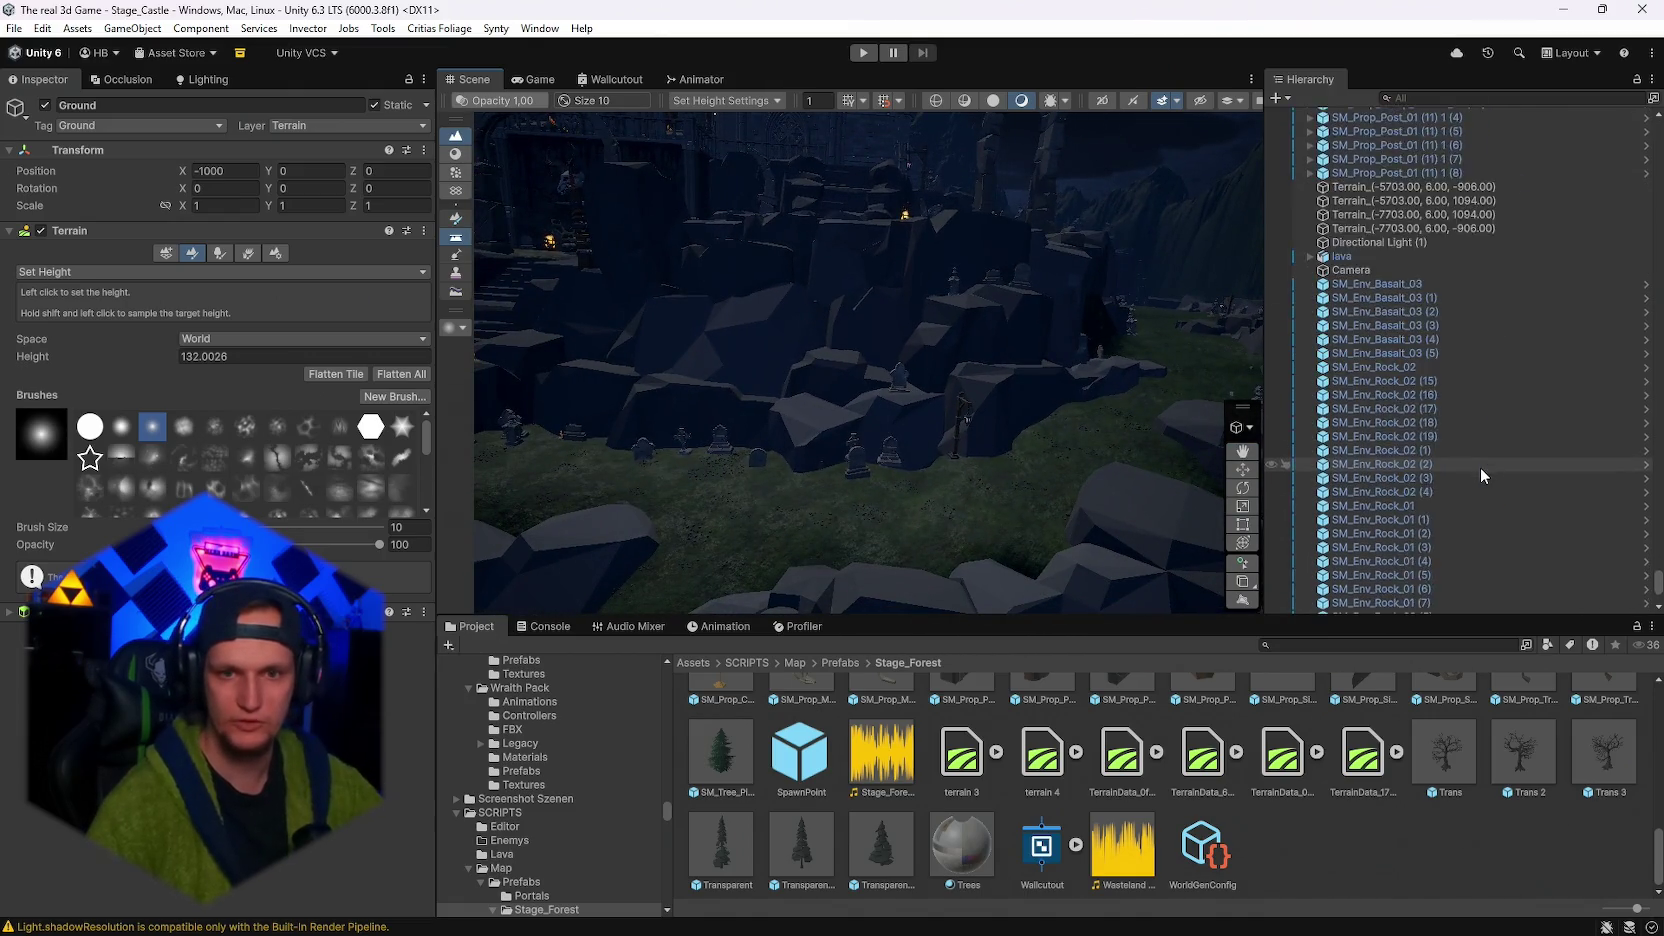
left_click(1372, 295)
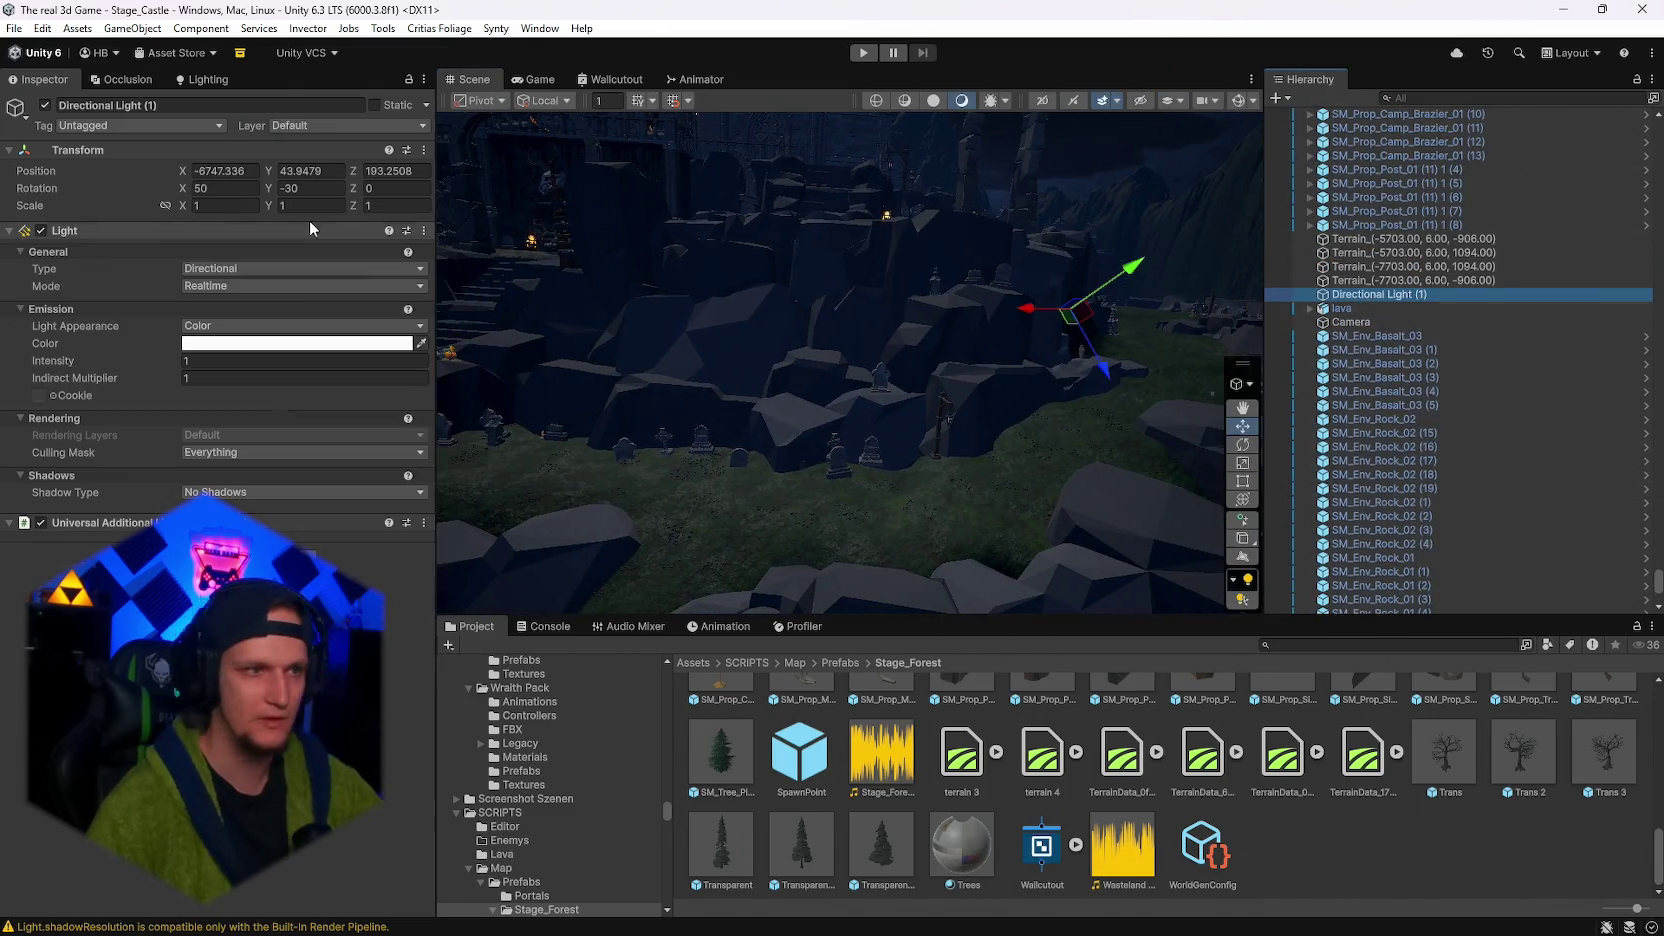
left_click(44, 109)
mouse_move(900, 300)
left_mouse_down()
mouse_move(940, 227)
mouse_move(762, 312)
mouse_move(869, 270)
mouse_move(928, 271)
mouse_move(984, 353)
left_mouse_up()
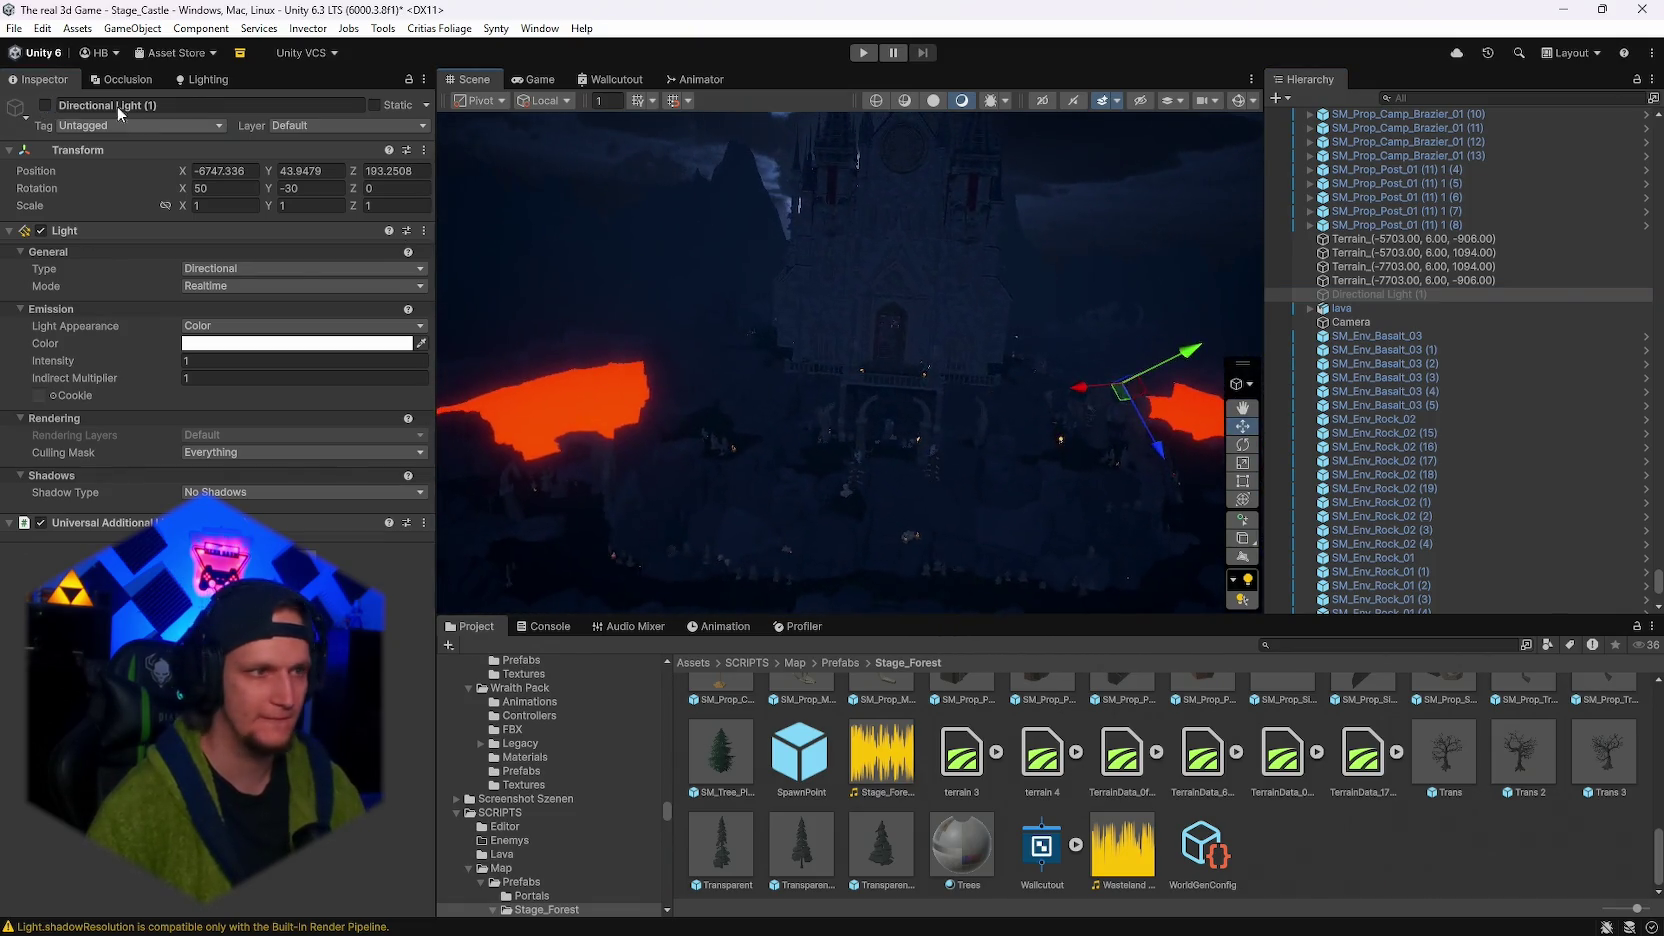
left_click(45, 105)
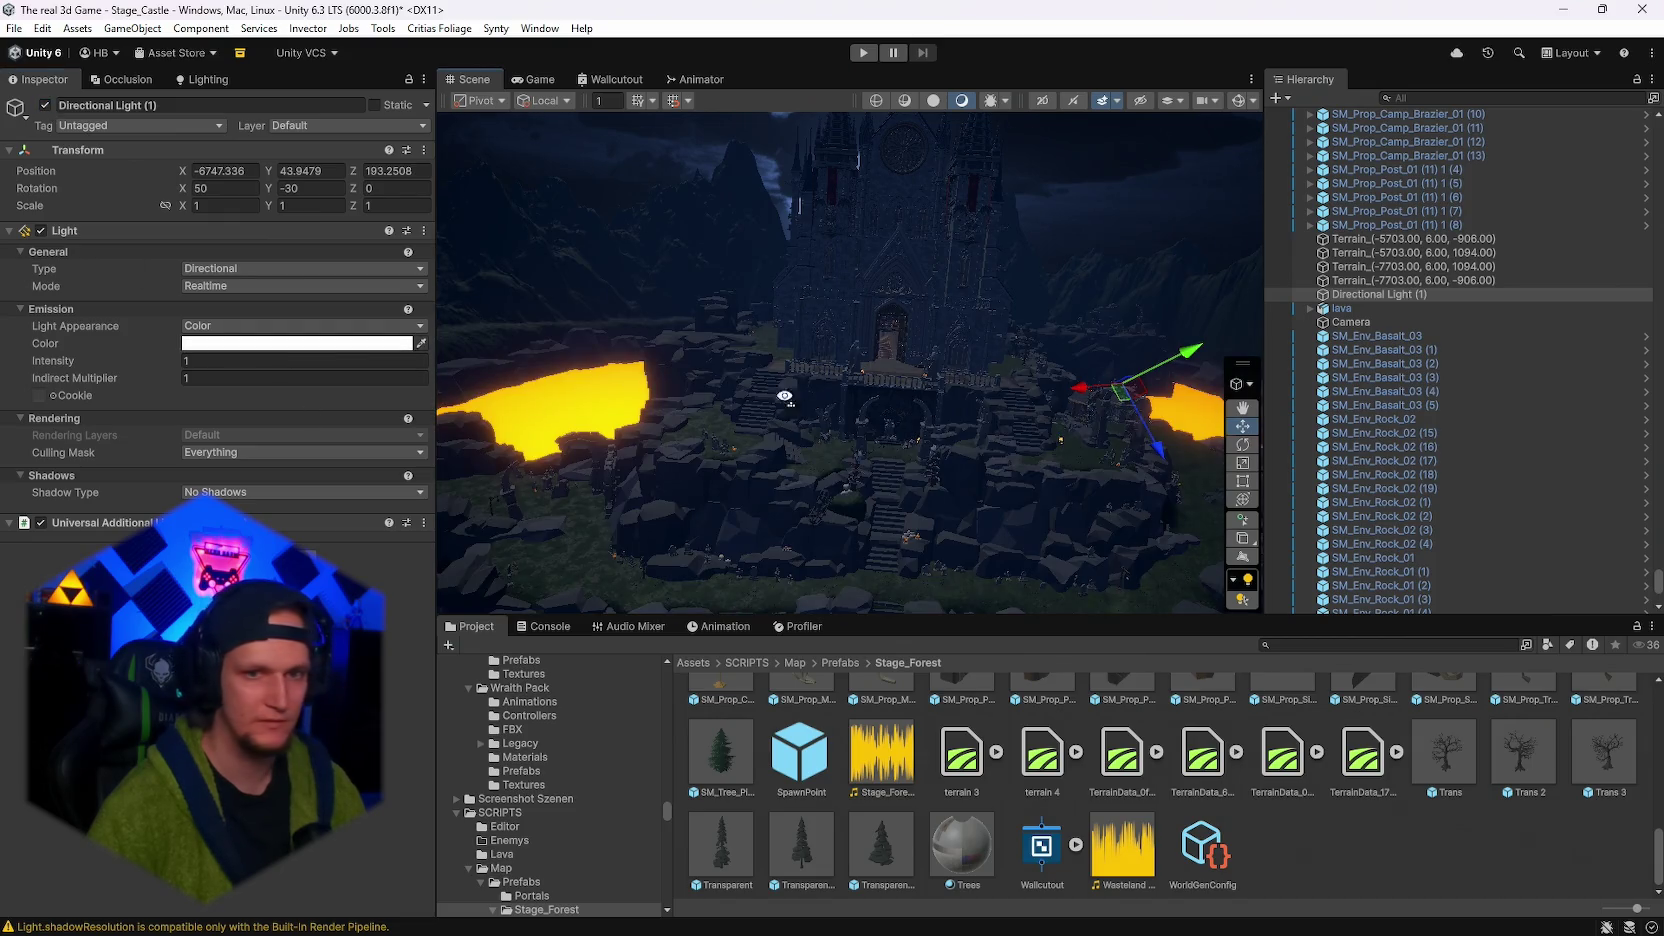
mouse_move(785, 396)
left_mouse_down()
mouse_move(773, 450)
mouse_move(852, 420)
left_mouse_up()
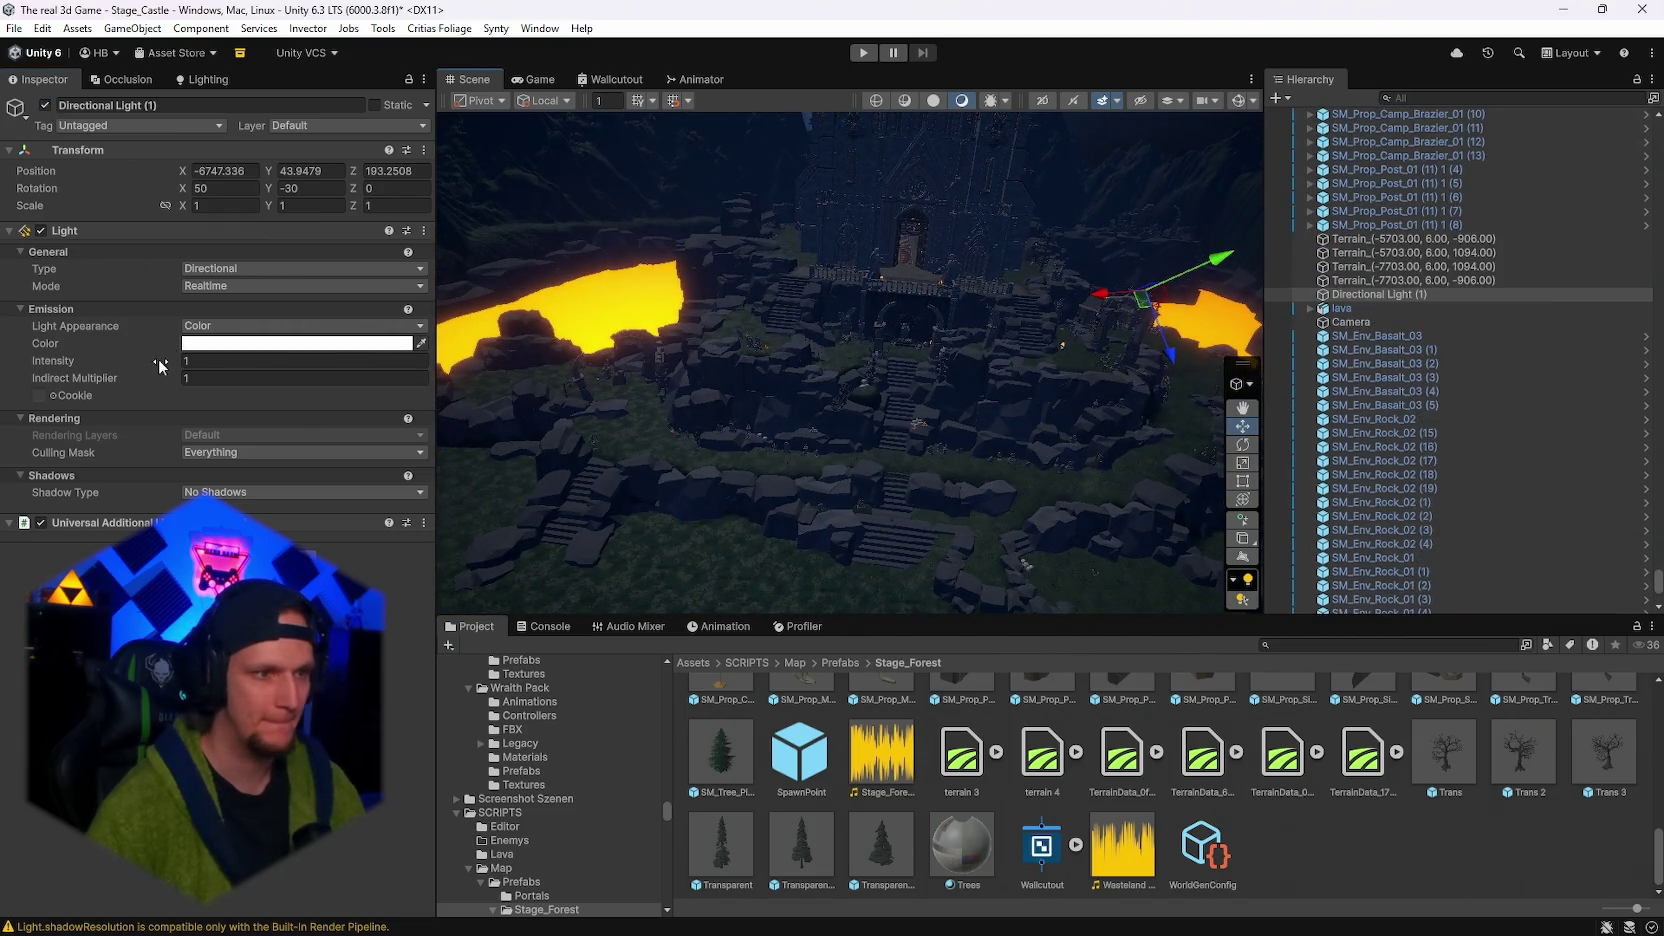
- Raise Directional Light (1)'s intensity to 1.1, leaving its colour unchanged
mouse_move(160, 365)
left_mouse_down()
mouse_move(213, 358)
mouse_move(165, 368)
left_mouse_up()
left_click(220, 343)
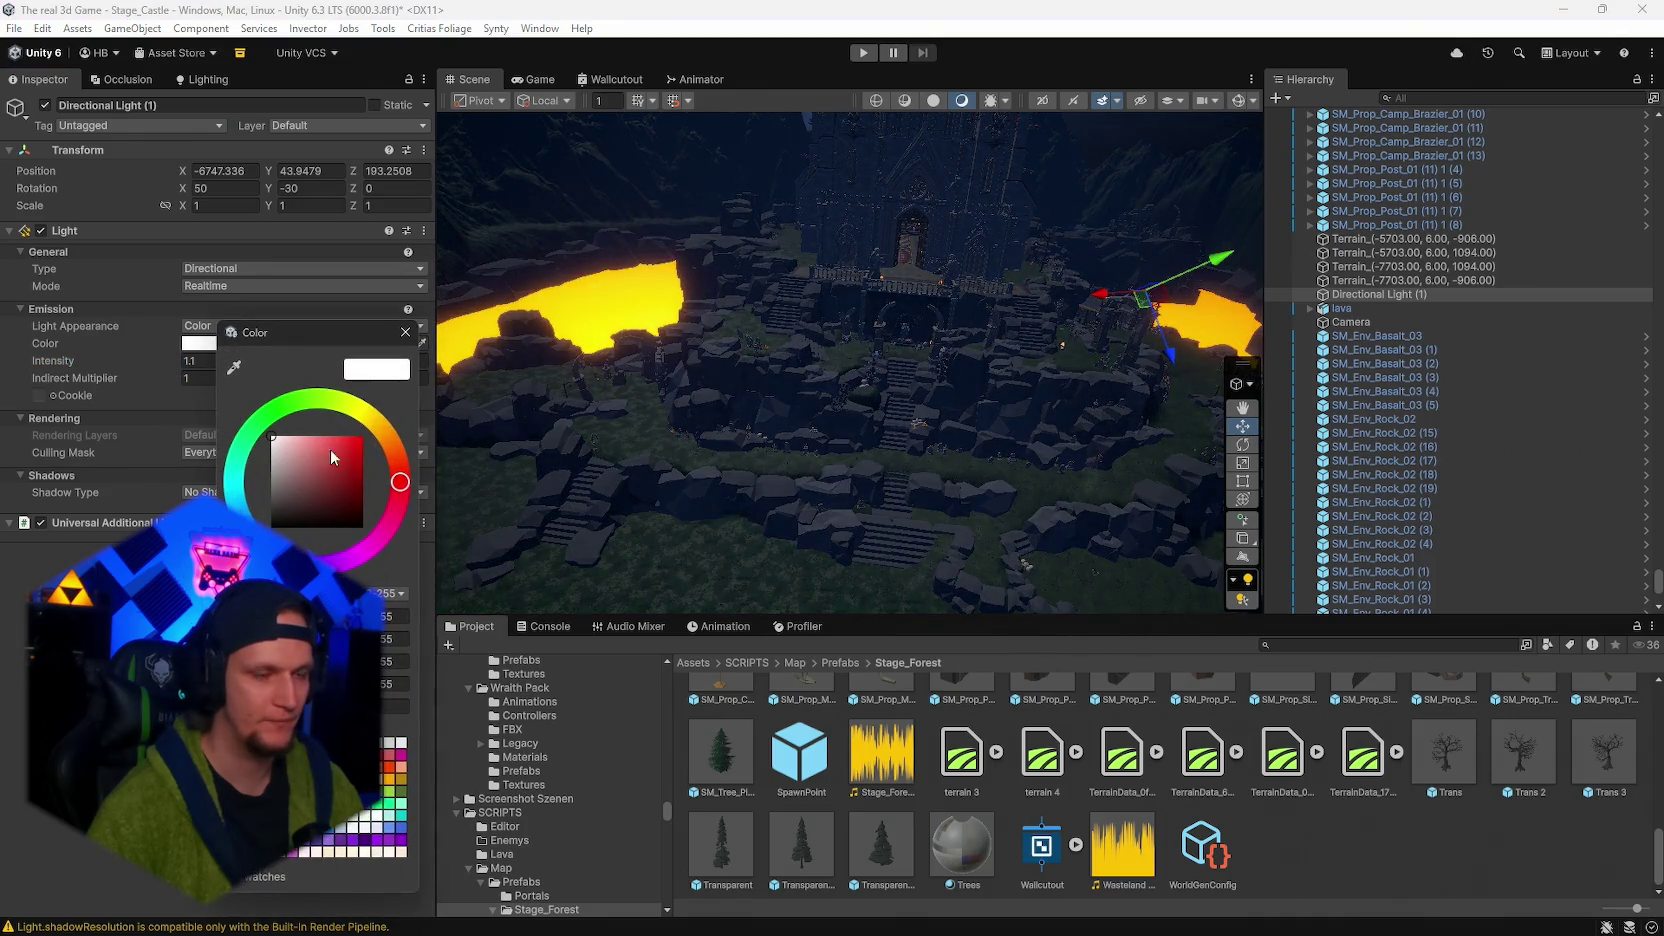
left_click(405, 332)
scroll(1600, 300, "up", 15)
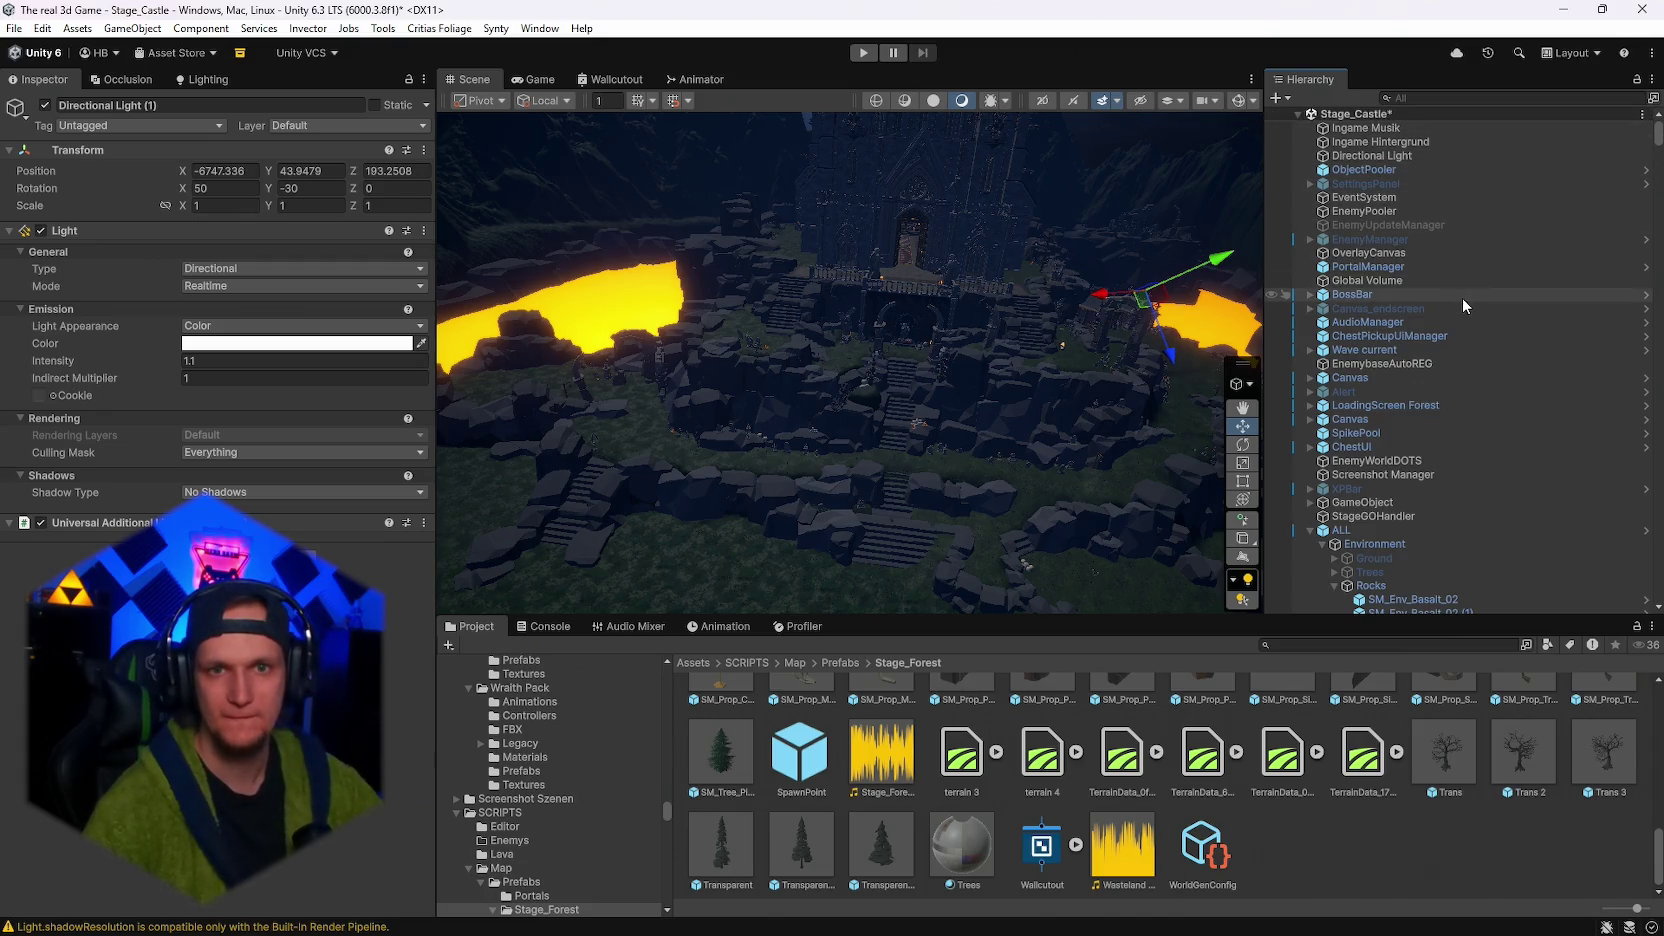
- Check the main Directional Light, then switch Directional Light (1) off
left_click(1377, 155)
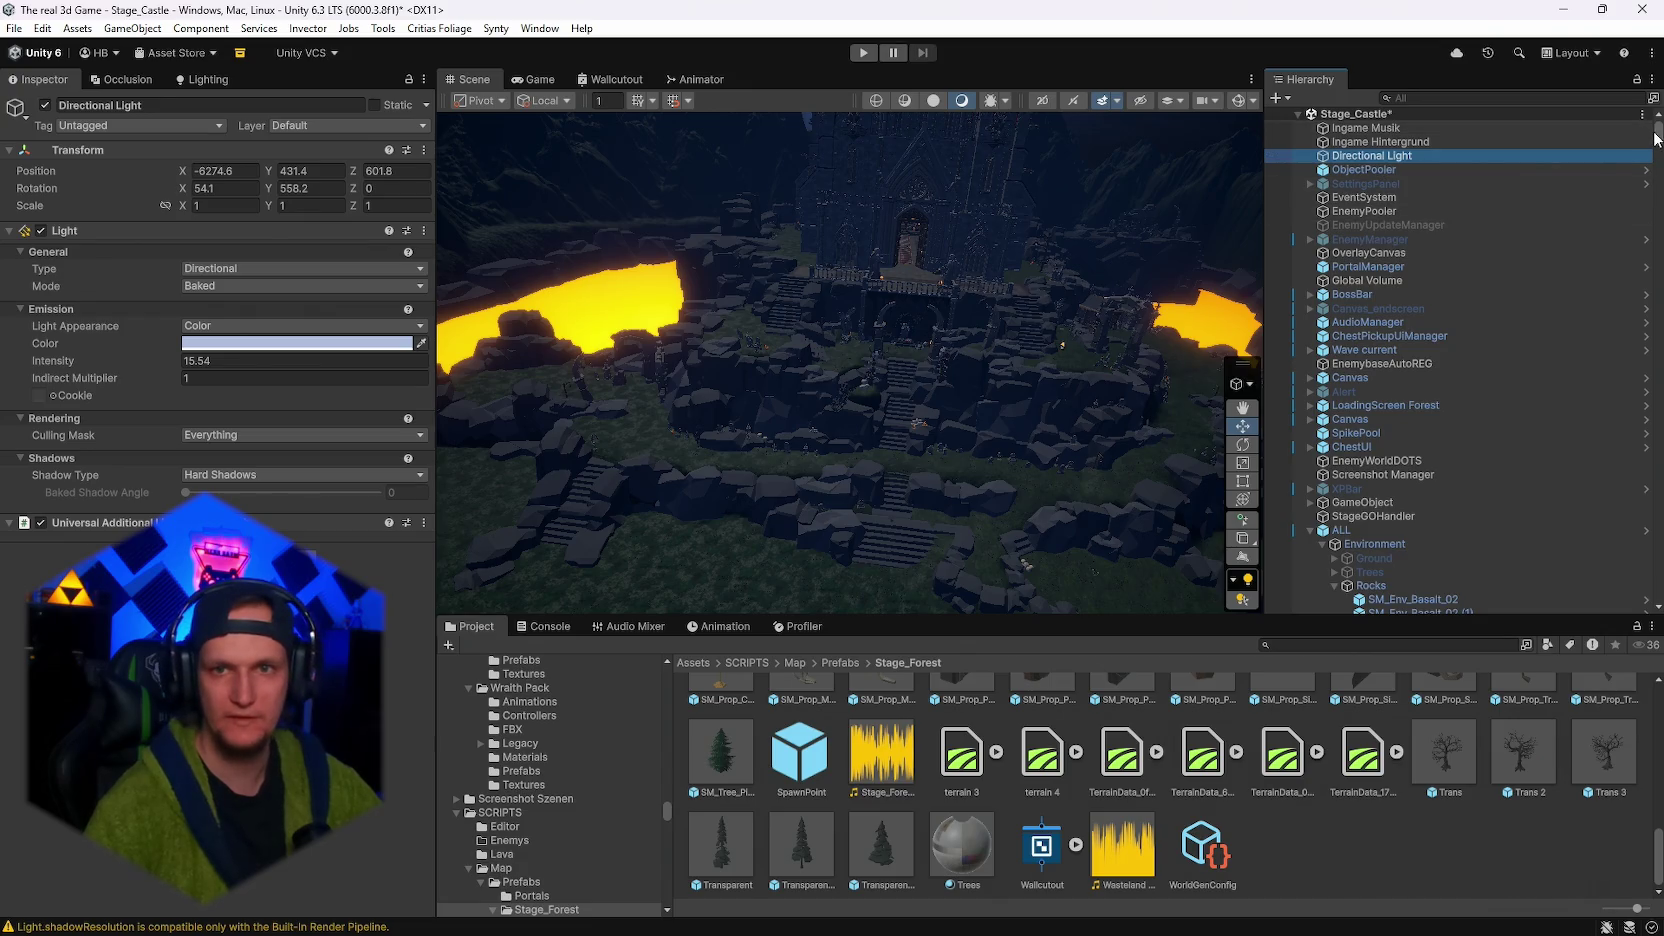
scroll(1637, 420, "down", 15)
scroll(1637, 420, "down", 10)
scroll(1483, 560, "up", 5)
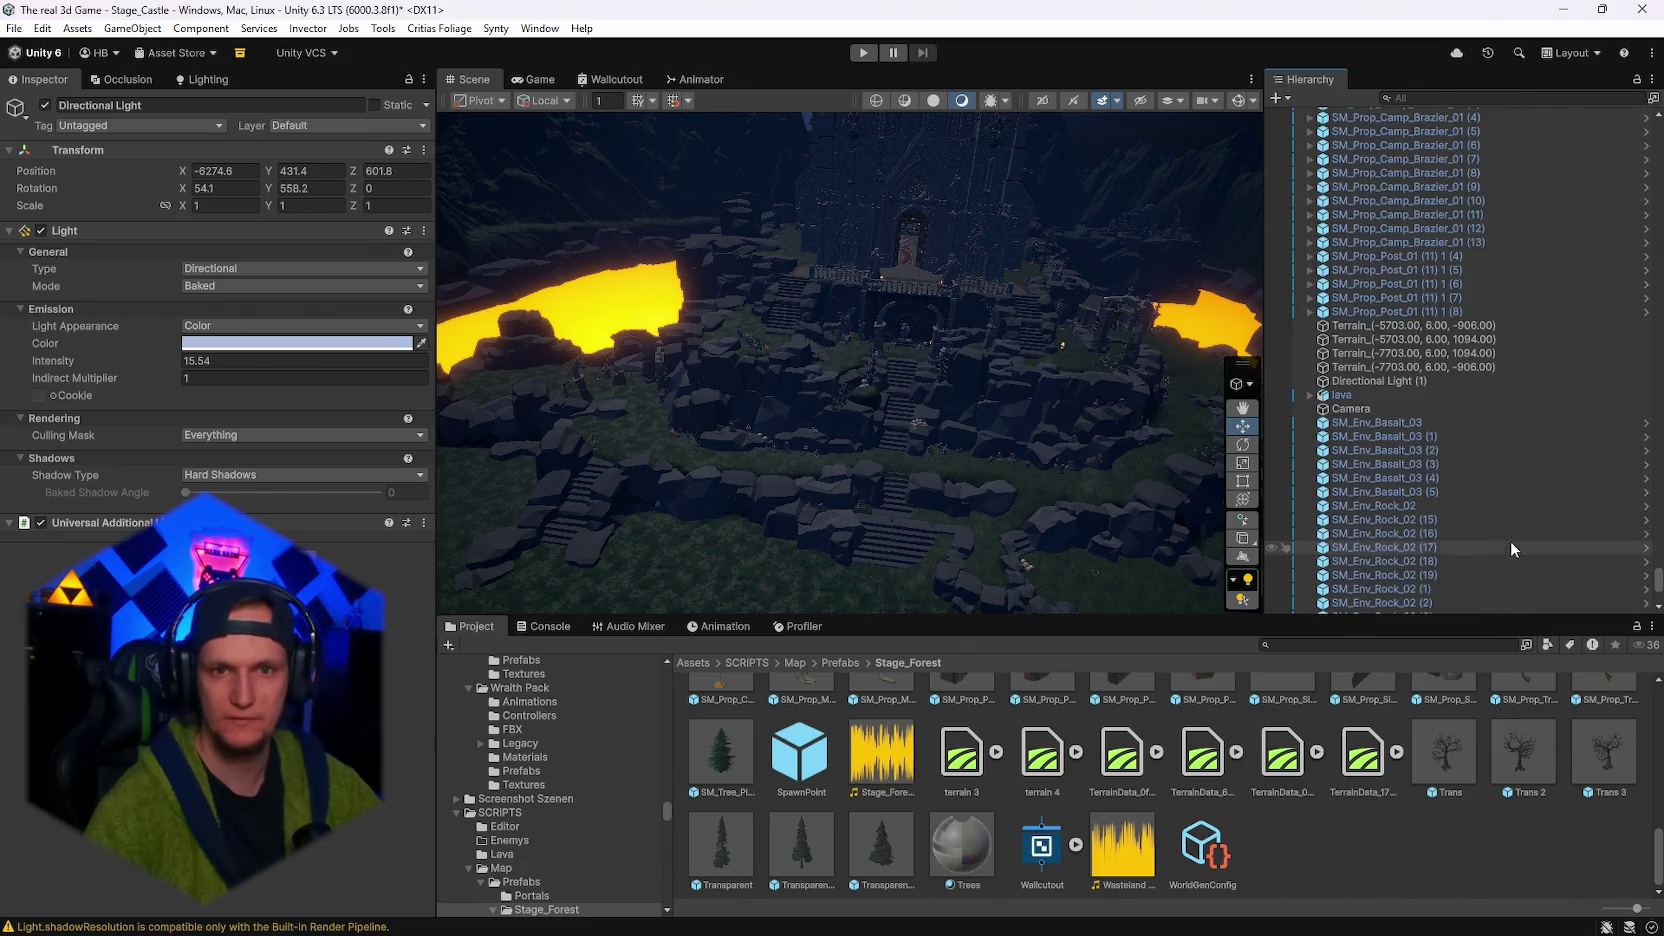
left_click(1385, 381)
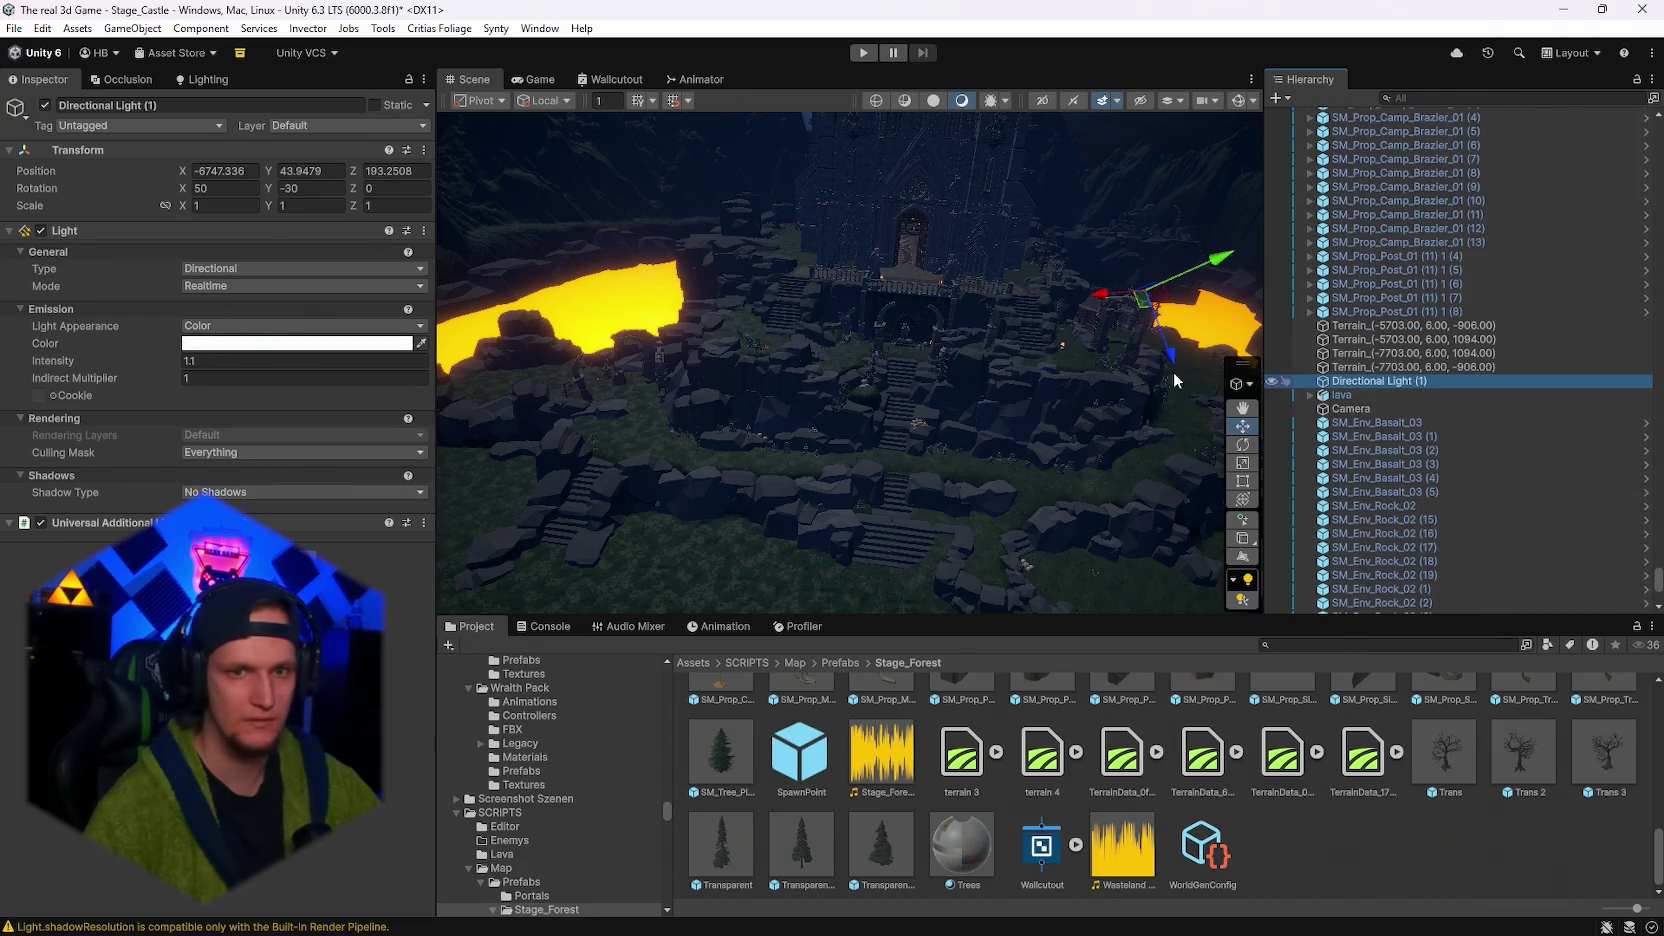
left_click(44, 104)
- Save the scene and the project
left_click(14, 28)
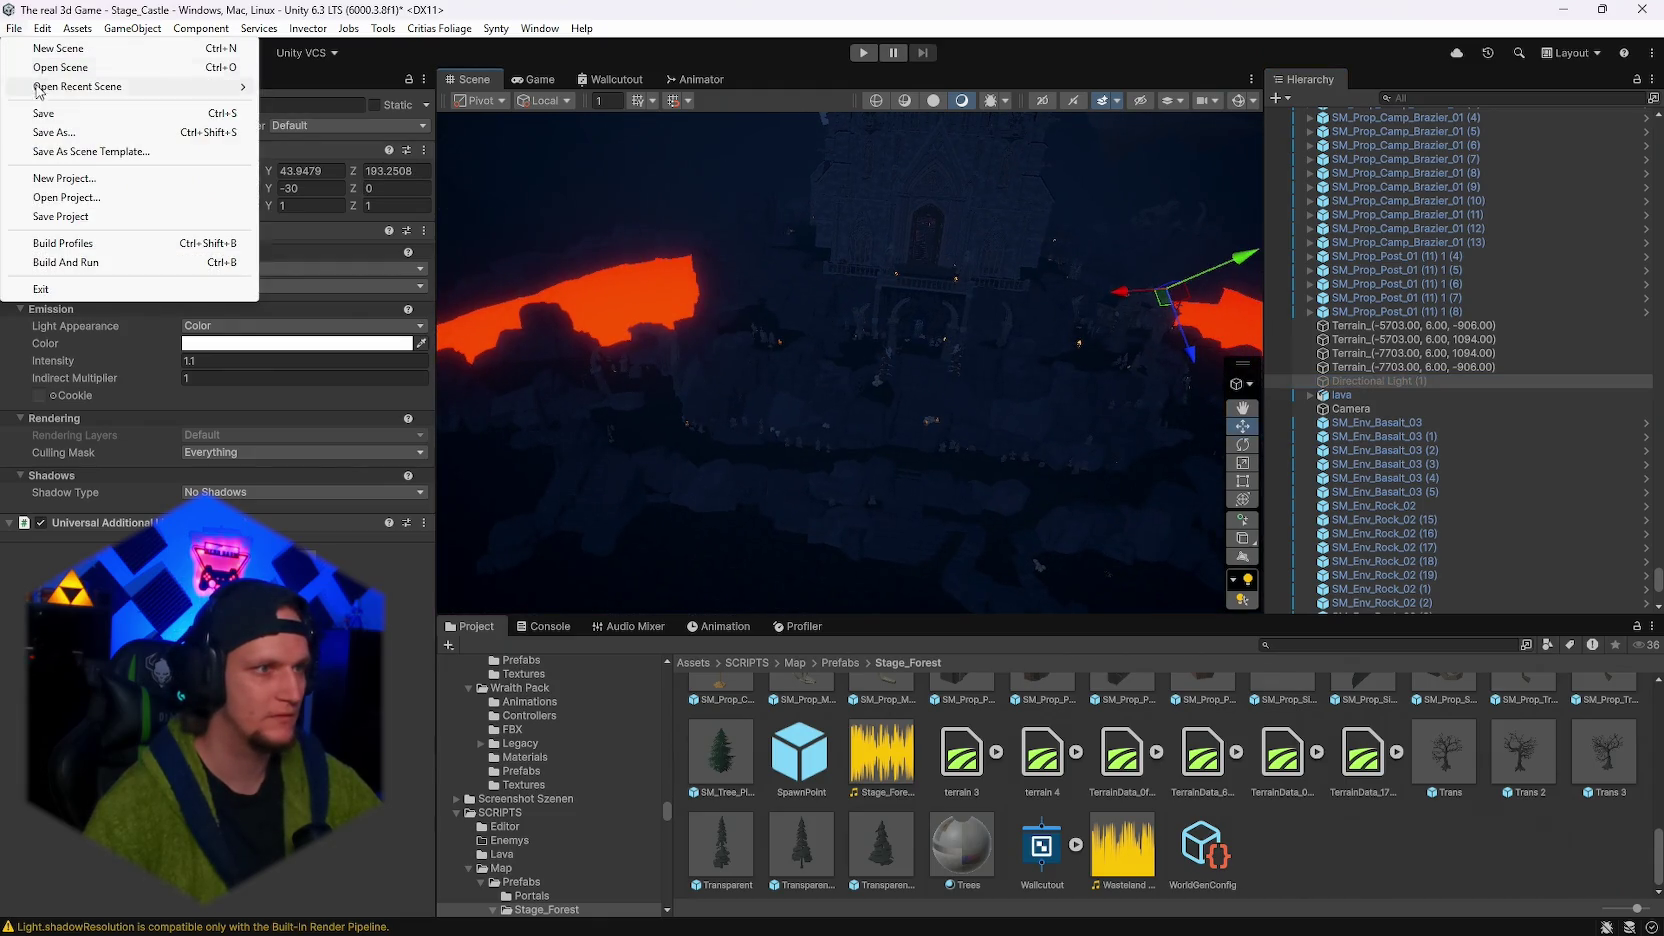
left_click(43, 113)
left_click(14, 28)
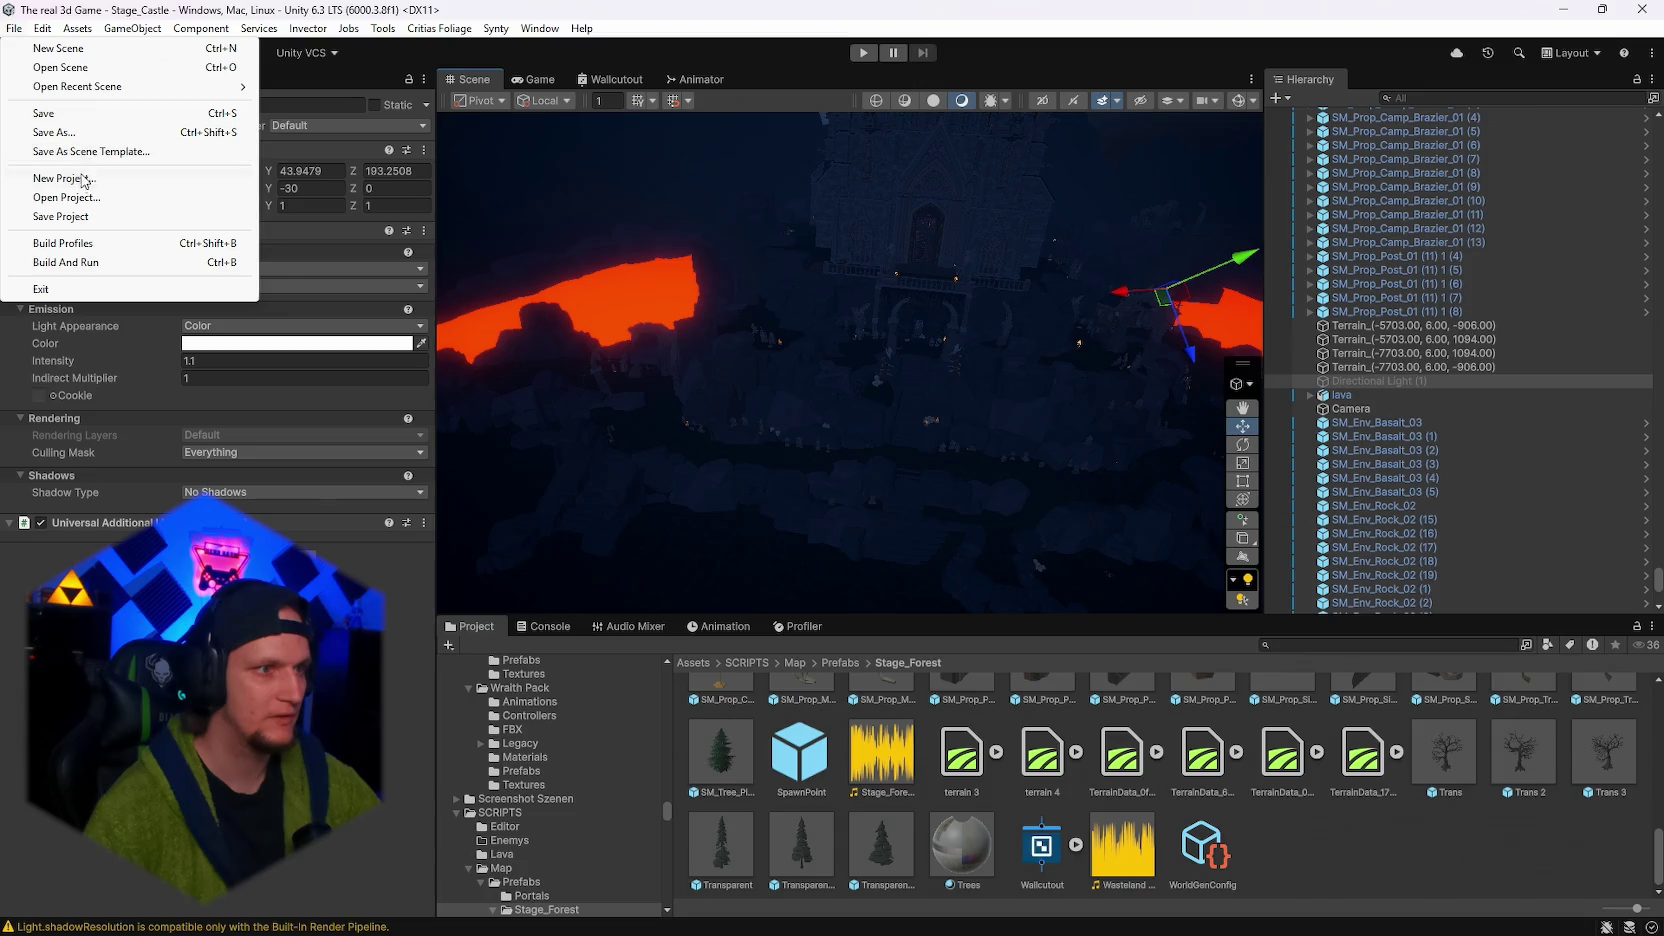
left_click(43, 113)
left_click(14, 28)
left_click(62, 216)
- Select the ALL prefab root from the cathedral interior in the Scene view
mouse_move(850, 300)
left_mouse_down()
mouse_move(884, 234)
mouse_move(865, 223)
mouse_move(877, 160)
mouse_move(951, 162)
mouse_move(929, 171)
mouse_move(900, 150)
mouse_move(801, 52)
mouse_move(578, 42)
mouse_move(493, 64)
mouse_move(485, 90)
mouse_move(534, 101)
mouse_move(837, 81)
mouse_move(964, 198)
mouse_move(839, 178)
mouse_move(993, 322)
left_mouse_up()
left_click(990, 360)
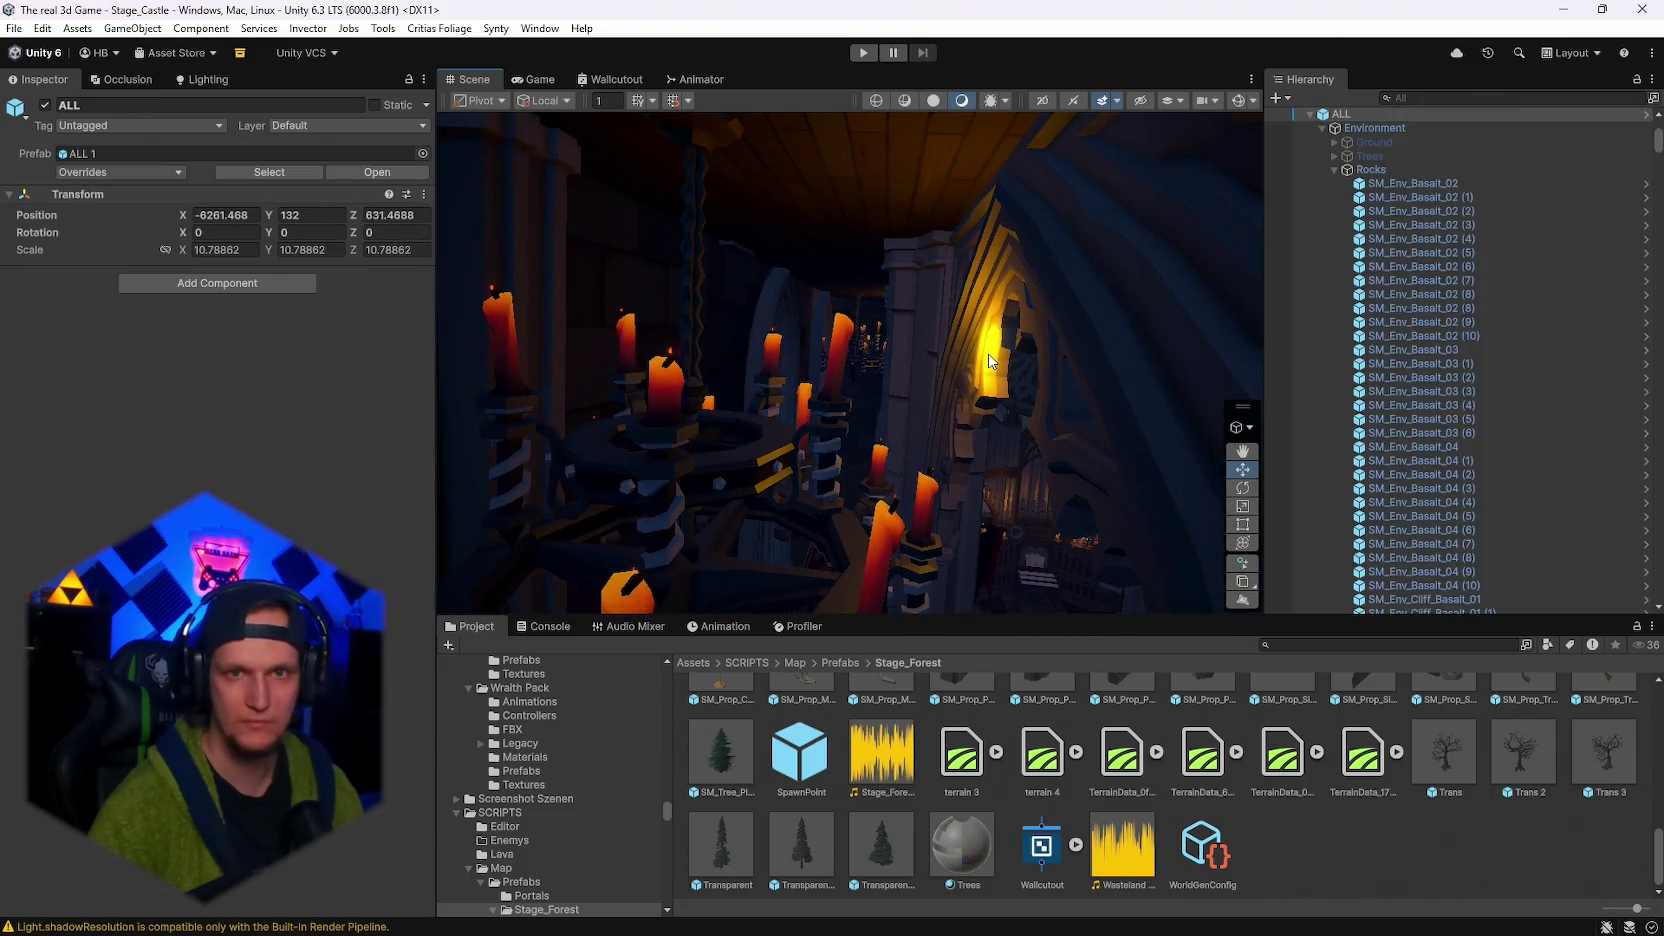
left_click(990, 360)
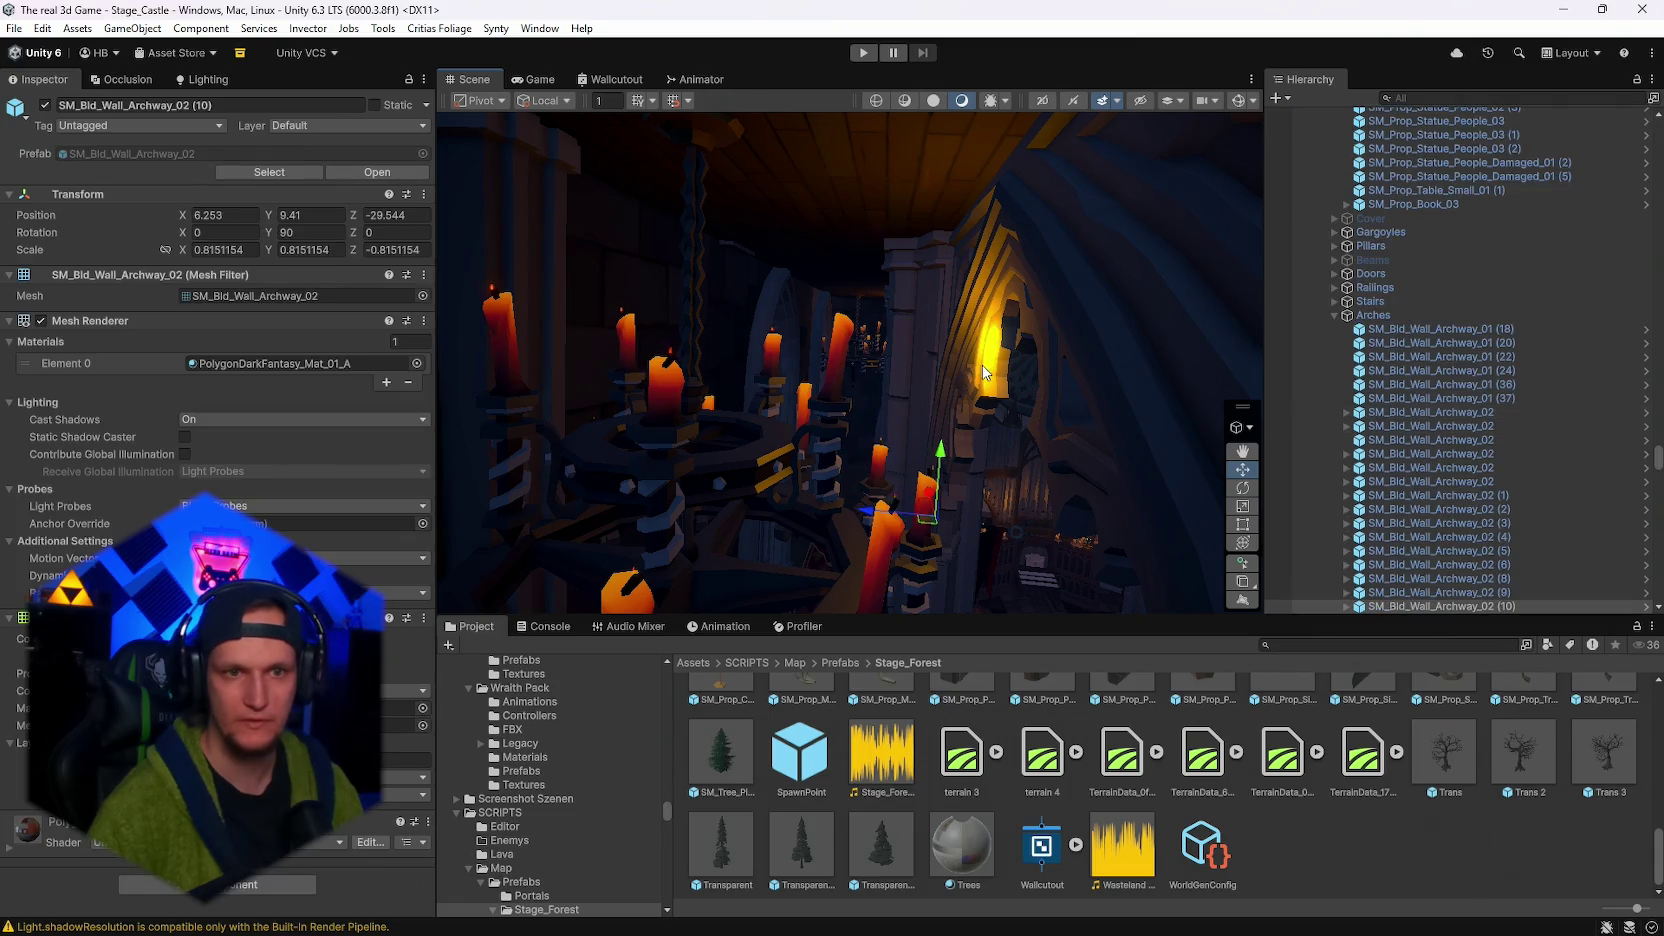
left_click(1000, 356)
left_click(991, 348)
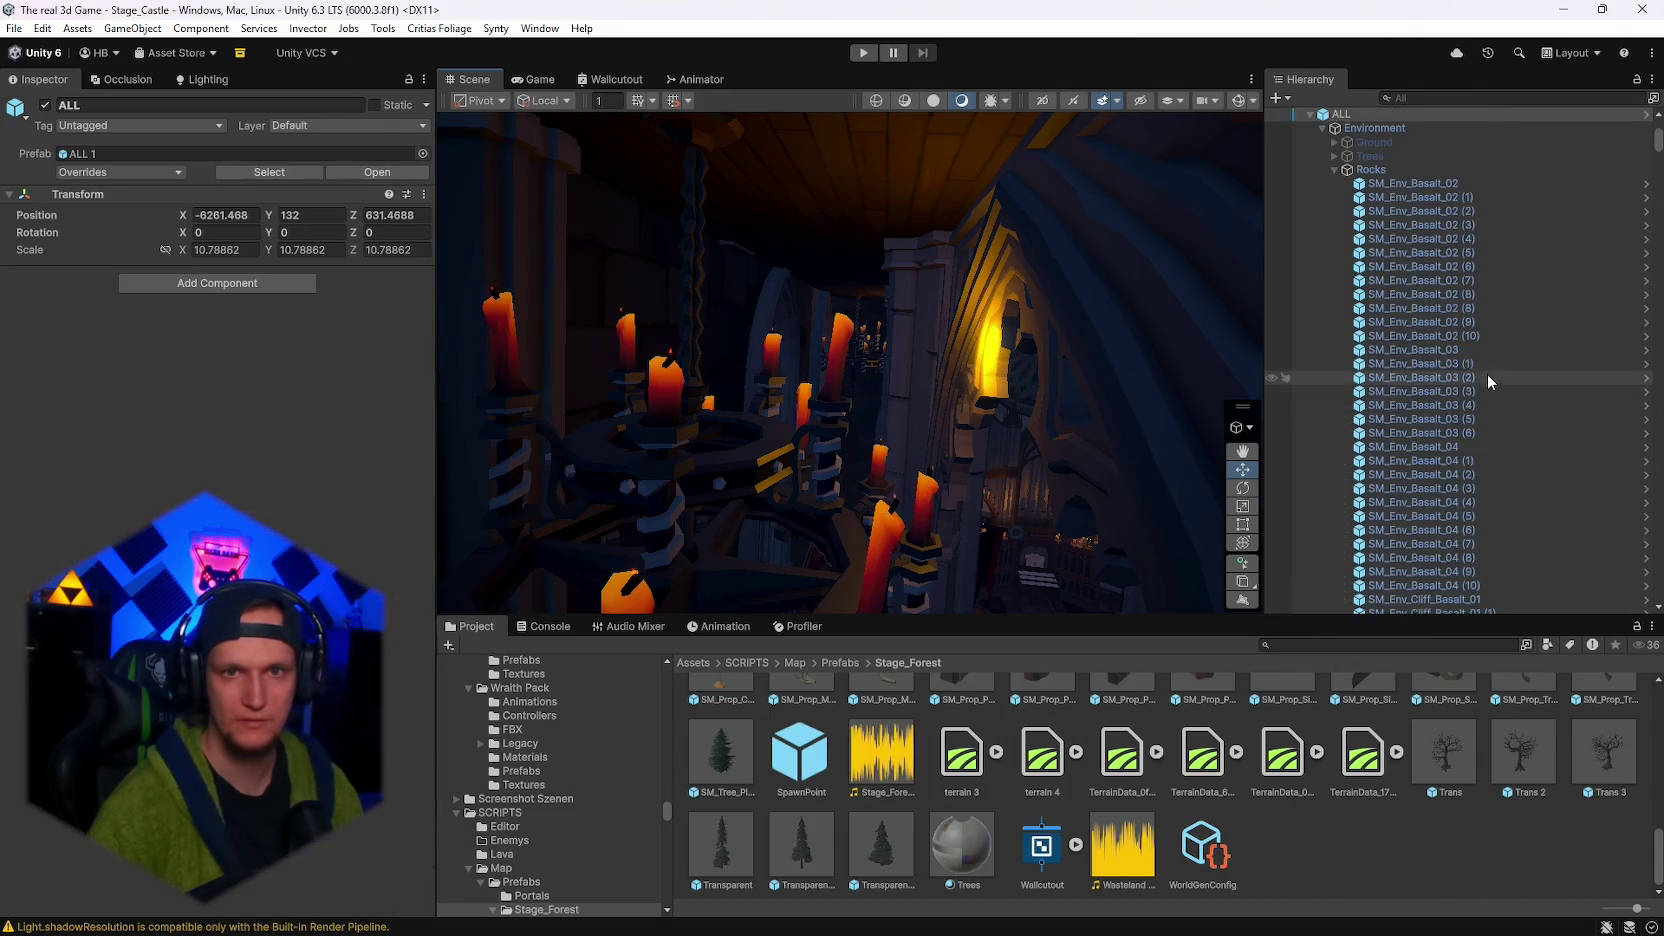
- Collapse the Rocks, Ruins, Corpses, cathedral Walls, Props and Arches groups
left_click(1332, 170)
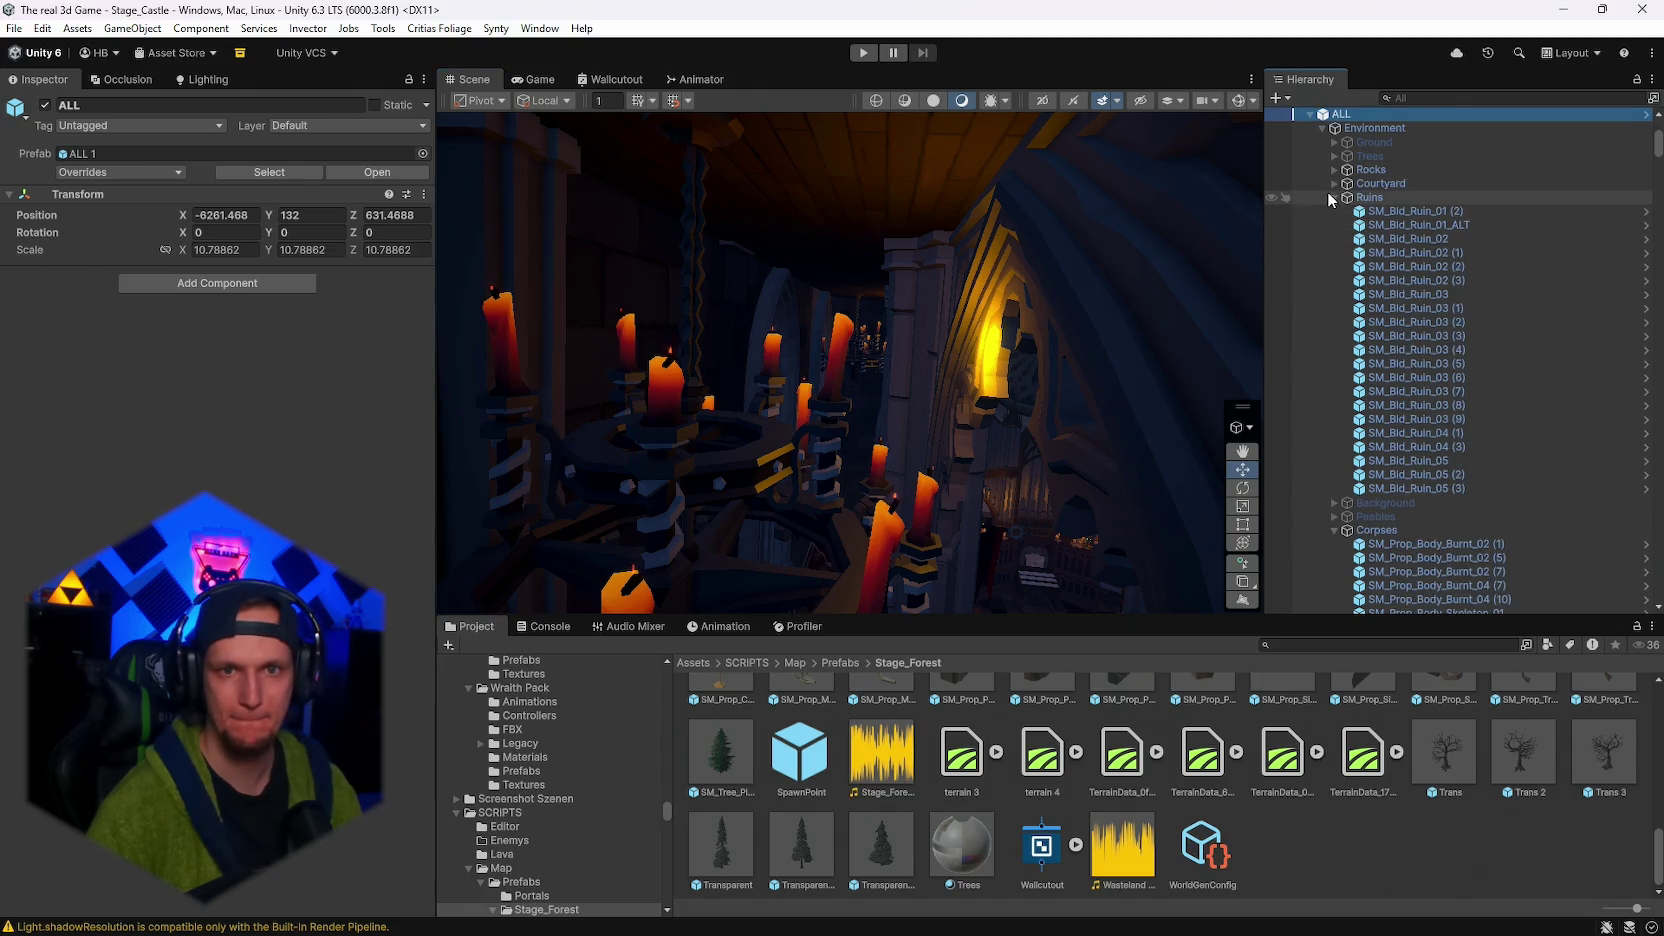
left_click(1339, 197)
left_click(1334, 197)
left_click(1333, 239)
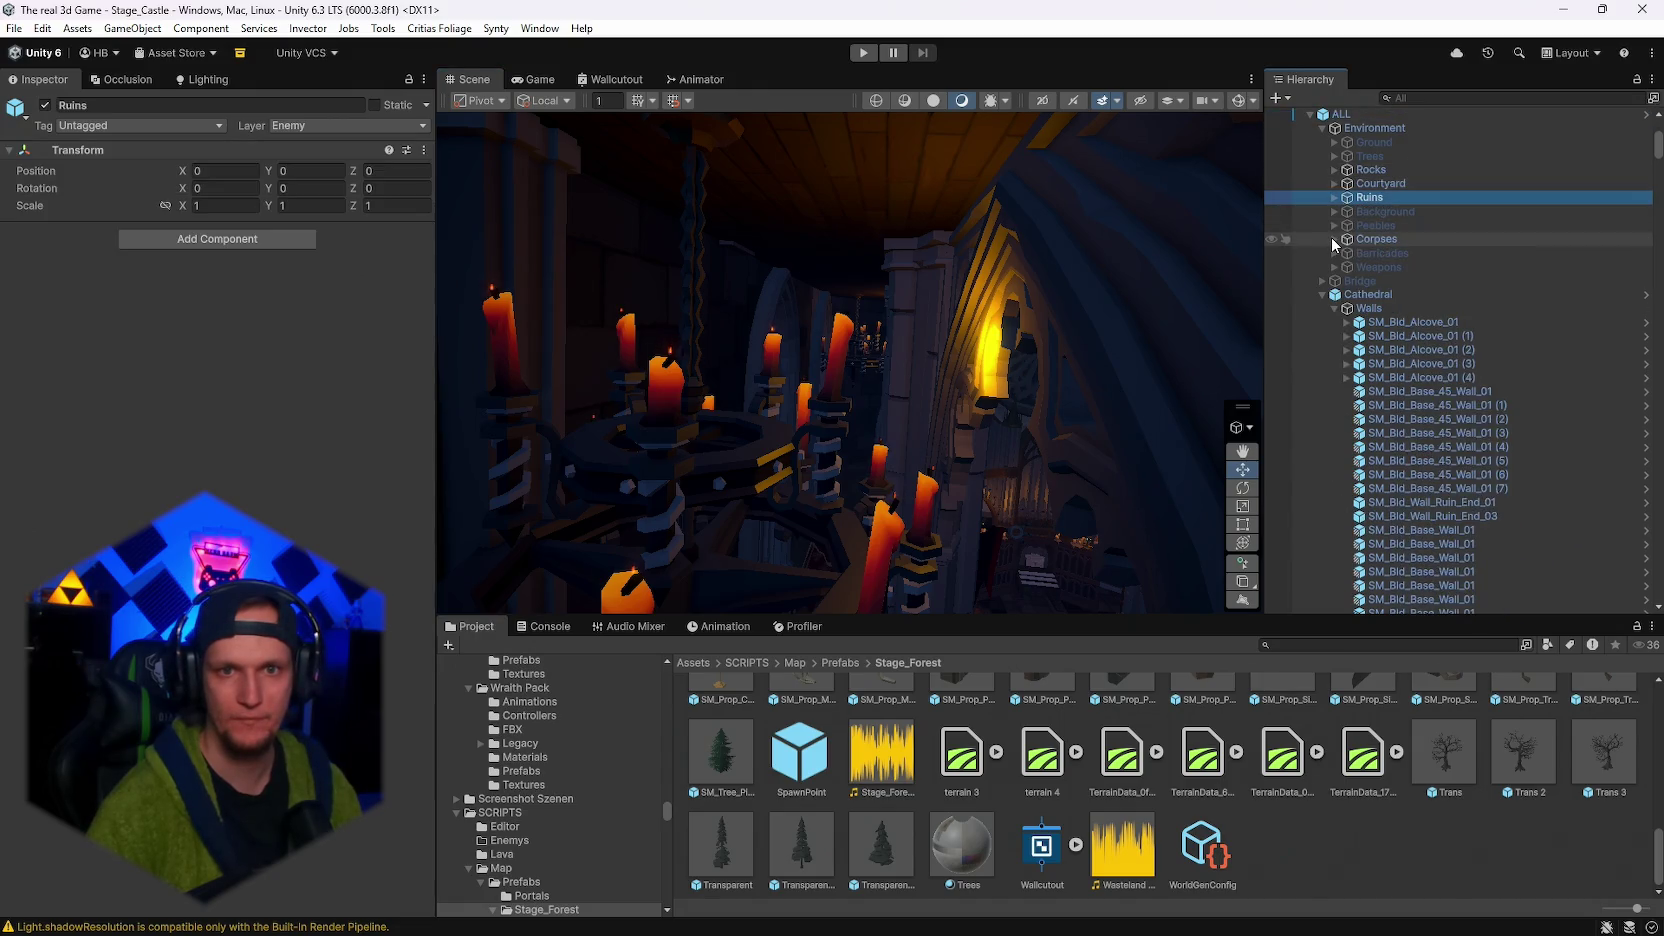
left_click(1333, 309)
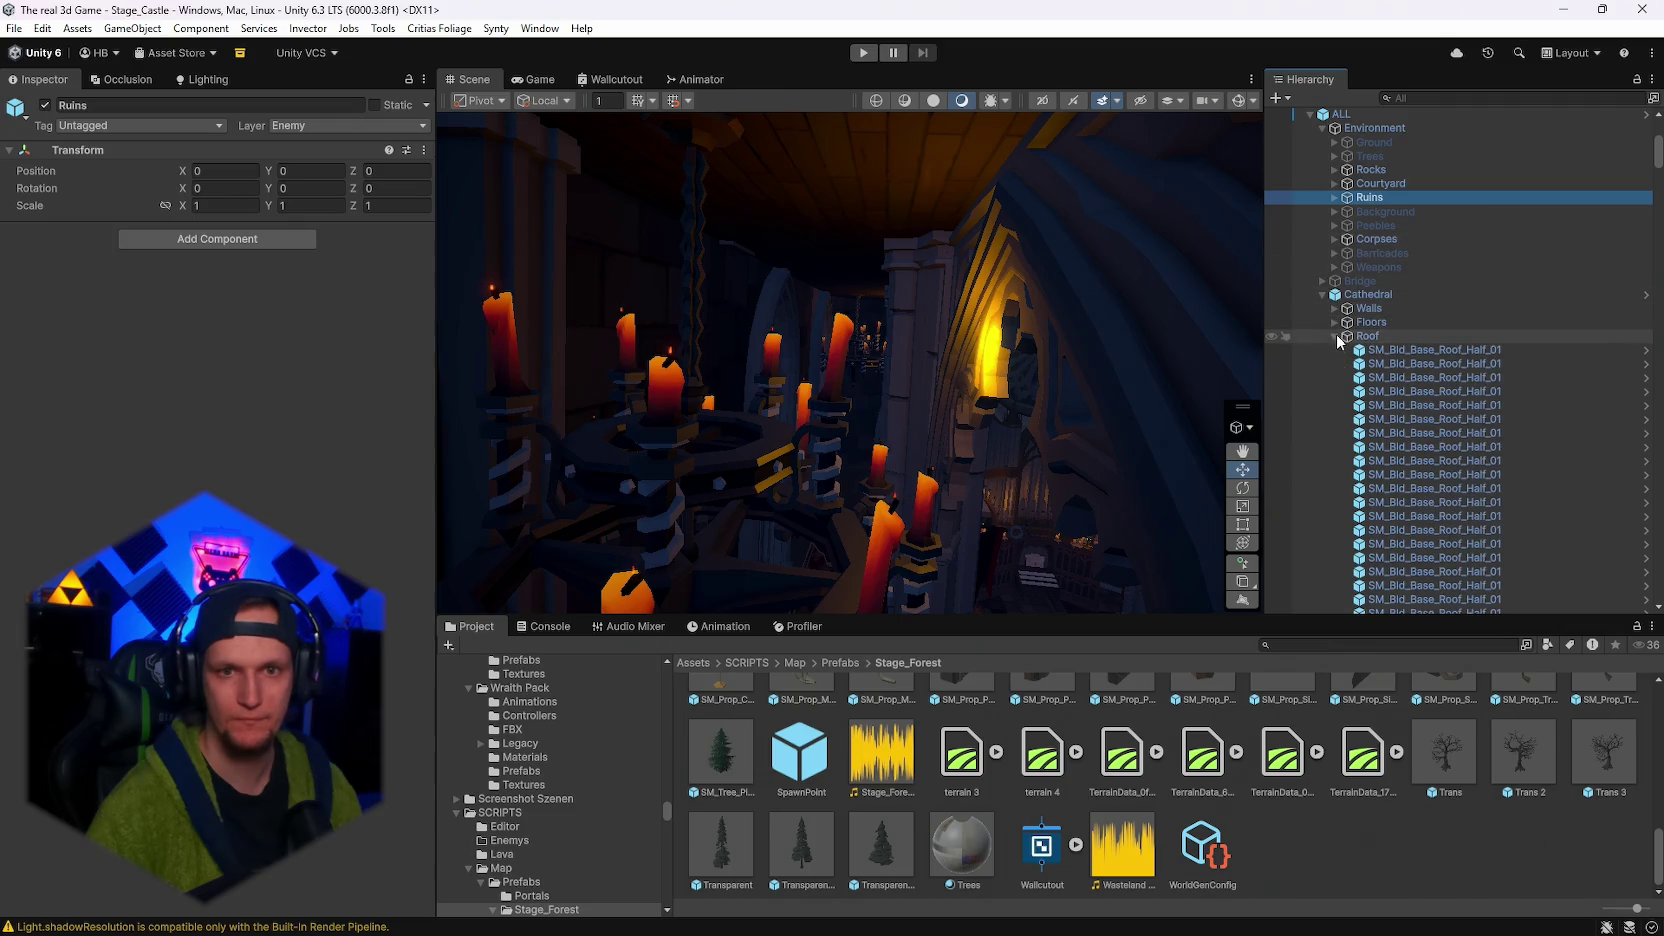
left_click(1334, 323)
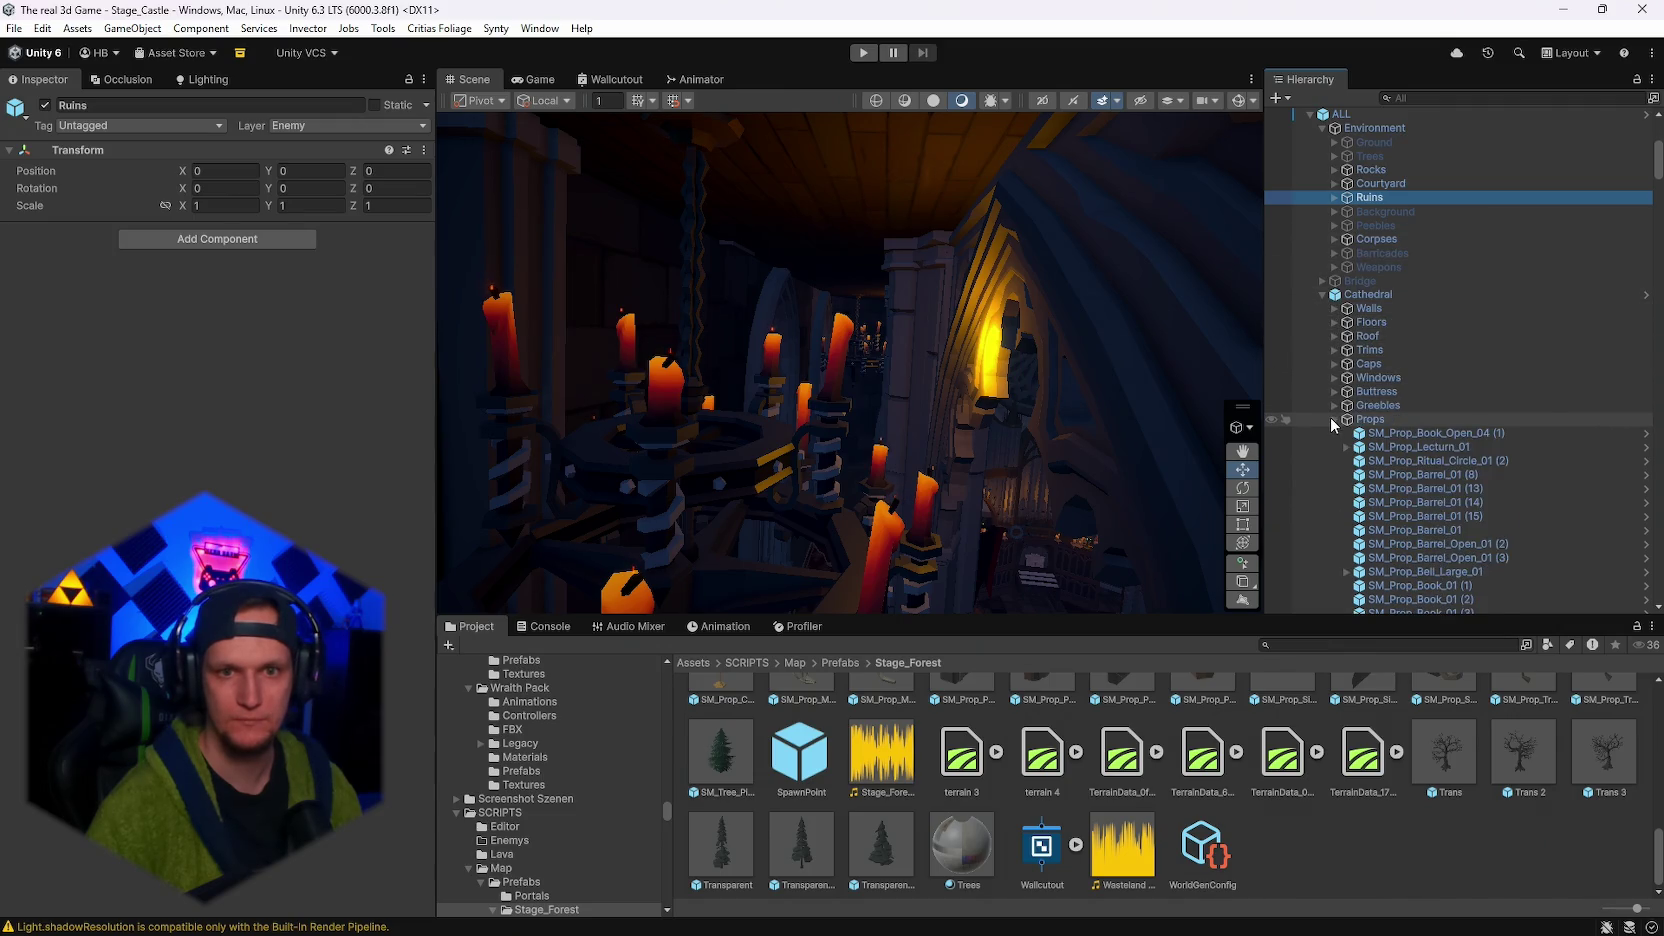
left_click(1332, 419)
left_click(1332, 530)
- Collapse the Graveyard Props, Tombs and Graveyard groups and expand Lightning
scroll(1325, 527, "down", 3)
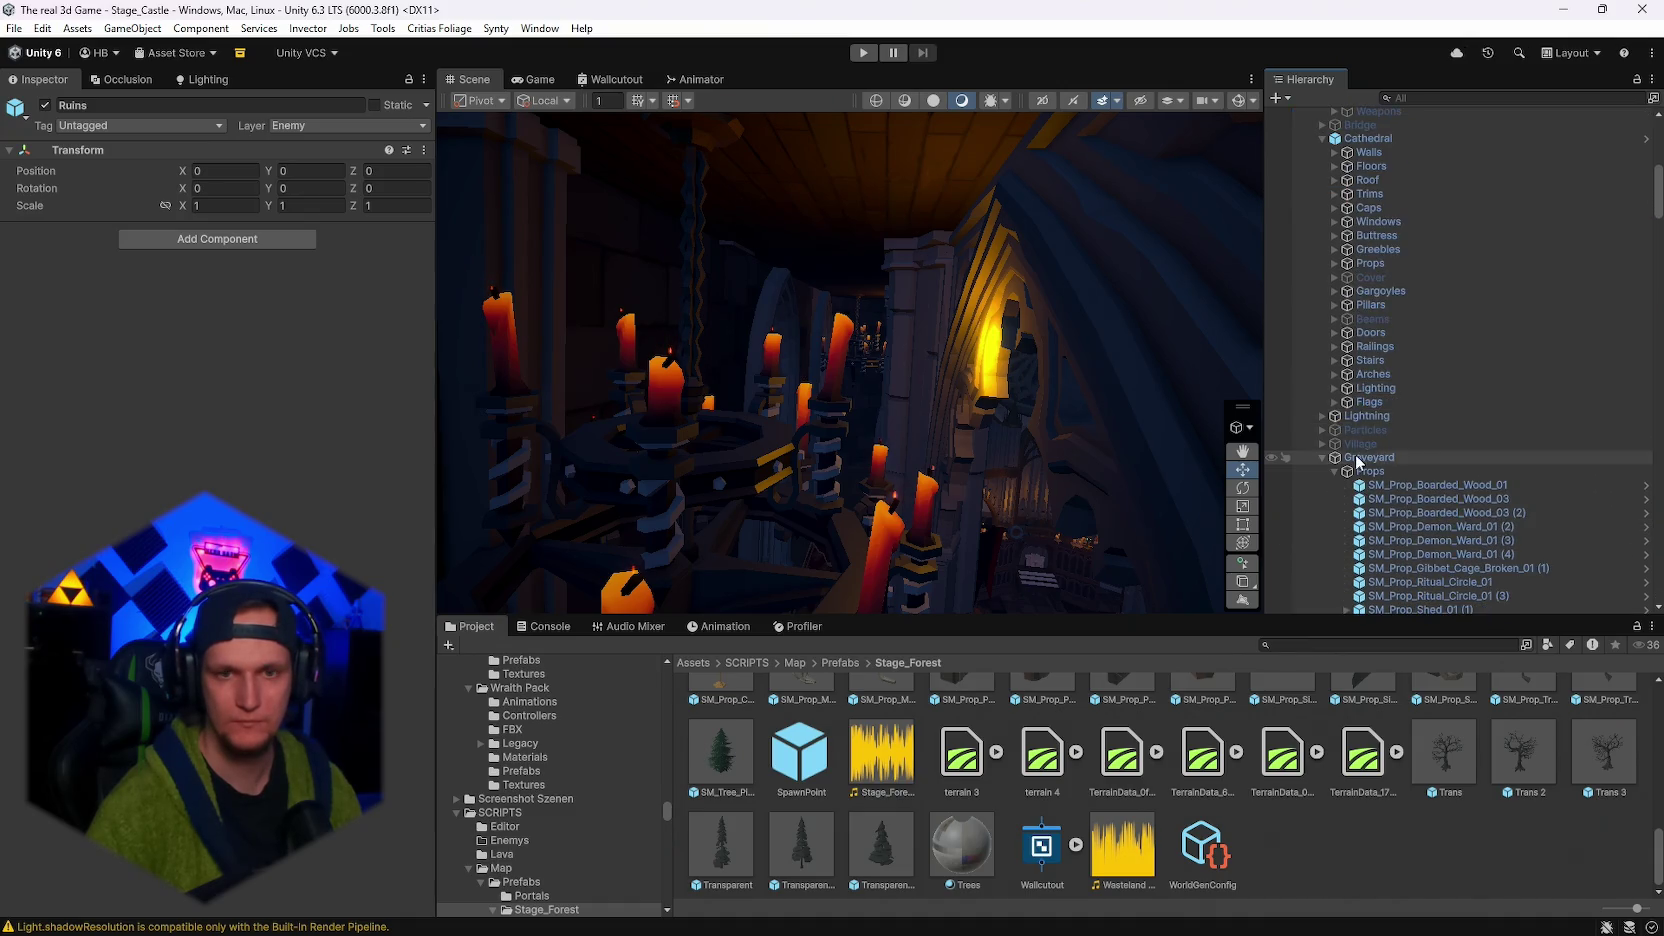
left_click(1334, 471)
scroll(1318, 460, "down", 1)
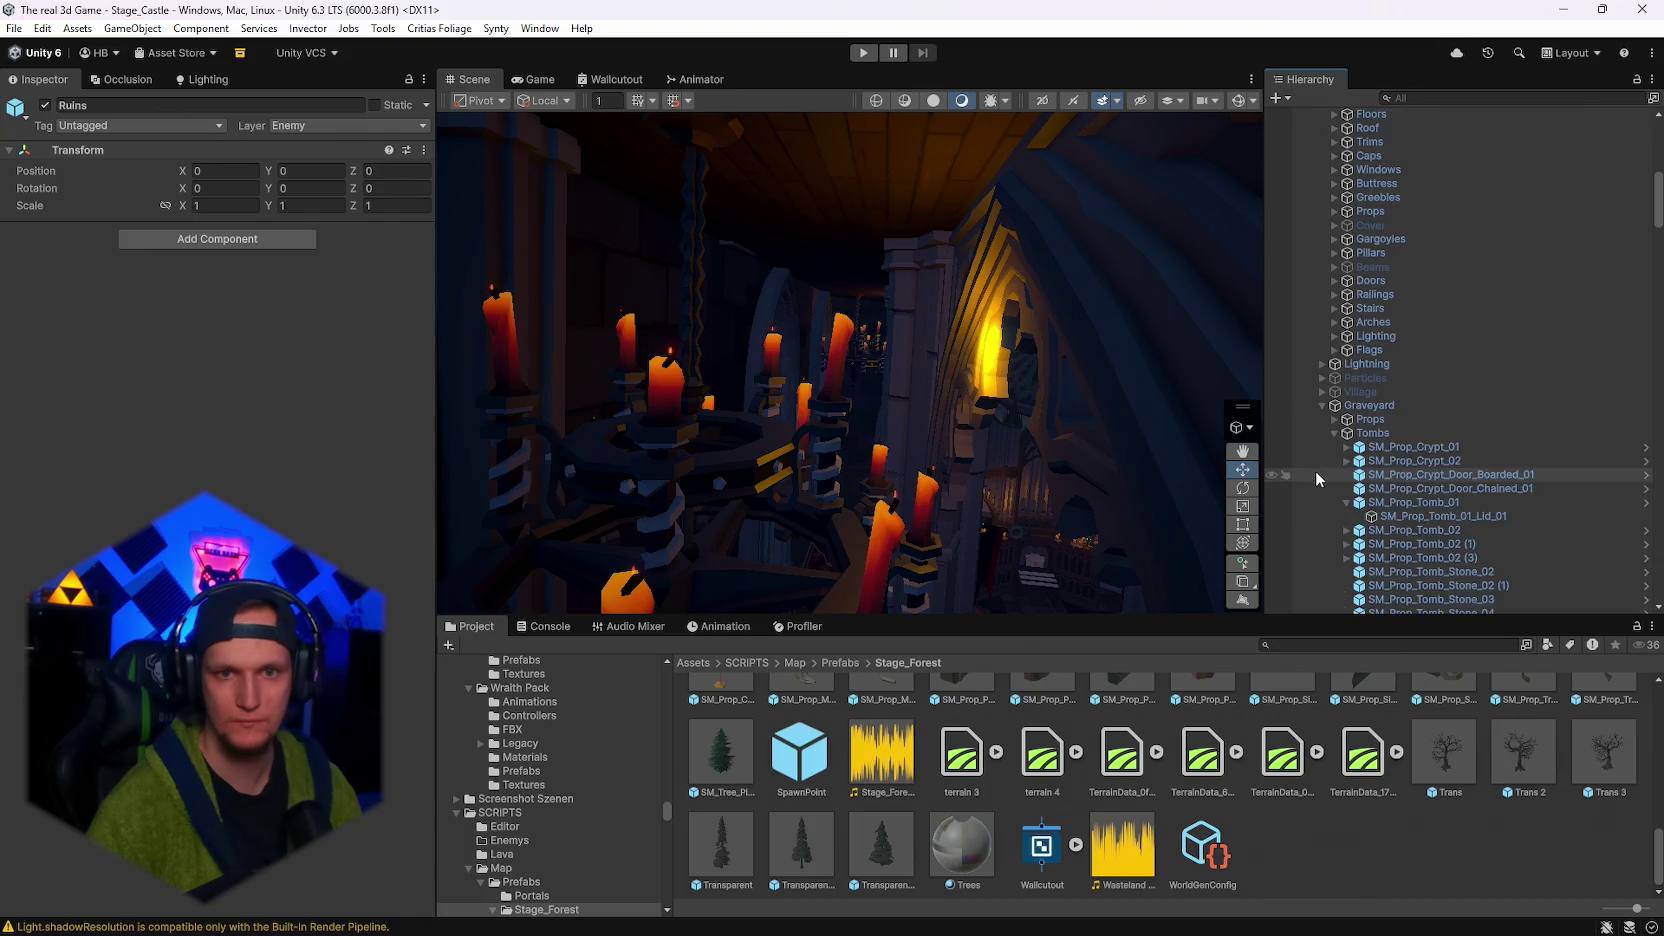
left_click(1332, 432)
left_click(1320, 406)
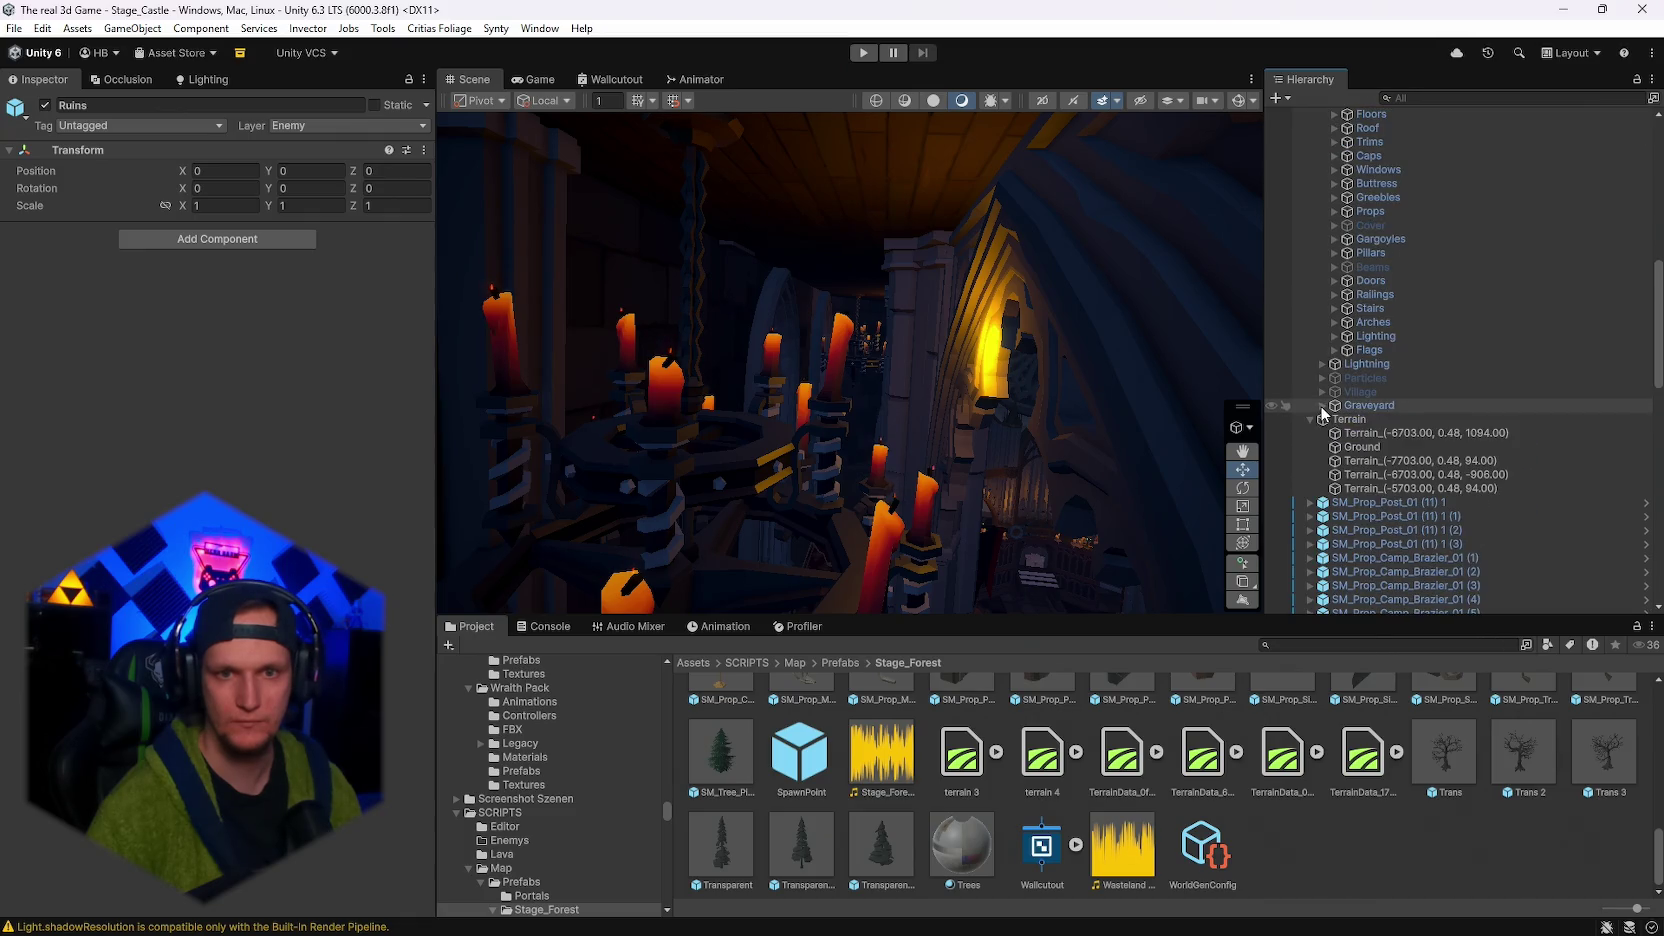
scroll(1319, 400, "up", 1)
left_click(1323, 415)
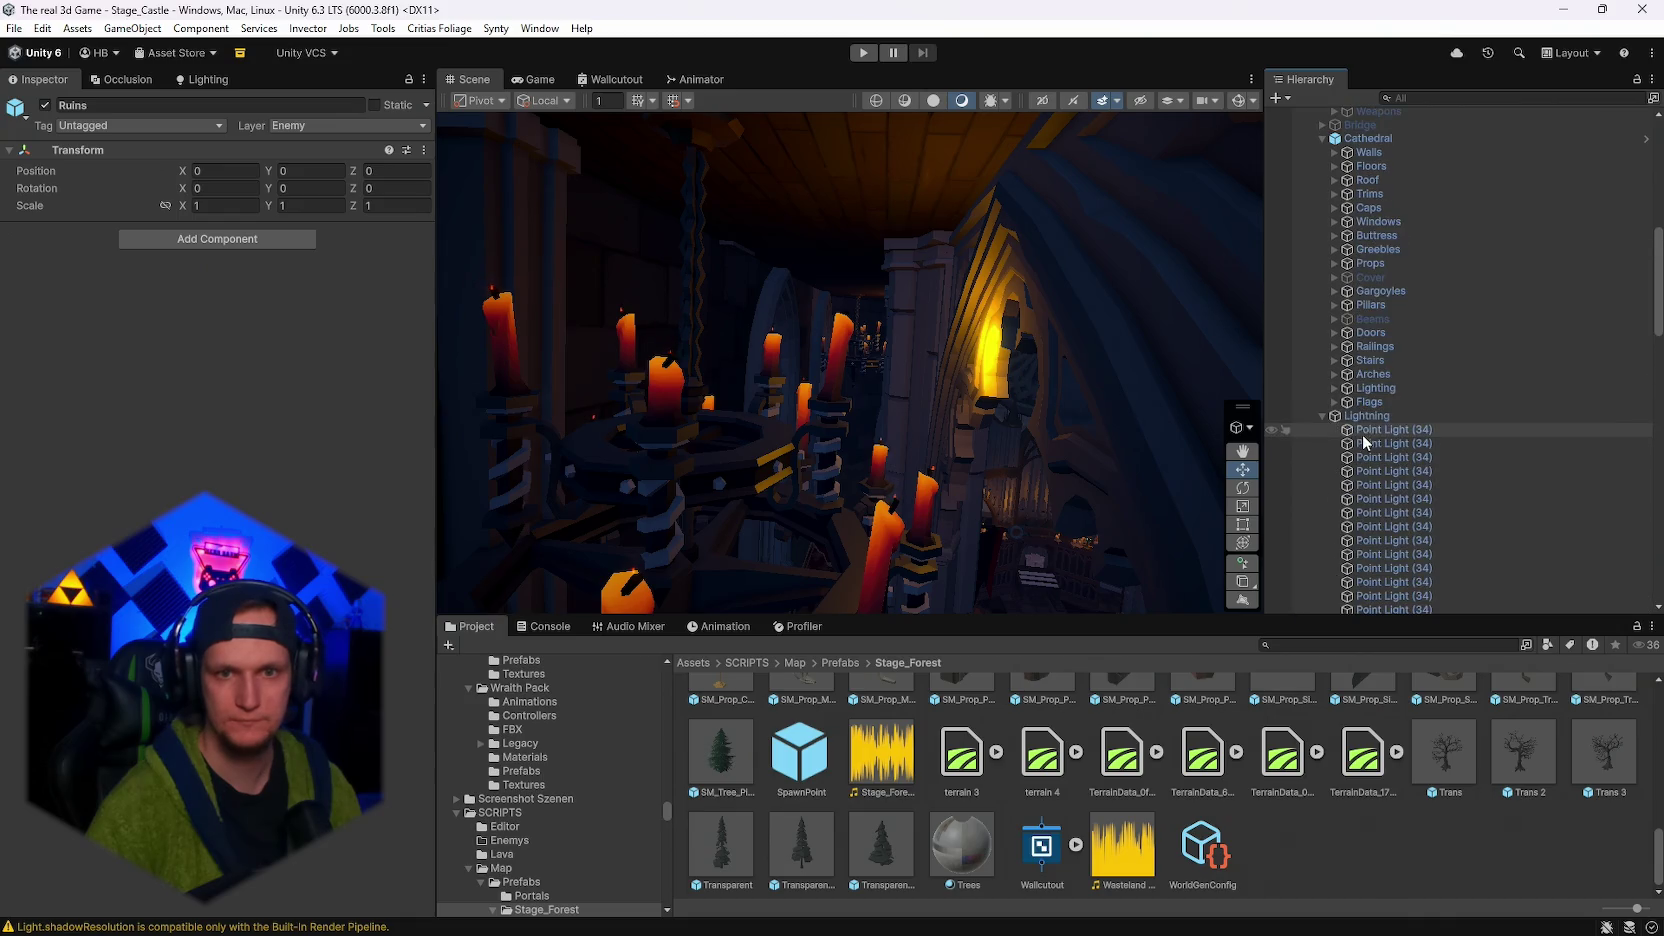
- Frame the first four cathedral point lights in turn to inspect where they sit
scroll(1370, 400, "down", 2)
double_click(1372, 327)
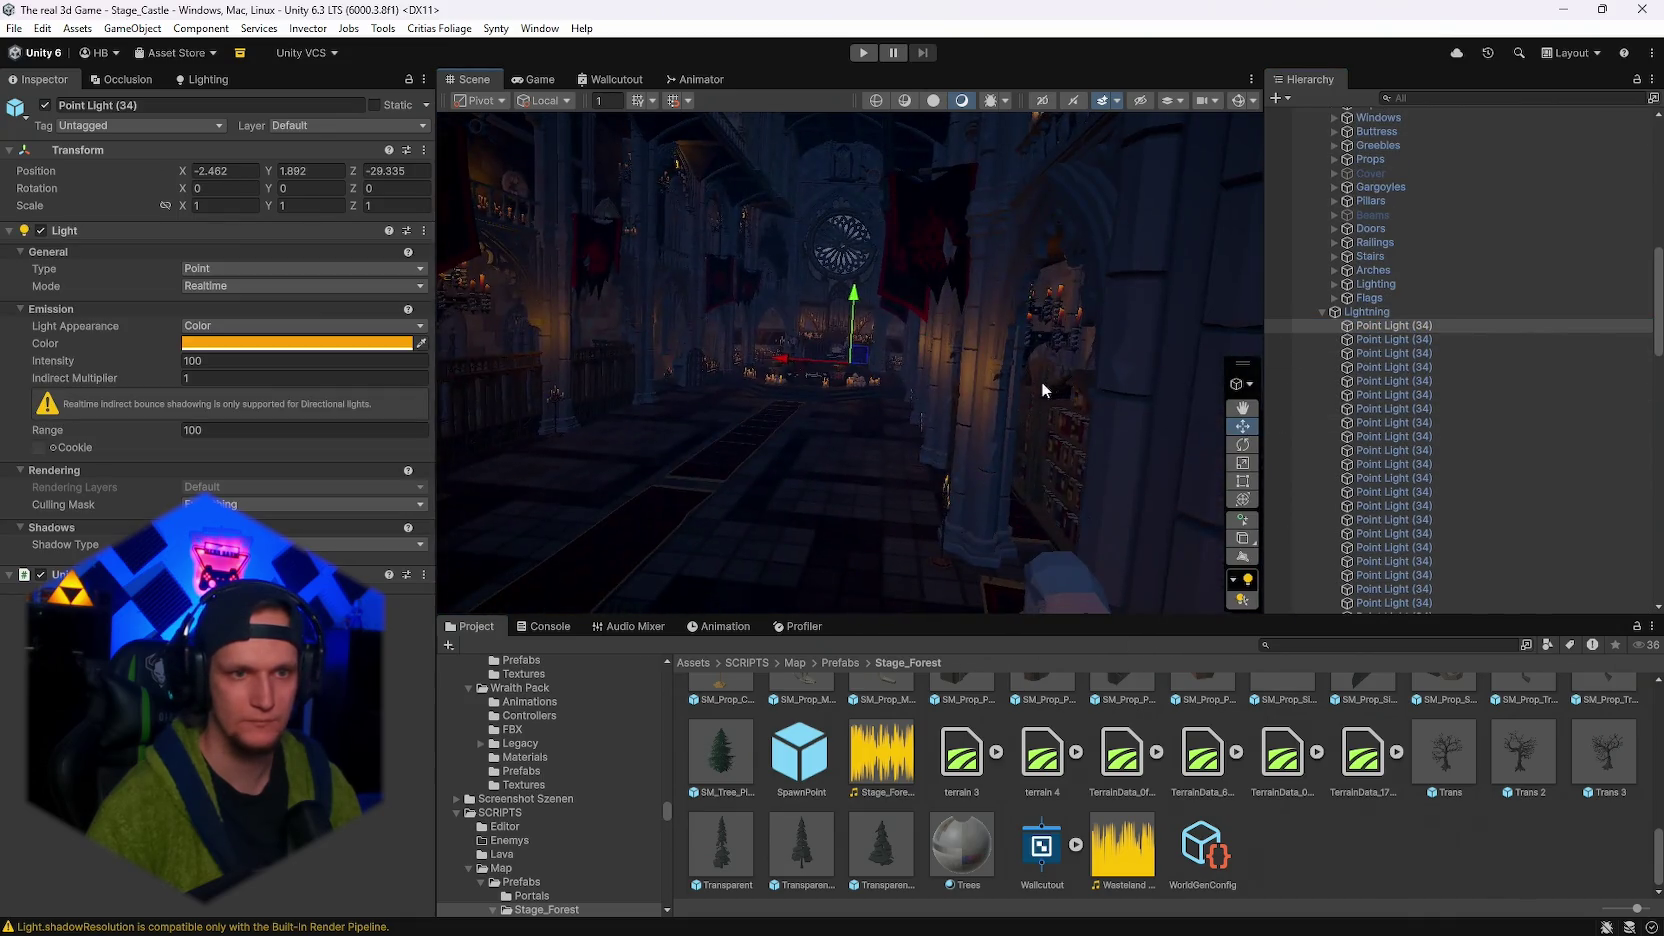
left_click(1373, 341)
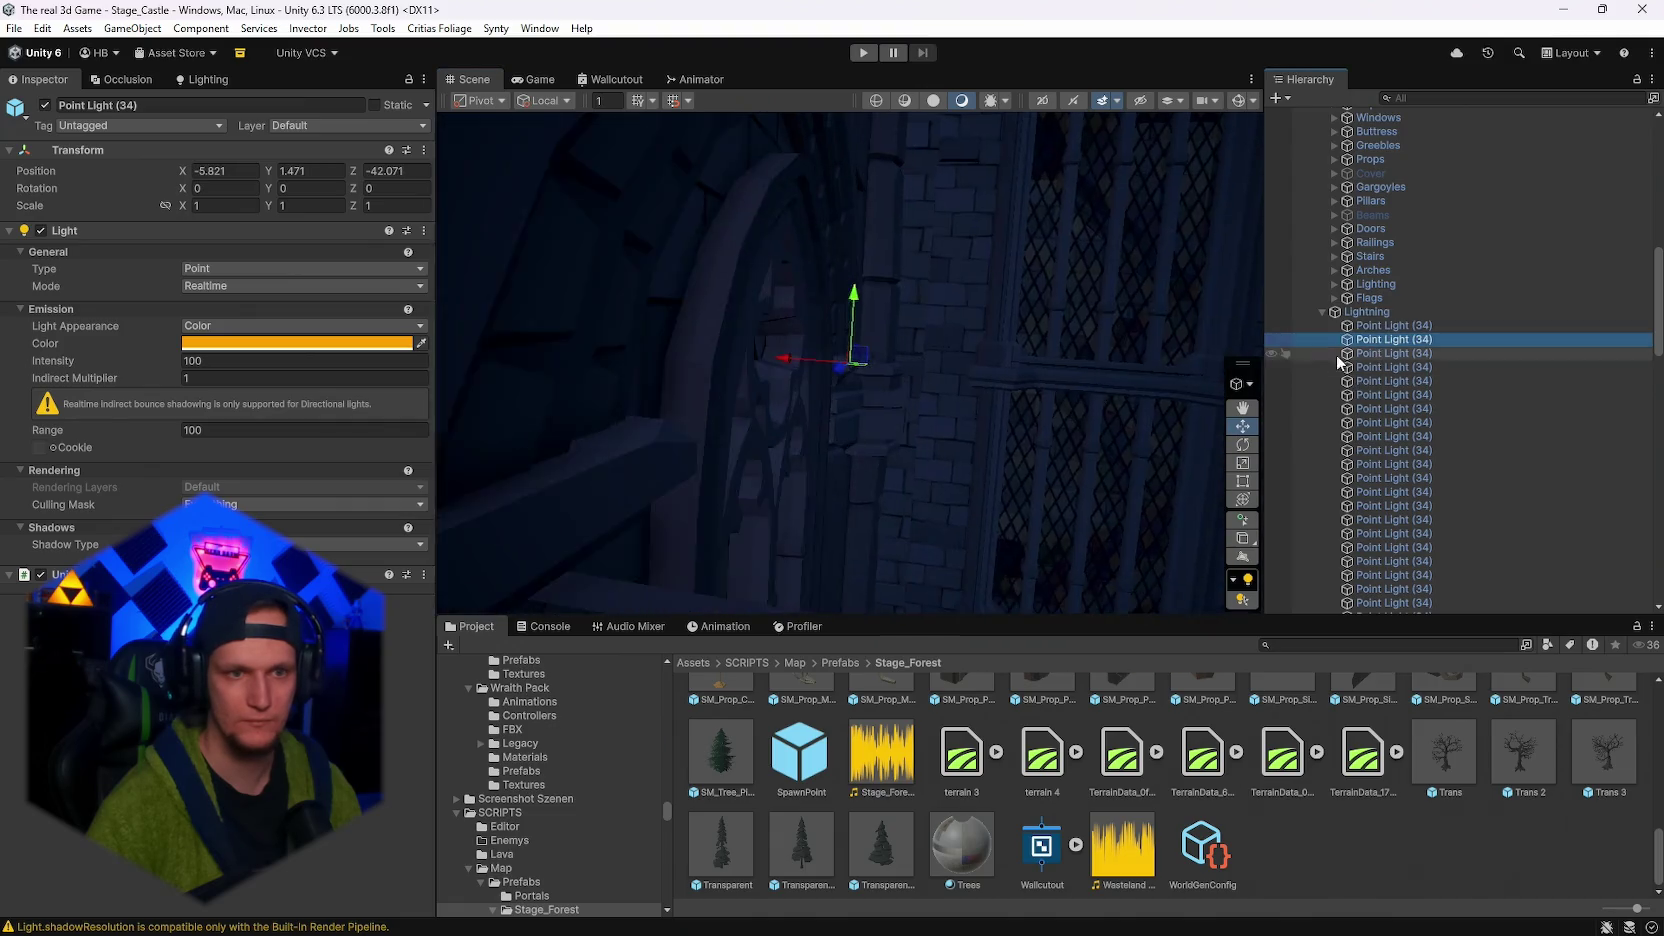
mouse_move(950, 357)
left_mouse_down()
mouse_move(1060, 370)
mouse_move(1114, 290)
mouse_move(1055, 286)
mouse_move(1014, 315)
mouse_move(1216, 354)
left_mouse_up()
double_click(1368, 354)
double_click(1391, 367)
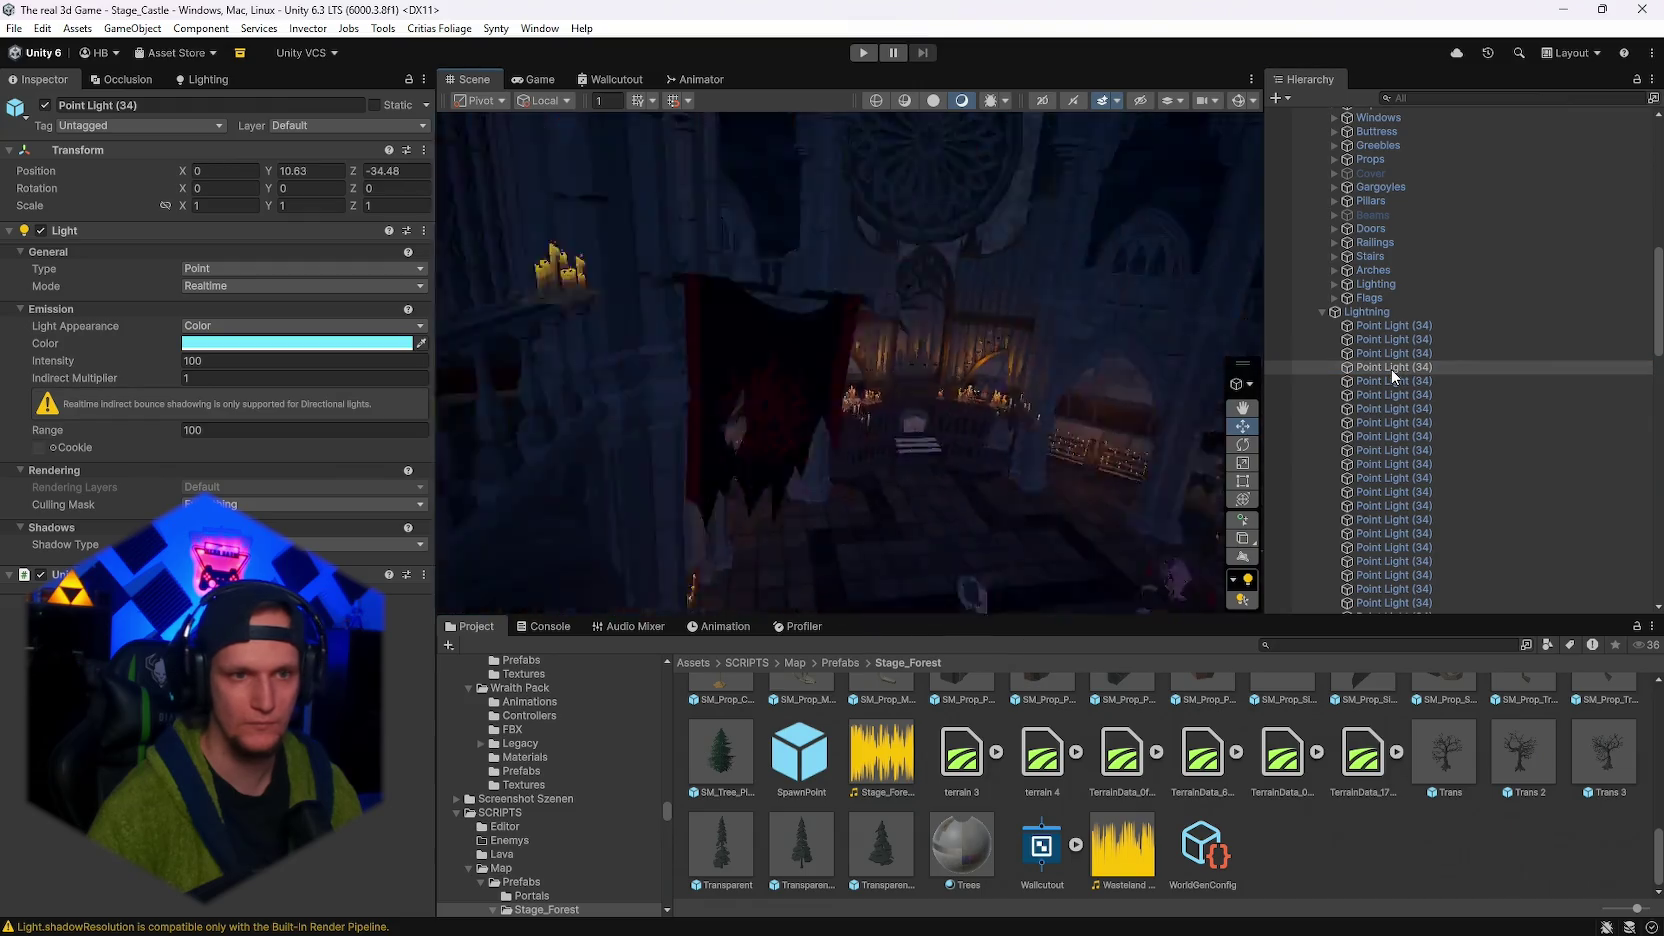
mouse_move(980, 340)
left_mouse_down()
mouse_move(1148, 364)
mouse_move(967, 360)
mouse_move(1010, 500)
left_mouse_up()
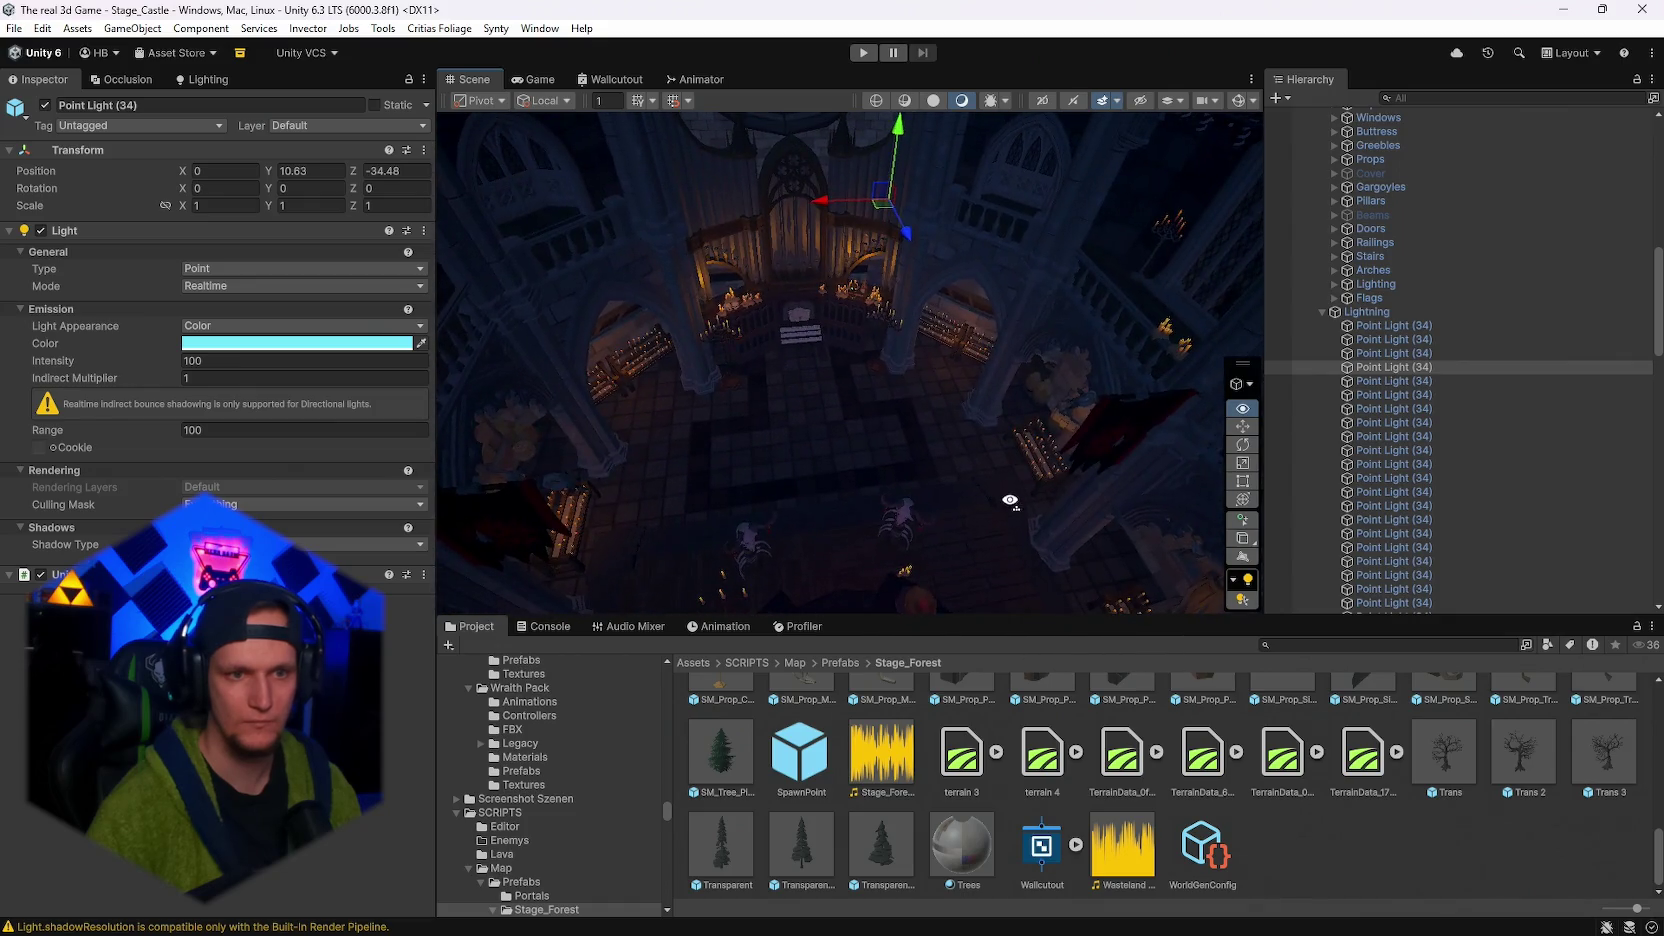
- Re-select the third and fourth point lights and frame each among the candles
left_click(1076, 462)
left_click(1374, 355)
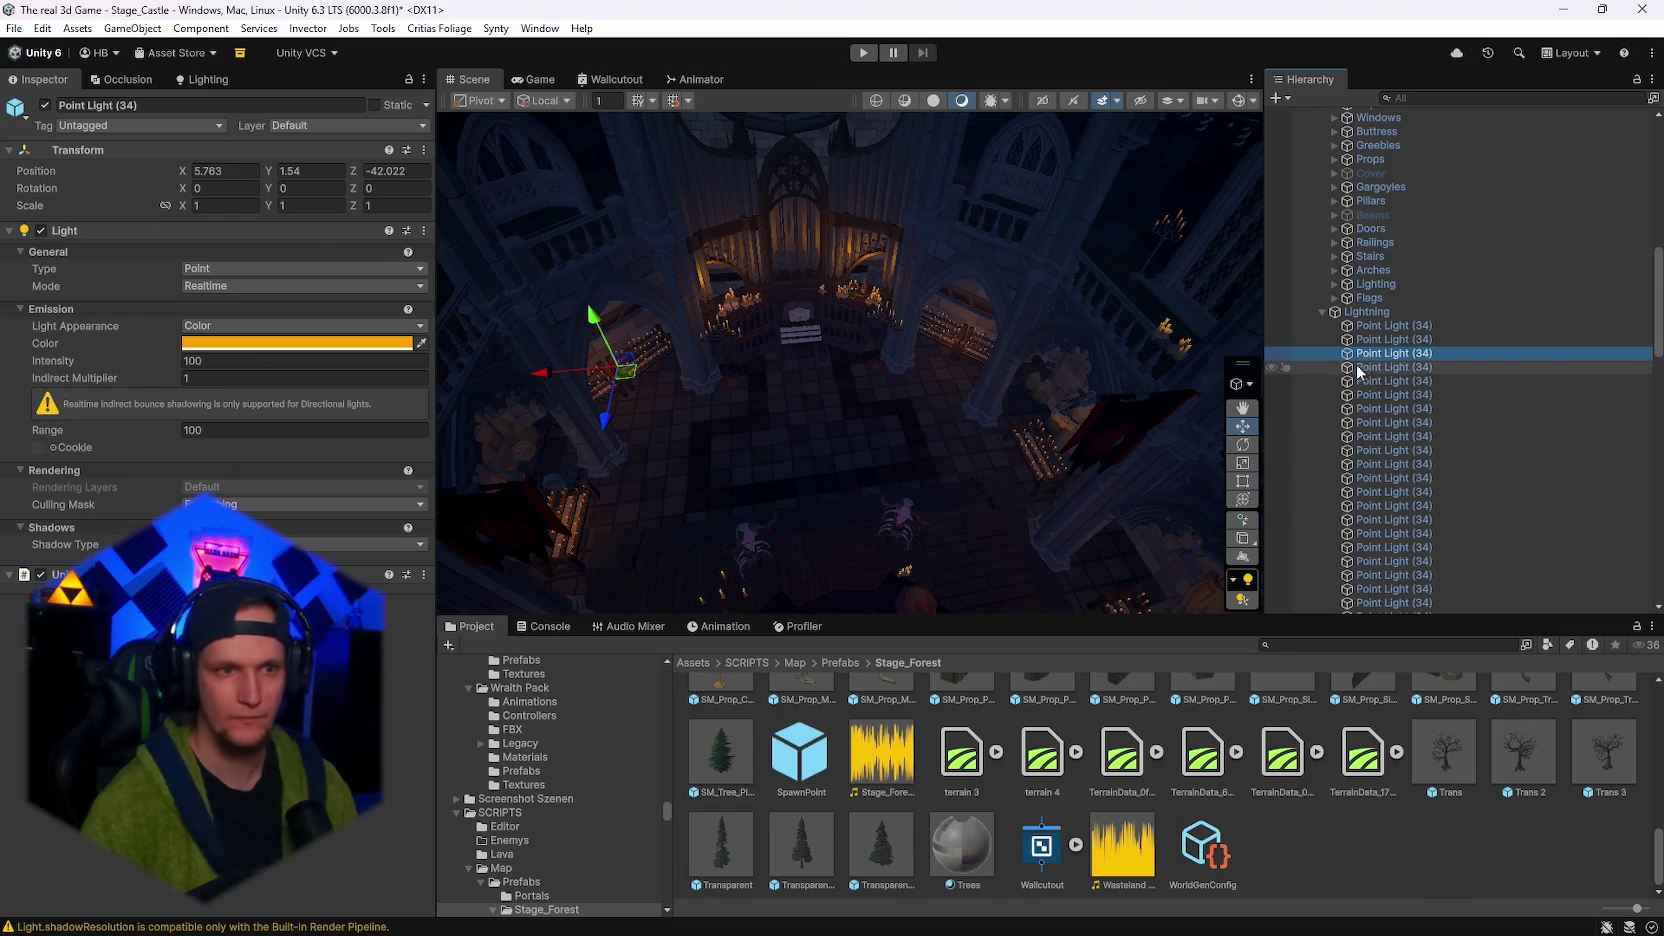
key("f")
left_click(1366, 367)
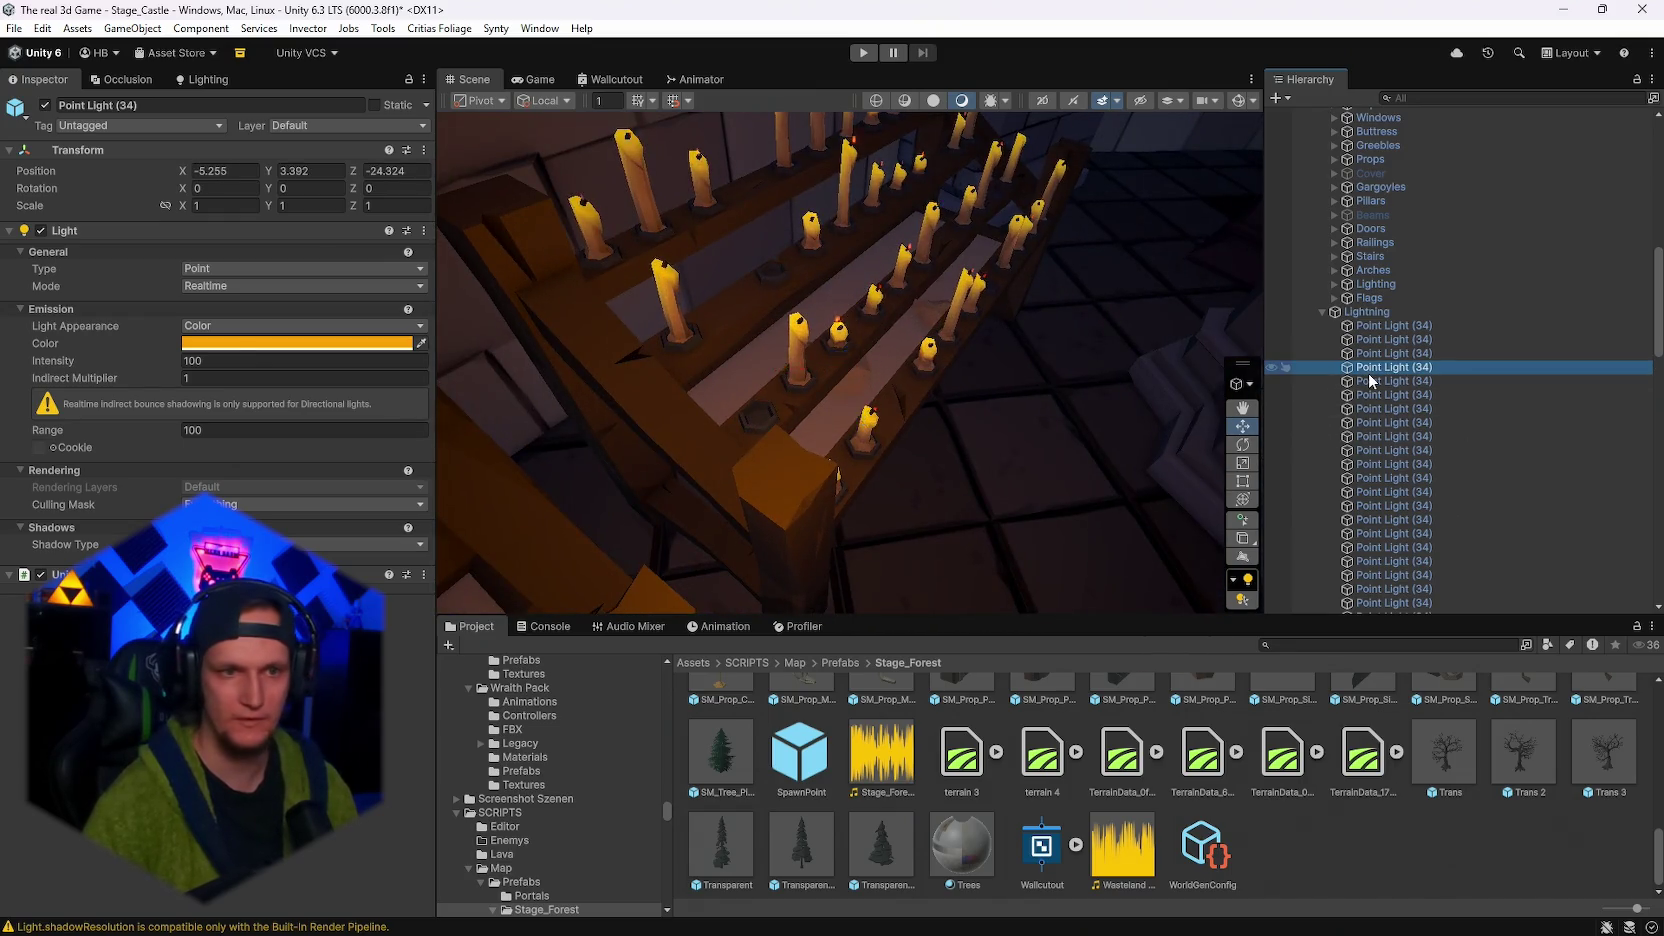
key("f")
mouse_move(985, 360)
left_mouse_down()
mouse_move(1314, 246)
mouse_move(885, 219)
mouse_move(886, 392)
mouse_move(839, 453)
mouse_move(761, 472)
mouse_move(1080, 448)
mouse_move(818, 418)
left_mouse_up()
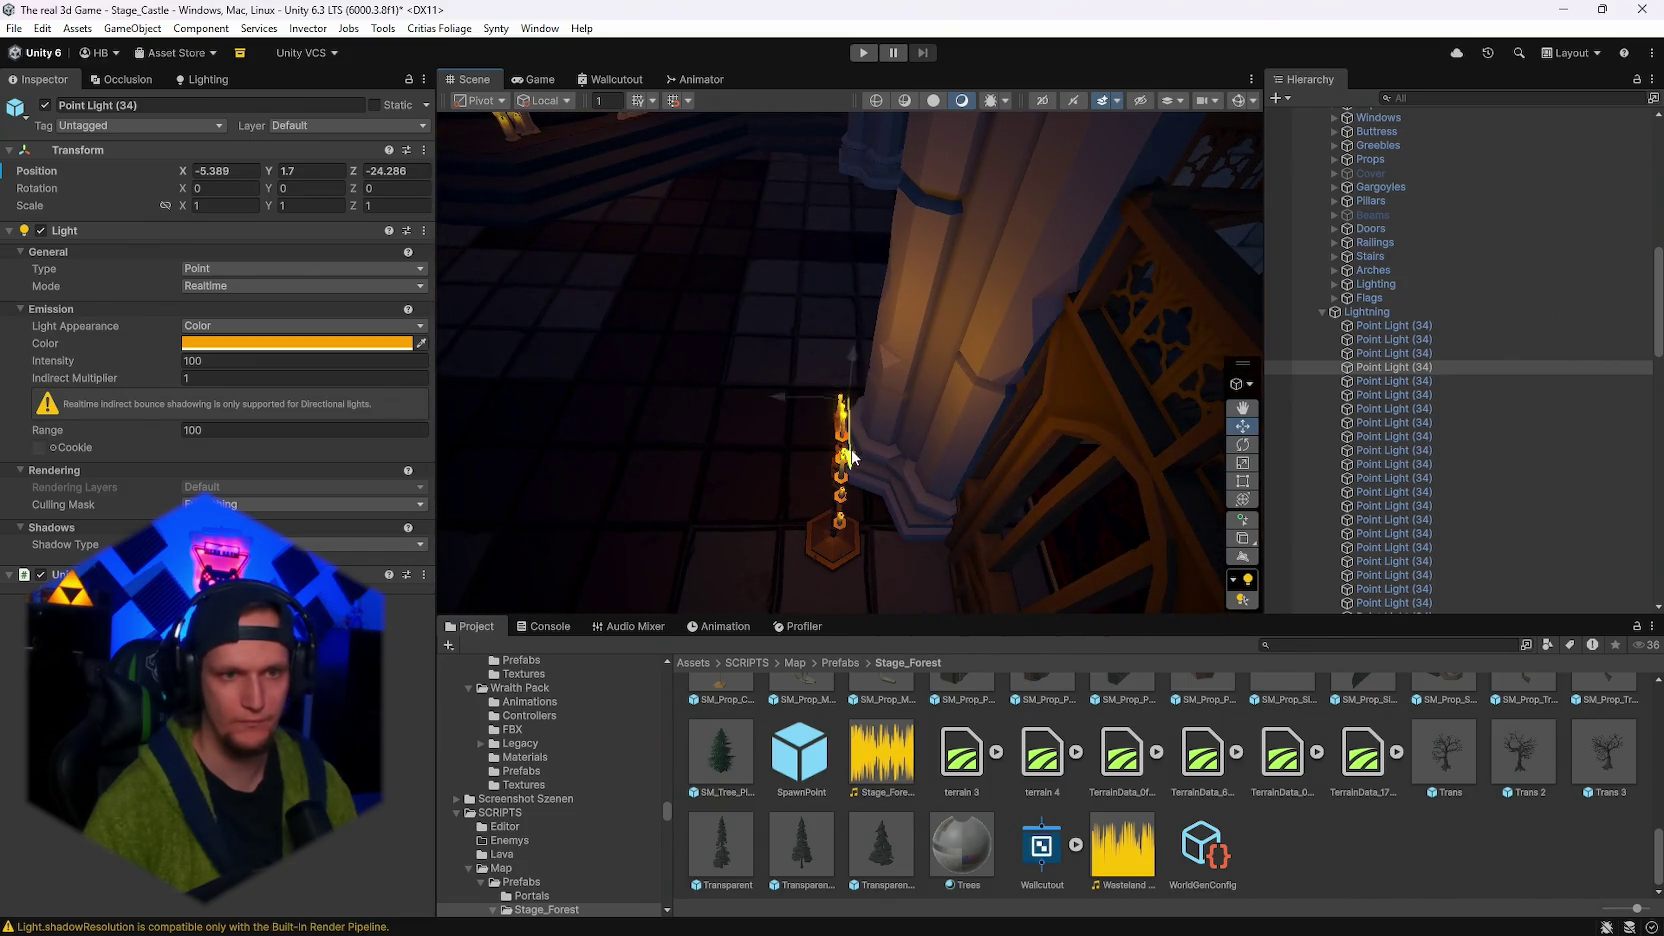
- Lower a Point Light (34) onto the pillar's candle stand, at -5.354, 1.78, -19.313
double_click(1354, 381)
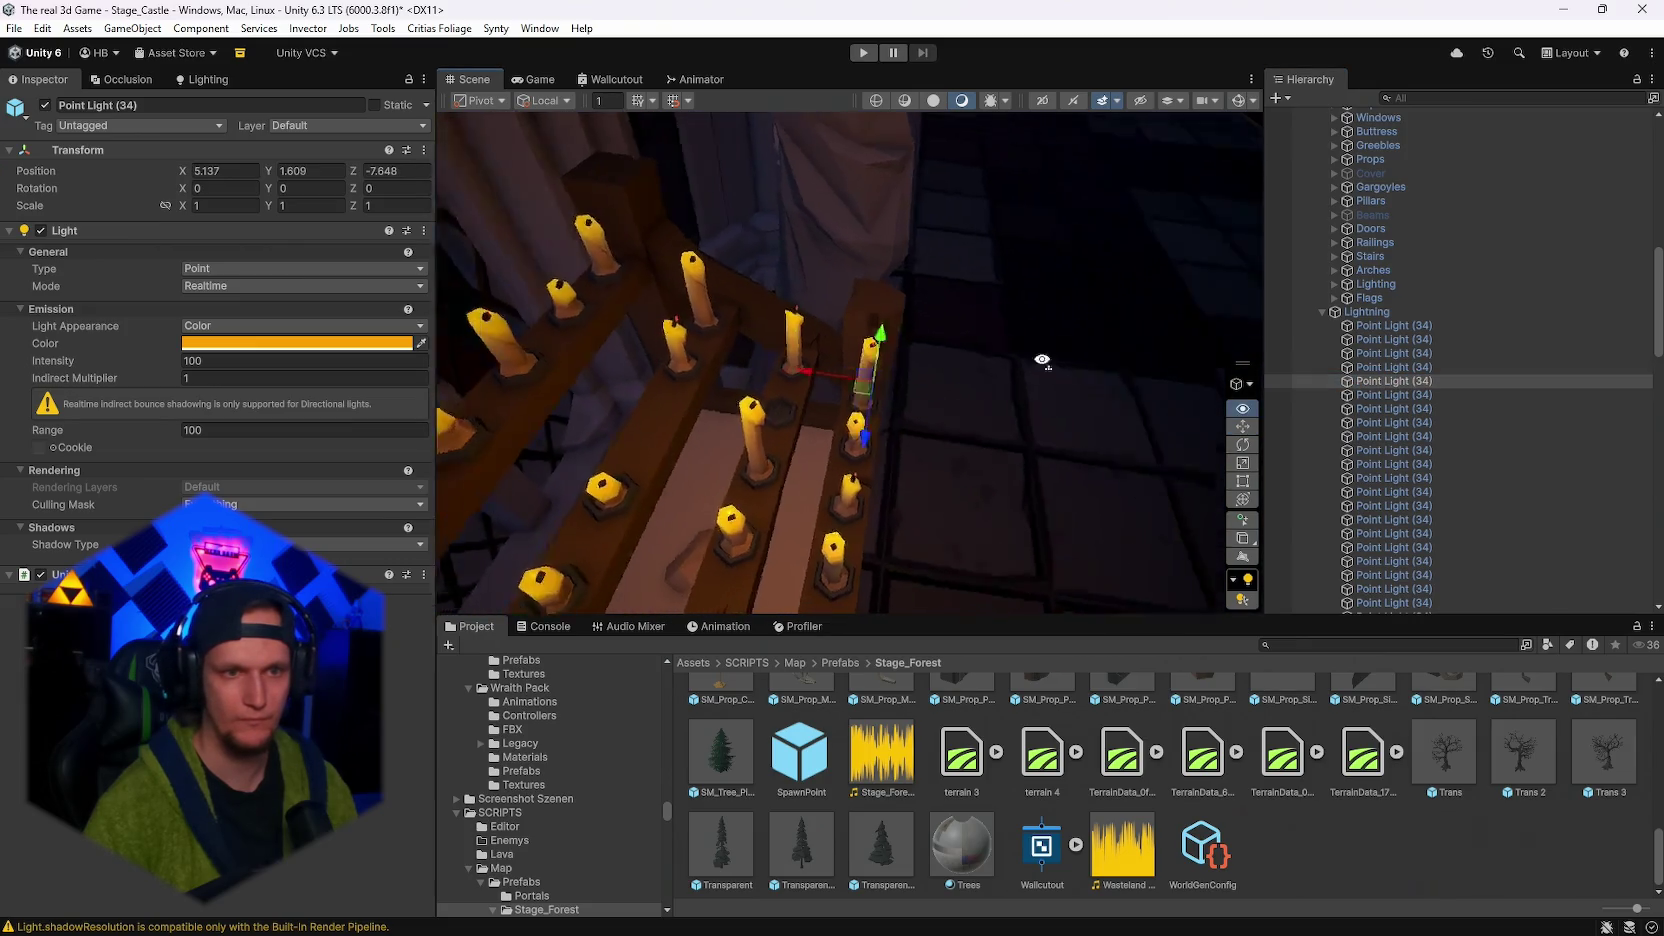
double_click(1394, 395)
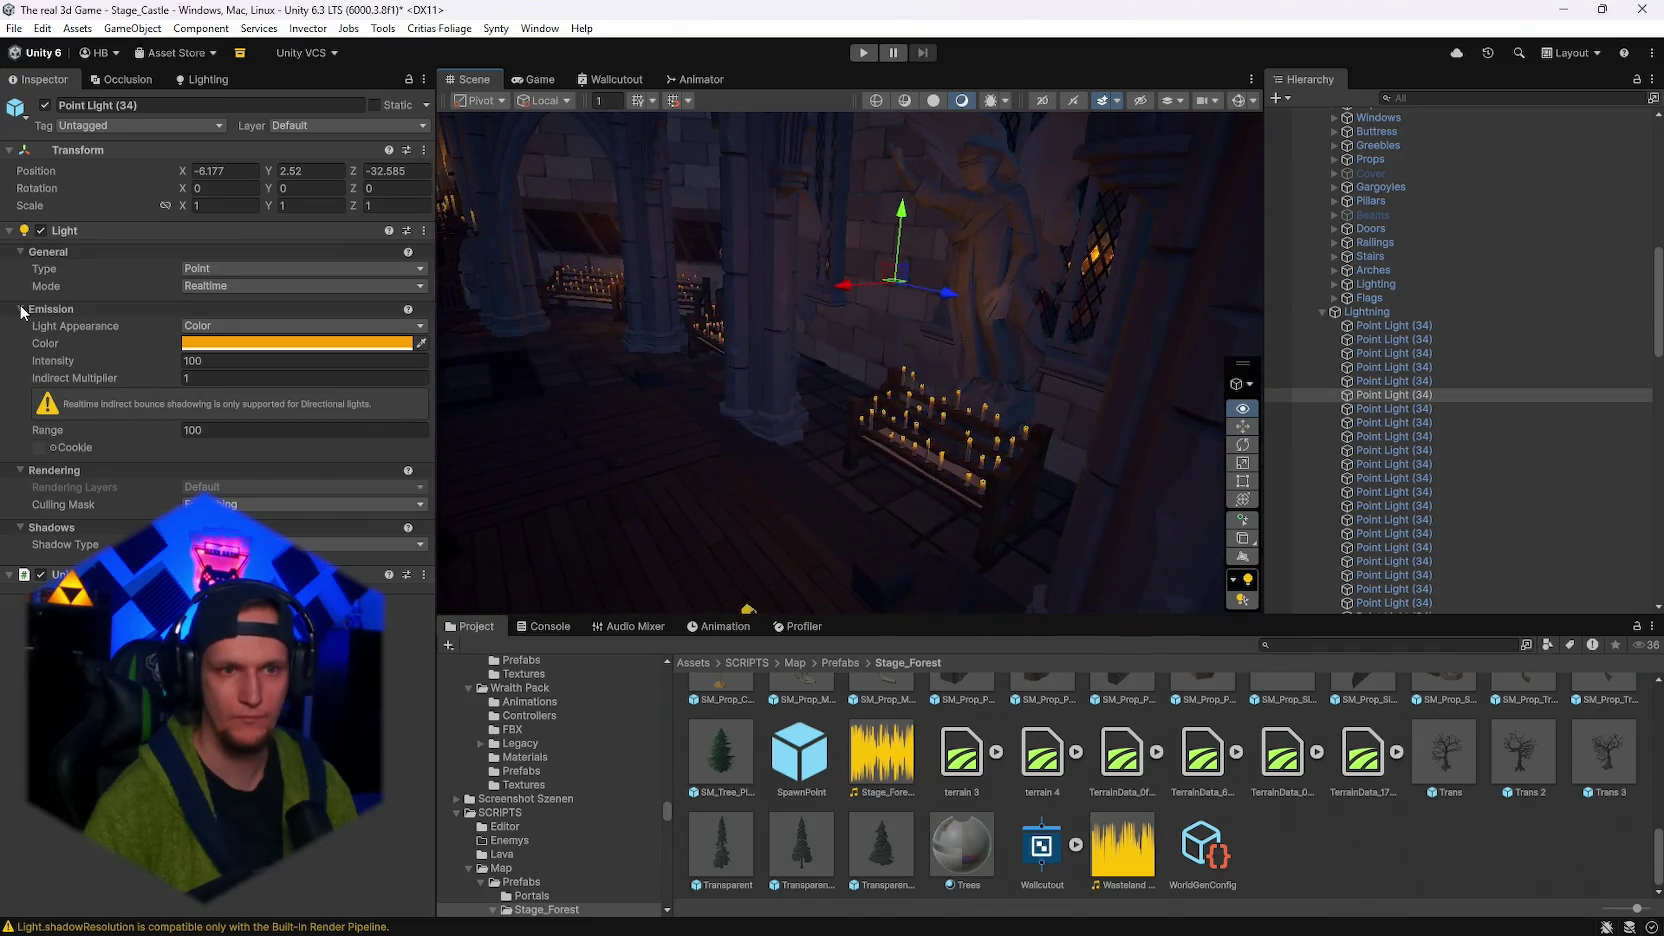
double_click(1340, 410)
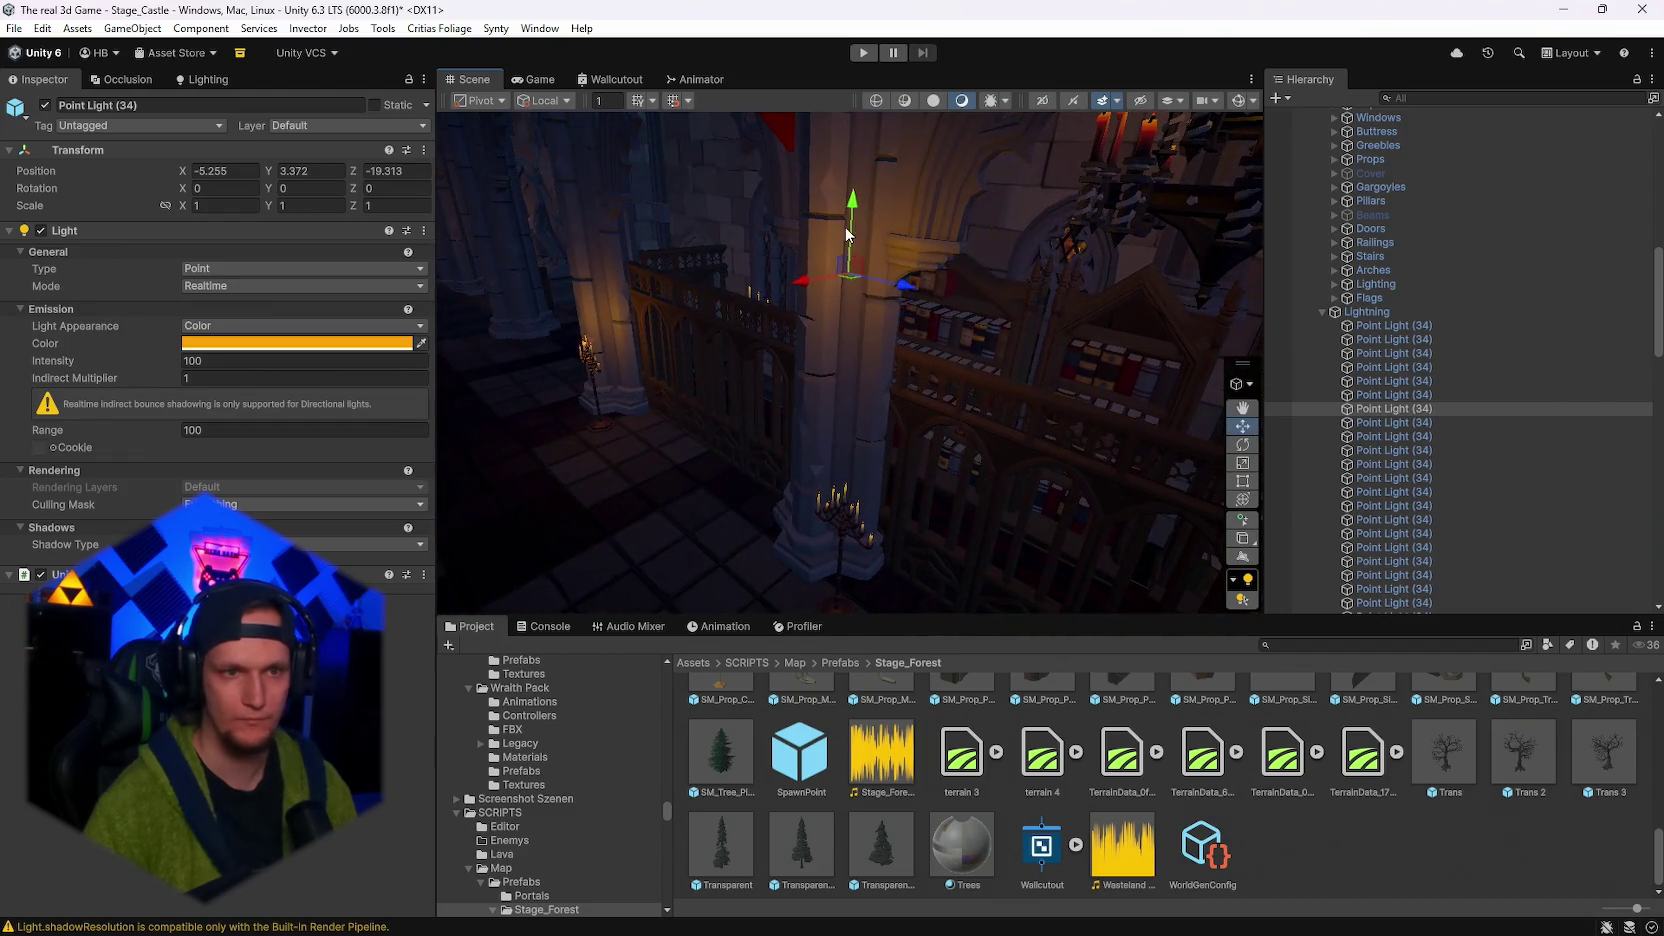
left_click_drag(853, 228, 845, 442)
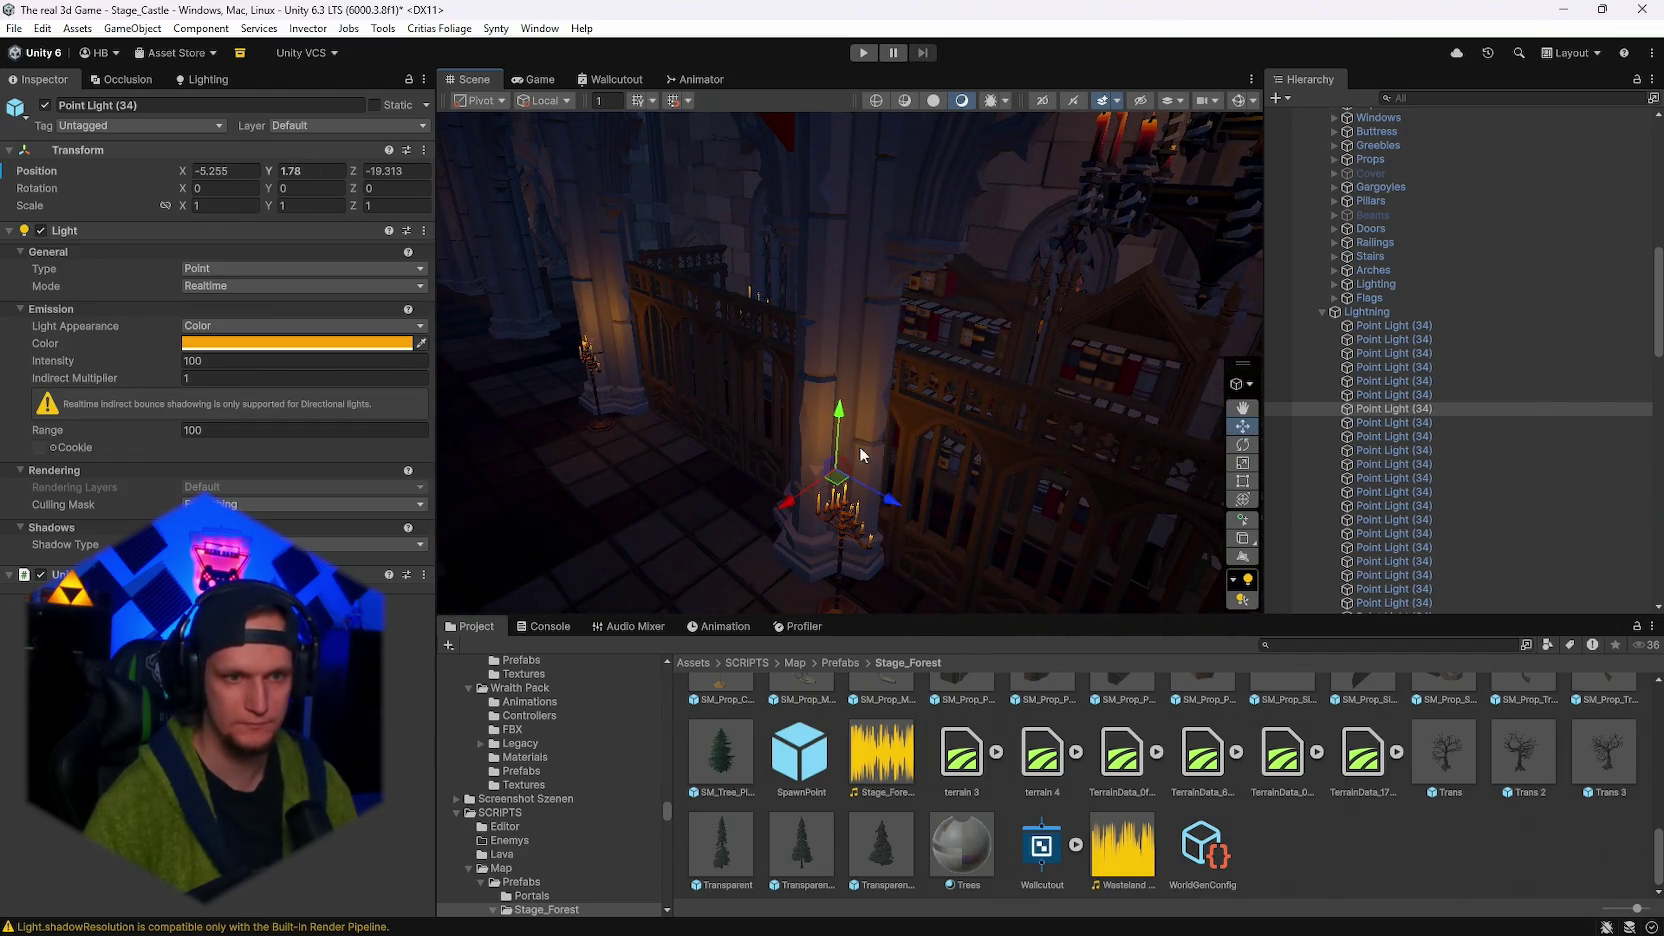
key("f")
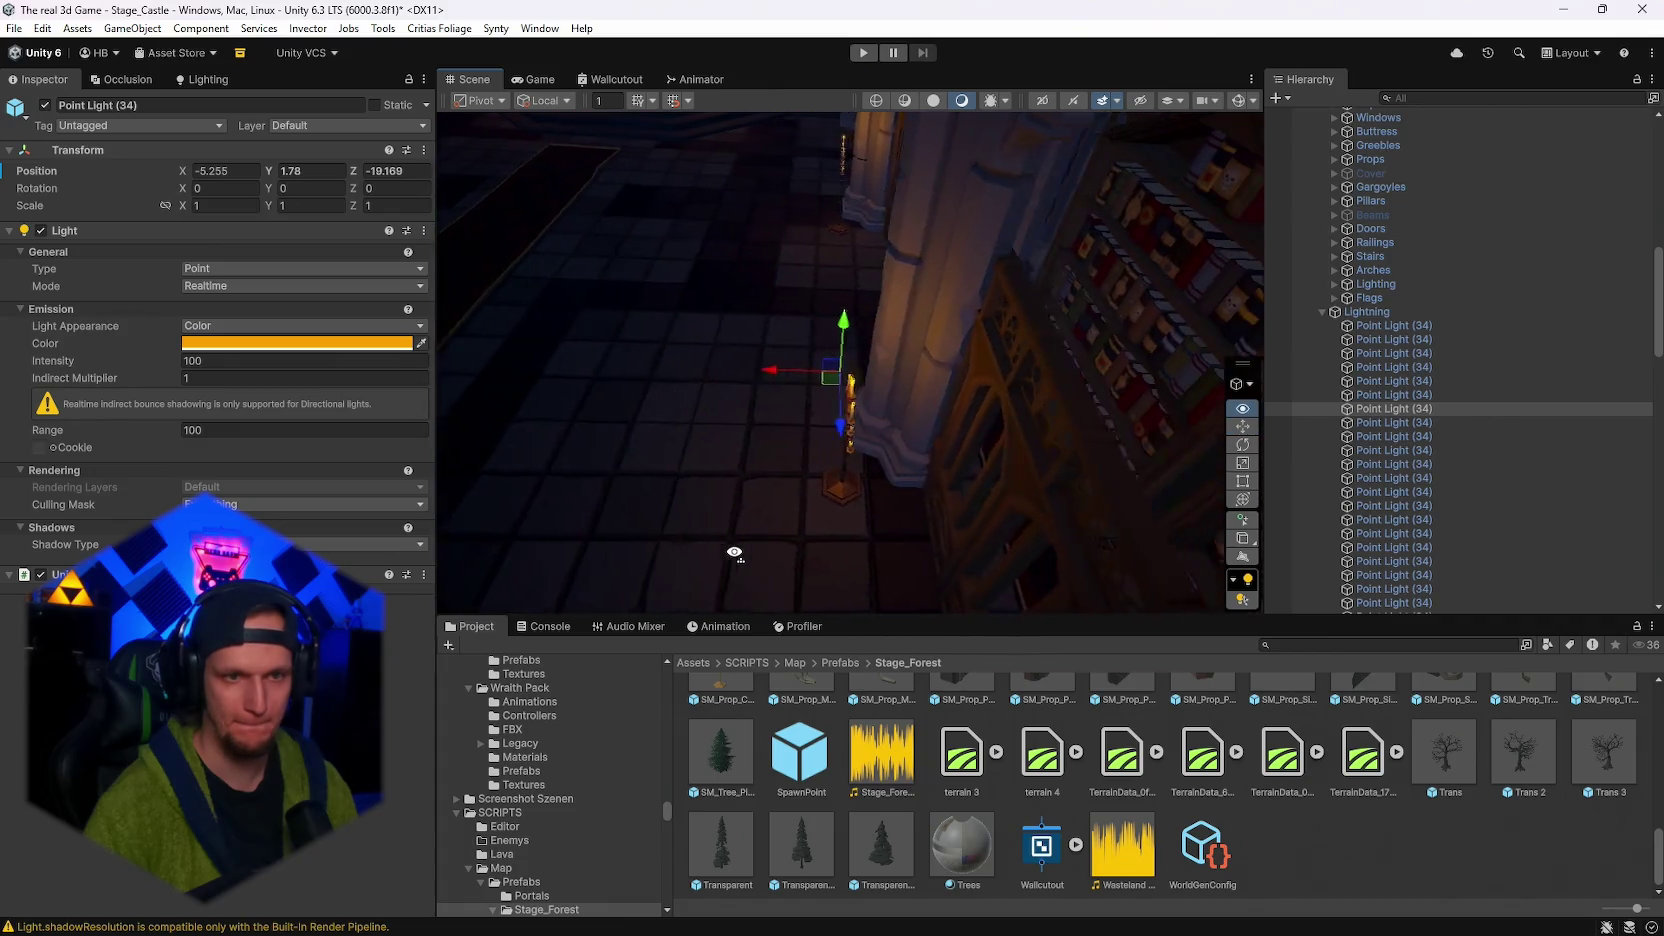
mouse_move(781, 370)
left_mouse_down()
mouse_move(959, 453)
mouse_move(1119, 447)
left_mouse_up()
left_click_drag(896, 379, 890, 380)
mouse_move(890, 380)
left_mouse_down()
mouse_move(800, 330)
mouse_move(777, 206)
left_mouse_up()
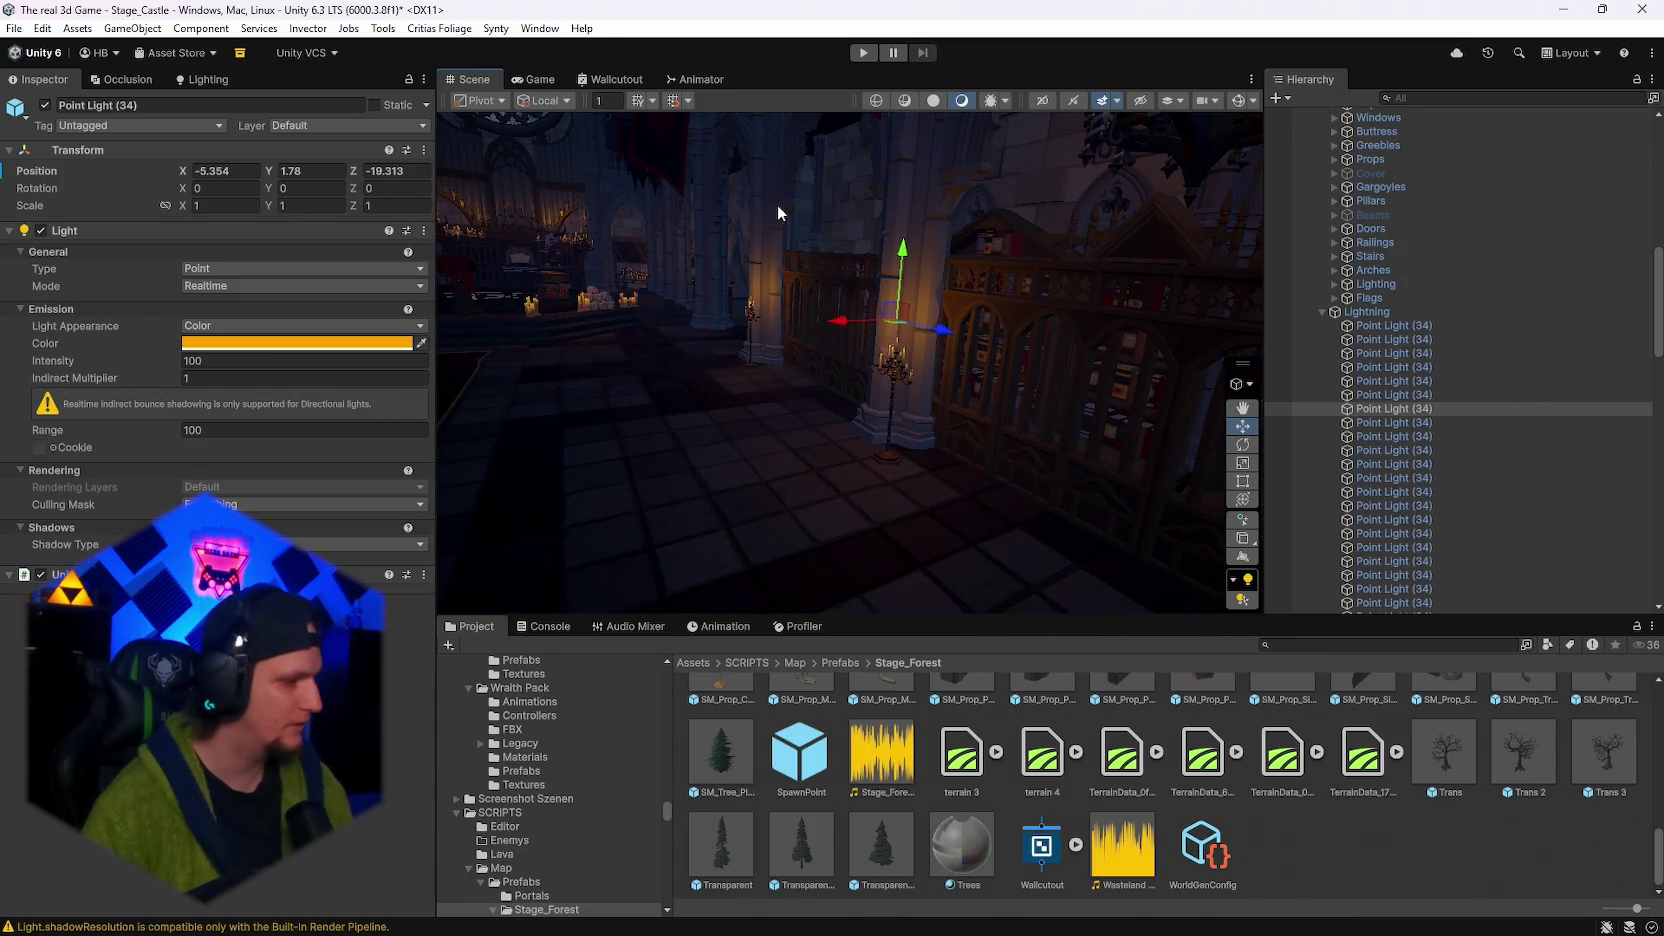
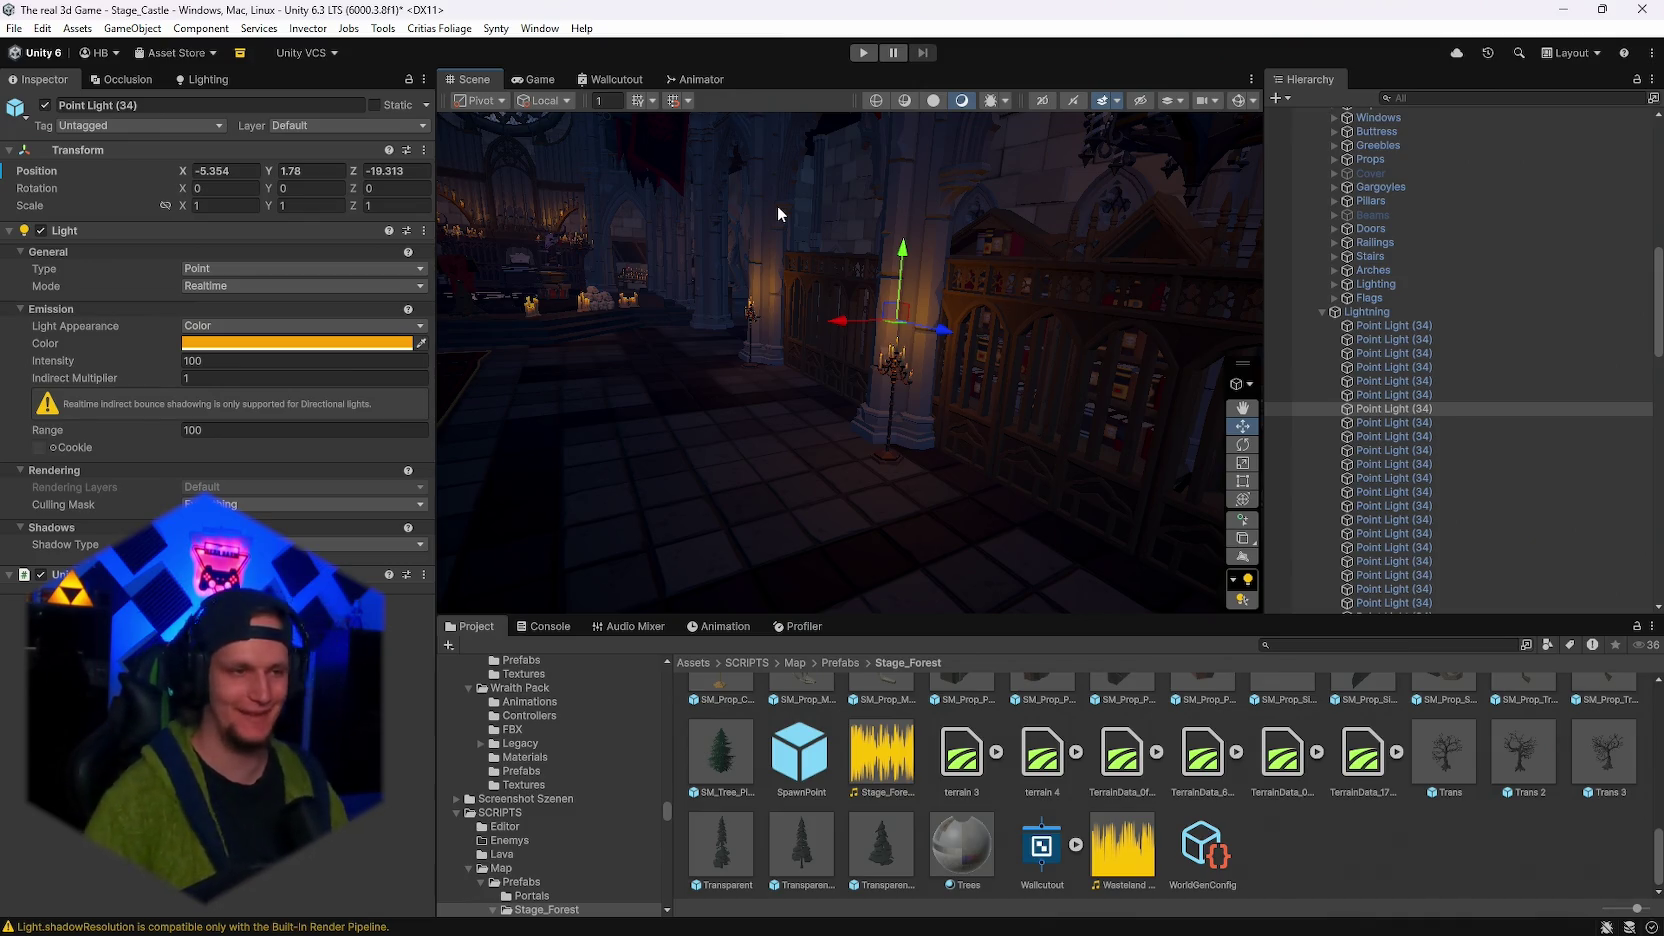
- Review the first candle point lights and lower one from height 3.279 to 1.878
mouse_move(774, 387)
left_mouse_down()
mouse_move(761, 416)
mouse_move(824, 432)
mouse_move(765, 440)
left_mouse_up()
double_click(1395, 422)
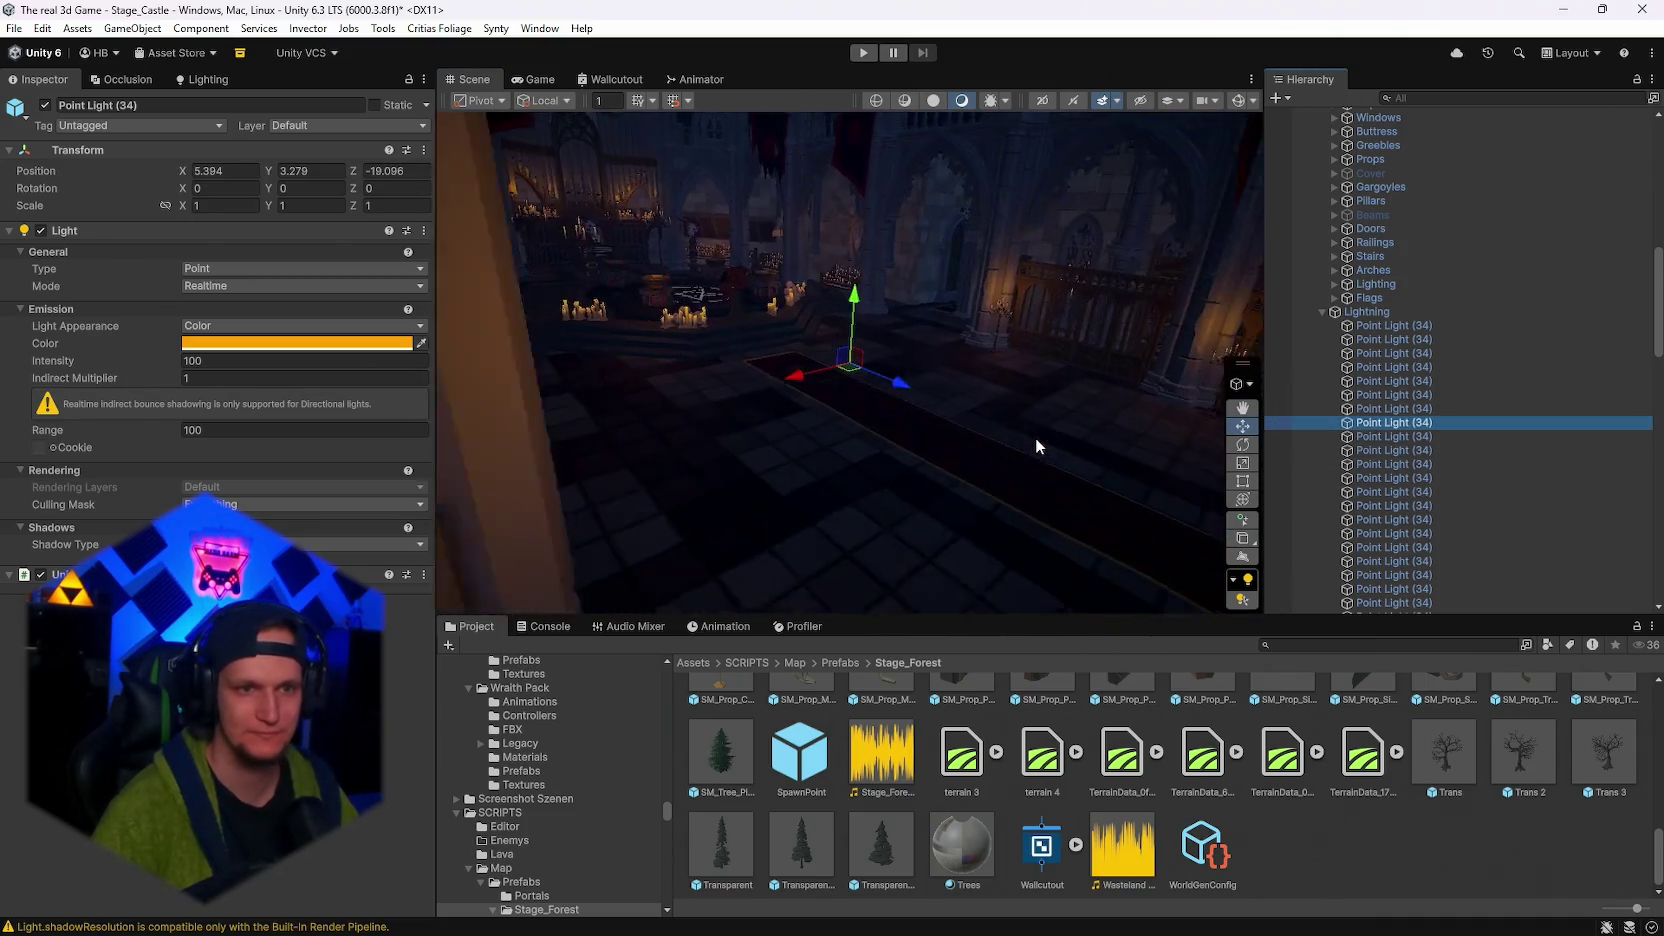
mouse_move(1140, 422)
left_mouse_down()
mouse_move(592, 420)
mouse_move(843, 278)
mouse_move(848, 440)
mouse_move(1137, 420)
mouse_move(1081, 420)
mouse_move(984, 531)
mouse_move(859, 566)
mouse_move(696, 404)
mouse_move(790, 402)
mouse_move(1015, 345)
mouse_move(984, 334)
left_mouse_up()
double_click(1364, 437)
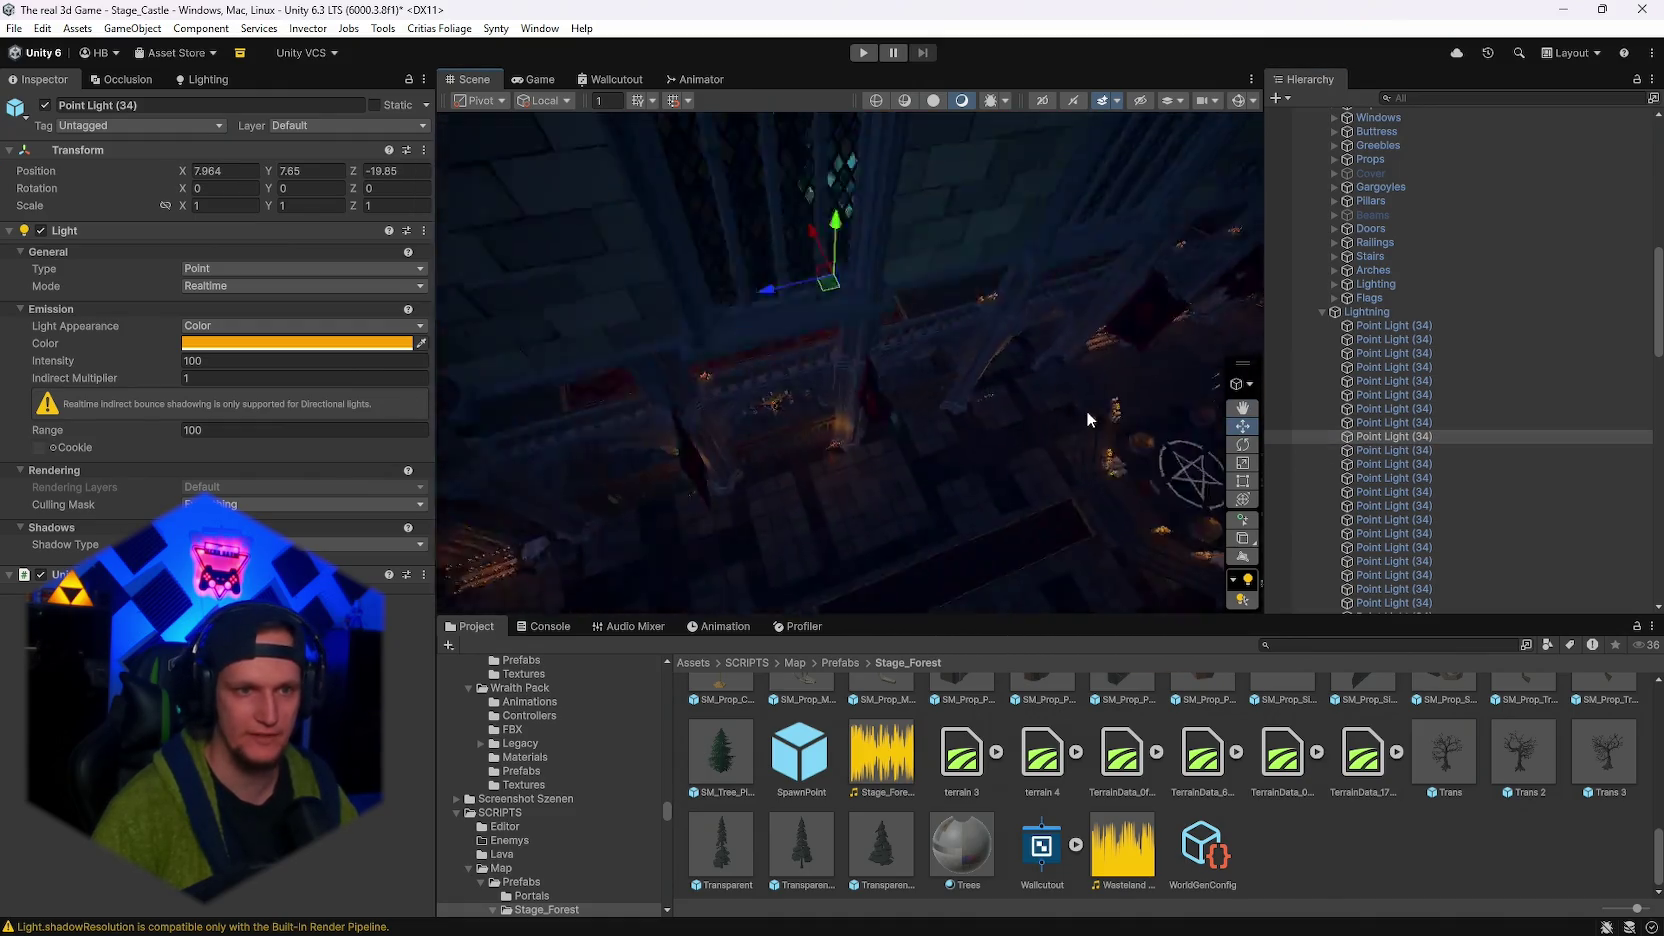
double_click(1399, 451)
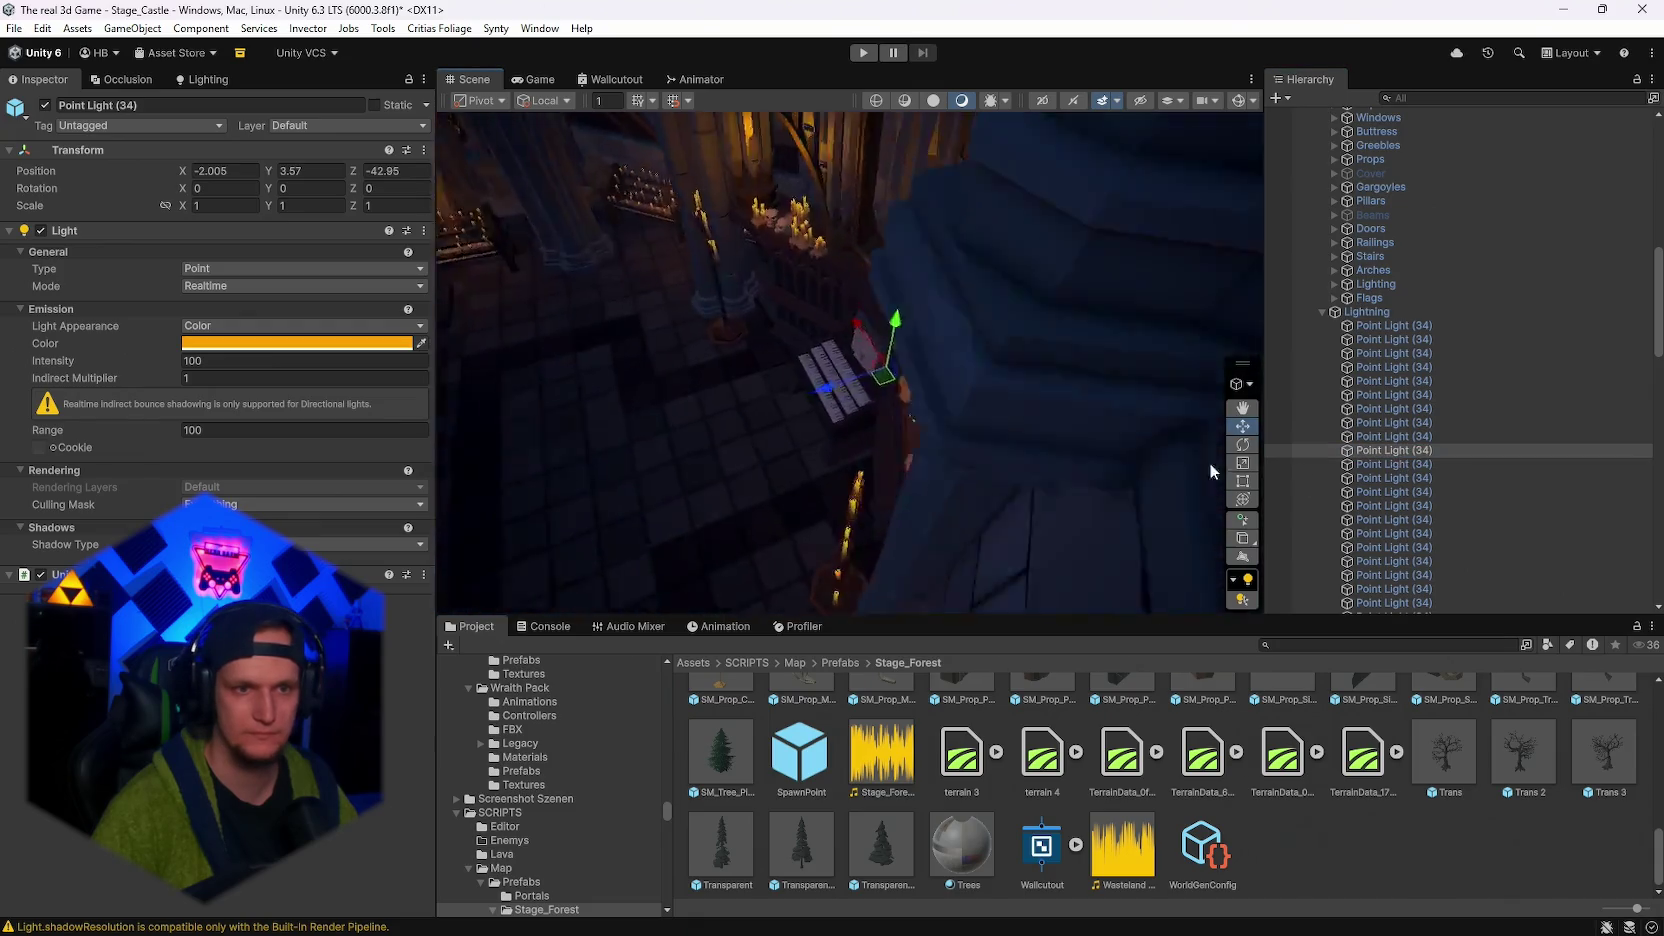
left_click_drag(997, 402, 1285, 315)
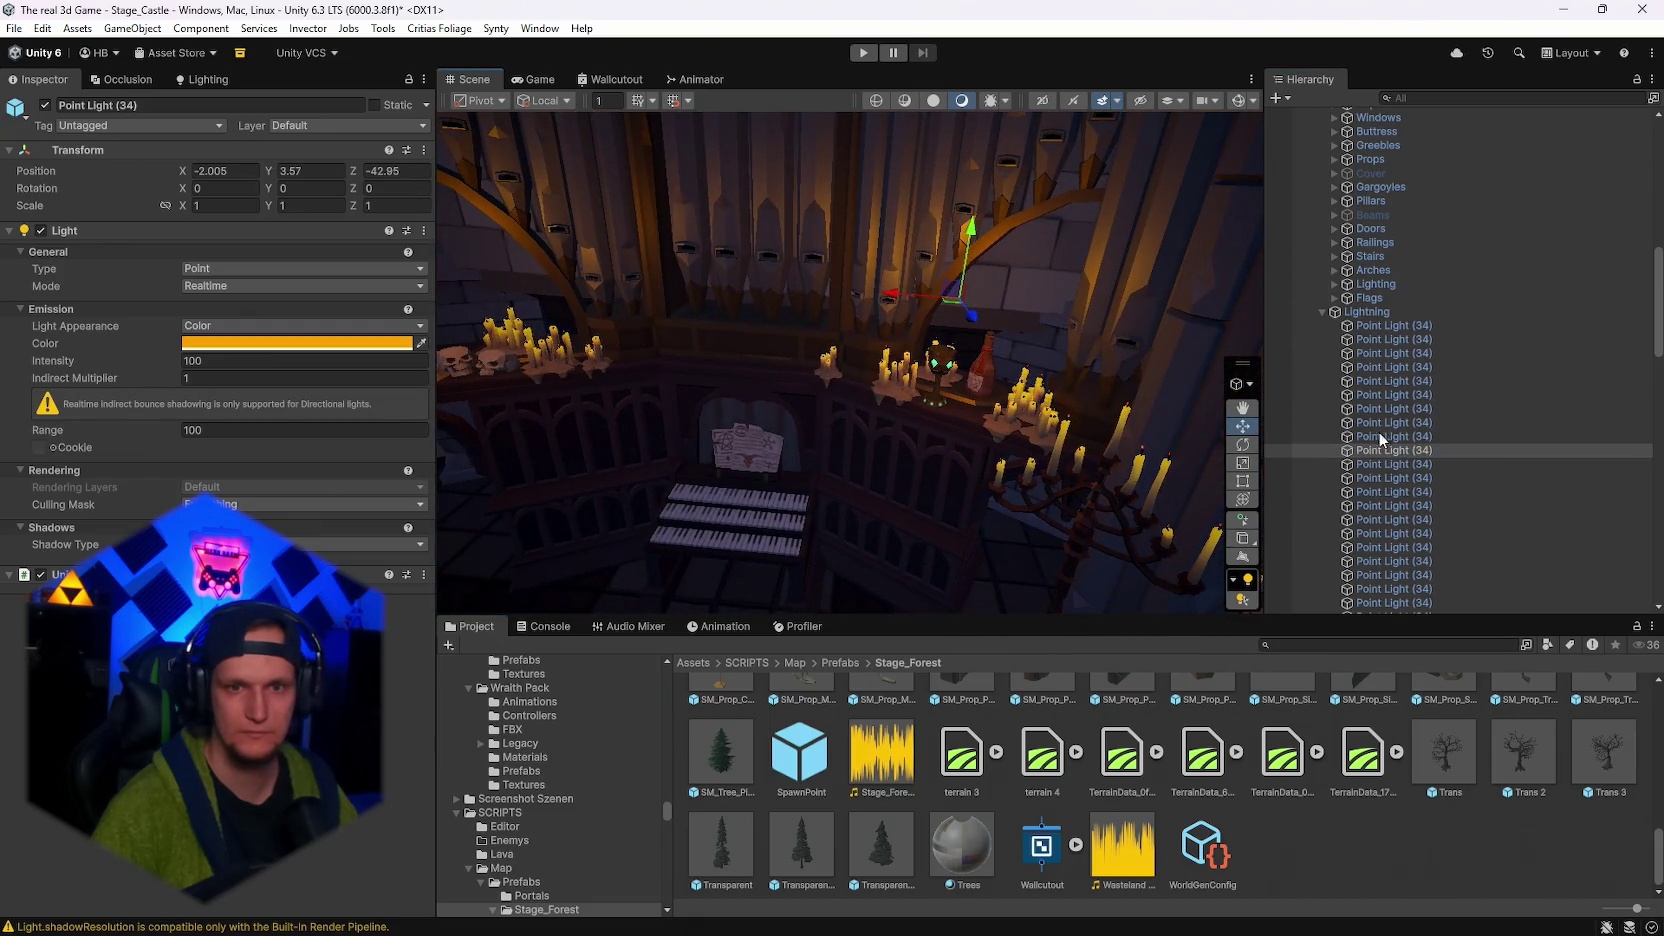
double_click(1384, 463)
mouse_move(760, 400)
left_mouse_down()
mouse_move(620, 424)
mouse_move(845, 248)
left_mouse_up()
mouse_move(886, 196)
left_mouse_down()
mouse_move(874, 447)
mouse_move(650, 520)
mouse_move(483, 550)
mouse_move(520, 523)
mouse_move(900, 455)
left_mouse_up()
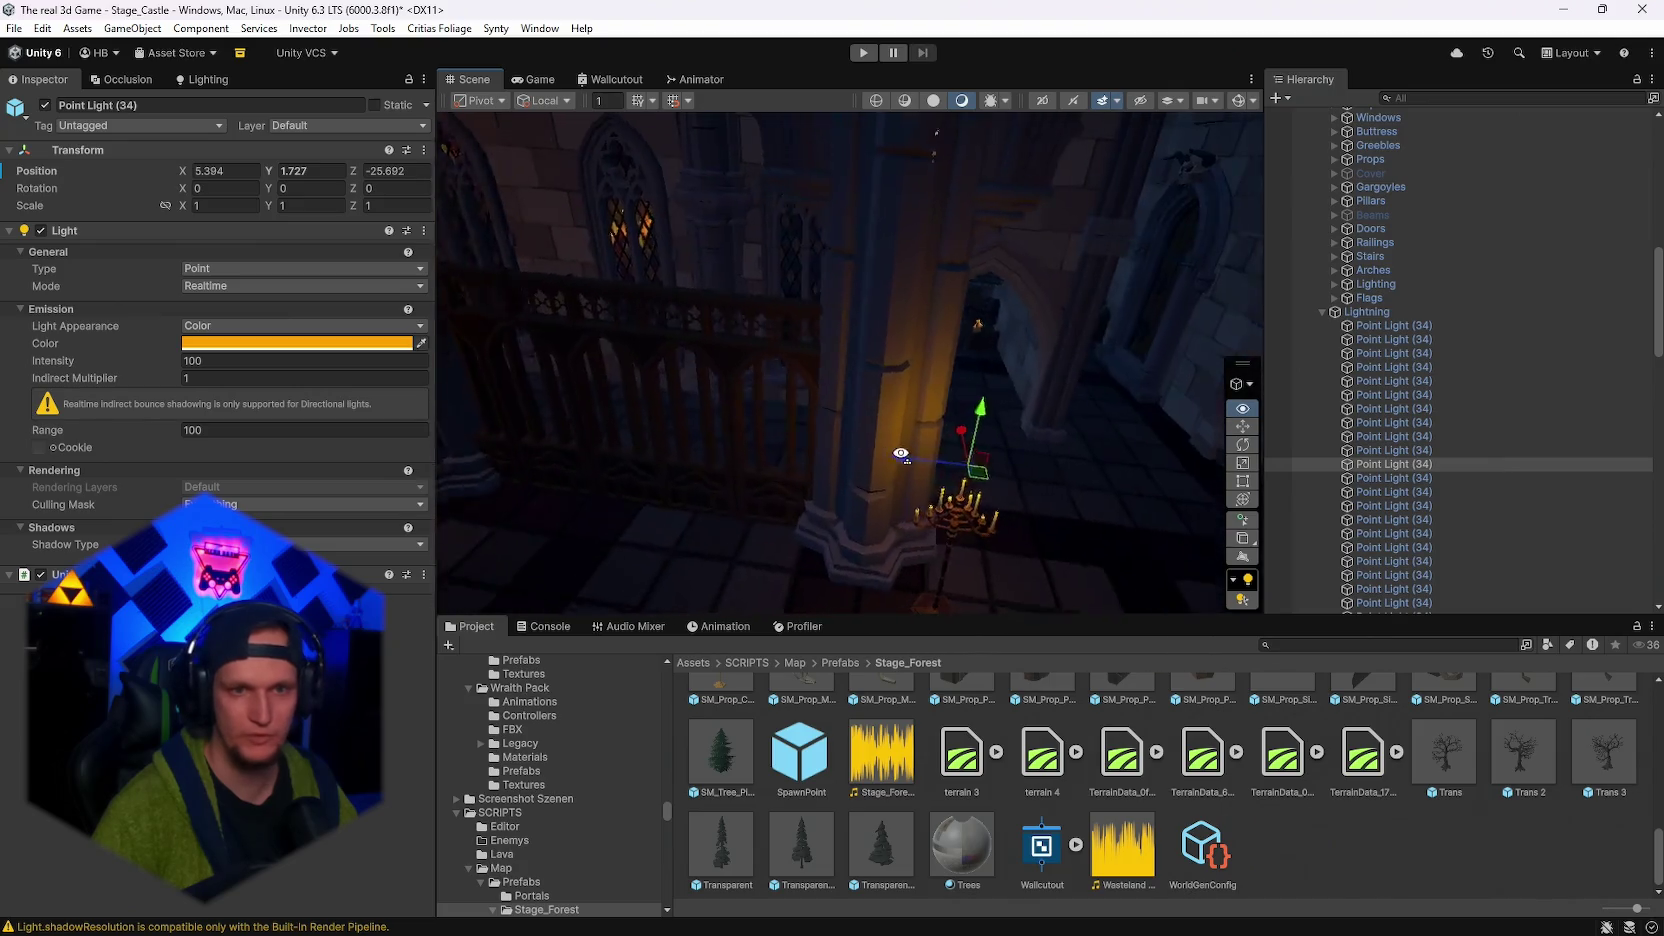
- Check further candle lights and drop one slightly from 1.609 to 1.344 height
double_click(1387, 479)
right_click(1018, 416)
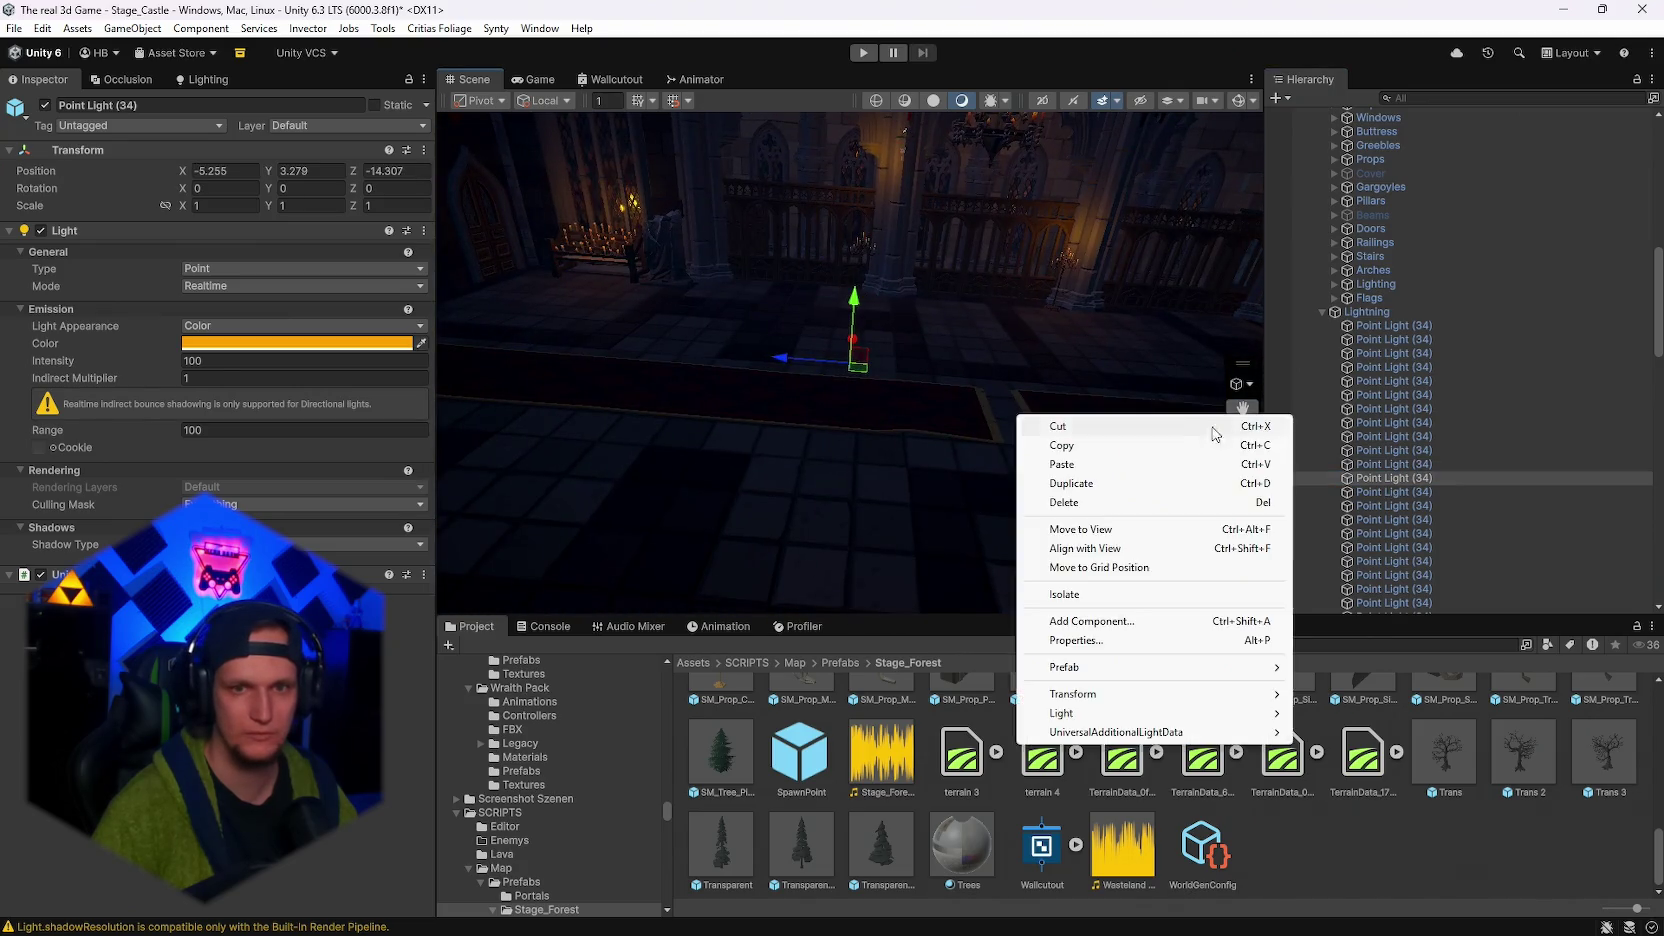
mouse_move(1151, 342)
left_mouse_down()
mouse_move(1000, 320)
mouse_move(780, 230)
mouse_move(794, 234)
mouse_move(775, 440)
mouse_move(692, 487)
mouse_move(538, 509)
mouse_move(483, 460)
mouse_move(750, 442)
left_mouse_up()
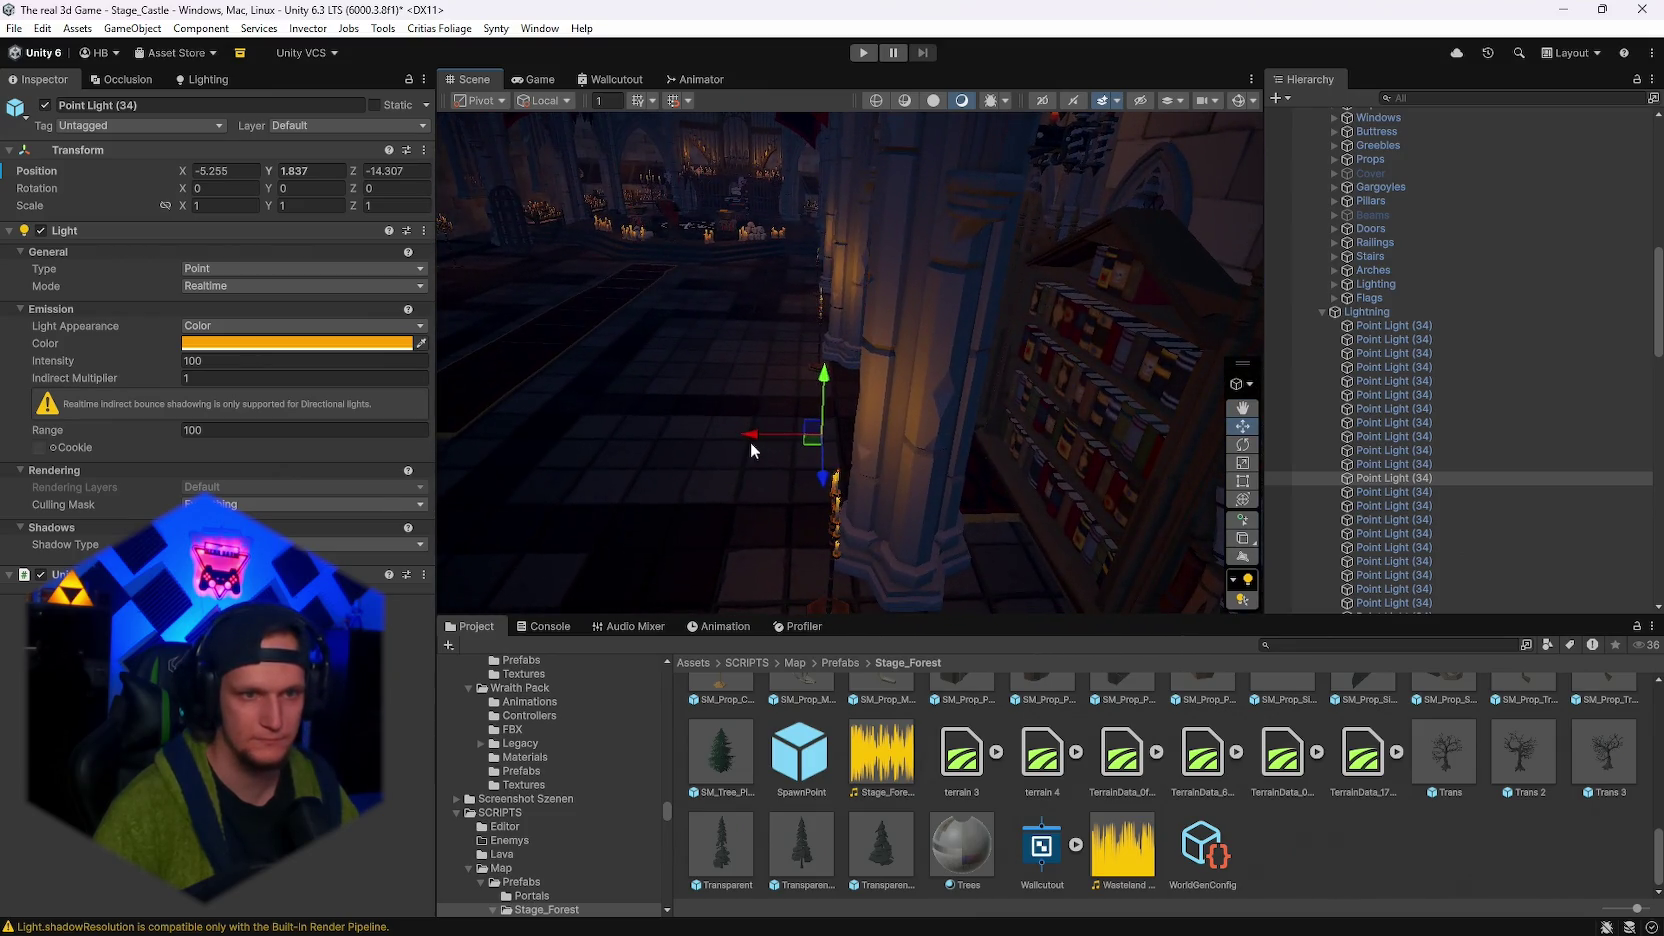
double_click(1387, 492)
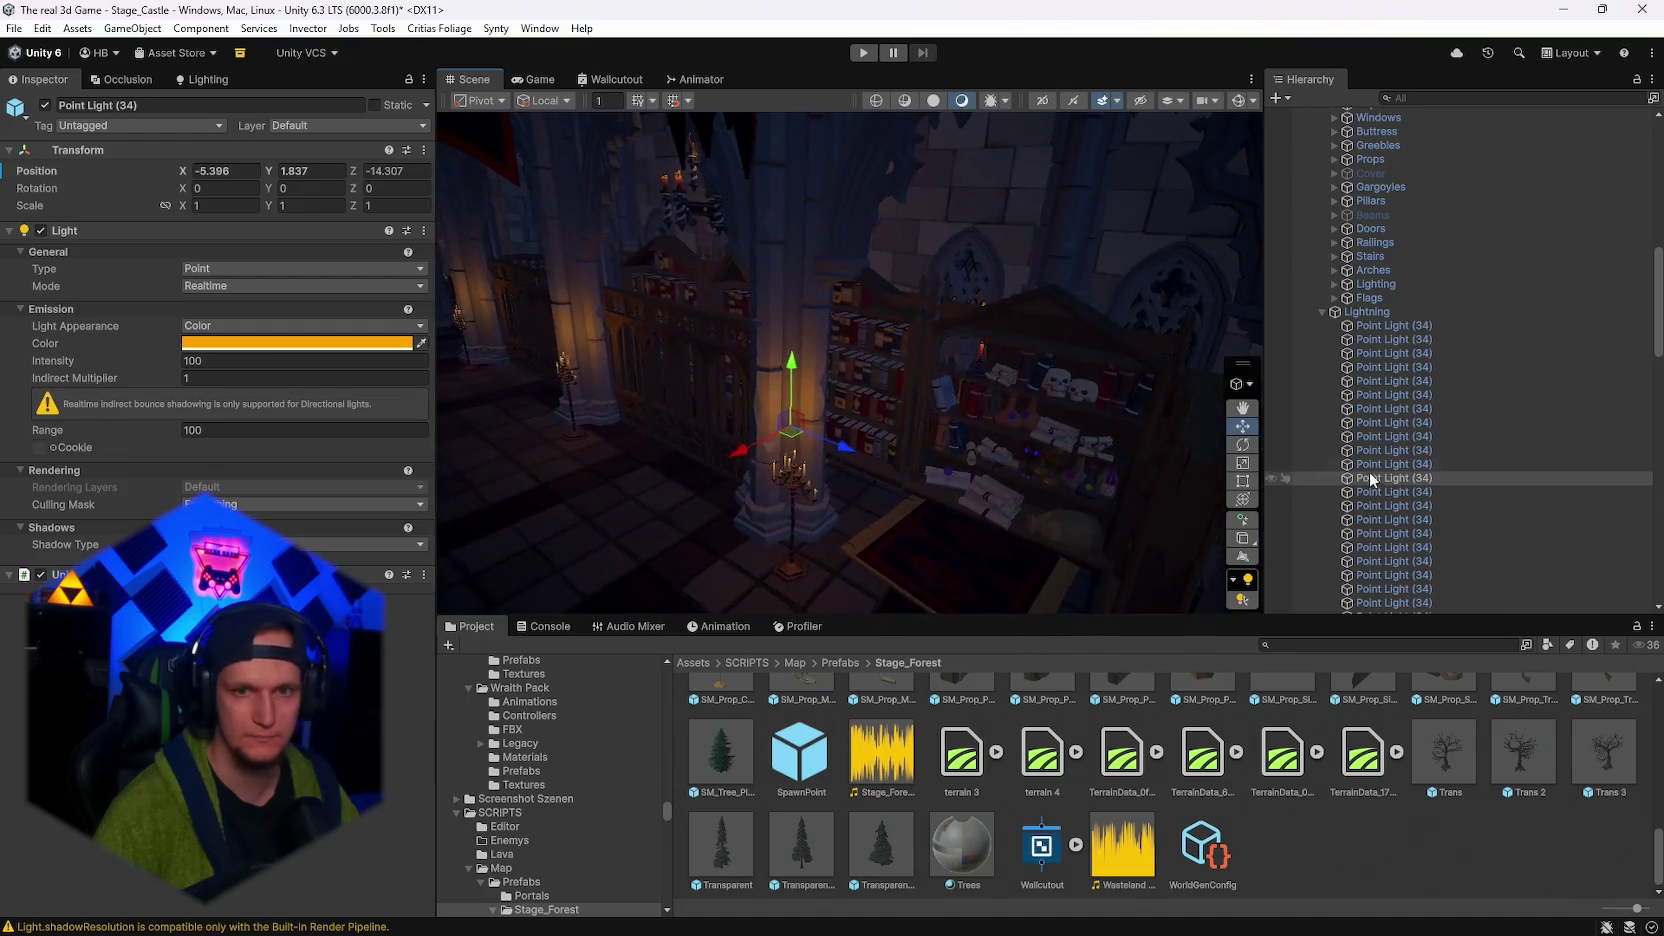
mouse_move(1109, 434)
left_mouse_down()
mouse_move(929, 446)
mouse_move(1186, 514)
left_mouse_up()
mouse_move(853, 281)
left_mouse_down()
mouse_move(854, 340)
mouse_move(855, 309)
left_mouse_up()
double_click(1390, 506)
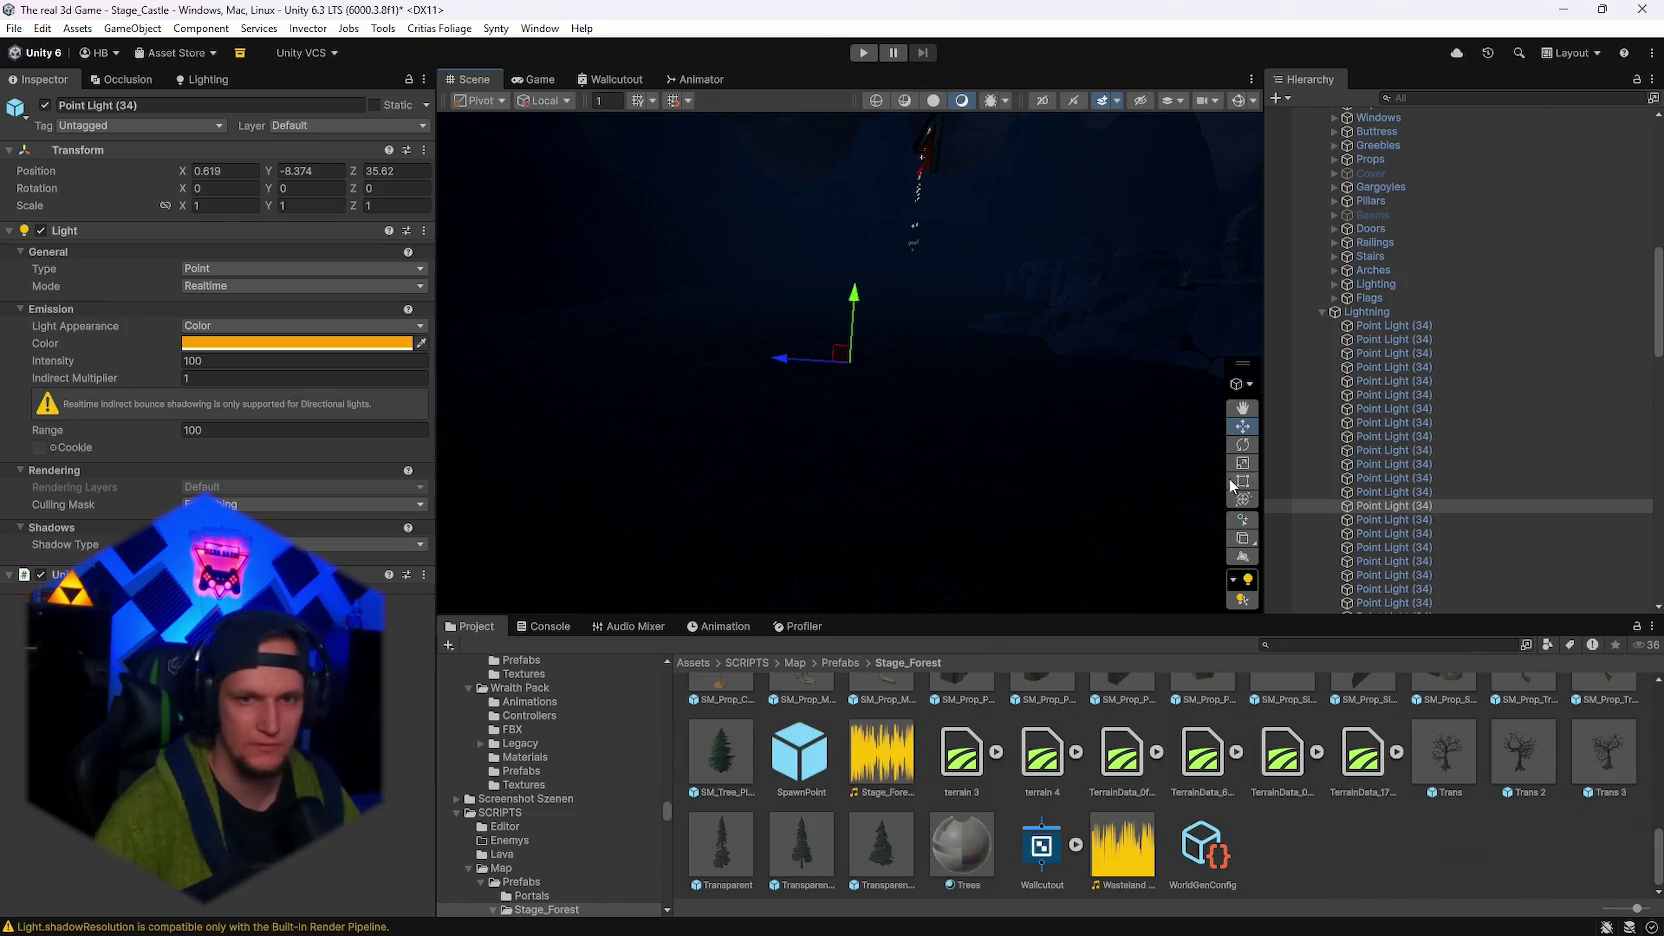
- Frame successive Point Light (34) entries to inspect them beside the candle racks
left_click_drag(654, 360, 560, 400)
left_click(1362, 497)
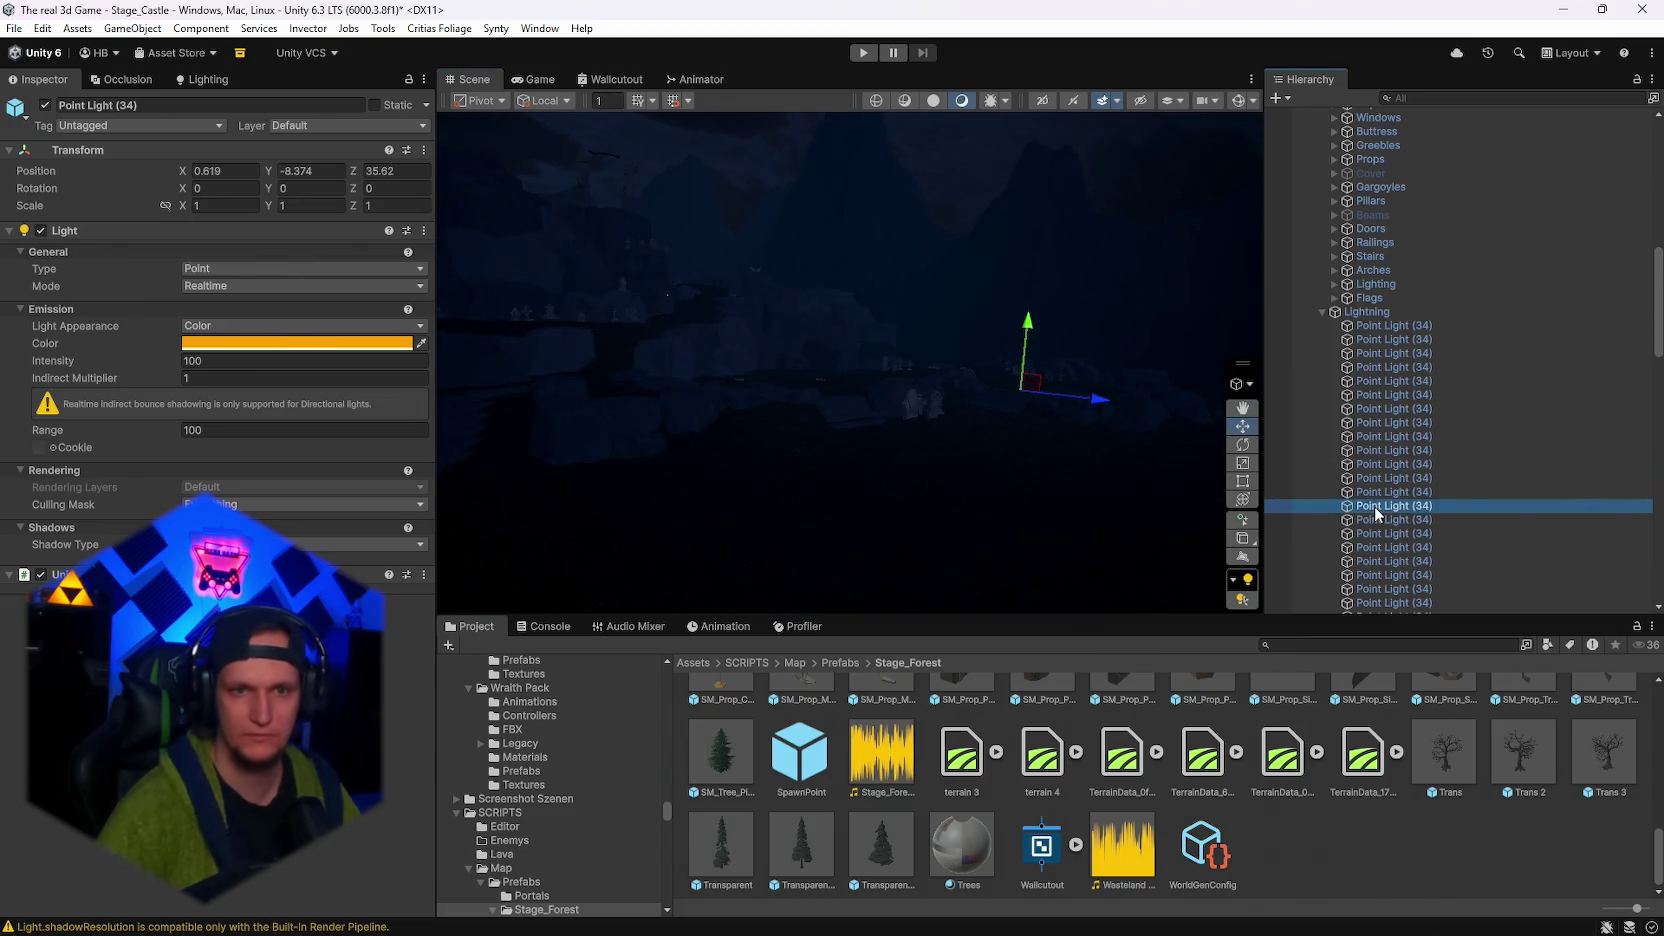
key("Delete")
double_click(1381, 519)
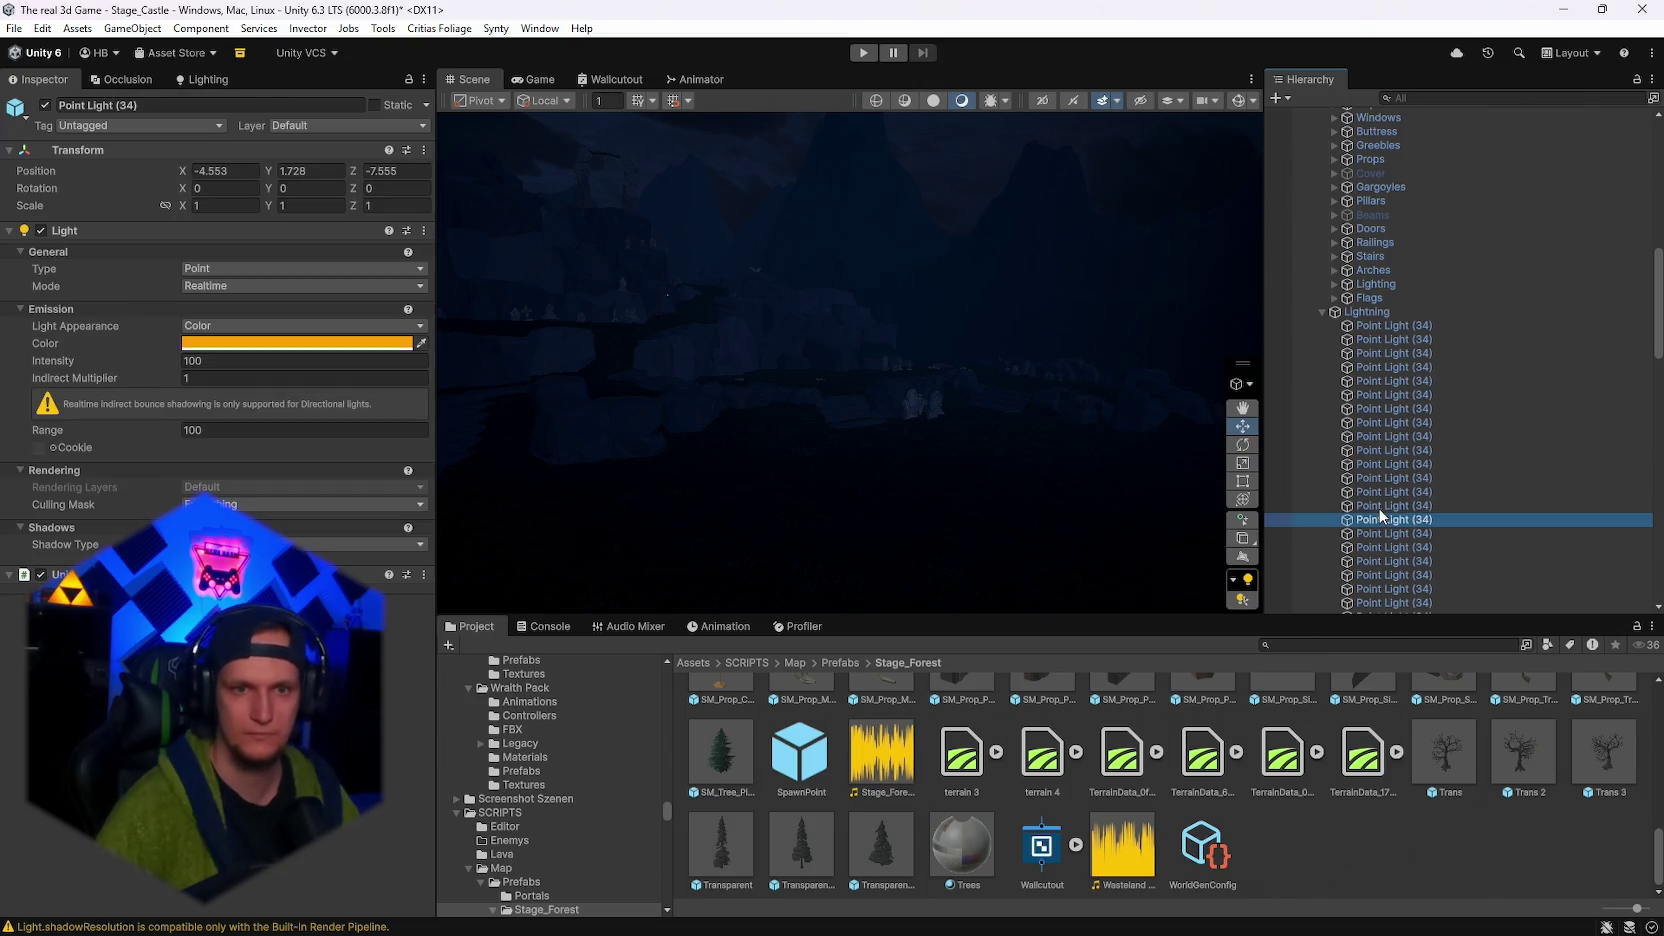
scroll(986, 374, "down", 5)
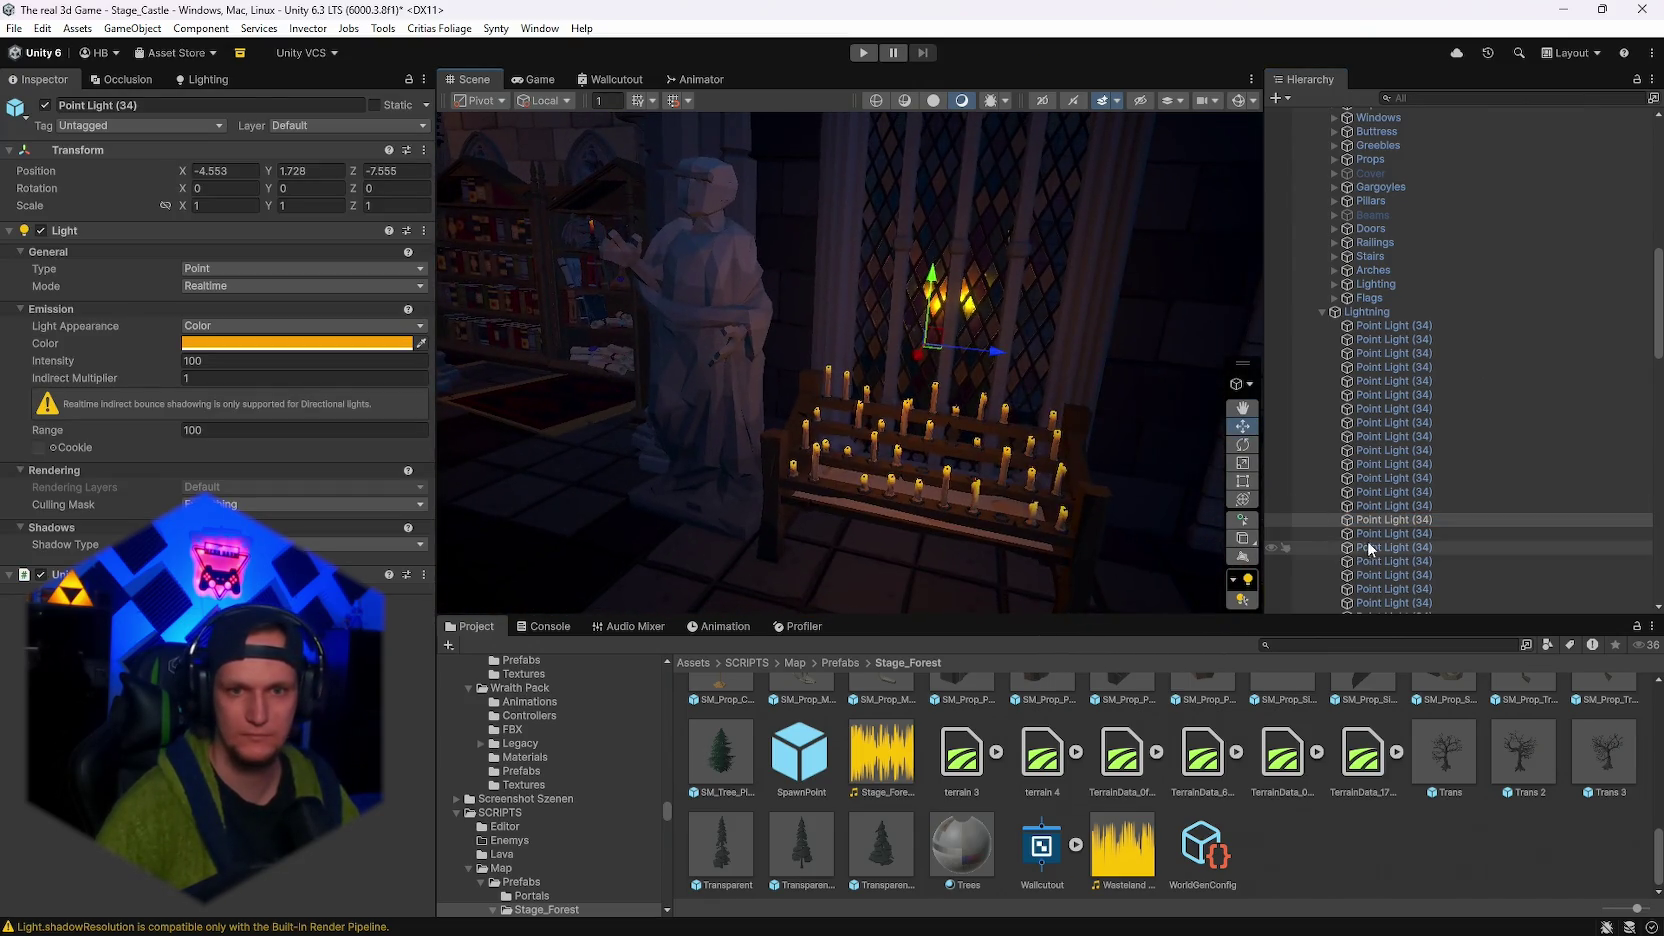
double_click(1381, 533)
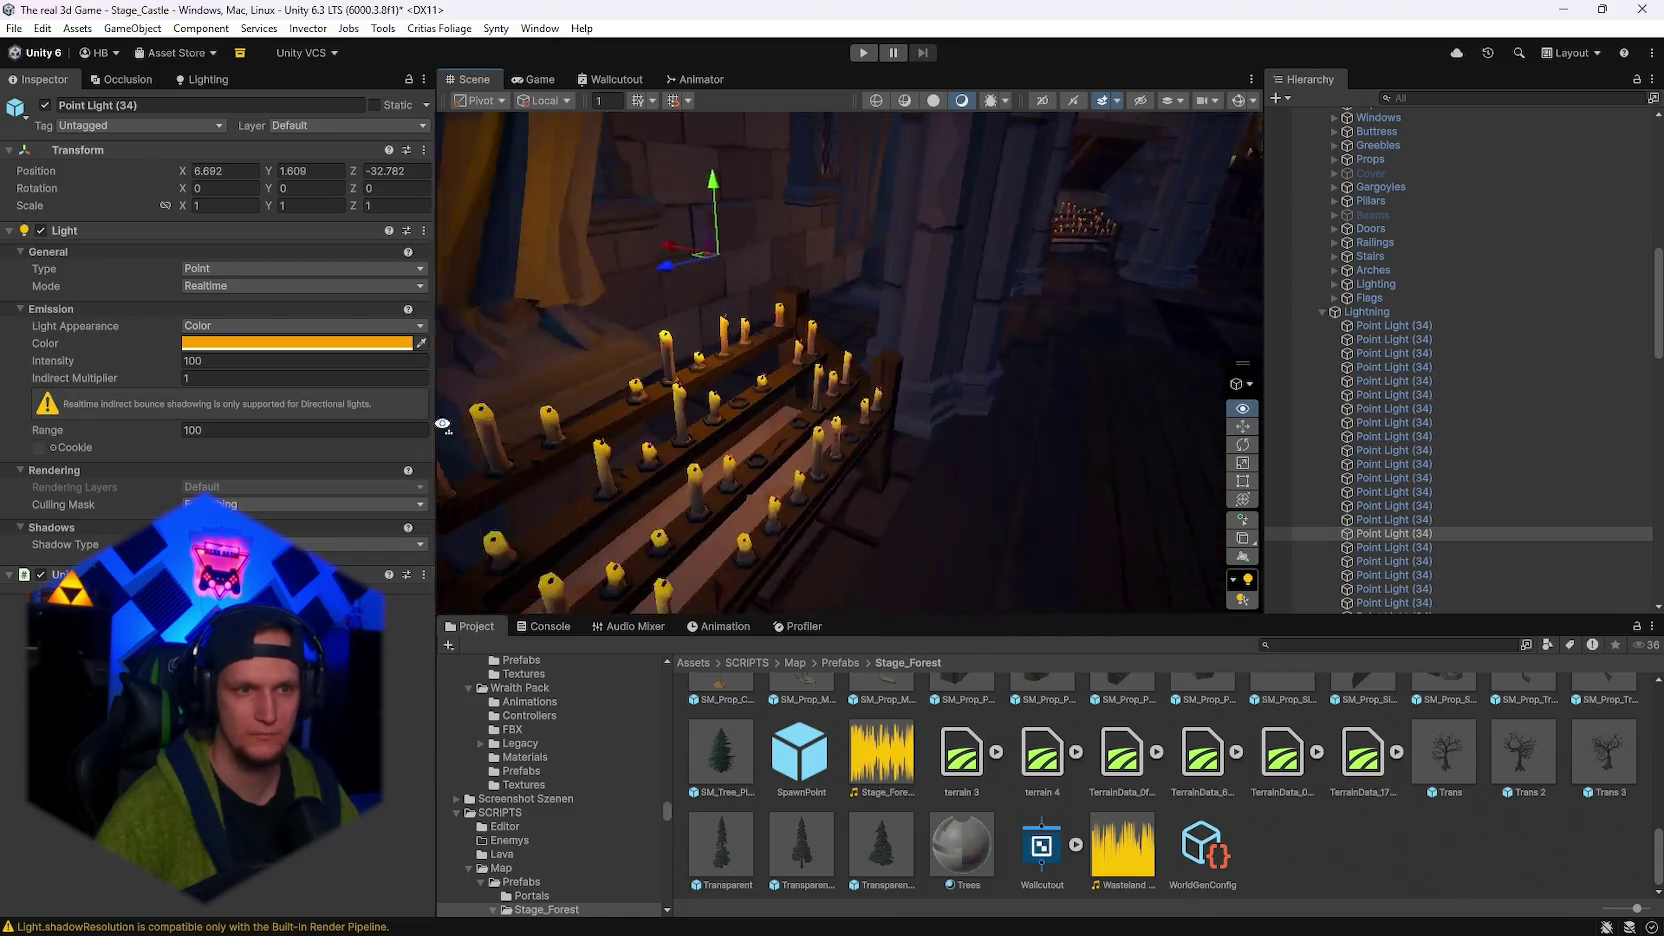
double_click(1390, 547)
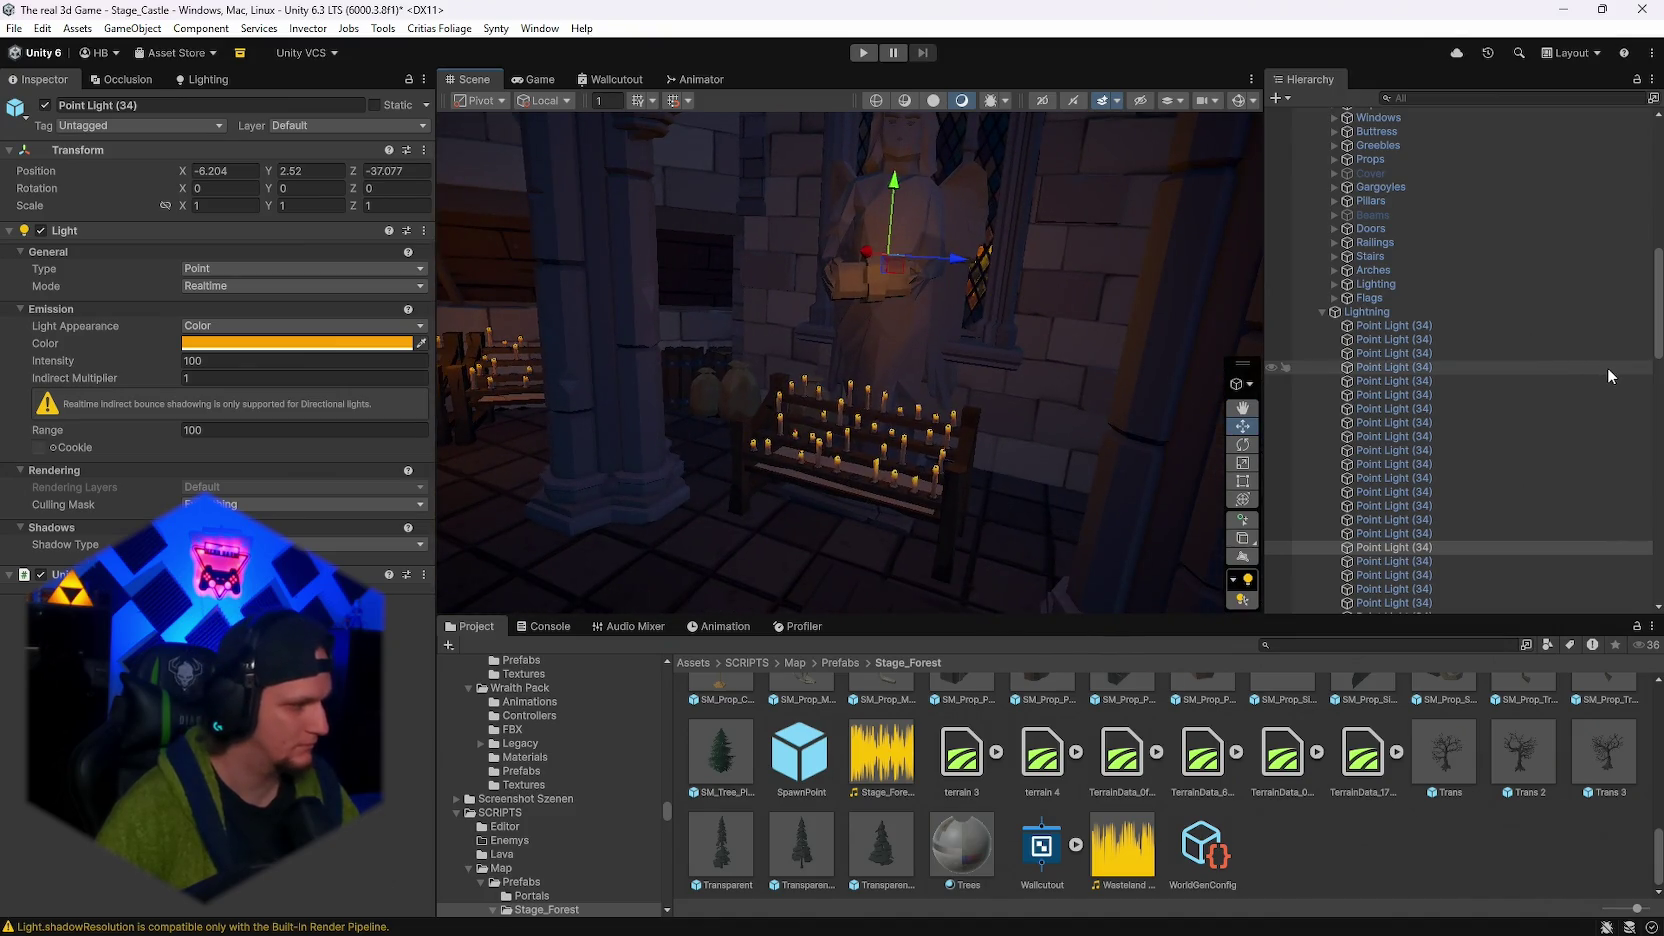
double_click(1390, 561)
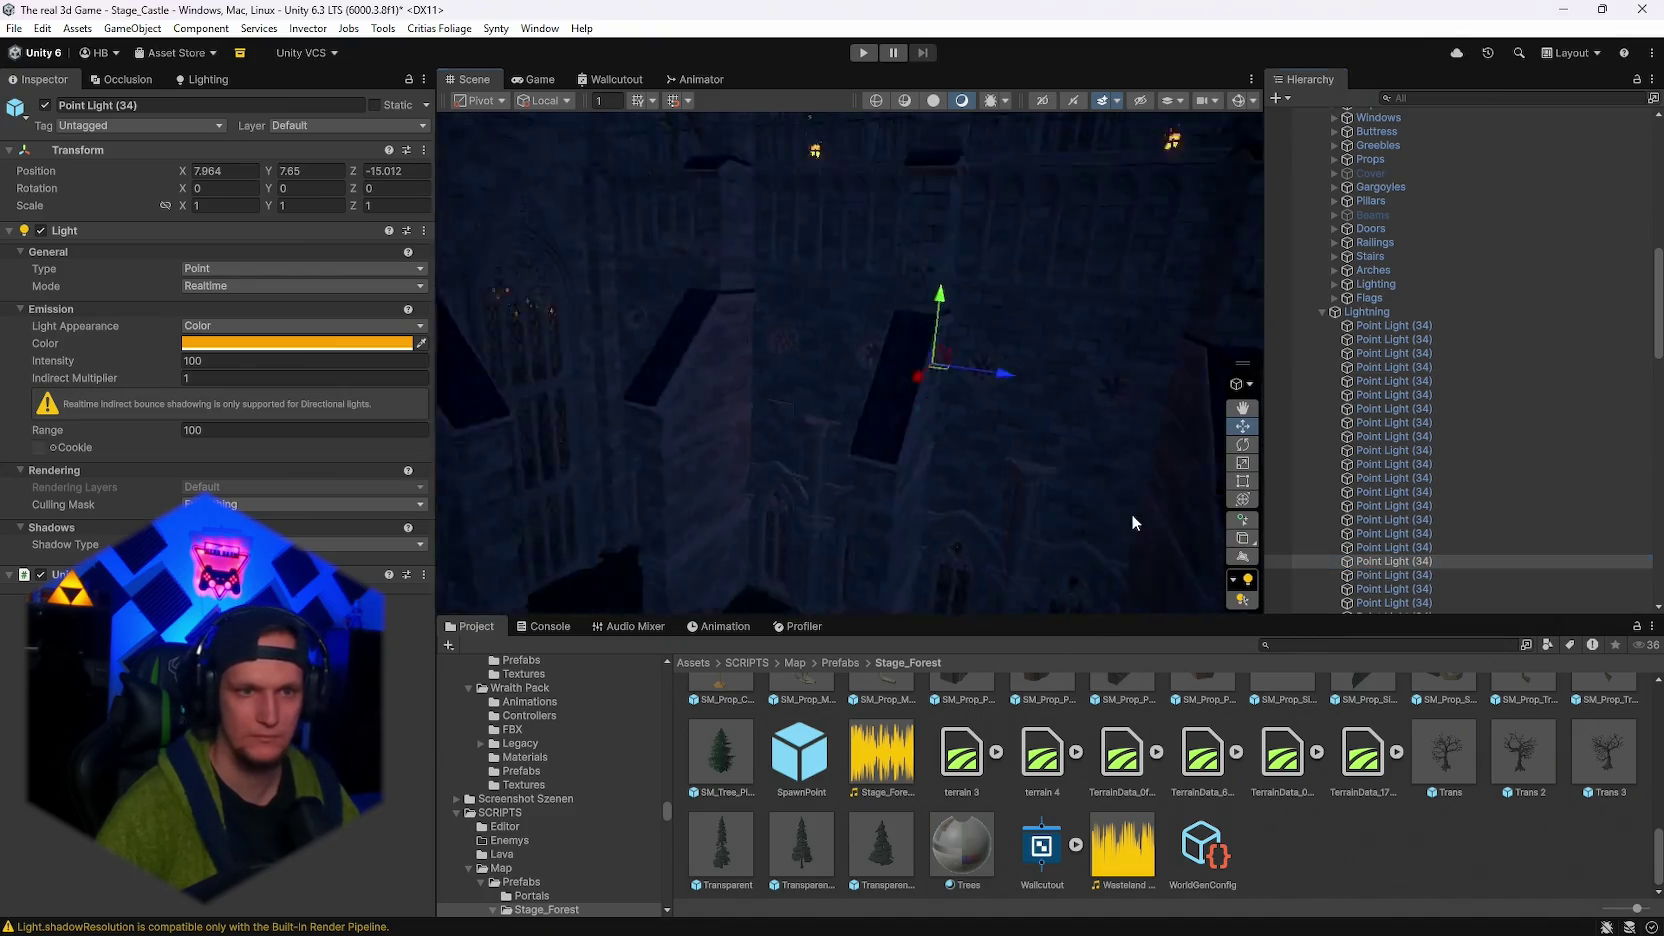
mouse_move(437, 372)
left_mouse_down()
mouse_move(276, 372)
mouse_move(311, 376)
left_mouse_up()
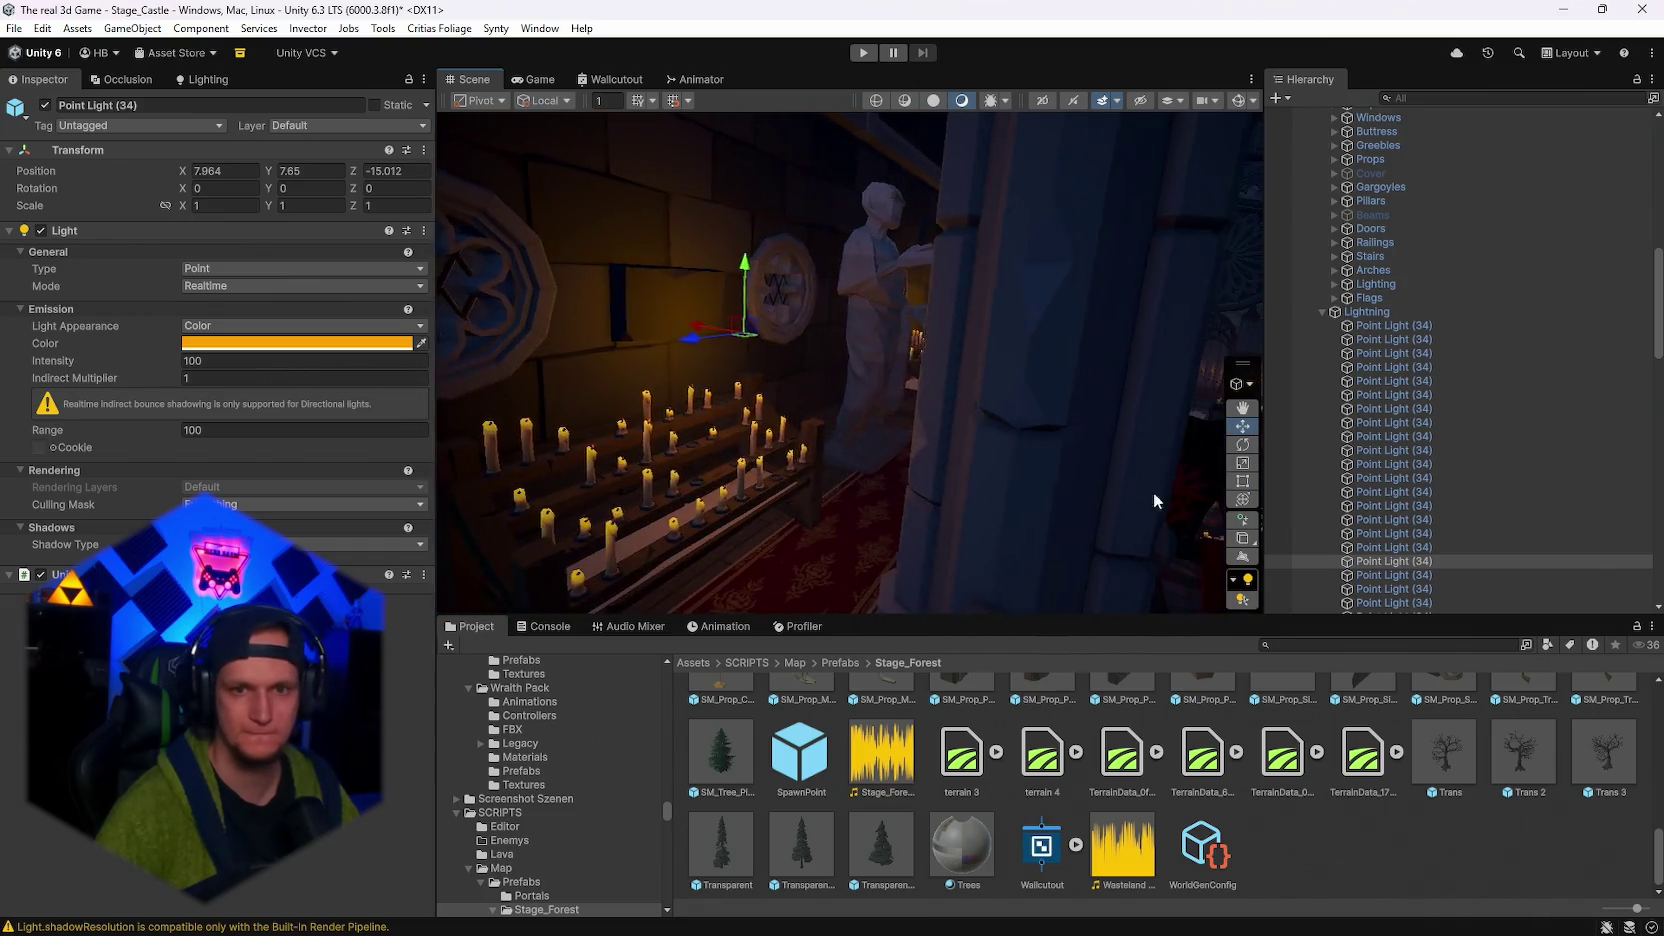
- Shift the chandelier point light along X to 7.682
double_click(1356, 577)
mouse_move(1082, 507)
left_mouse_down()
mouse_move(472, 487)
mouse_move(1146, 493)
left_mouse_up()
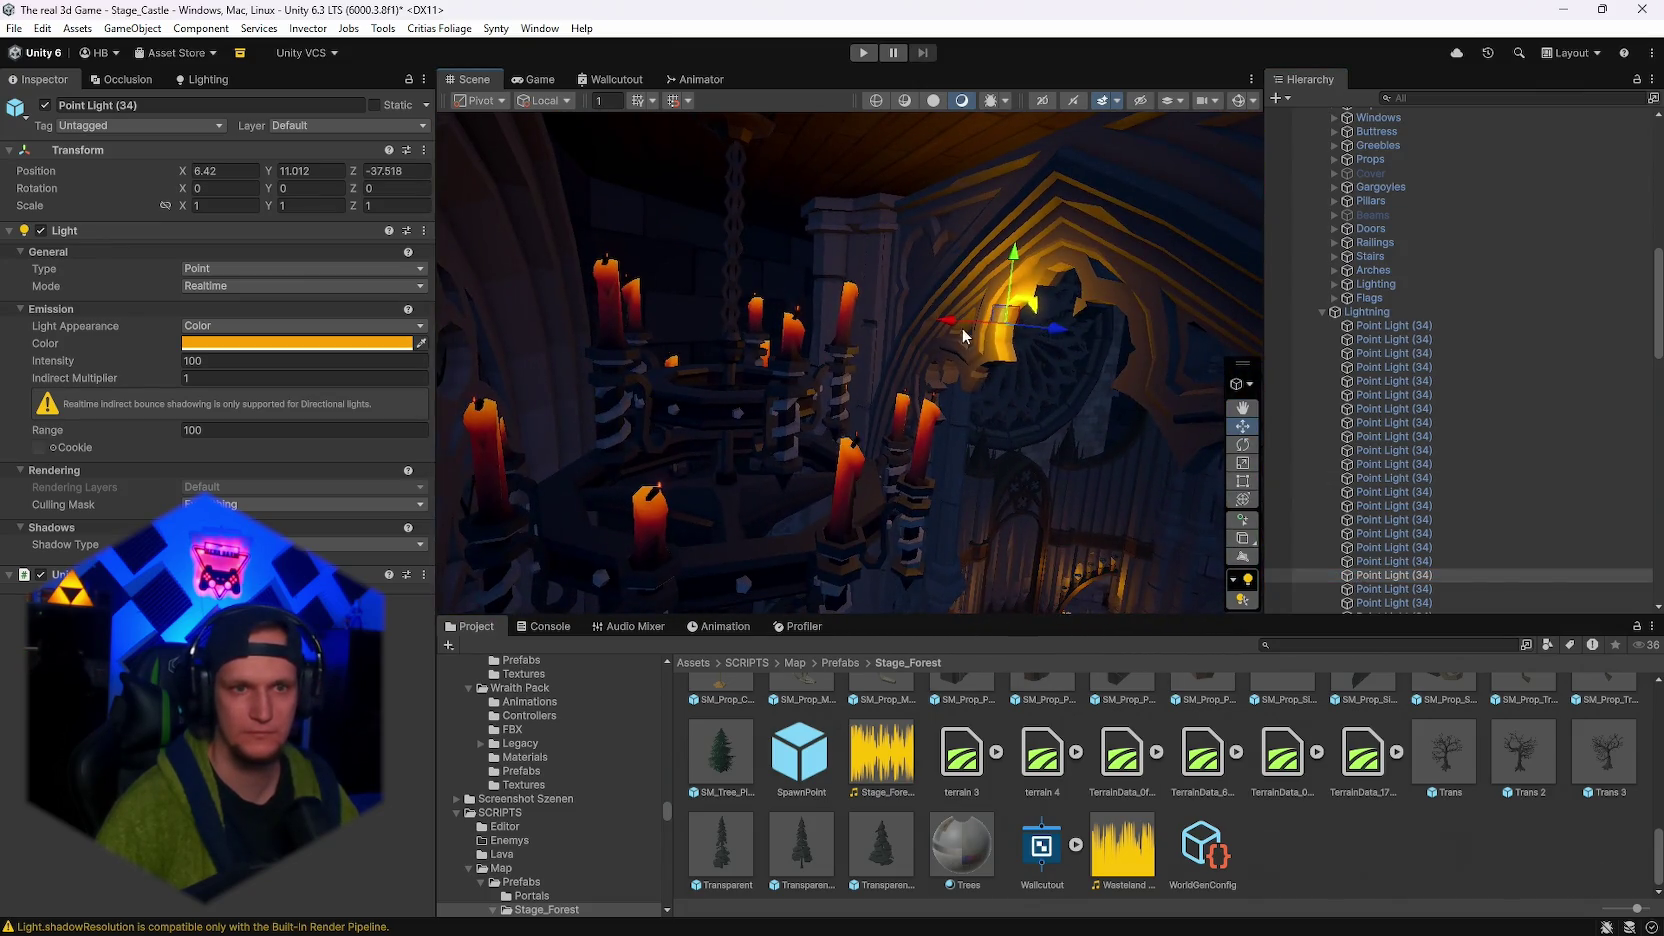
mouse_move(700, 330)
left_mouse_down()
mouse_move(445, 338)
mouse_move(1030, 316)
mouse_move(1019, 331)
mouse_move(1090, 356)
mouse_move(1265, 357)
left_mouse_up()
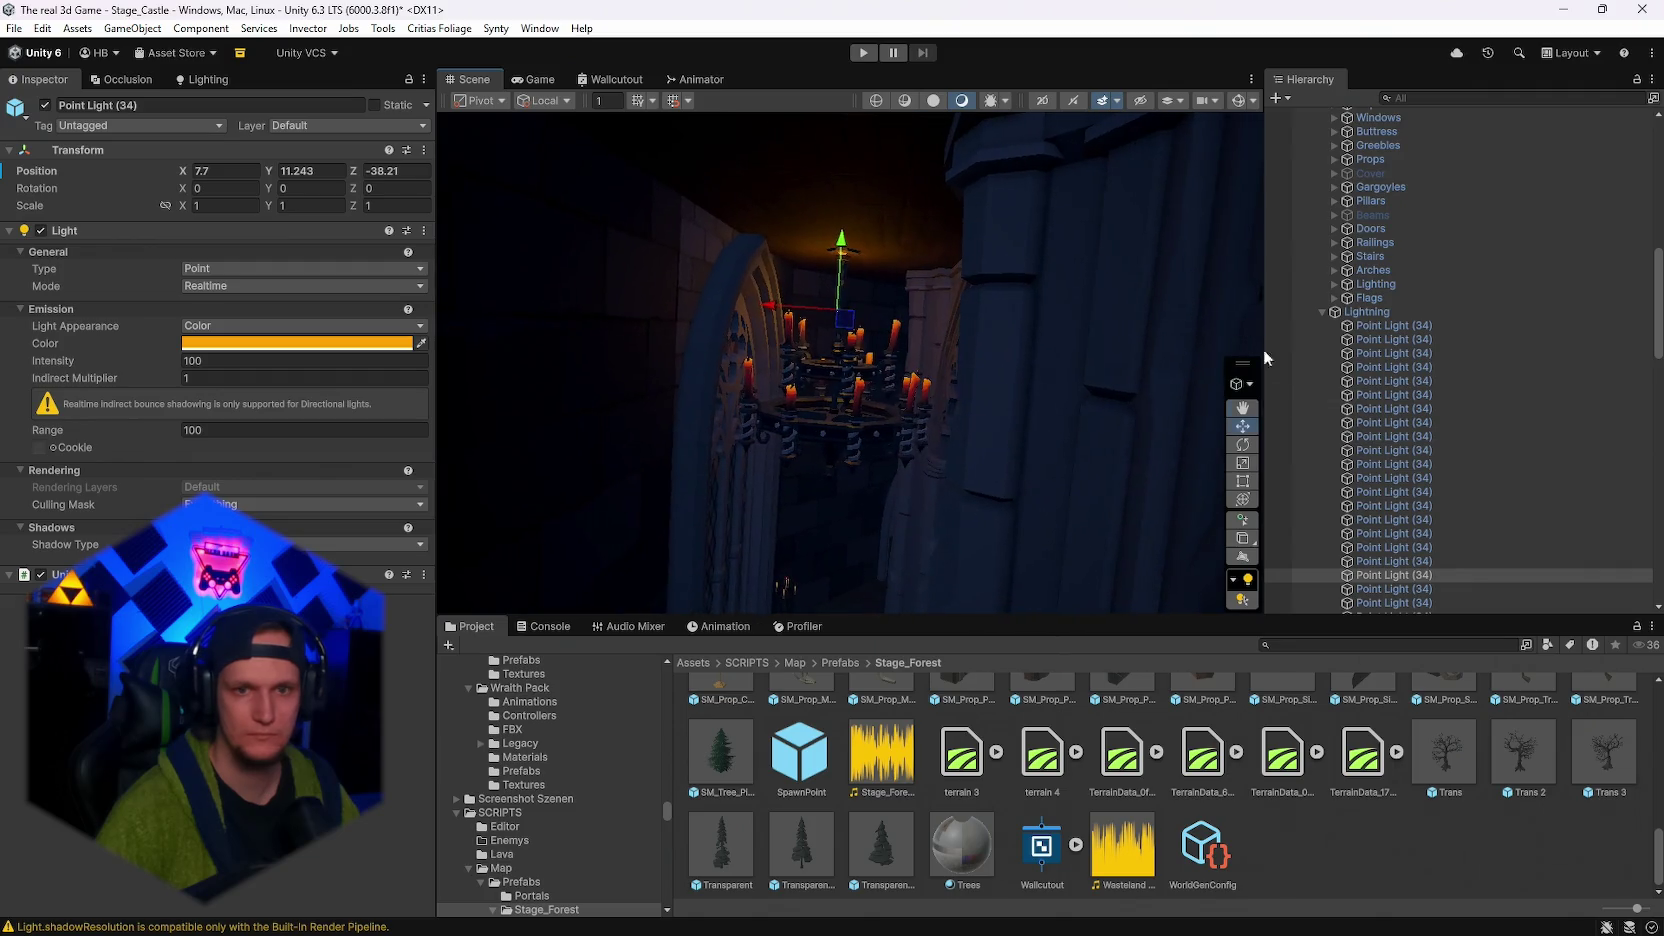
- Nudge another point light along Z to -27.458 and re-inspect it
double_click(1388, 589)
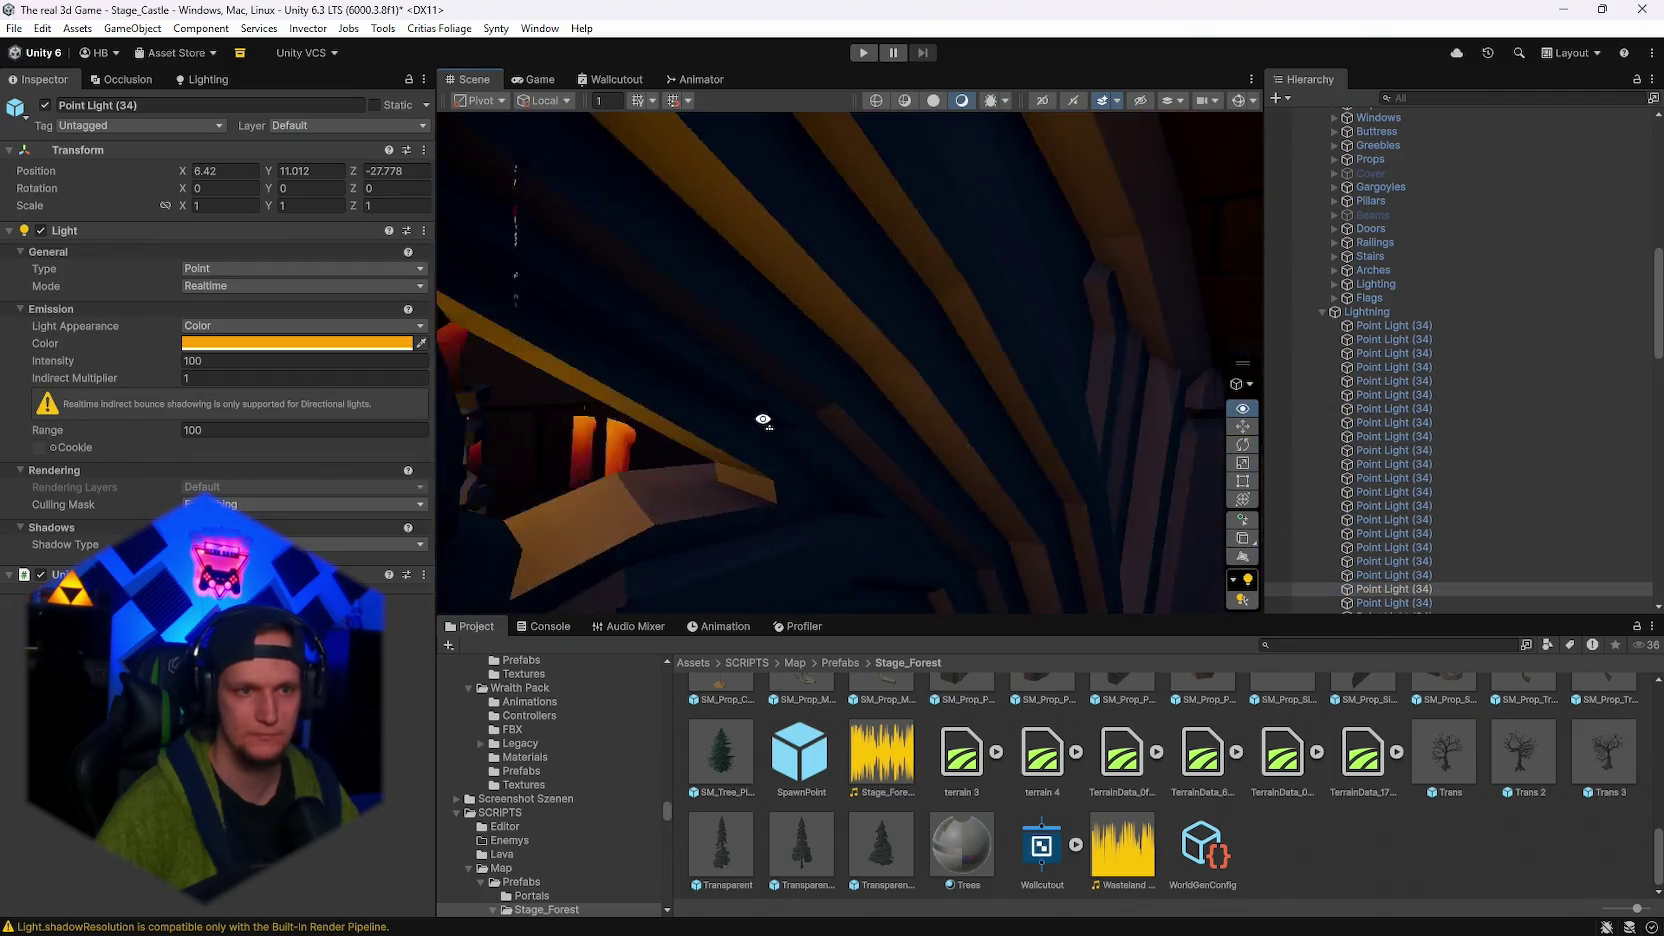
mouse_move(761, 420)
left_mouse_down()
mouse_move(1010, 413)
mouse_move(1031, 395)
mouse_move(795, 397)
mouse_move(1005, 416)
left_mouse_up()
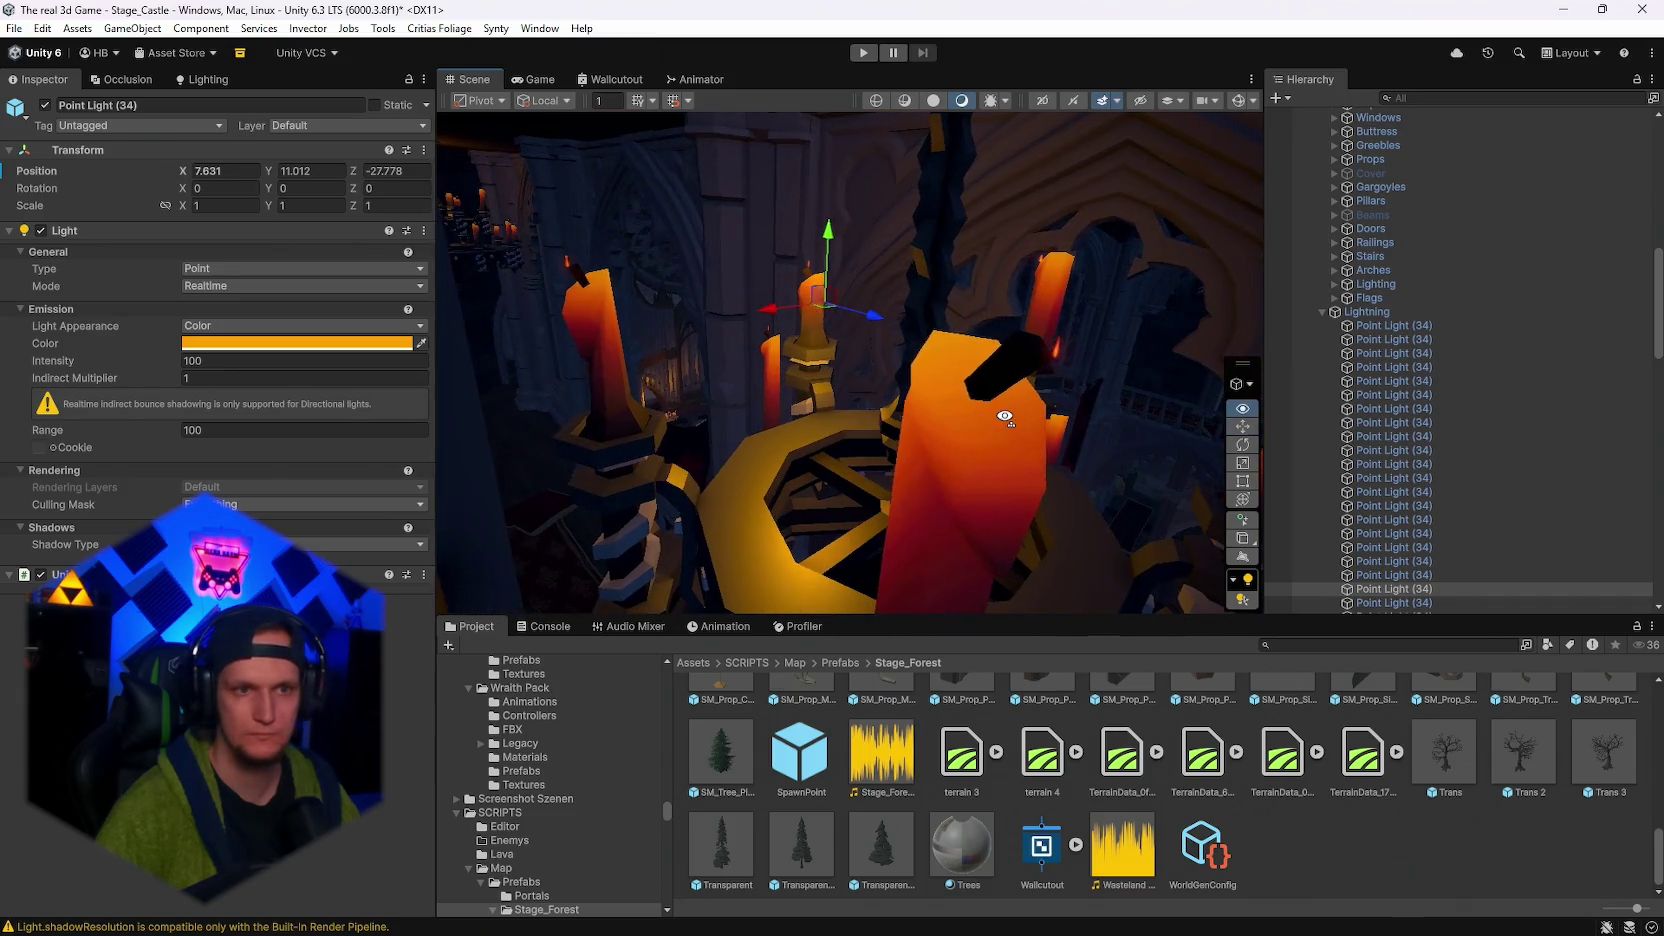
mouse_move(875, 314)
left_mouse_down()
mouse_move(994, 355)
mouse_move(778, 331)
mouse_move(745, 185)
mouse_move(936, 279)
mouse_move(936, 230)
mouse_move(734, 214)
mouse_move(1200, 500)
left_mouse_up()
double_click(1366, 603)
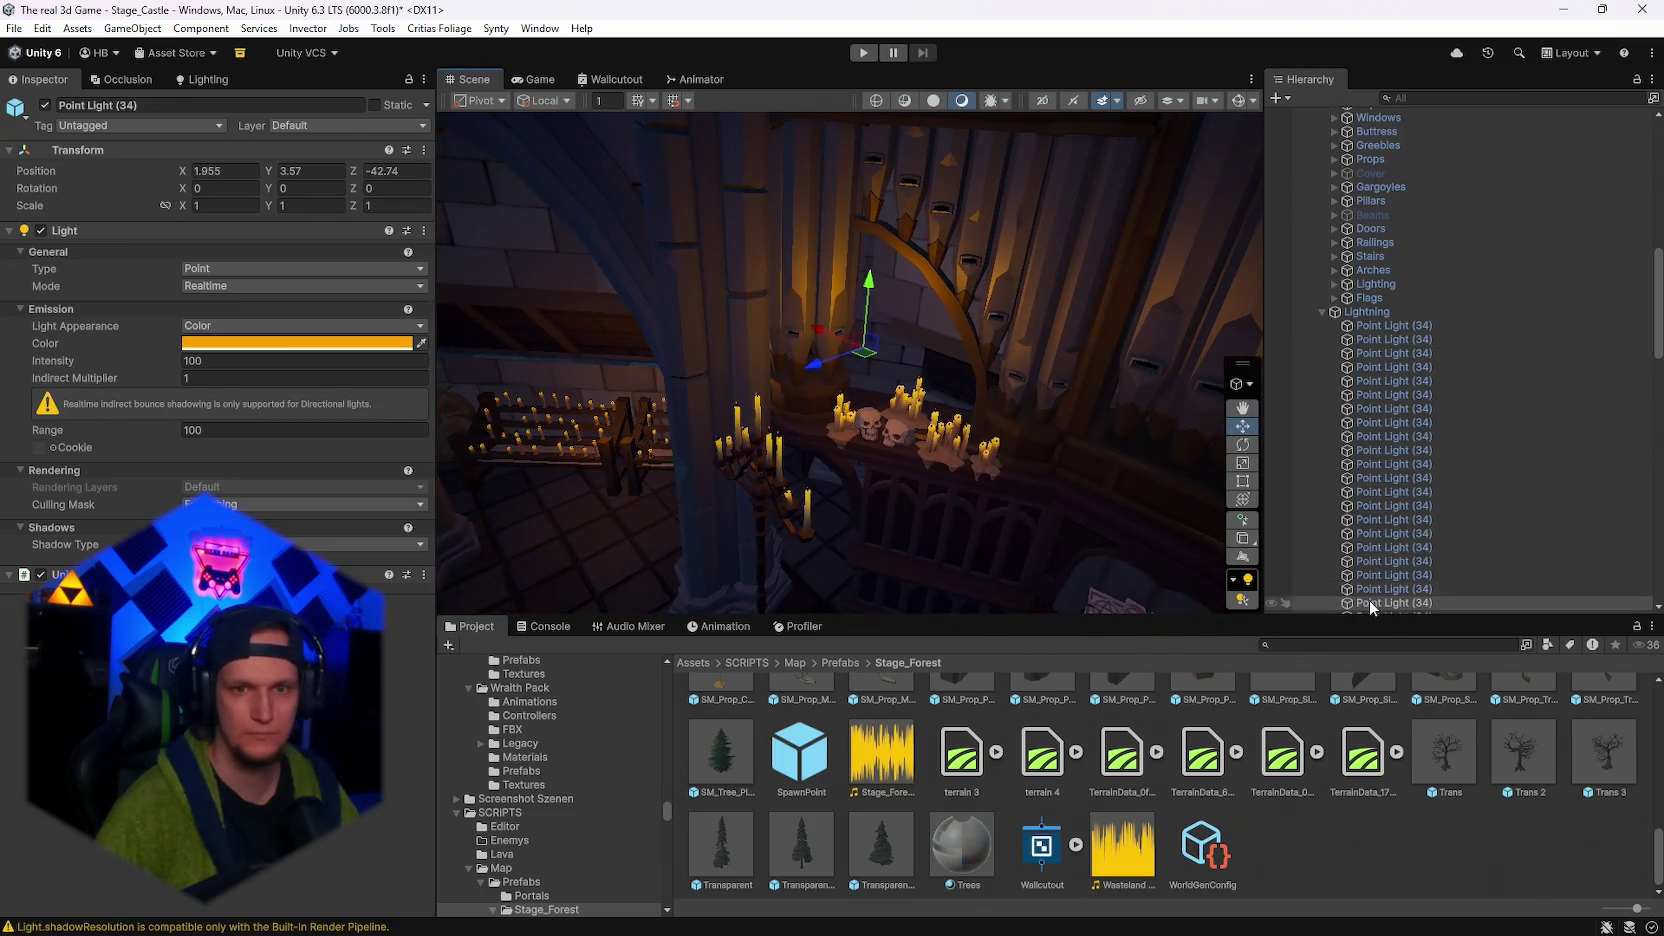
mouse_move(960, 420)
left_mouse_down()
mouse_move(869, 360)
mouse_move(762, 378)
mouse_move(880, 410)
mouse_move(930, 480)
mouse_move(885, 545)
mouse_move(790, 545)
mouse_move(927, 280)
left_mouse_up()
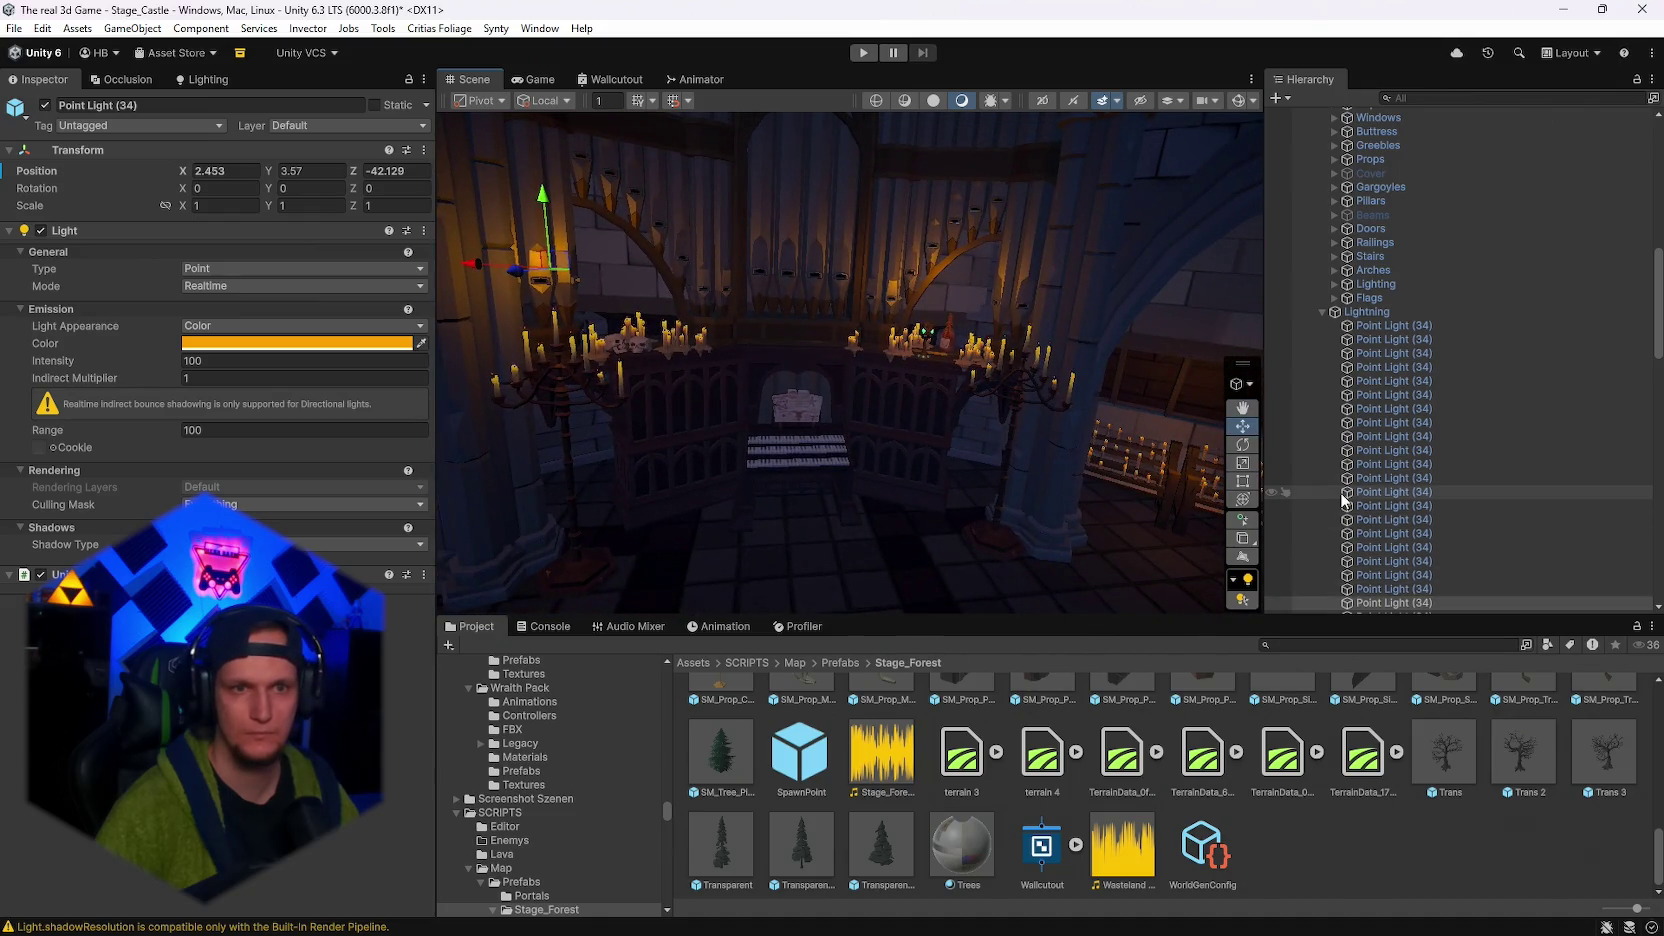
scroll(1343, 500, "down", 2)
- Move the chandelier light to X 7.363 and raise it to 5.331 height
double_click(1383, 566)
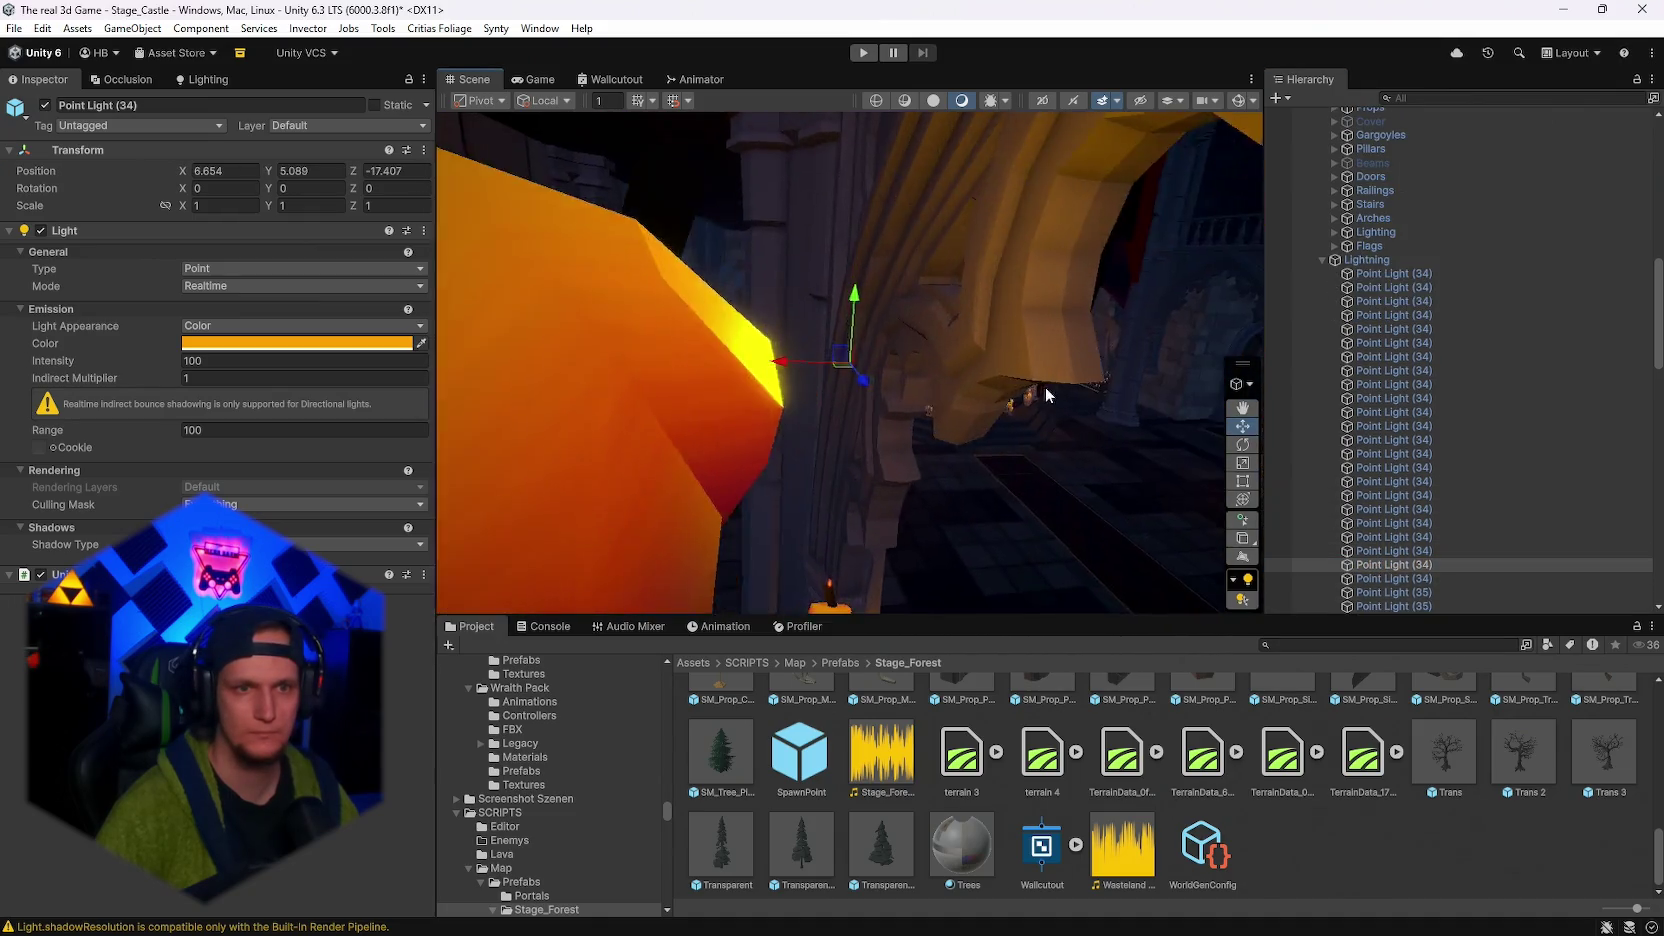
left_click_drag(863, 395, 751, 354)
left_click_drag(814, 298, 820, 237)
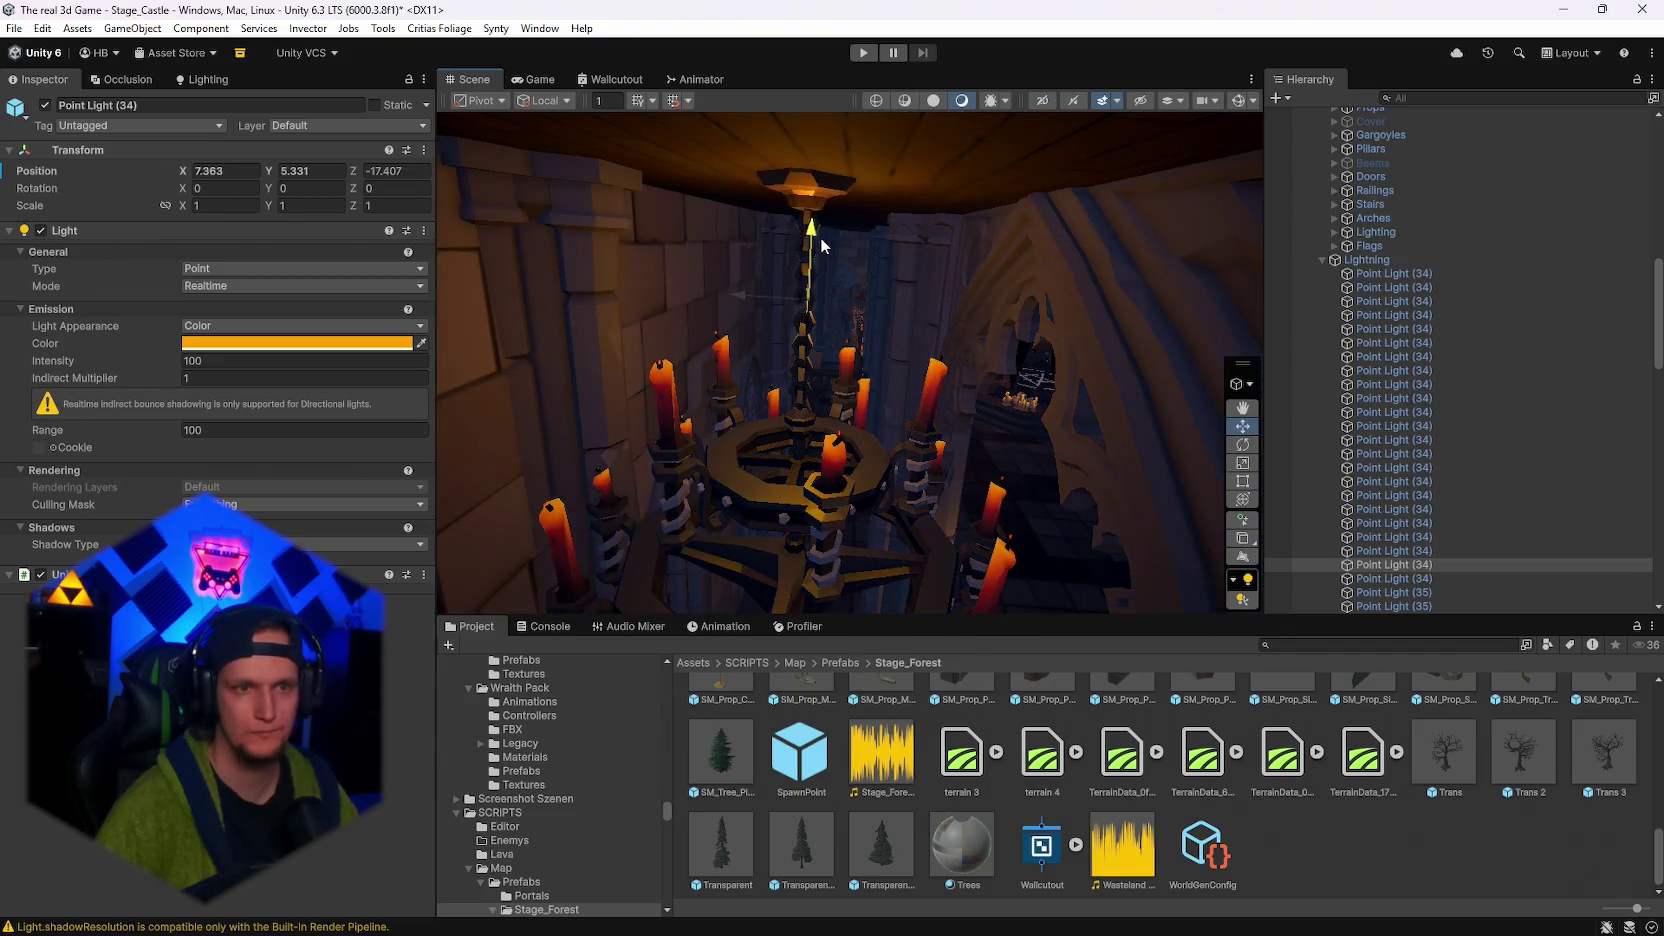
- Lower the pillar candle-stand light from 3.279 to 1.687 height
double_click(1400, 579)
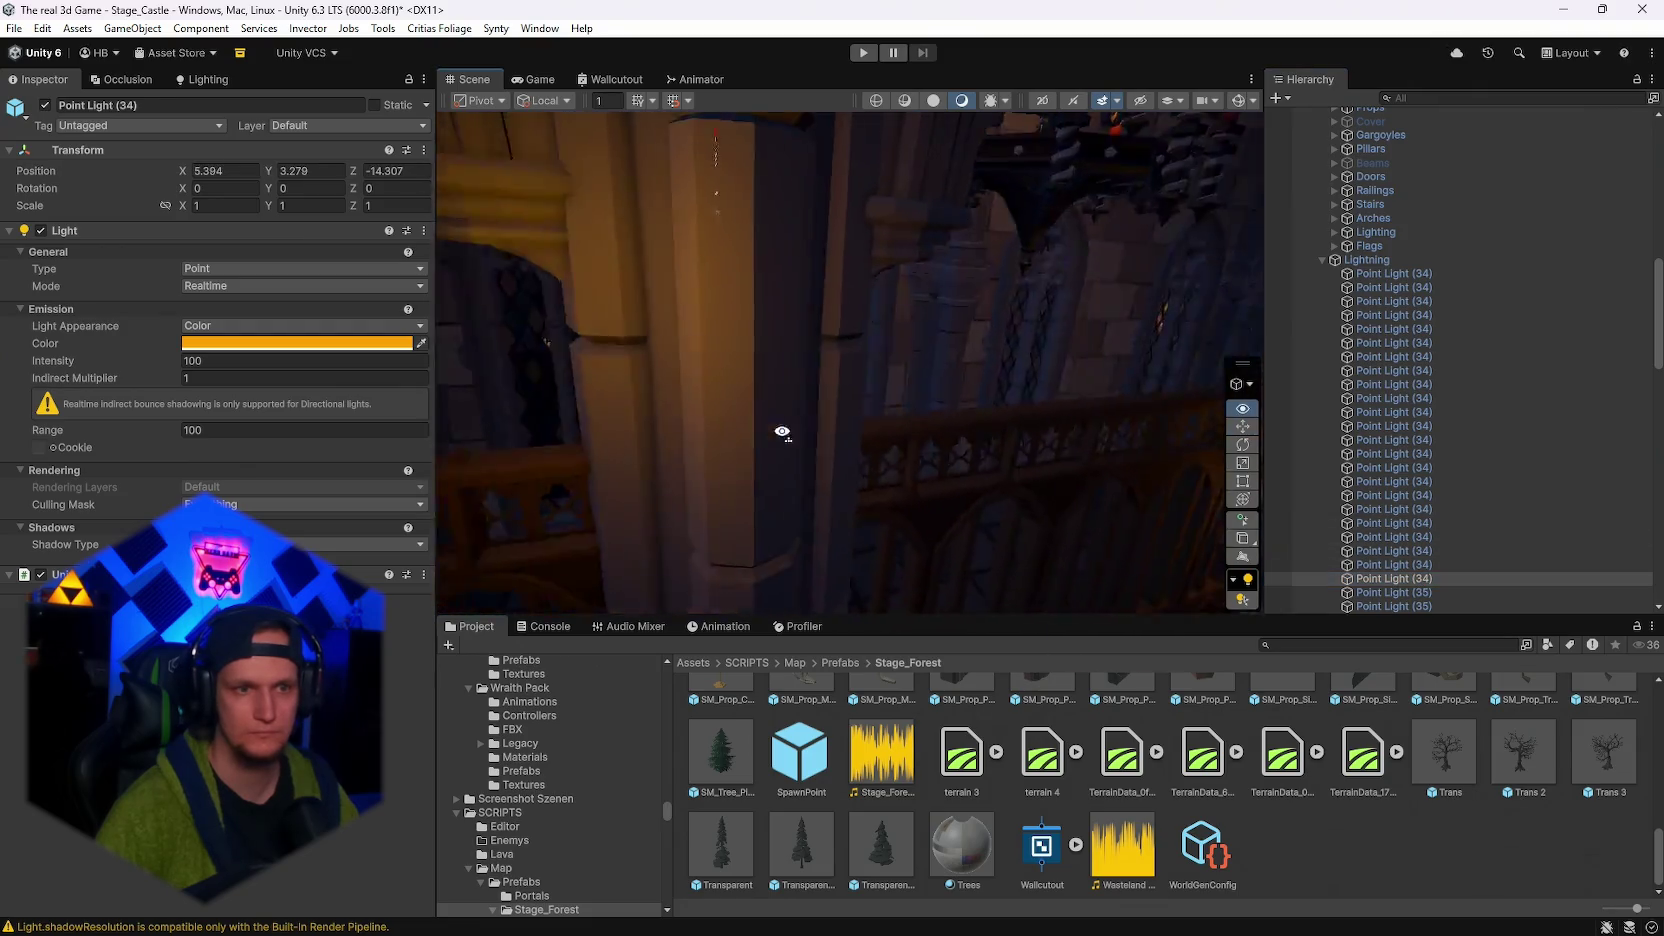
mouse_move(916, 259)
left_mouse_down()
mouse_move(923, 491)
mouse_move(991, 517)
mouse_move(1010, 446)
mouse_move(945, 428)
left_mouse_up()
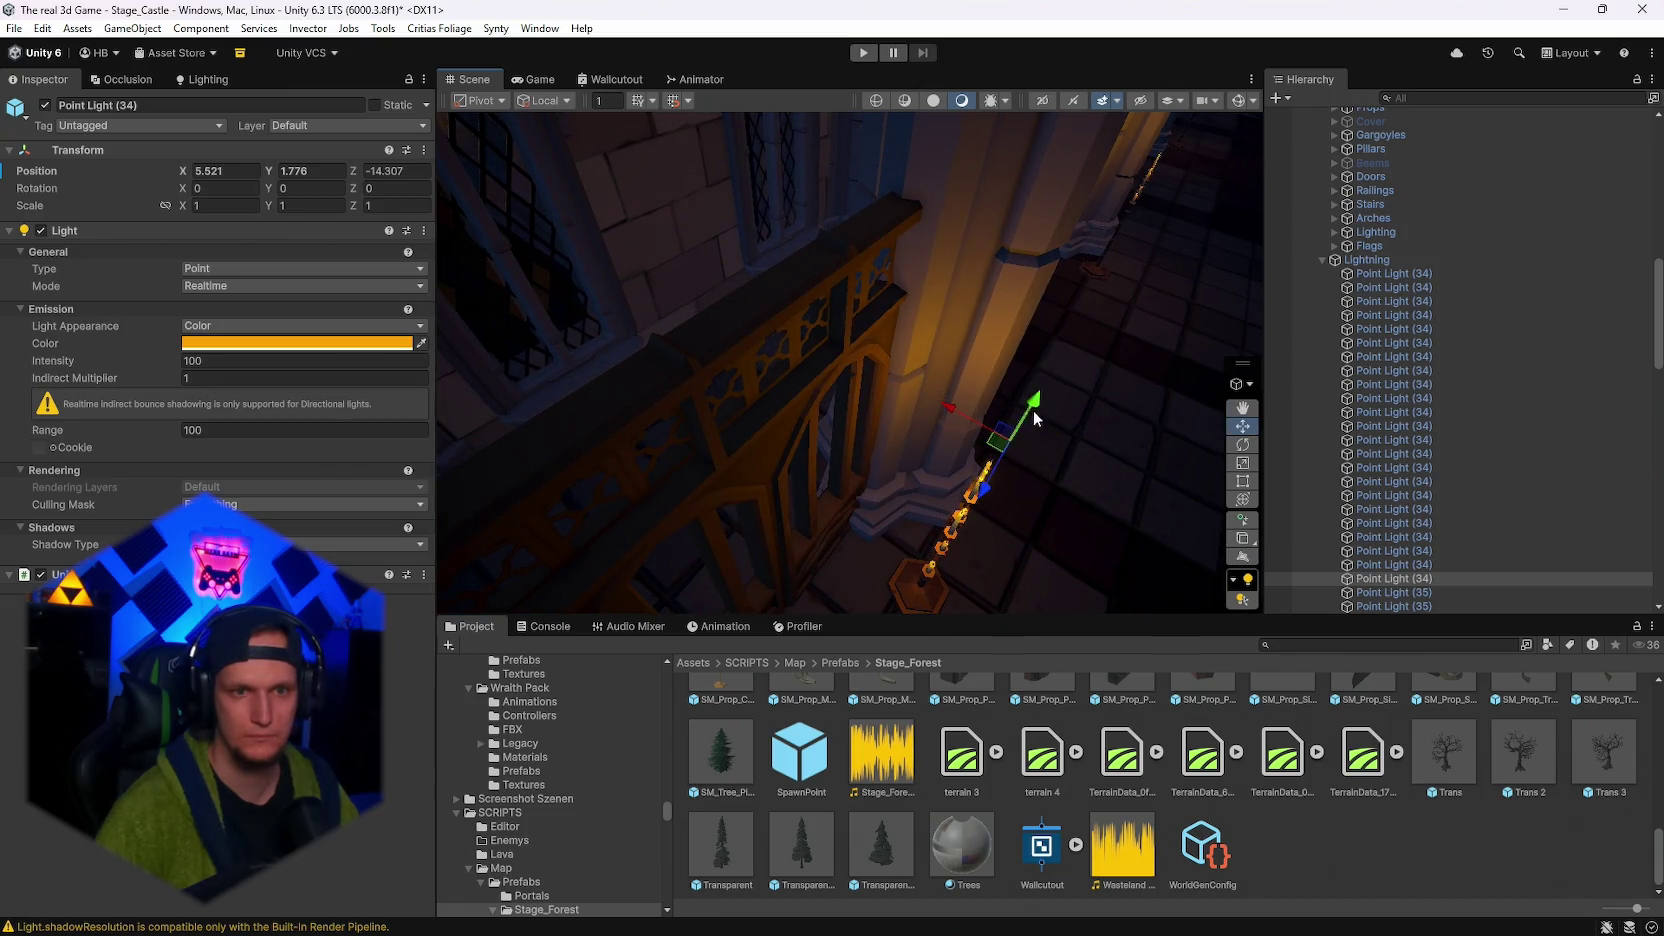
mouse_move(1026, 428)
left_mouse_down()
mouse_move(829, 440)
mouse_move(1096, 416)
left_mouse_up()
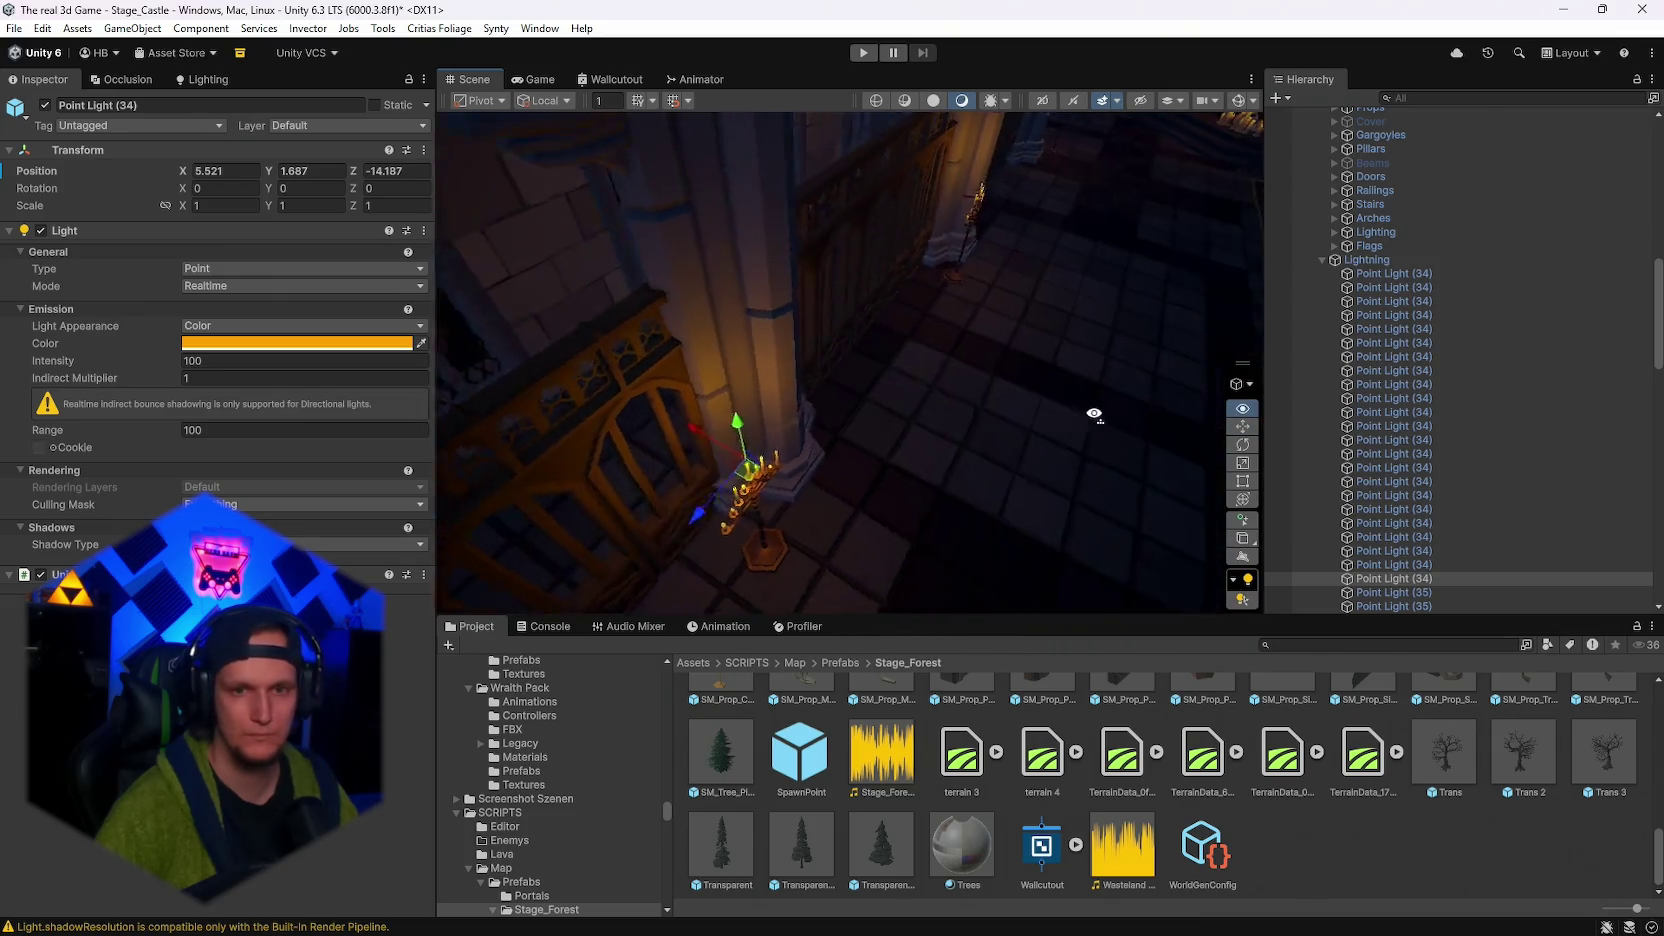
- Try lowering Point Light (35), undo that move, and frame the second Point Light (35)
double_click(1369, 595)
mouse_move(973, 312)
left_mouse_down()
mouse_move(948, 370)
mouse_move(1446, 329)
left_mouse_up()
left_click_drag(860, 226, 859, 338)
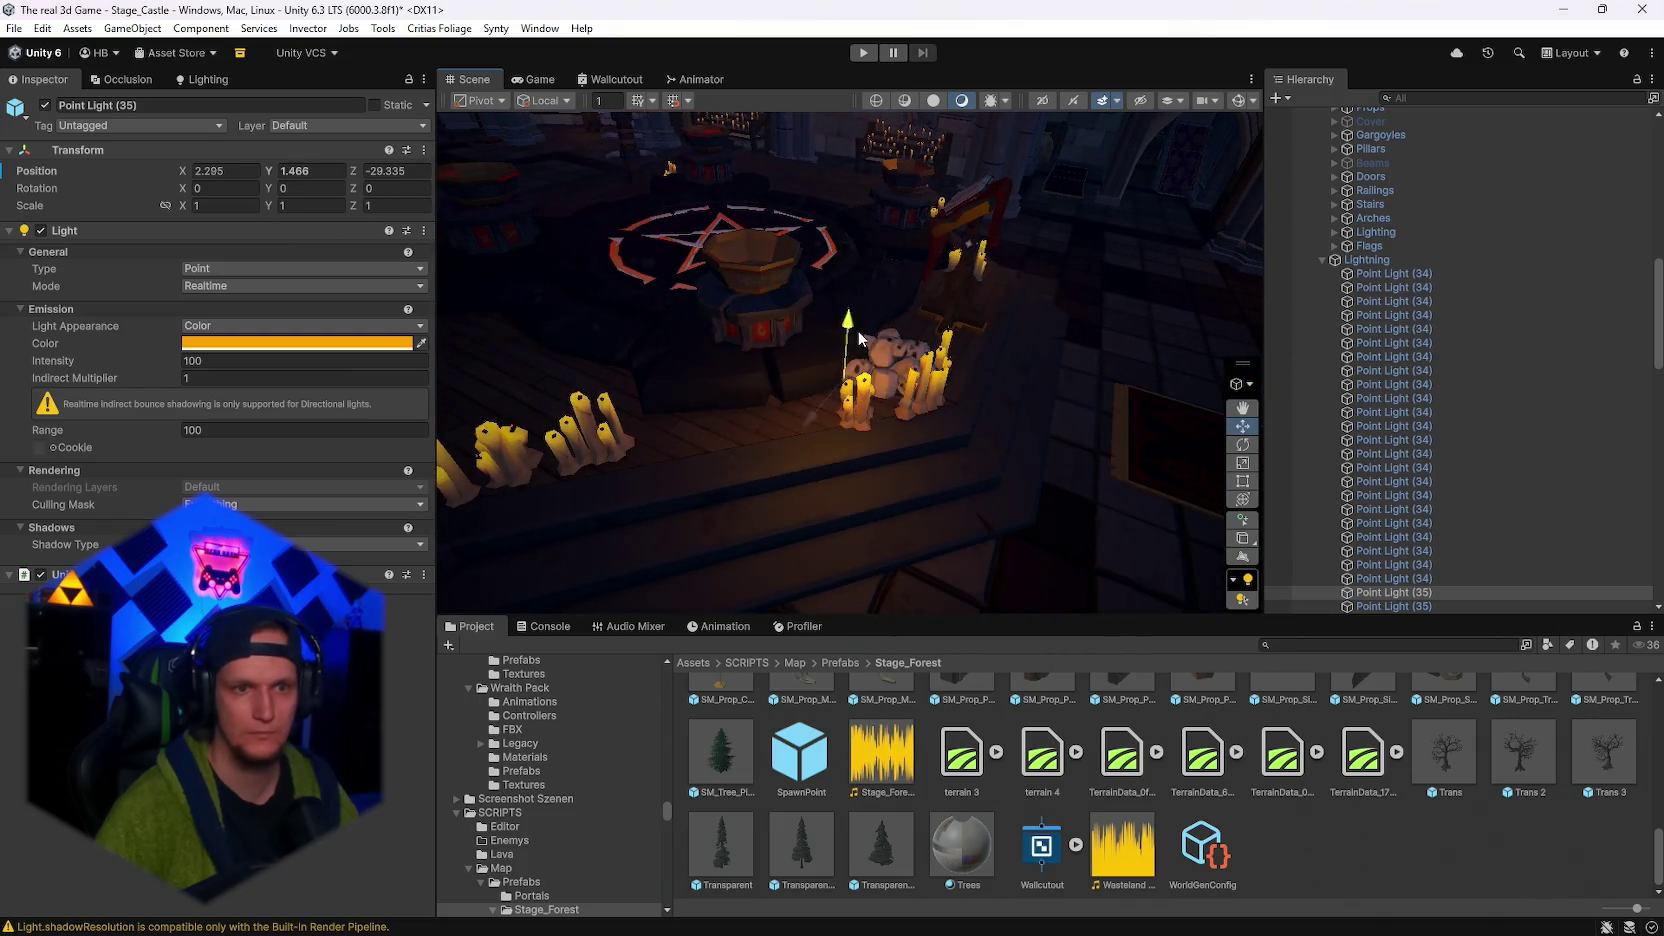
key("ctrl+z")
key("ctrl+z")
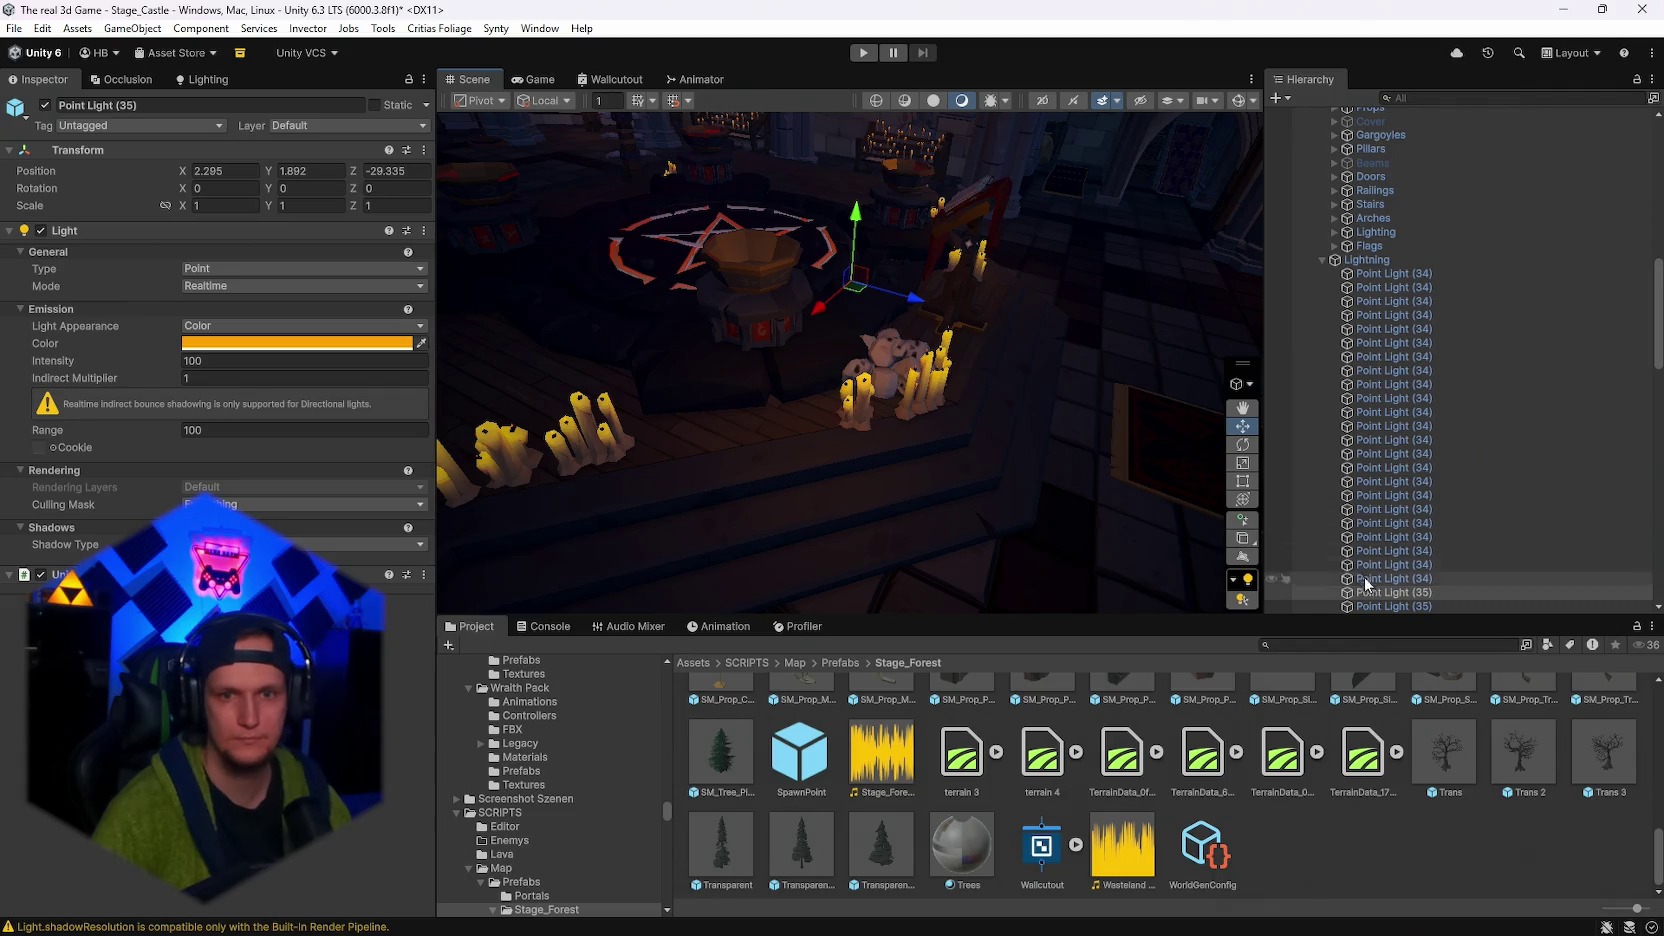
double_click(1394, 606)
mouse_move(1039, 425)
left_mouse_down()
mouse_move(830, 381)
mouse_move(1131, 520)
mouse_move(1000, 420)
mouse_move(900, 380)
left_mouse_up()
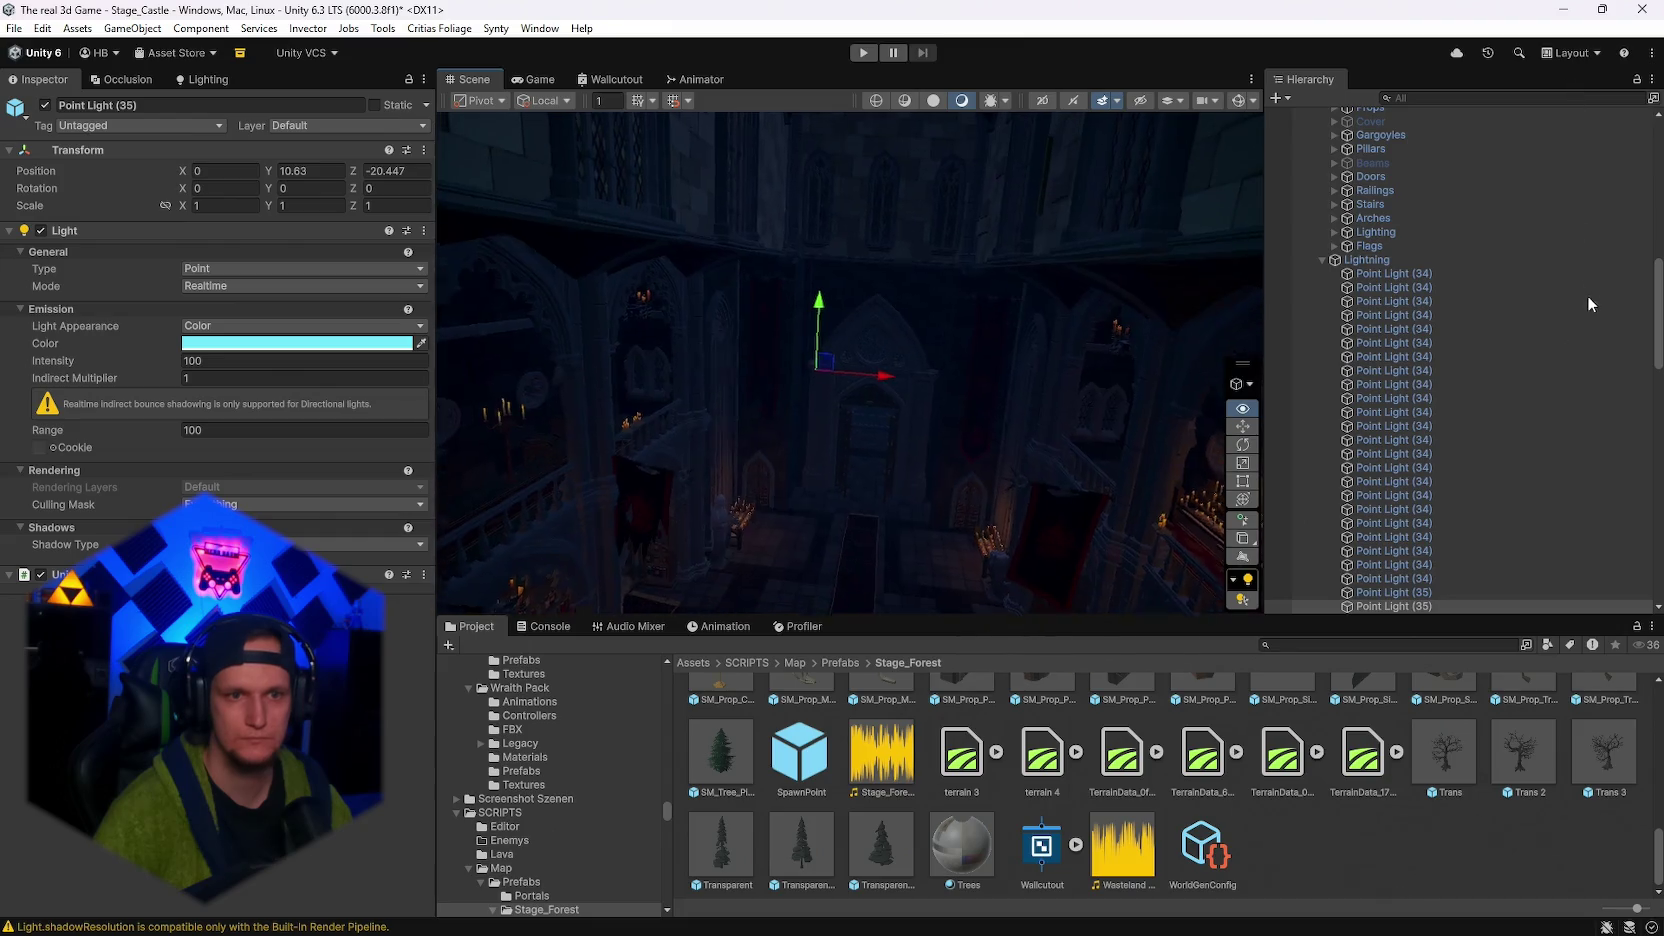
- Delete the hanging noose rope from the castle ceiling
left_click(958, 360)
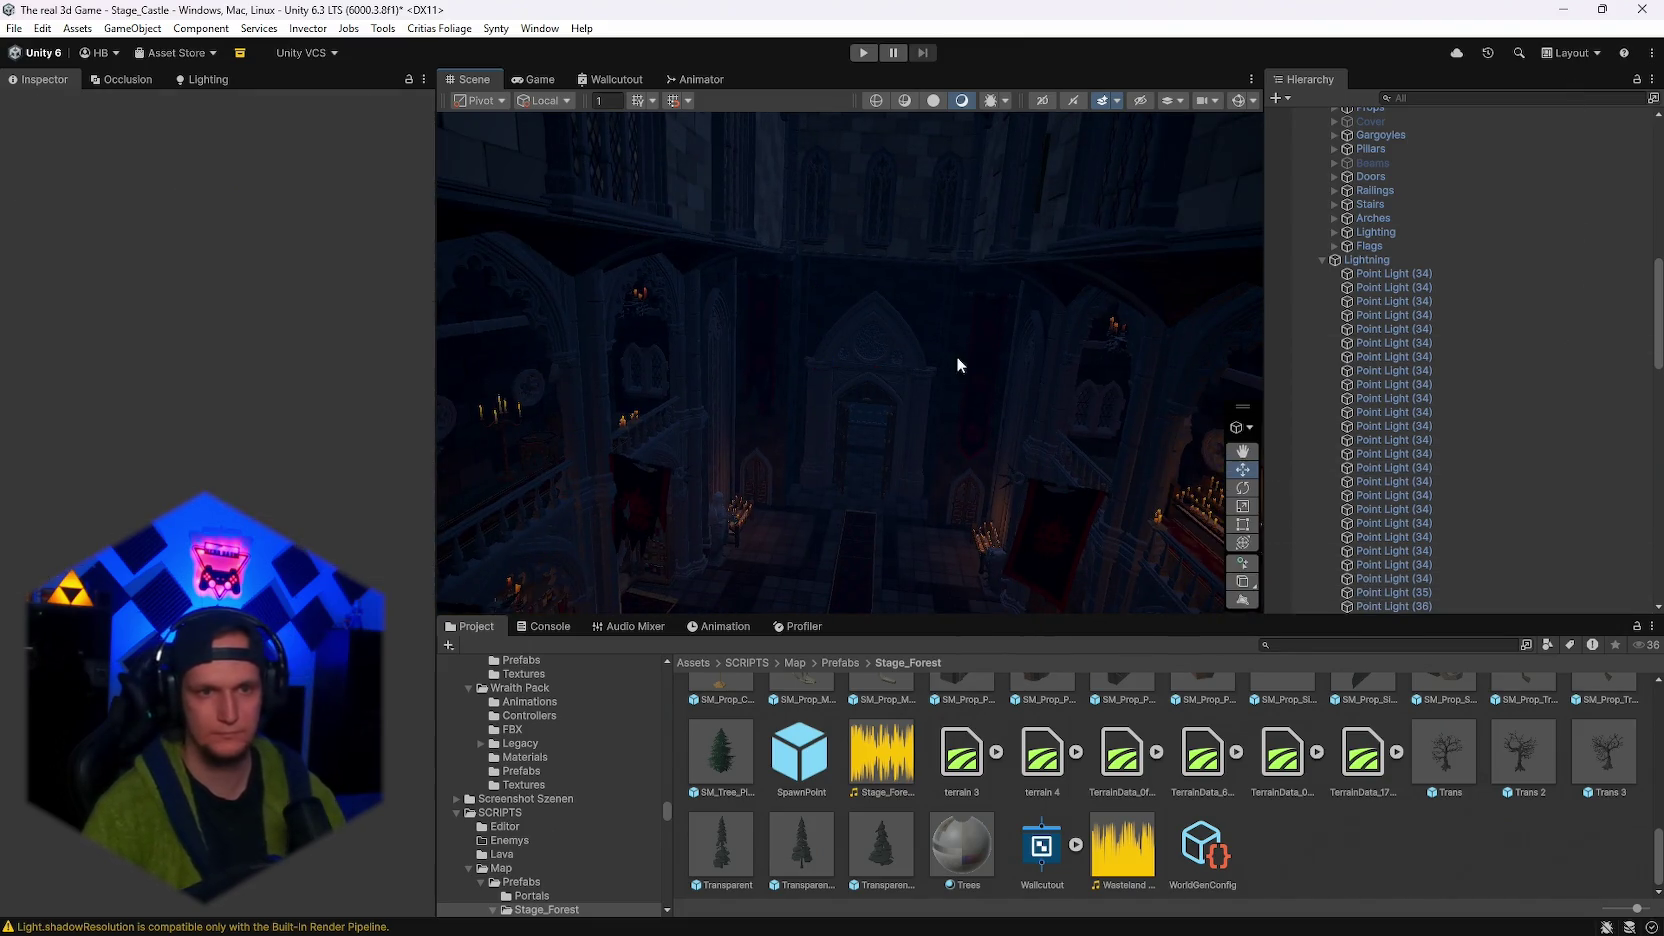
mouse_move(958, 360)
left_mouse_down()
mouse_move(992, 368)
mouse_move(977, 371)
mouse_move(966, 212)
mouse_move(884, 296)
left_mouse_up()
left_click(883, 314)
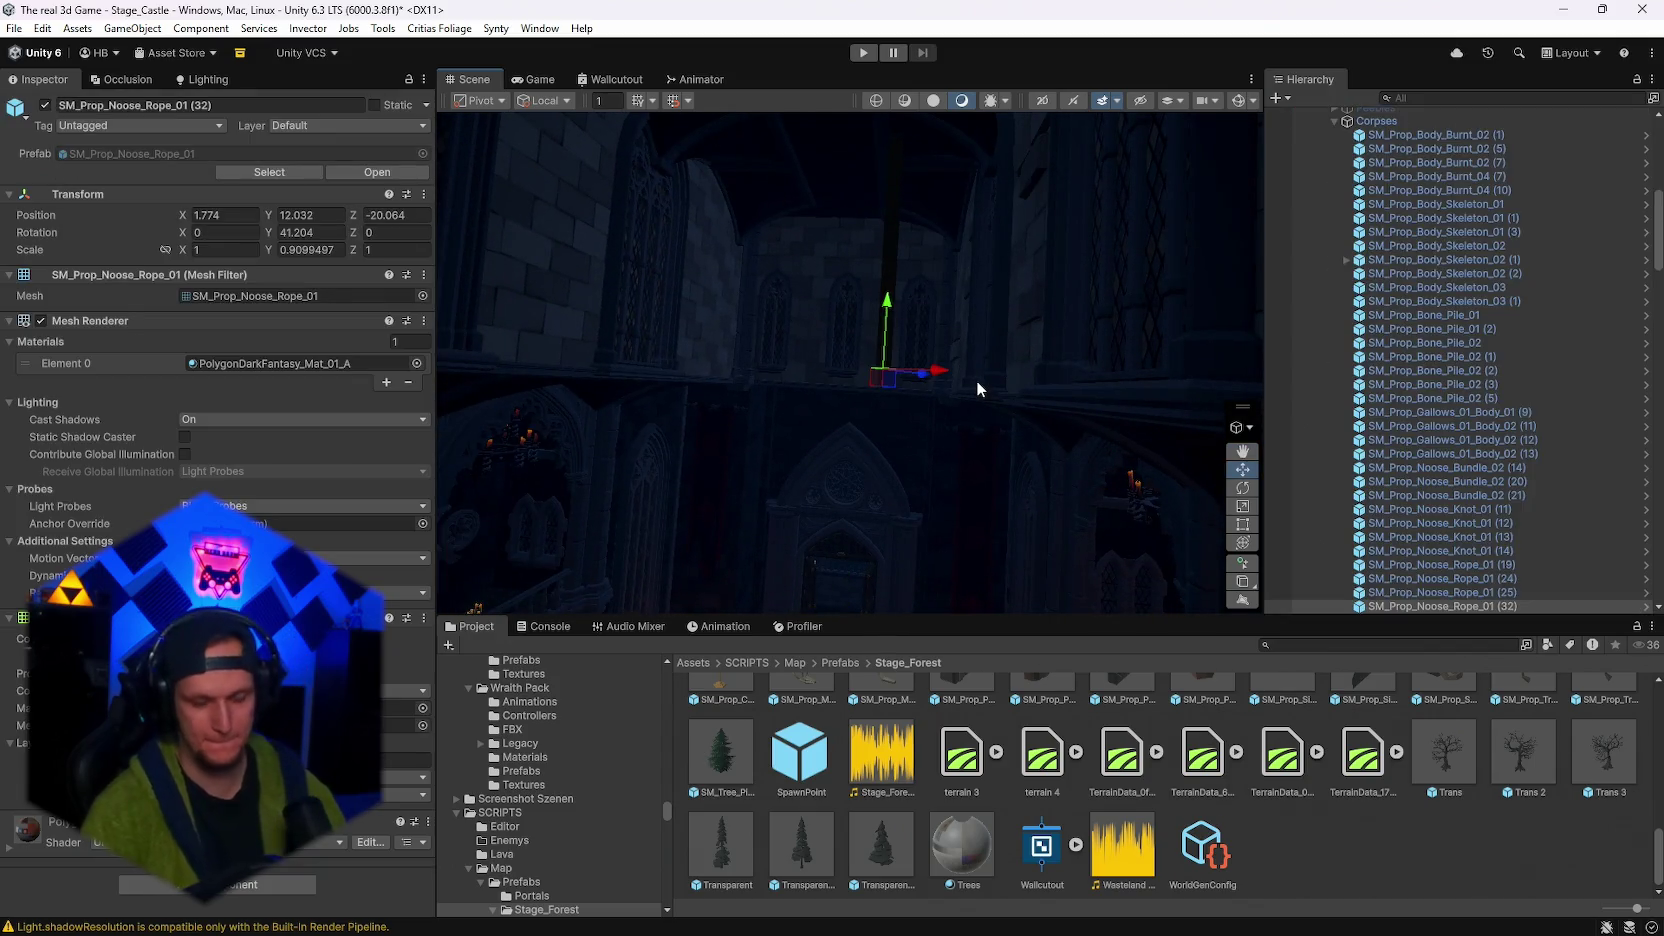
key("Delete")
- Move a Point Light (34) onto the chandelier and raise it up the chain
scroll(1476, 303, "up", 15)
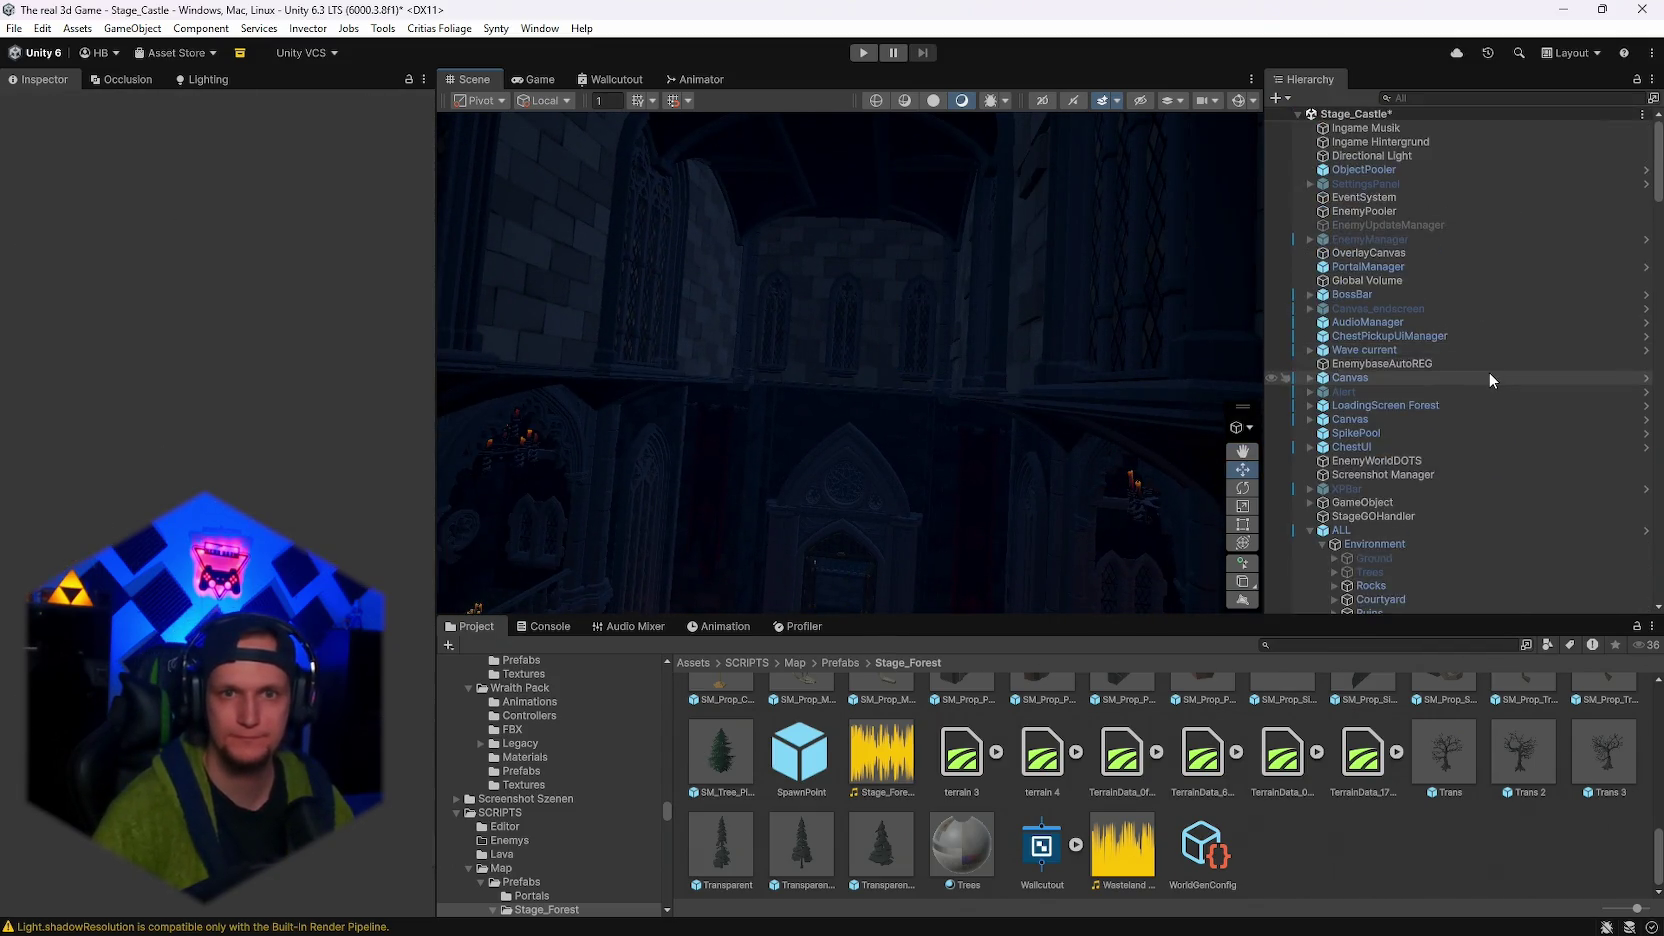
left_click_drag(1656, 150, 1640, 452)
double_click(1394, 360)
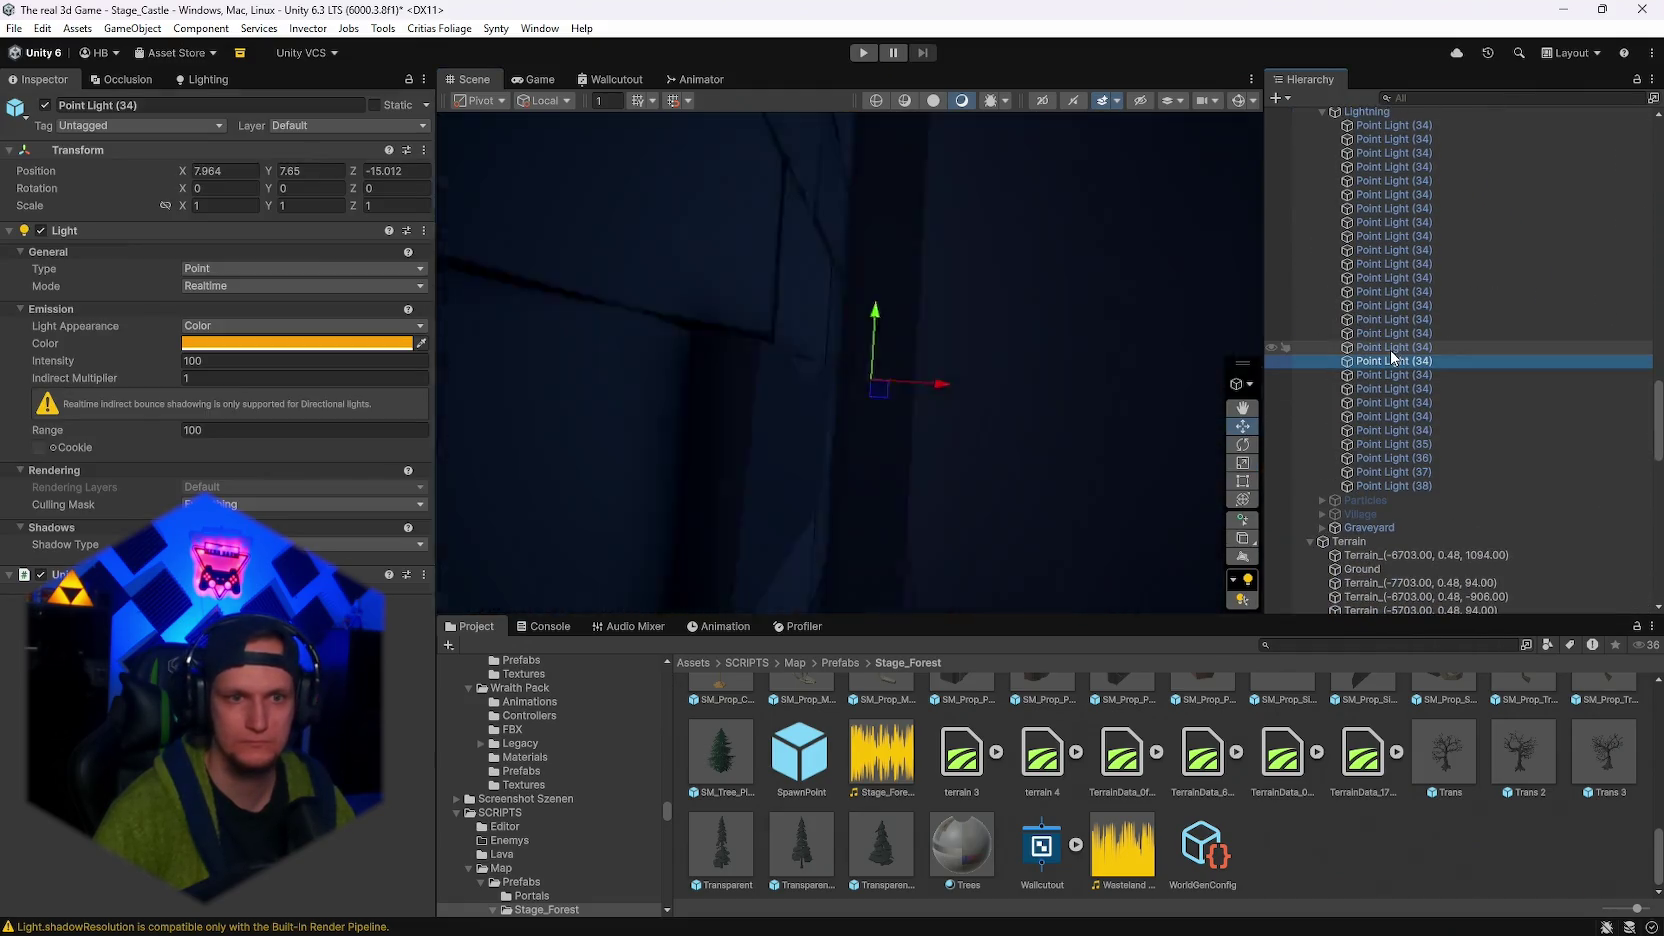
left_click_drag(1012, 317, 1200, 330)
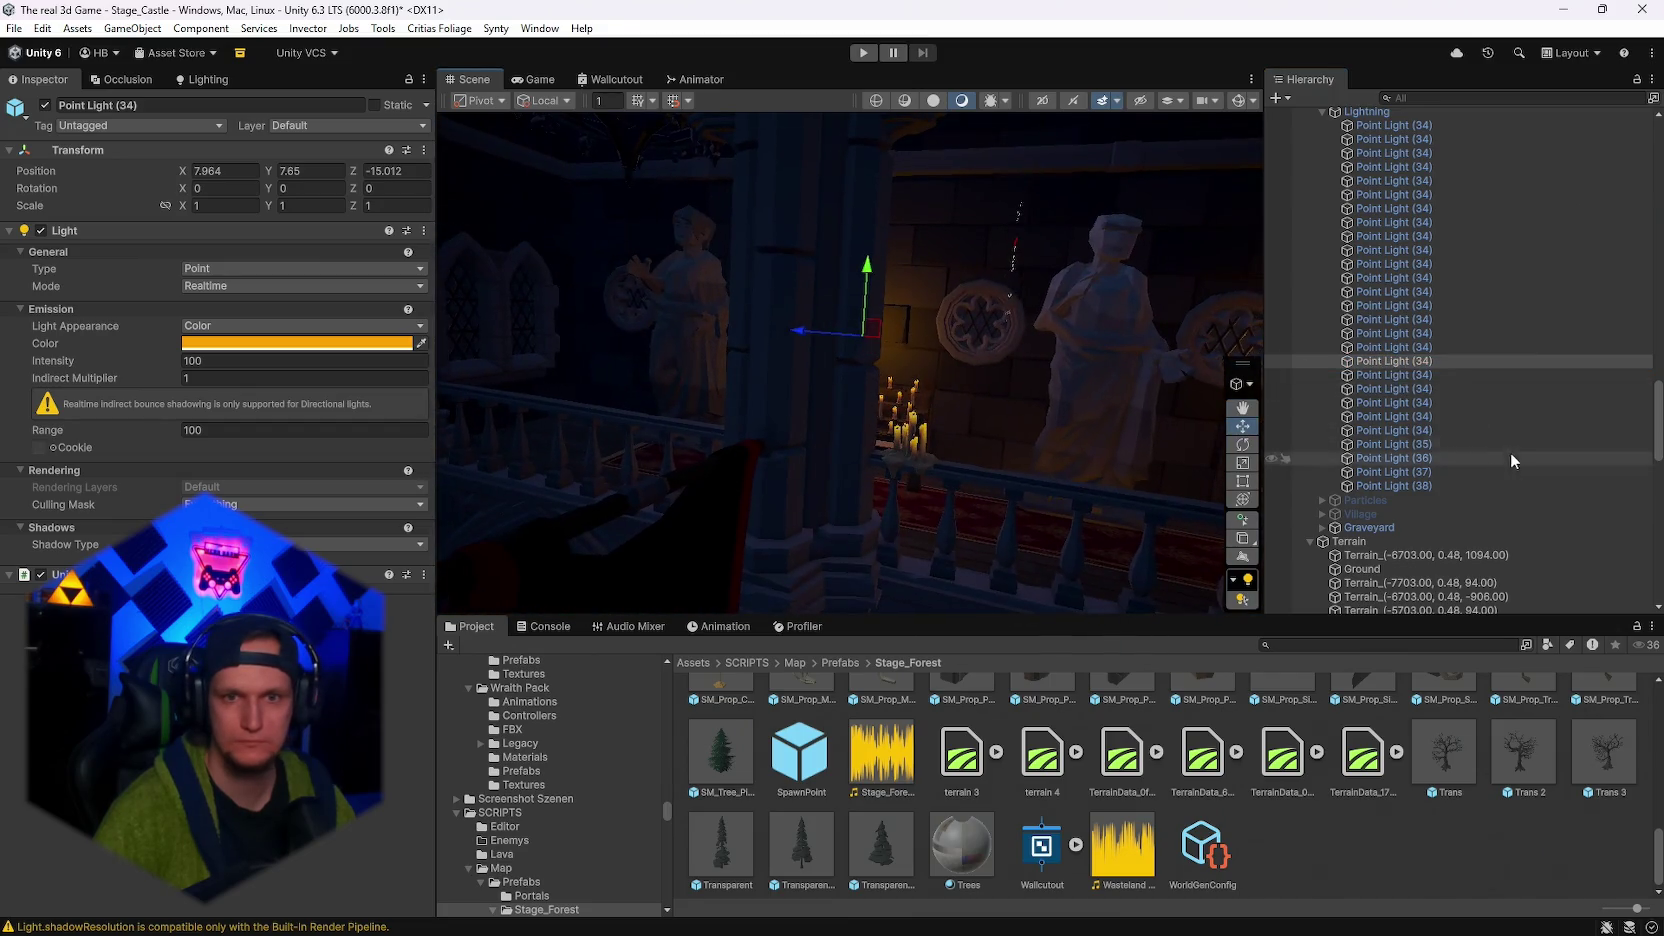
double_click(1390, 305)
mouse_move(1013, 316)
left_mouse_down()
mouse_move(583, 383)
mouse_move(454, 333)
mouse_move(644, 330)
left_mouse_up()
left_click_drag(848, 363, 734, 364)
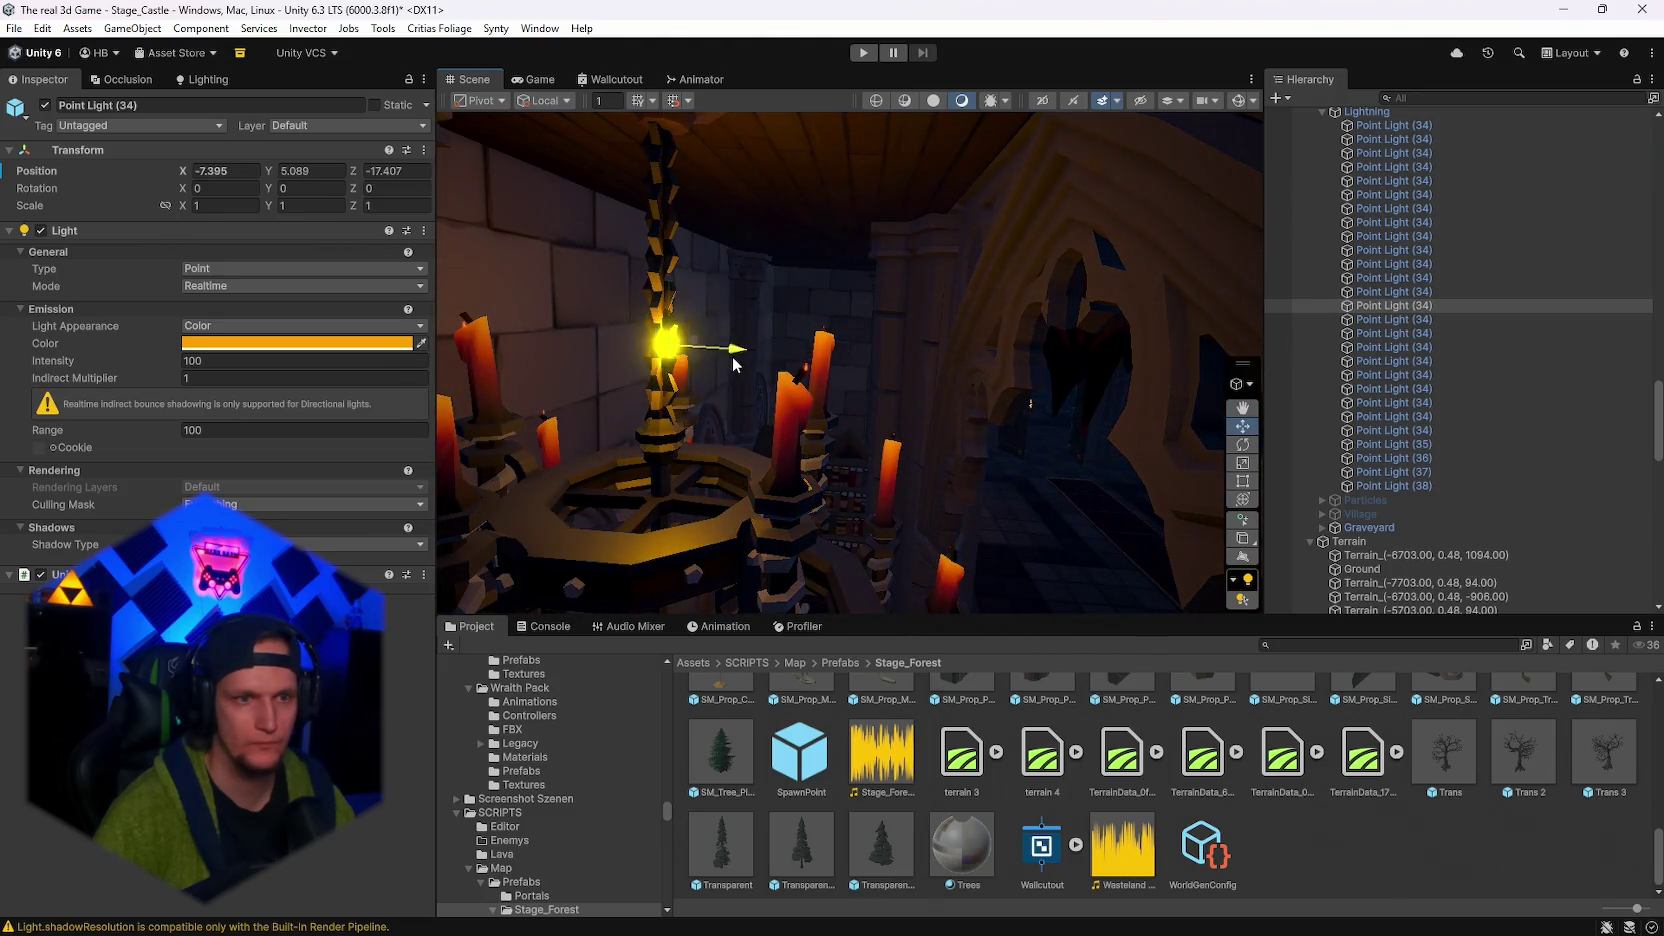
mouse_move(660, 297)
left_mouse_down()
mouse_move(666, 155)
mouse_move(780, 250)
mouse_move(904, 236)
mouse_move(880, 250)
left_mouse_up()
scroll(887, 234, "up", 3)
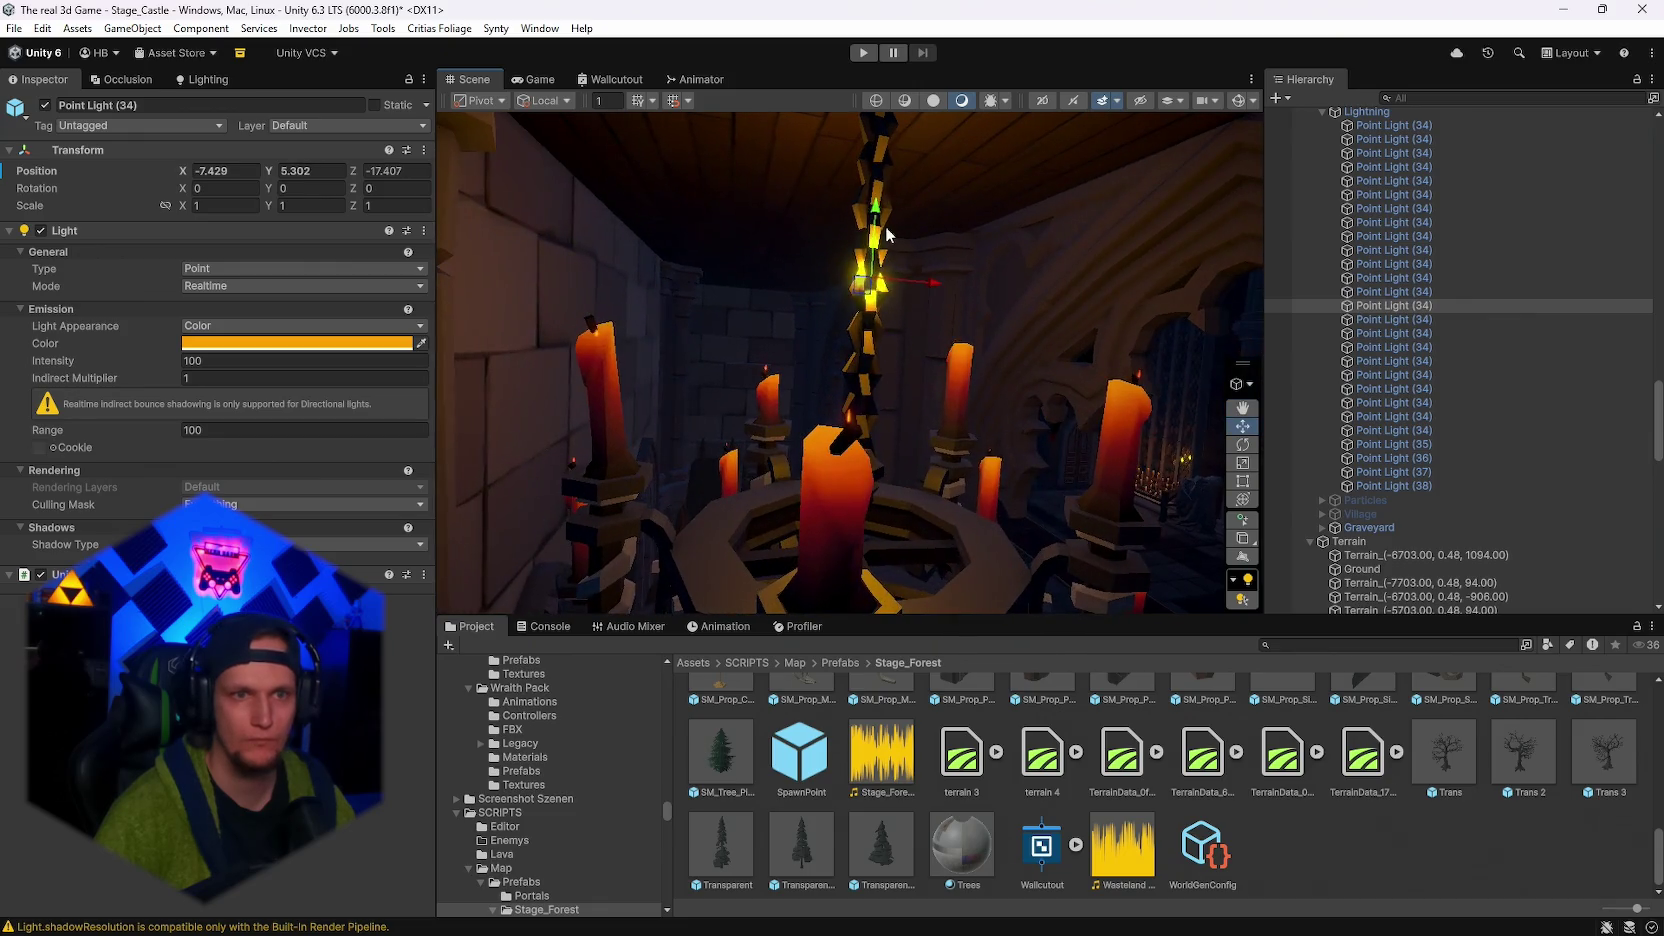
mouse_move(876, 237)
left_mouse_down()
mouse_move(938, 343)
mouse_move(847, 353)
left_mouse_up()
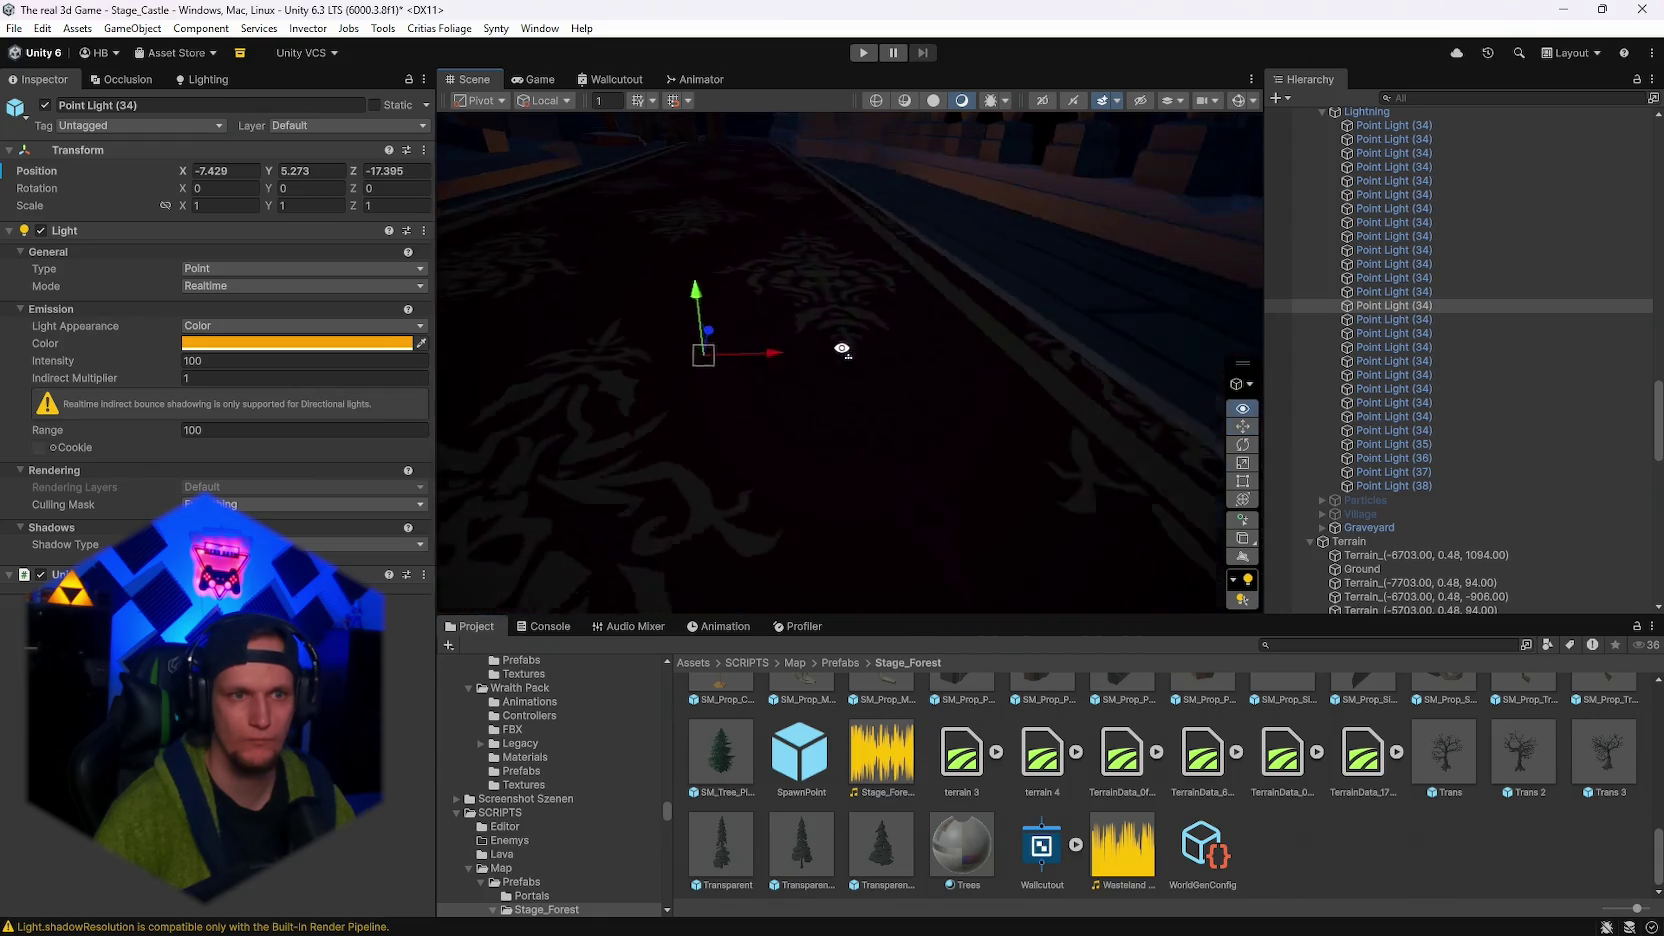
- Review the next Point Light (34) copies around the candle rack
double_click(1384, 319)
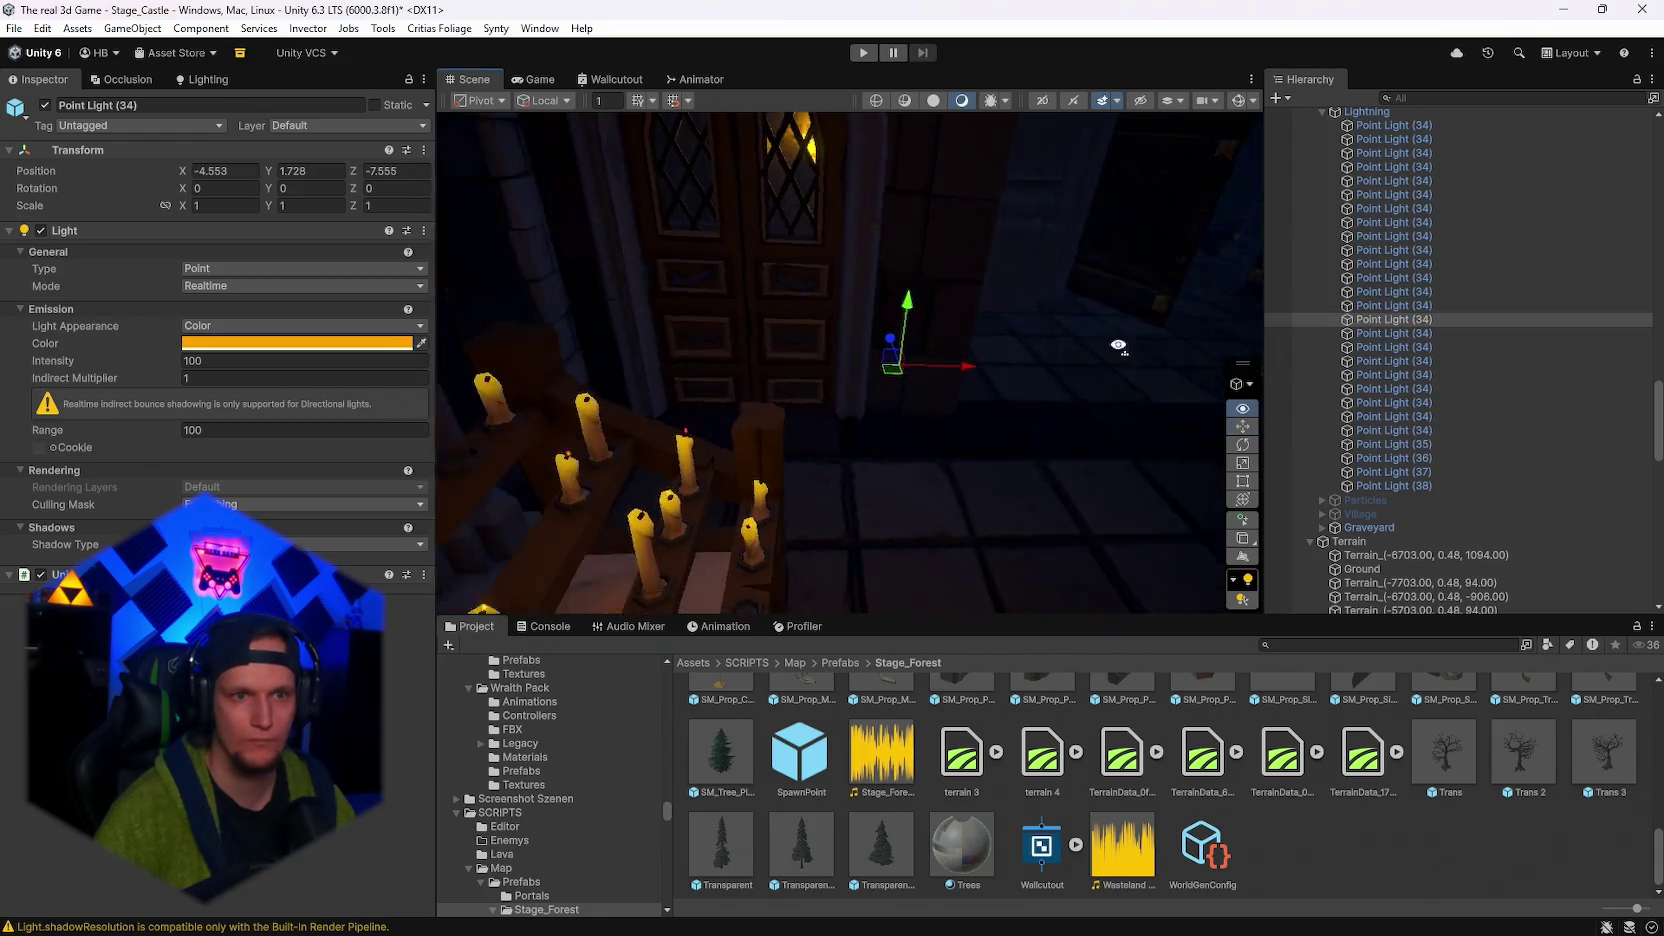
double_click(1390, 333)
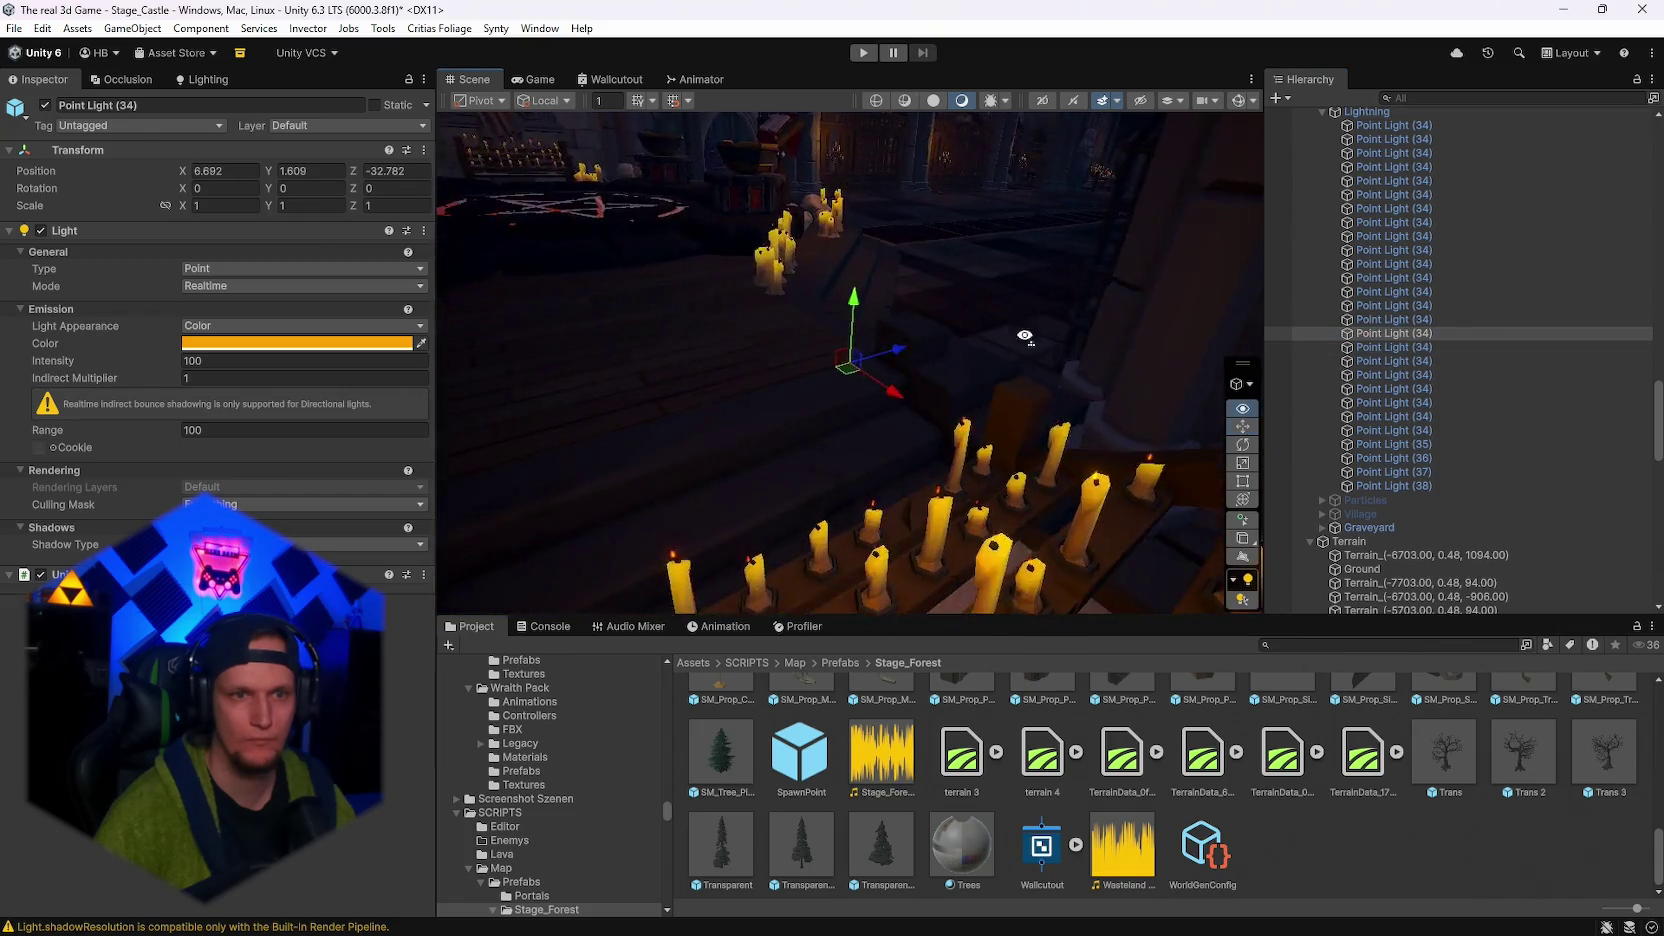
double_click(1272, 347)
mouse_move(1200, 350)
left_mouse_down()
mouse_move(537, 379)
mouse_move(565, 380)
left_mouse_up()
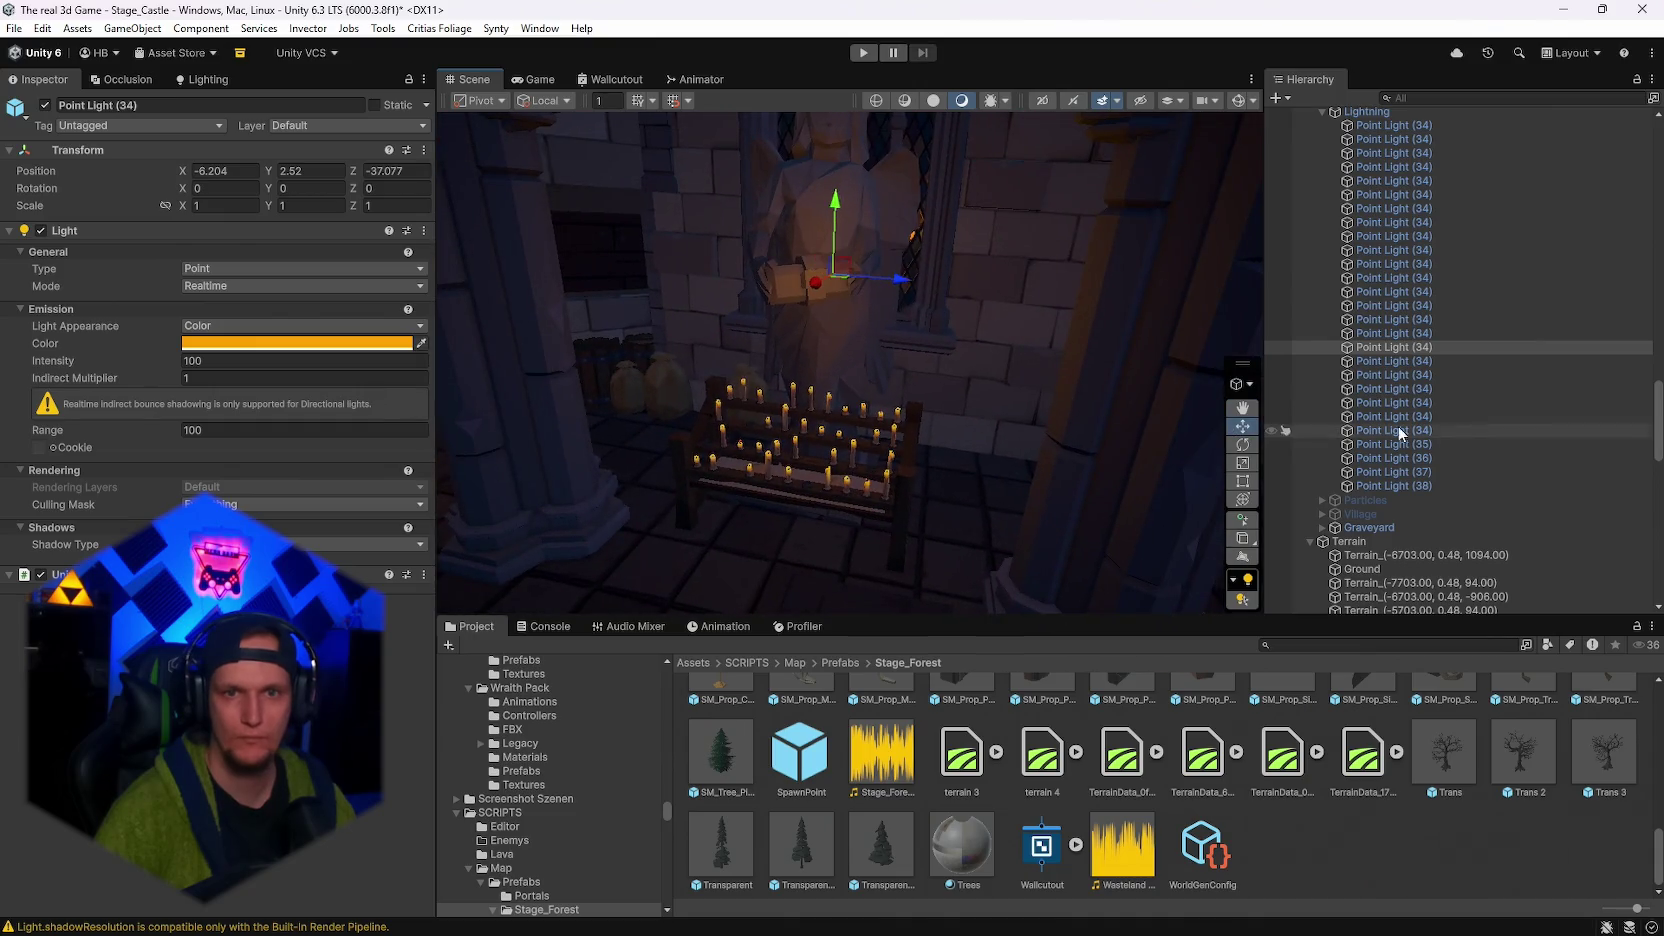
double_click(1404, 364)
mouse_move(1013, 384)
left_mouse_down()
mouse_move(992, 401)
mouse_move(795, 412)
left_mouse_up()
double_click(1390, 375)
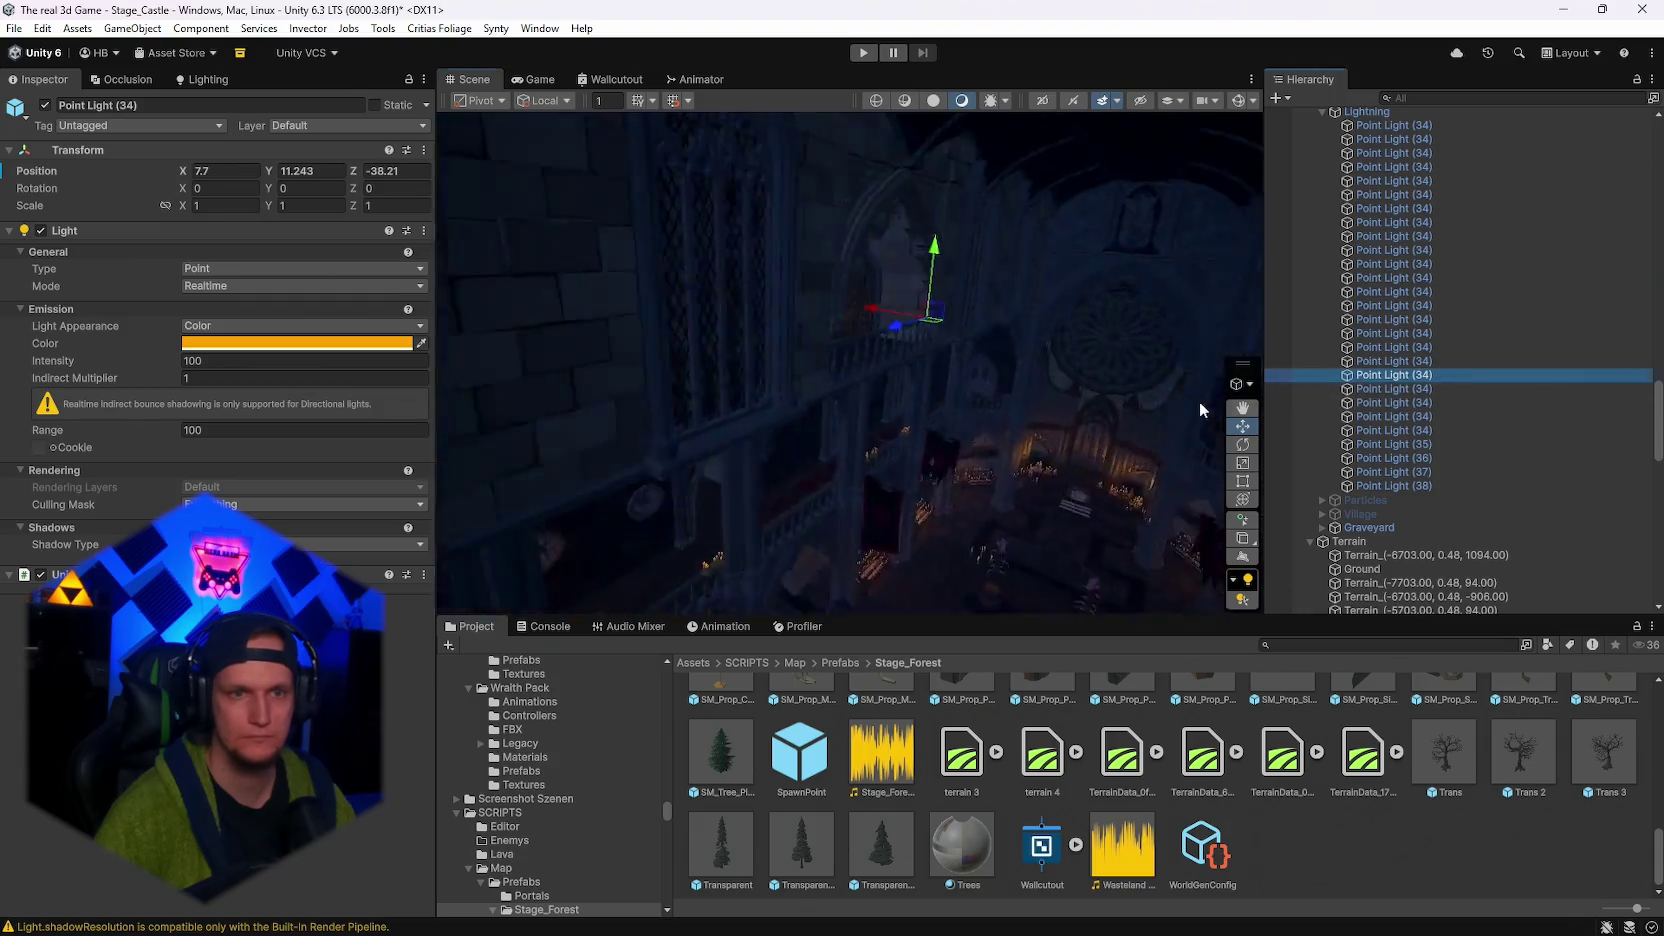
left_click_drag(1020, 364, 870, 395)
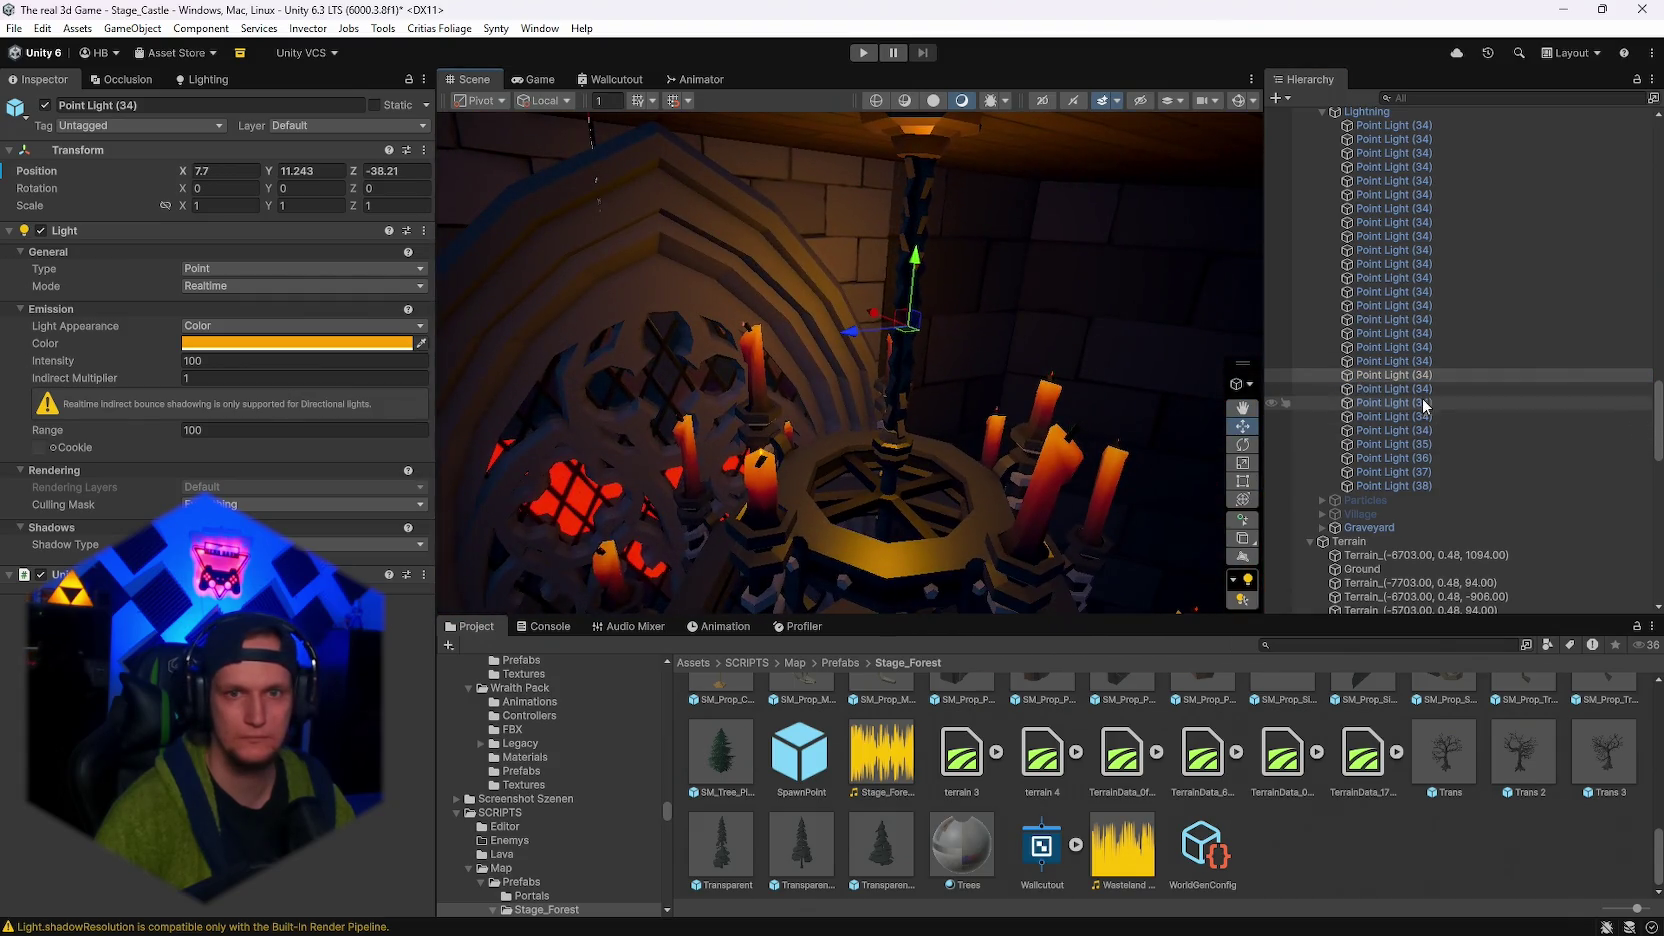
- Check the remaining Point Light (34) copies by the chandelier and candelabra
double_click(1386, 390)
mouse_move(1066, 385)
left_mouse_down()
mouse_move(1373, 429)
mouse_move(1066, 377)
mouse_move(917, 375)
mouse_move(958, 325)
left_mouse_up()
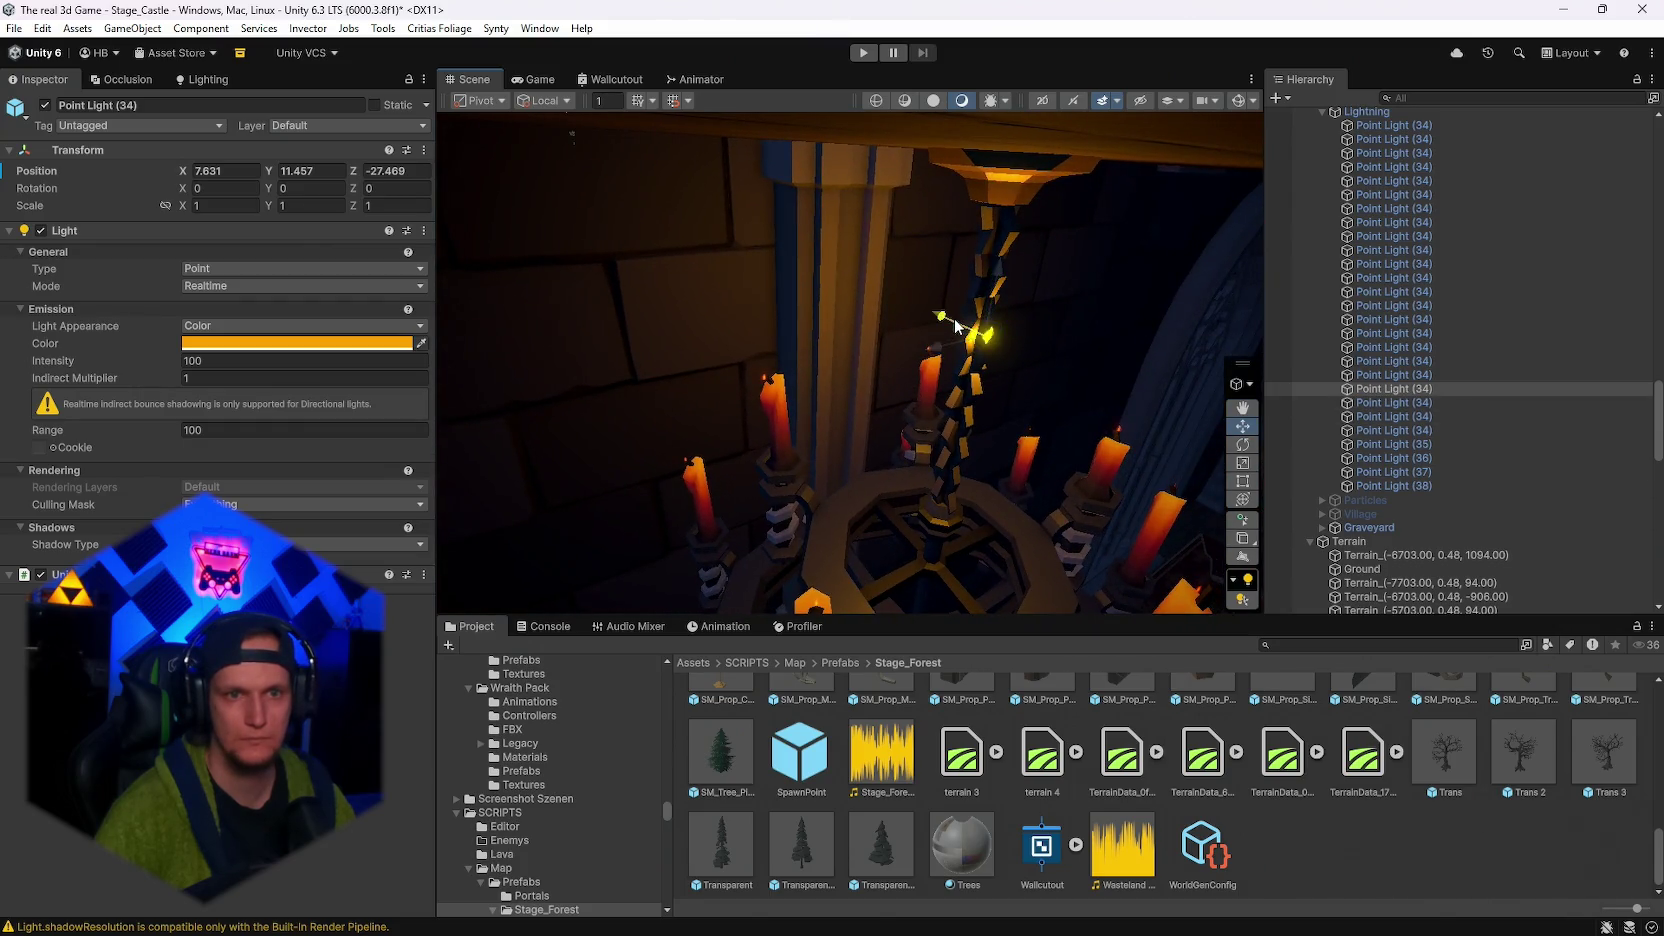
double_click(1370, 403)
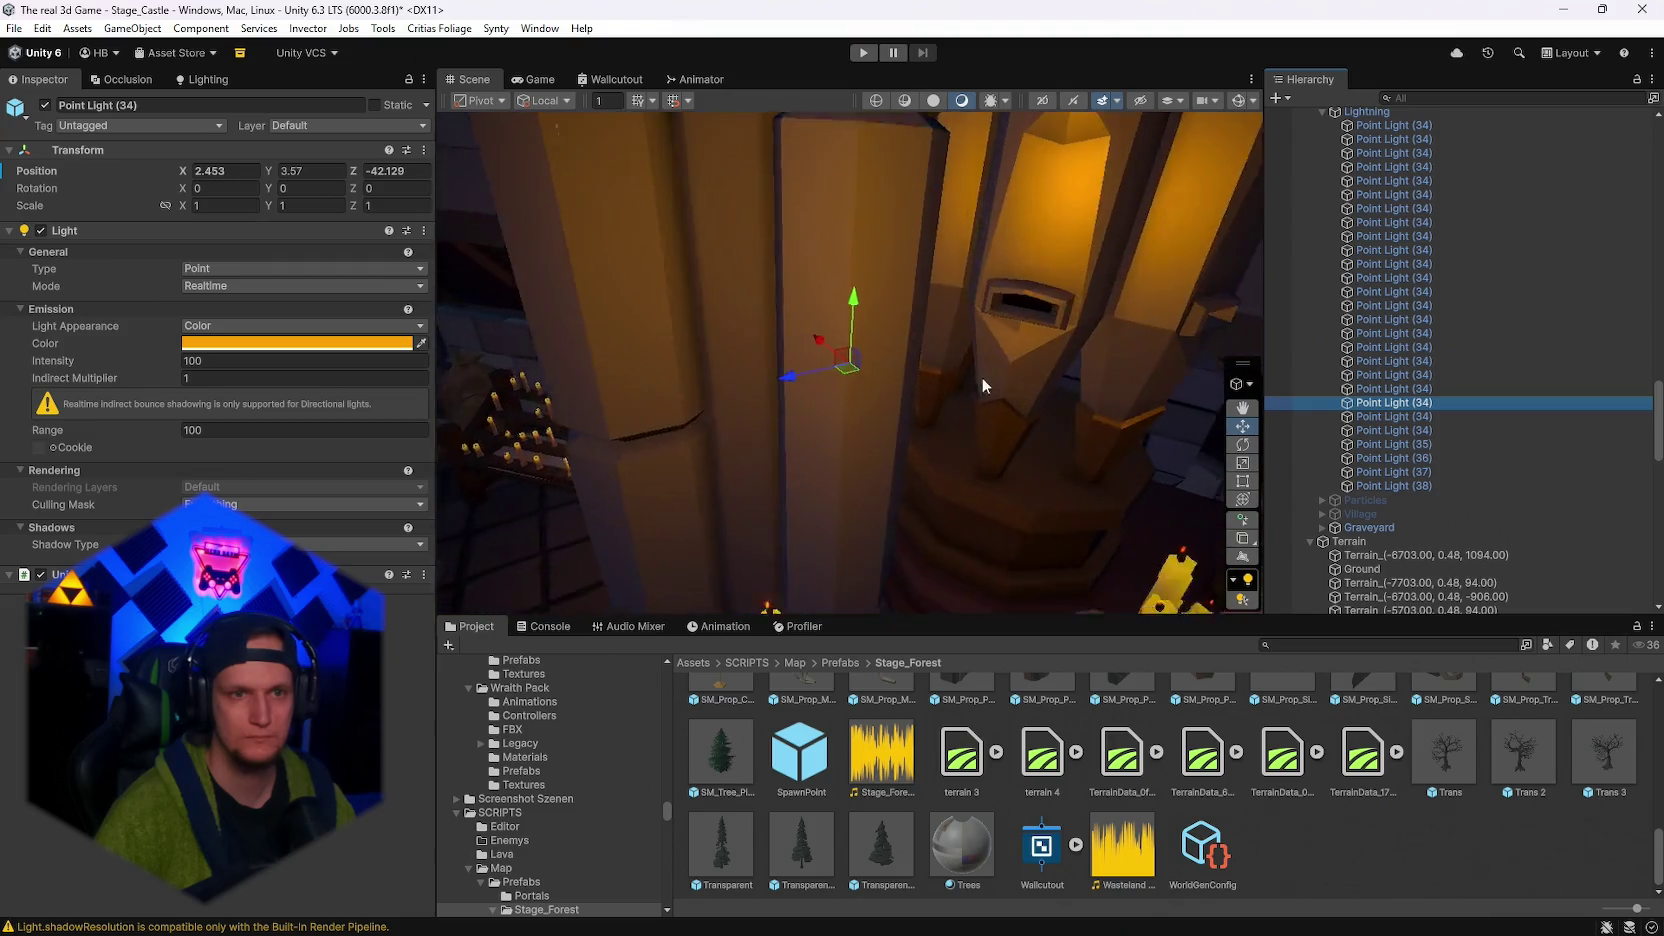
left_click_drag(1027, 308, 972, 370)
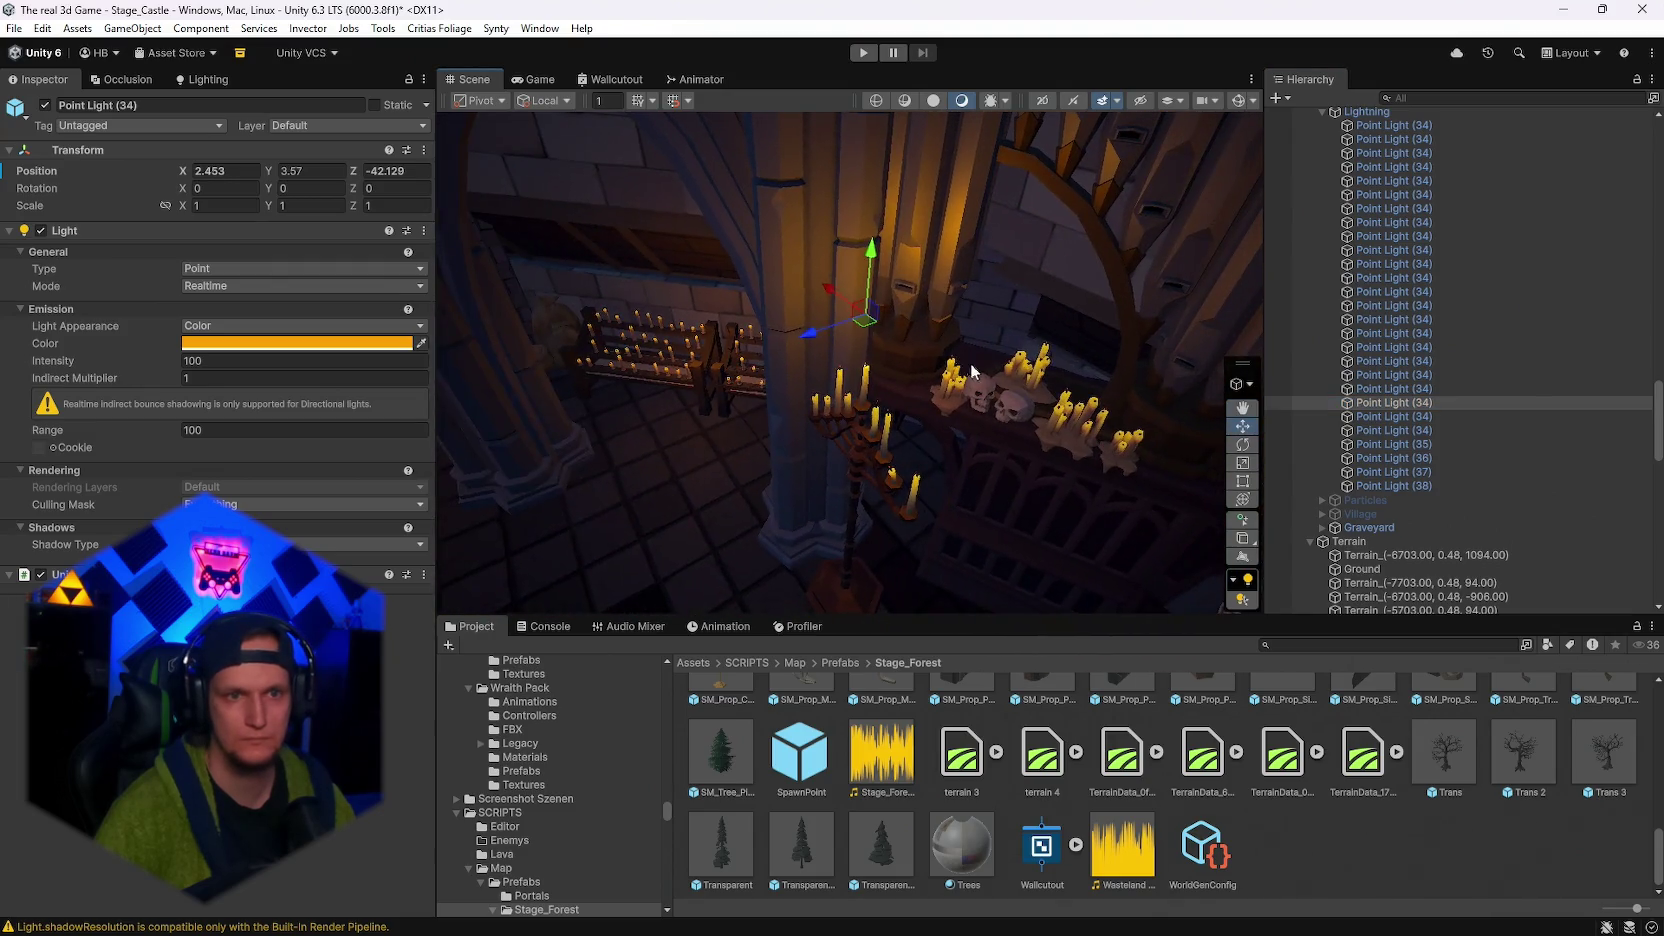
double_click(1358, 416)
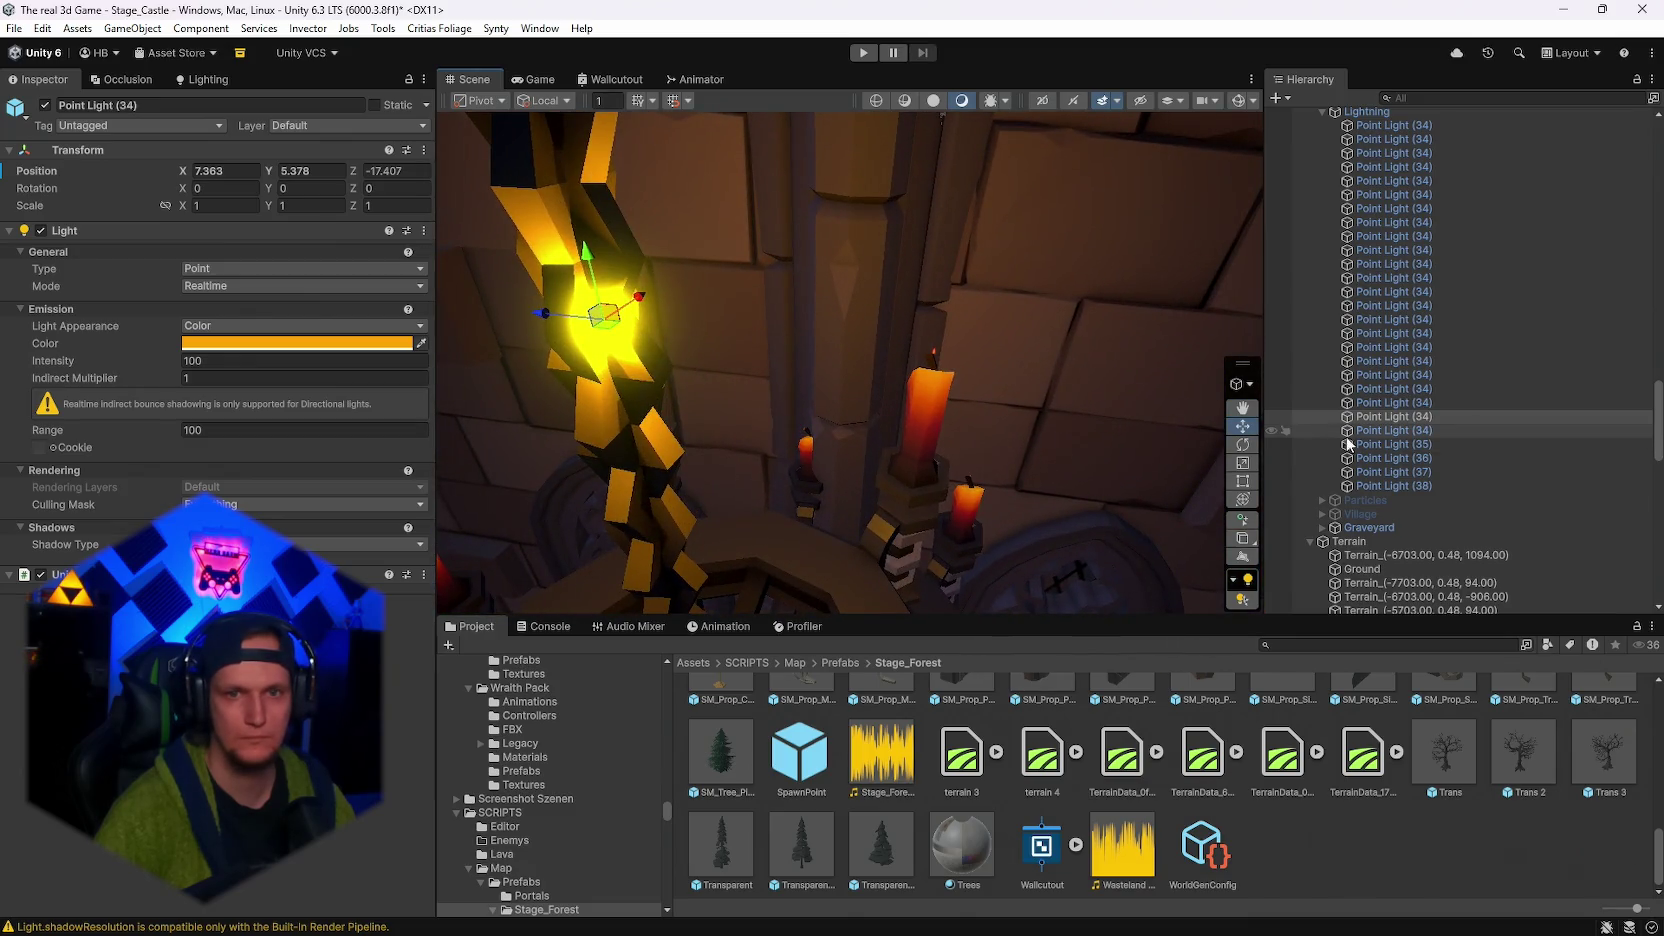
left_click_drag(1013, 416, 1099, 401)
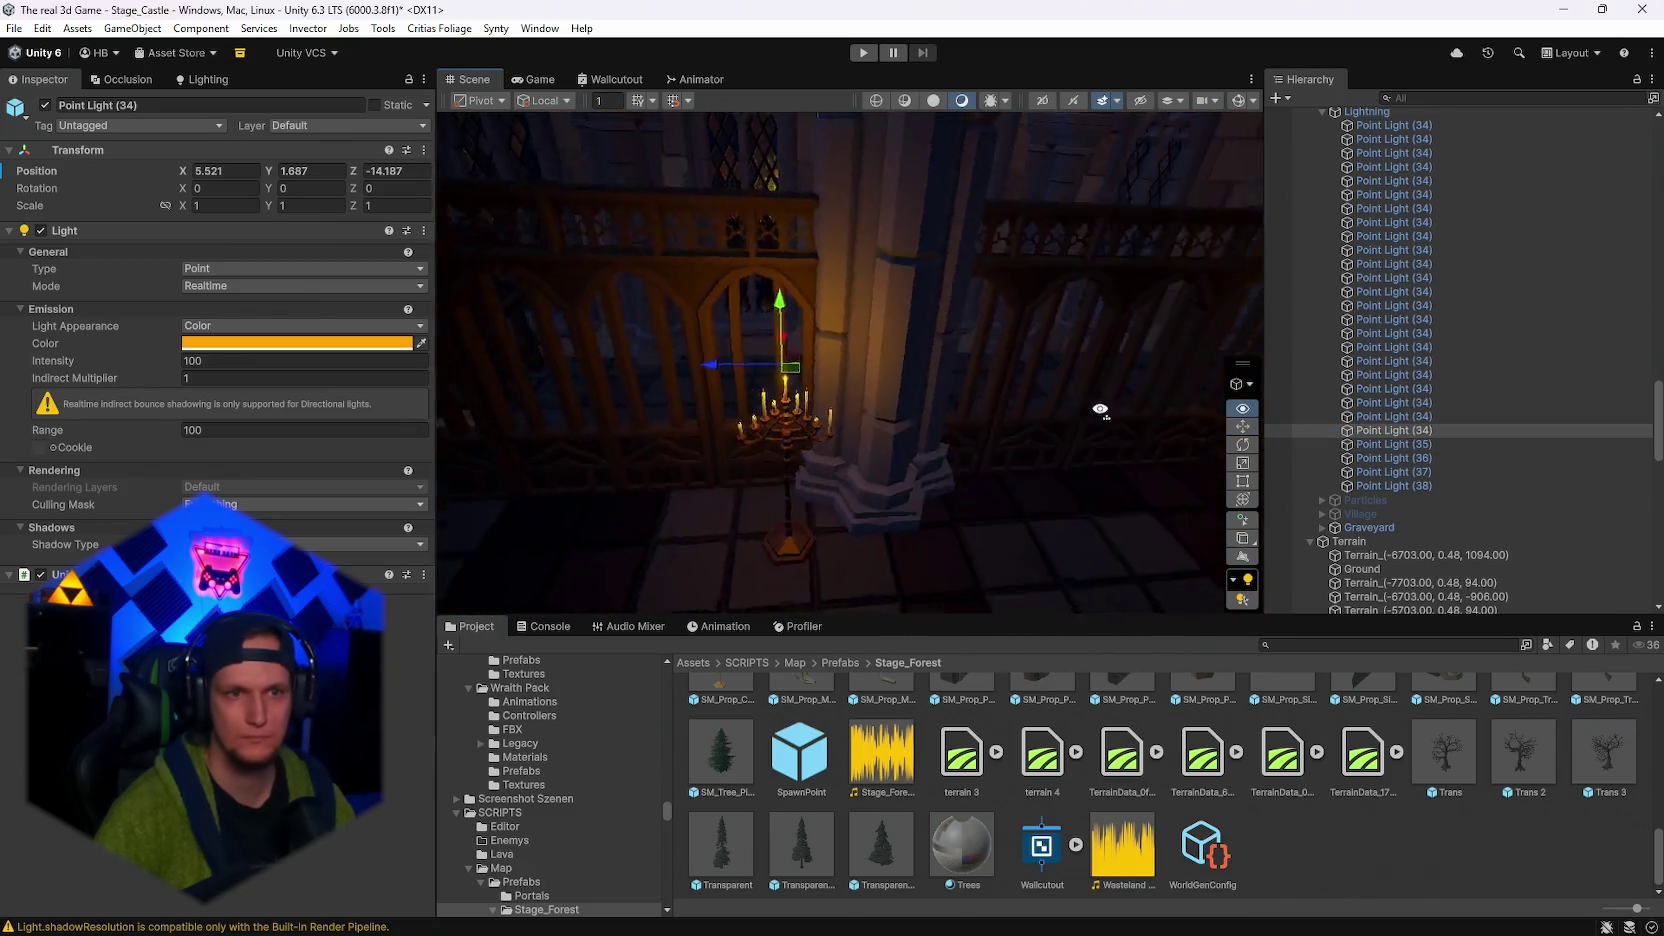
- Inspect Point Light (35) and zoom in on the red Point Light (36)
double_click(1372, 444)
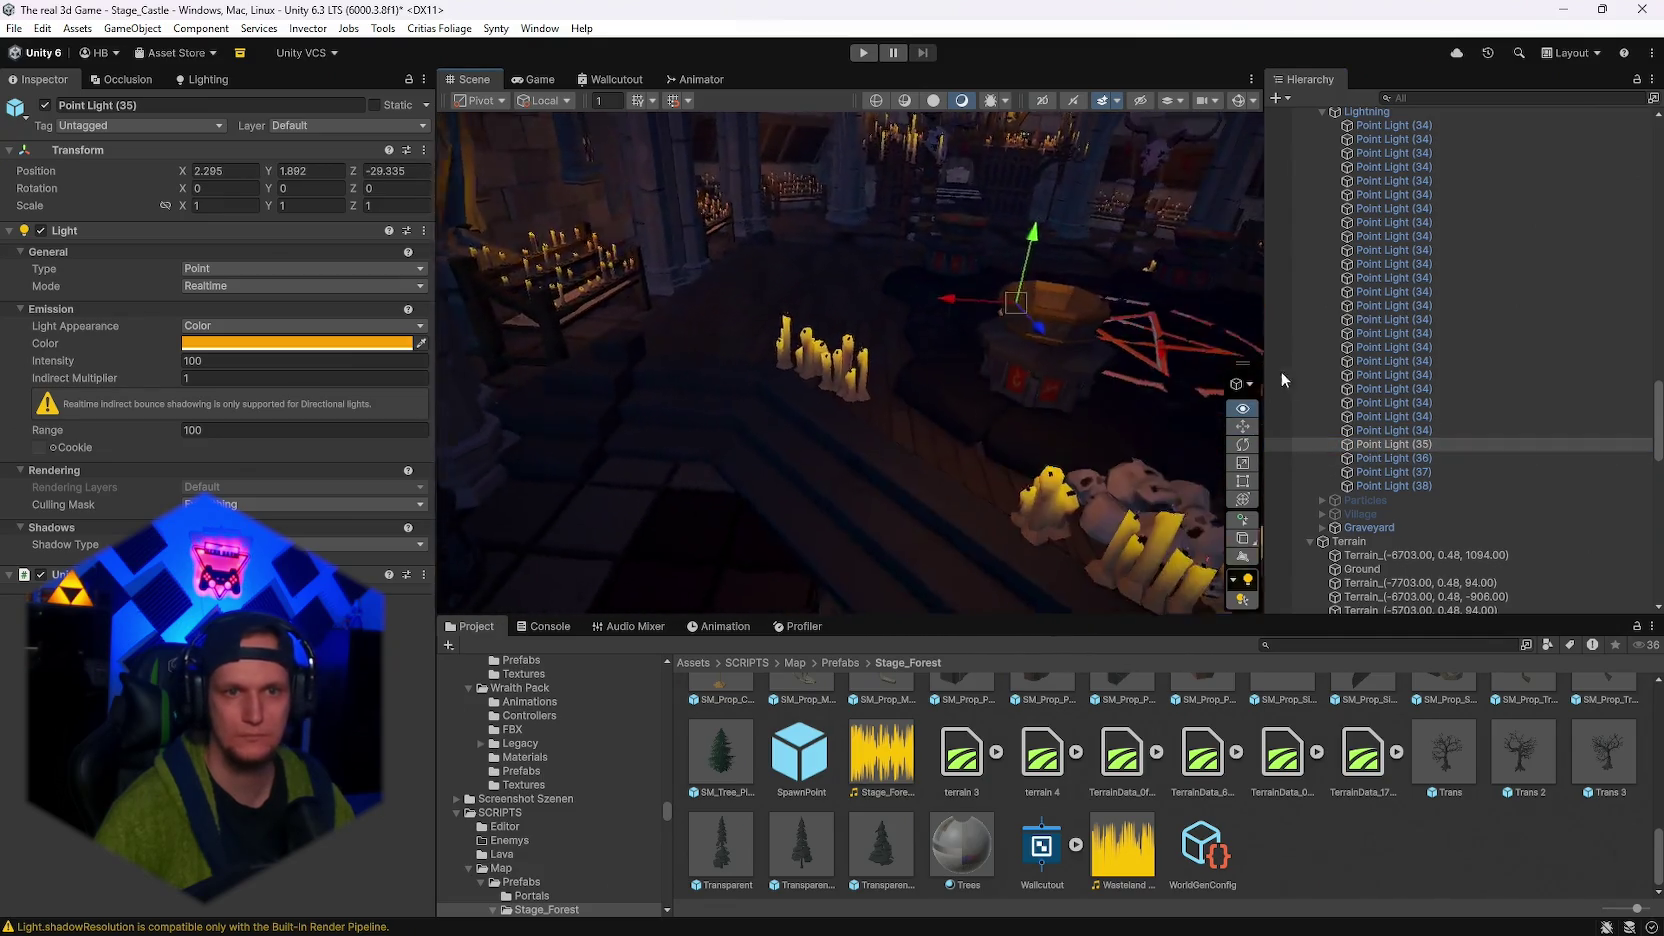
double_click(1386, 458)
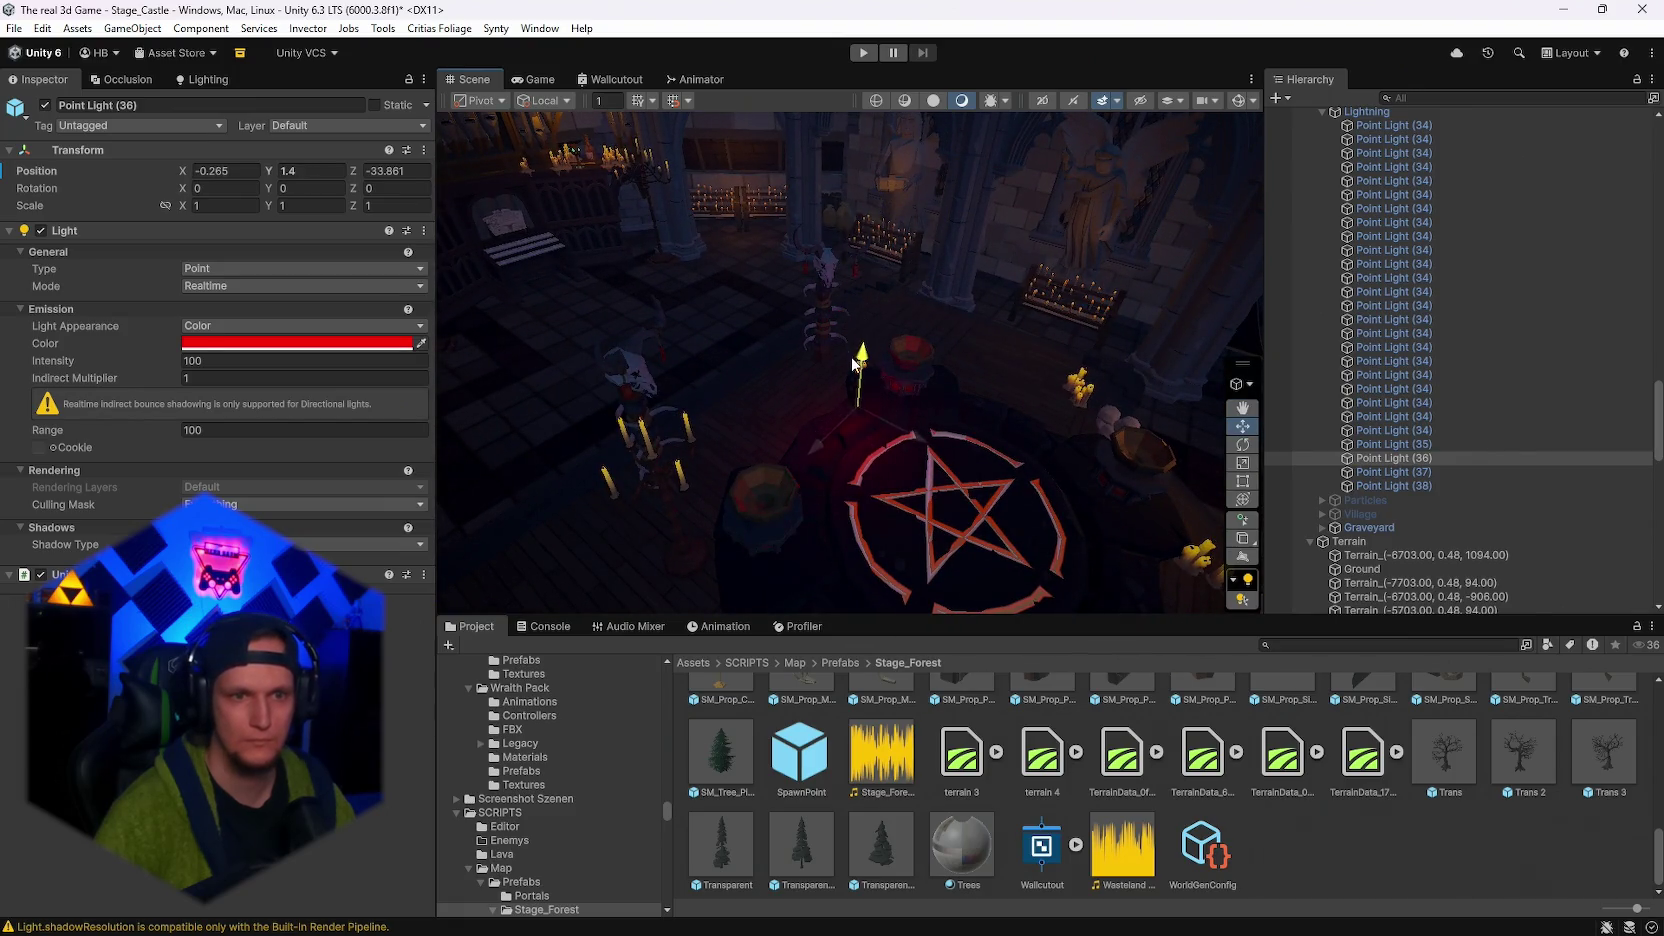
left_click_drag(853, 363, 853, 366)
scroll(853, 366, "up", 5)
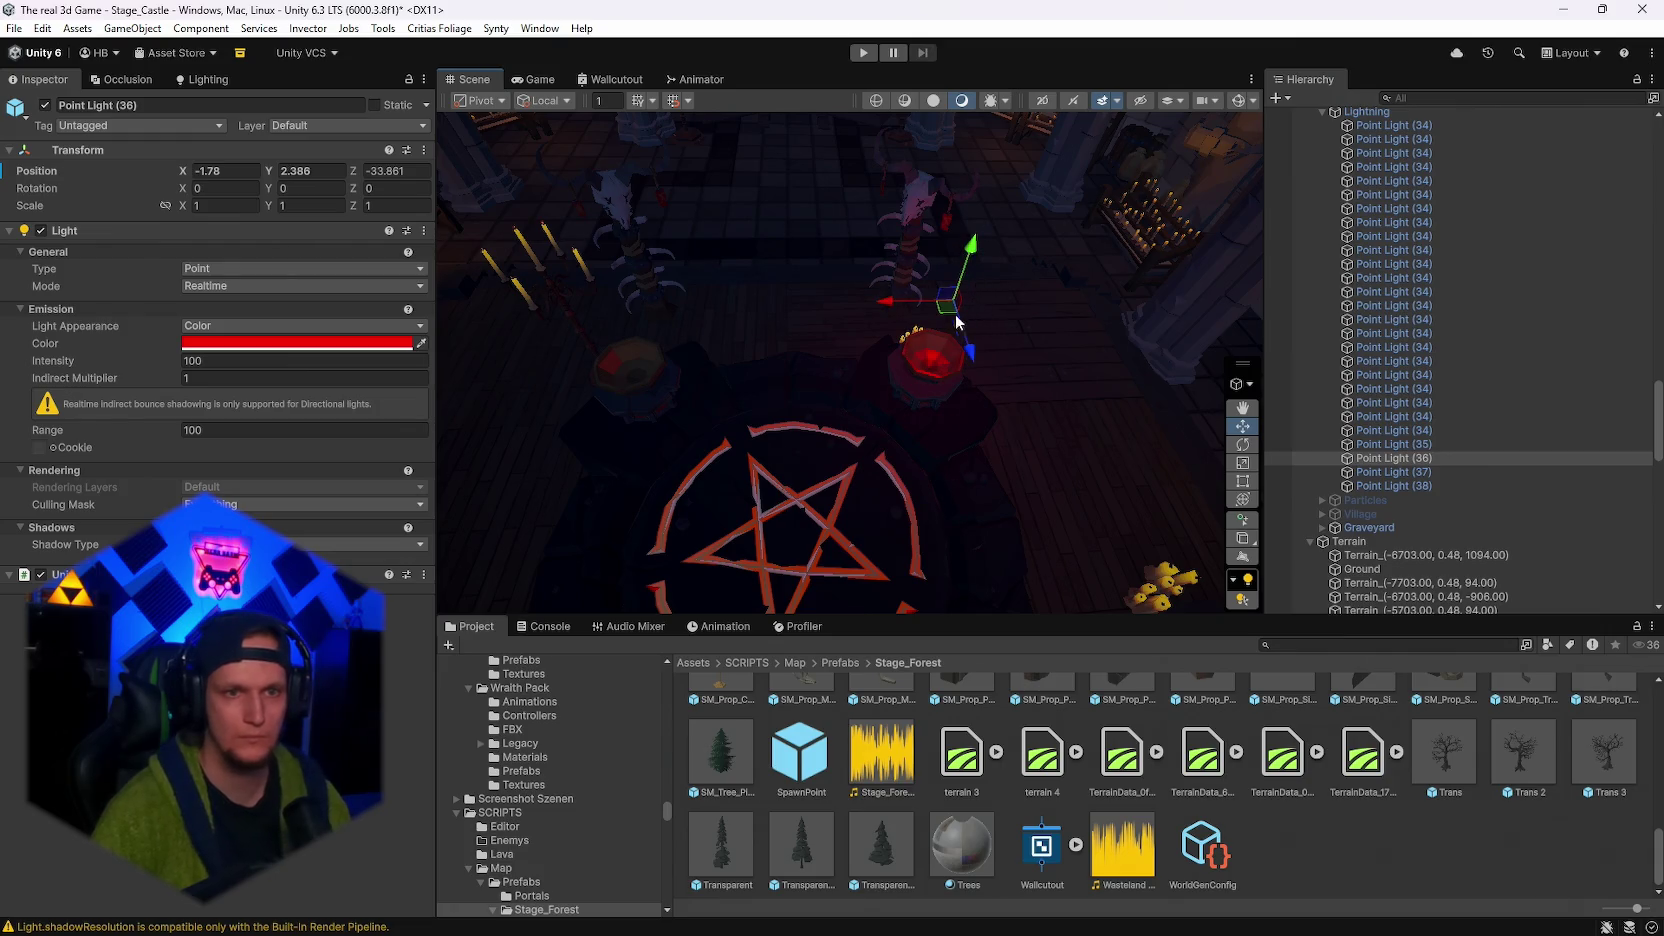
- Delete Point Lights (37) and (38) above the lava area
left_click(1381, 472)
key("f")
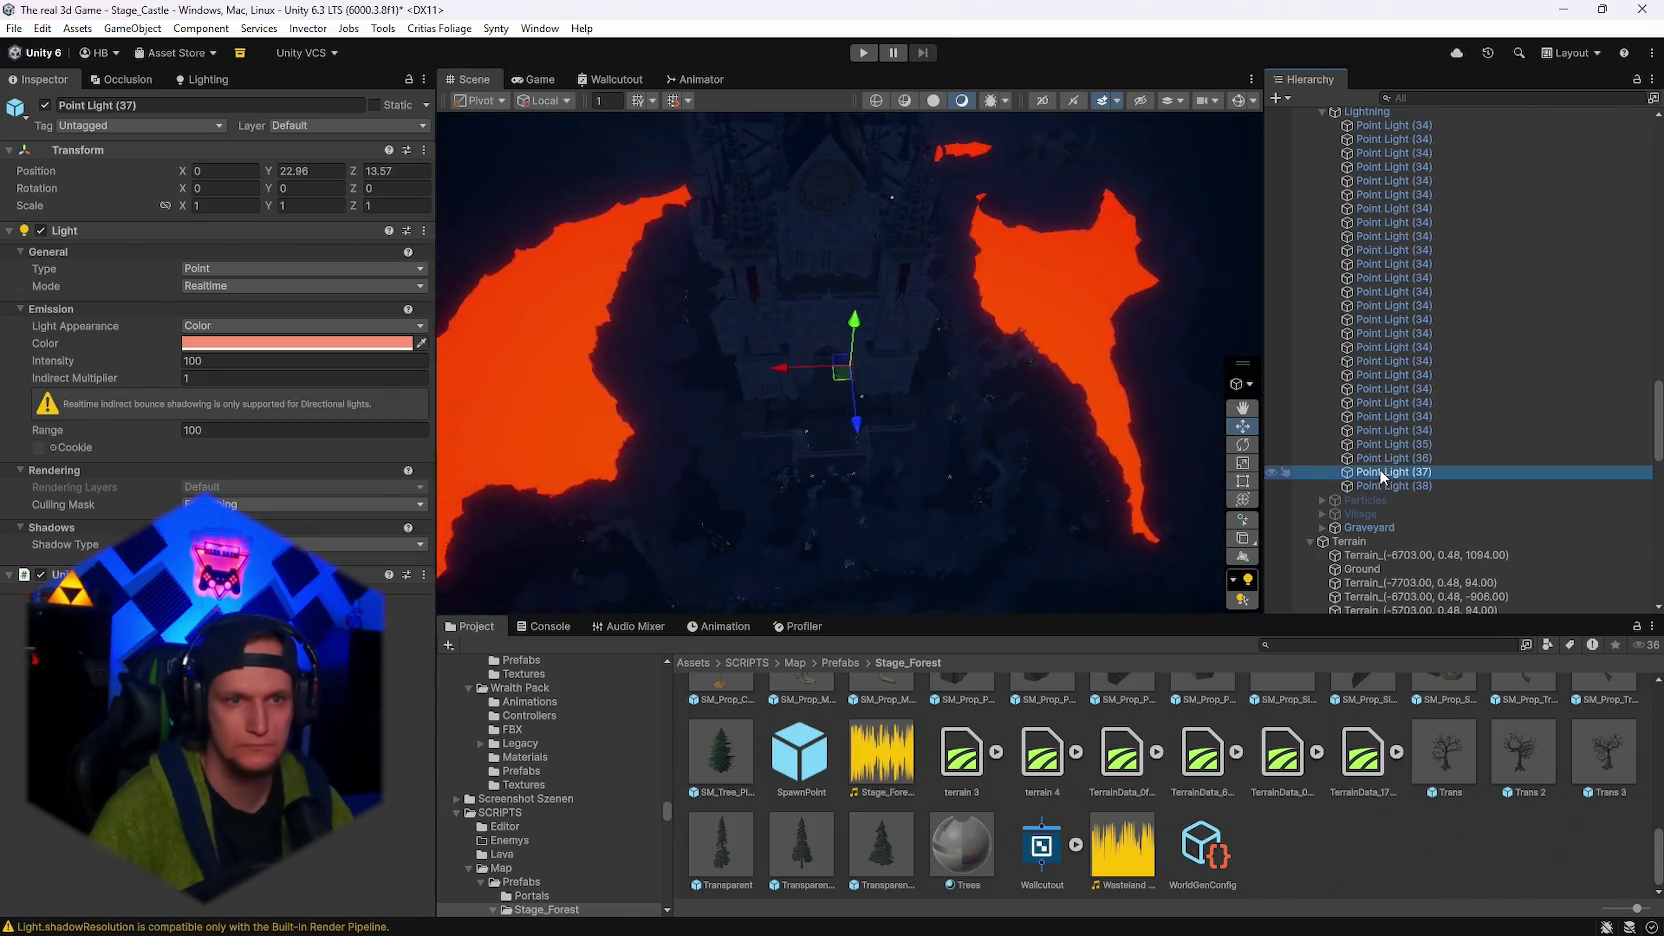
mouse_move(1000, 400)
left_mouse_down("alt")
mouse_move(1198, 382)
mouse_move(1327, 397)
left_mouse_up("alt")
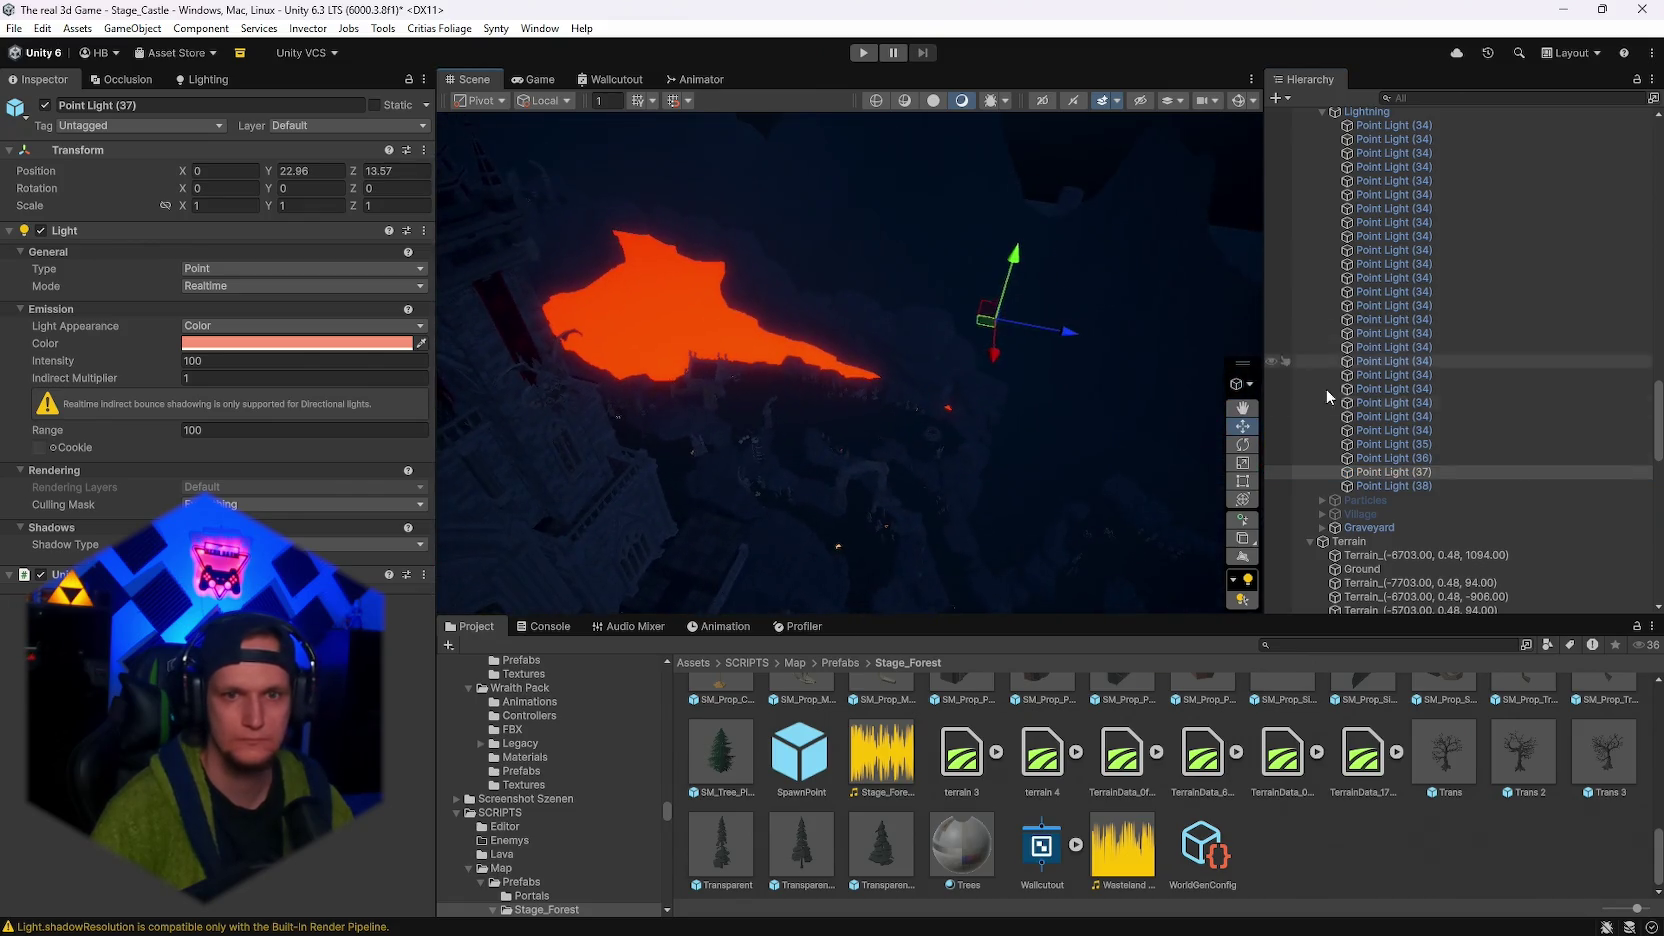
left_click(1399, 472)
key("Delete")
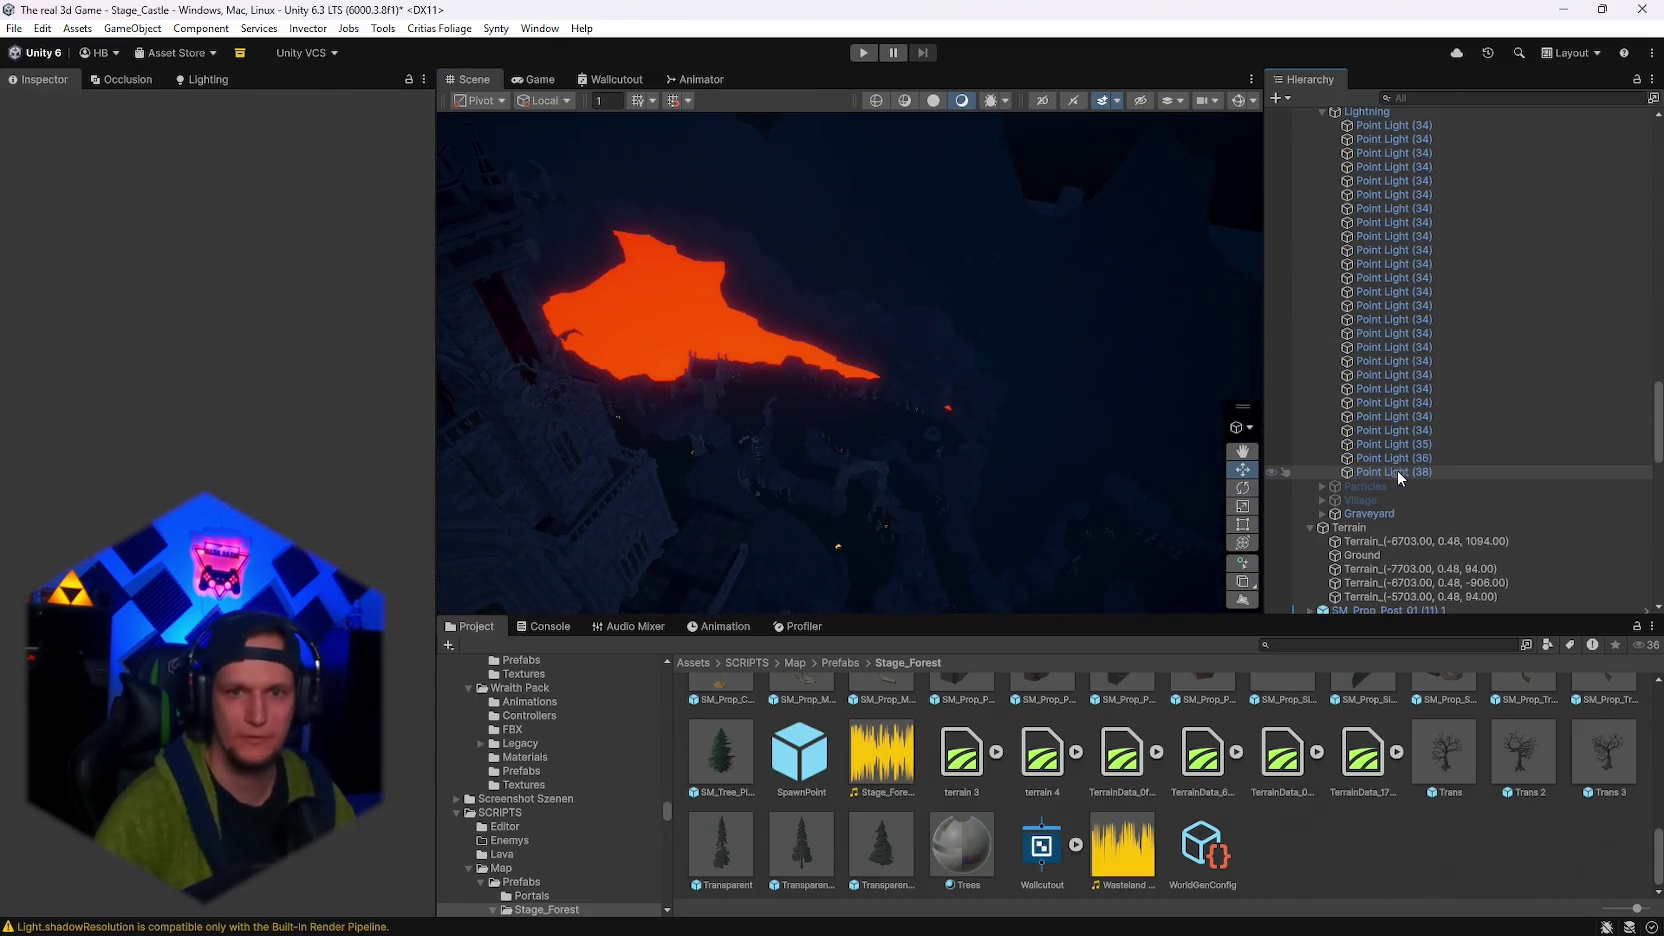
left_click(1387, 472)
key("f")
mouse_move(872, 306)
left_mouse_down("alt")
mouse_move(691, 316)
mouse_move(680, 282)
mouse_move(746, 311)
mouse_move(966, 264)
mouse_move(973, 279)
left_mouse_up("alt")
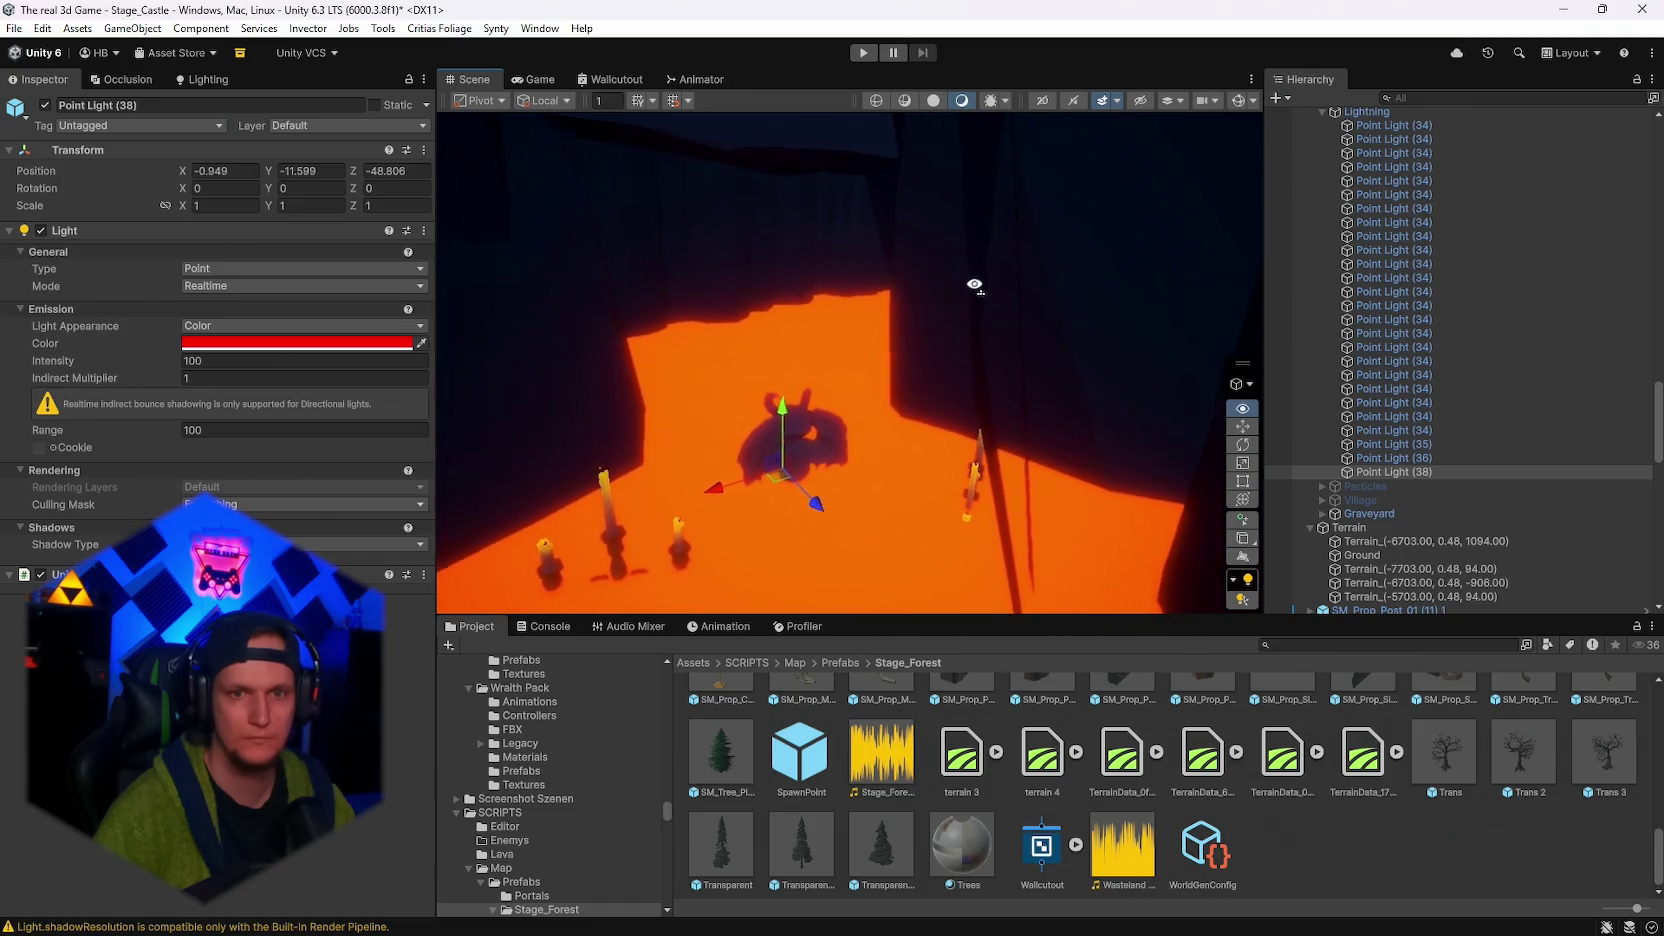
key("Delete")
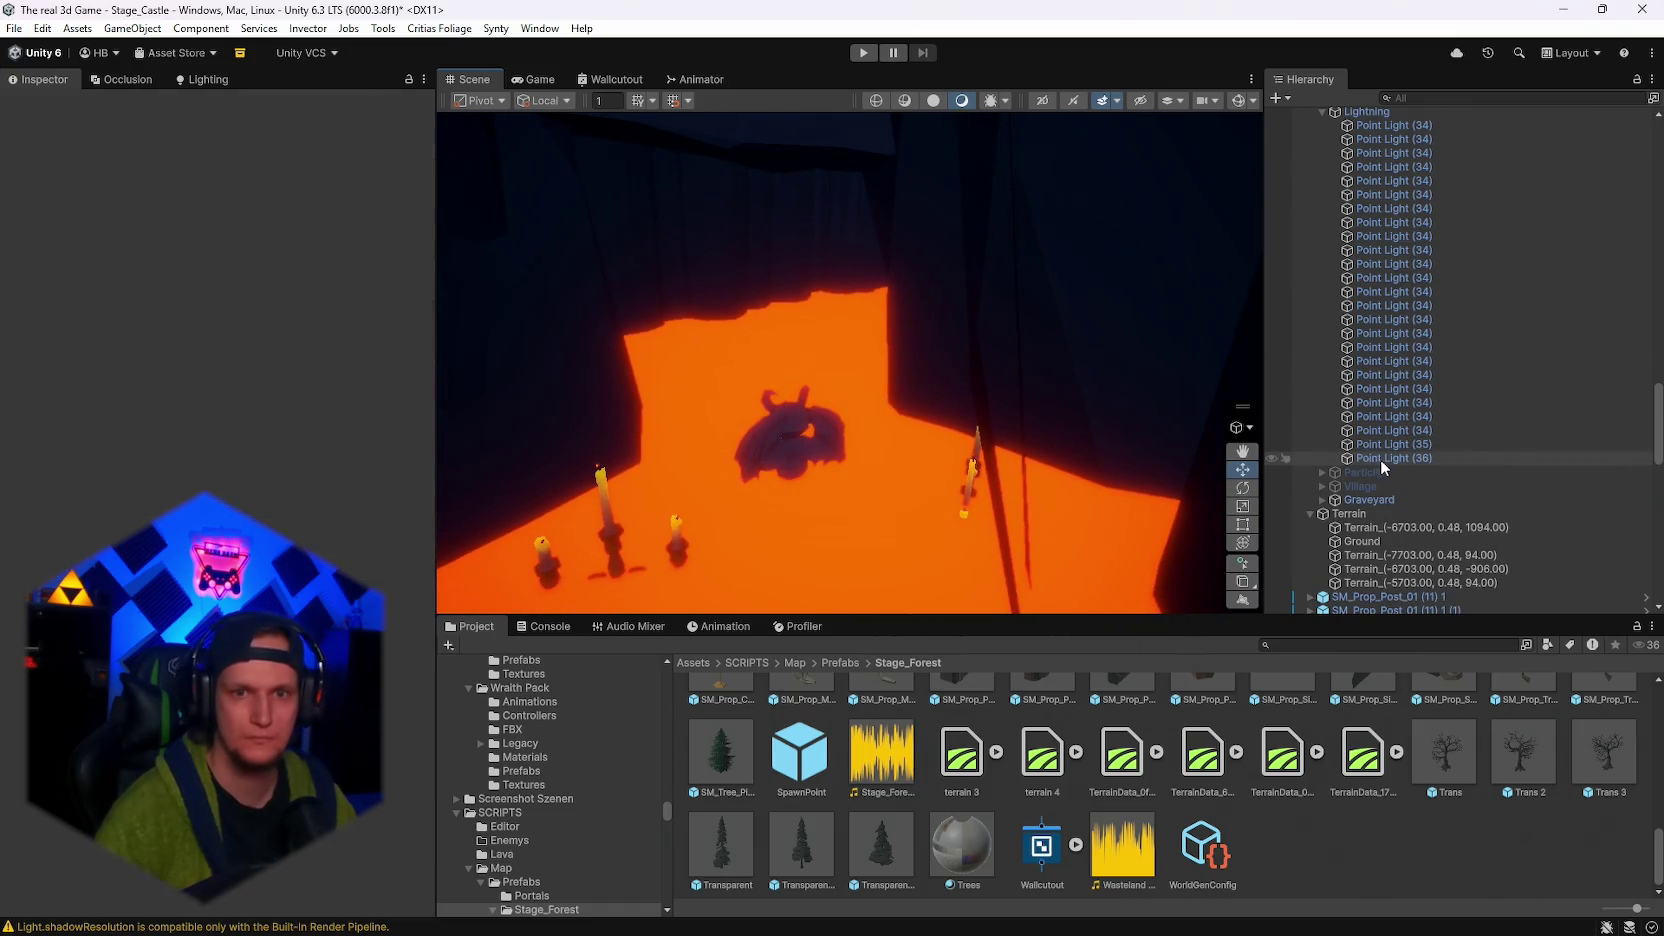
- Move red Point Light (36) low over the pentagram, to Y 1.44, Z -32.182
double_click(1381, 459)
mouse_move(821, 486)
left_mouse_down("alt")
mouse_move(884, 288)
mouse_move(867, 282)
left_mouse_up("alt")
mouse_move(867, 282)
left_mouse_down("alt")
mouse_move(729, 400)
mouse_move(751, 398)
left_mouse_up("alt")
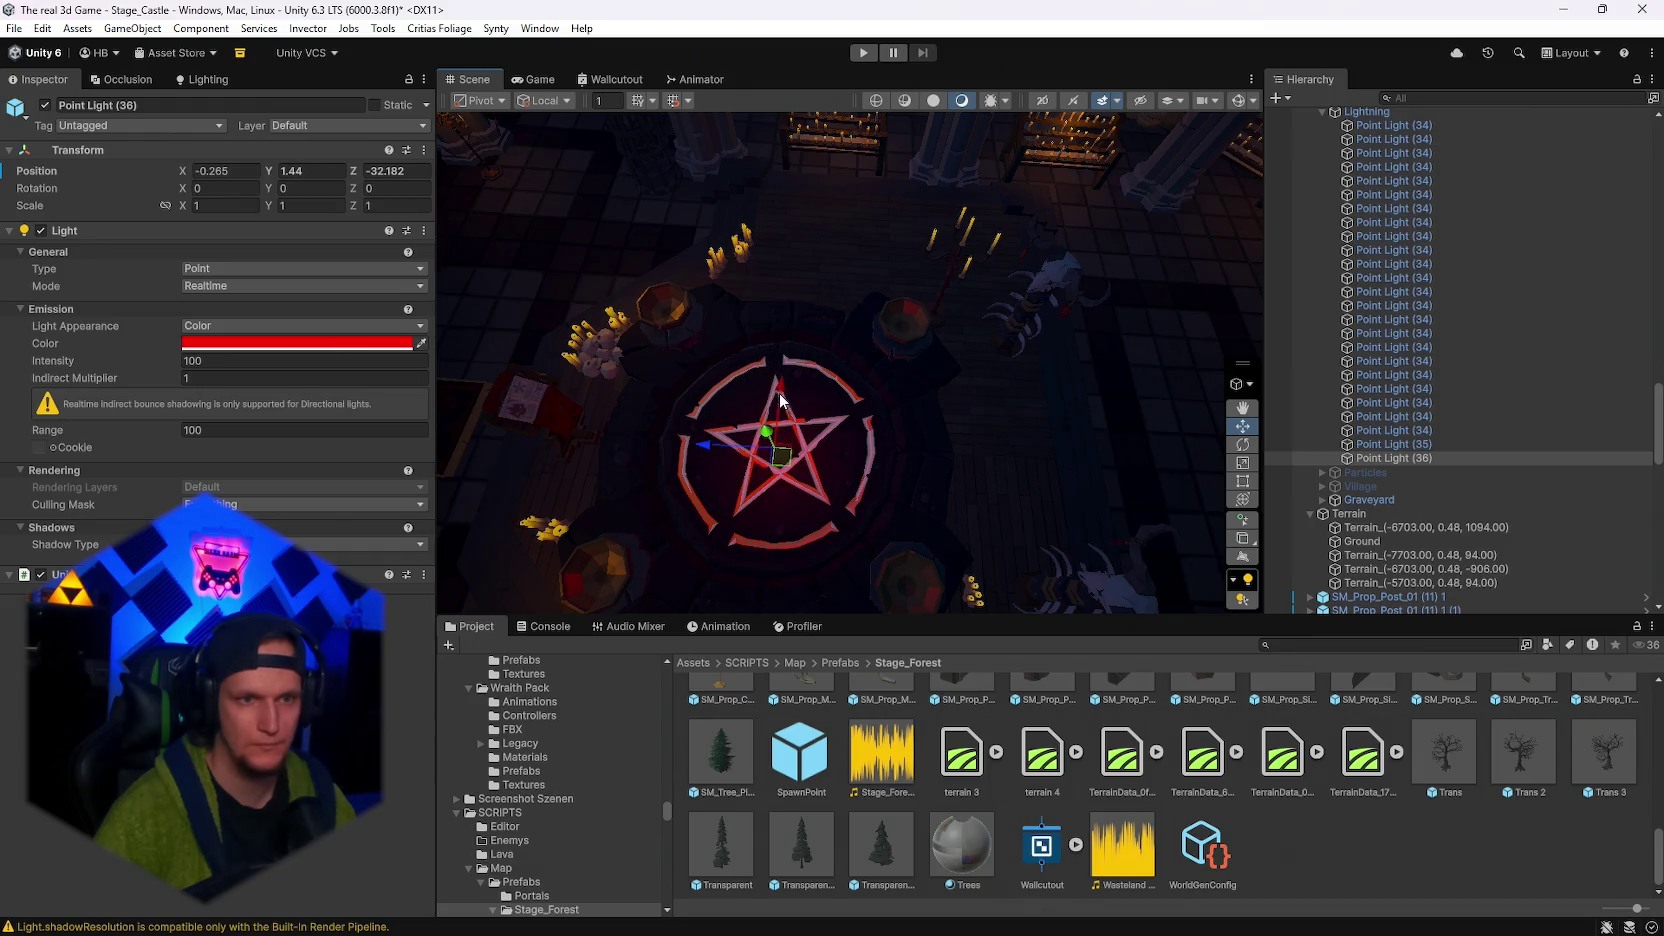
- Set Point Light (36) Position X to 0 and raise its Intensity from 100 to 200
mouse_move(782, 387)
left_mouse_down()
mouse_move(800, 420)
mouse_move(1288, 361)
mouse_move(1357, 252)
mouse_move(1377, 251)
left_mouse_up()
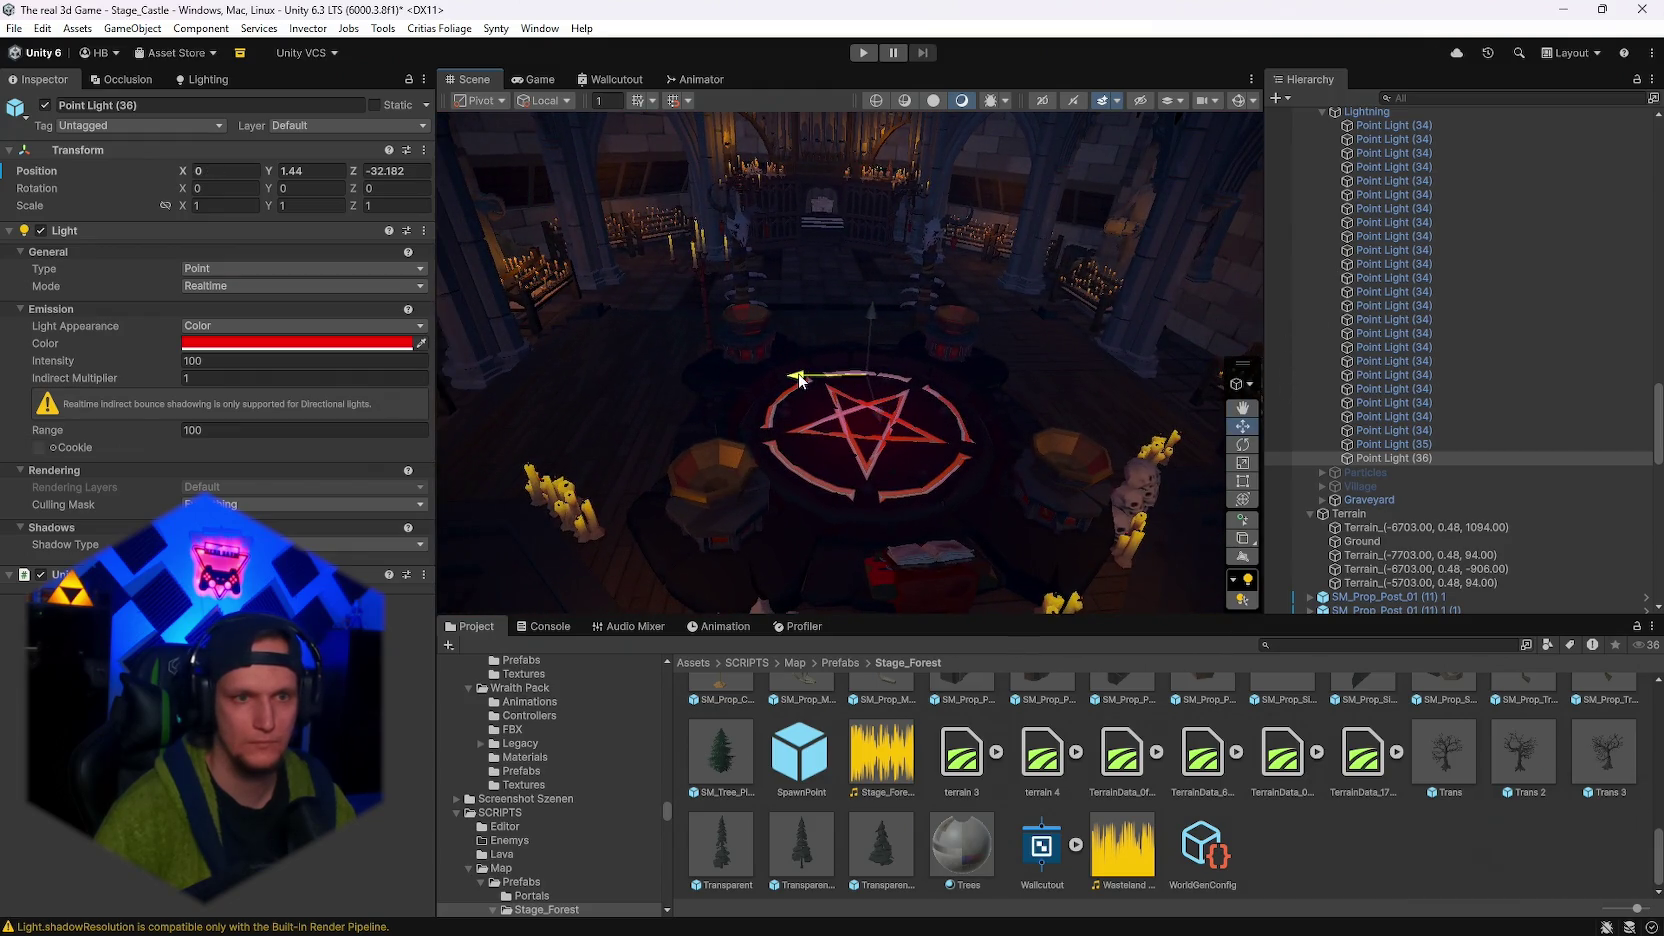
left_click_drag(166, 364, 481, 358)
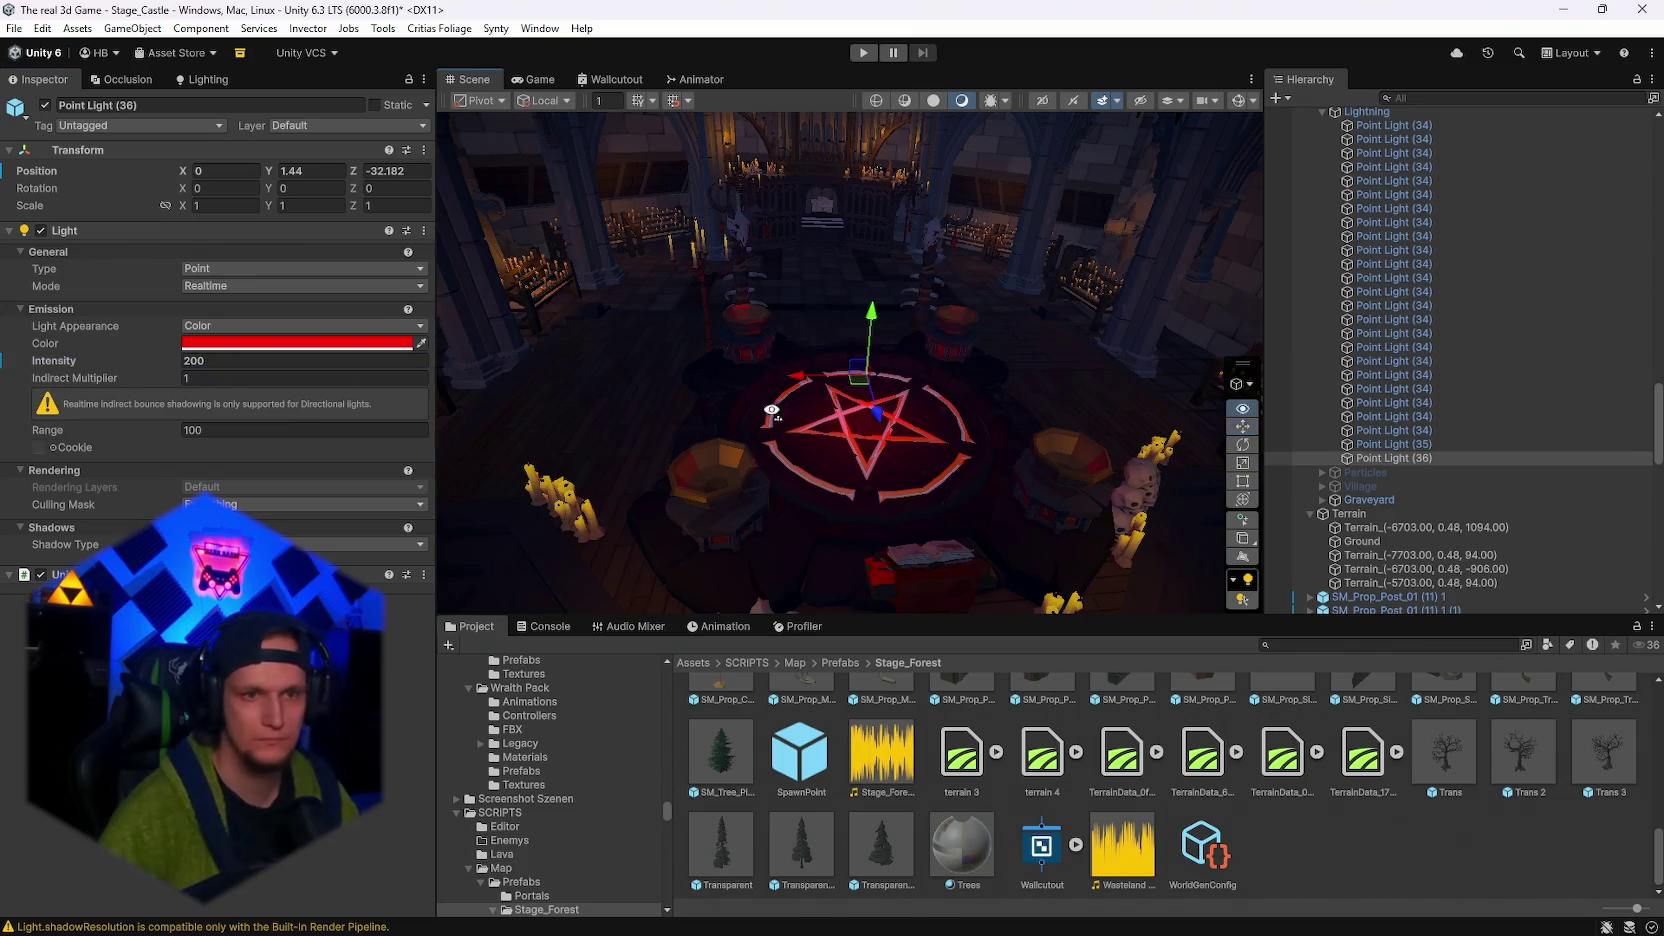
mouse_move(771, 410)
left_mouse_down("alt")
mouse_move(691, 427)
mouse_move(683, 368)
mouse_move(717, 316)
mouse_move(531, 464)
mouse_move(406, 462)
mouse_move(594, 401)
mouse_move(661, 401)
mouse_move(635, 452)
mouse_move(622, 397)
mouse_move(680, 371)
left_mouse_up("alt")
scroll(815, 411, "up", 5)
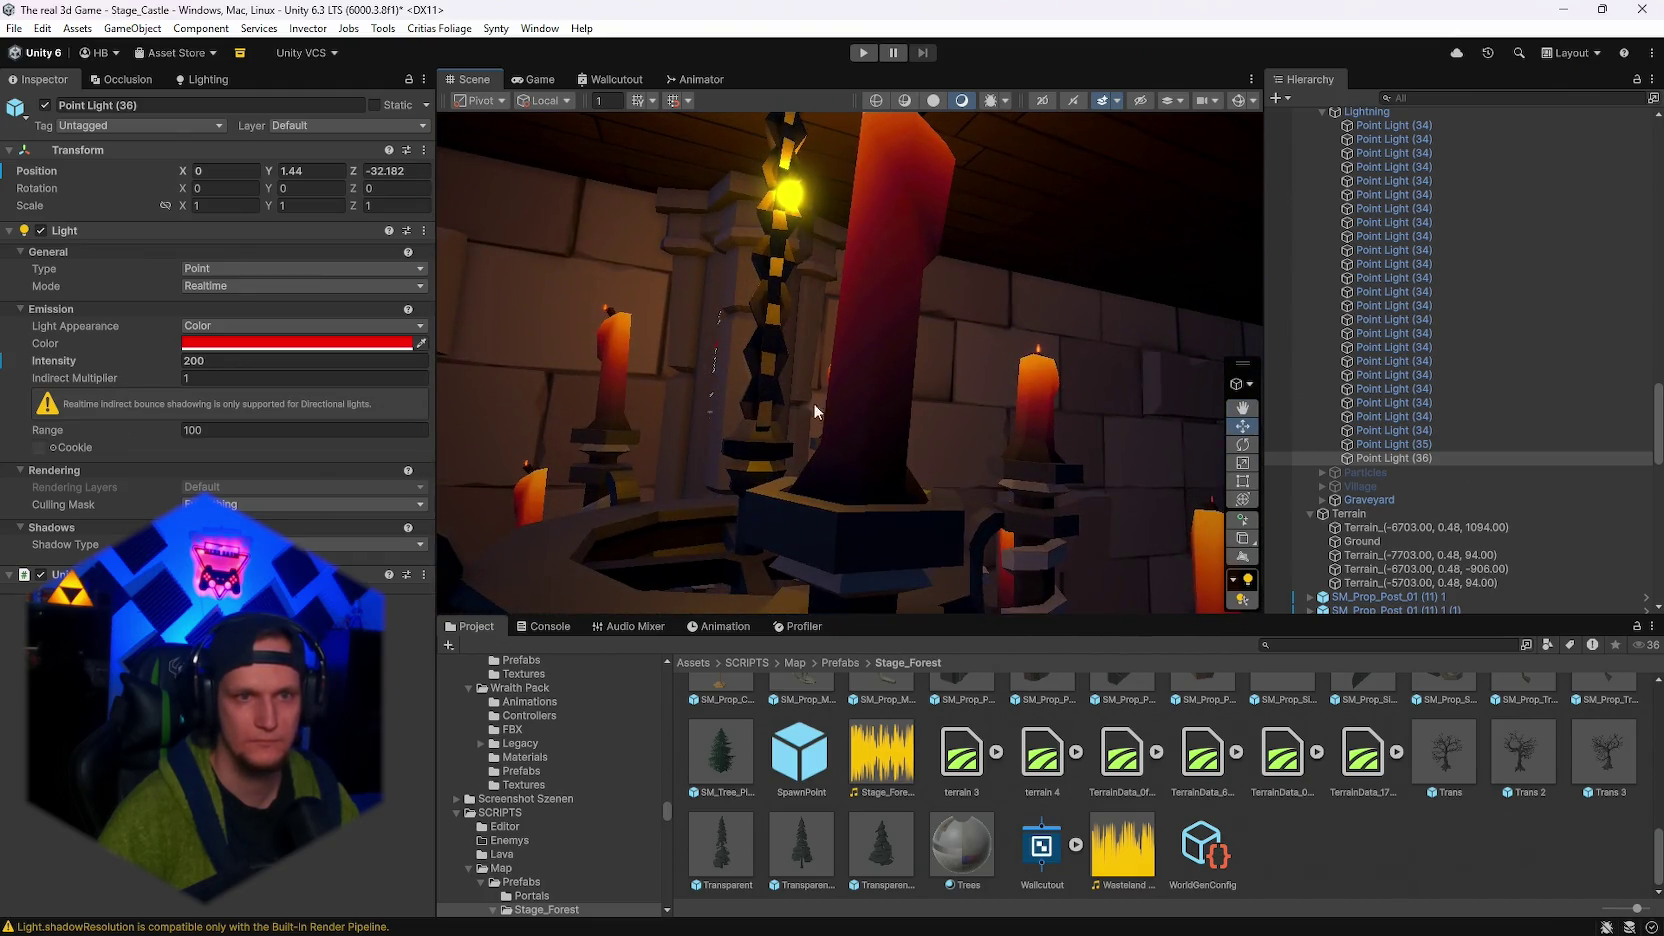
- Select a floor piece, then scroll the Hierarchy back to the Lightning group's Point Light entries
left_click(799, 204)
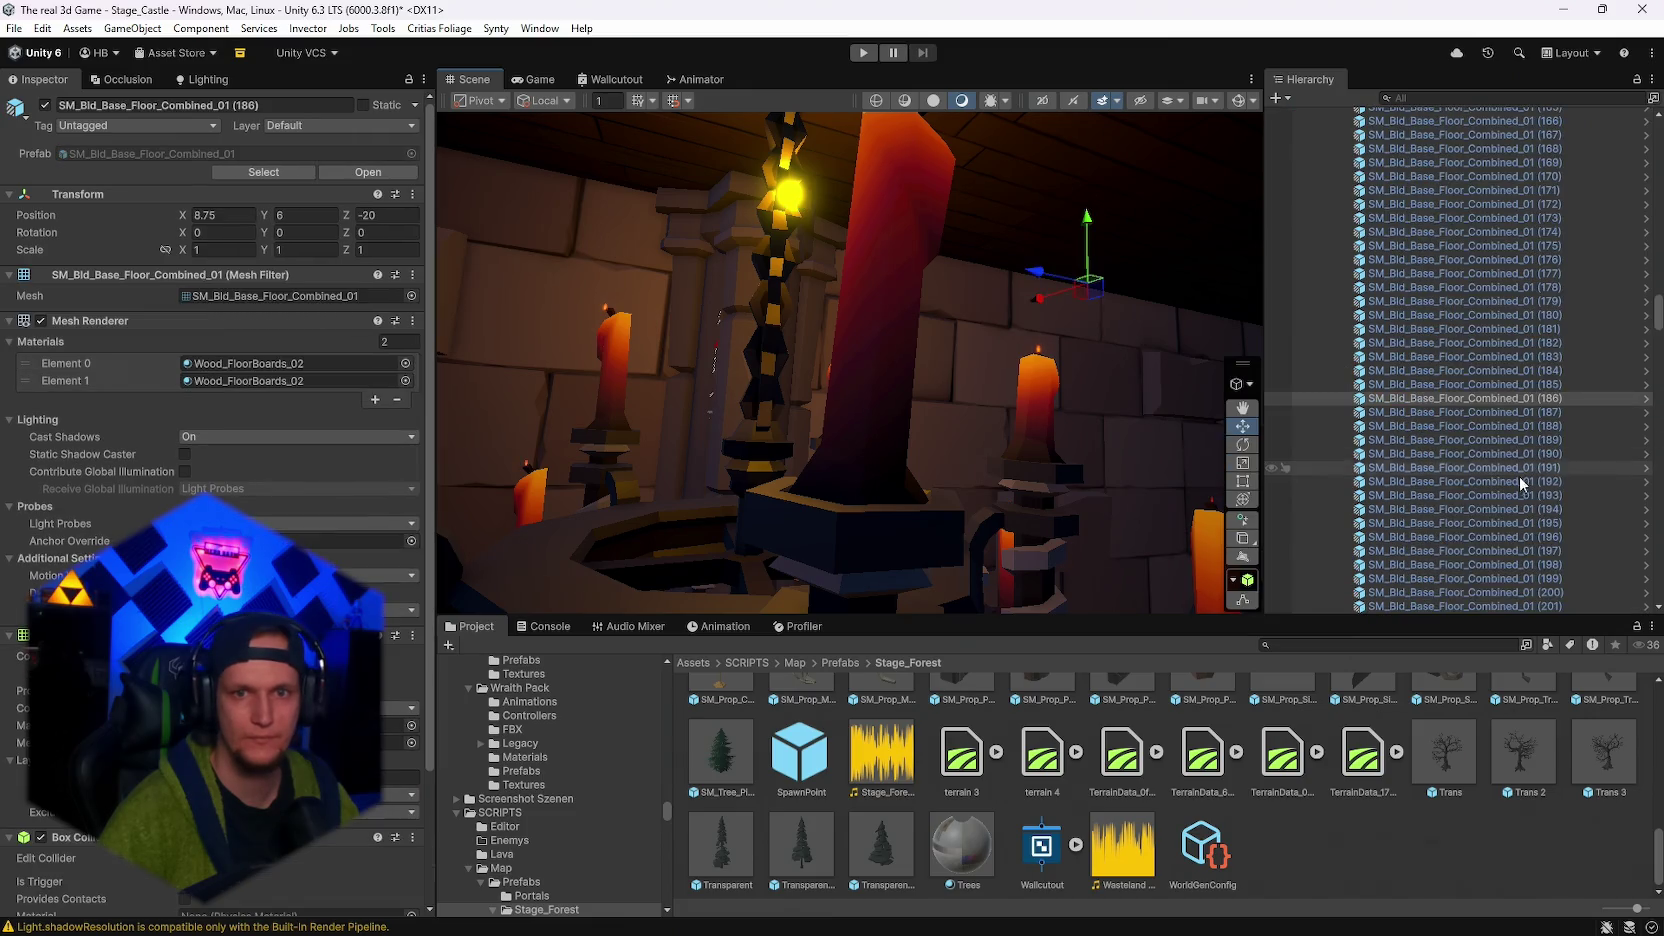
scroll(1522, 488, "up", 5)
mouse_move(1652, 305)
left_mouse_down()
mouse_move(1648, 140)
mouse_move(1622, 283)
left_mouse_up()
scroll(1622, 283, "up", 1)
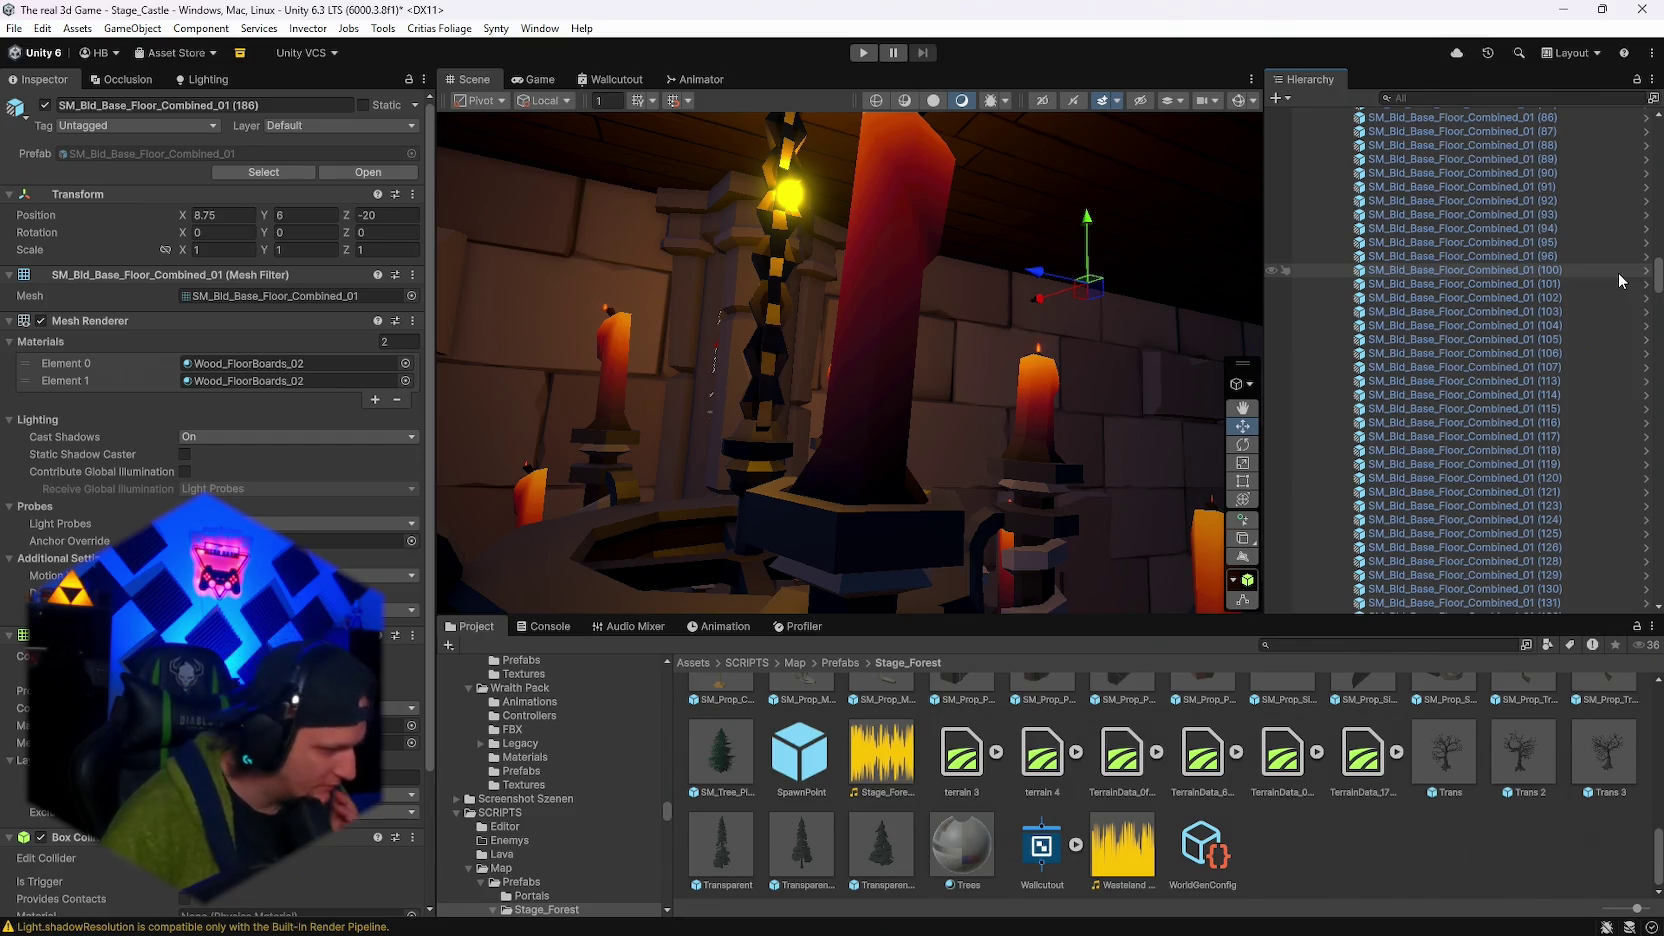
left_click_drag(1620, 281, 1625, 185)
scroll(1625, 185, "up", 20)
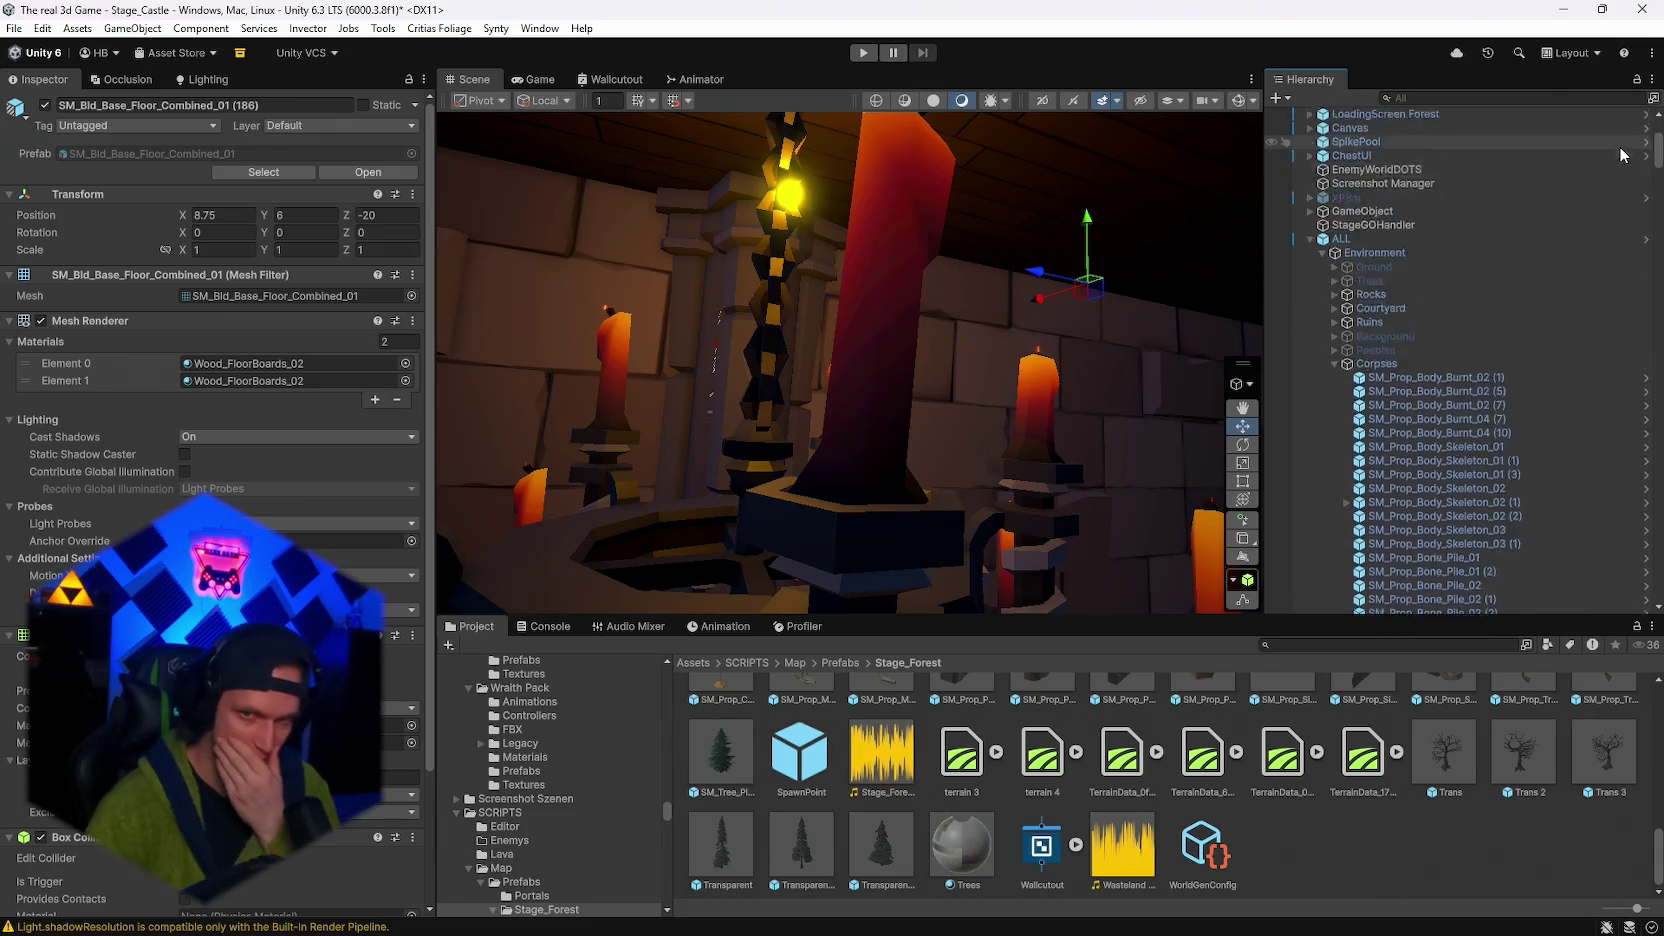
scroll(1600, 240, "down", 20)
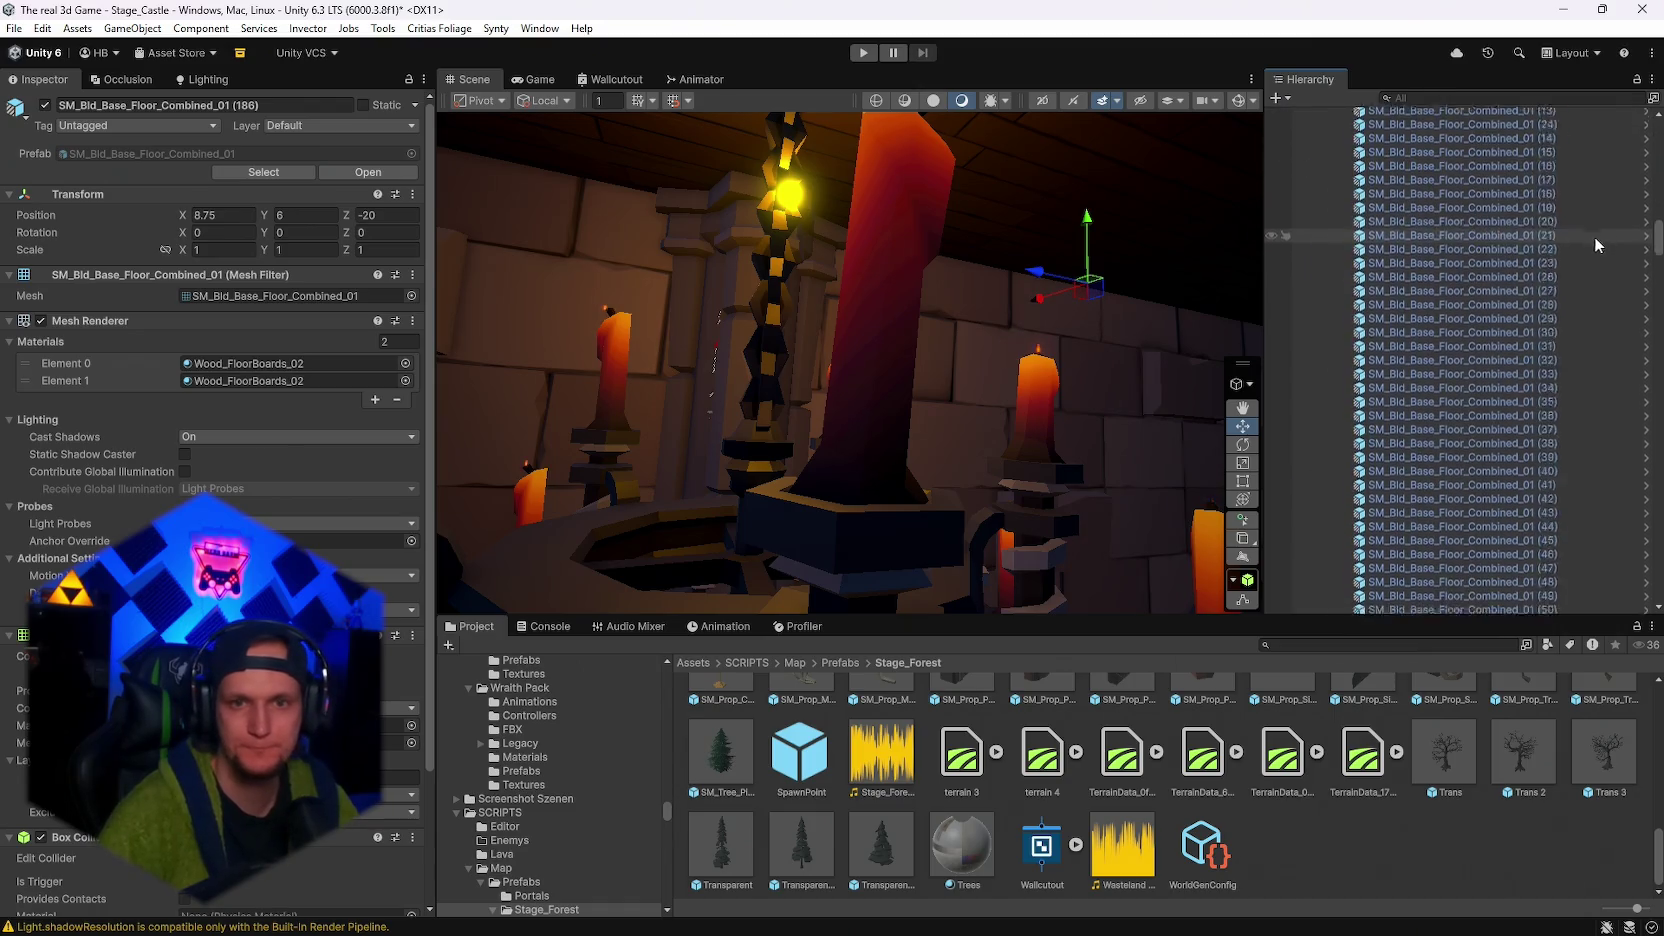
scroll(1592, 372, "down", 15)
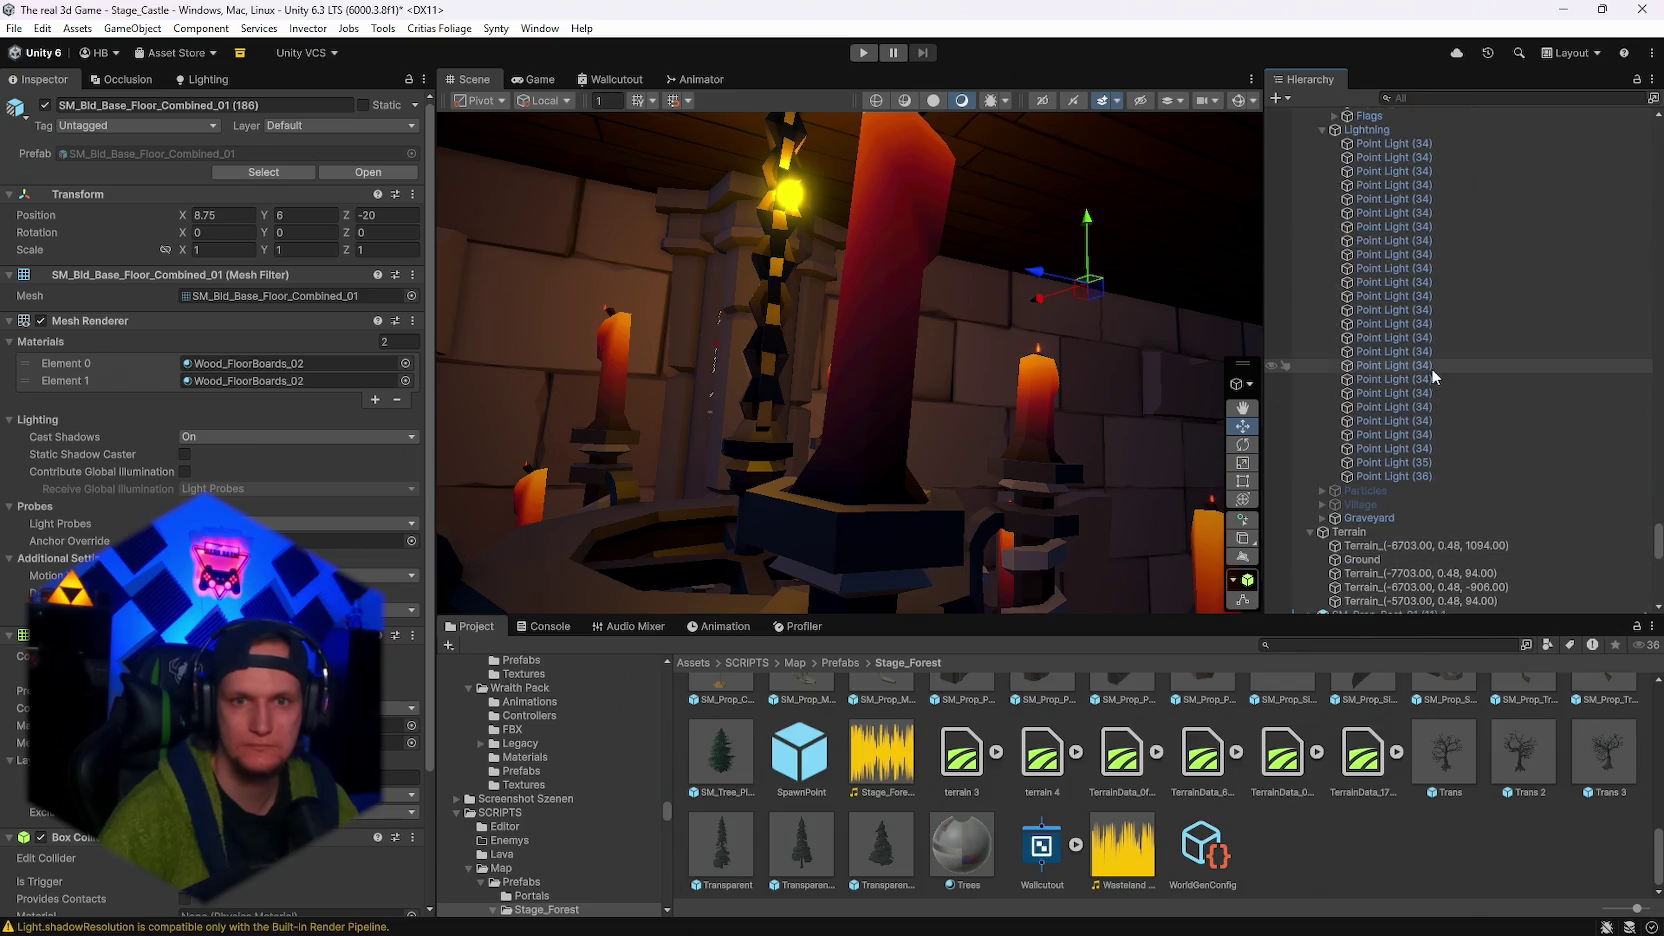
- Frame several Point Light (34) entries in turn and orbit around them
double_click(1401, 351)
left_click(1395, 325)
double_click(1395, 325)
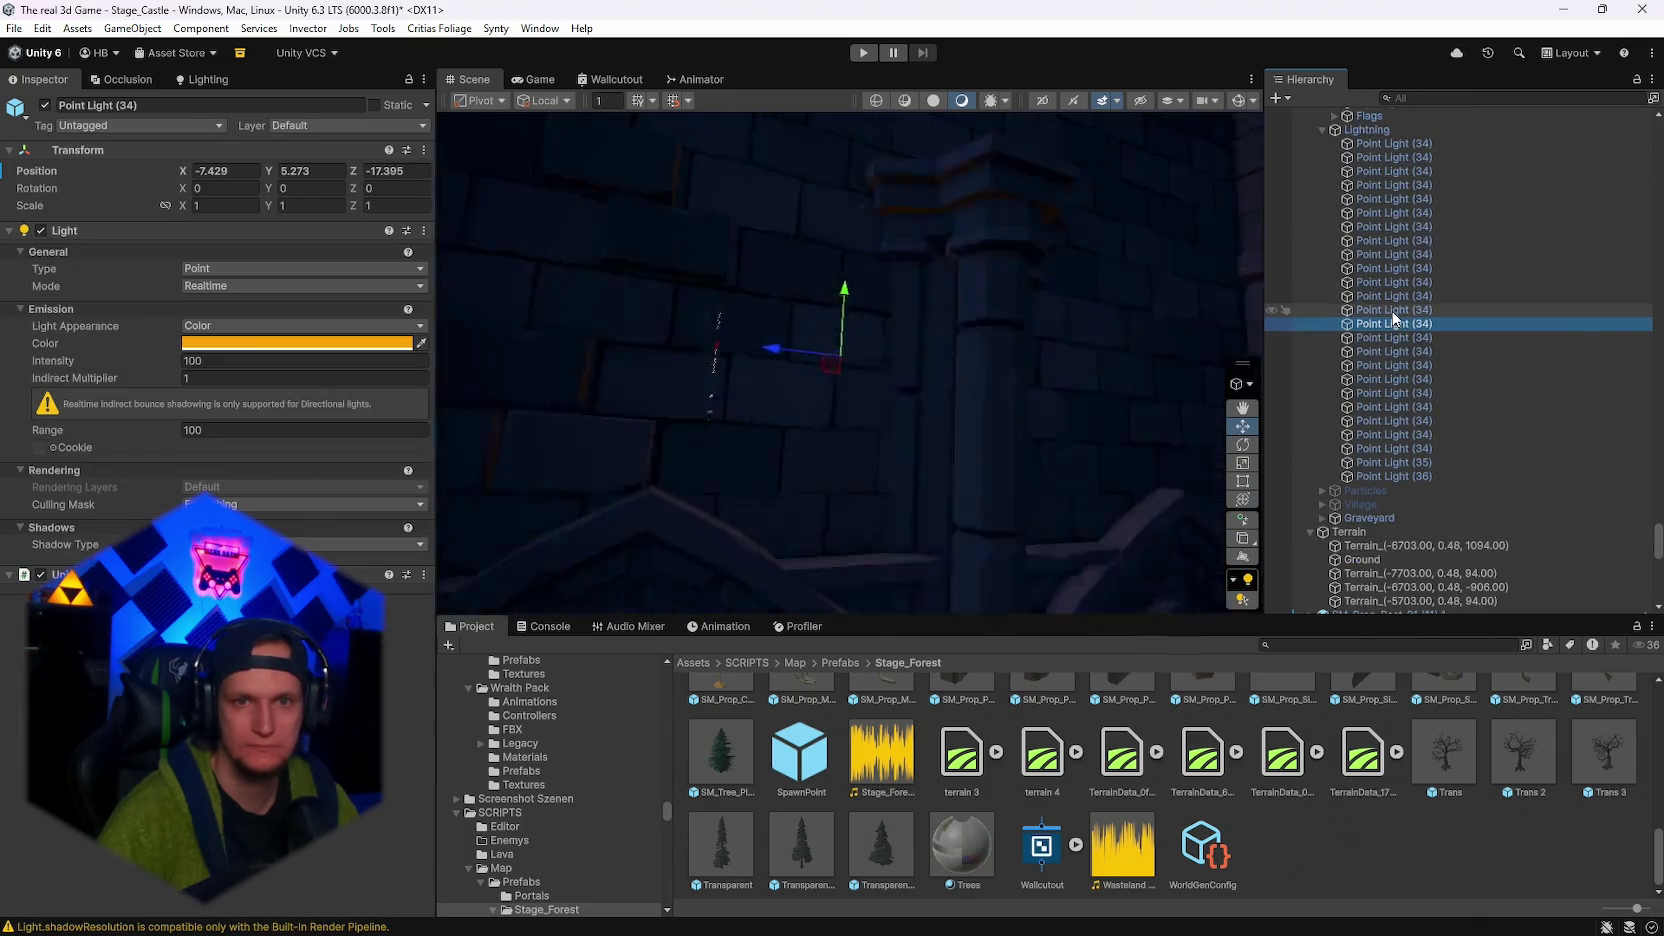
mouse_move(1390, 328)
left_mouse_down()
mouse_move(1609, 322)
mouse_move(1117, 309)
left_mouse_up()
double_click(1358, 311)
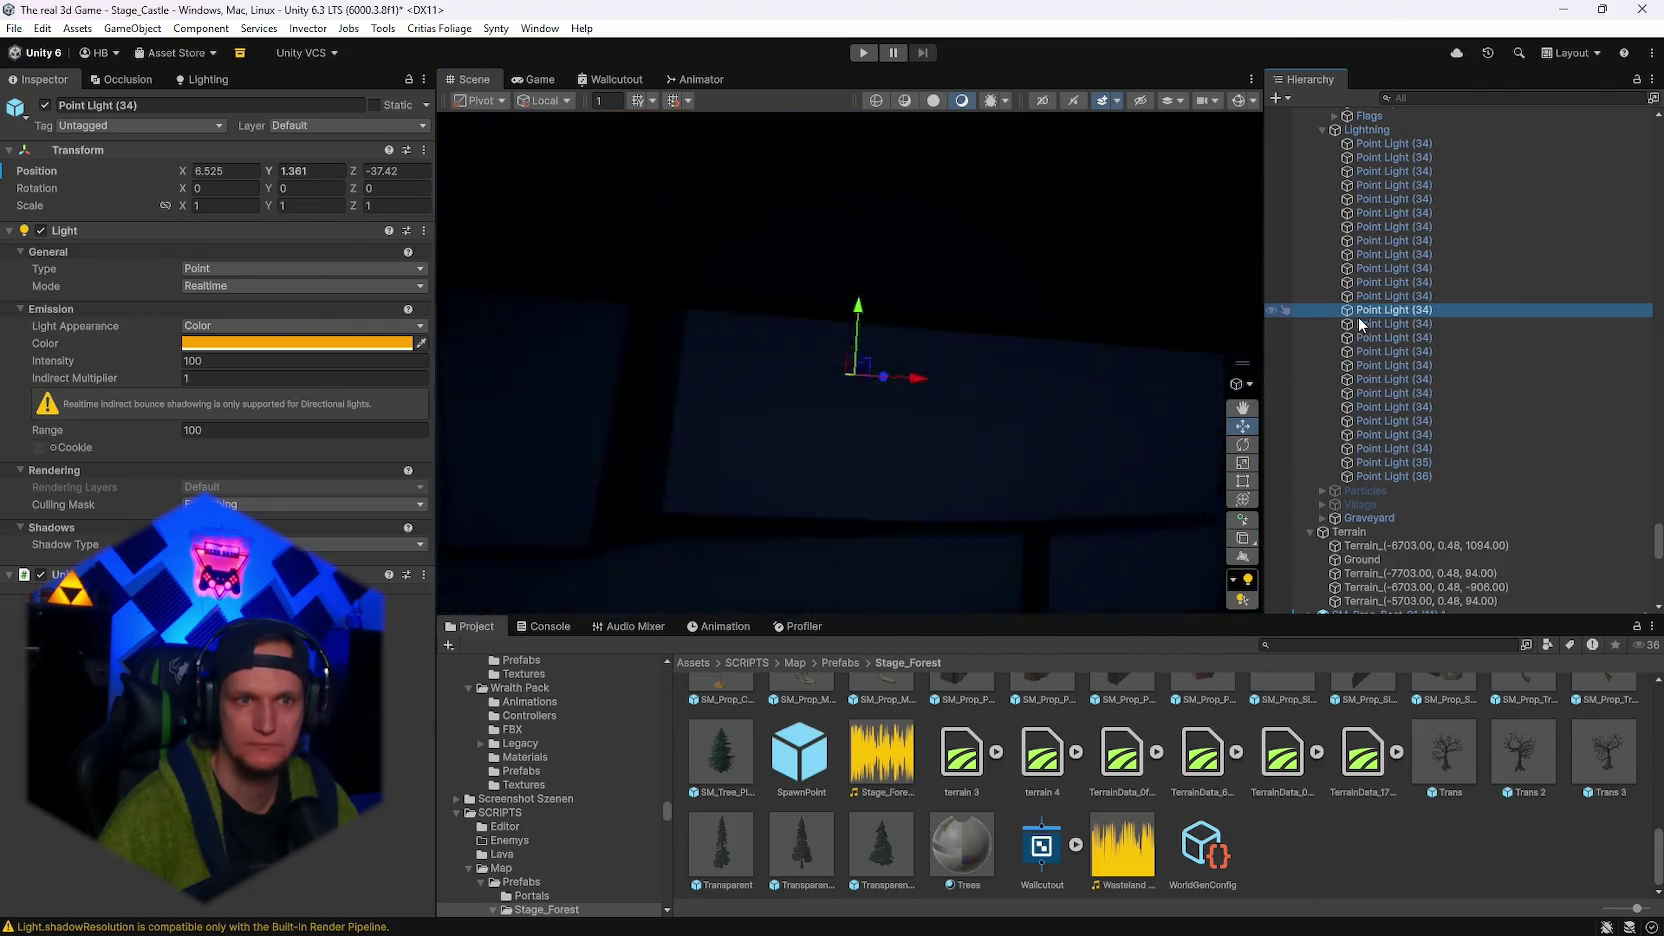
double_click(1395, 351)
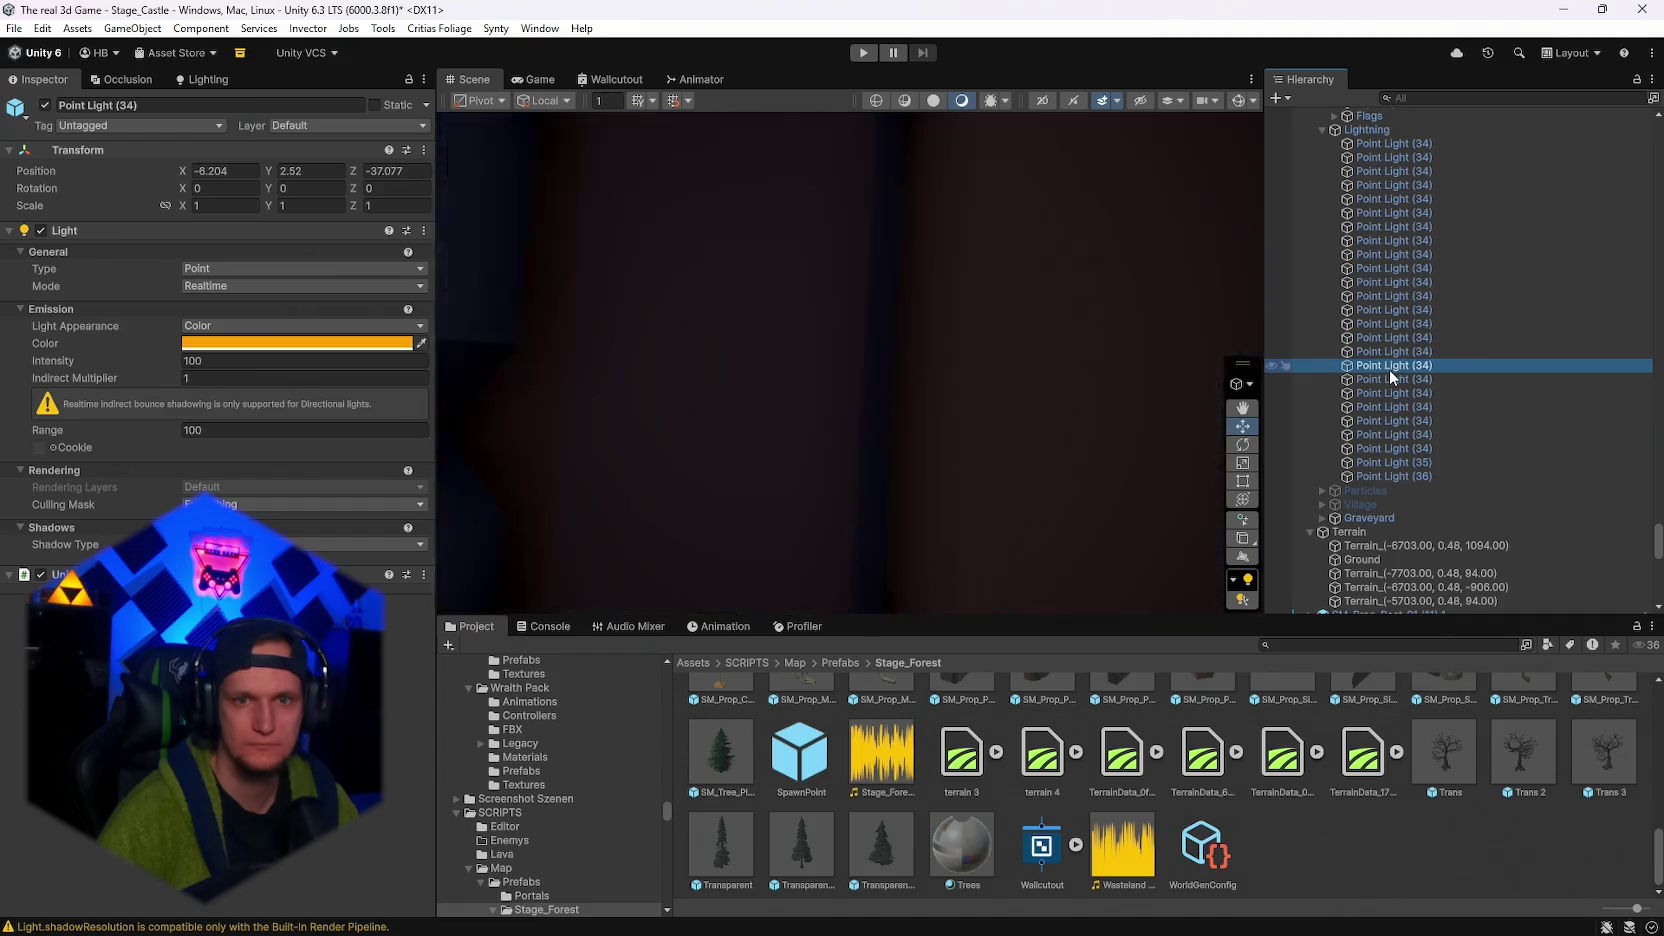
double_click(1391, 381)
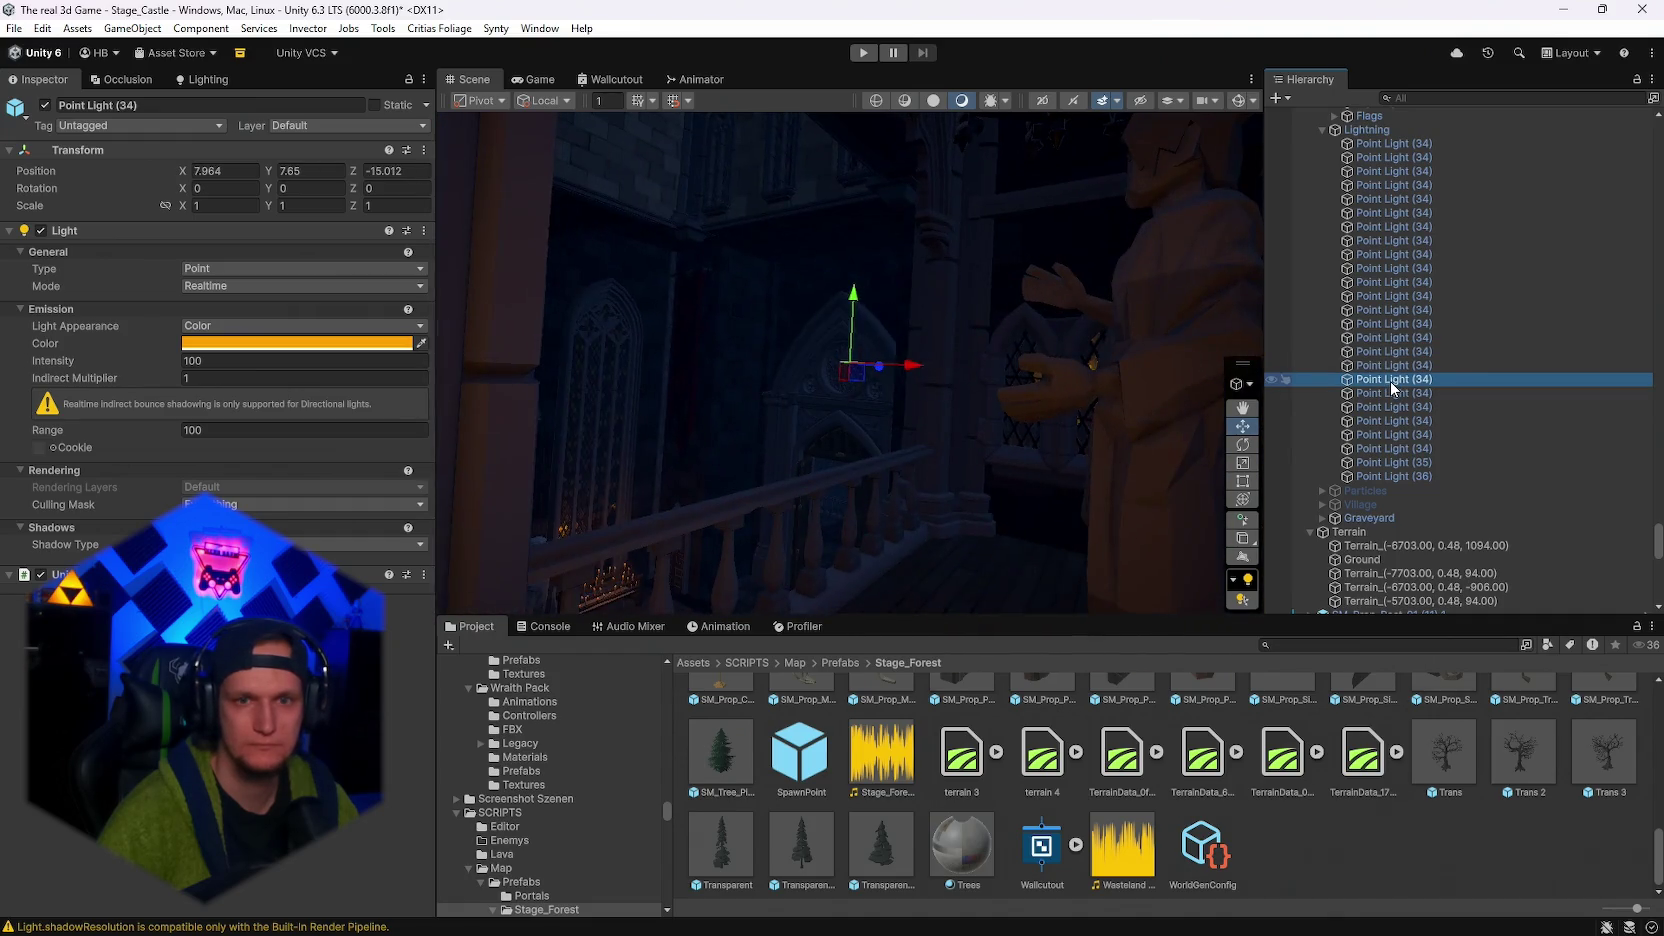
double_click(1384, 395)
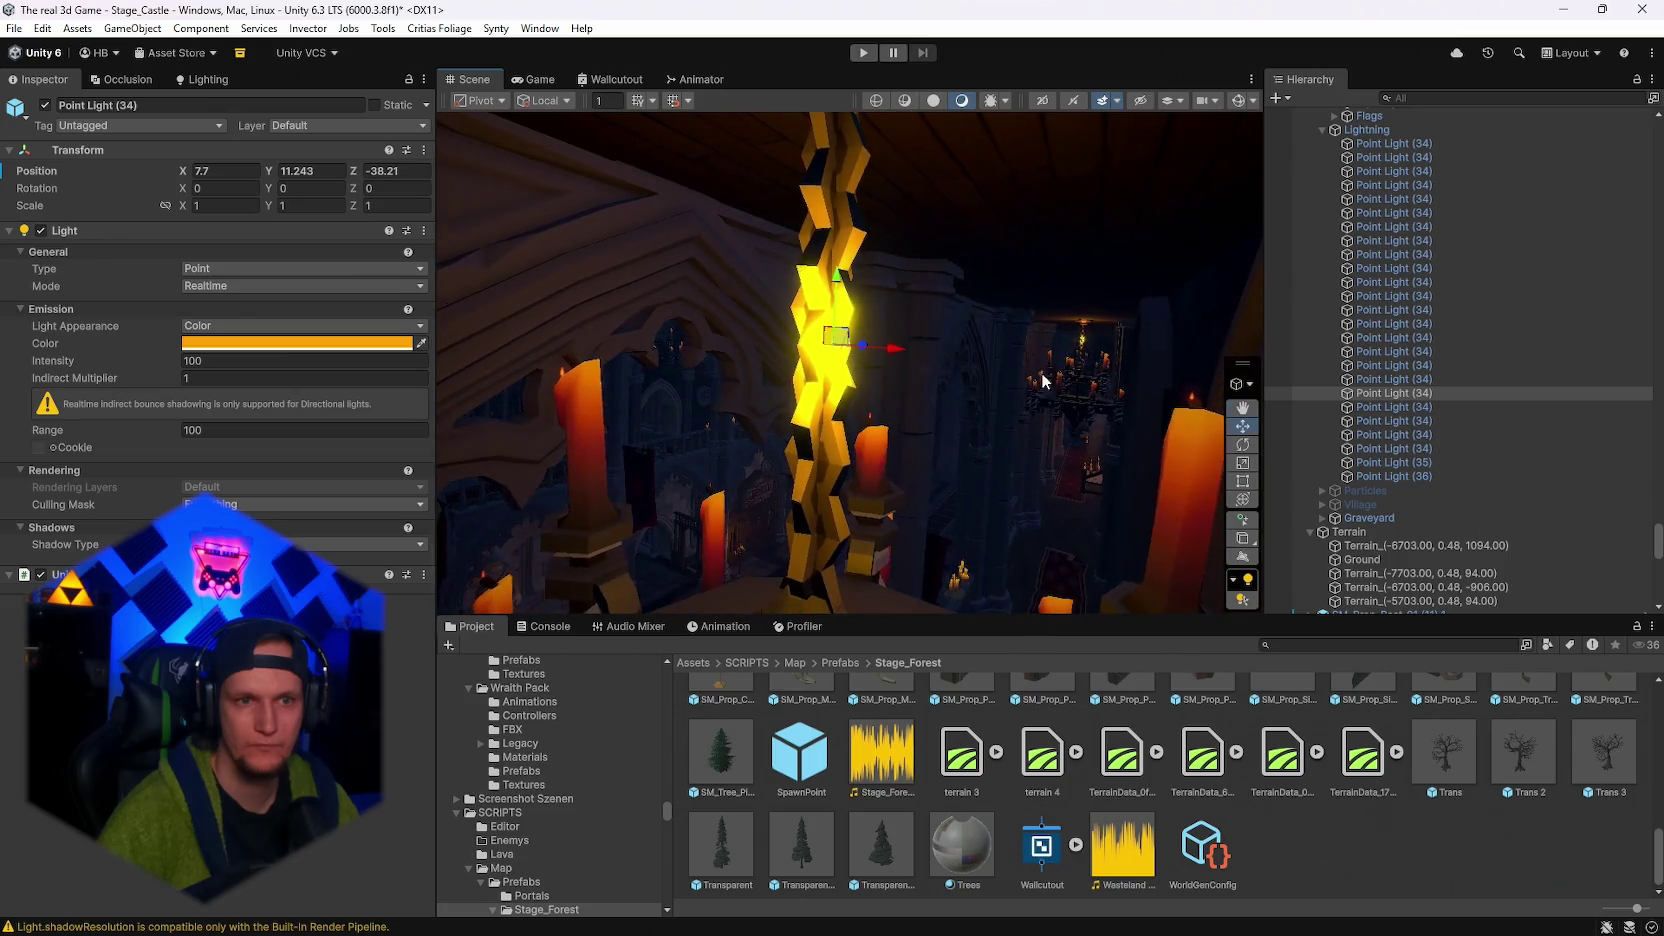
left_click(884, 352)
mouse_move(884, 352)
left_mouse_down()
mouse_move(838, 323)
mouse_move(880, 312)
mouse_move(760, 295)
mouse_move(787, 283)
mouse_move(761, 267)
mouse_move(998, 304)
mouse_move(975, 297)
mouse_move(1495, 254)
mouse_move(1599, 216)
mouse_move(107, 216)
mouse_move(922, 406)
left_mouse_up()
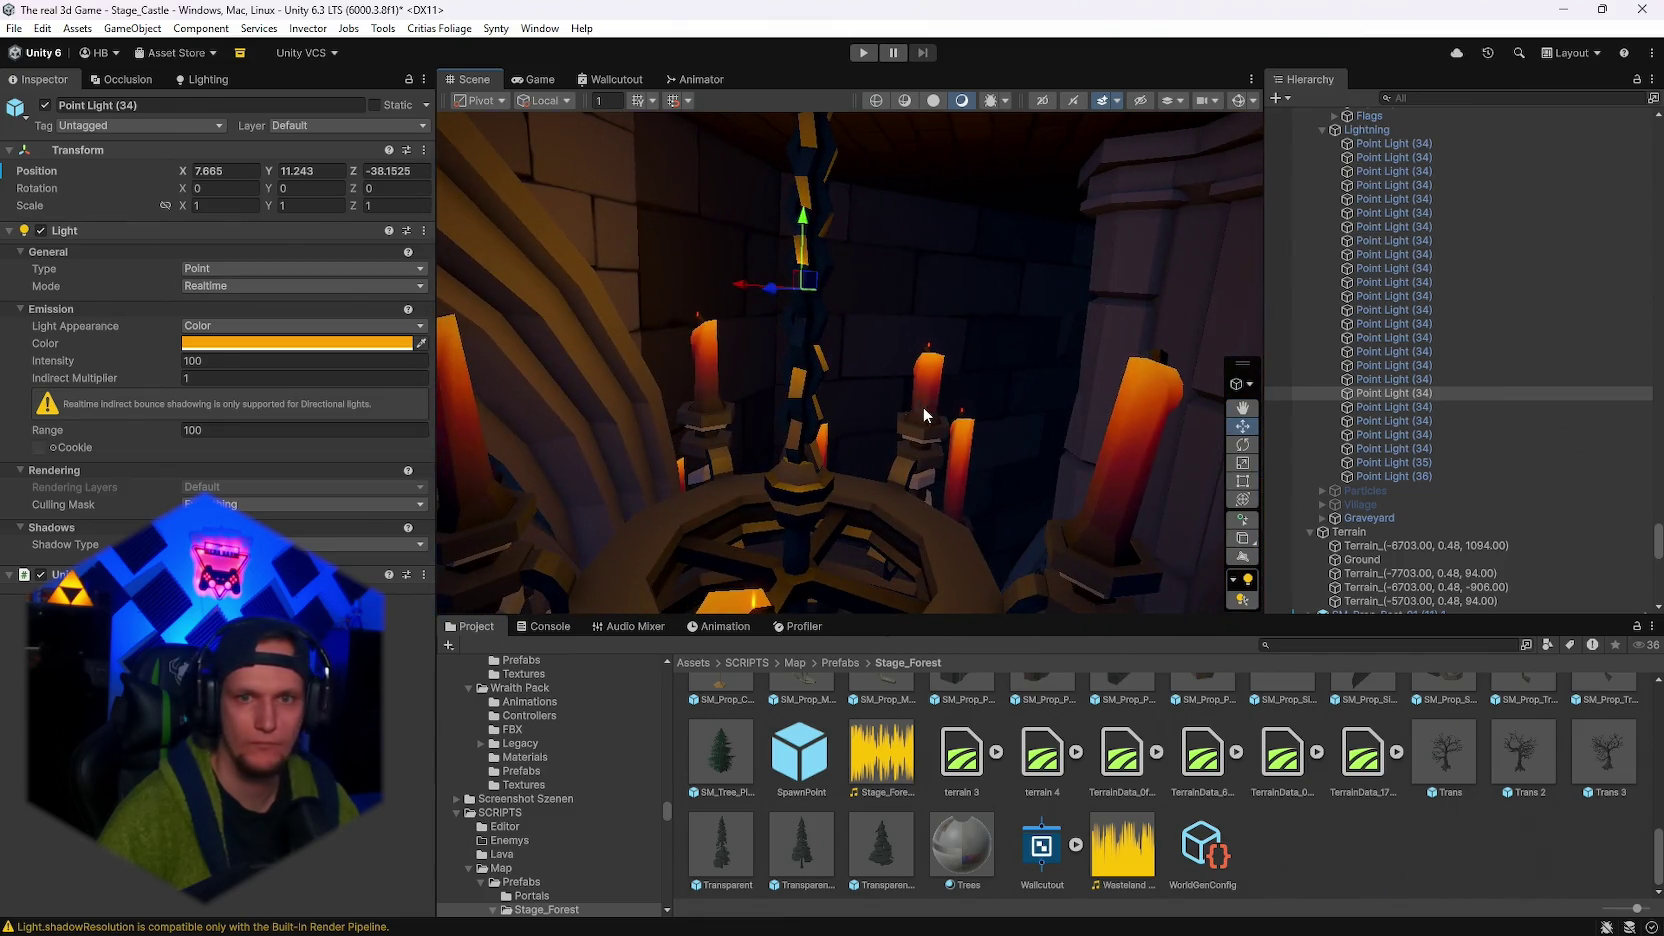
- Frame Point Light (35), then the first lights above the pentagram and candle rack
double_click(1452, 408)
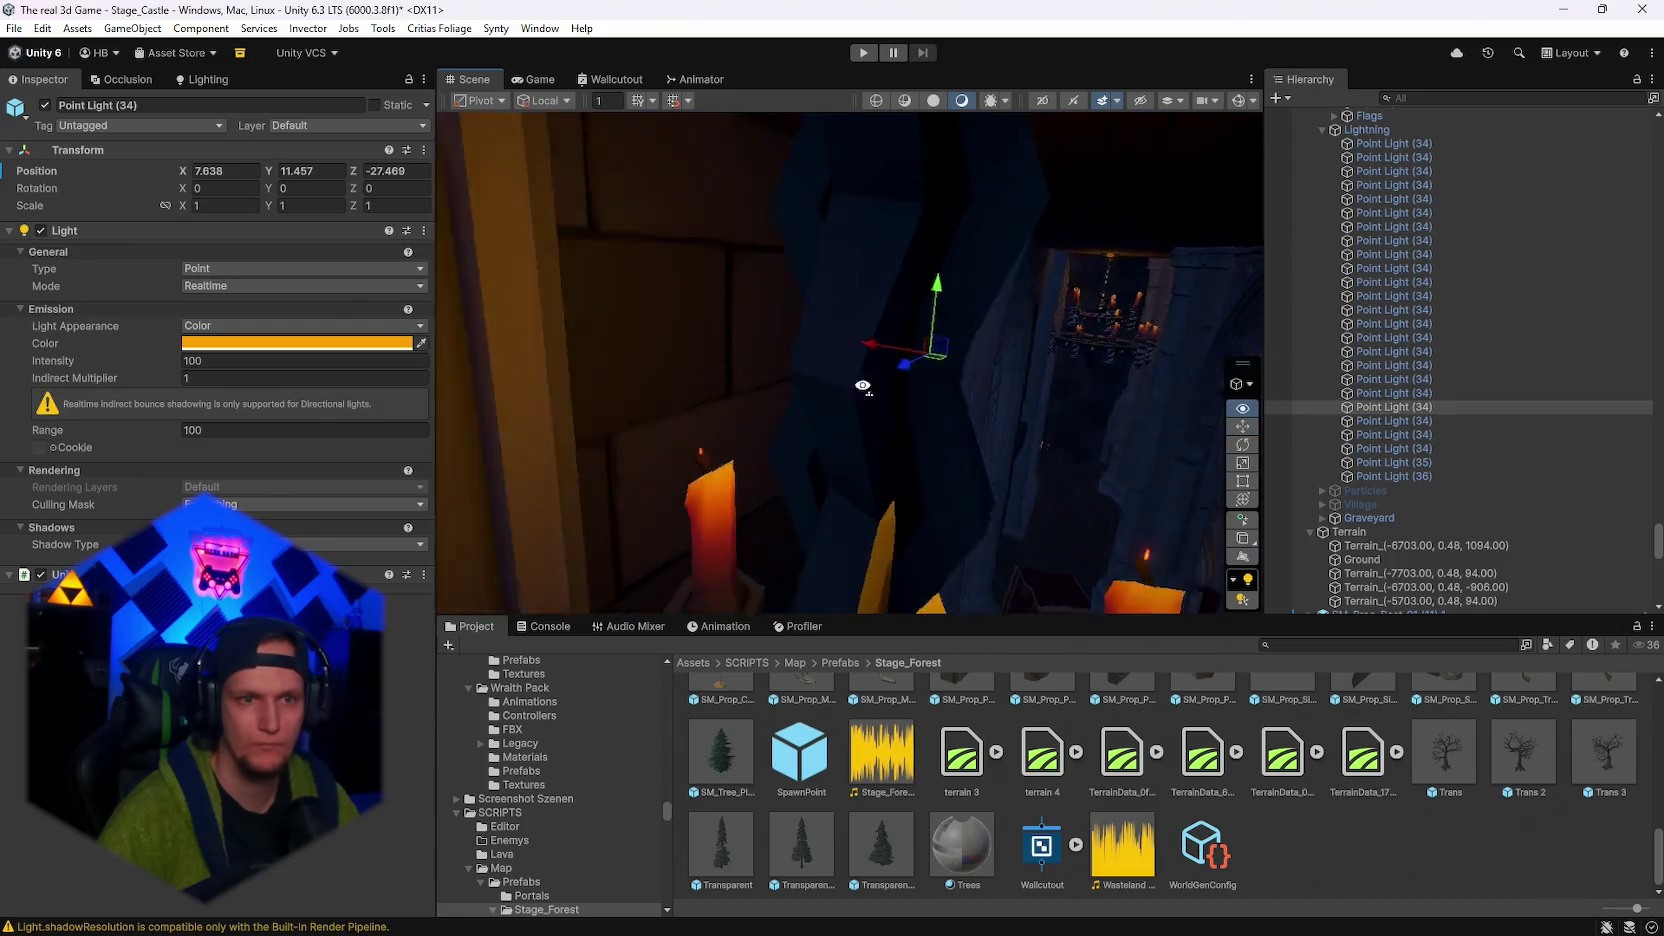
left_click(325, 410)
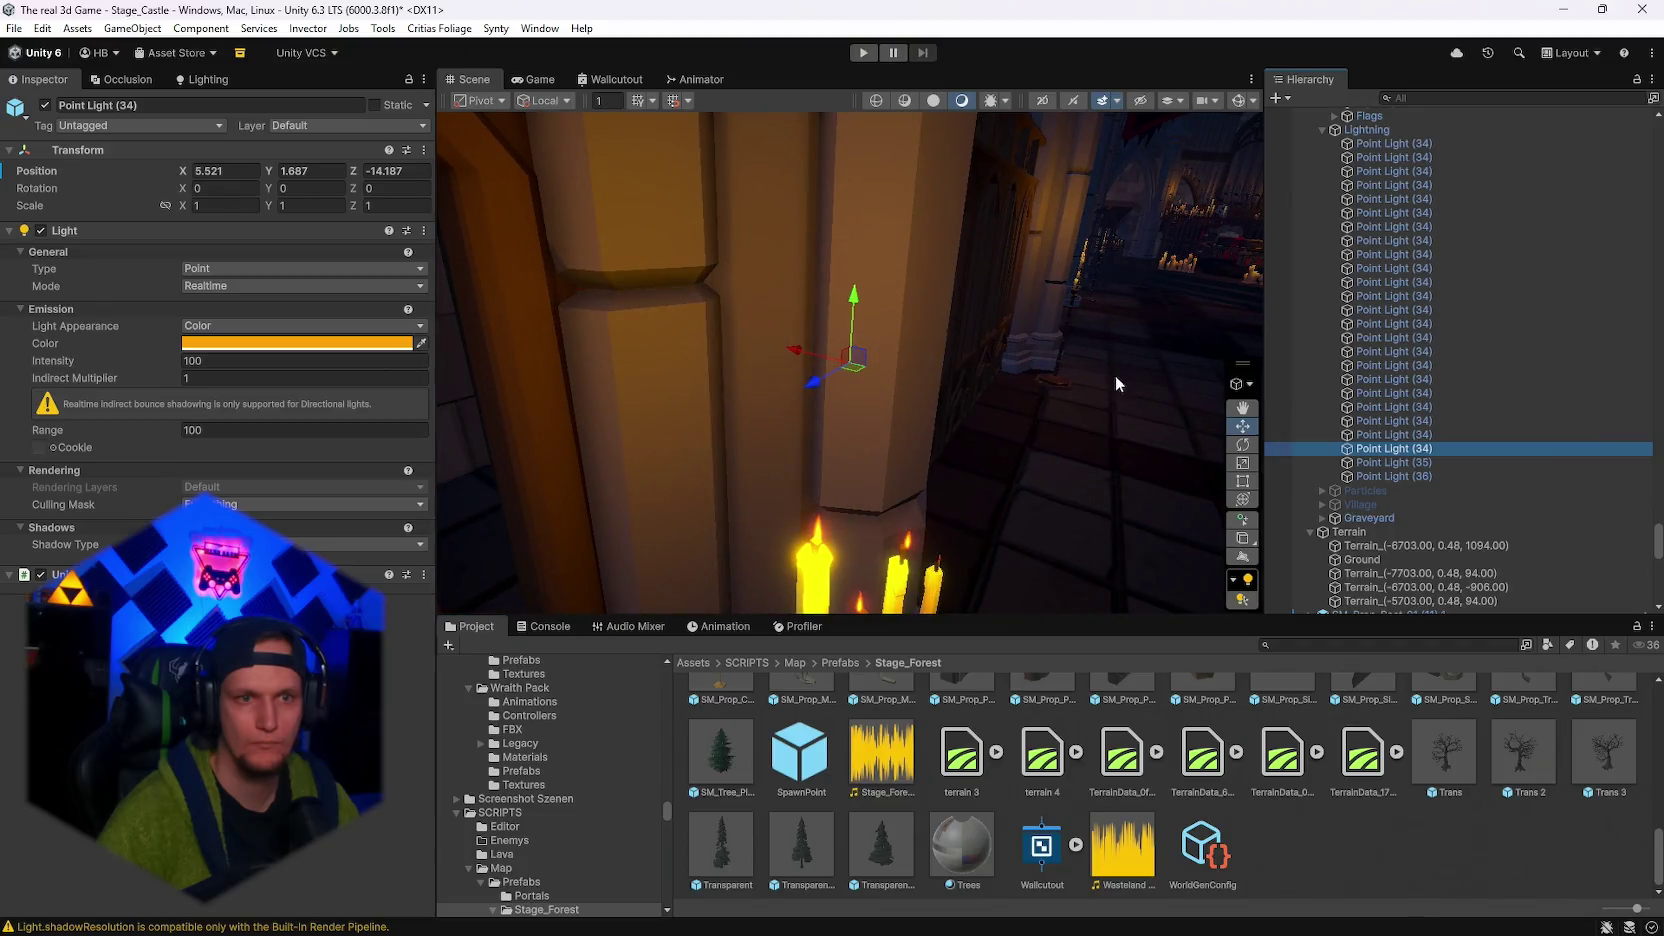
double_click(1352, 462)
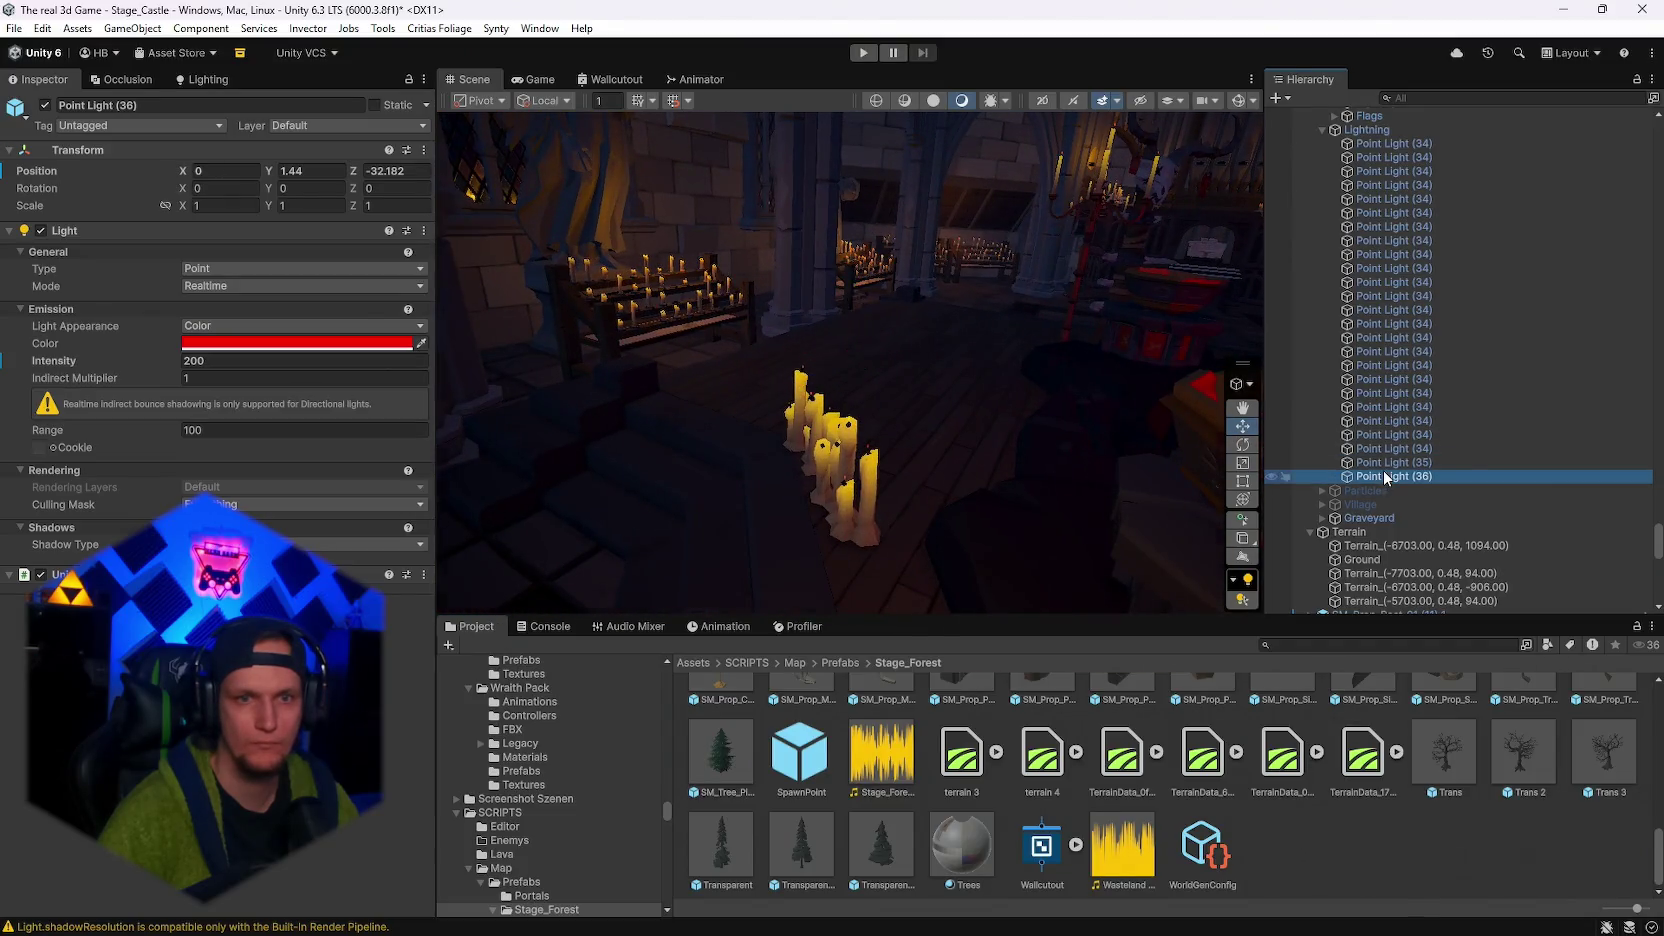
double_click(1375, 143)
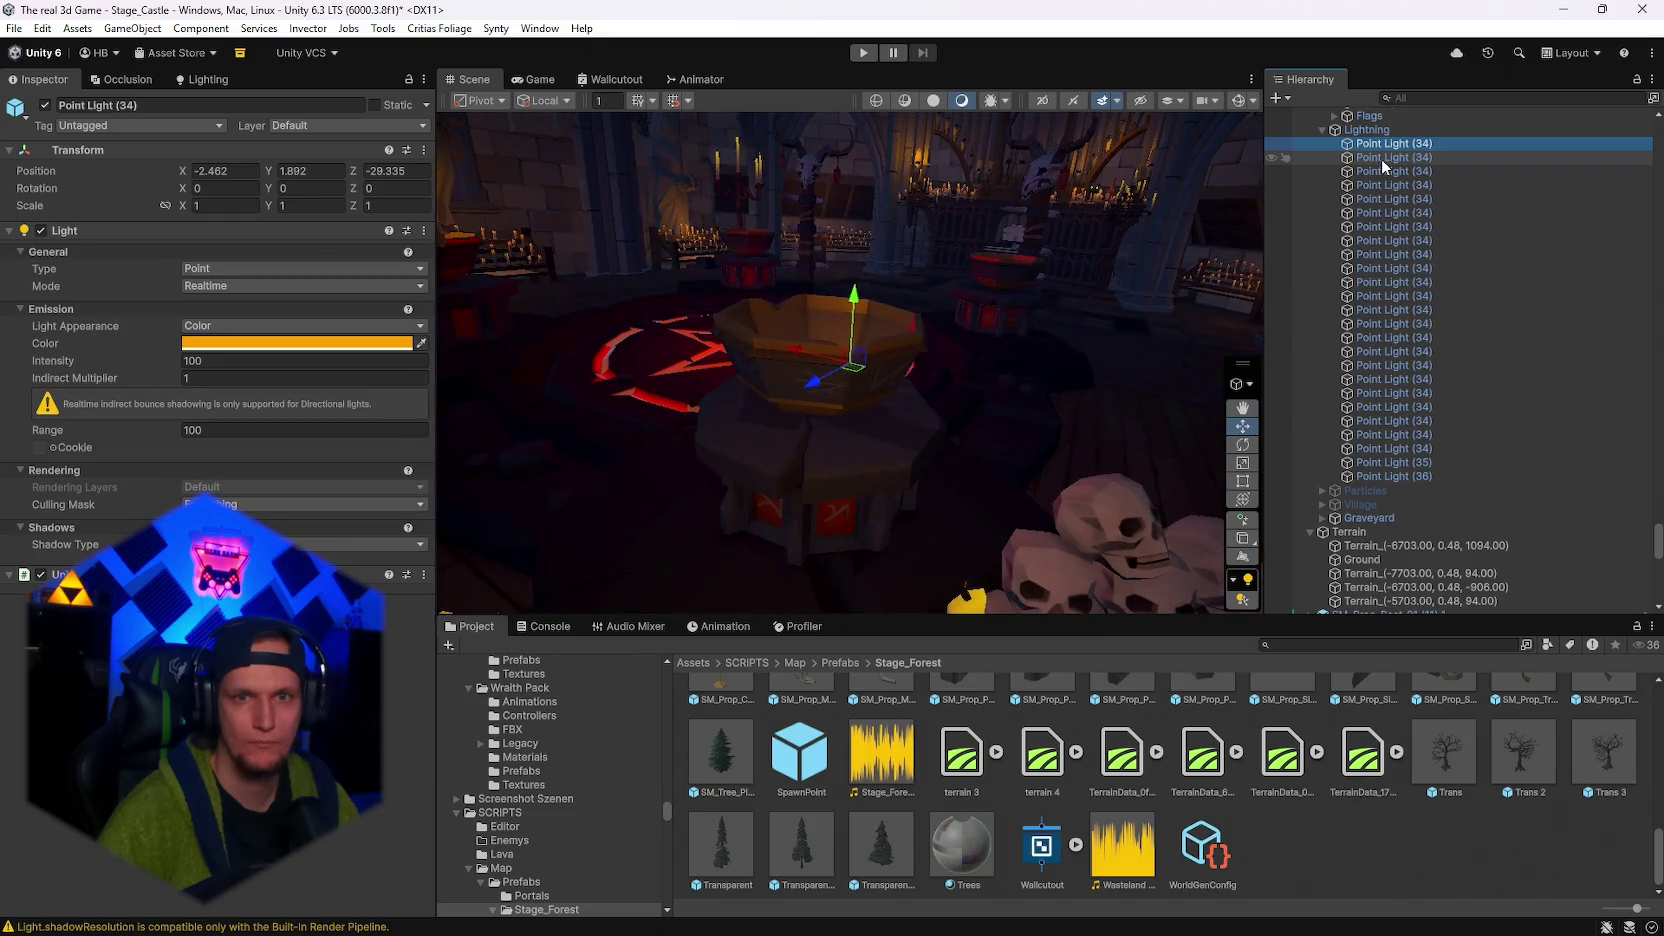
double_click(1381, 159)
left_click(1378, 174)
- Step through the fifth and later point lights down the list, by the brick wall and hall
double_click(1376, 185)
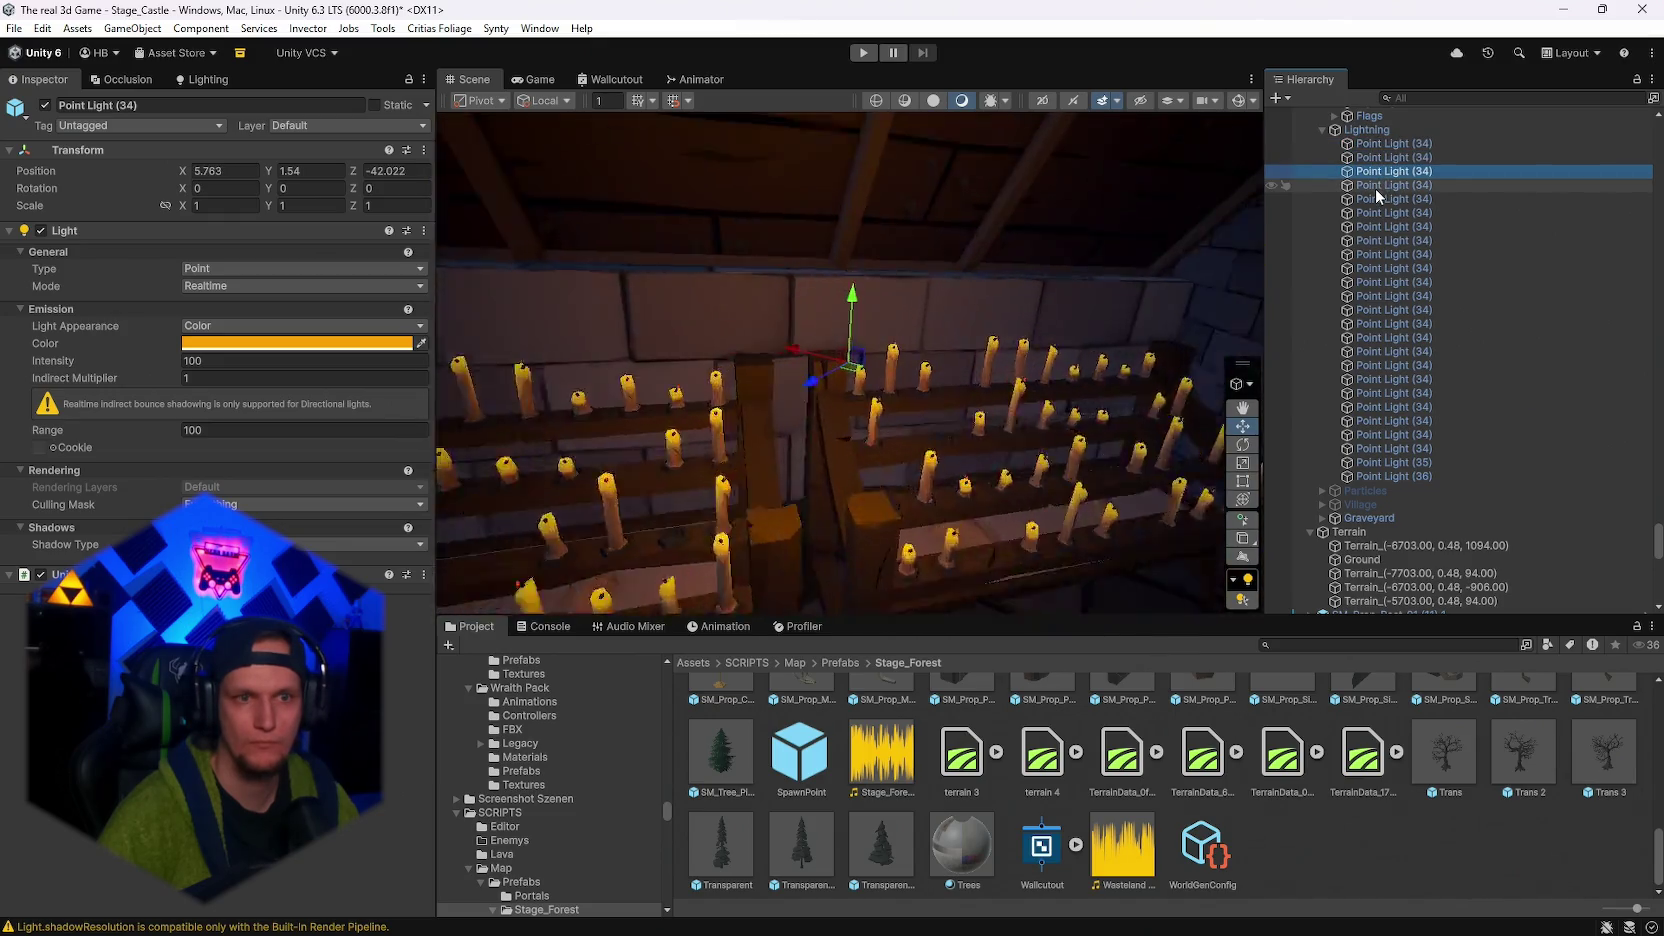
double_click(1373, 199)
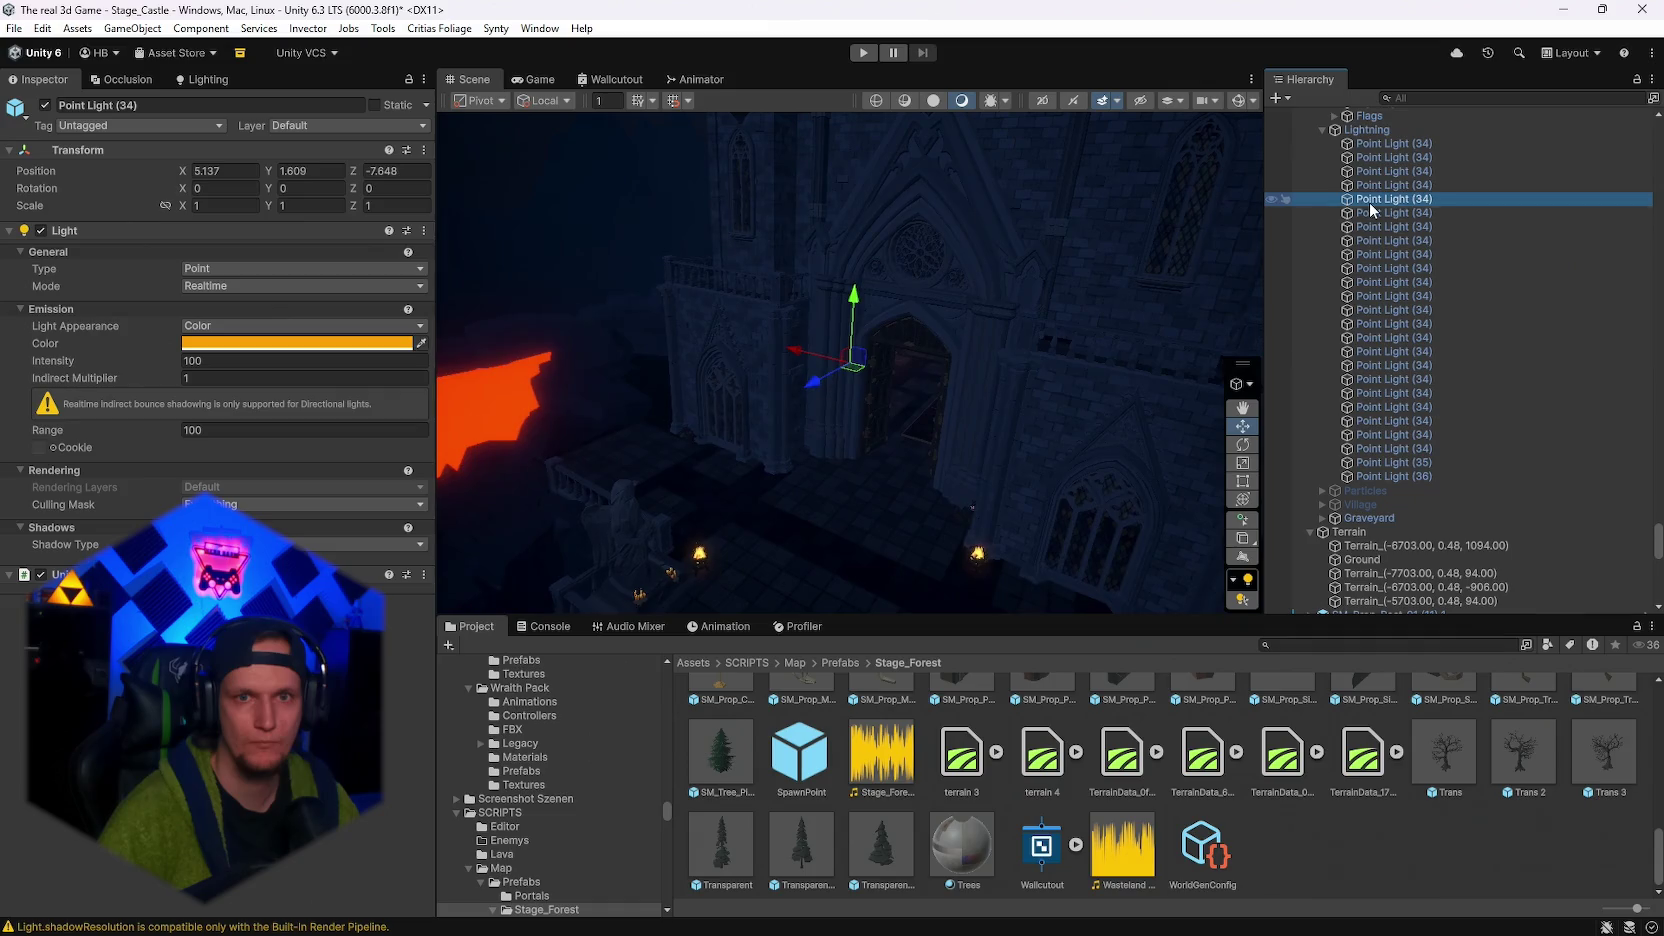
double_click(1378, 213)
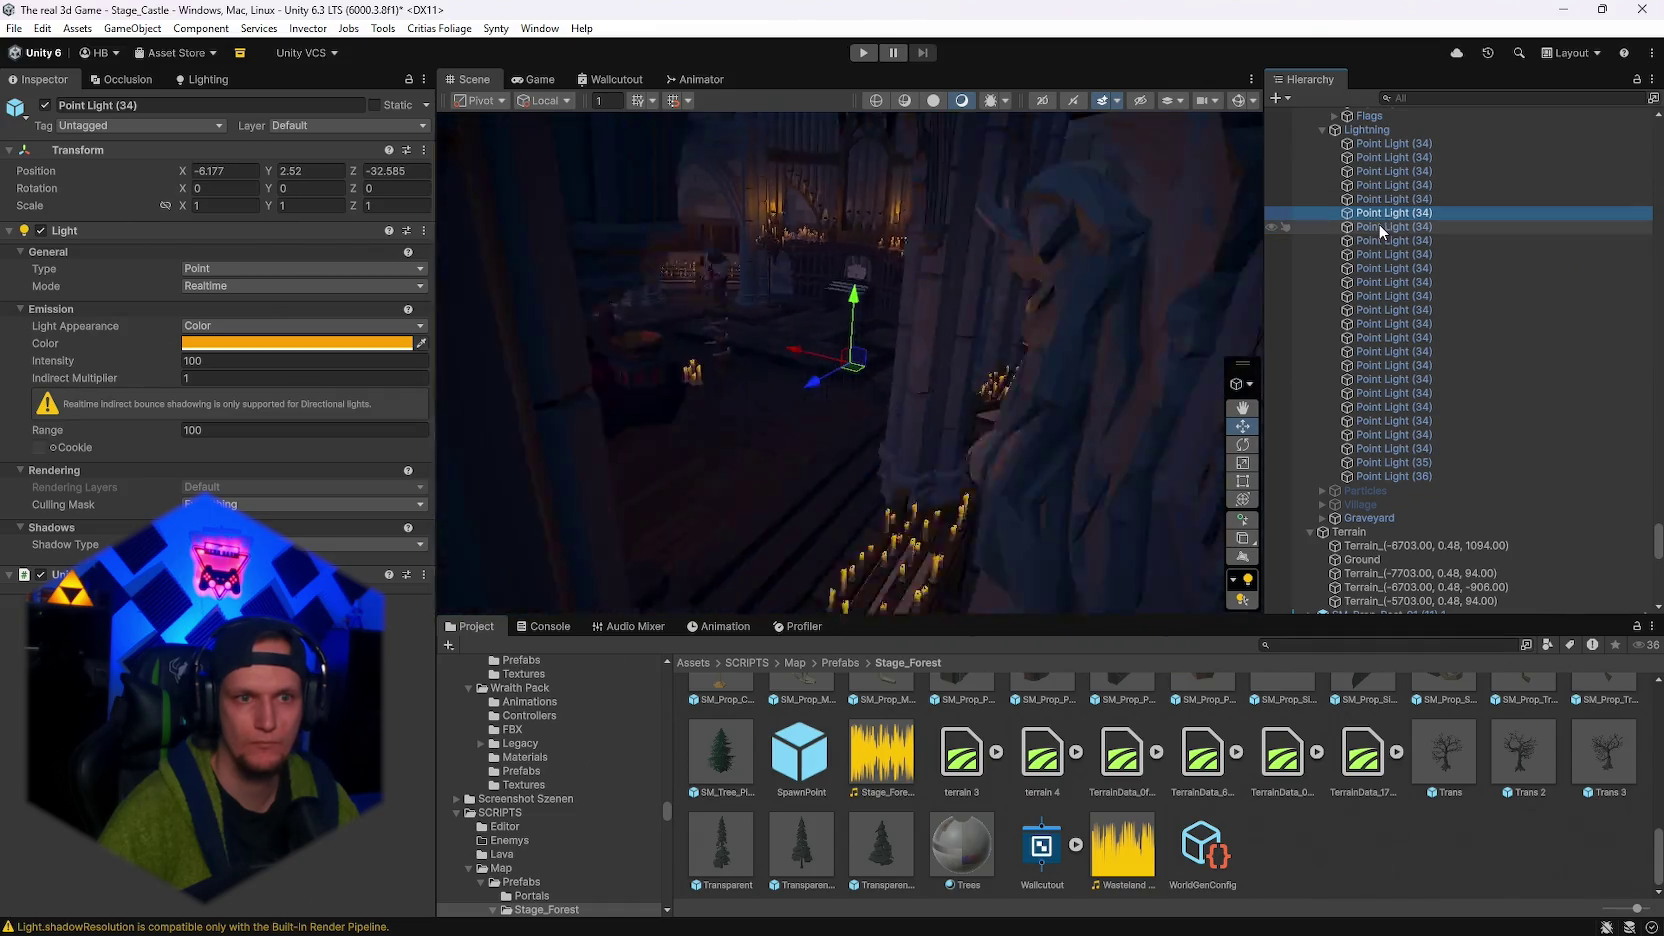
double_click(1379, 227)
double_click(1378, 241)
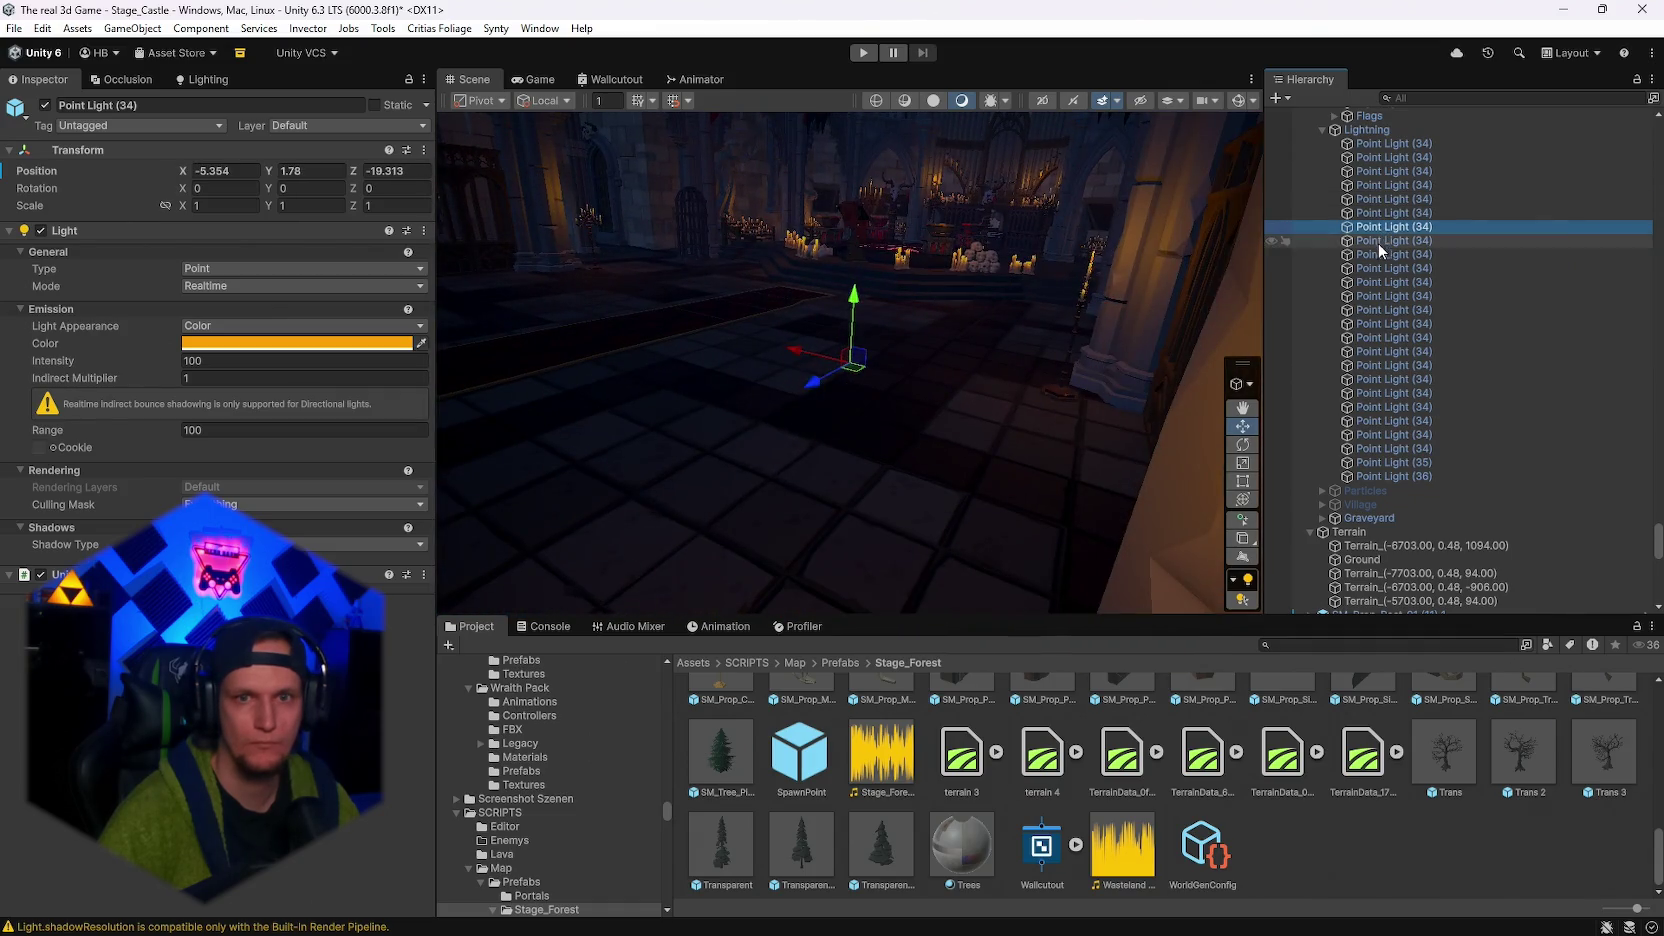
double_click(1377, 255)
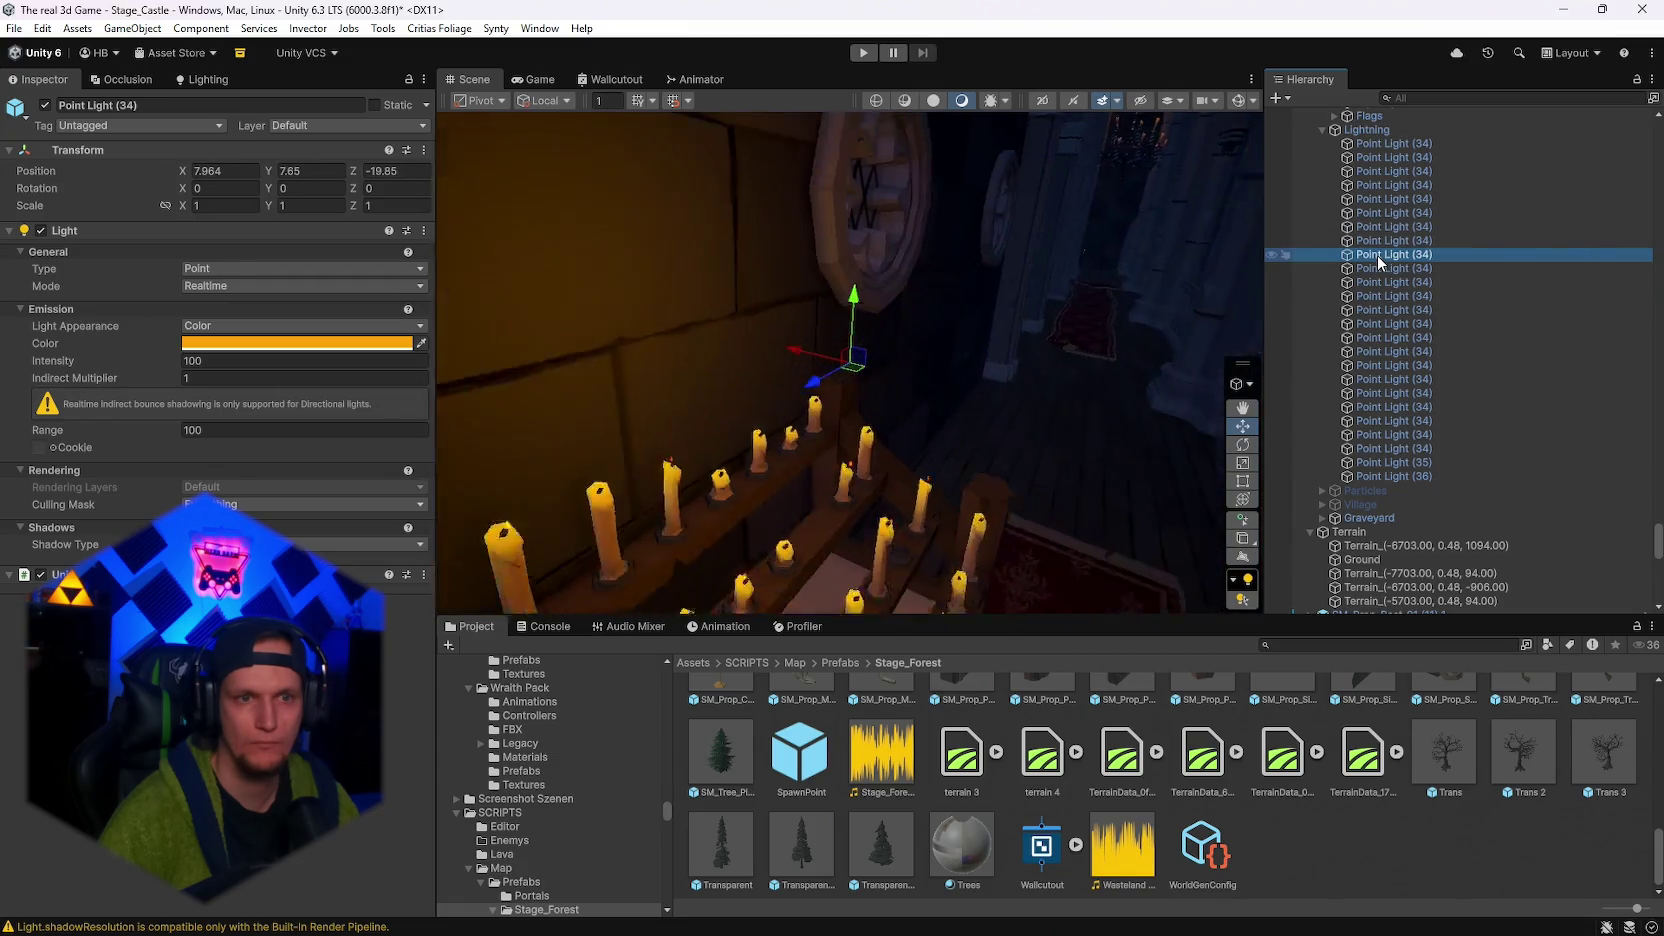
double_click(1375, 268)
double_click(1375, 282)
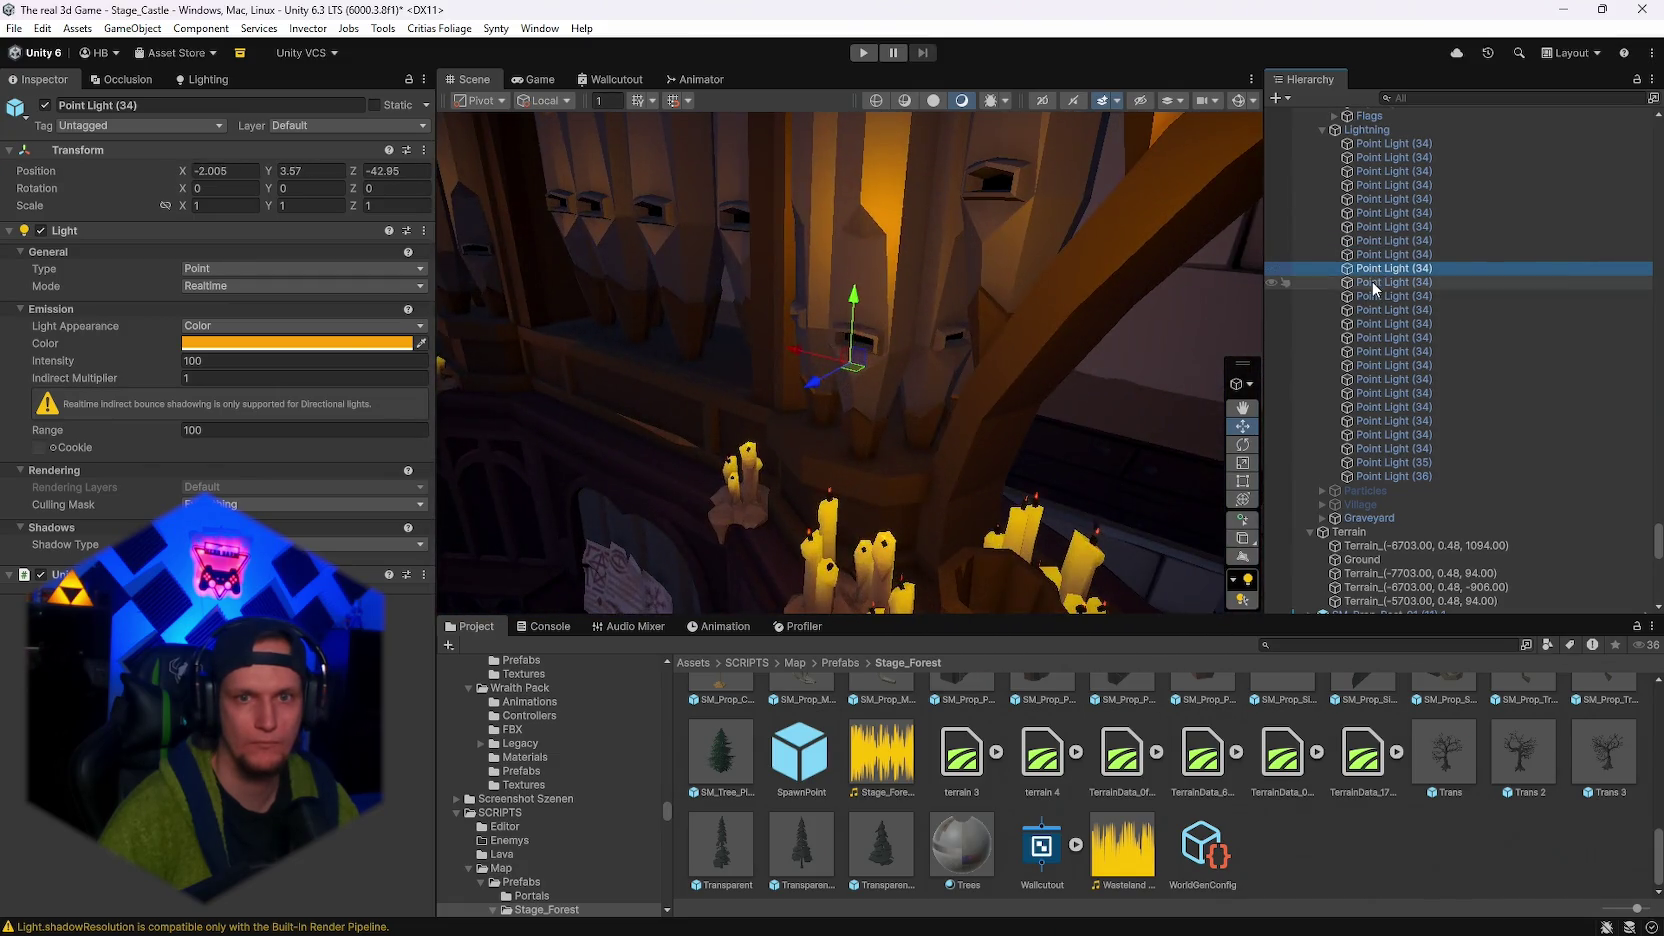
double_click(1372, 296)
double_click(1374, 268)
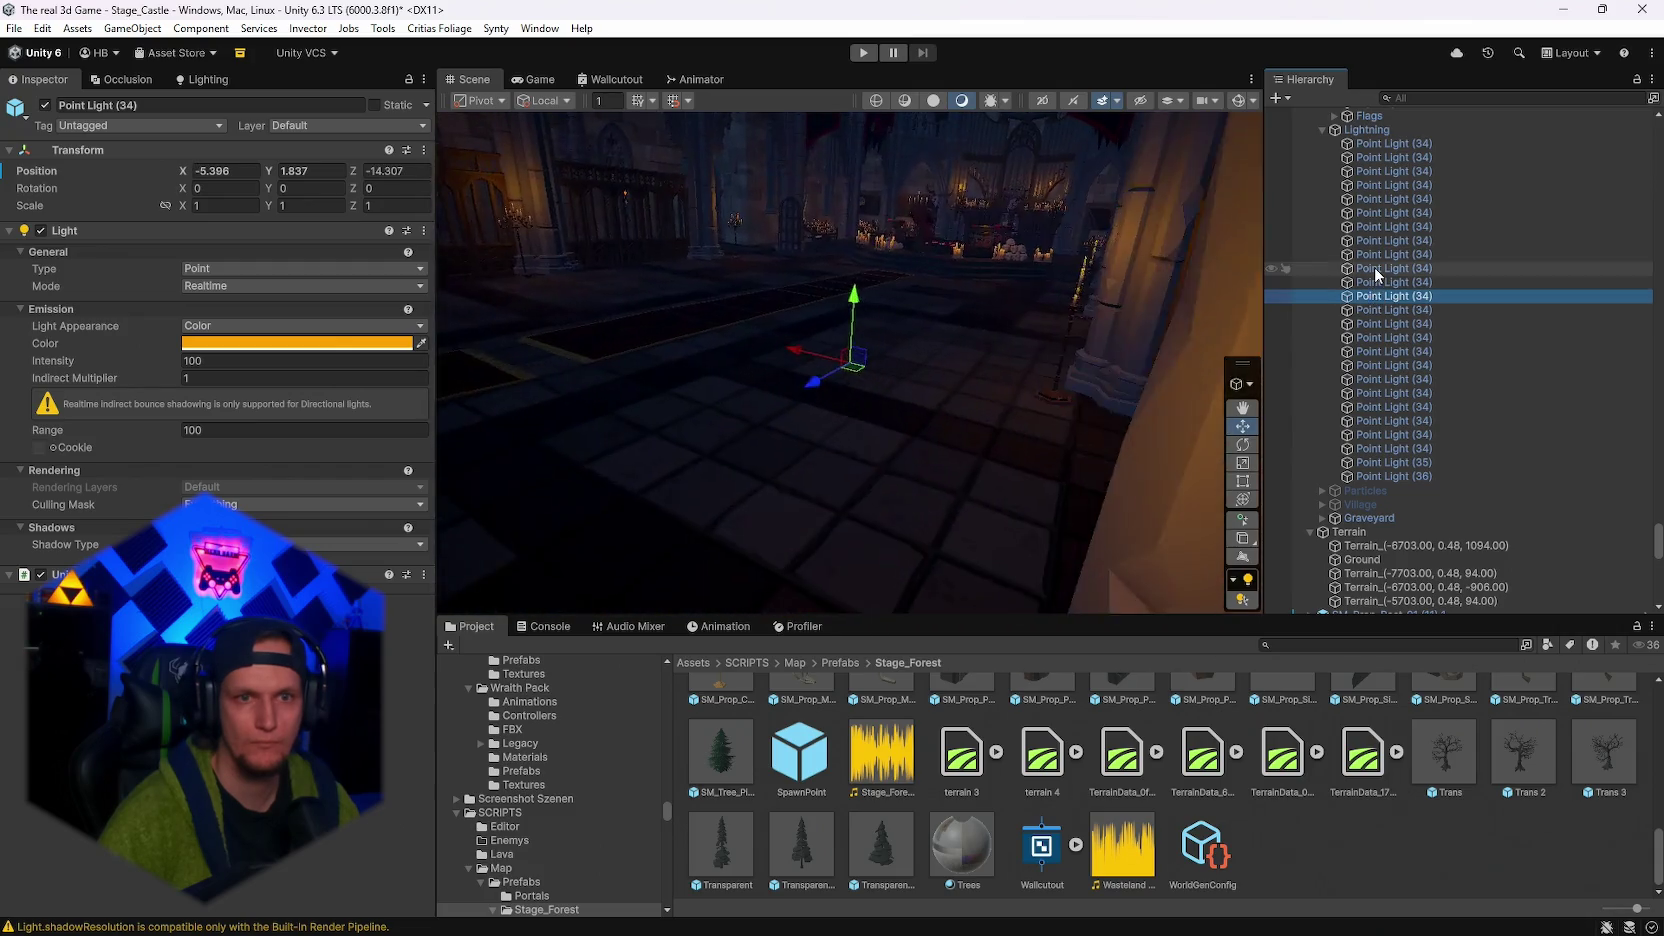
mouse_move(879, 295)
left_mouse_down()
mouse_move(1062, 372)
mouse_move(795, 346)
mouse_move(985, 440)
mouse_move(973, 267)
mouse_move(988, 432)
mouse_move(935, 504)
left_mouse_up()
- Save the Stage_Castle scene with File > Save, then File > Save Project
mouse_move(800, 483)
left_mouse_down()
mouse_move(854, 464)
mouse_move(112, 209)
mouse_move(107, 109)
mouse_move(143, 138)
mouse_move(702, 152)
mouse_move(739, 120)
mouse_move(698, 123)
mouse_move(756, 136)
mouse_move(752, 150)
left_mouse_up()
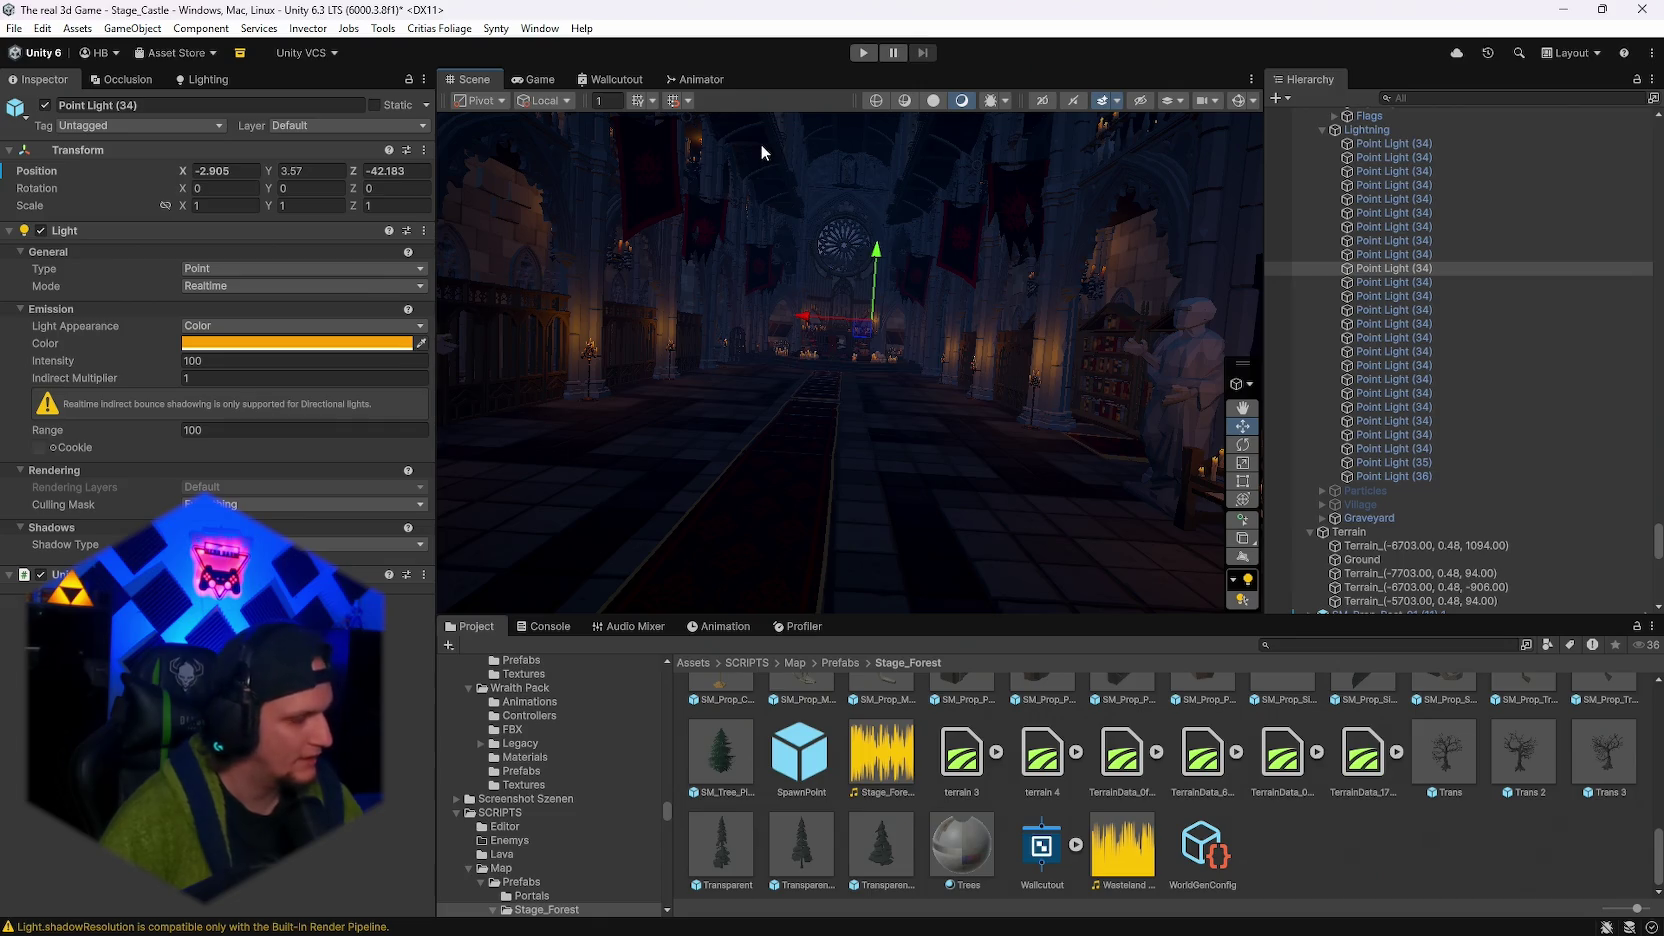
mouse_move(956, 220)
left_mouse_down()
mouse_move(800, 278)
mouse_move(905, 272)
left_mouse_up()
left_click(12, 28)
left_click(43, 113)
left_click(14, 28)
left_click(56, 216)
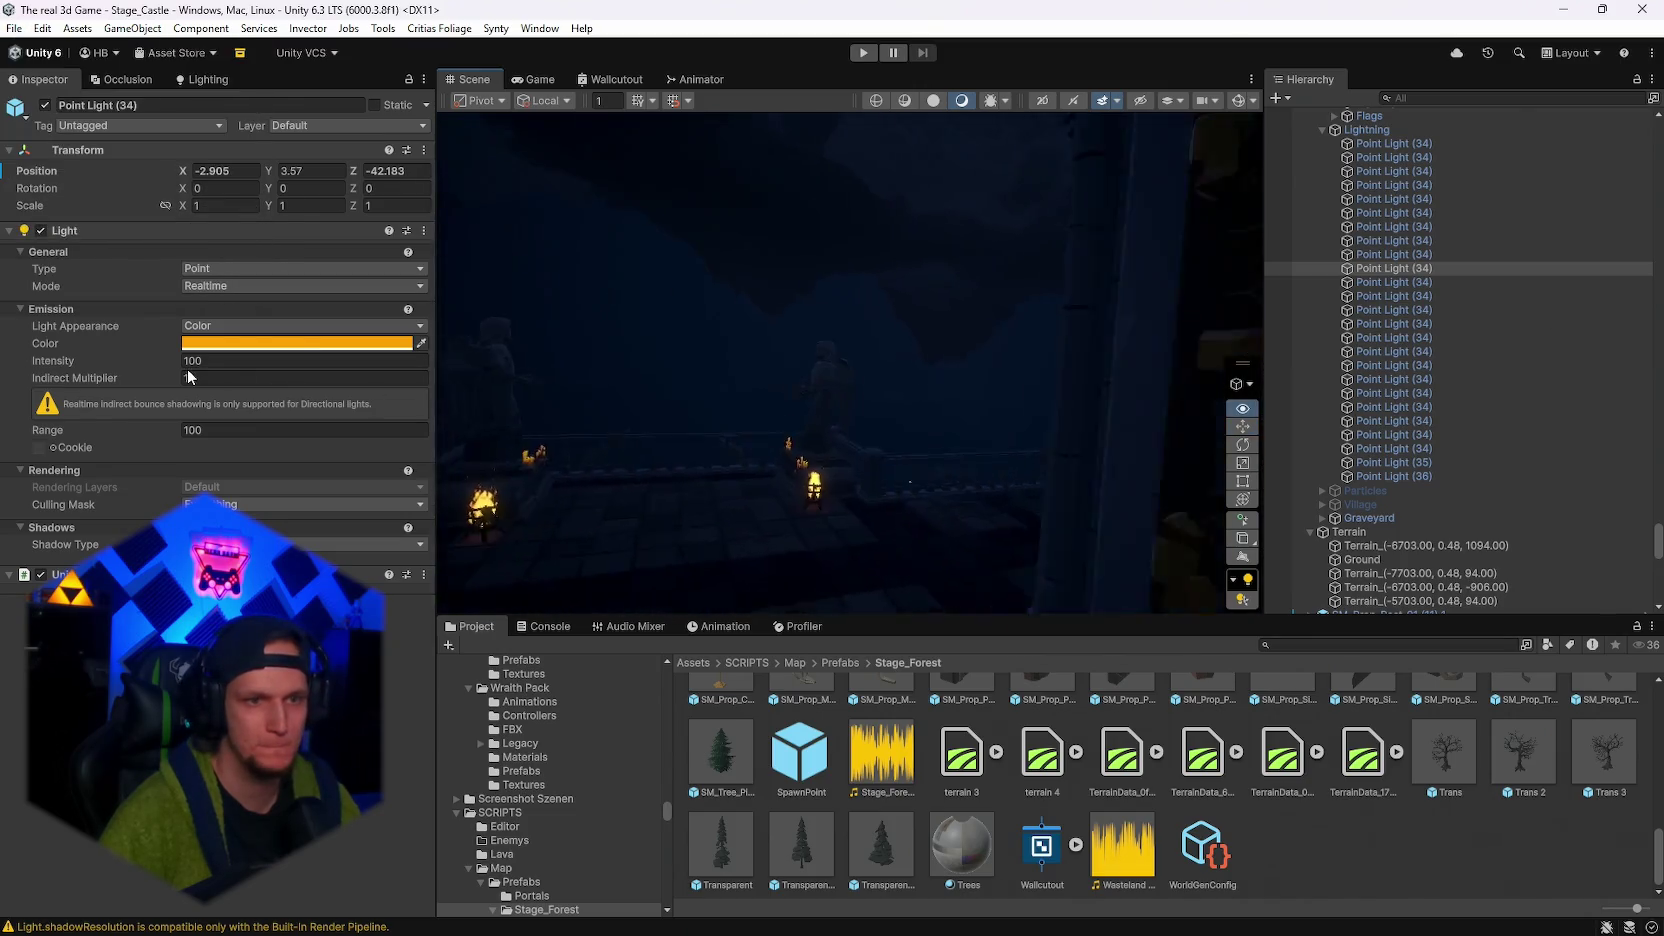
mouse_move(620, 450)
left_mouse_down()
mouse_move(882, 496)
mouse_move(1047, 487)
mouse_move(945, 321)
mouse_move(962, 305)
mouse_move(995, 316)
mouse_move(654, 360)
mouse_move(1238, 365)
mouse_move(853, 380)
mouse_move(1040, 376)
left_mouse_up()
- Open the scene's Lighting settings and look over the Adaptive Probe Volumes and Environment tabs
left_click(14, 28)
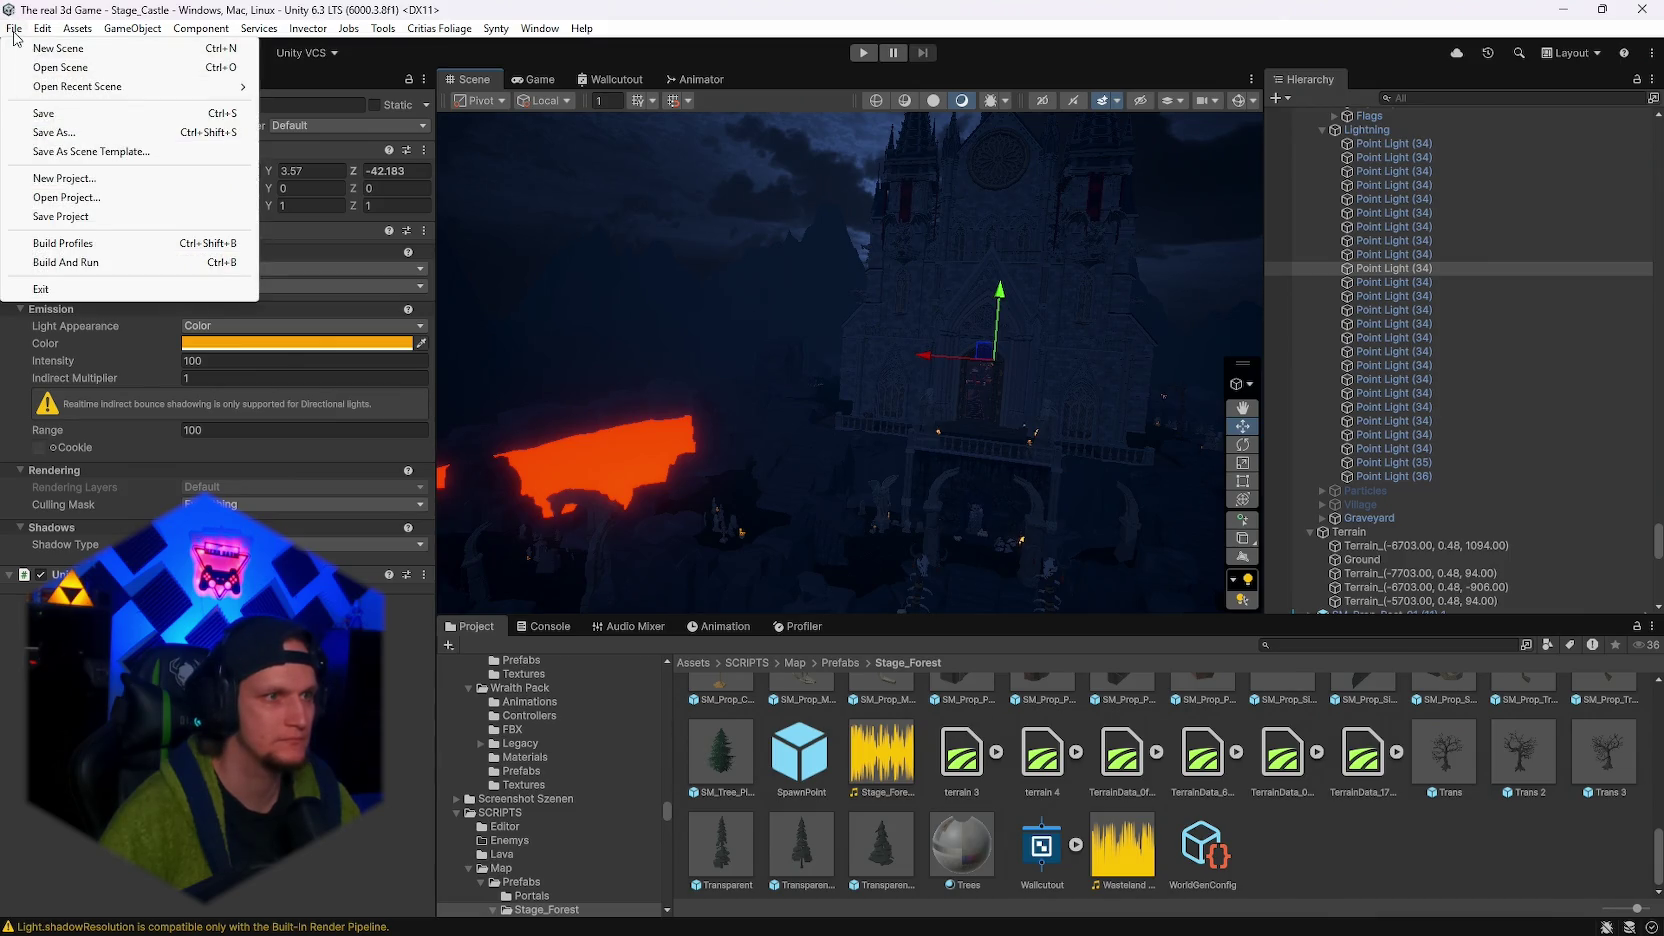
left_click(213, 90)
left_click(213, 83)
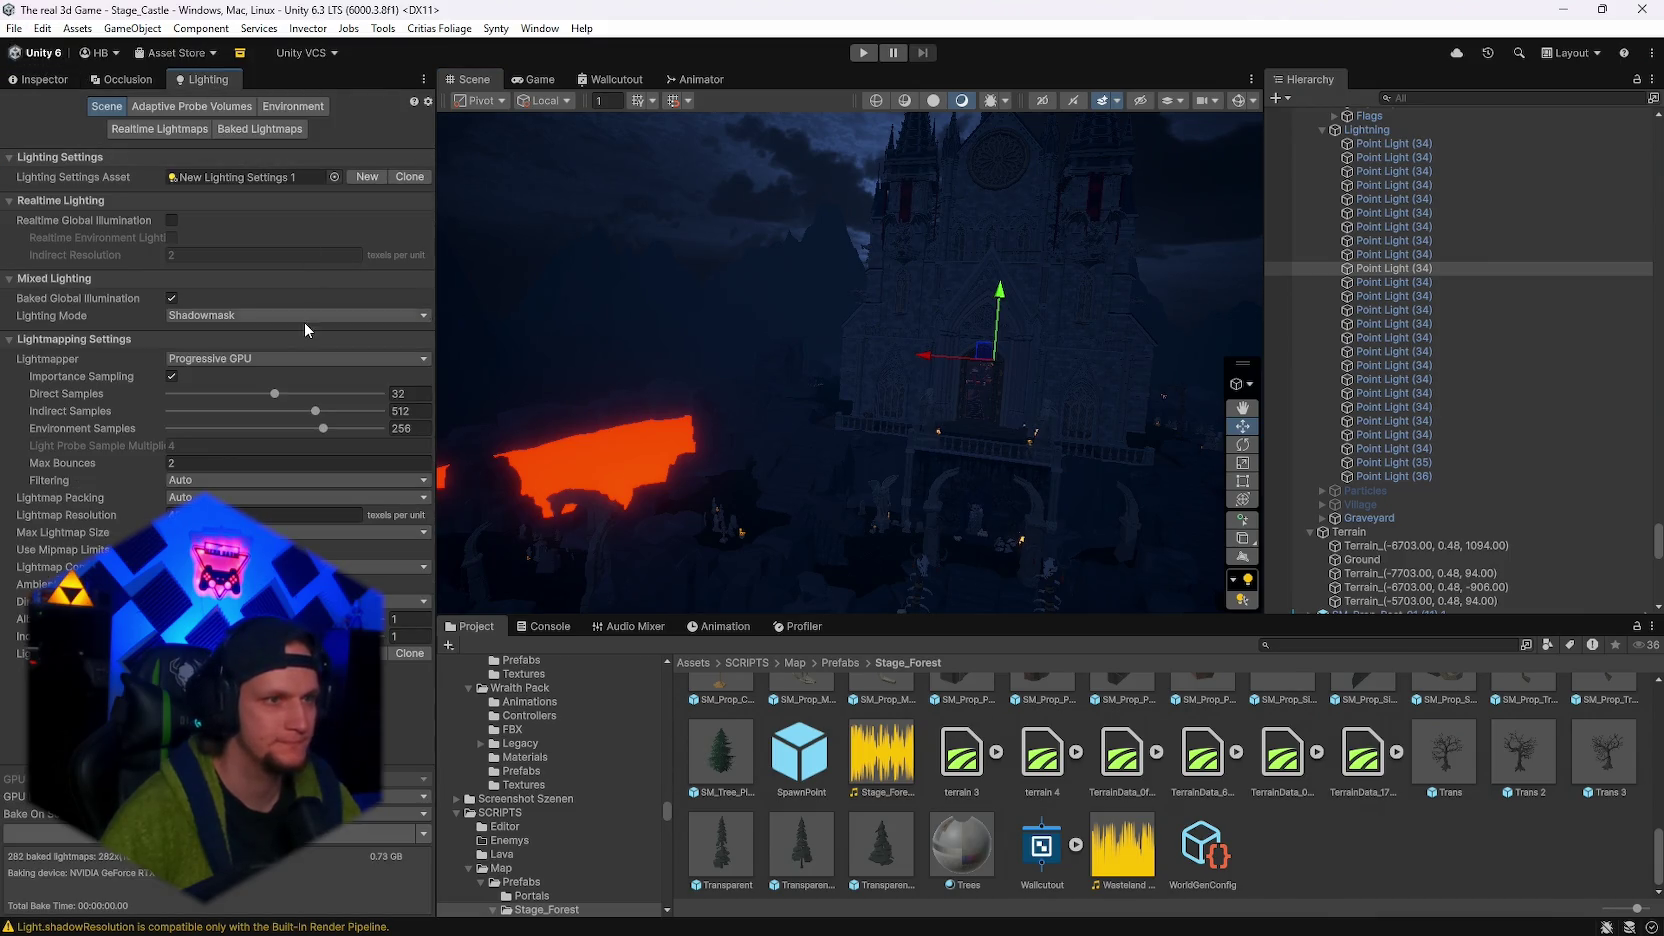
left_click(199, 107)
left_click(264, 110)
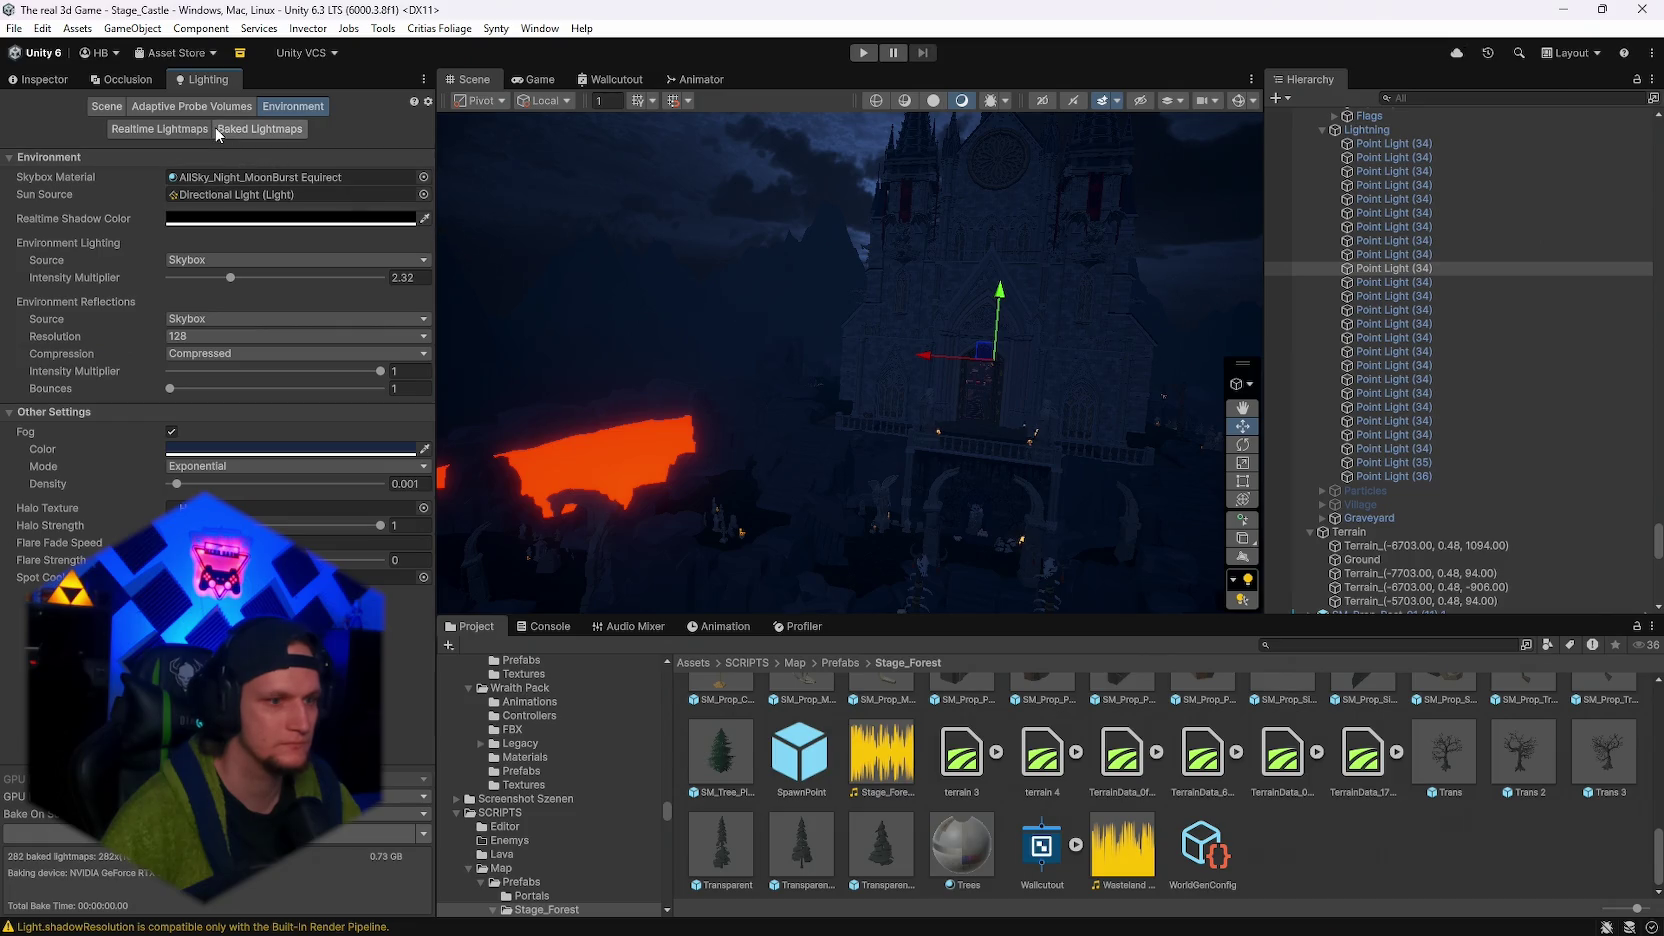
- Check the extra bake options, then review the Realtime and Baked Lightmaps tabs before returning to Environment
left_click(424, 835)
left_click(380, 731)
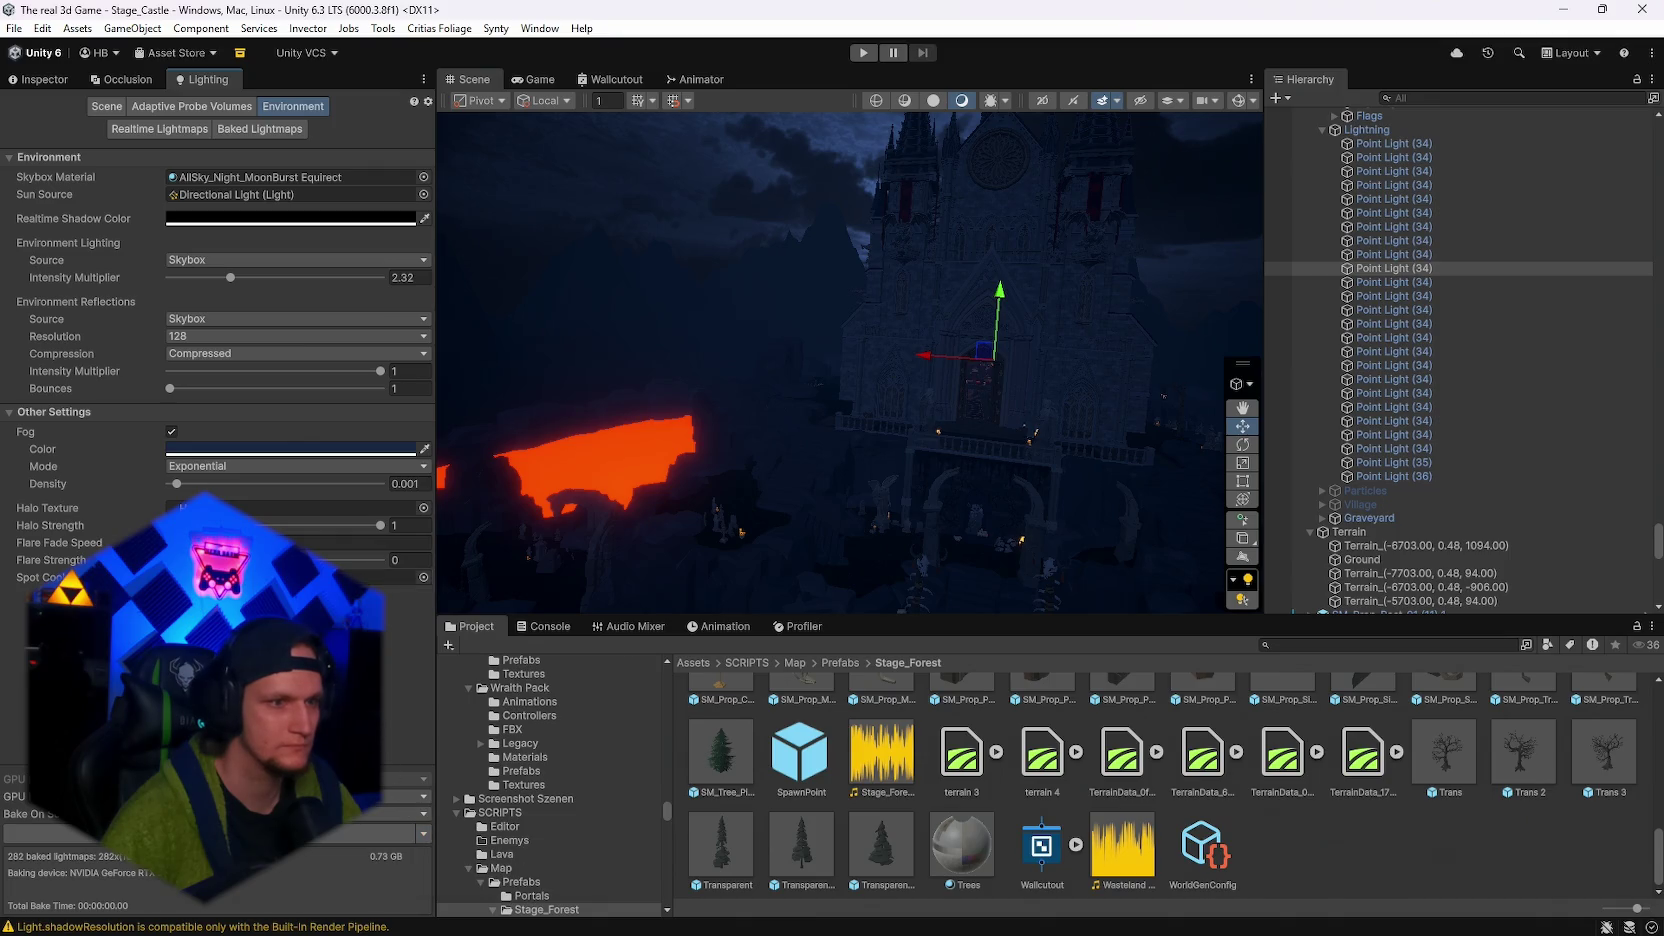
mouse_move(760, 470)
left_mouse_down()
mouse_move(962, 412)
mouse_move(820, 360)
left_mouse_up()
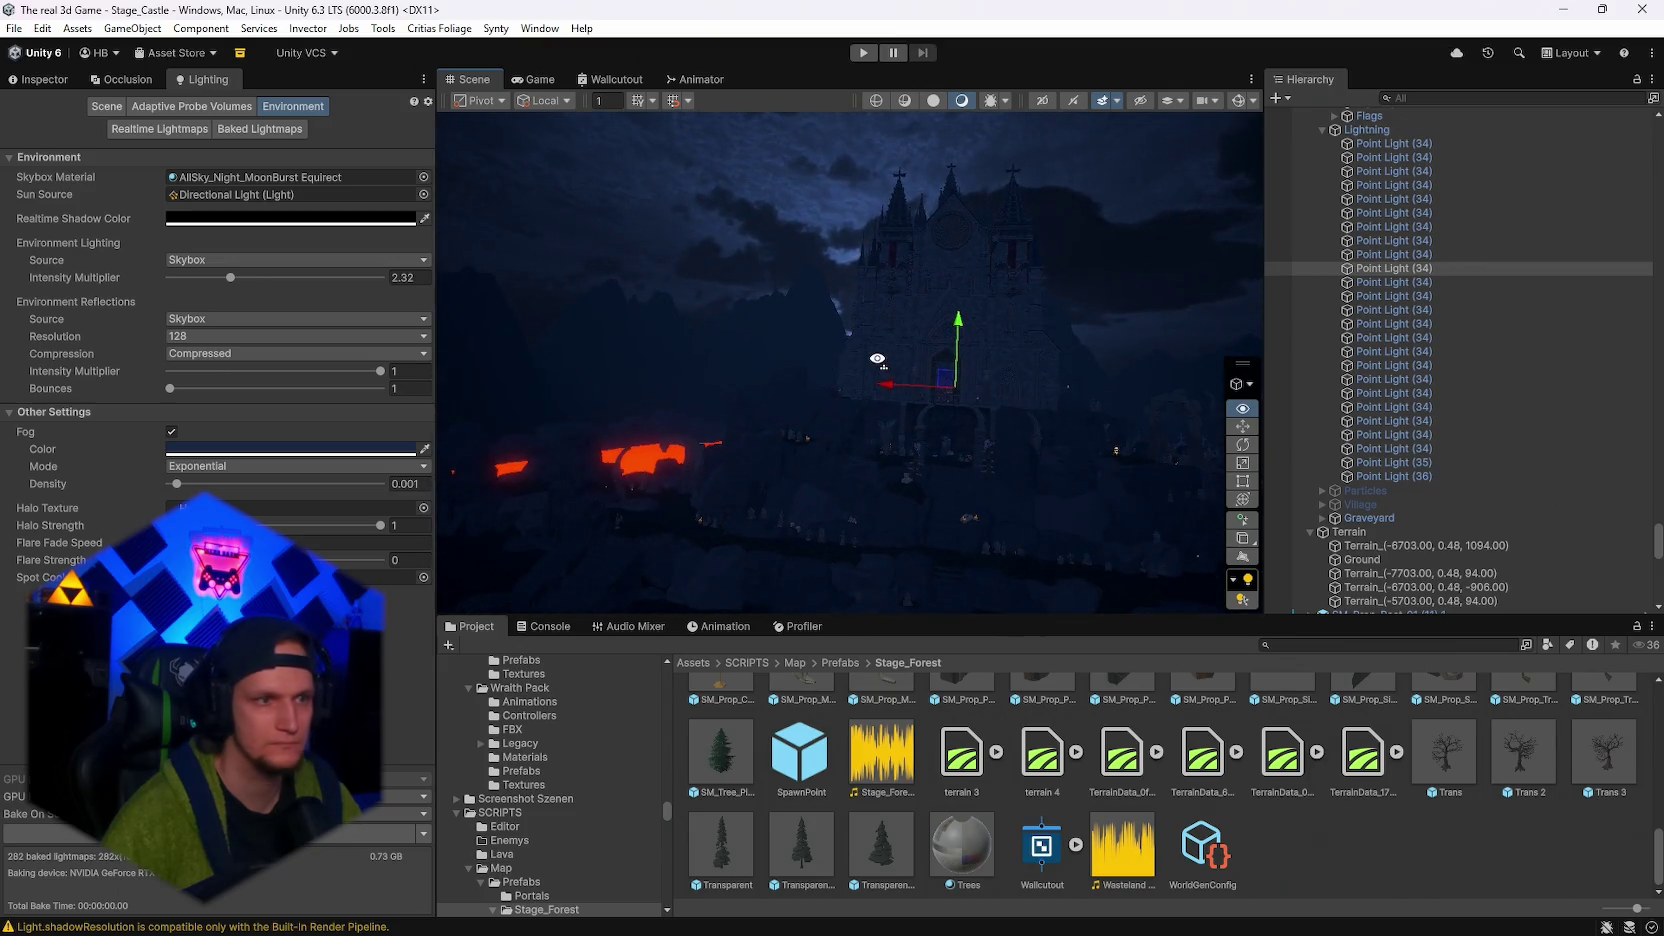
left_click(183, 133)
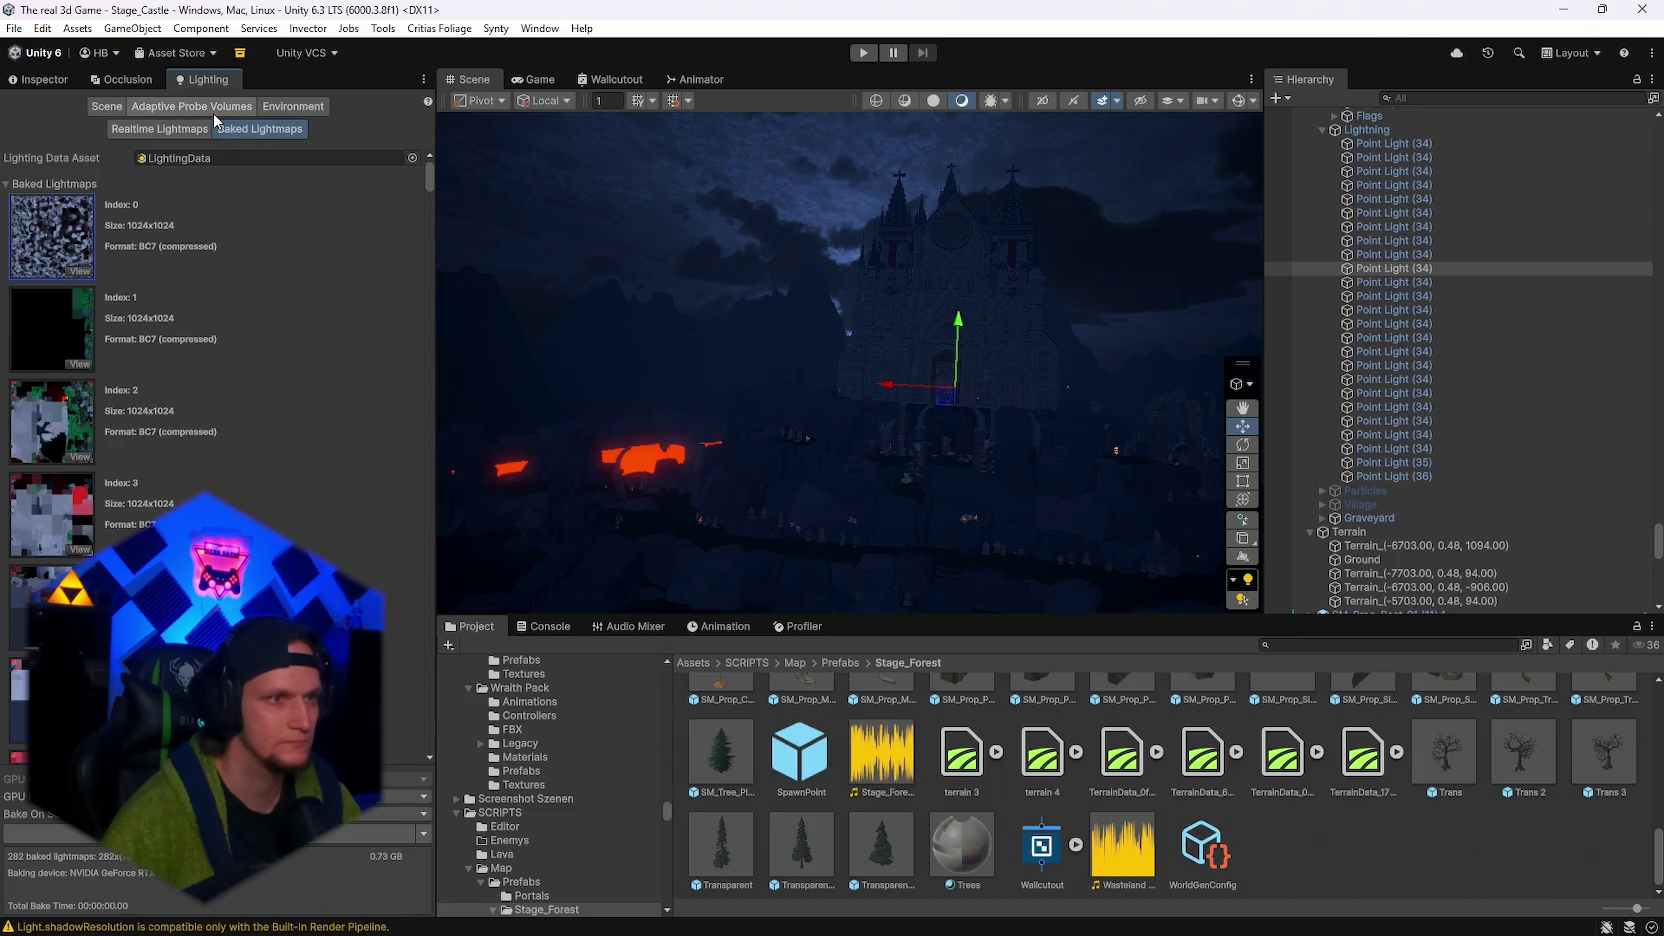
left_click(213, 110)
left_click(266, 107)
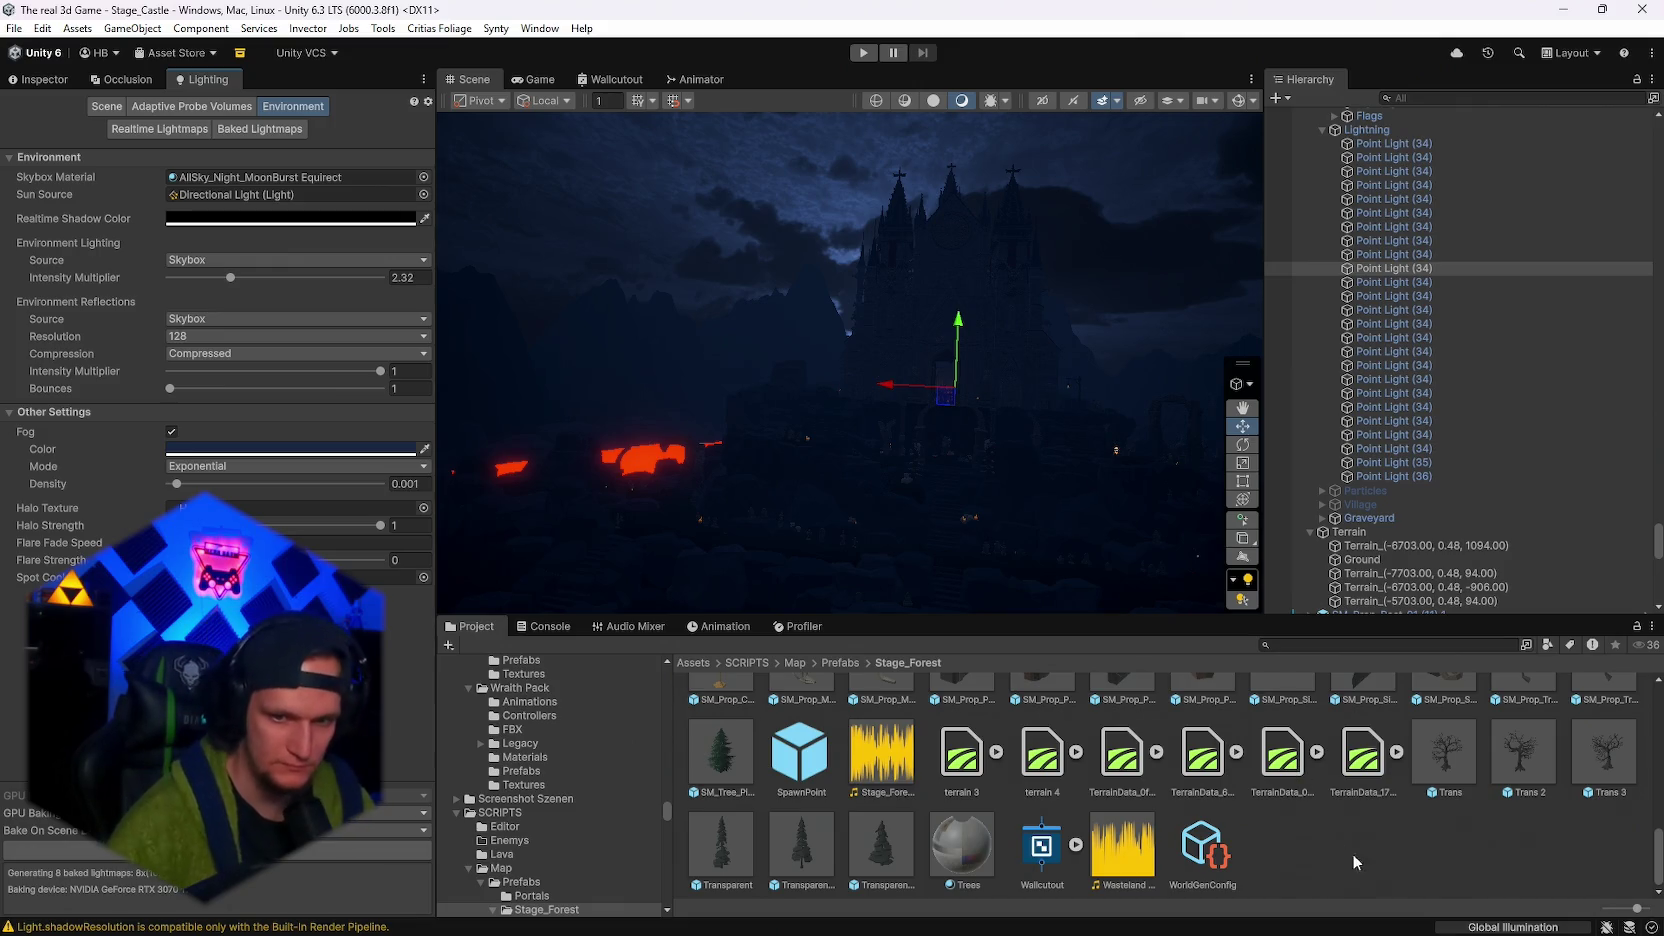
- Show the bake's Background Tasks progress, save the project, and park the progress window beside the Hierarchy
left_click(1461, 922)
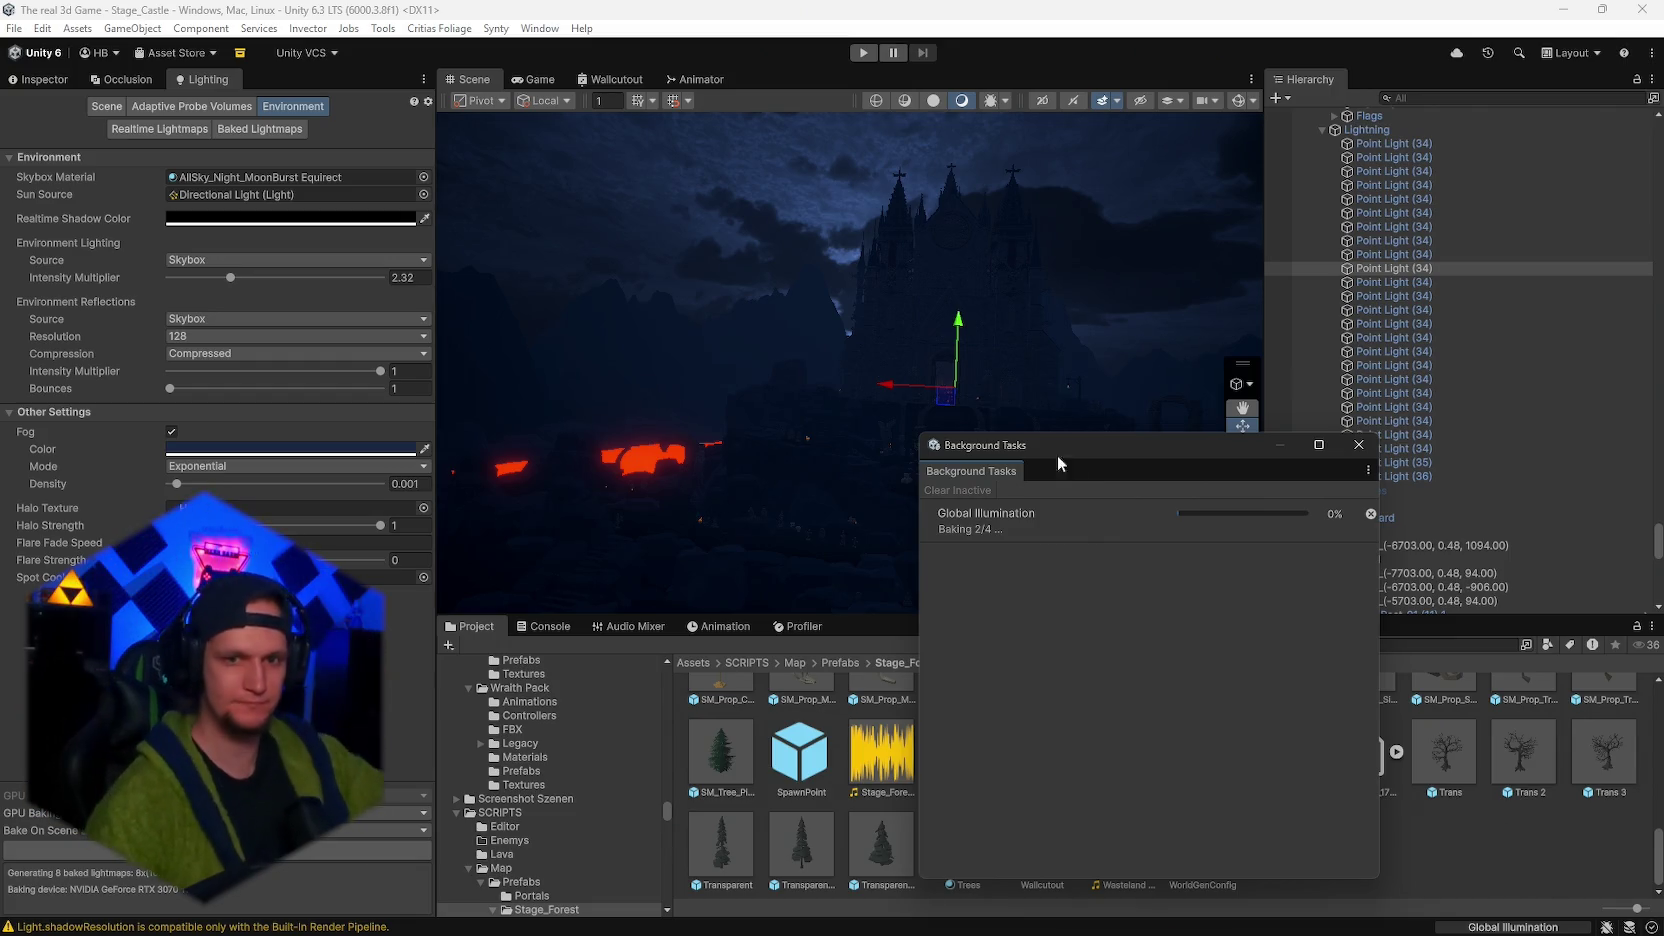
left_click(14, 28)
left_click(14, 28)
left_click(14, 28)
left_click(60, 216)
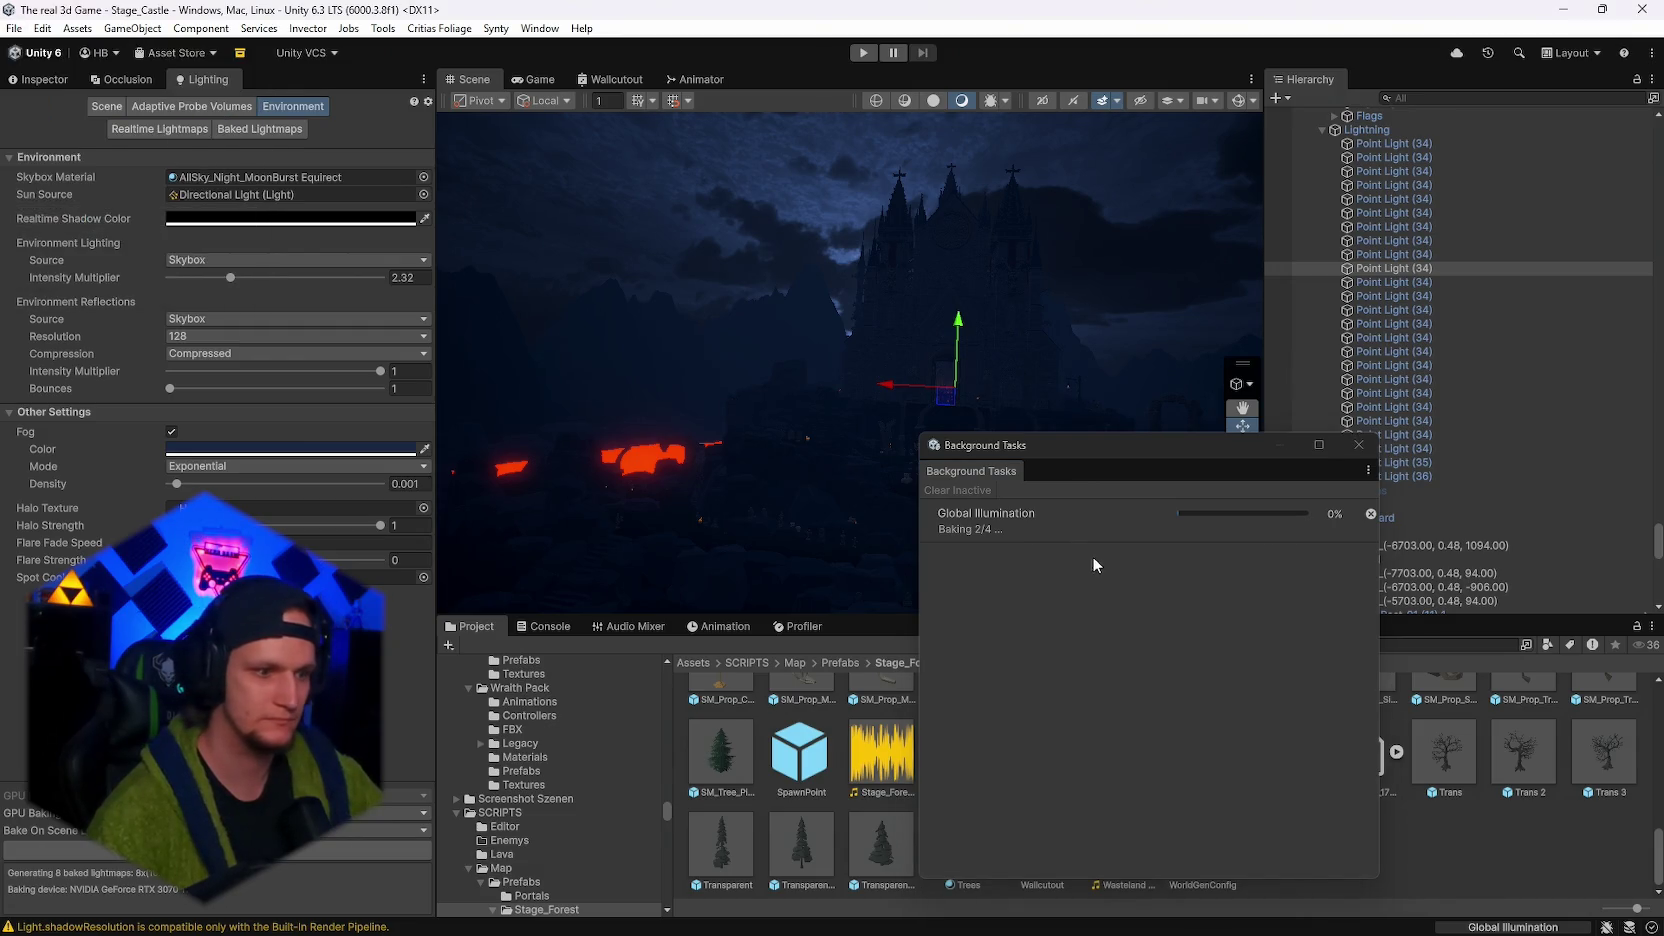
mouse_move(1125, 452)
left_mouse_down()
mouse_move(1066, 447)
mouse_move(912, 375)
left_mouse_up()
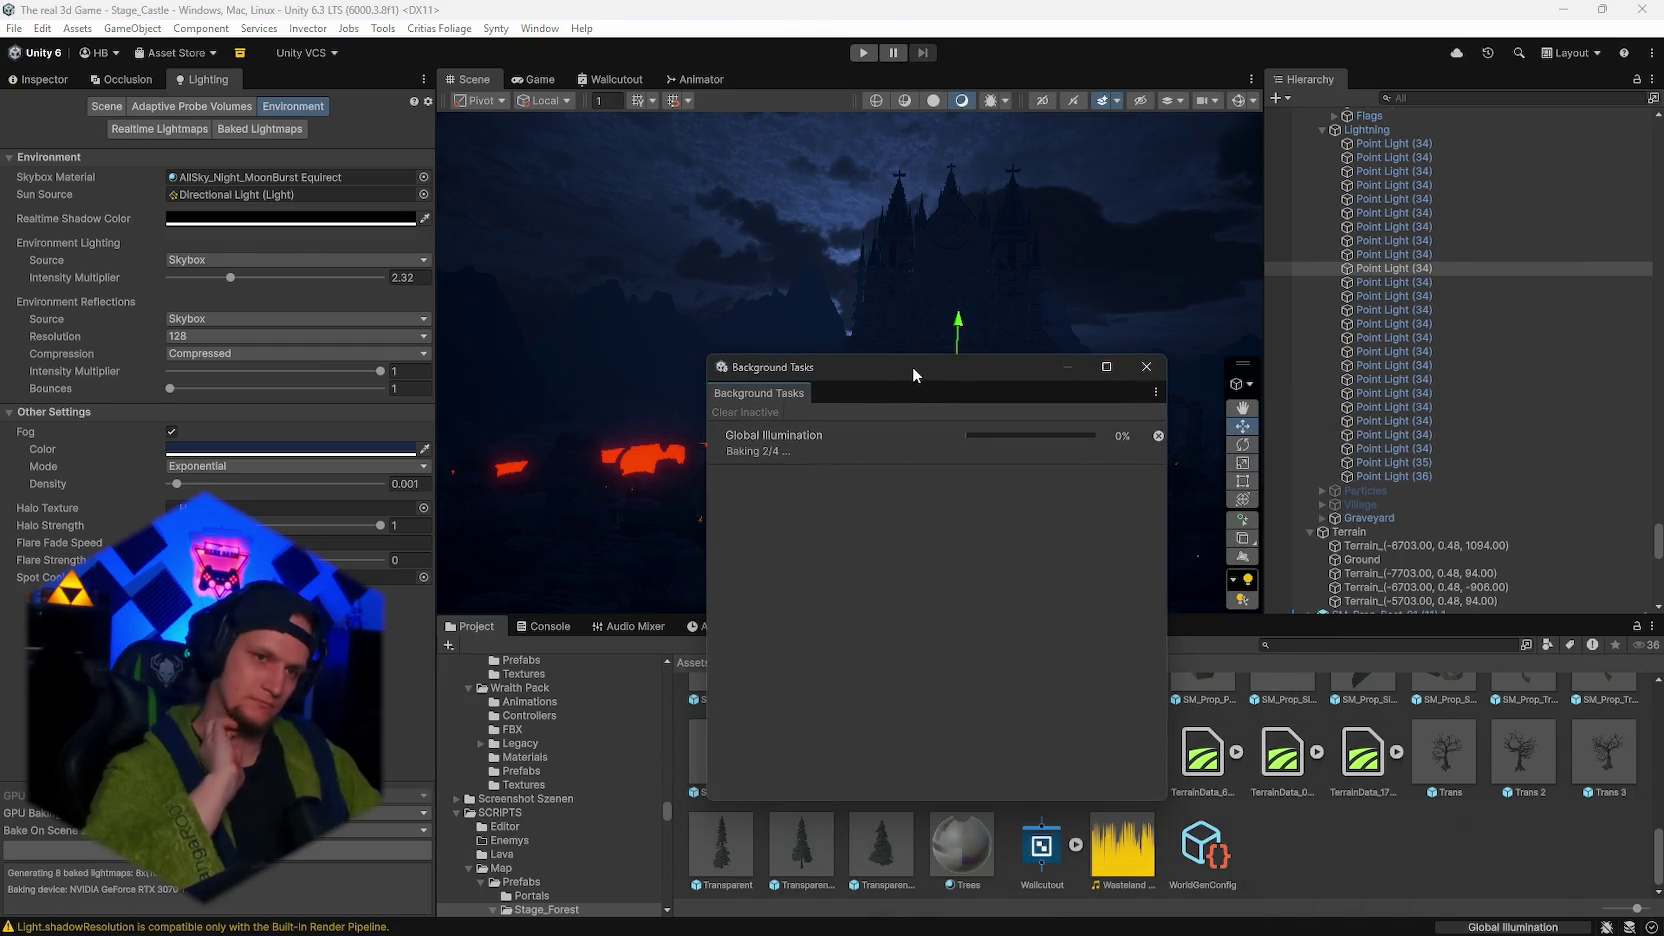
left_click_drag(913, 367, 1373, 269)
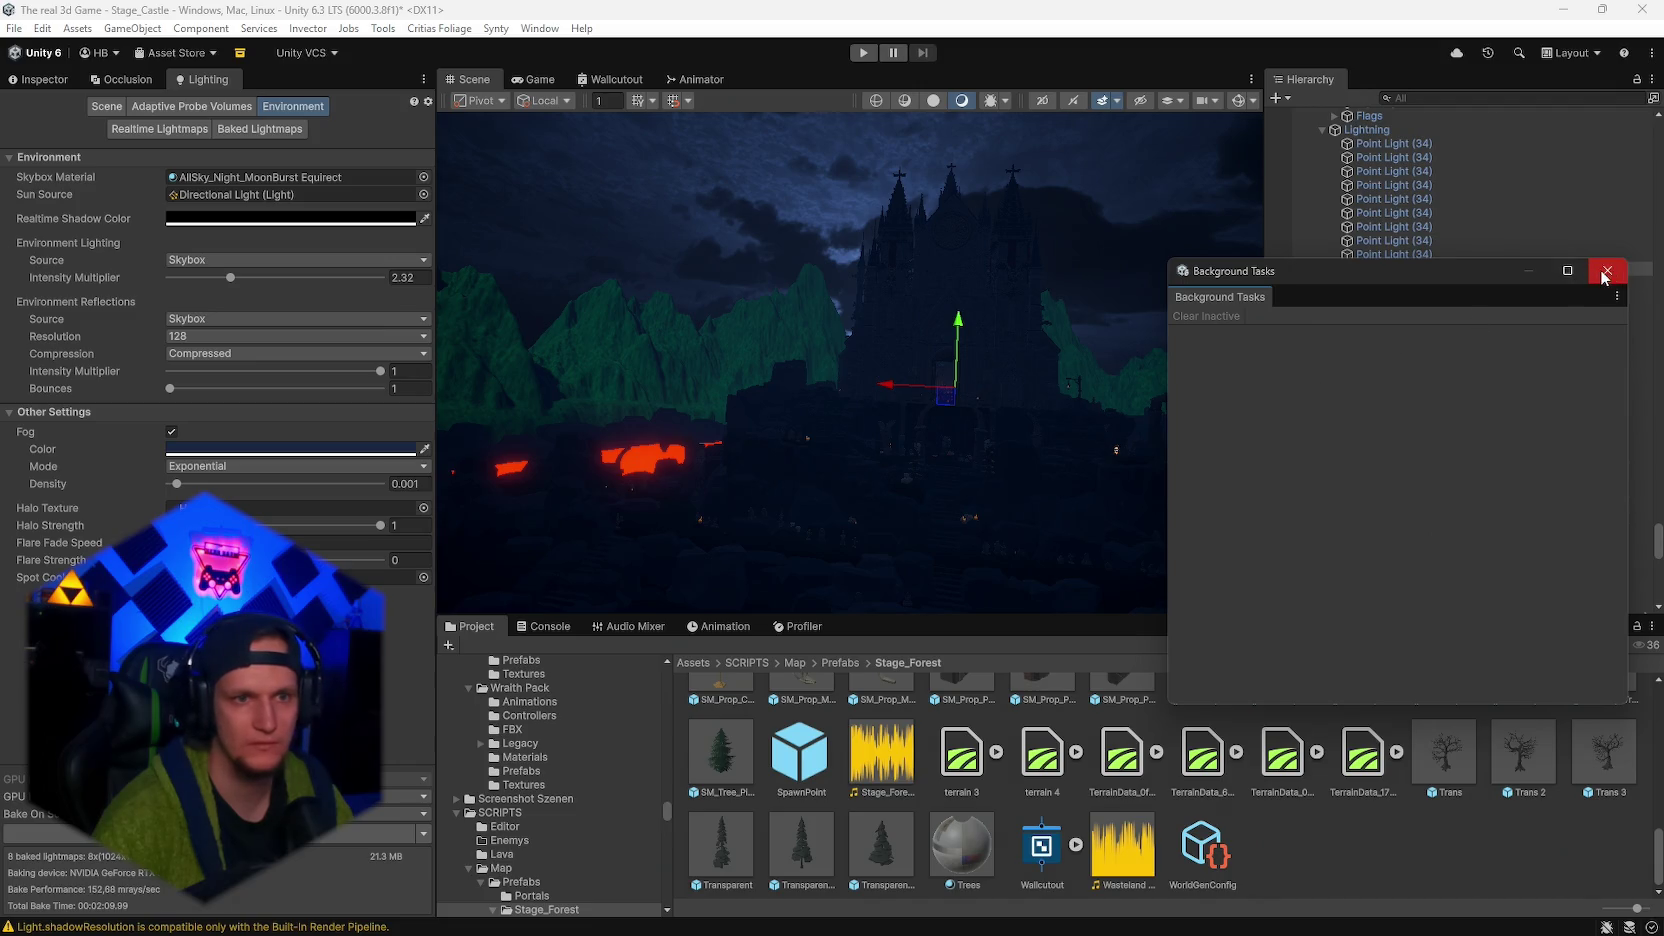
- Close Background Tasks, orbit toward the baked mountains, and scroll down the Hierarchy
left_click(1606, 271)
mouse_move(876, 338)
left_mouse_down()
mouse_move(564, 364)
mouse_move(500, 406)
mouse_move(475, 550)
mouse_move(505, 371)
mouse_move(850, 400)
mouse_move(1010, 386)
mouse_move(773, 397)
mouse_move(761, 353)
mouse_move(790, 370)
mouse_move(1100, 385)
mouse_move(1088, 475)
mouse_move(795, 457)
mouse_move(810, 447)
left_mouse_up()
scroll(1529, 439, "down", 10)
scroll(1521, 447, "down", 15)
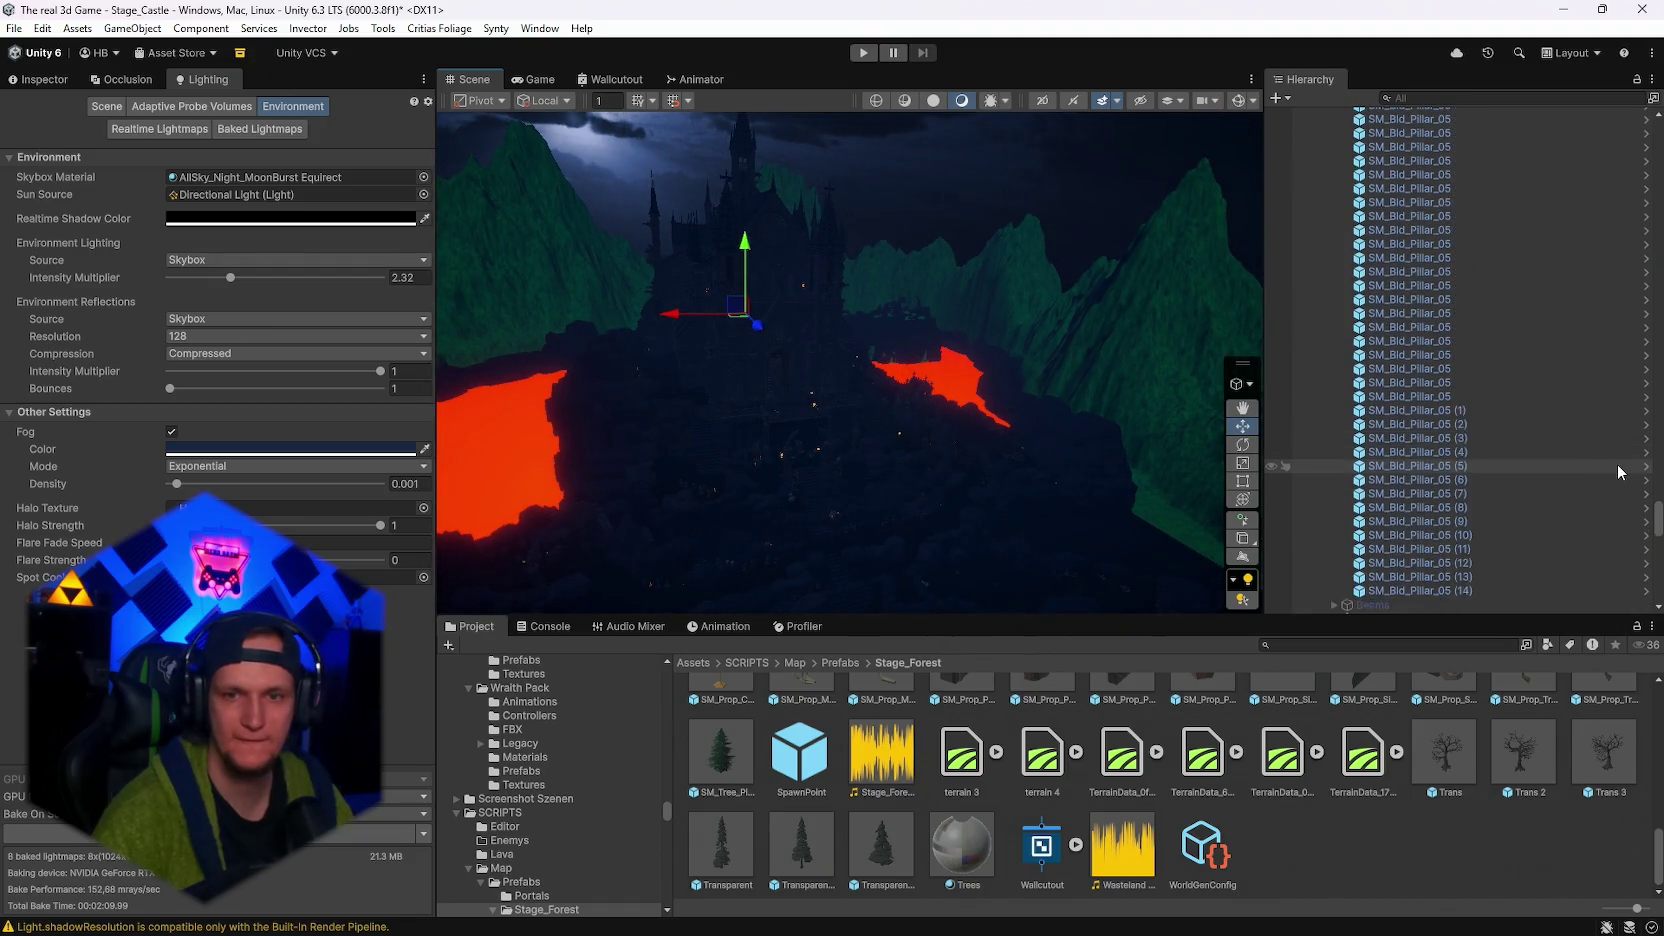
scroll(1577, 538, "down", 15)
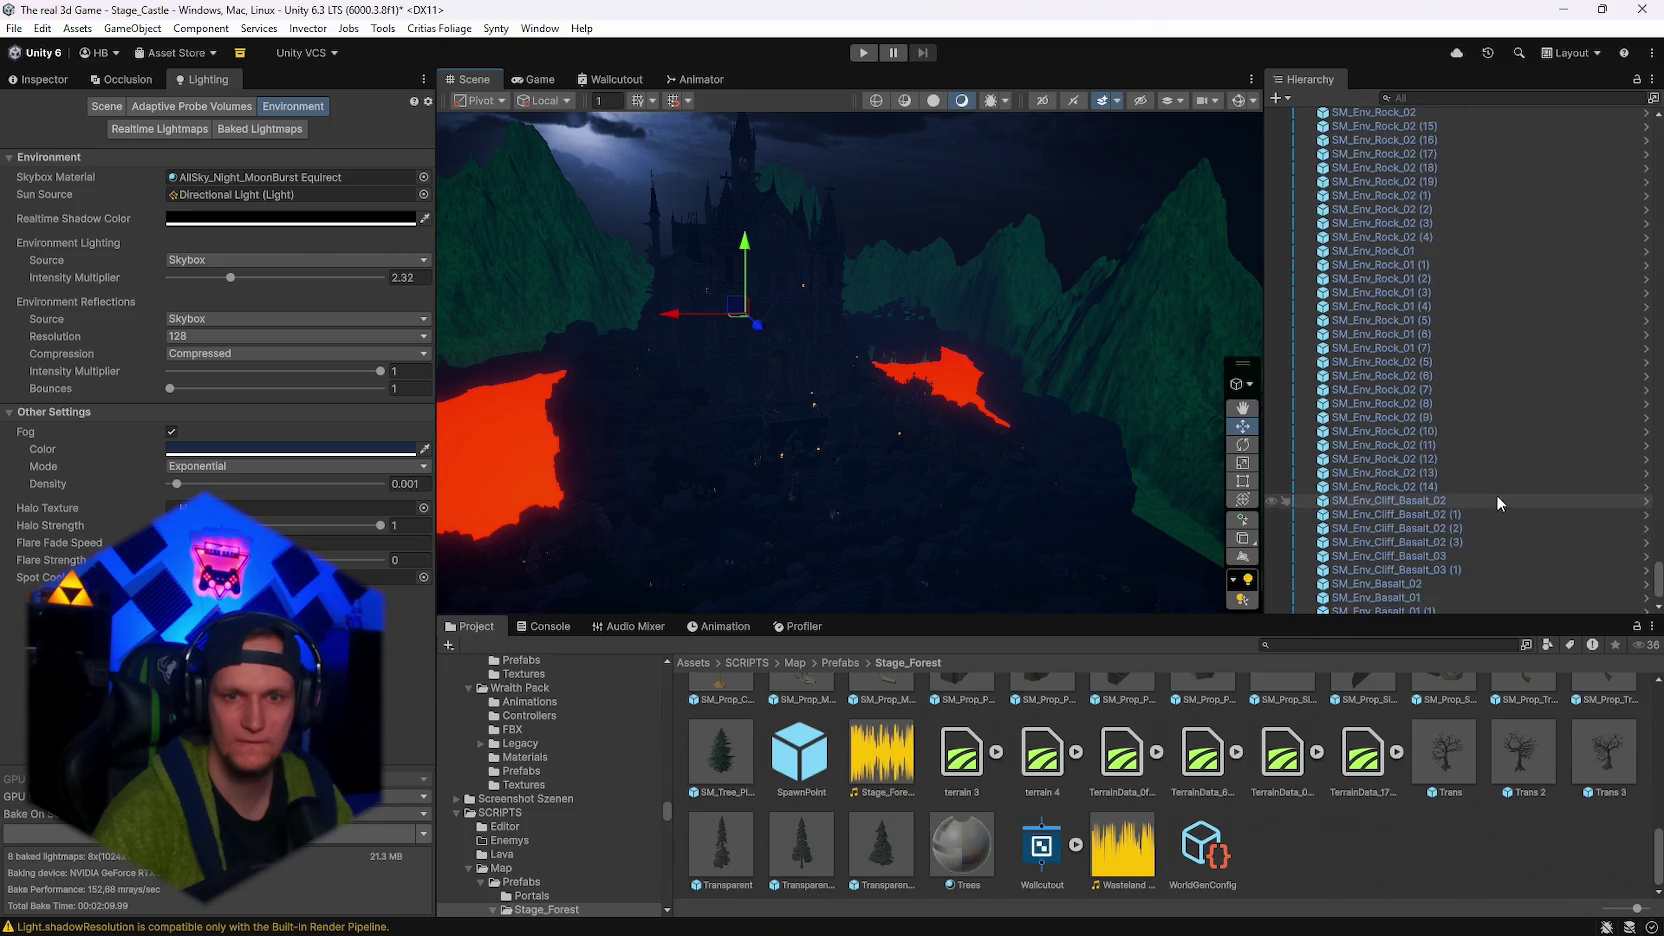
- Select the Terrain_(-6703.00, 0.48, 1094.00) tile and open its Terrain Settings in the Inspector
scroll(1619, 255, "up", 20)
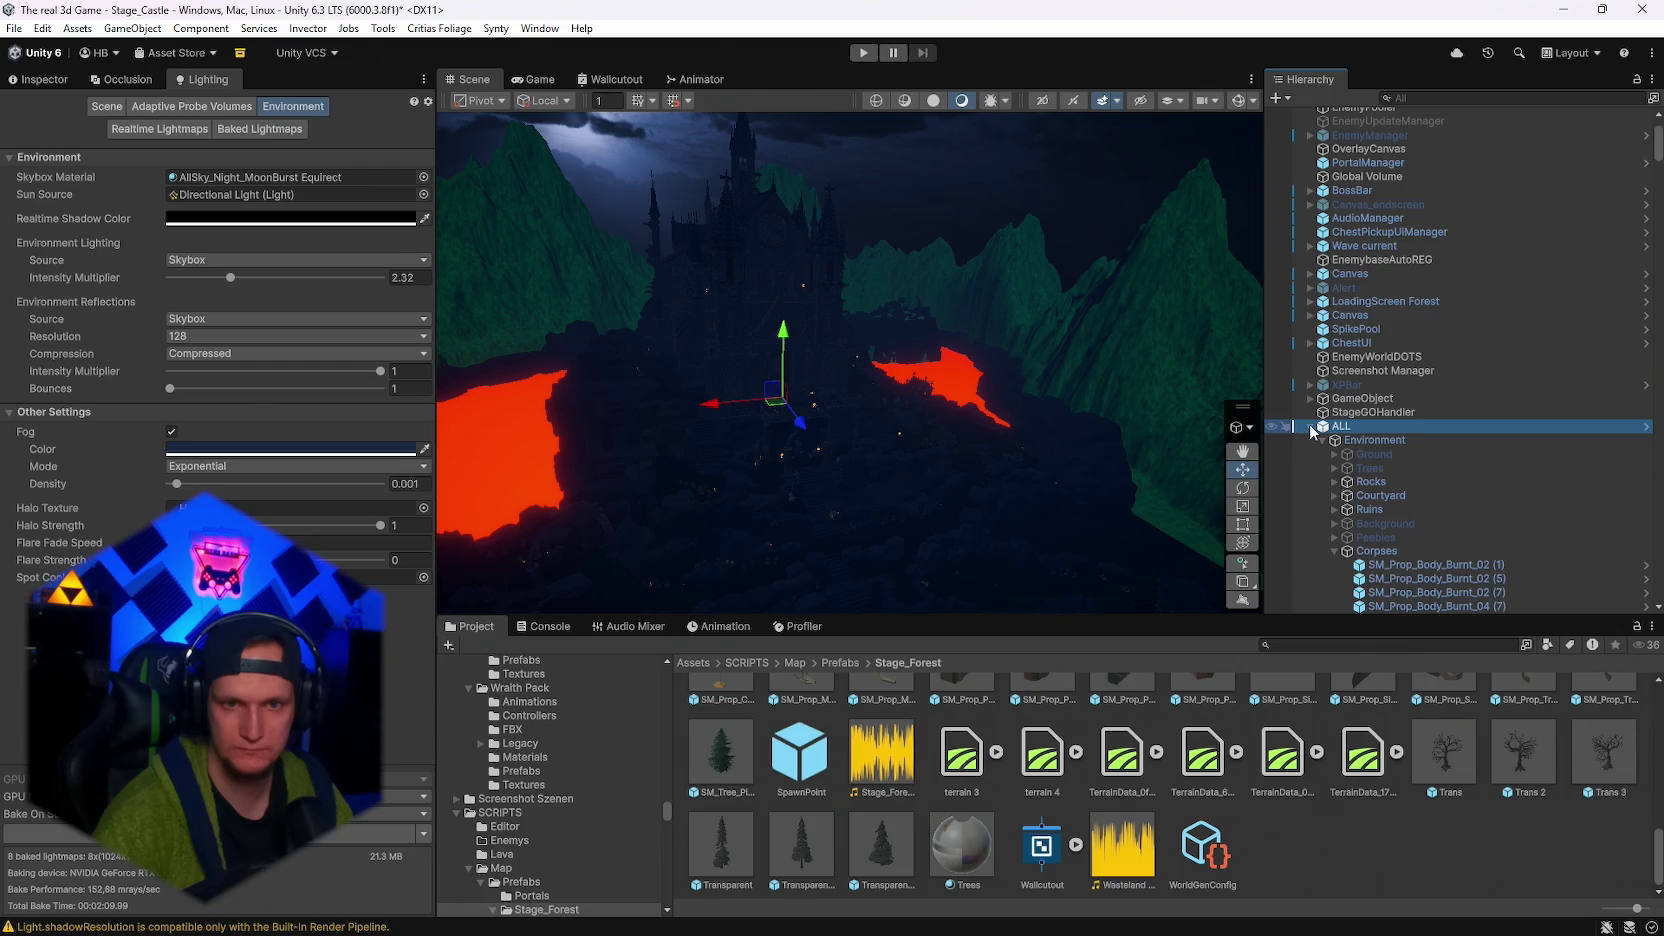
left_click(1309, 426)
left_click(1311, 440)
left_click(1420, 453)
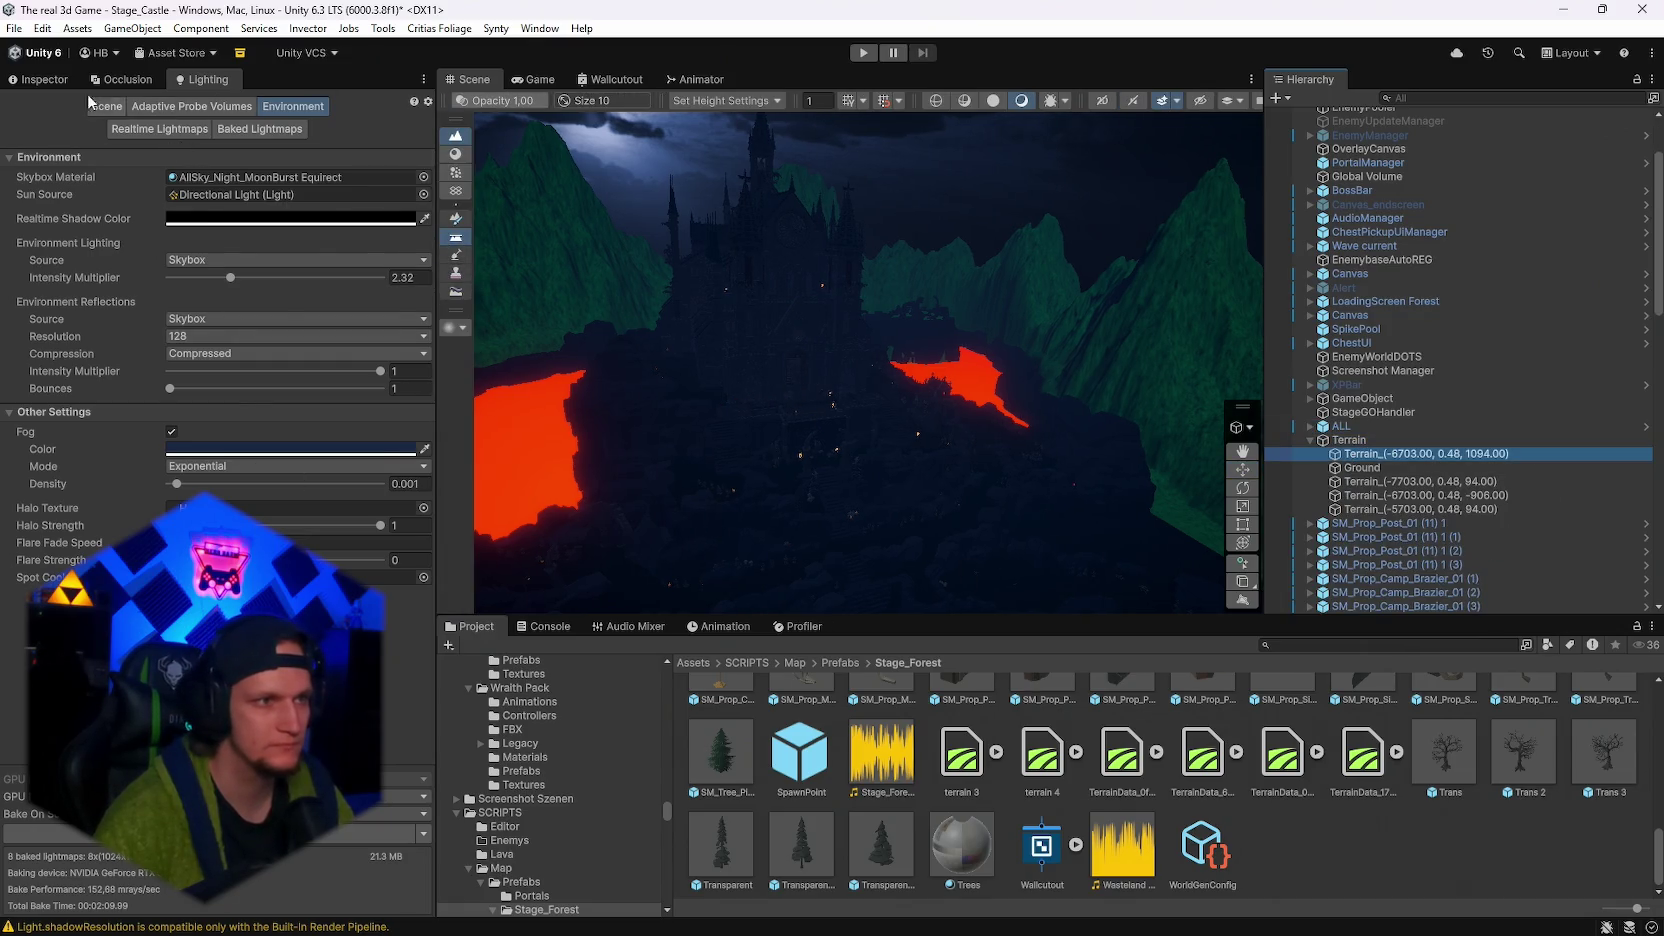
left_click(42, 79)
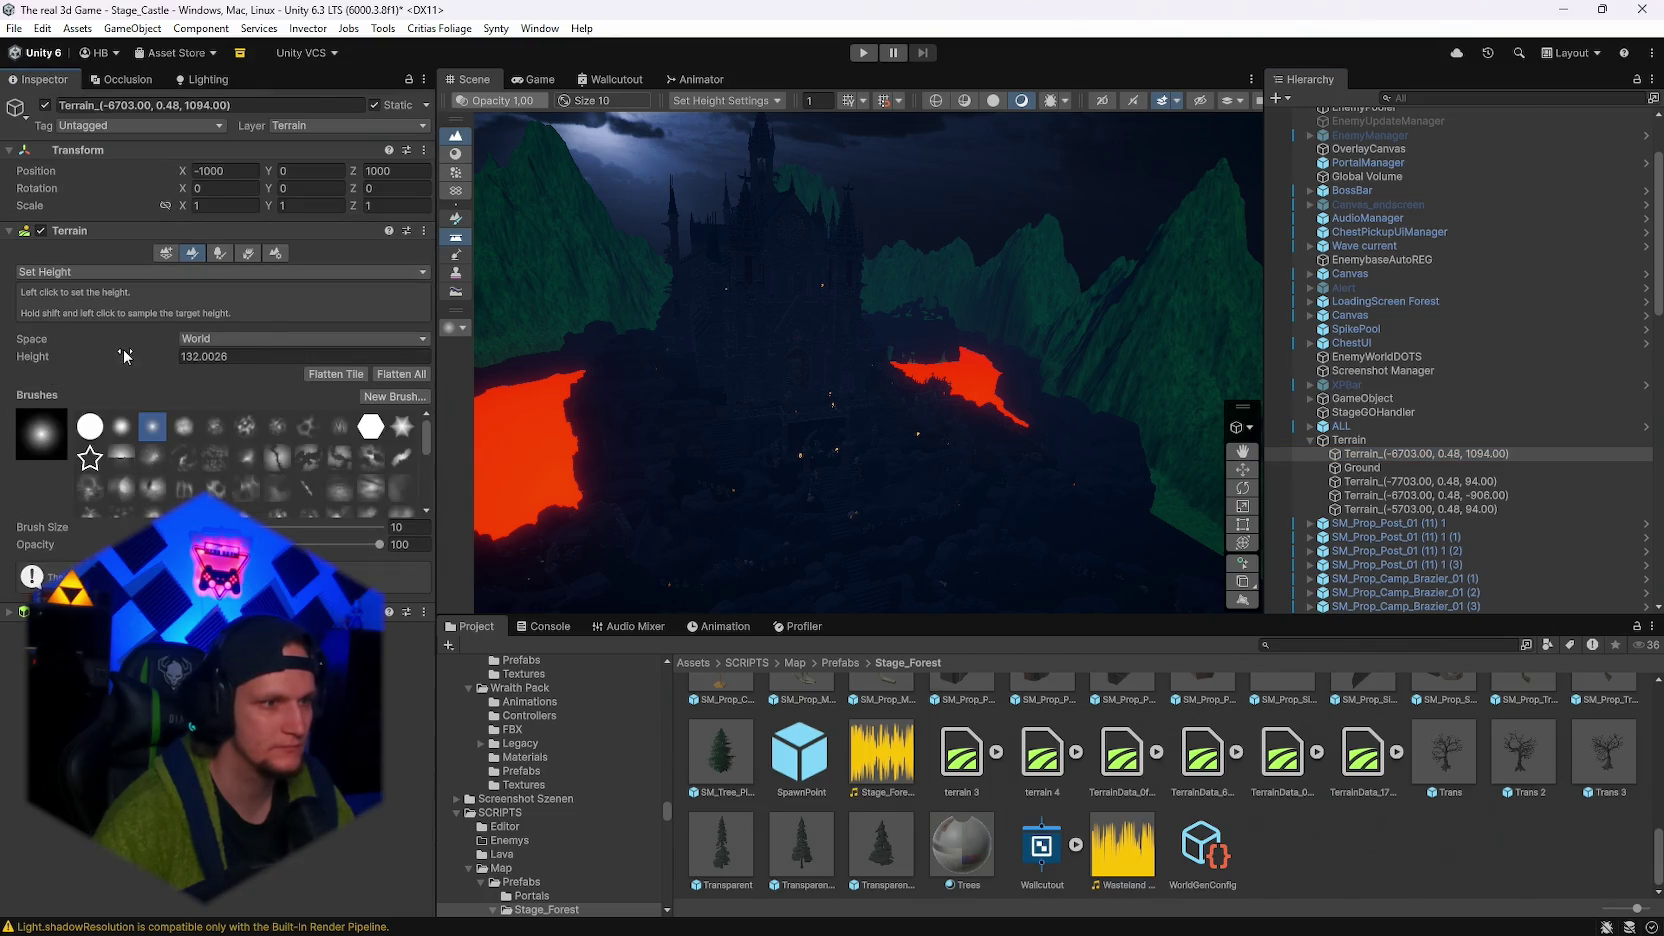
left_click(277, 256)
scroll(220, 400, "down", 15)
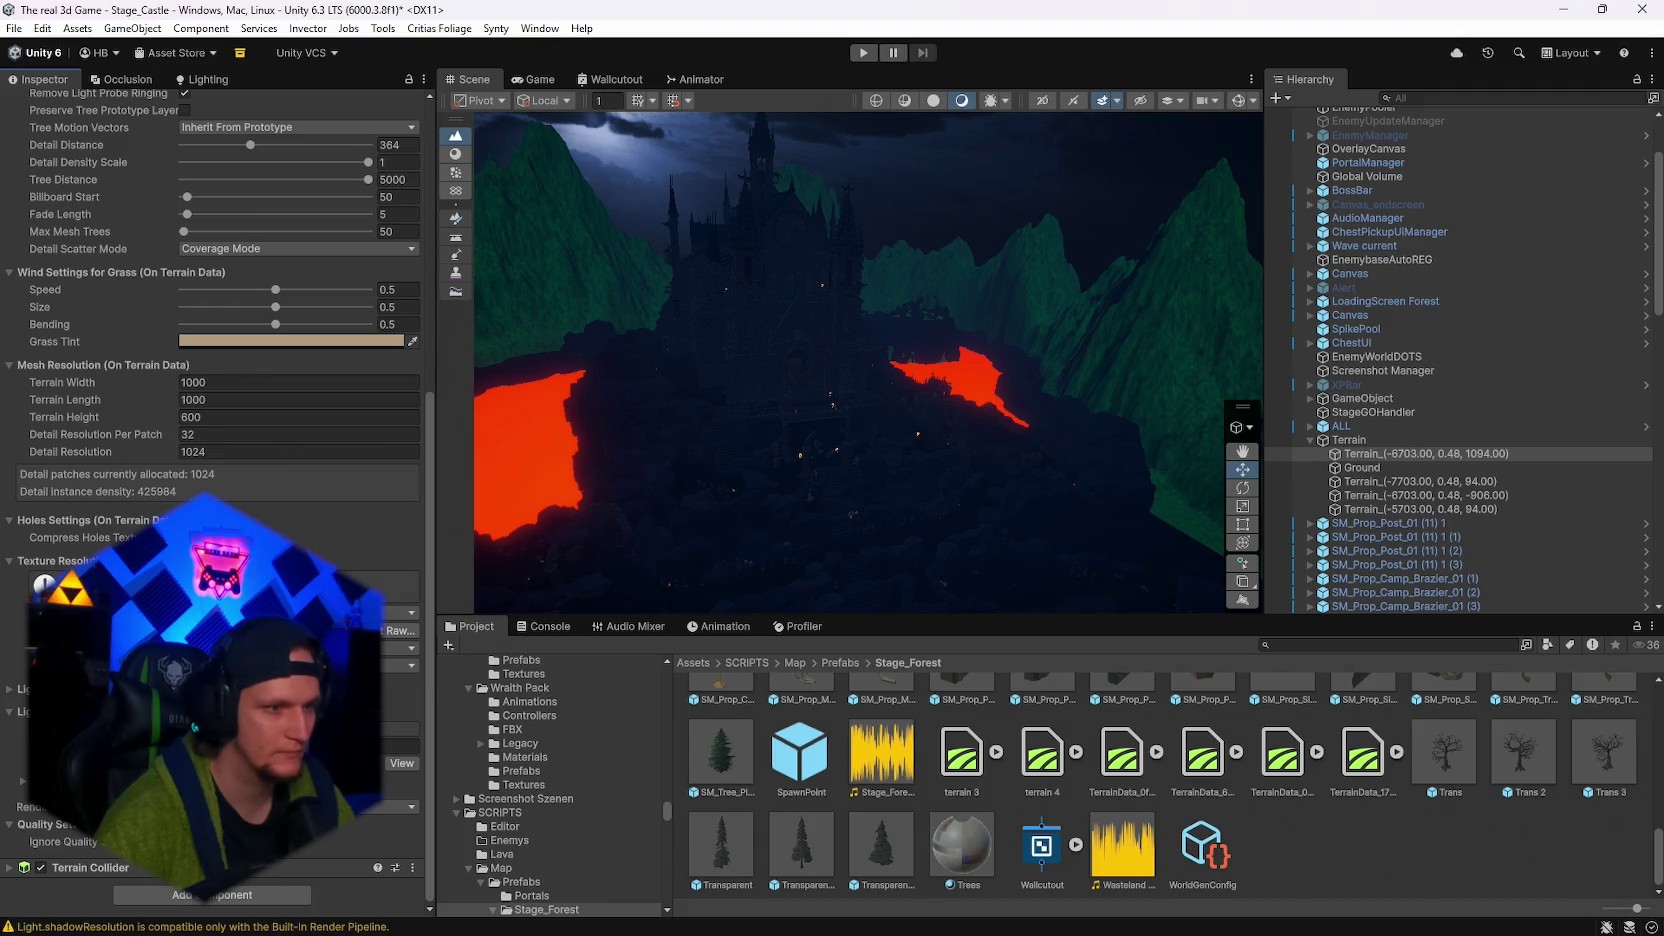
- Change options lower in the terrain settings, then toggle the tile inactive and back active
left_click(300, 806)
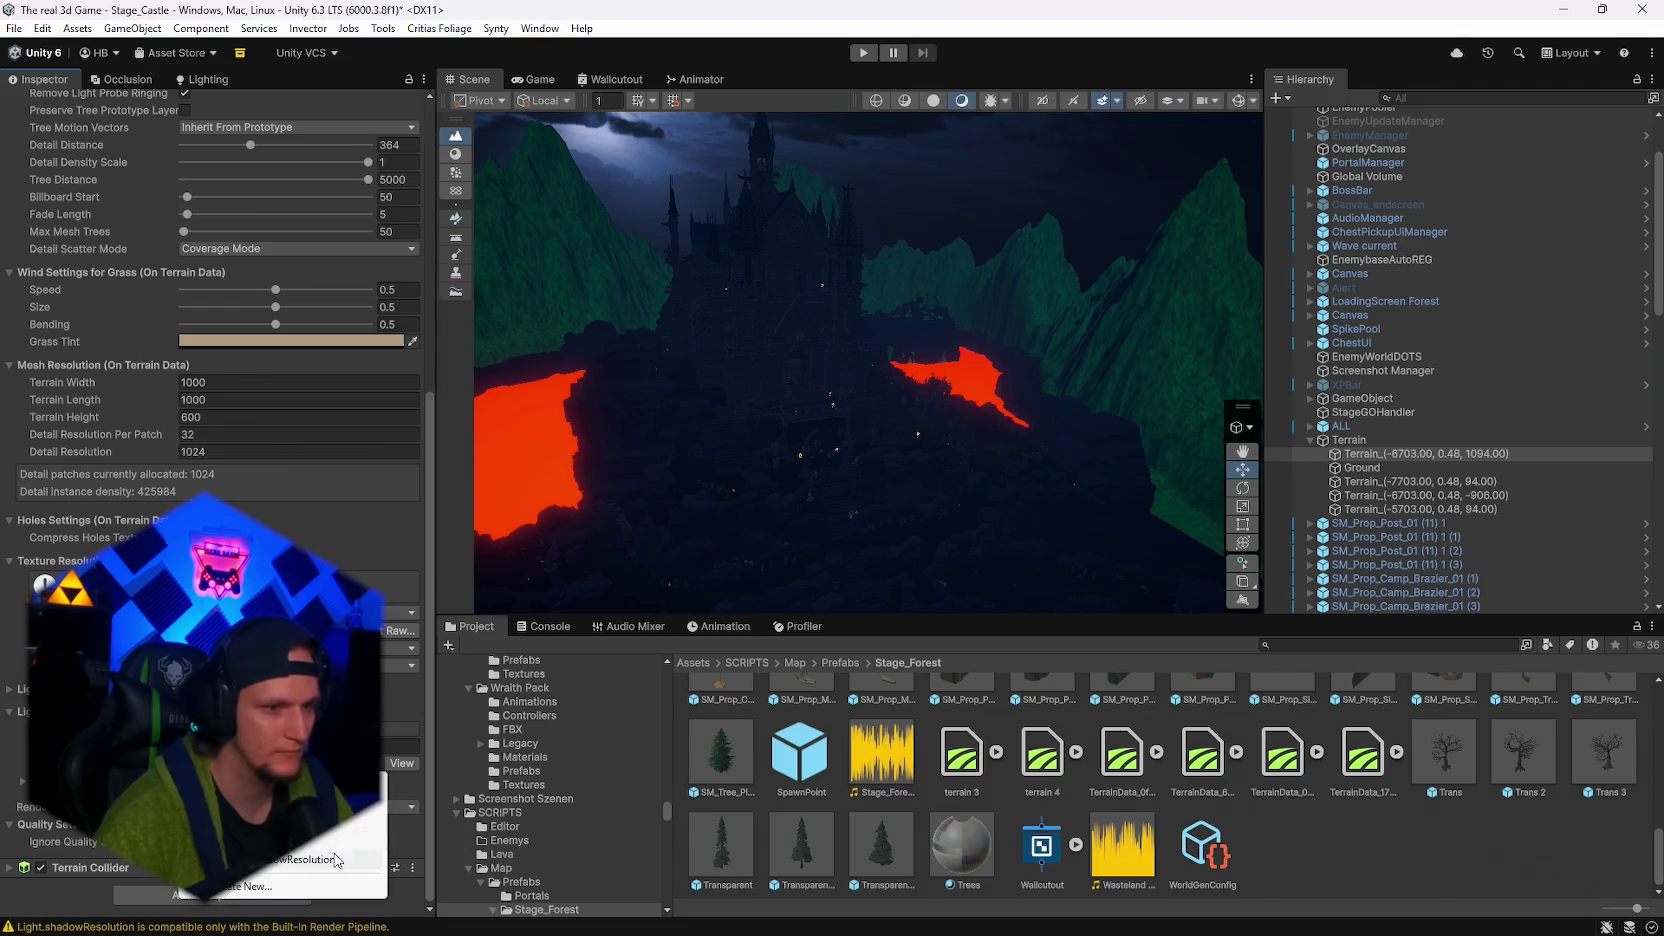
left_click(268, 860)
mouse_move(748, 492)
left_mouse_down()
mouse_move(634, 447)
mouse_move(1285, 472)
mouse_move(1036, 457)
left_mouse_up()
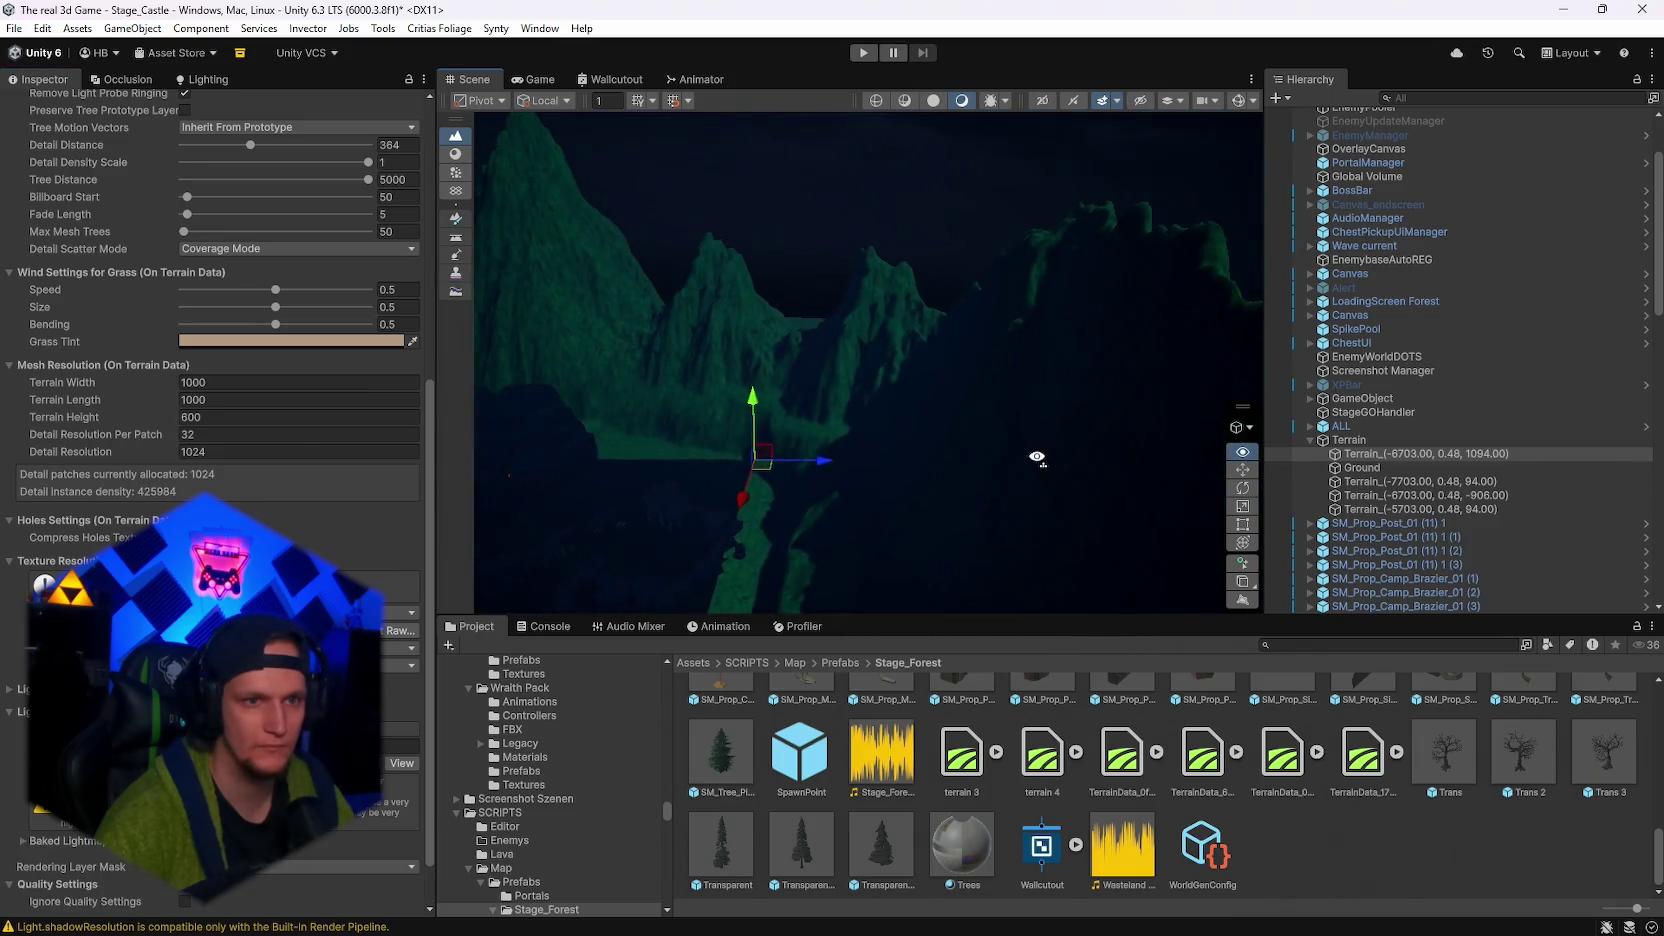
scroll(208, 307, "up", 10)
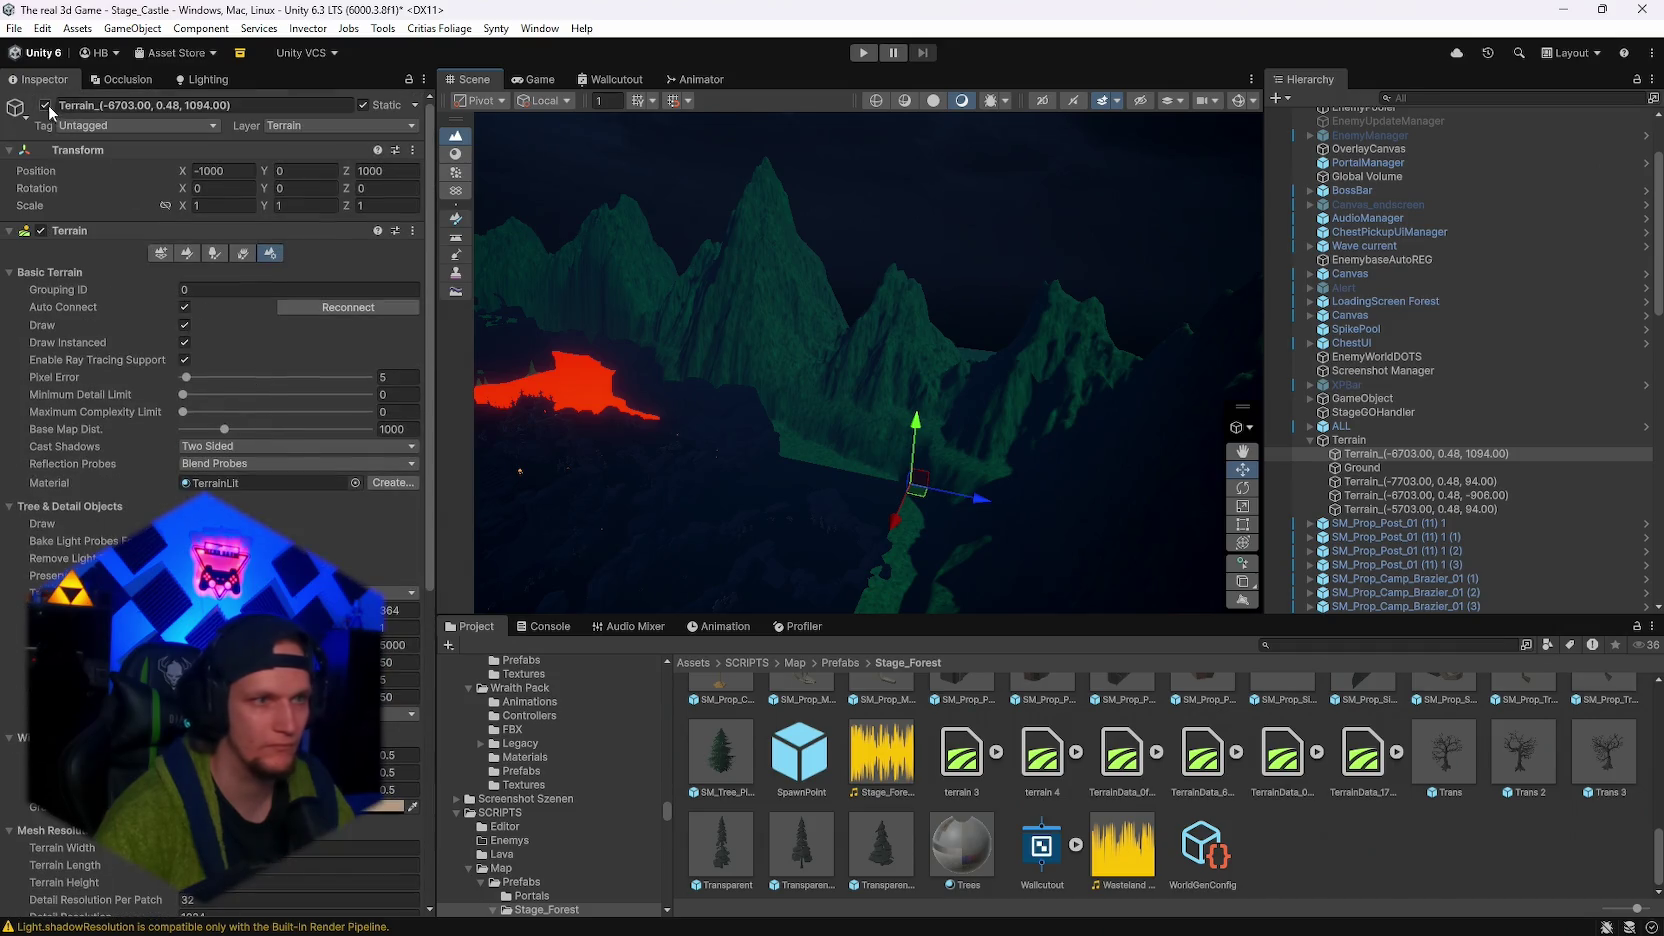
left_click(45, 105)
left_click(45, 105)
mouse_move(1010, 300)
left_mouse_down()
mouse_move(726, 271)
mouse_move(810, 323)
mouse_move(865, 431)
mouse_move(550, 371)
mouse_move(517, 324)
mouse_move(610, 335)
left_mouse_up()
- Switch the selection between Ground and the Terrain_(-6703.00, 0.48, 1094.00) tile to compare them
left_click(1381, 467)
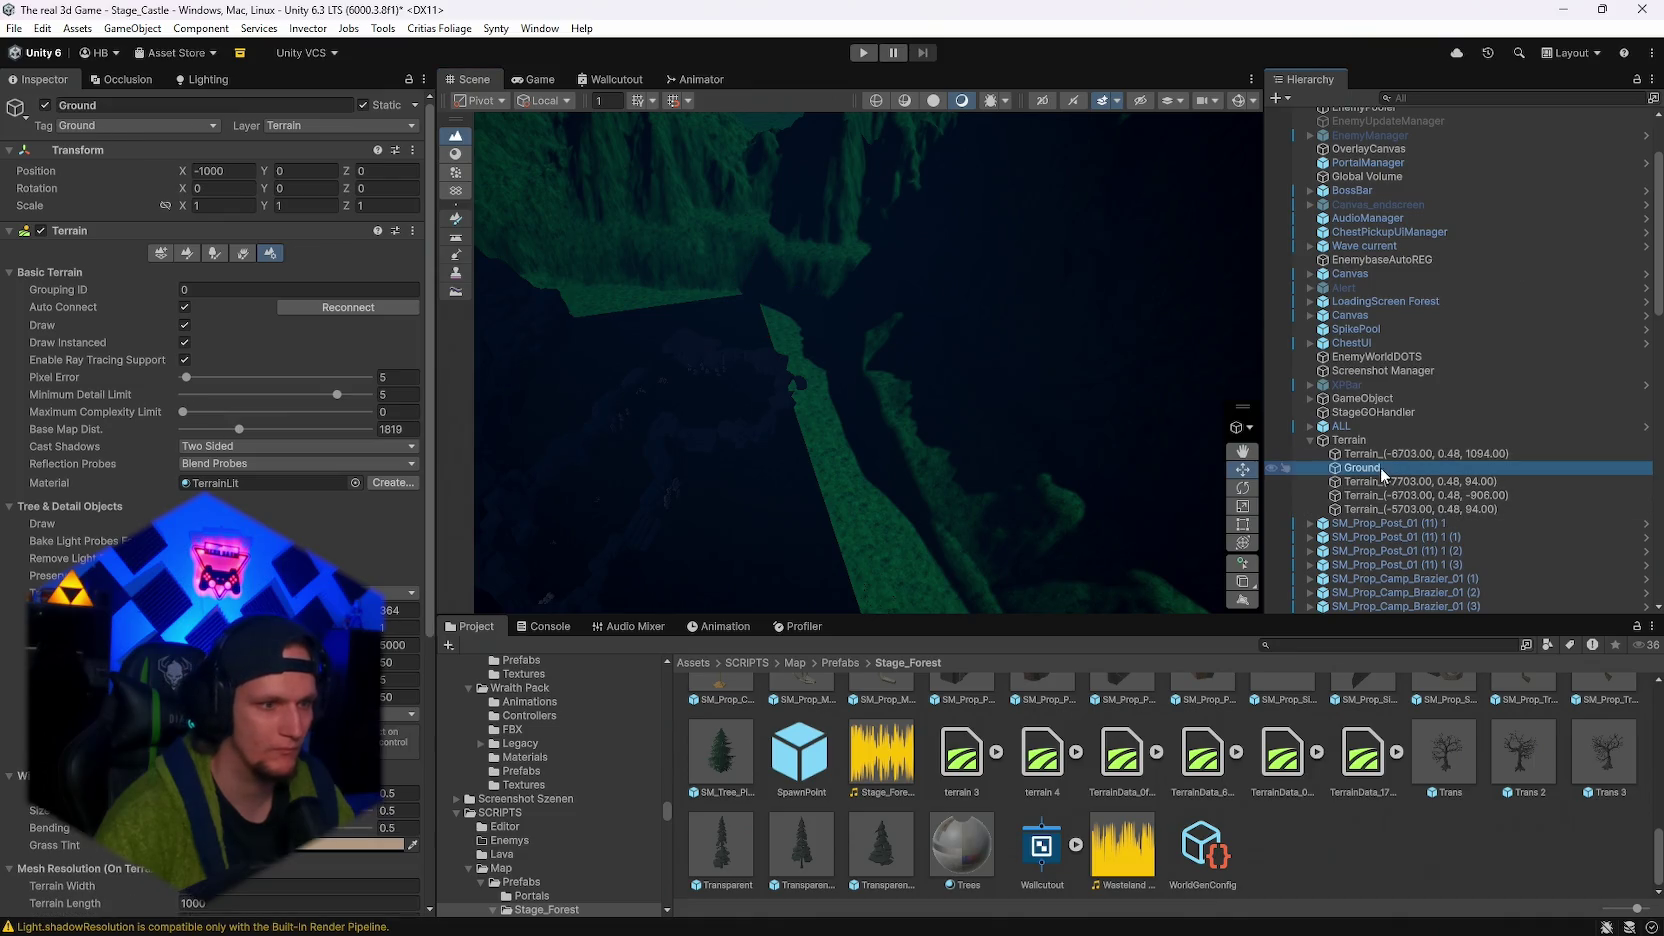
left_click(1390, 453)
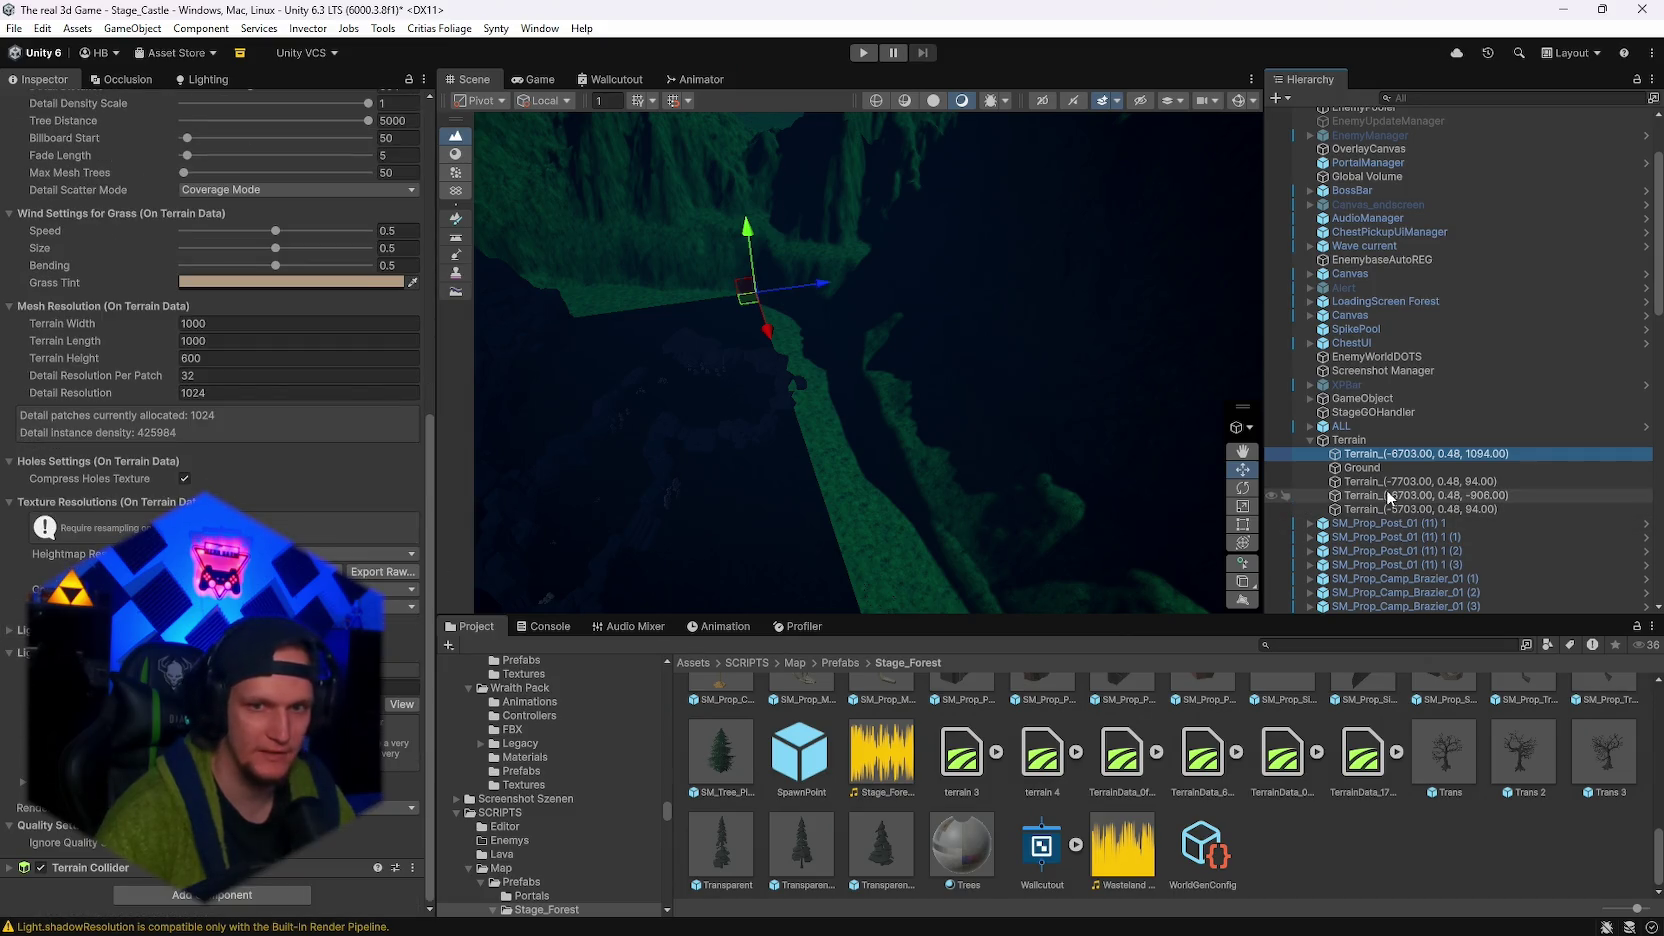
left_click(1360, 468)
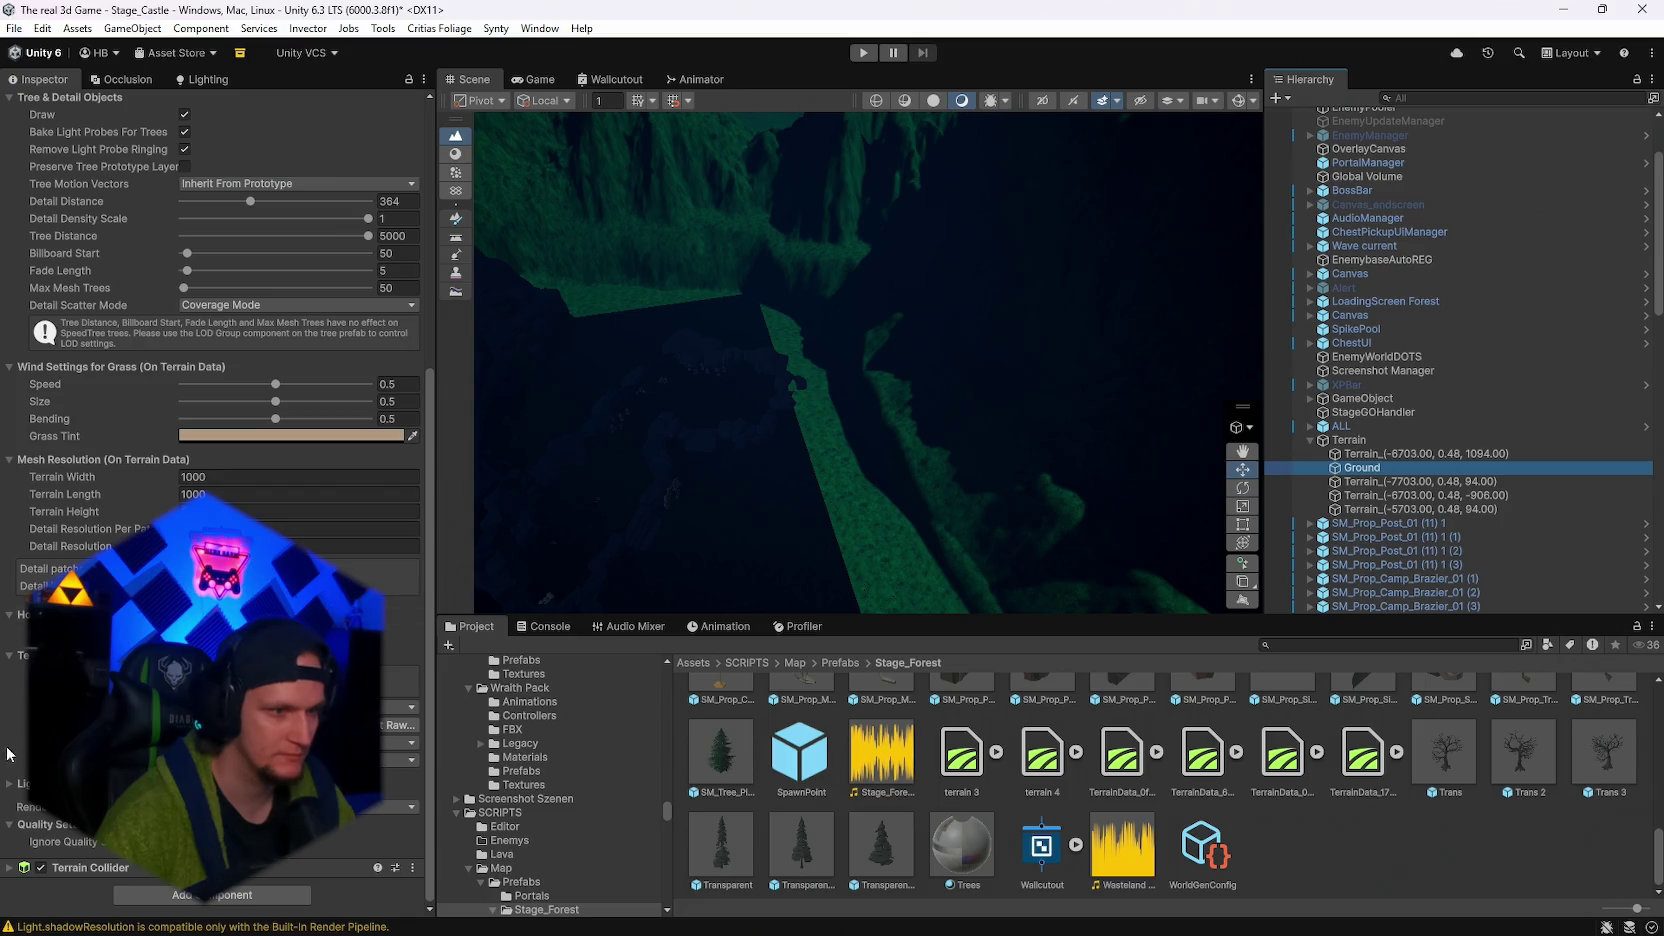
scroll(200, 500, "down", 3)
left_click(1373, 455)
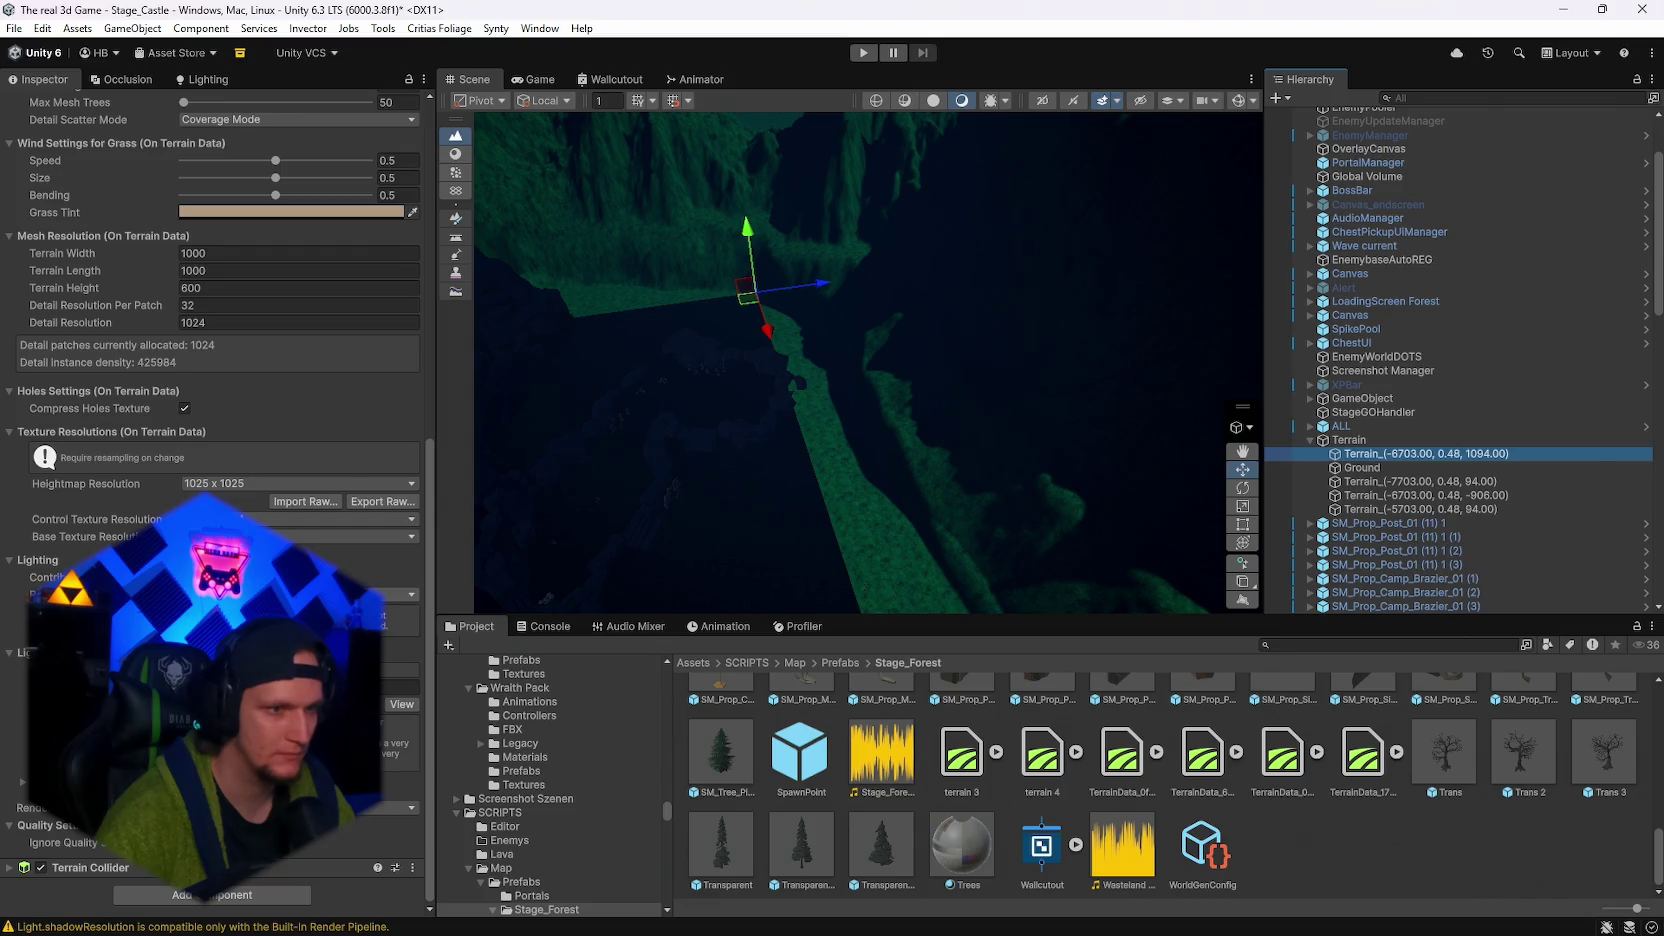
mouse_move(870, 500)
left_mouse_down()
mouse_move(895, 345)
mouse_move(891, 360)
mouse_move(1058, 333)
mouse_move(839, 383)
left_mouse_up()
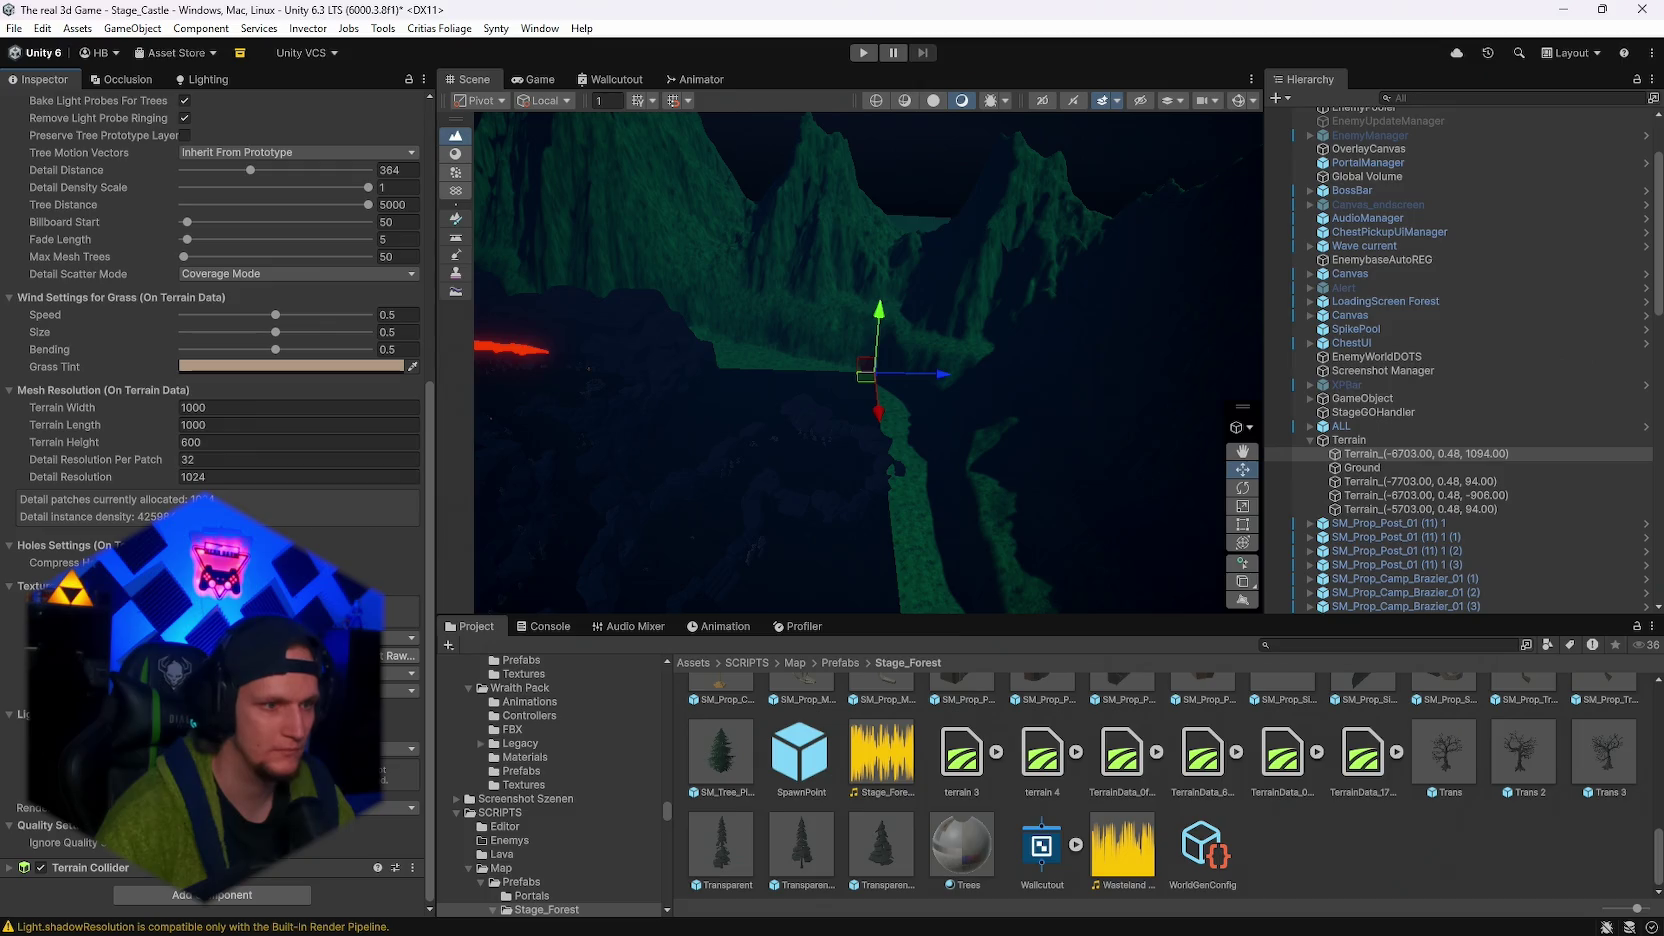
scroll(215, 400, "up", 1)
scroll(215, 400, "up", 8)
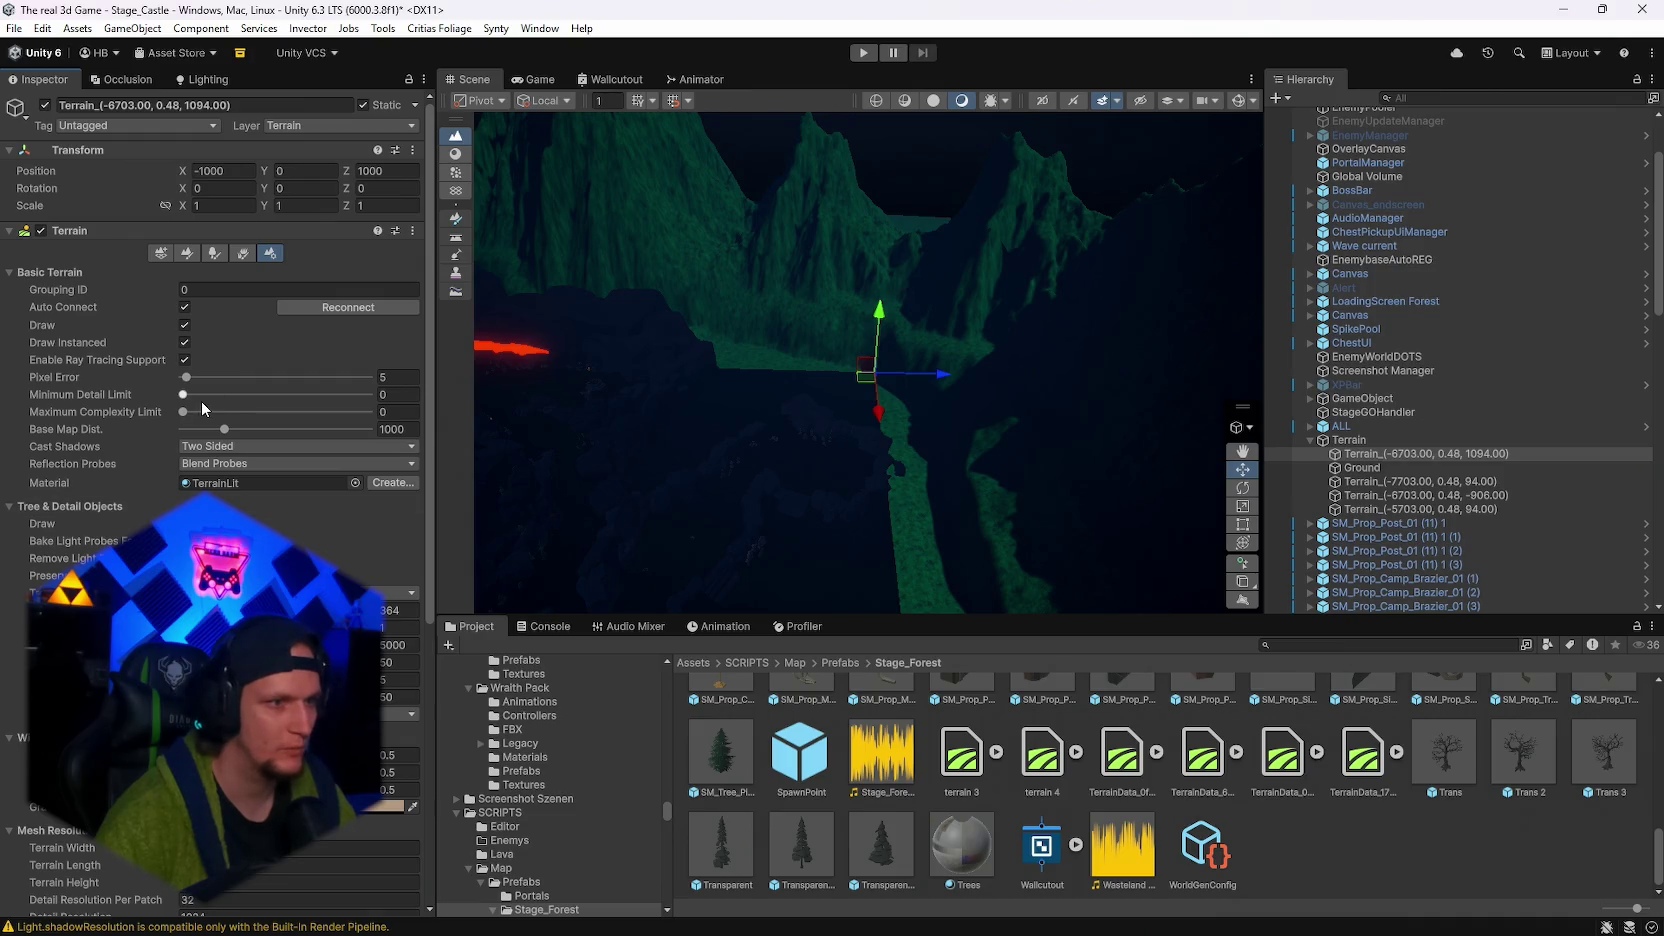
scroll(235, 374, "down", 4)
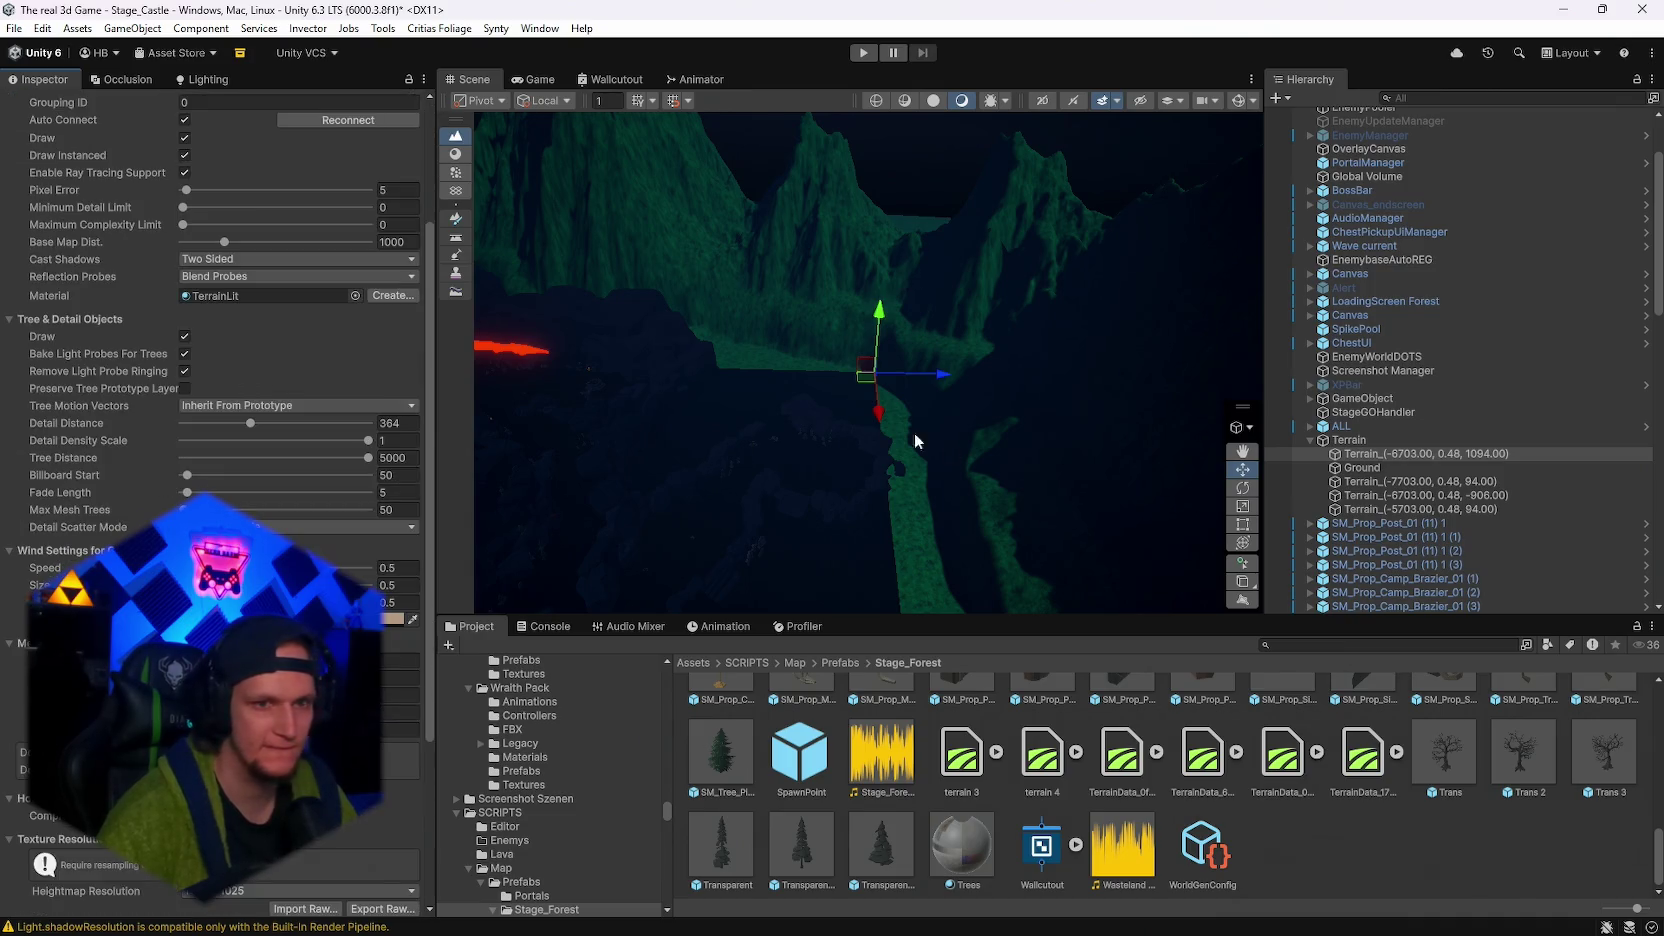
scroll(130, 176, "up", 10)
left_click(190, 253)
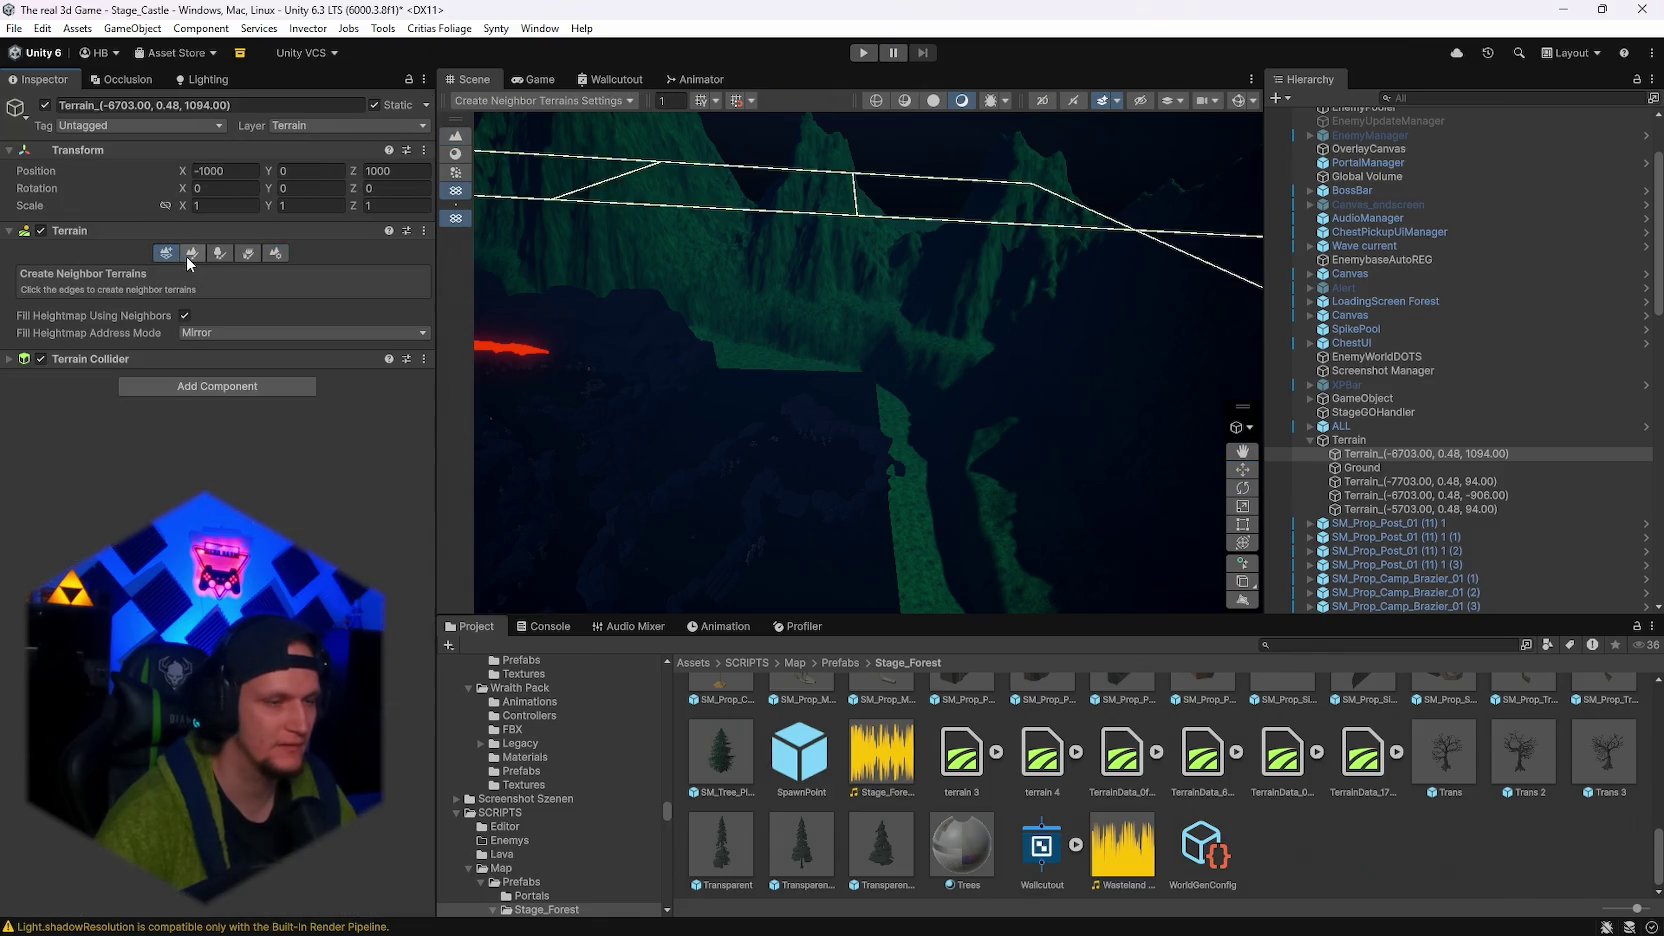
- Switch the terrain tool to Paint Texture and pick the CliffBright layer
left_click(173, 268)
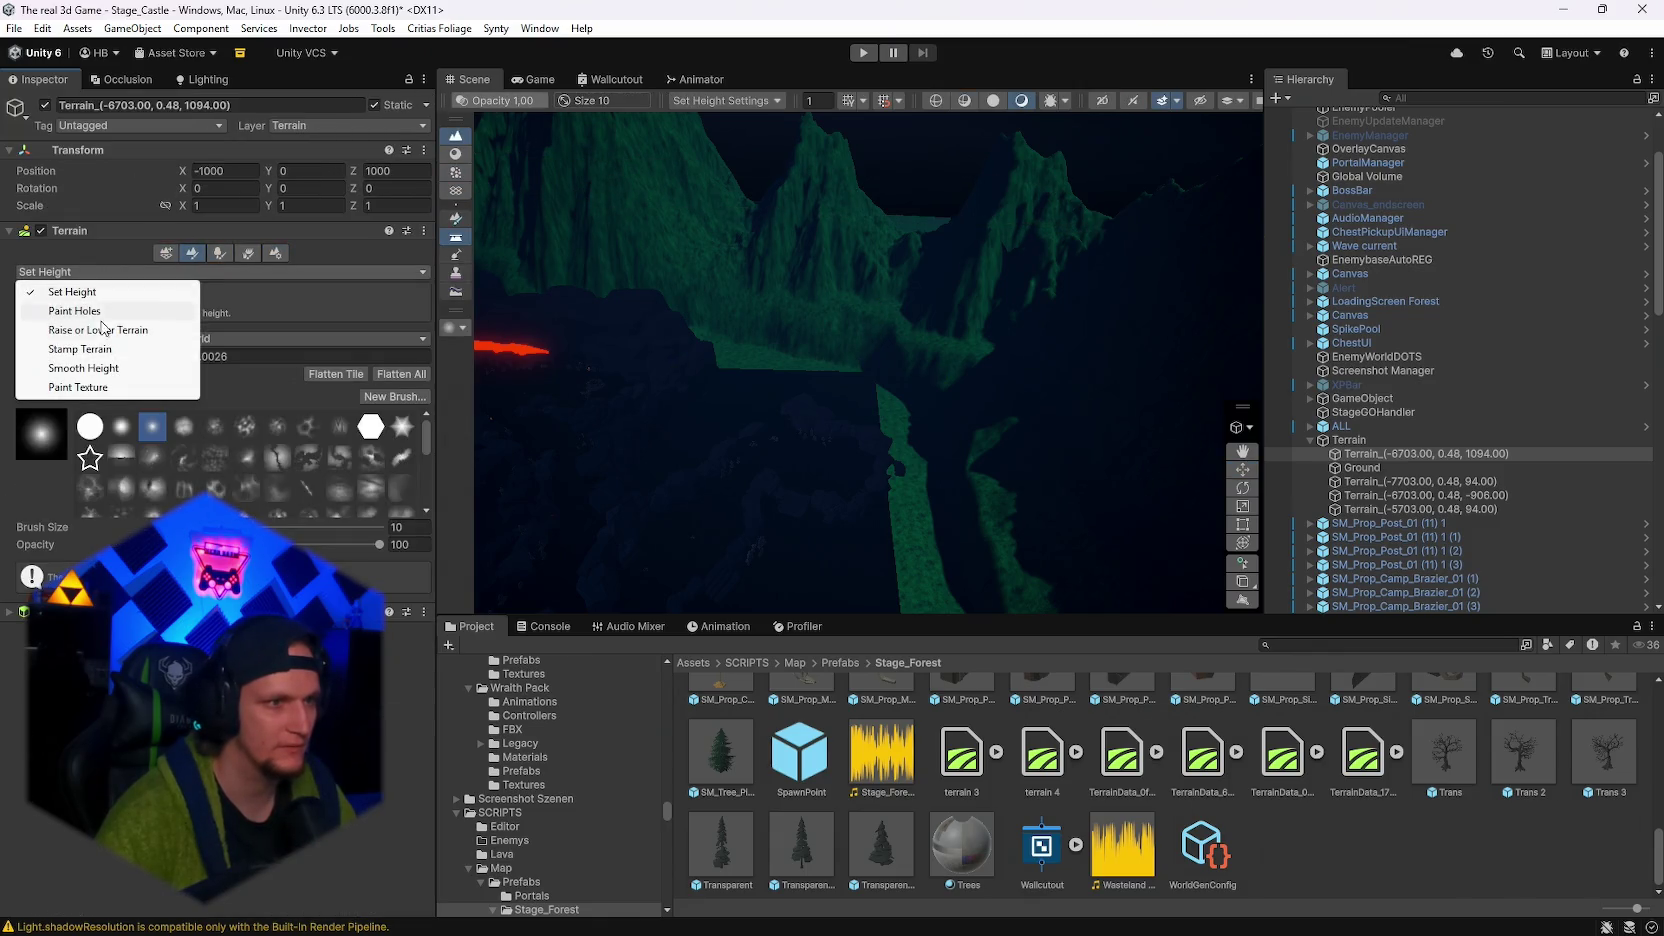
left_click(100, 307)
left_click(130, 271)
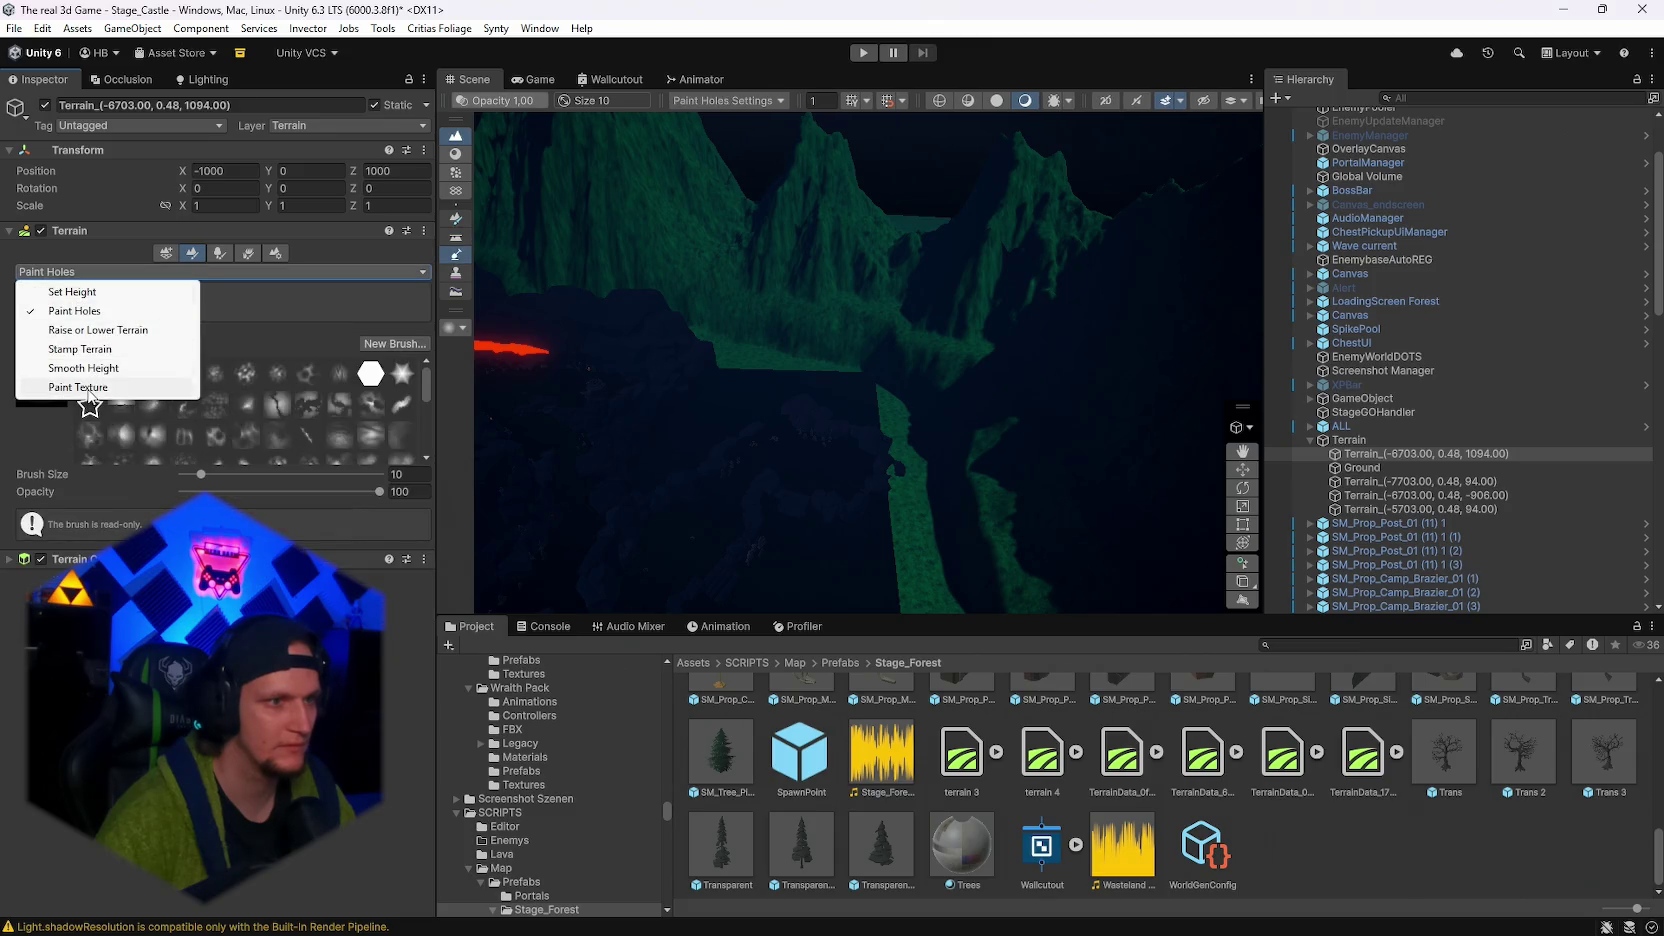
left_click(150, 386)
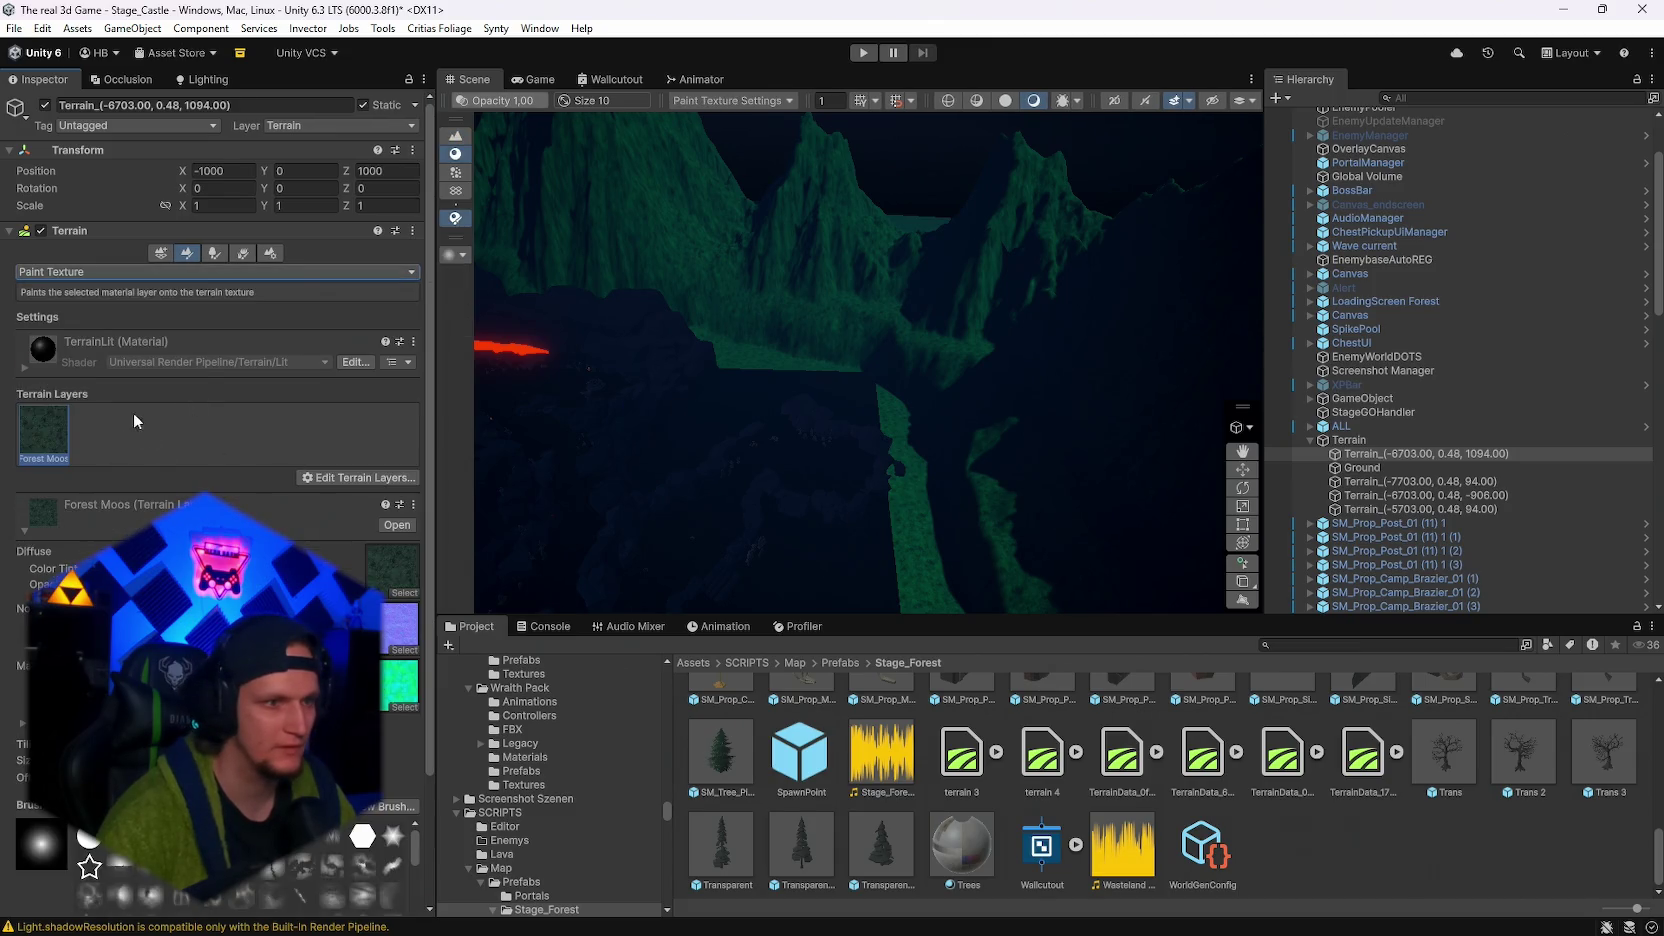
scroll(840, 549, "up", 3)
left_click(873, 587)
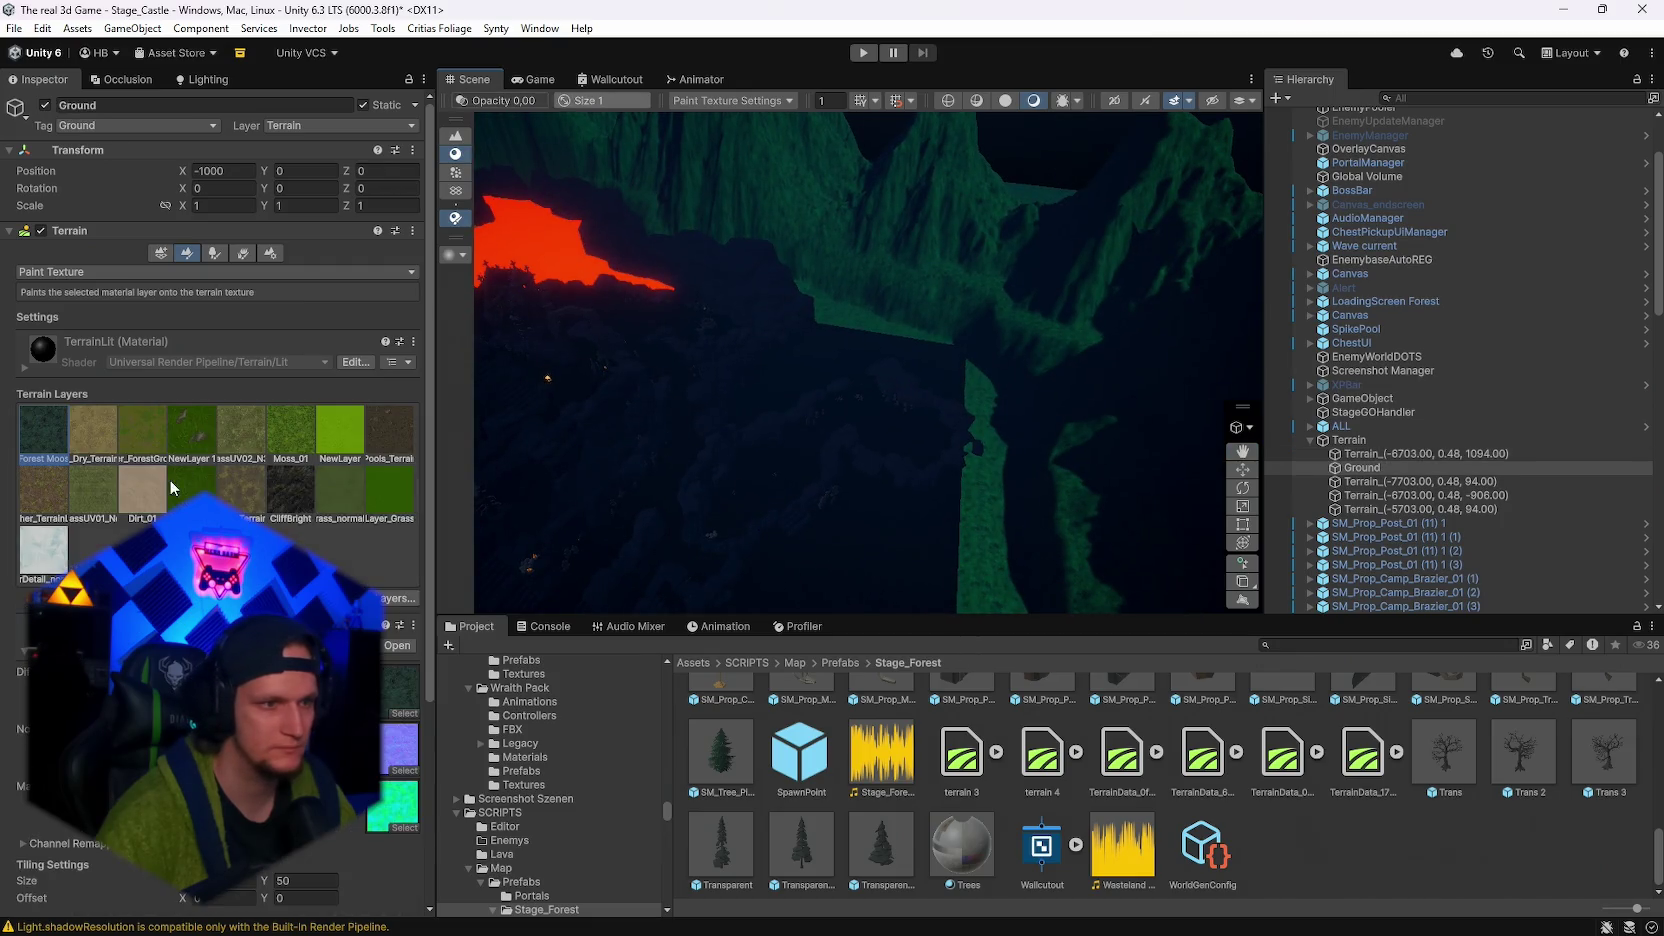
left_click(297, 508)
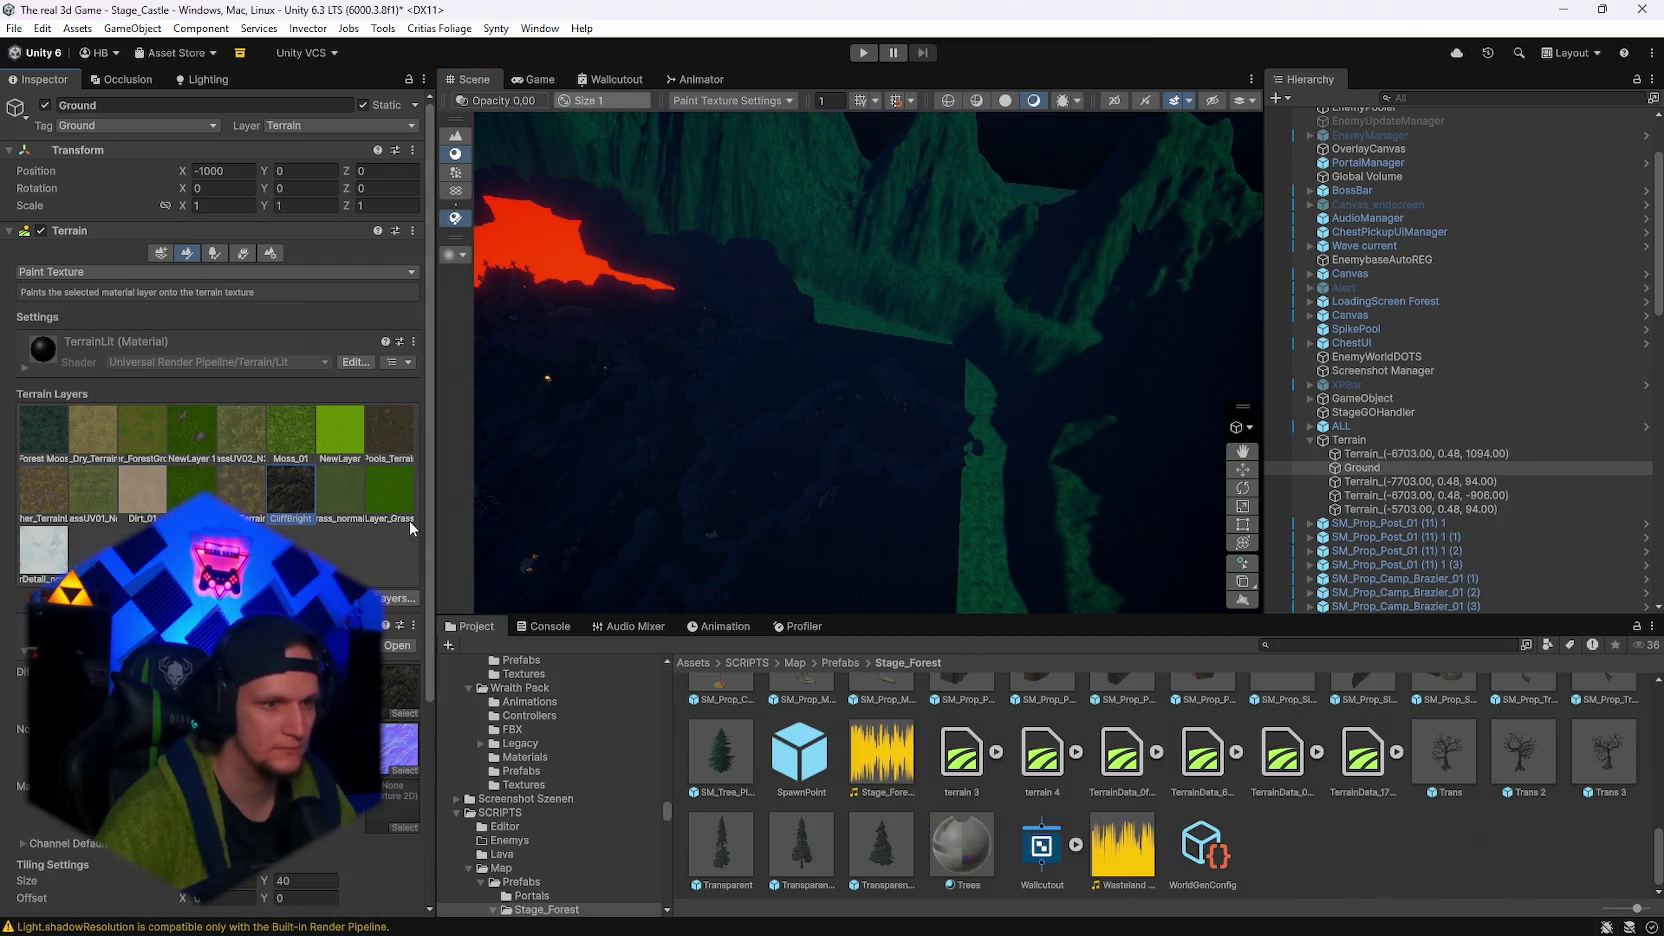
- Brush a CliffBright stroke onto the terrain tile, then select and switch off the Directional Light
scroll(800, 425, "up", 3)
left_click_drag(776, 505, 800, 560)
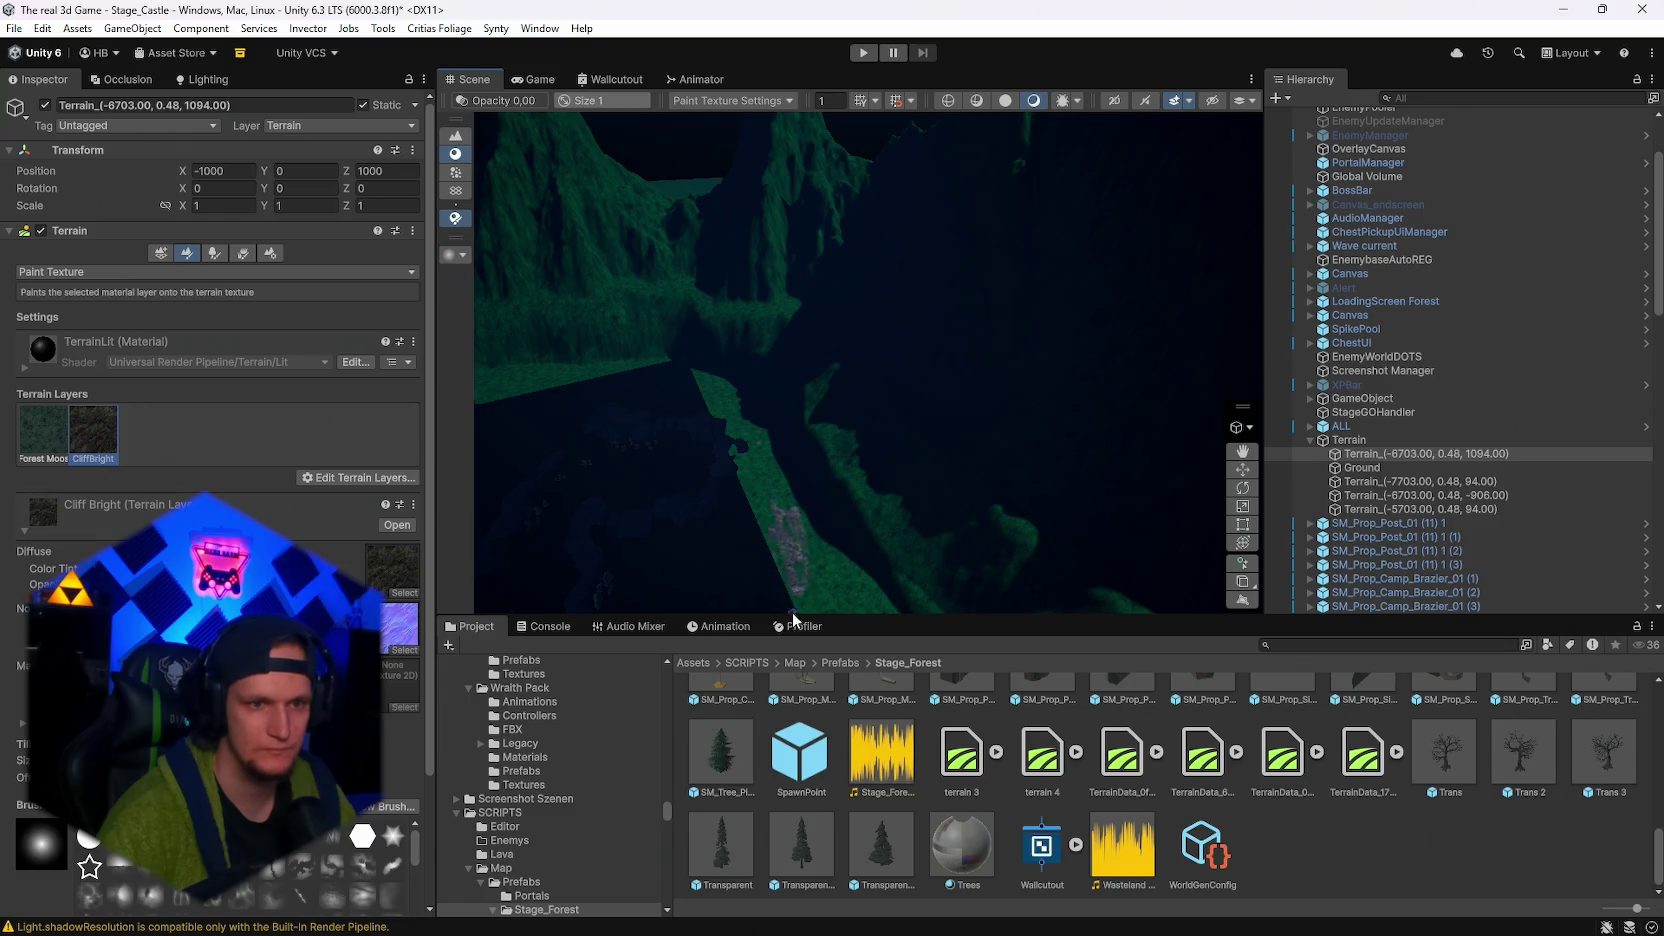
mouse_move(793, 618)
left_mouse_down()
mouse_move(812, 624)
mouse_move(629, 640)
mouse_move(329, 500)
mouse_move(193, 307)
mouse_move(114, 352)
left_mouse_up()
scroll(1395, 462, "up", 3)
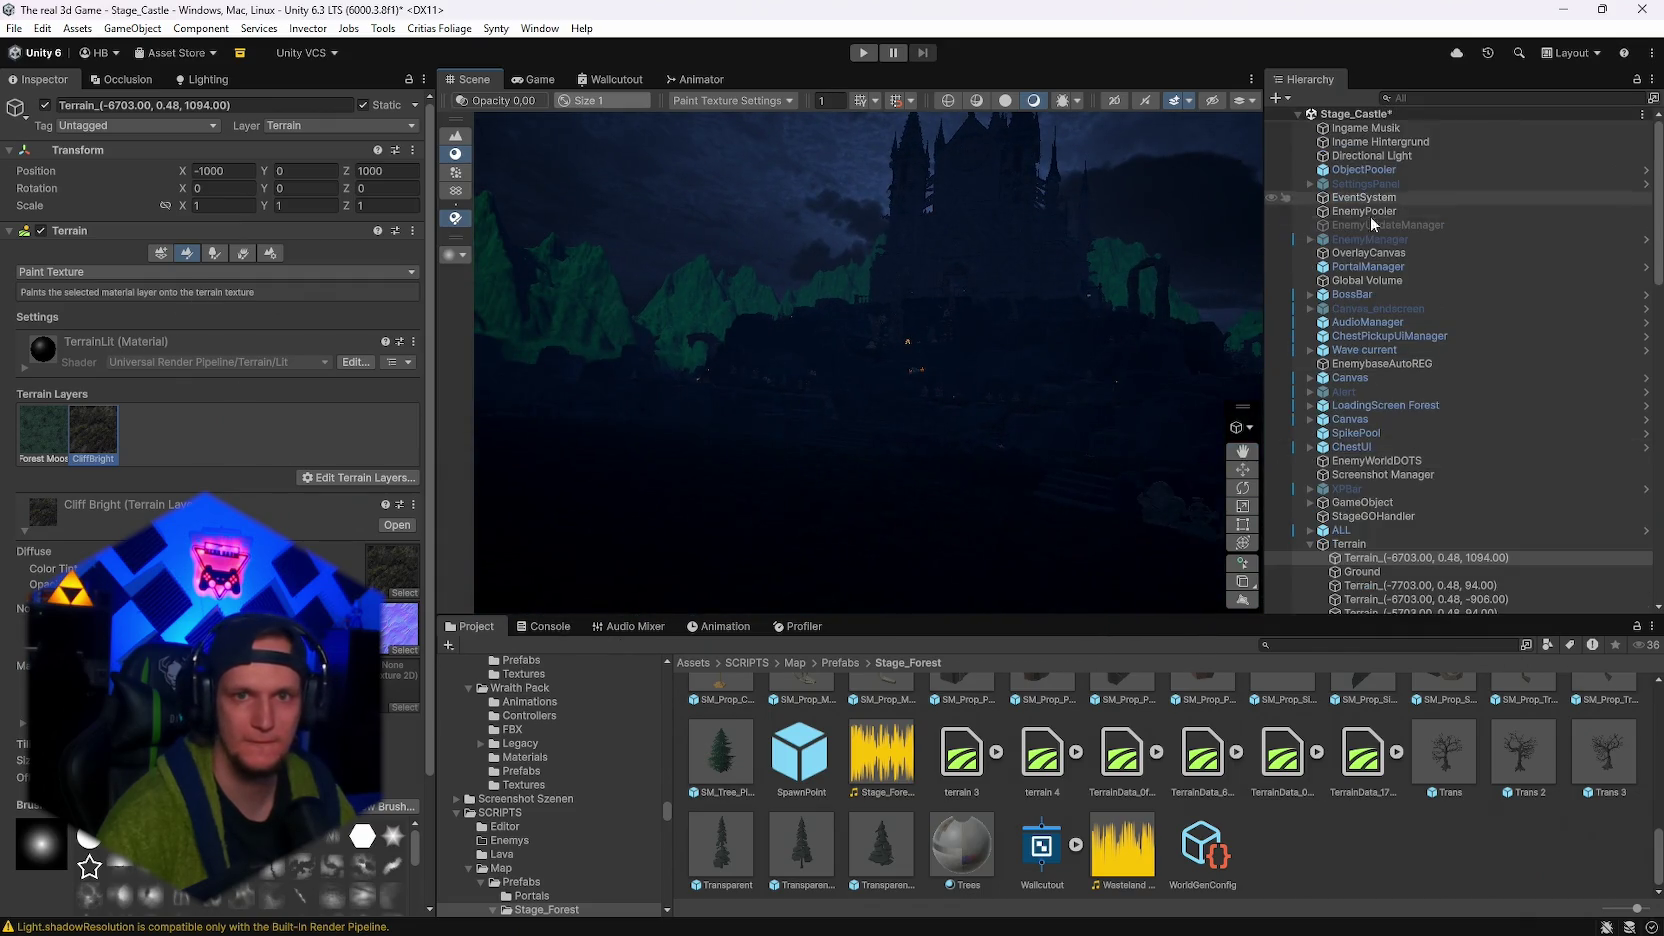
mouse_move(1180, 240)
left_mouse_down()
mouse_move(940, 260)
mouse_move(1021, 327)
mouse_move(971, 414)
mouse_move(1099, 394)
mouse_move(1258, 405)
mouse_move(691, 390)
mouse_move(1262, 420)
left_mouse_up()
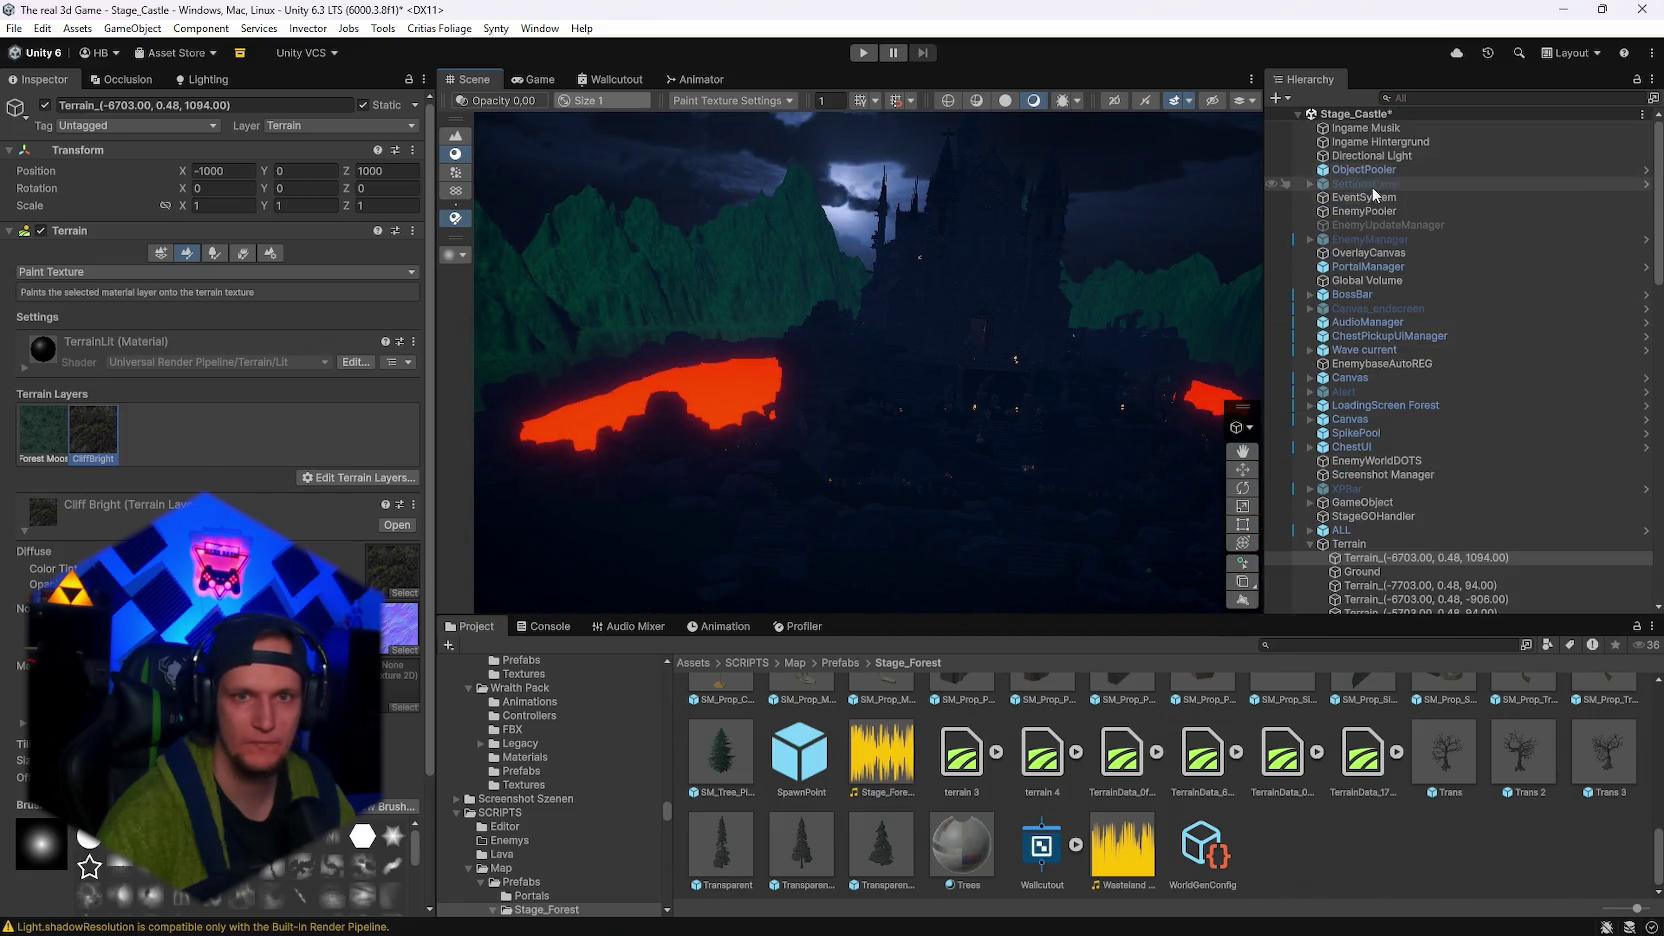
left_click(1372, 156)
left_click(44, 105)
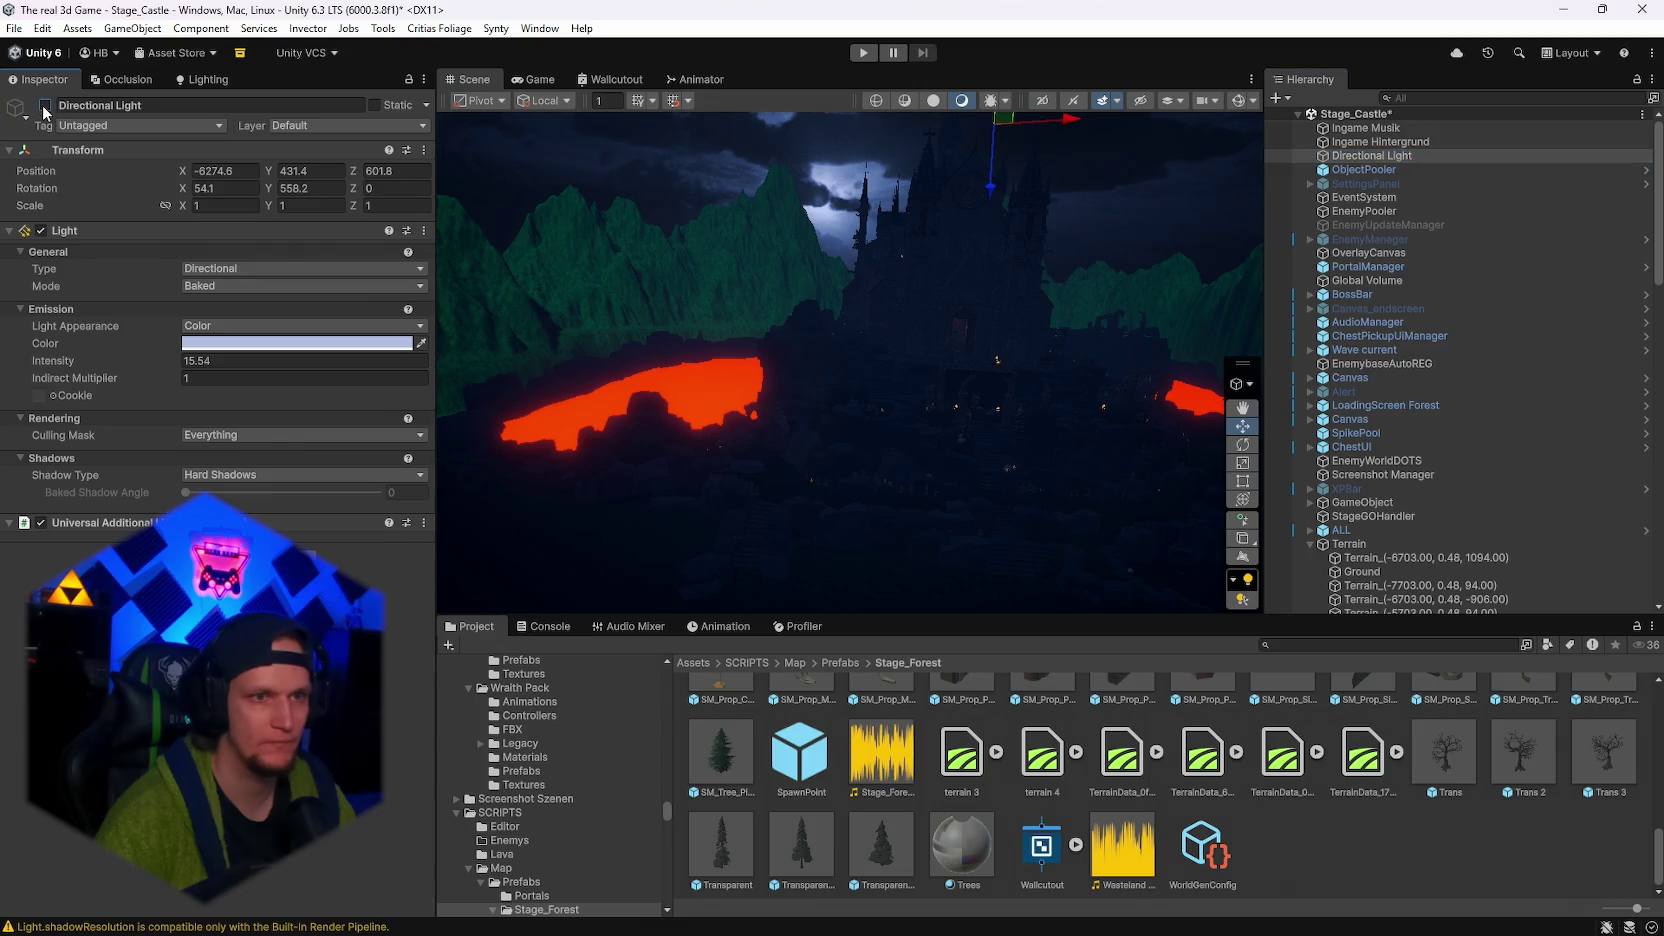
left_click(44, 105)
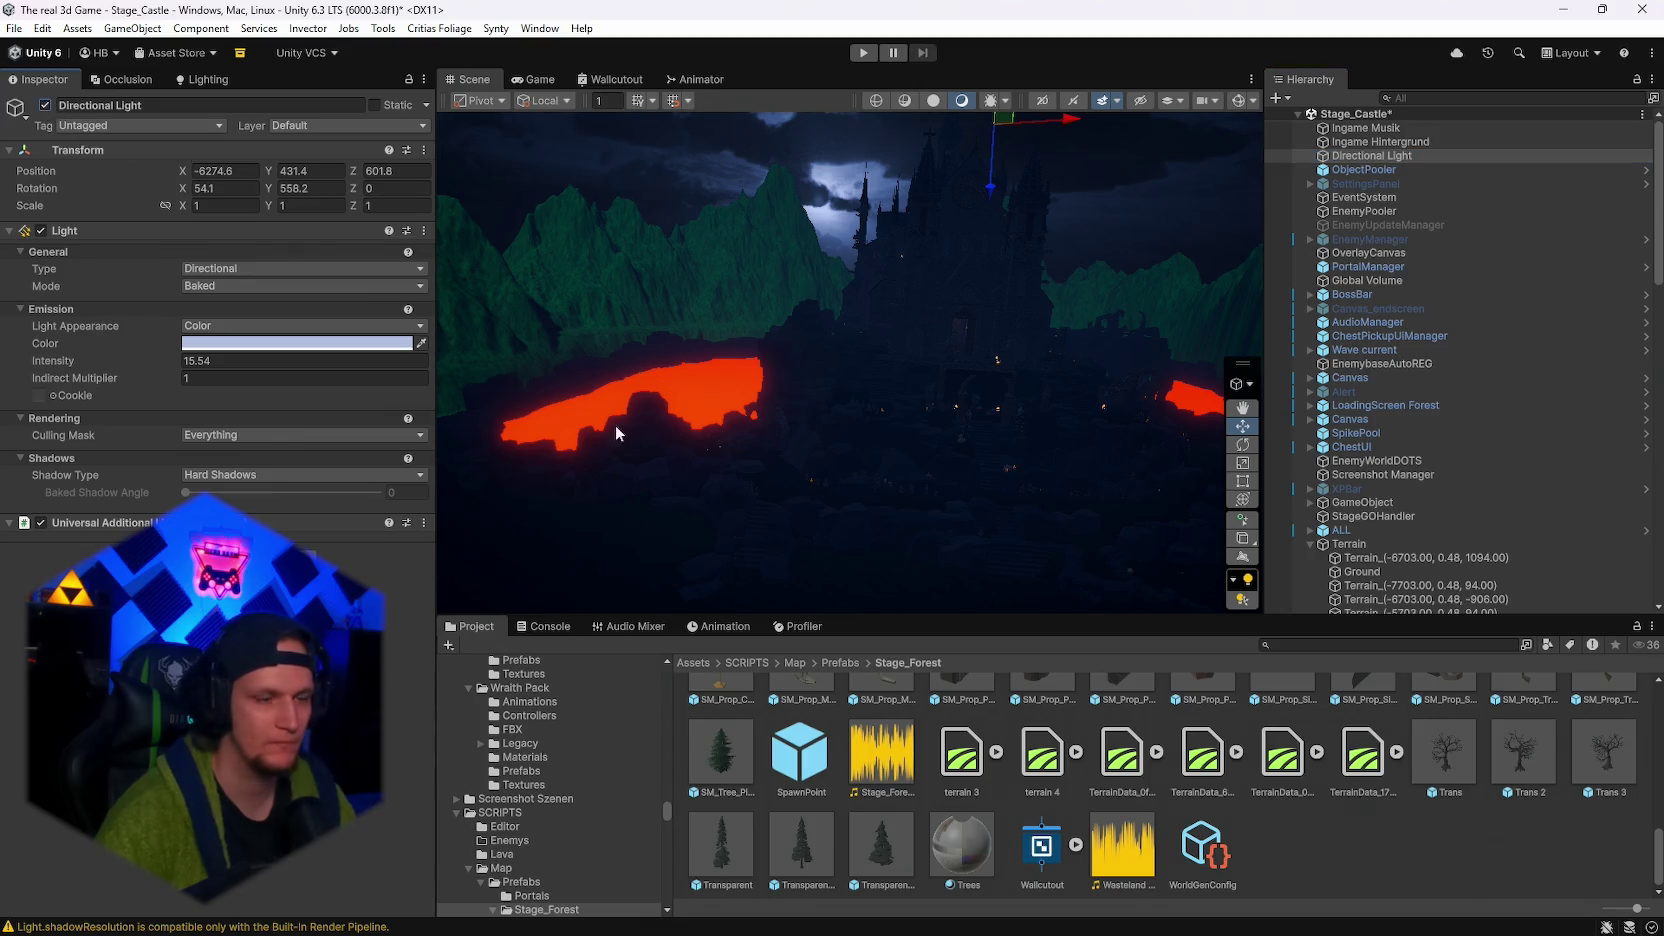
scroll(1455, 467, "down", 10)
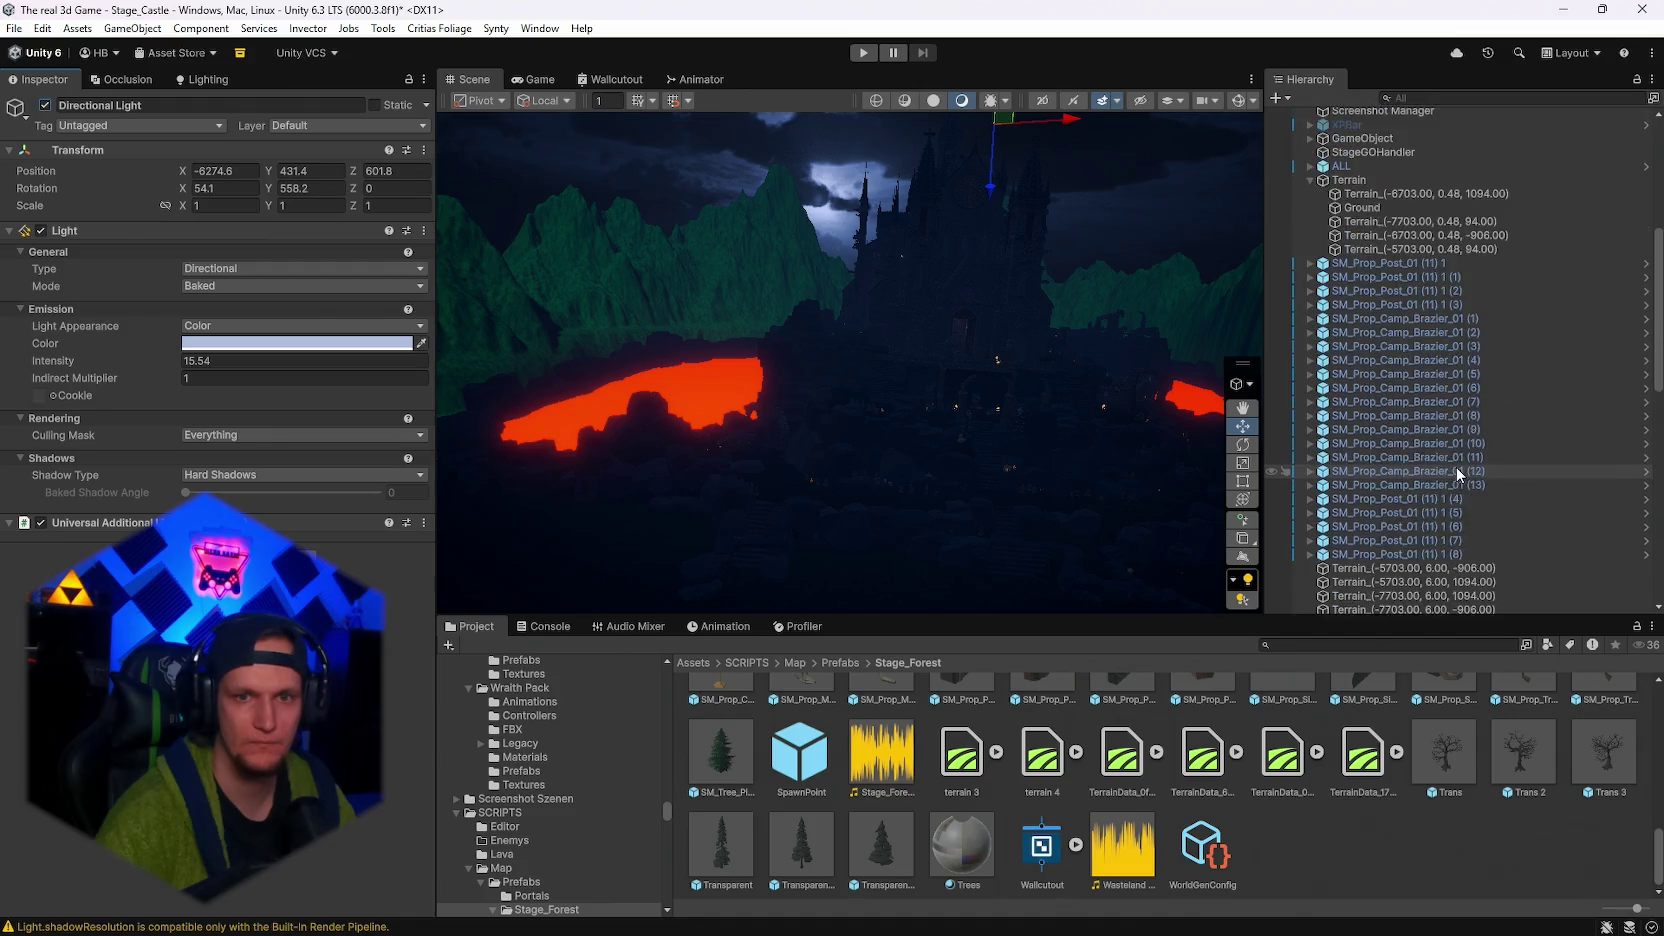
left_click(1410, 97)
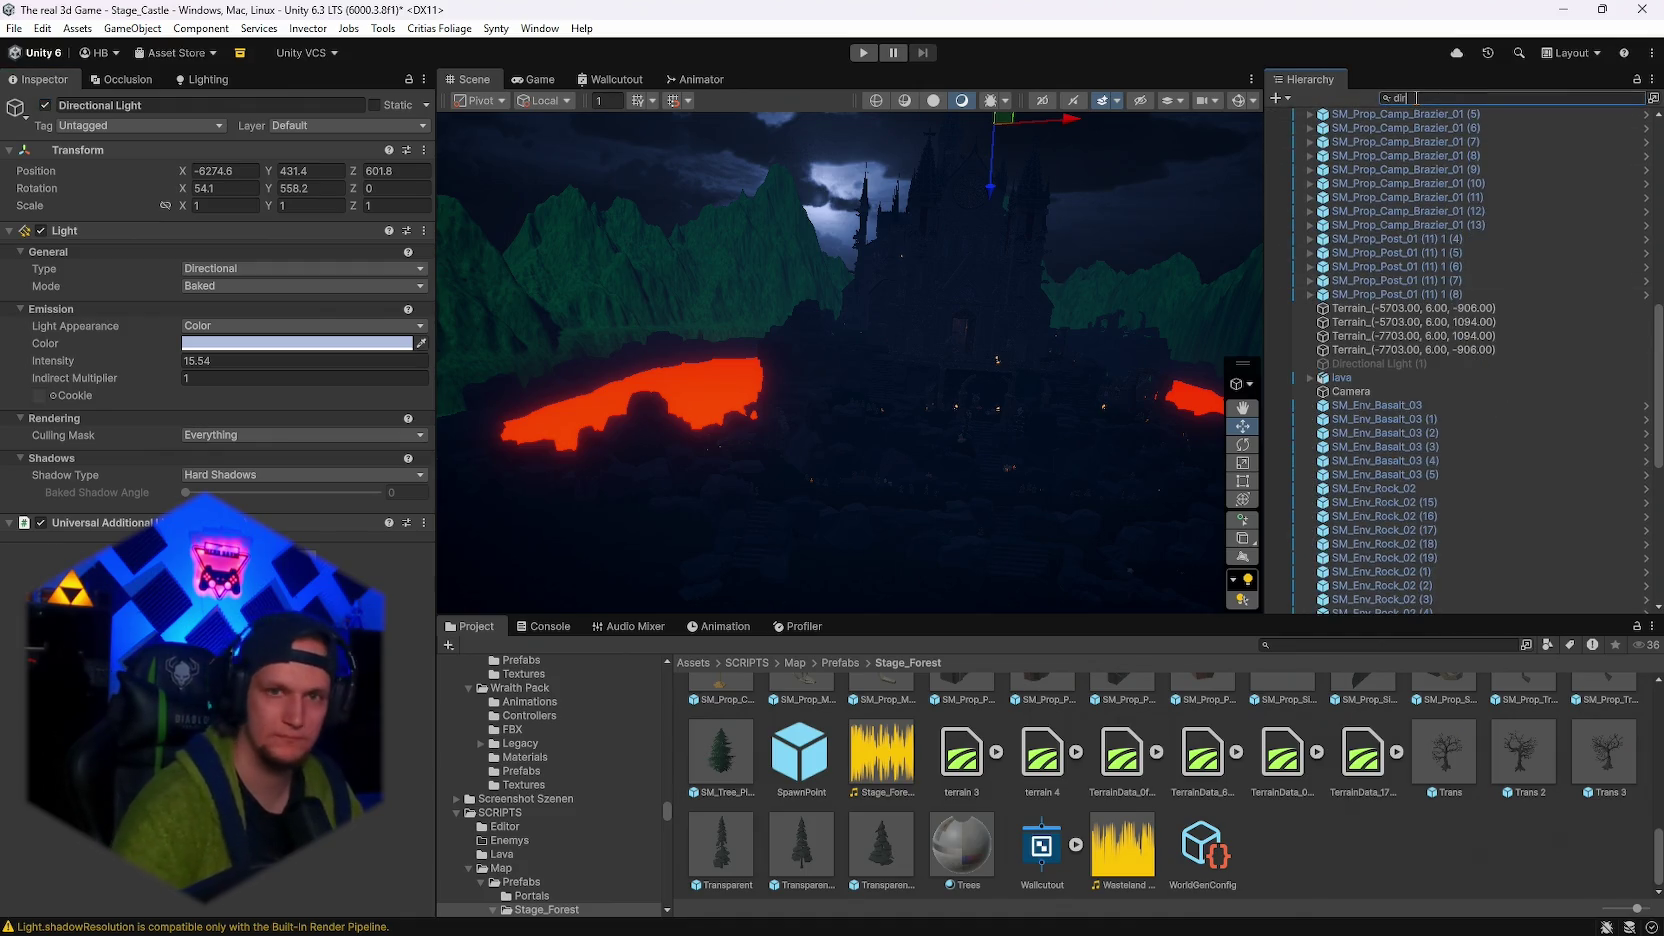
type("dire")
left_click(1373, 144)
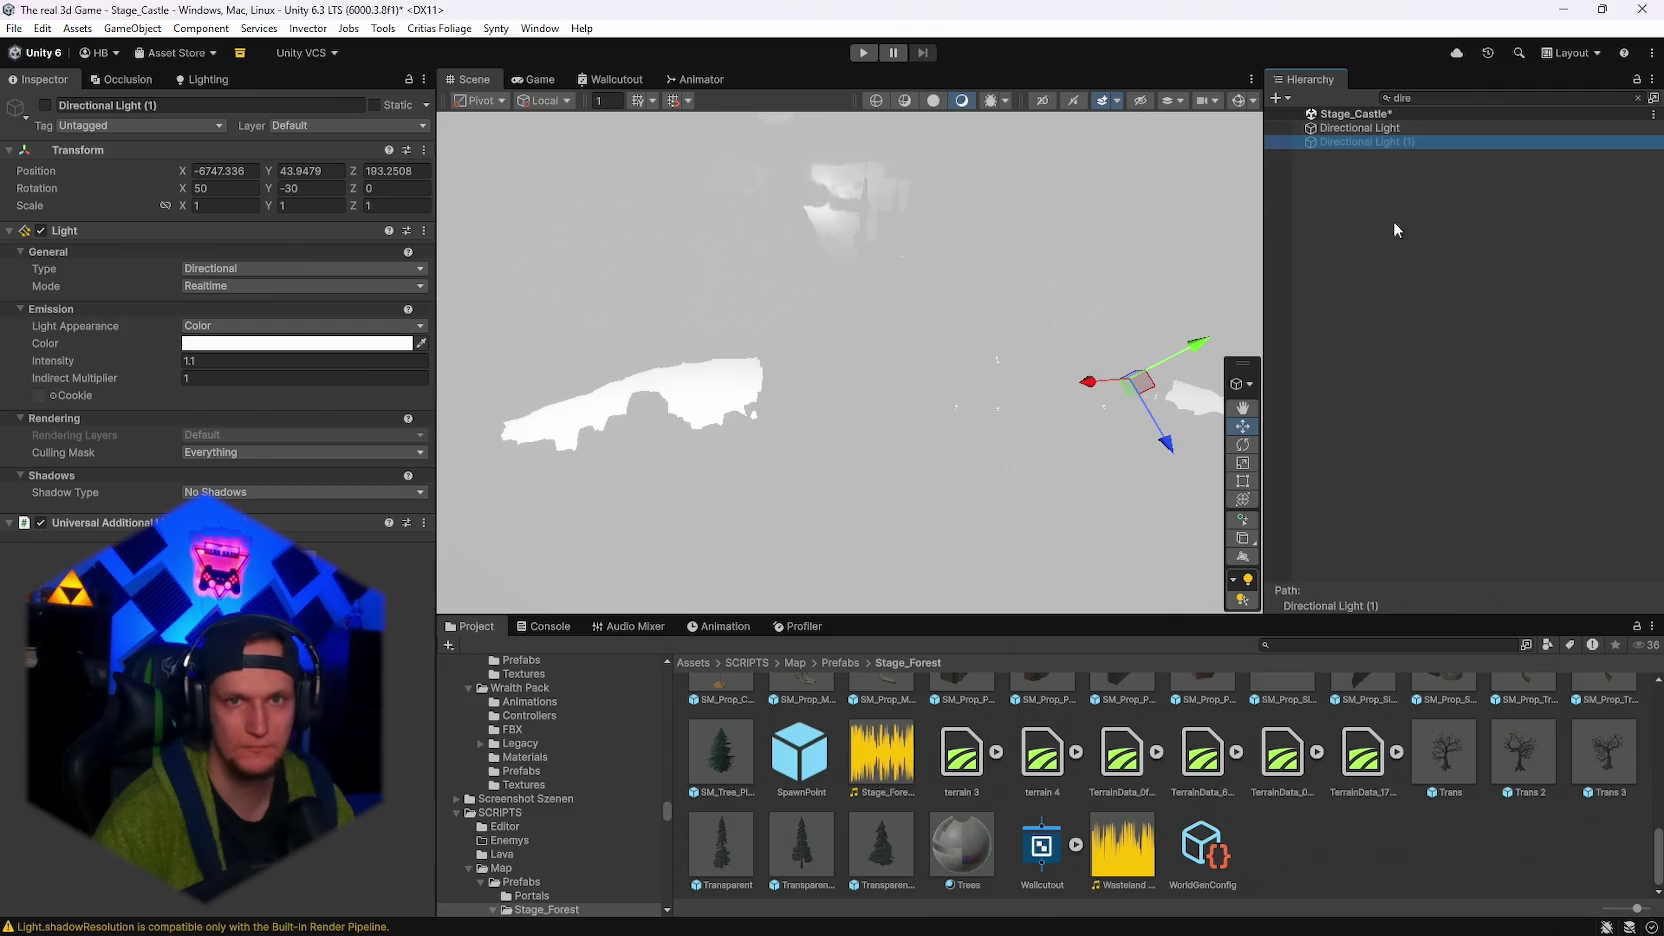
key("BackSpace")
key("BackSpace")
key("BackSpace")
scroll(1379, 516, "up", 5)
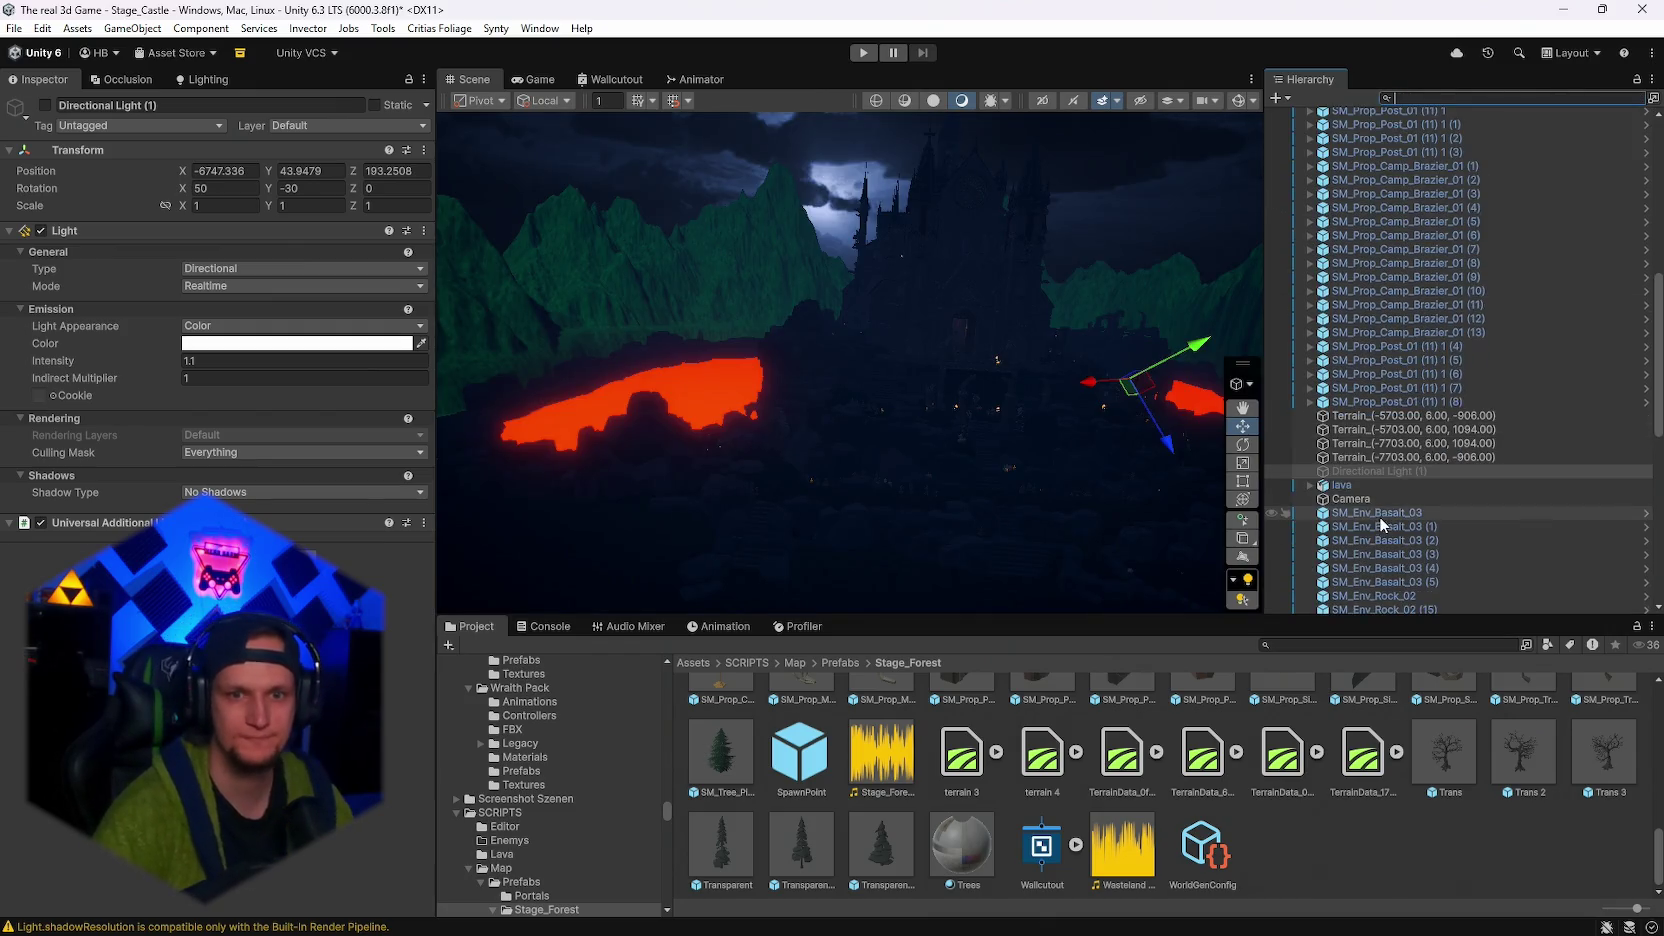
left_click(44, 104)
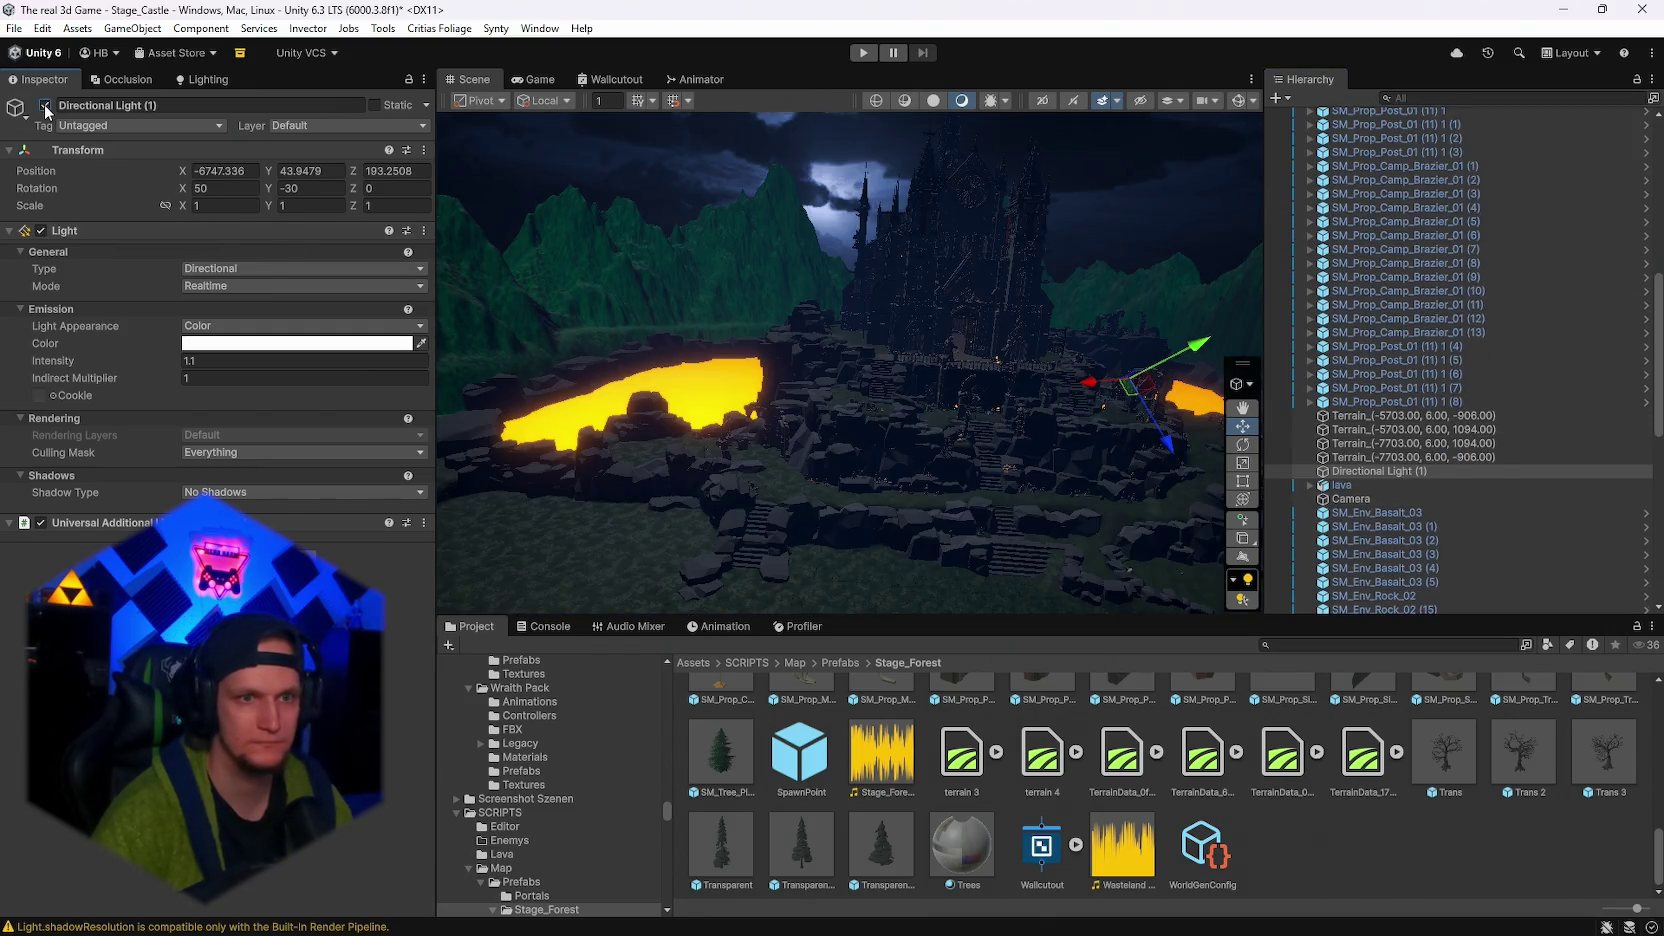
left_click(44, 104)
left_click(44, 104)
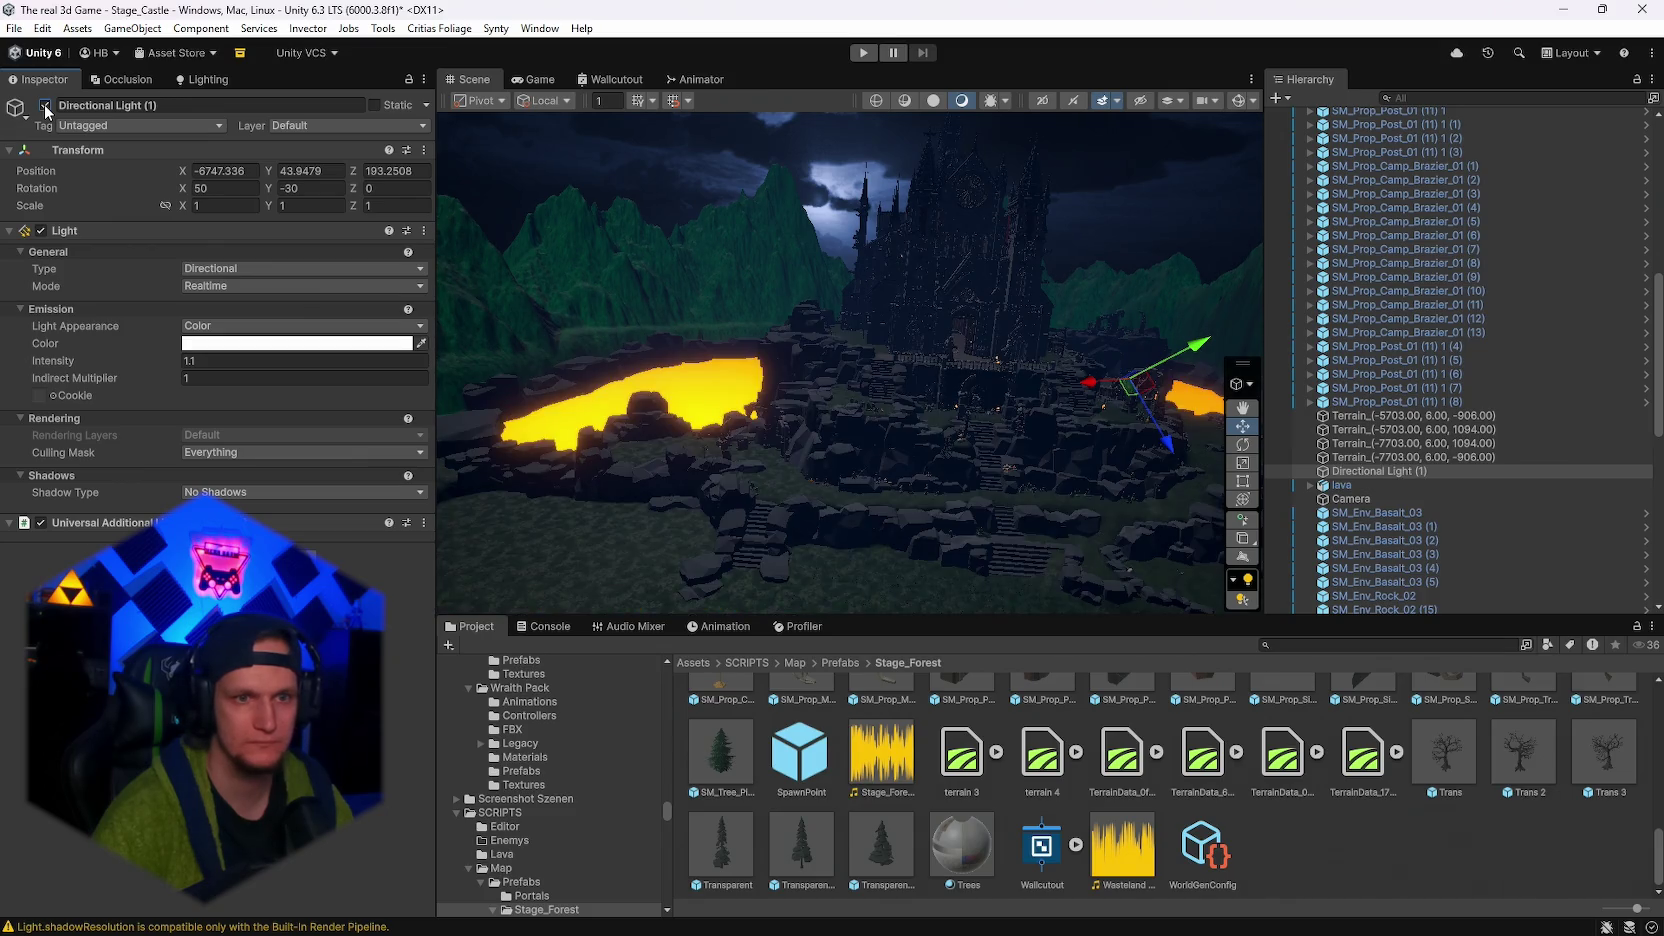
left_click(44, 104)
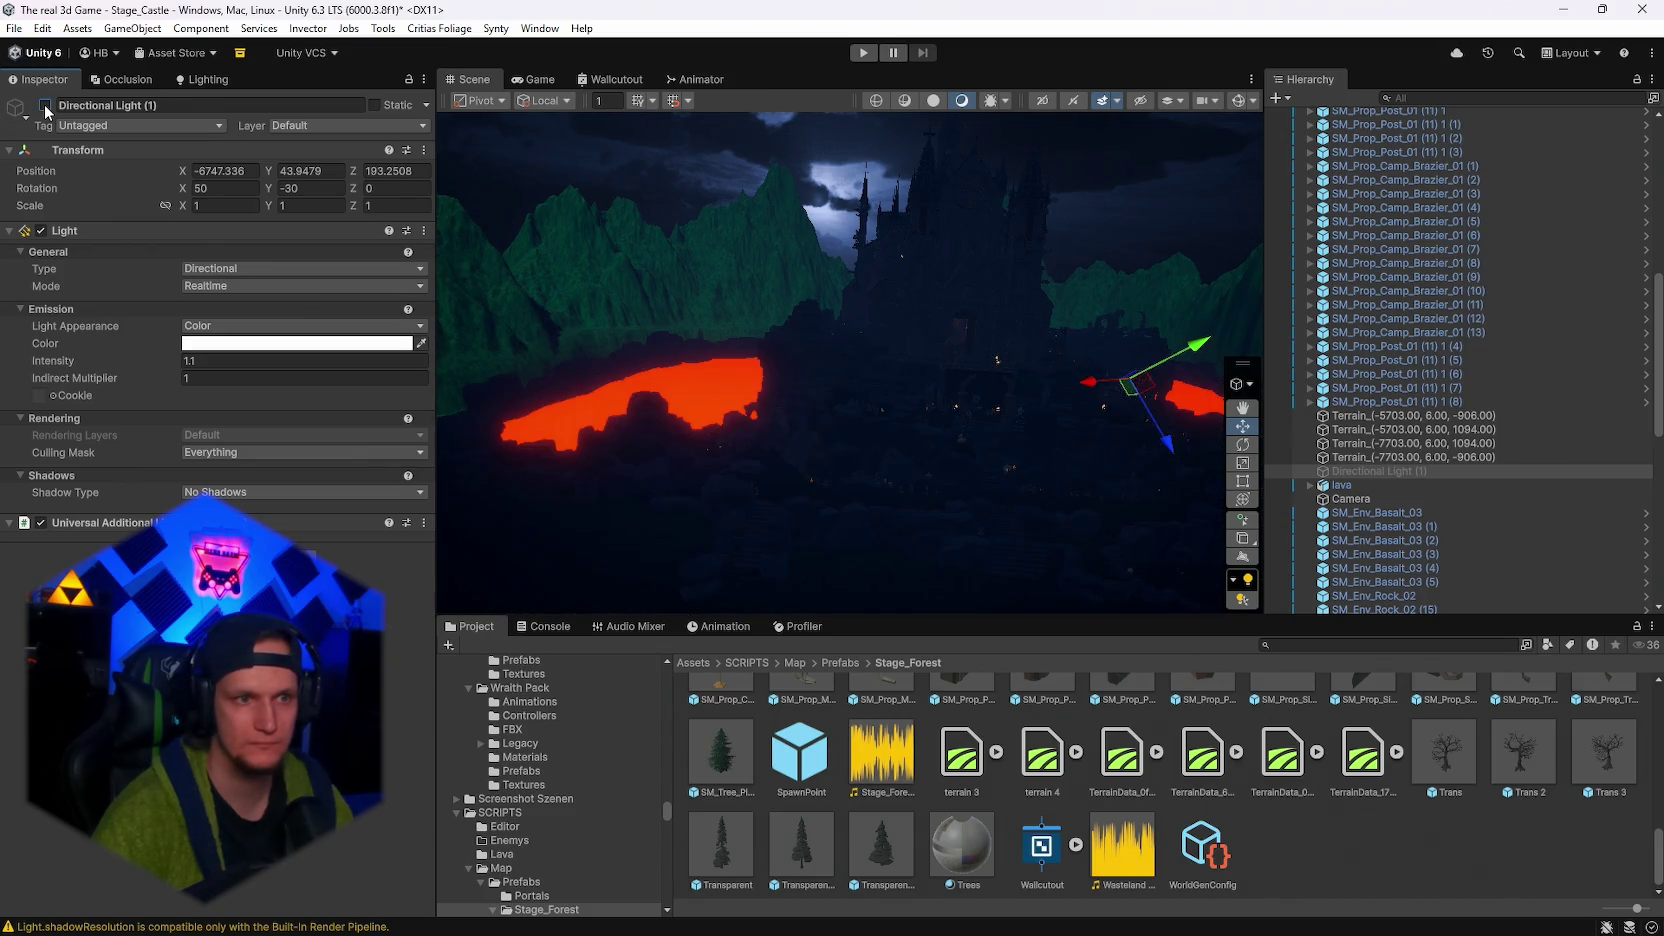
scroll(1410, 347, "up", 15)
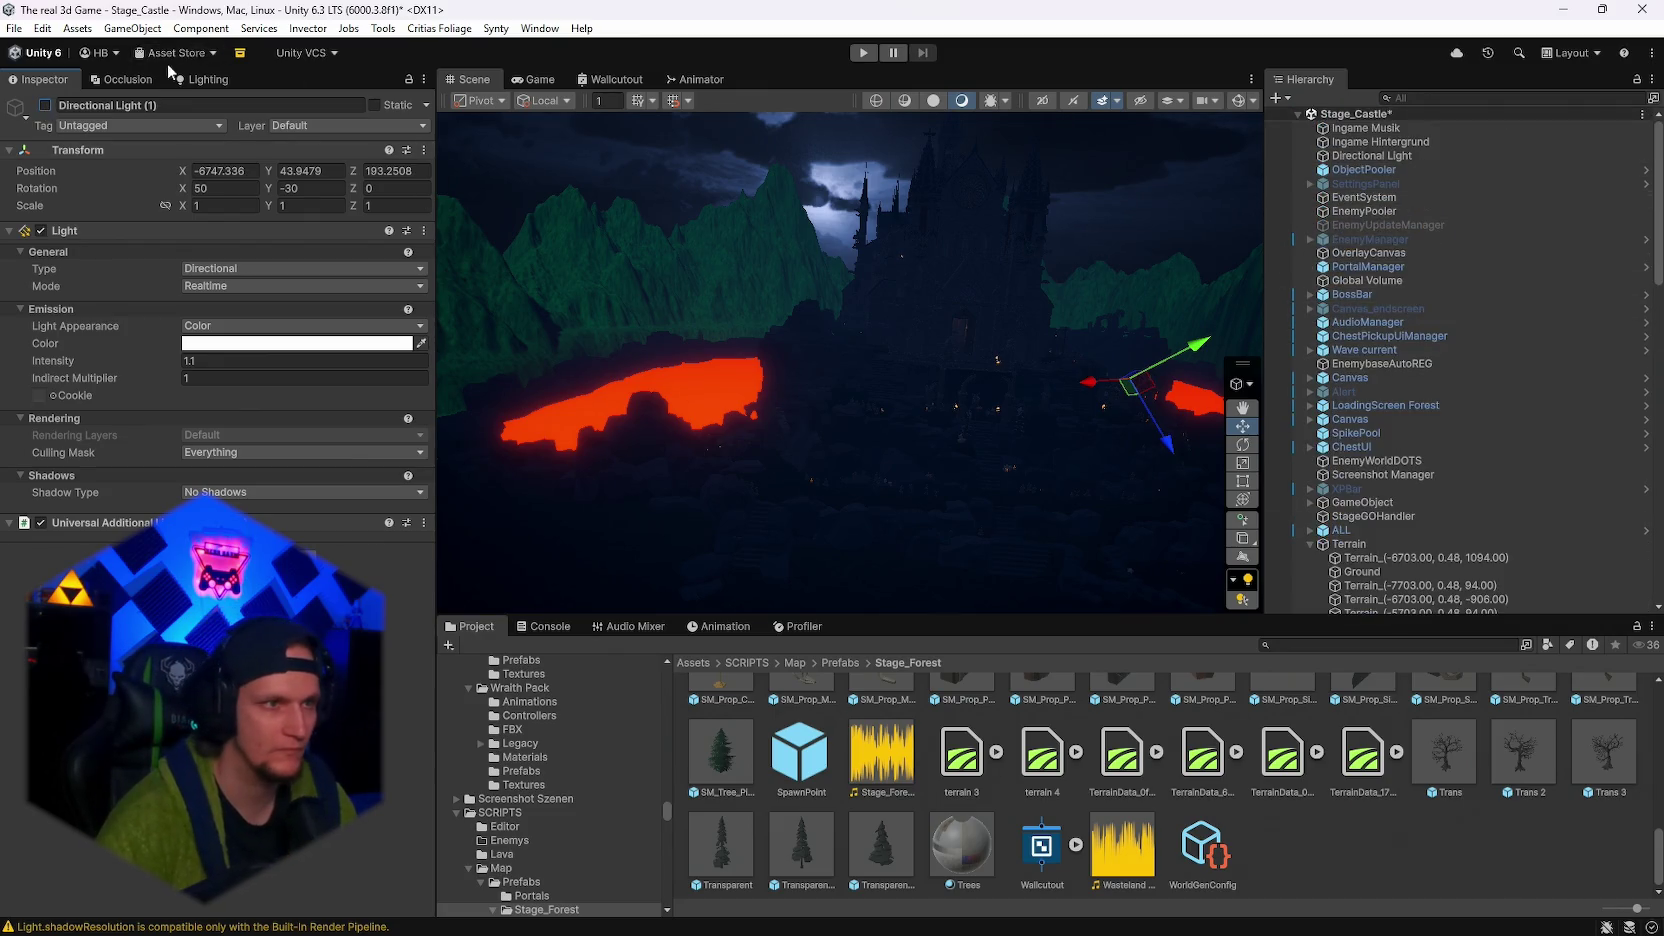
left_click(203, 79)
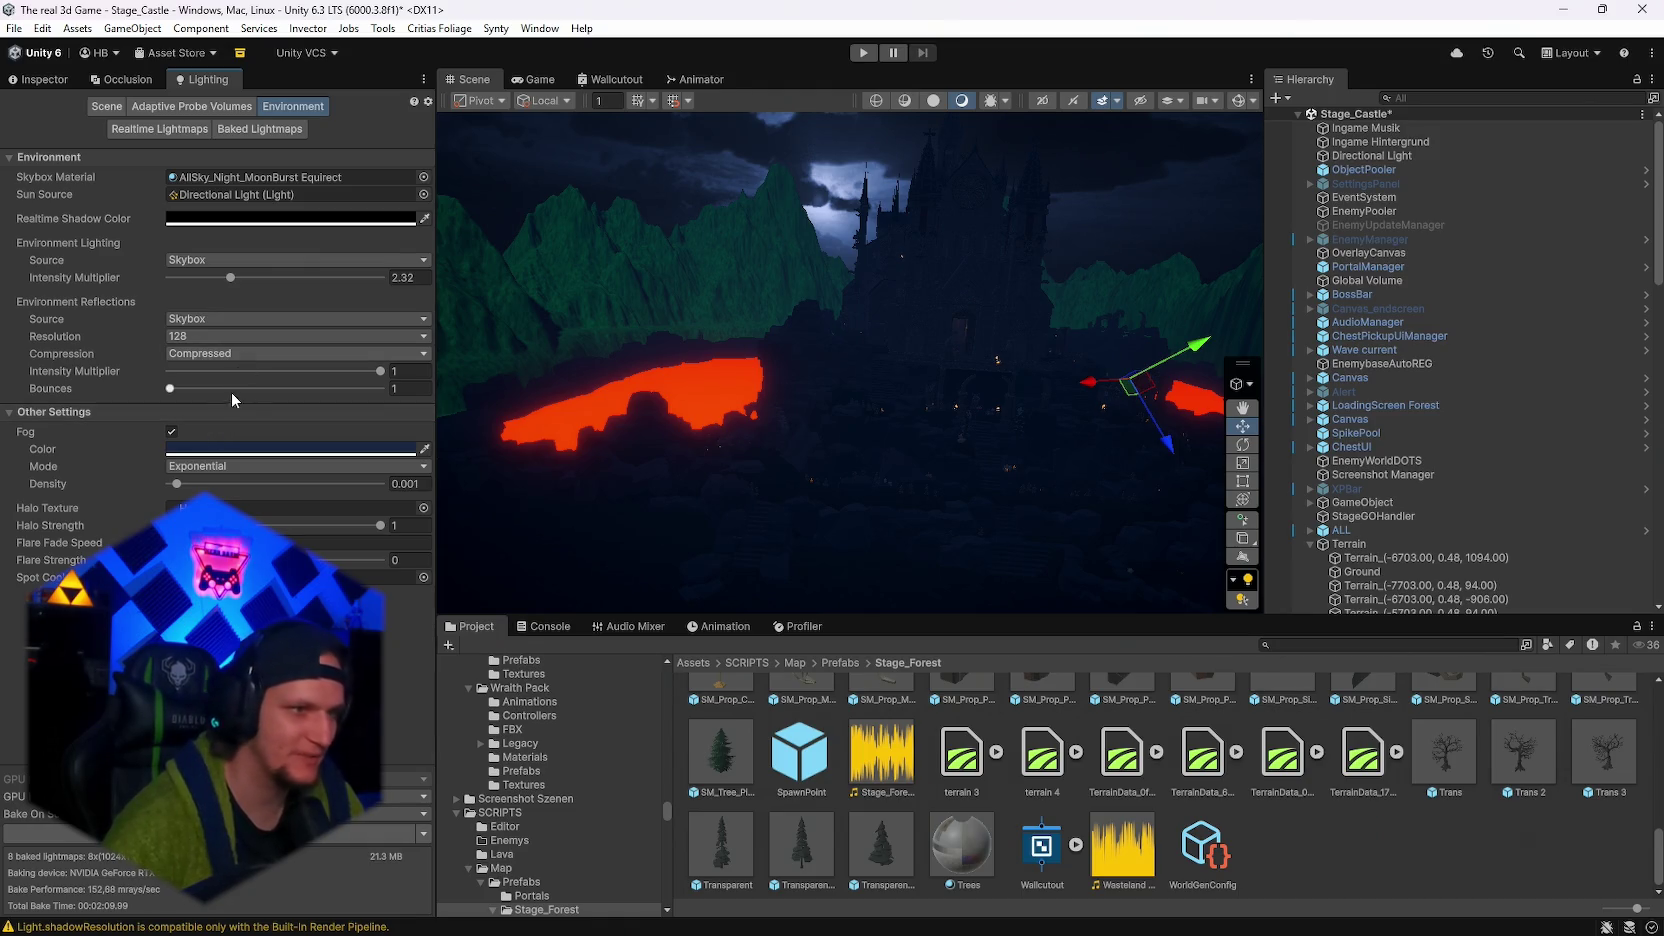
- Set reflection bounces to 3 and reflections intensity to 0.93, keeping lighting intensity at 2.32
left_click_drag(171, 391, 242, 395)
left_click_drag(380, 371, 365, 372)
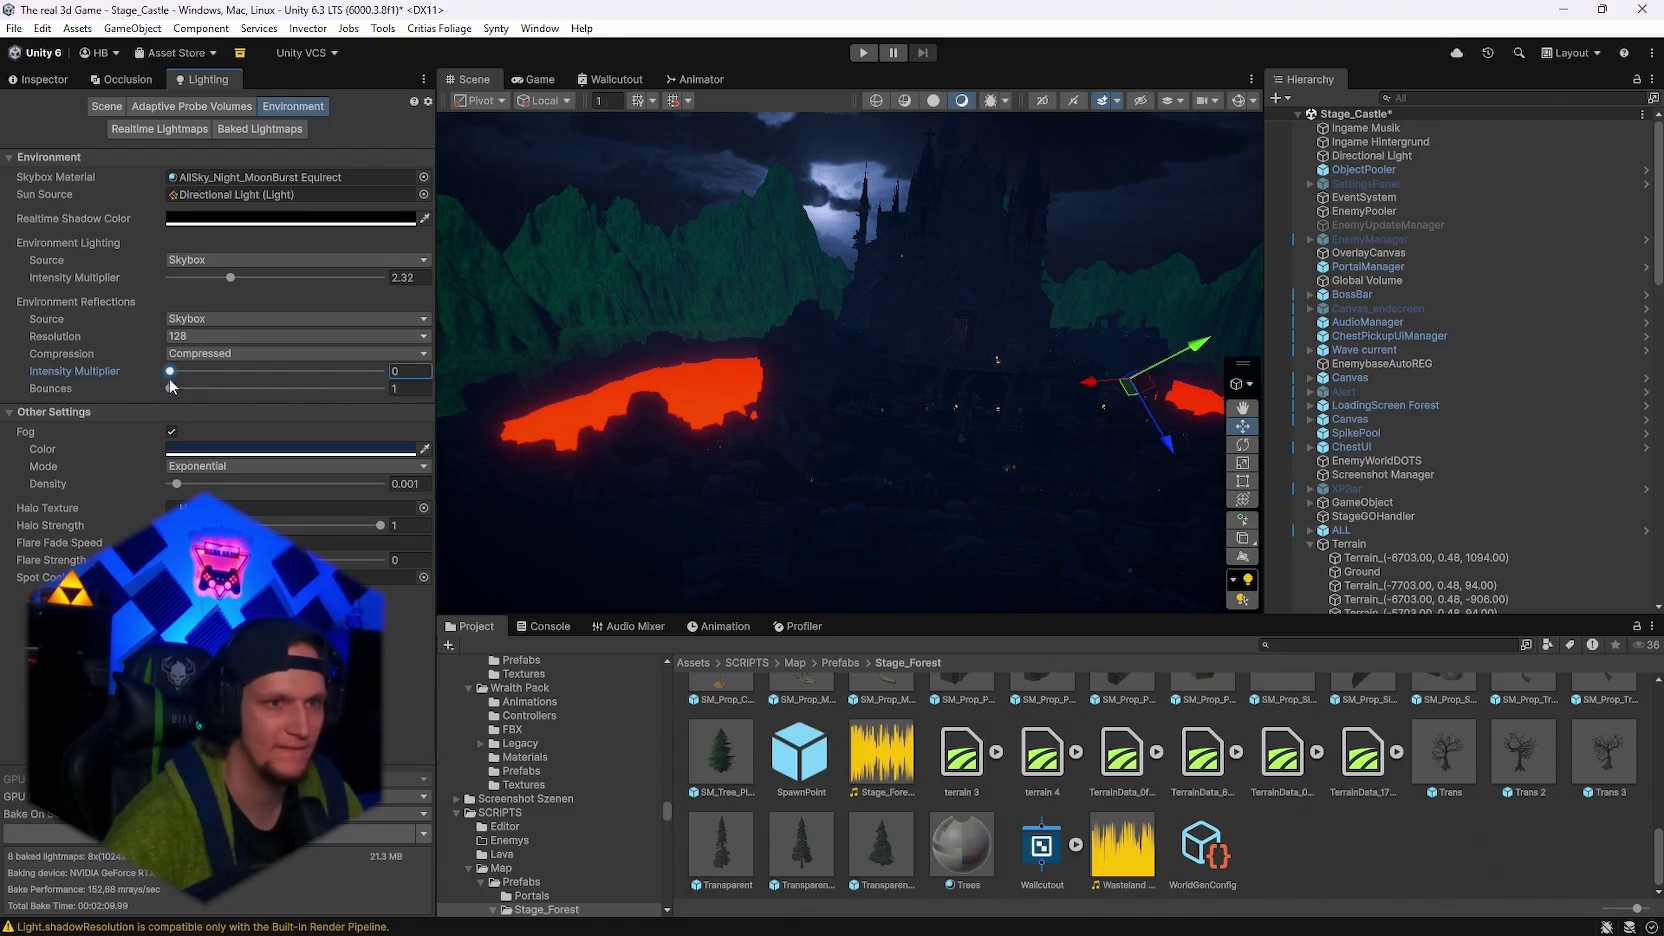
mouse_move(230, 278)
left_mouse_down()
mouse_move(312, 289)
mouse_move(299, 285)
left_mouse_up()
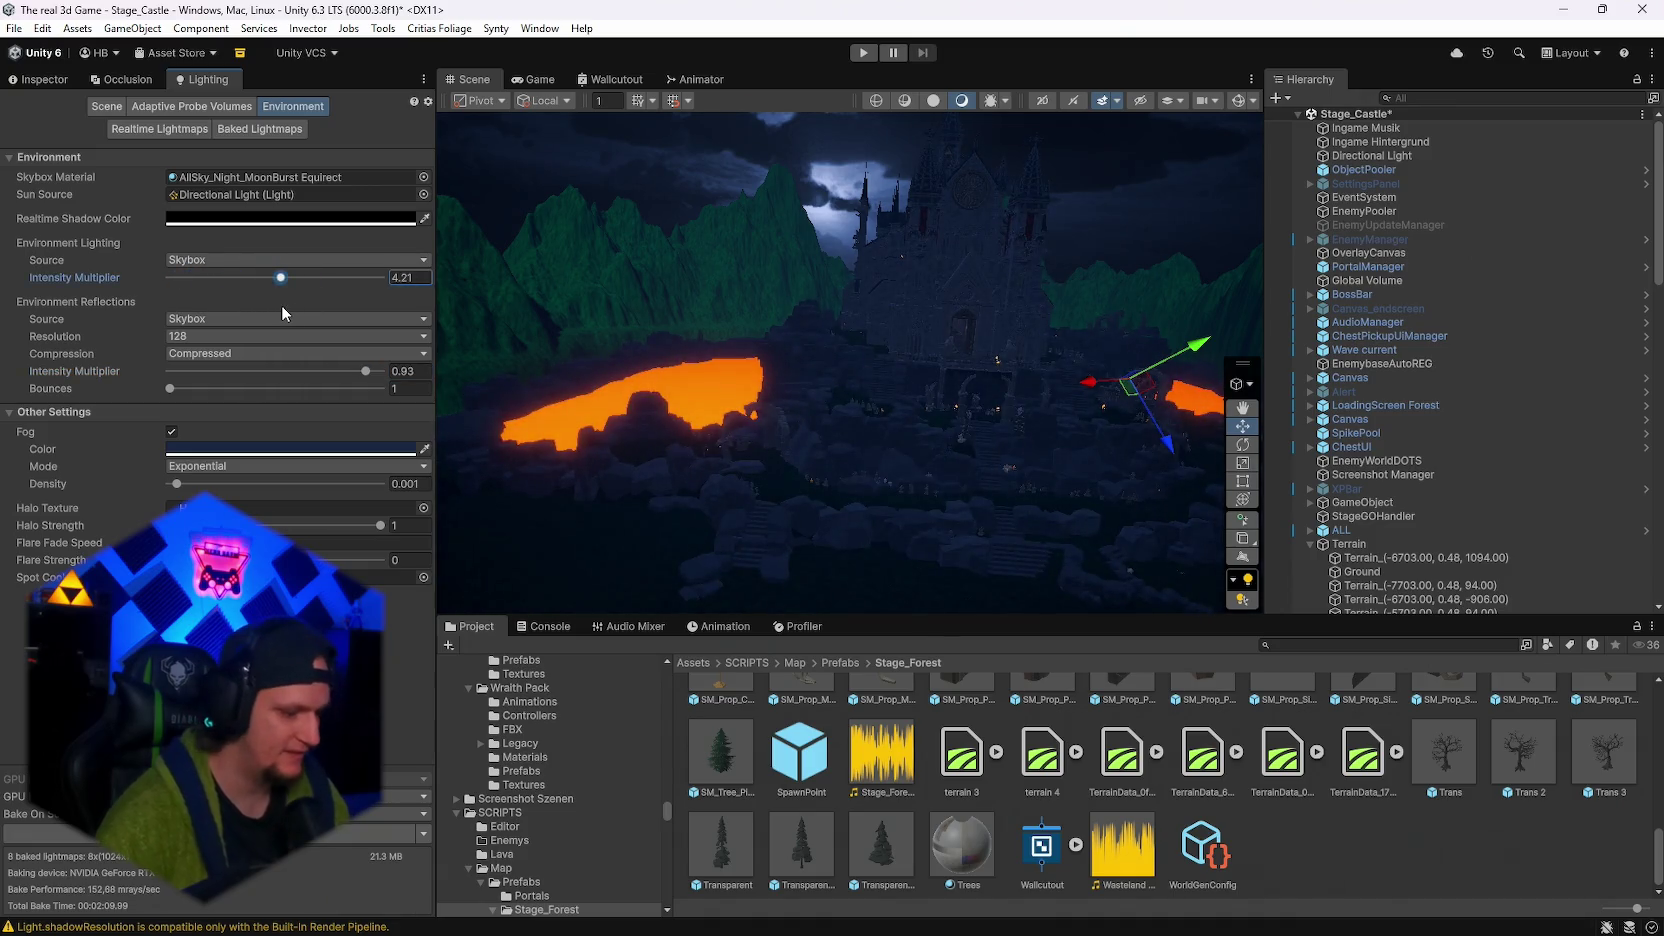
key("ctrl+z")
- Turn the view toward the terrain cliffs and select the Ground terrain
mouse_move(796, 330)
left_mouse_down()
mouse_move(541, 317)
mouse_move(635, 345)
left_mouse_up()
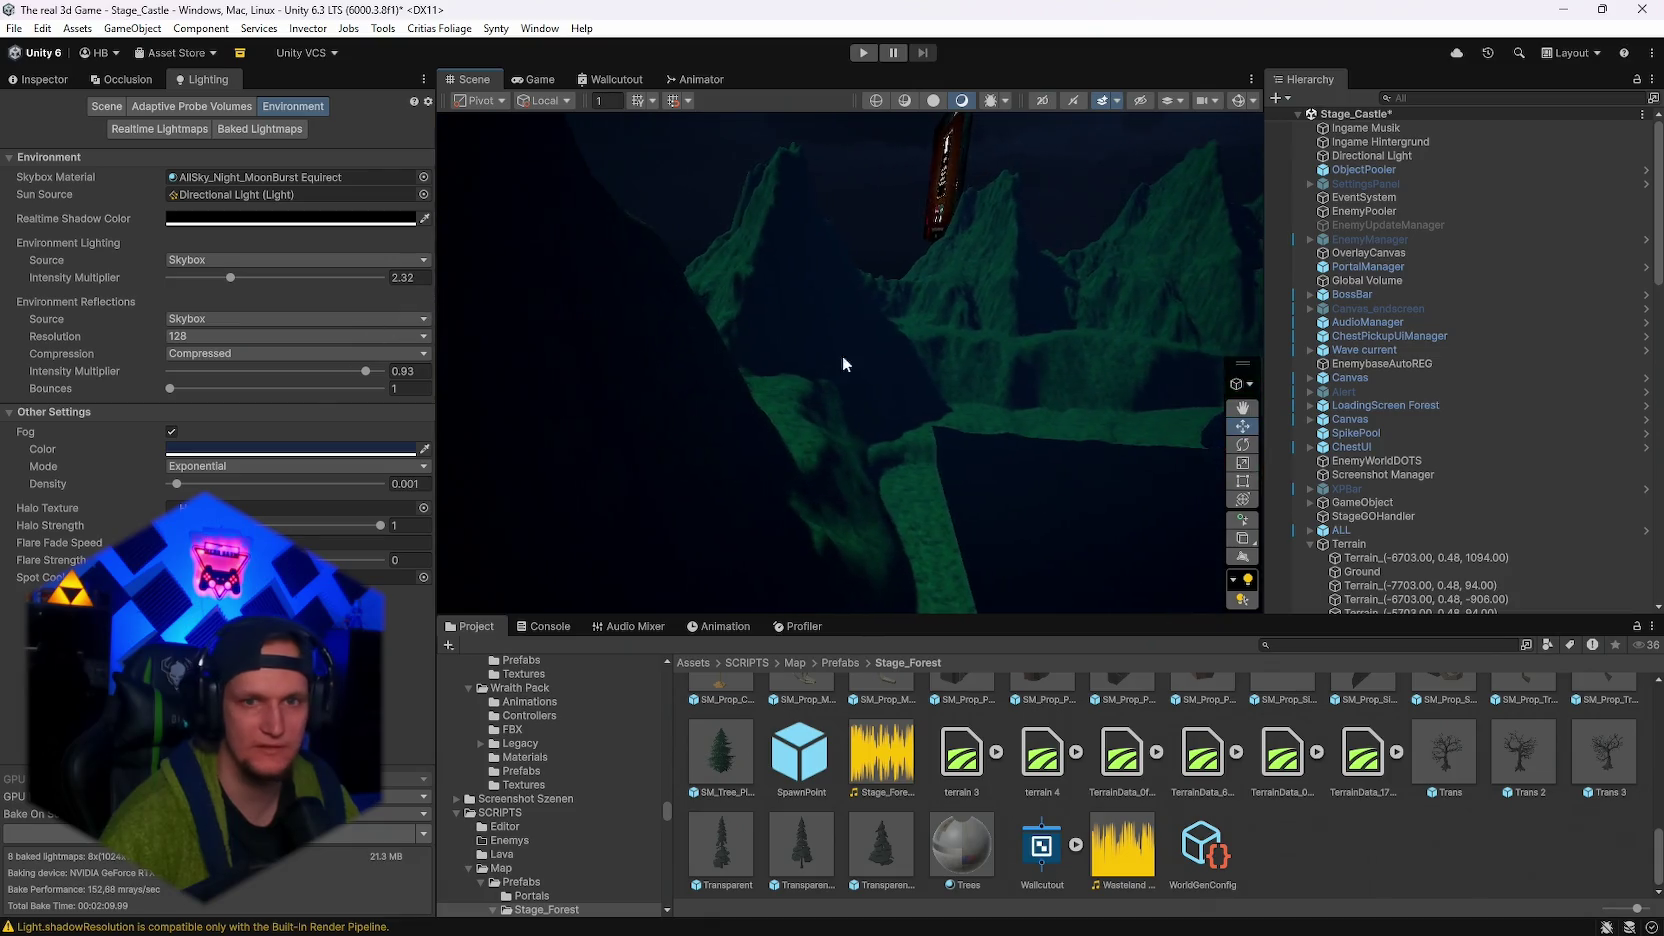
mouse_move(966, 312)
left_mouse_down()
mouse_move(1612, 318)
mouse_move(1500, 420)
mouse_move(1450, 500)
left_mouse_up()
scroll(1446, 513, "down", 3)
left_click(1362, 415)
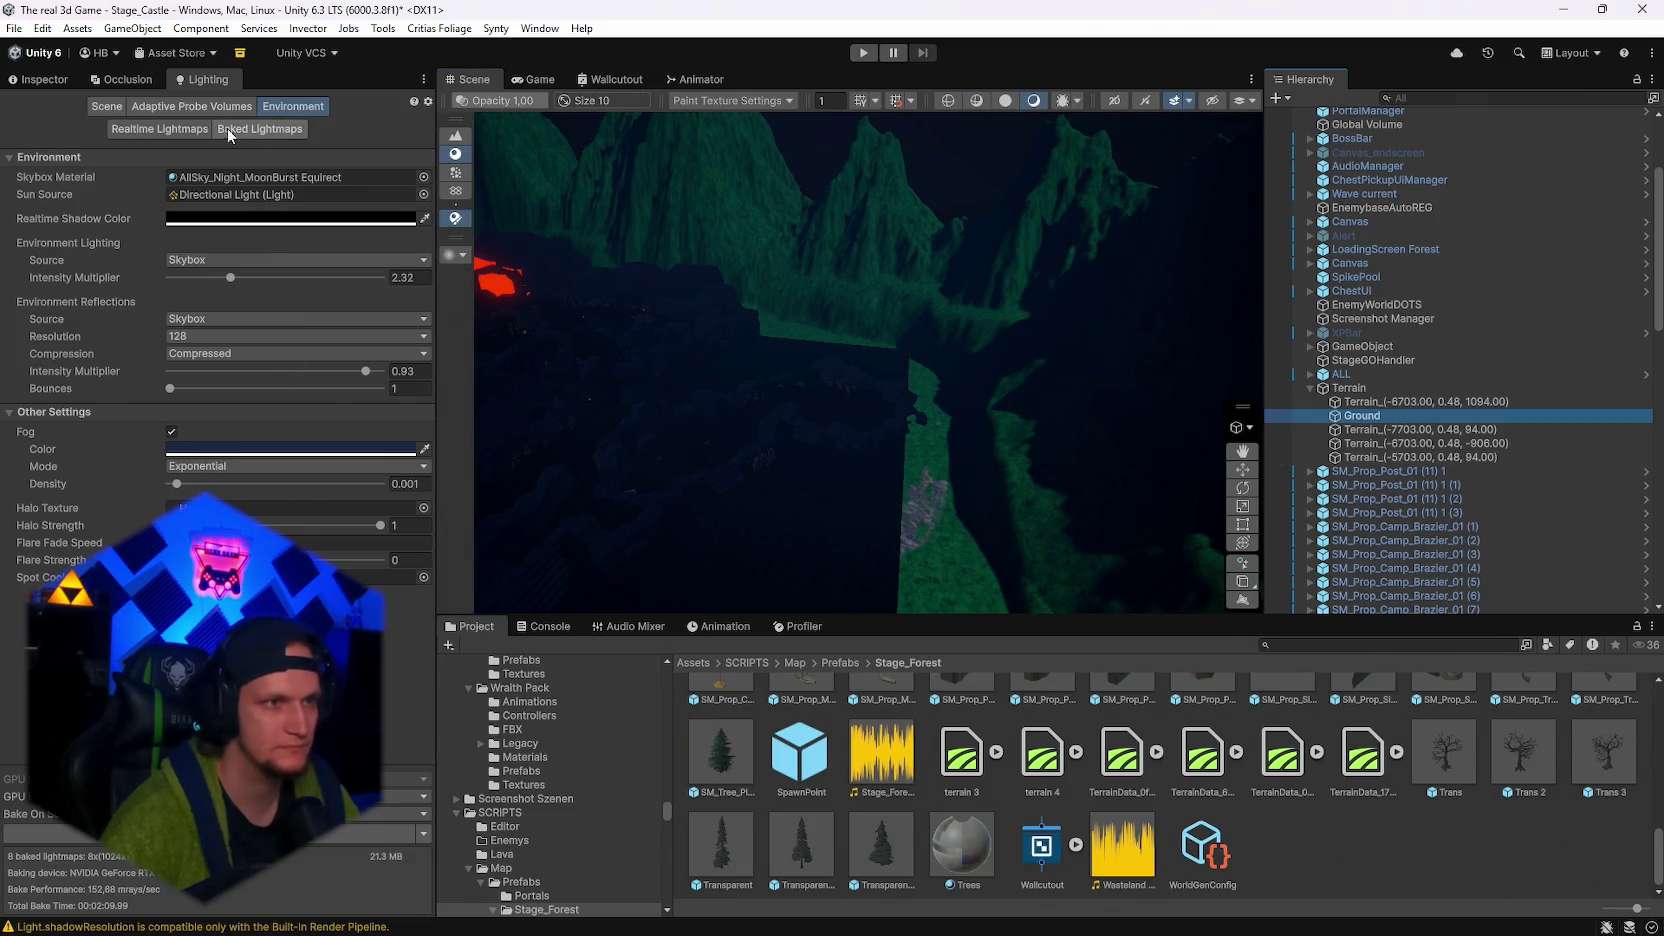
left_click(124, 80)
- Show the Scene lightmapping settings, try Direct Samples 64 then restore 32, and expand Ambient Occlusion
left_click(210, 80)
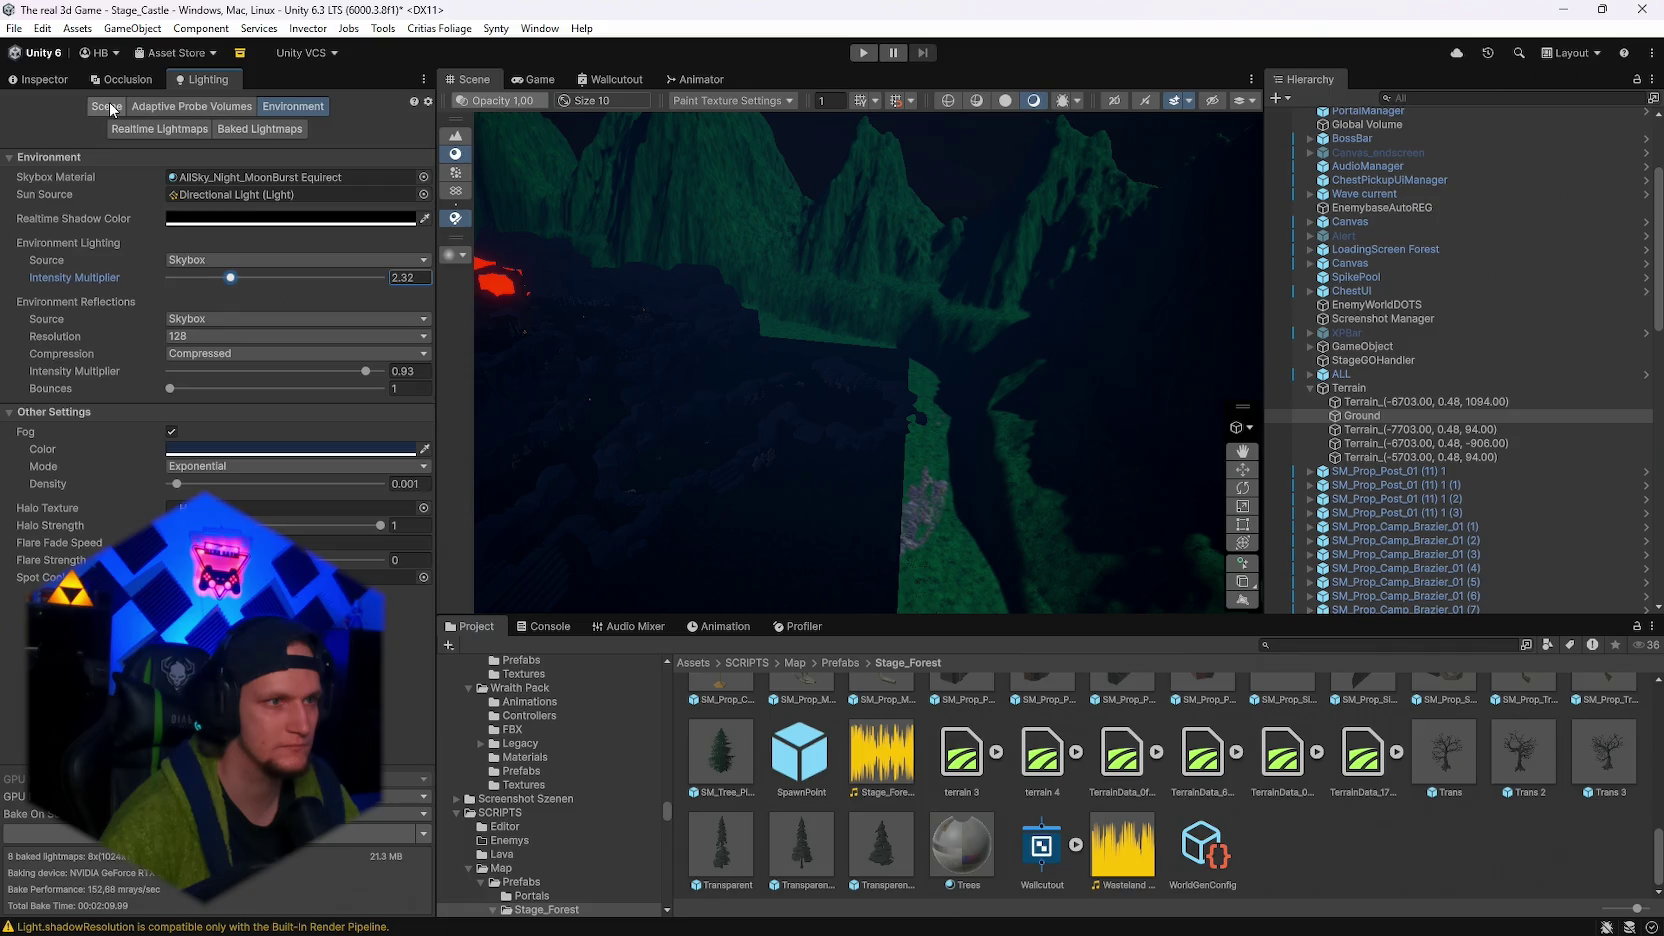
left_click(107, 106)
mouse_move(760, 300)
left_mouse_down()
mouse_move(821, 290)
mouse_move(598, 249)
mouse_move(734, 268)
mouse_move(604, 298)
left_mouse_up()
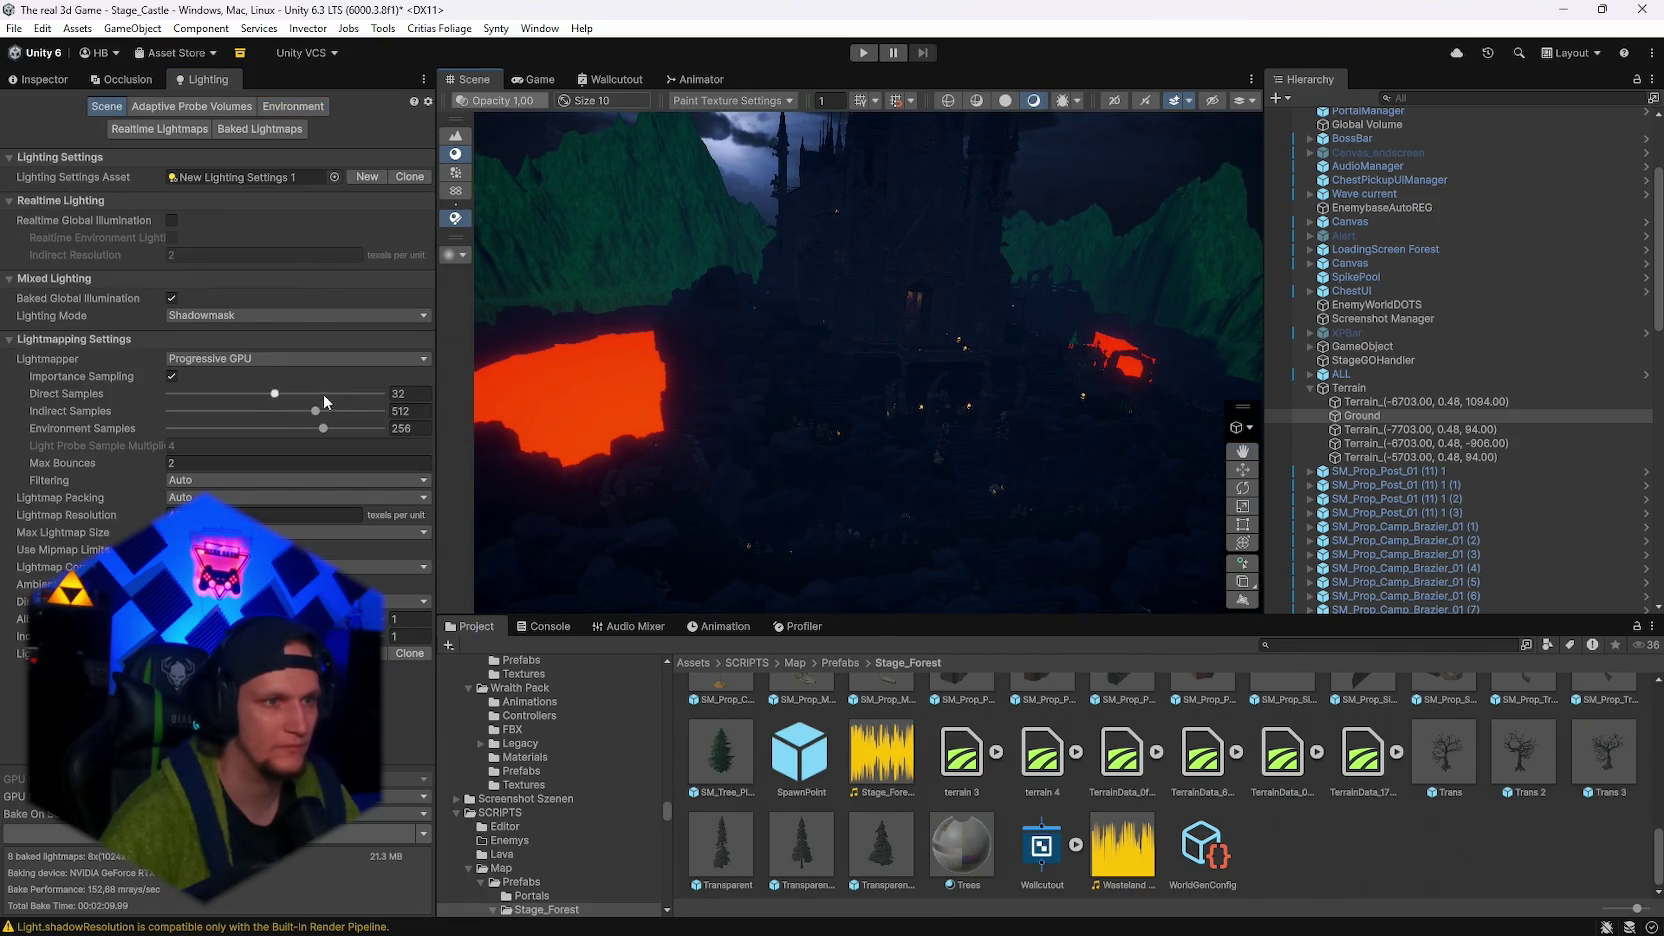
mouse_move(277, 393)
left_mouse_down()
mouse_move(307, 390)
mouse_move(266, 391)
left_mouse_up()
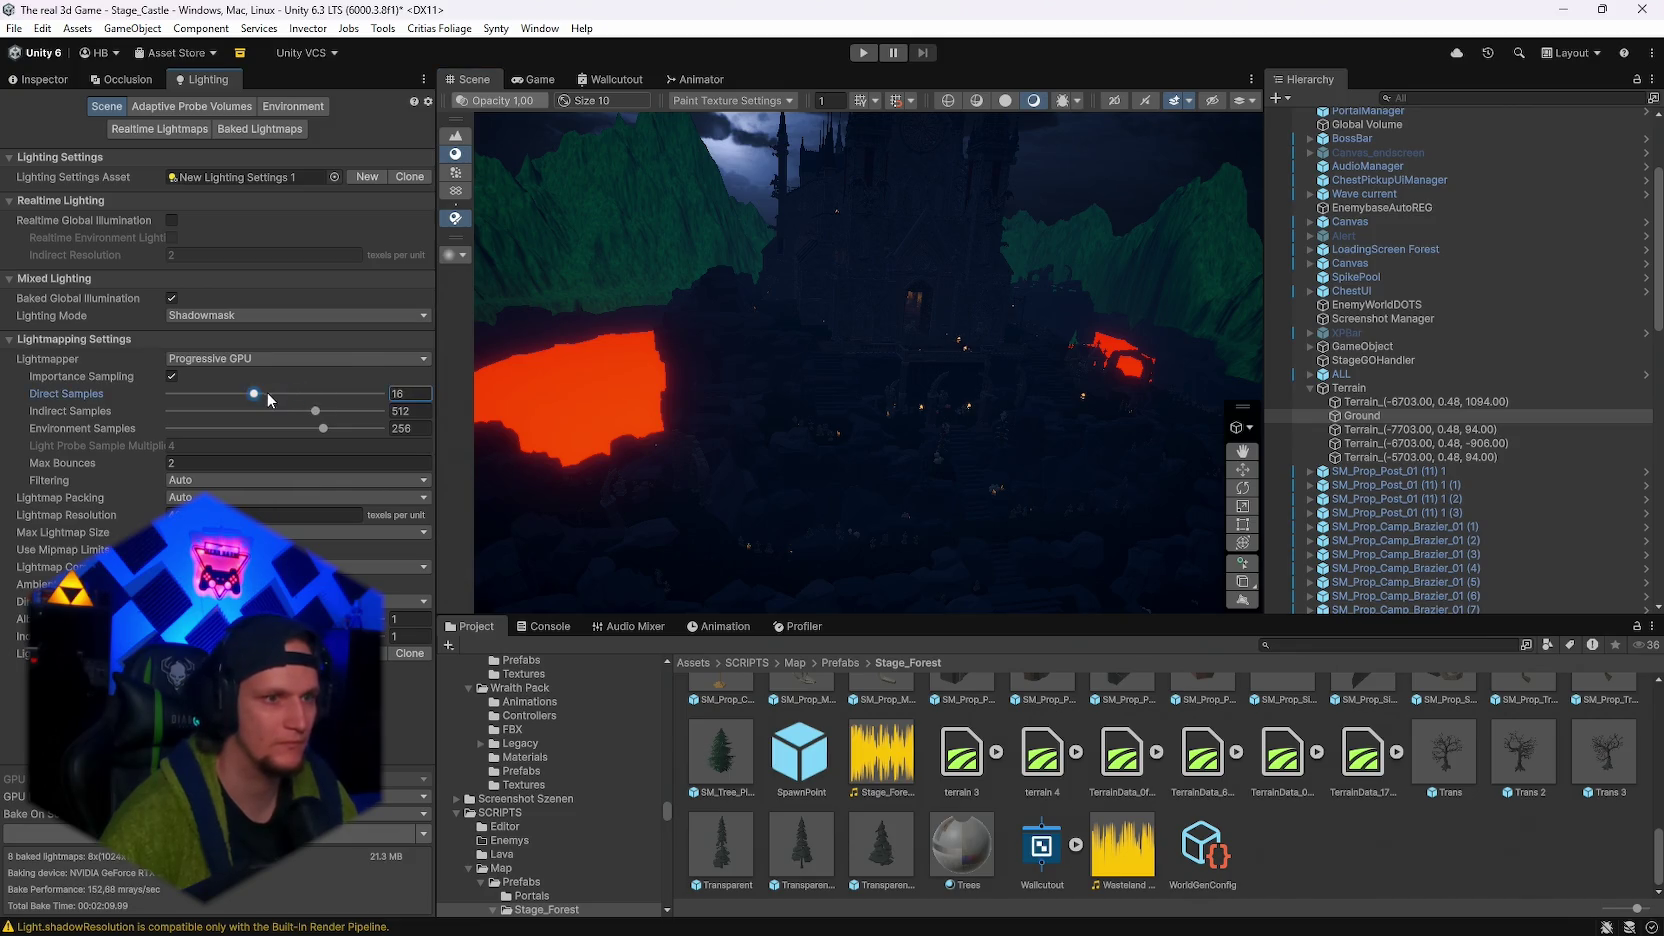
left_click(172, 377)
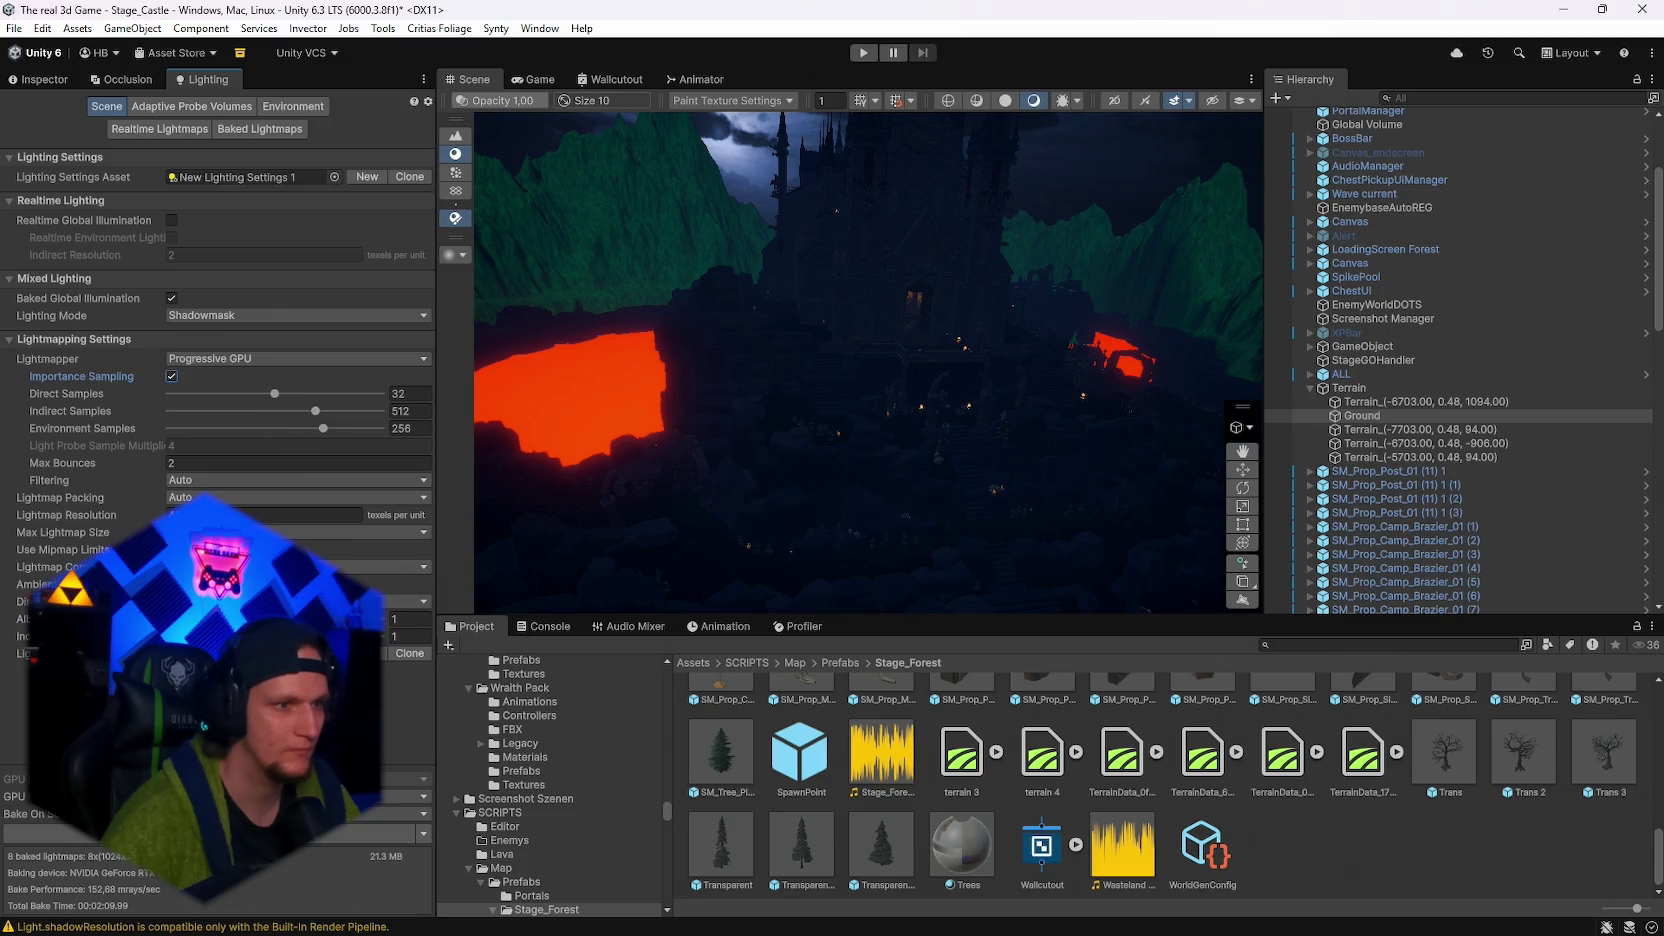
left_click(172, 584)
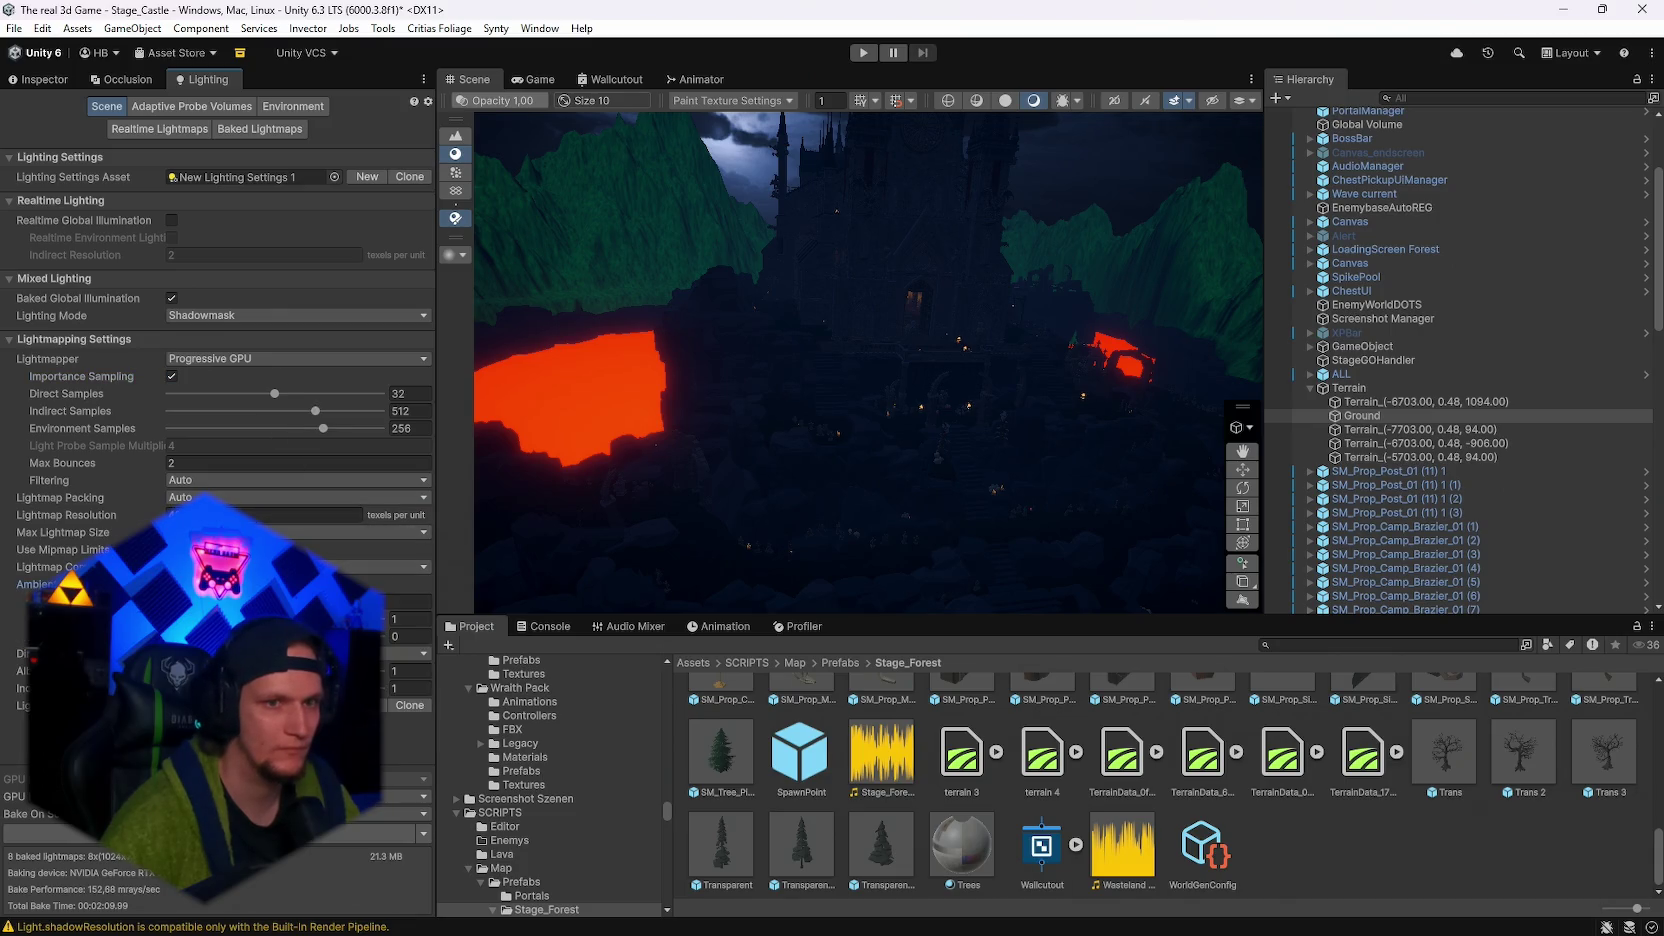
left_click(405, 601)
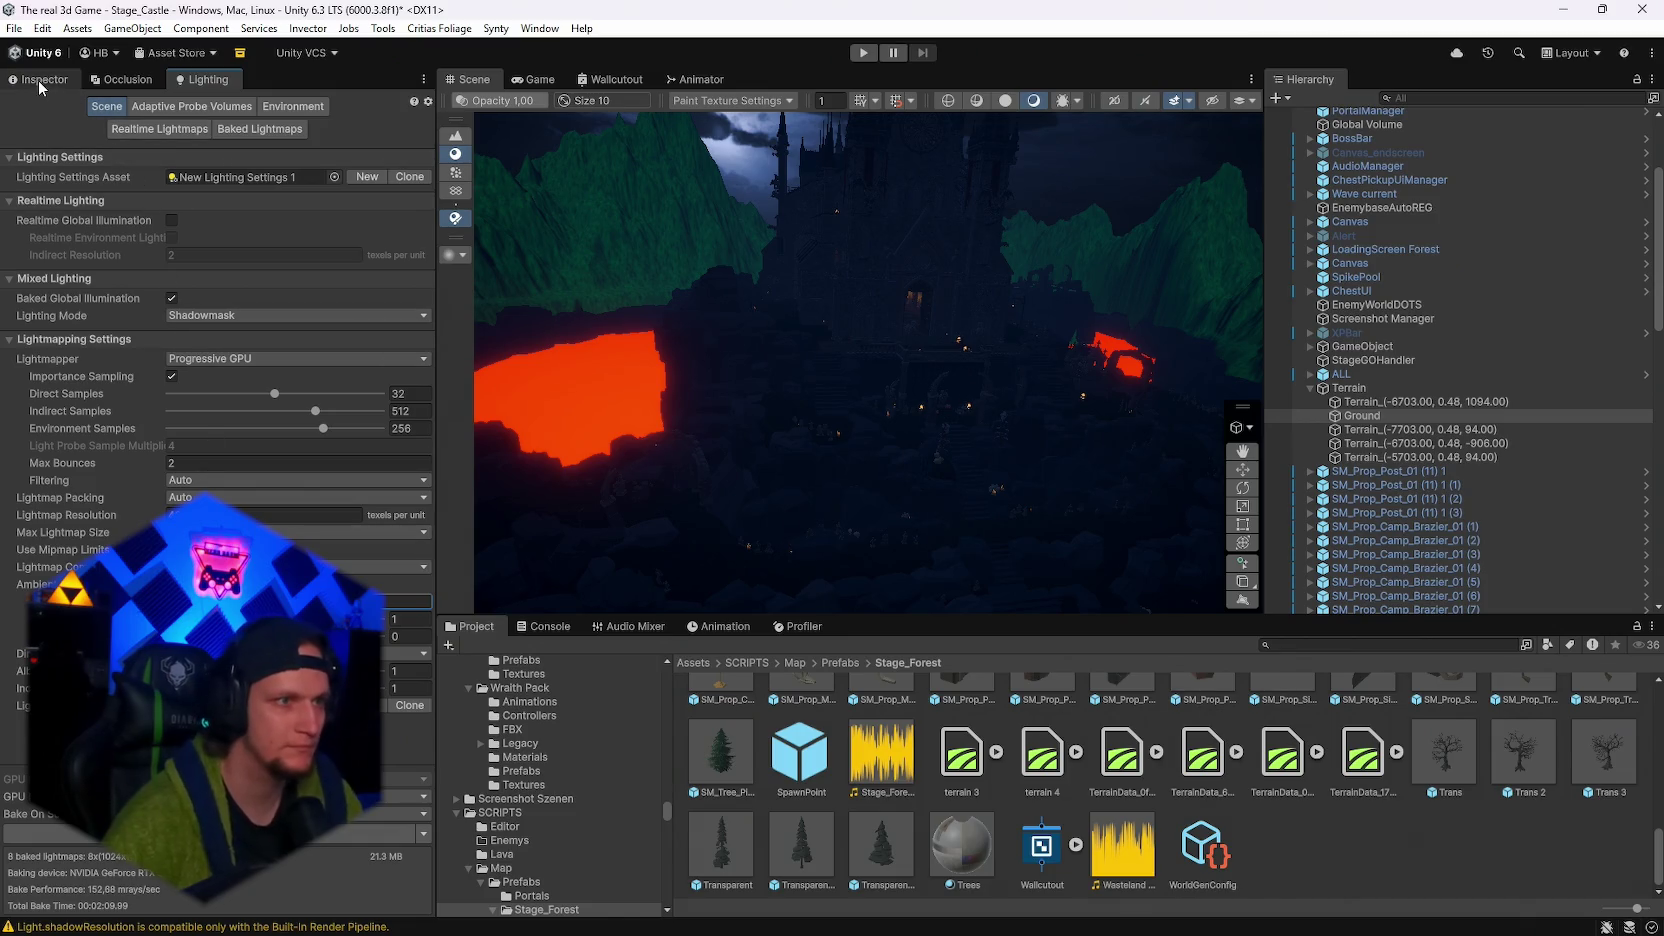
- Browse the Environment, Adaptive Probe Volumes and Baked Lightmaps tabs, return to Scene, and select the terrain tile
left_click(278, 105)
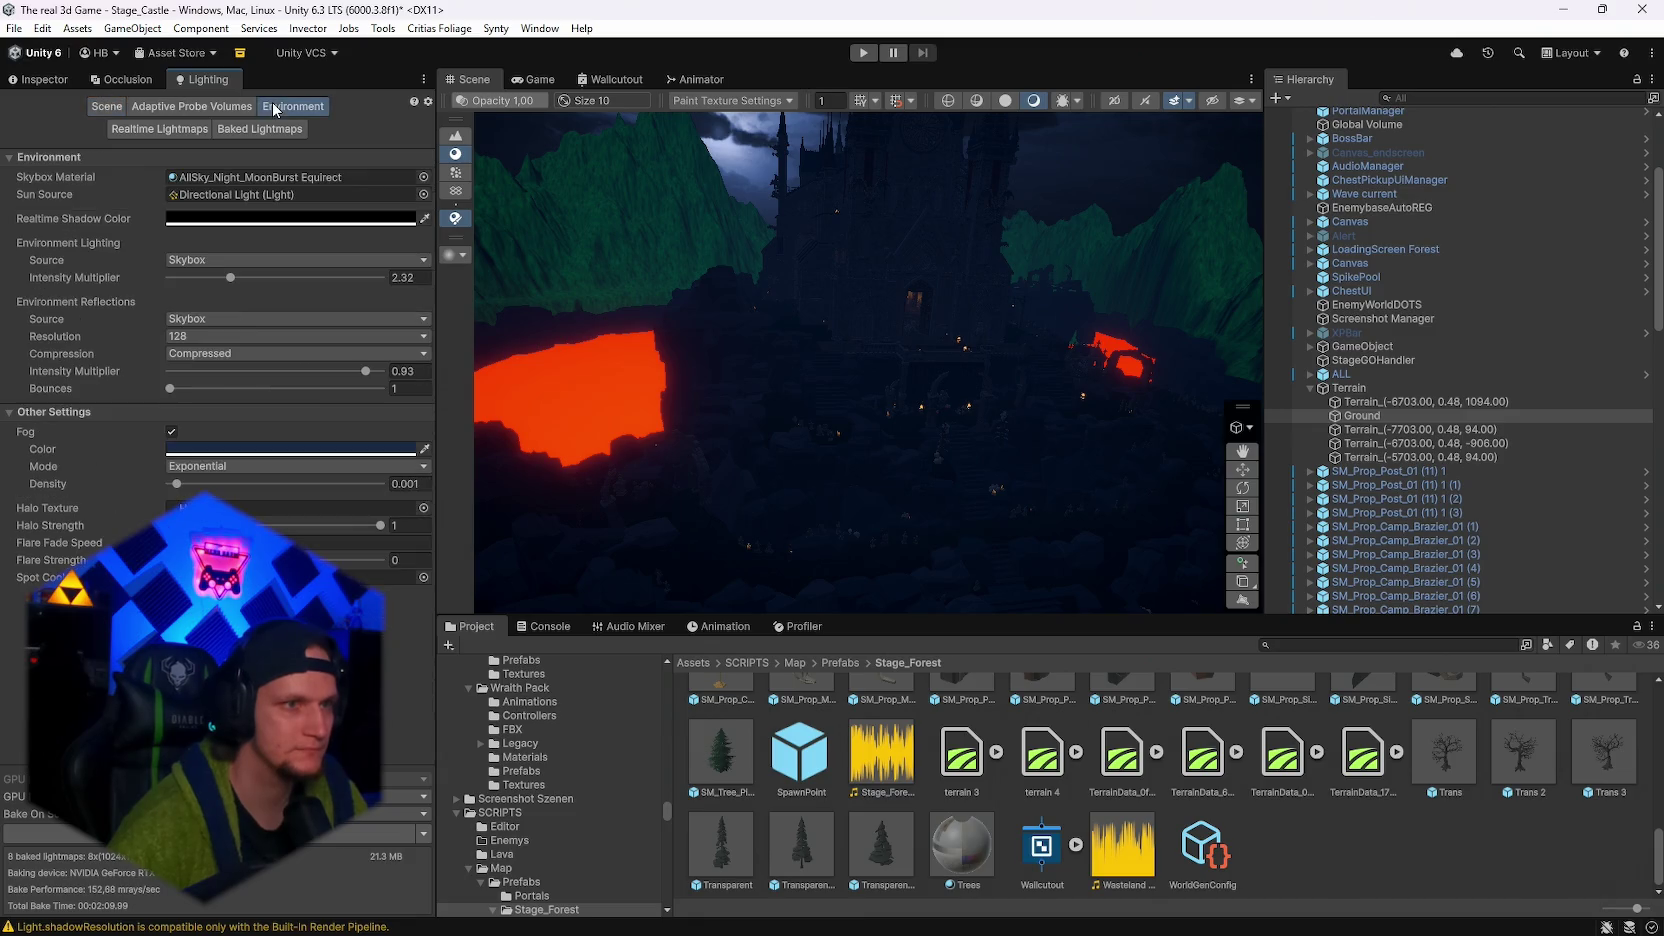
left_click(150, 110)
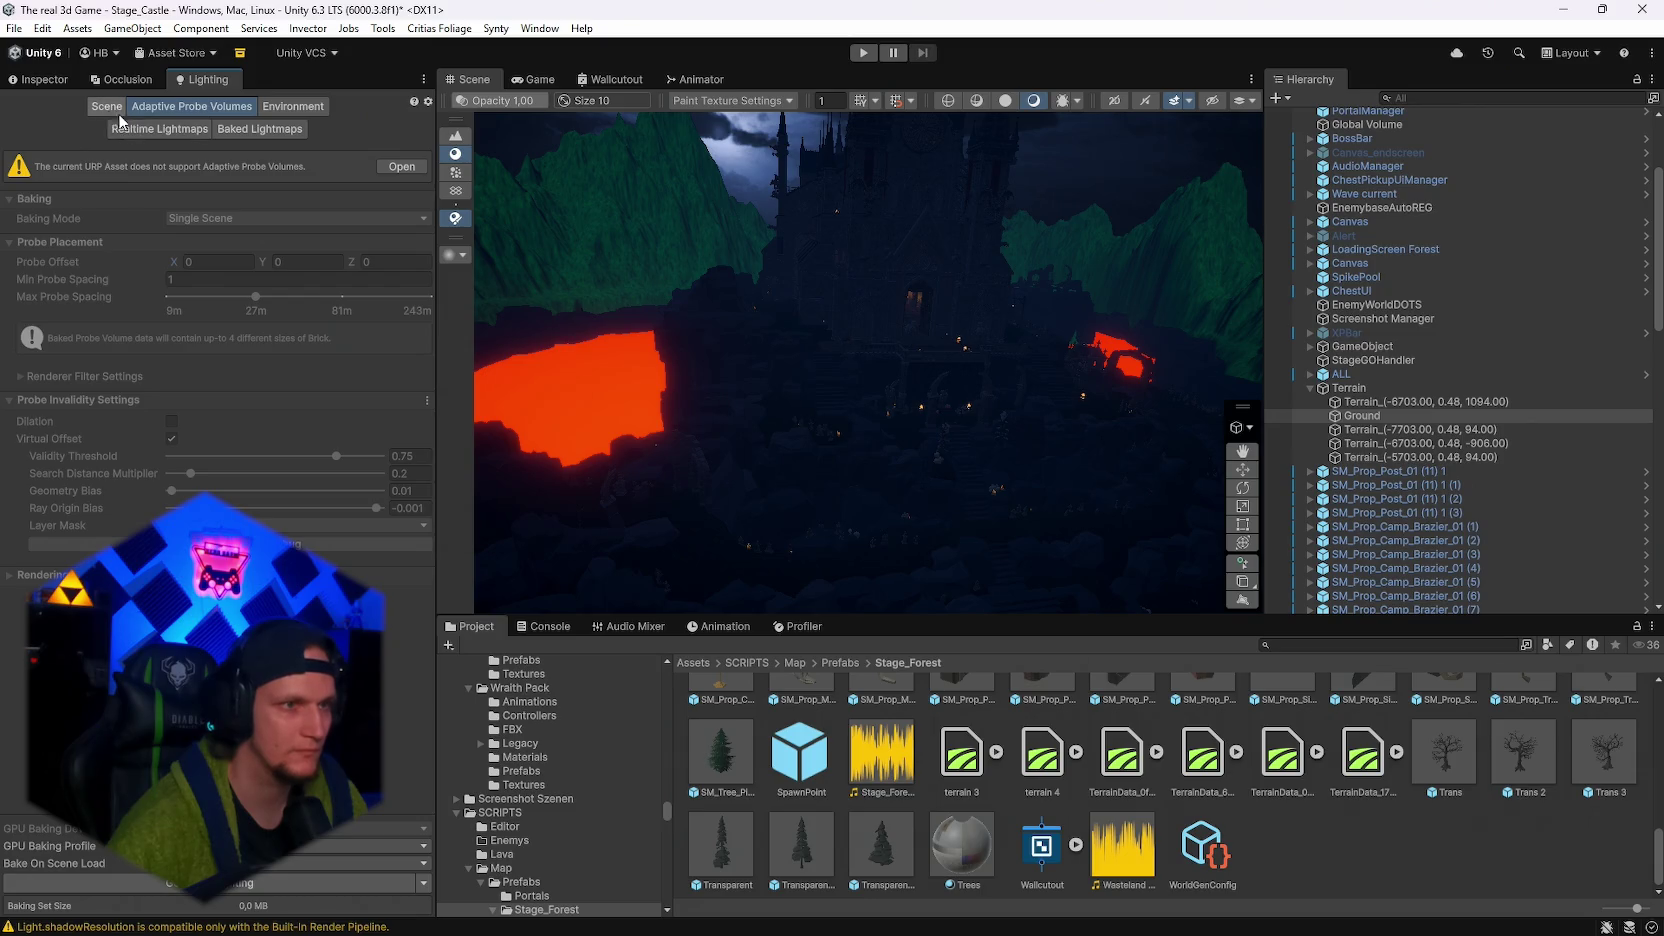
left_click(259, 129)
left_click(107, 106)
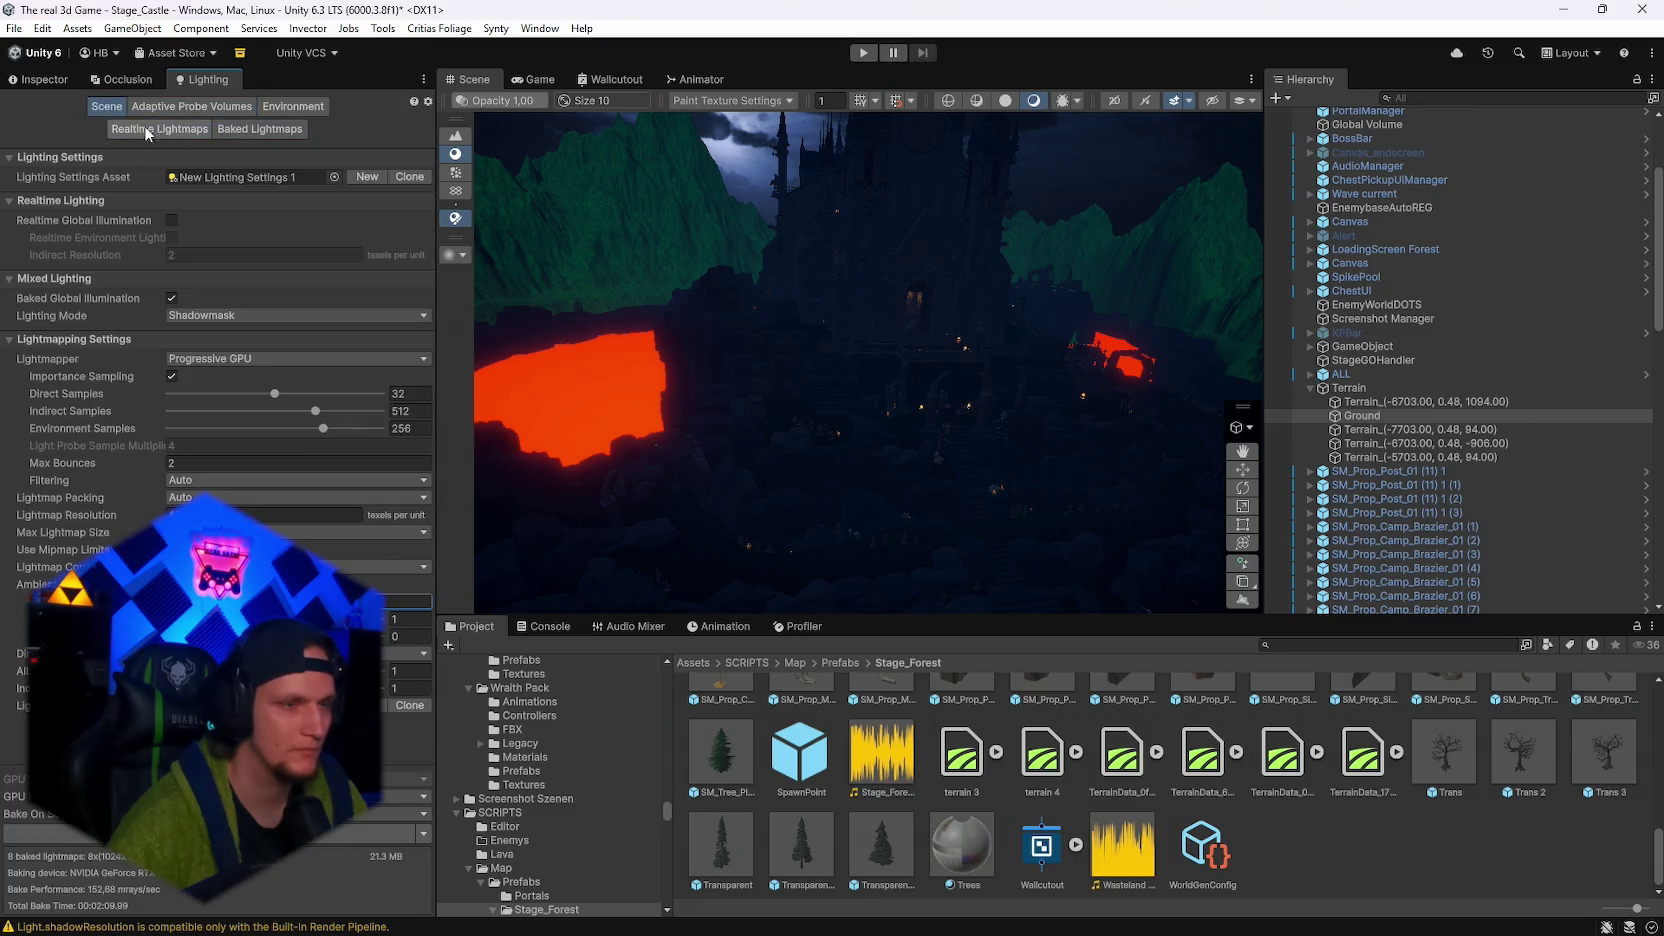
left_click(1380, 403)
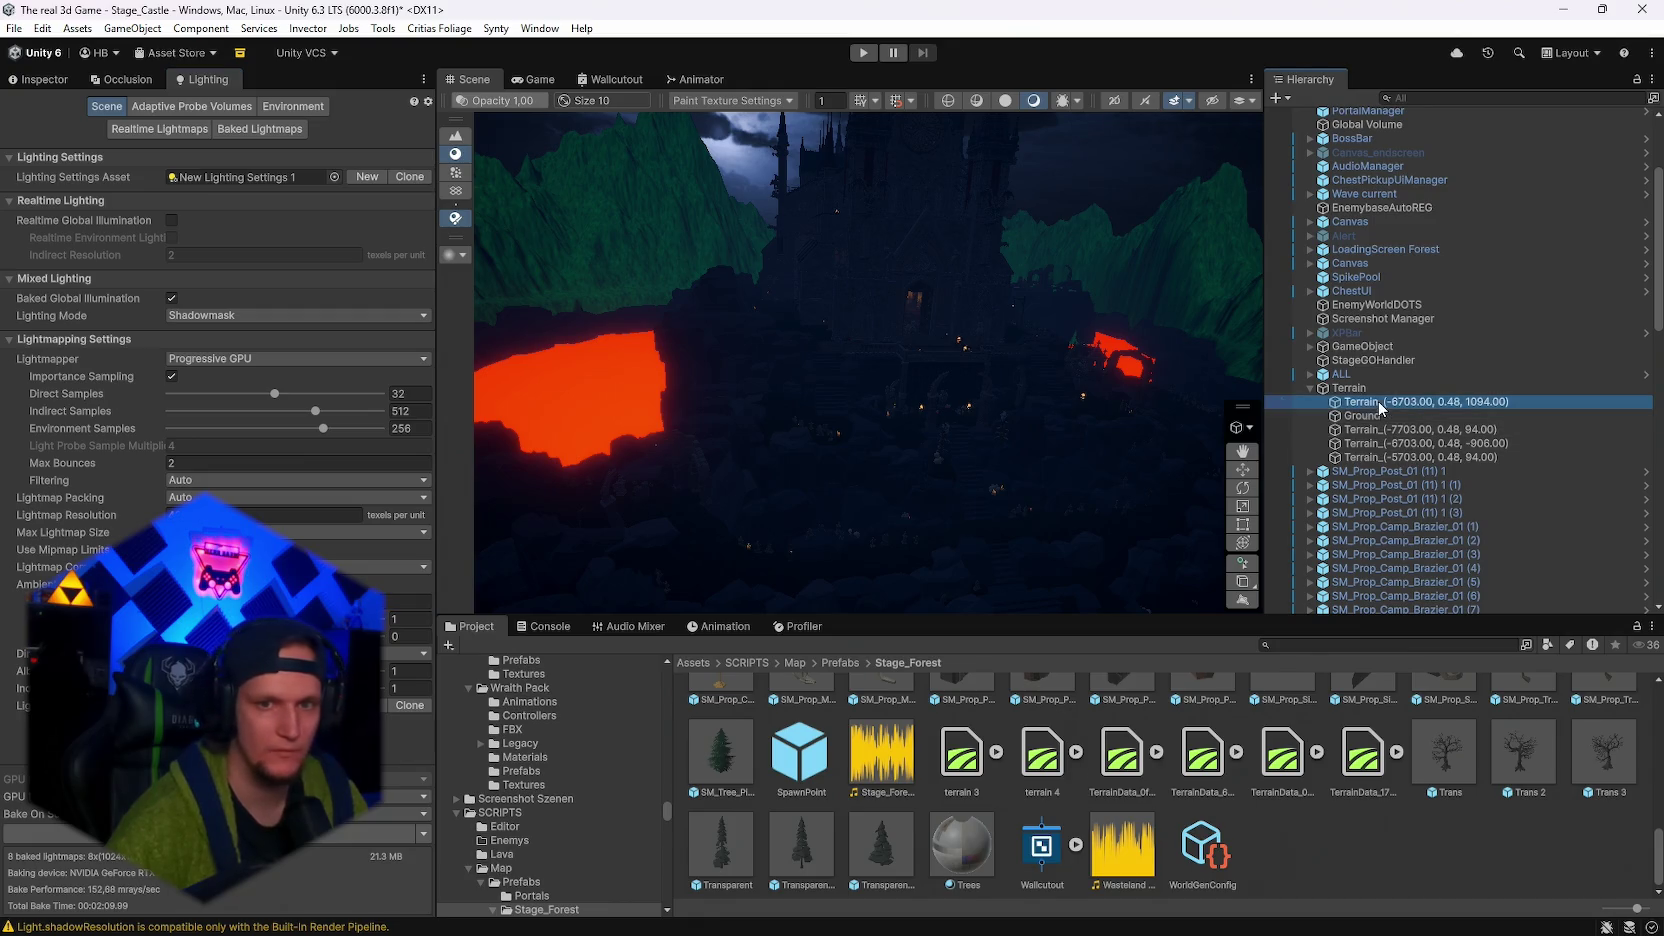
- Open the selected terrain's settings in the Inspector and turn its Cast Shadows off
left_click(32, 82)
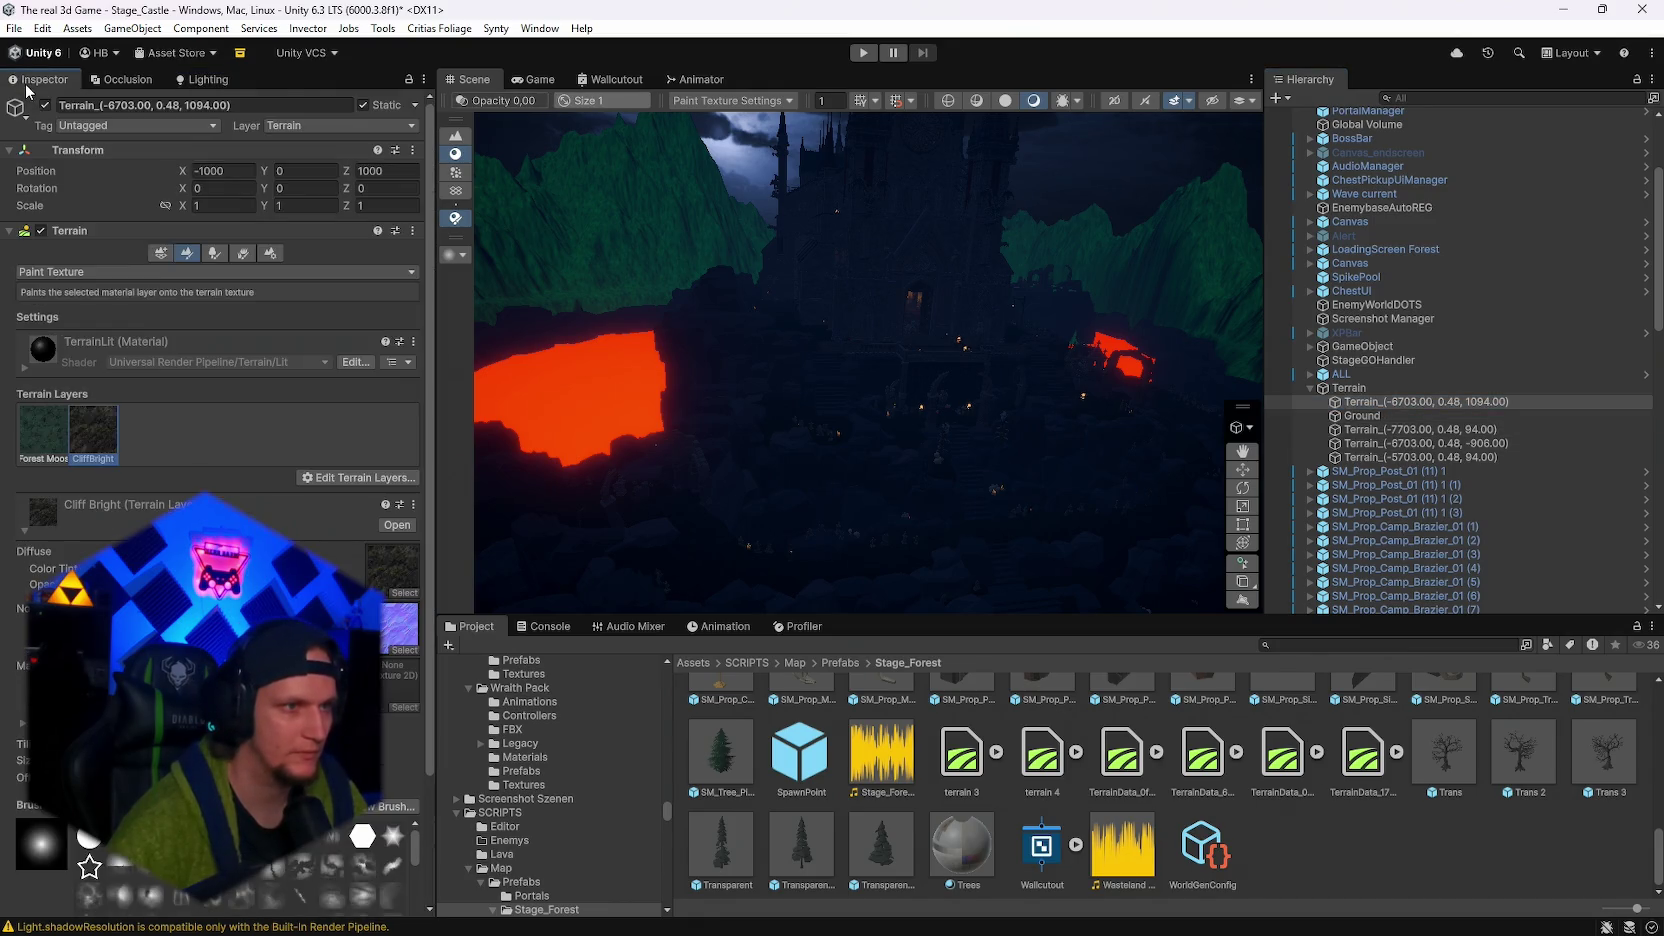
scroll(273, 472, "down", 3)
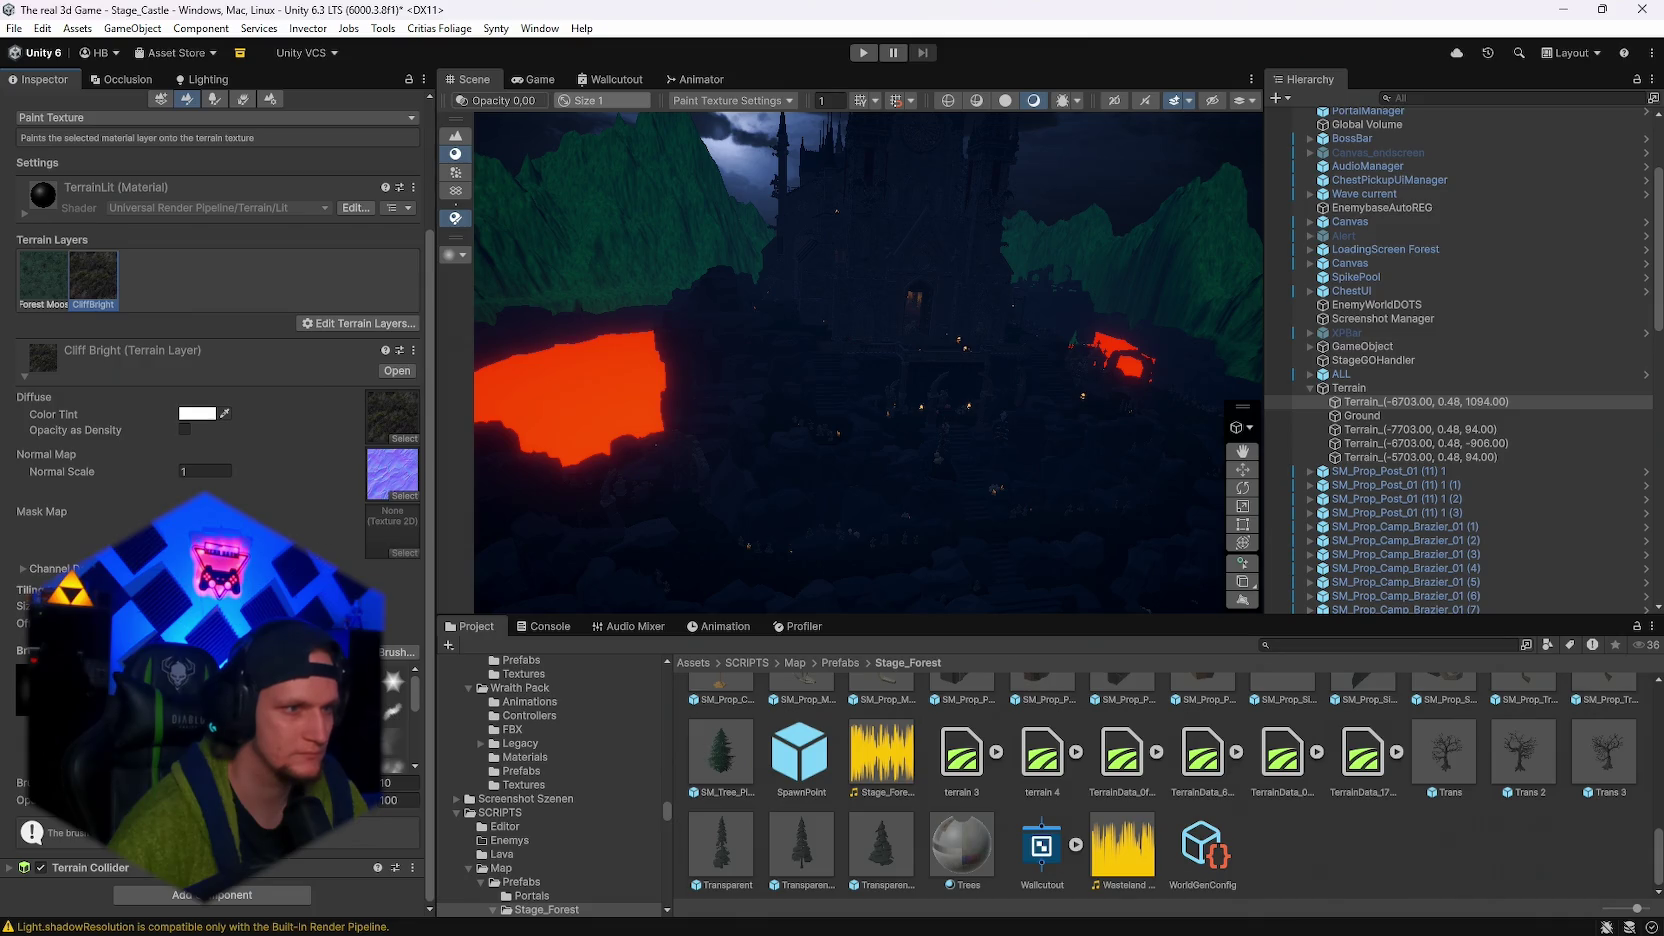
scroll(273, 472, "up", 3)
mouse_move(760, 470)
left_mouse_down()
mouse_move(776, 464)
mouse_move(1088, 708)
mouse_move(1338, 638)
mouse_move(1332, 555)
mouse_move(1240, 470)
left_mouse_up()
scroll(273, 472, "down", 3)
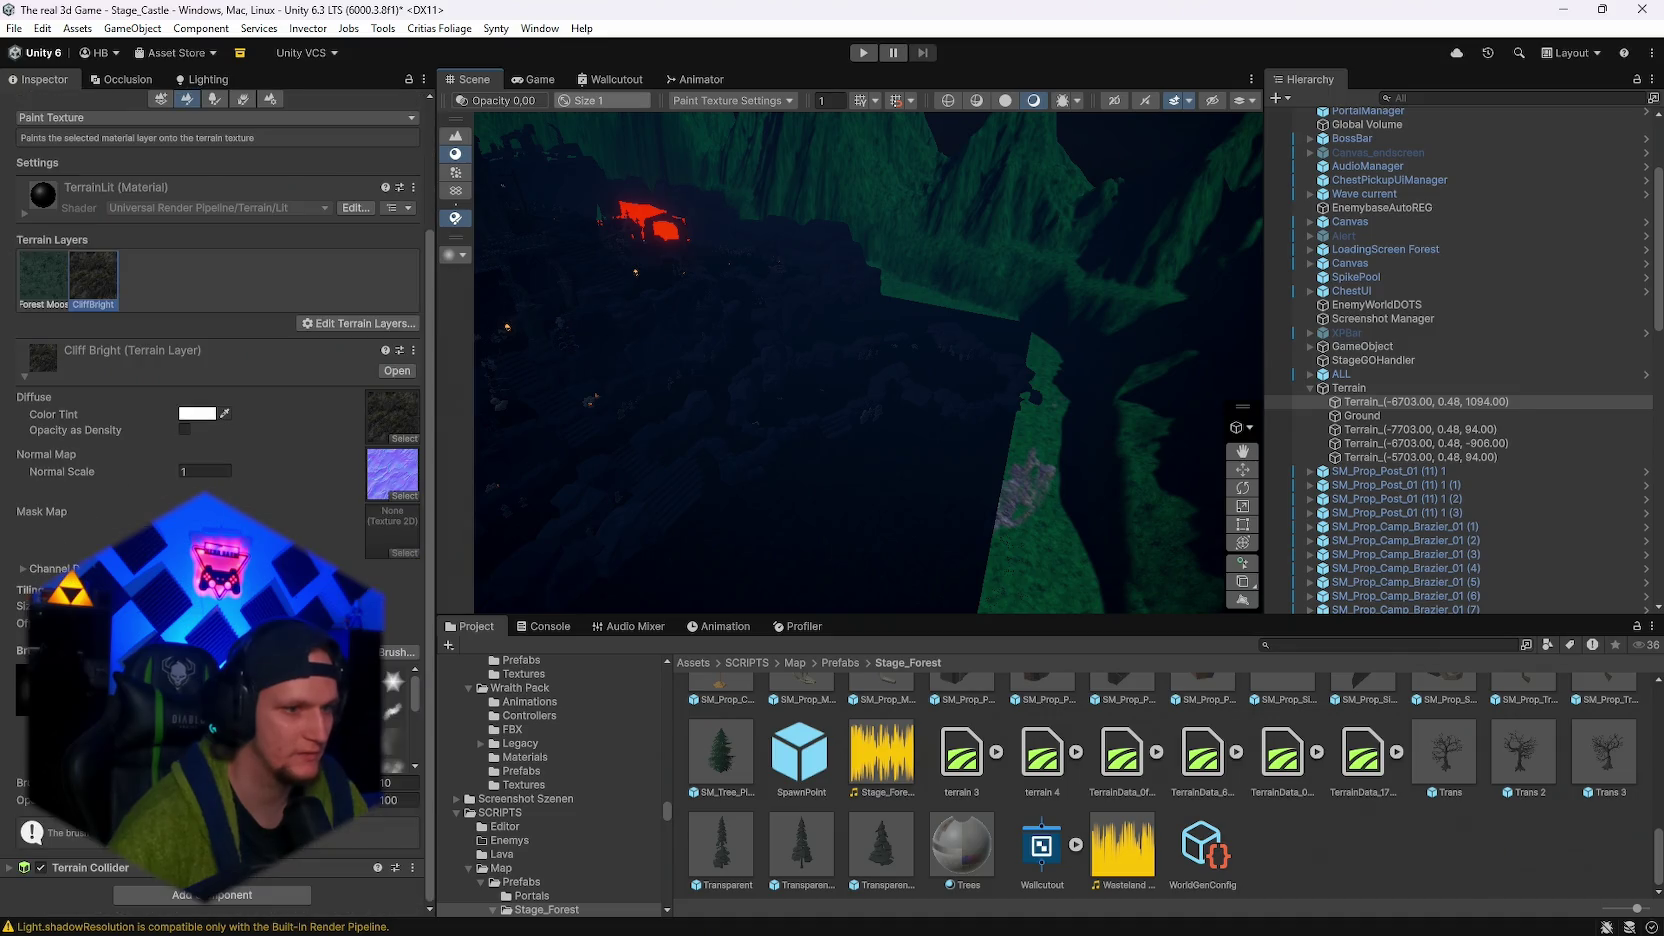
scroll(272, 300, "up", 3)
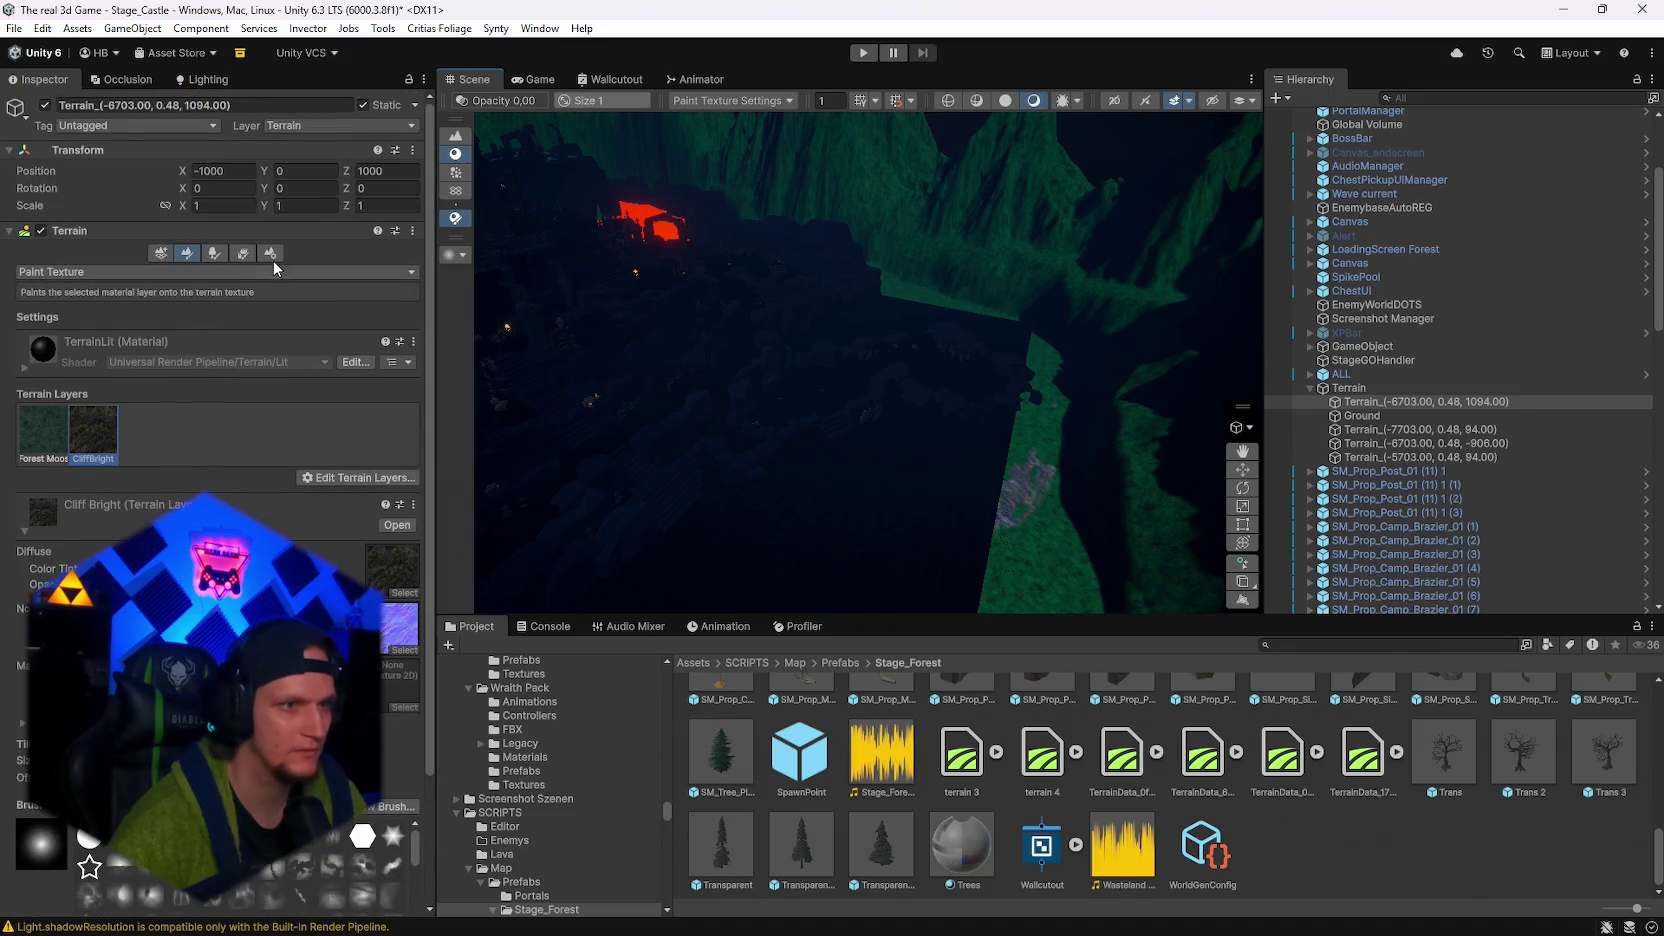
left_click(271, 257)
left_click(217, 447)
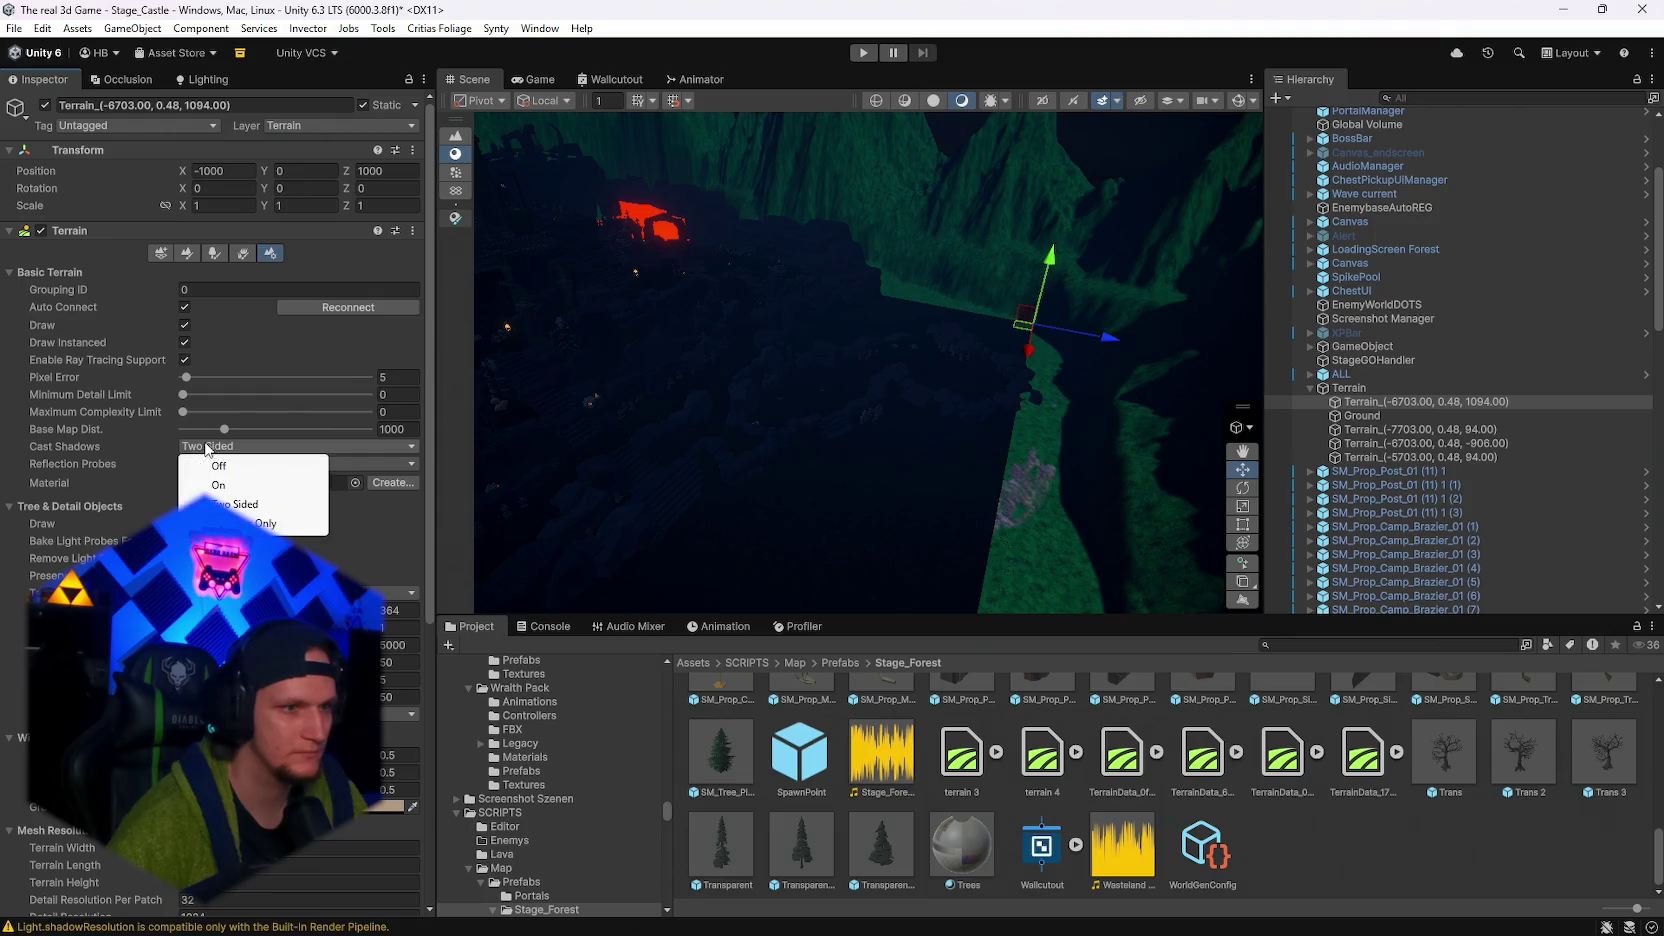
left_click(231, 461)
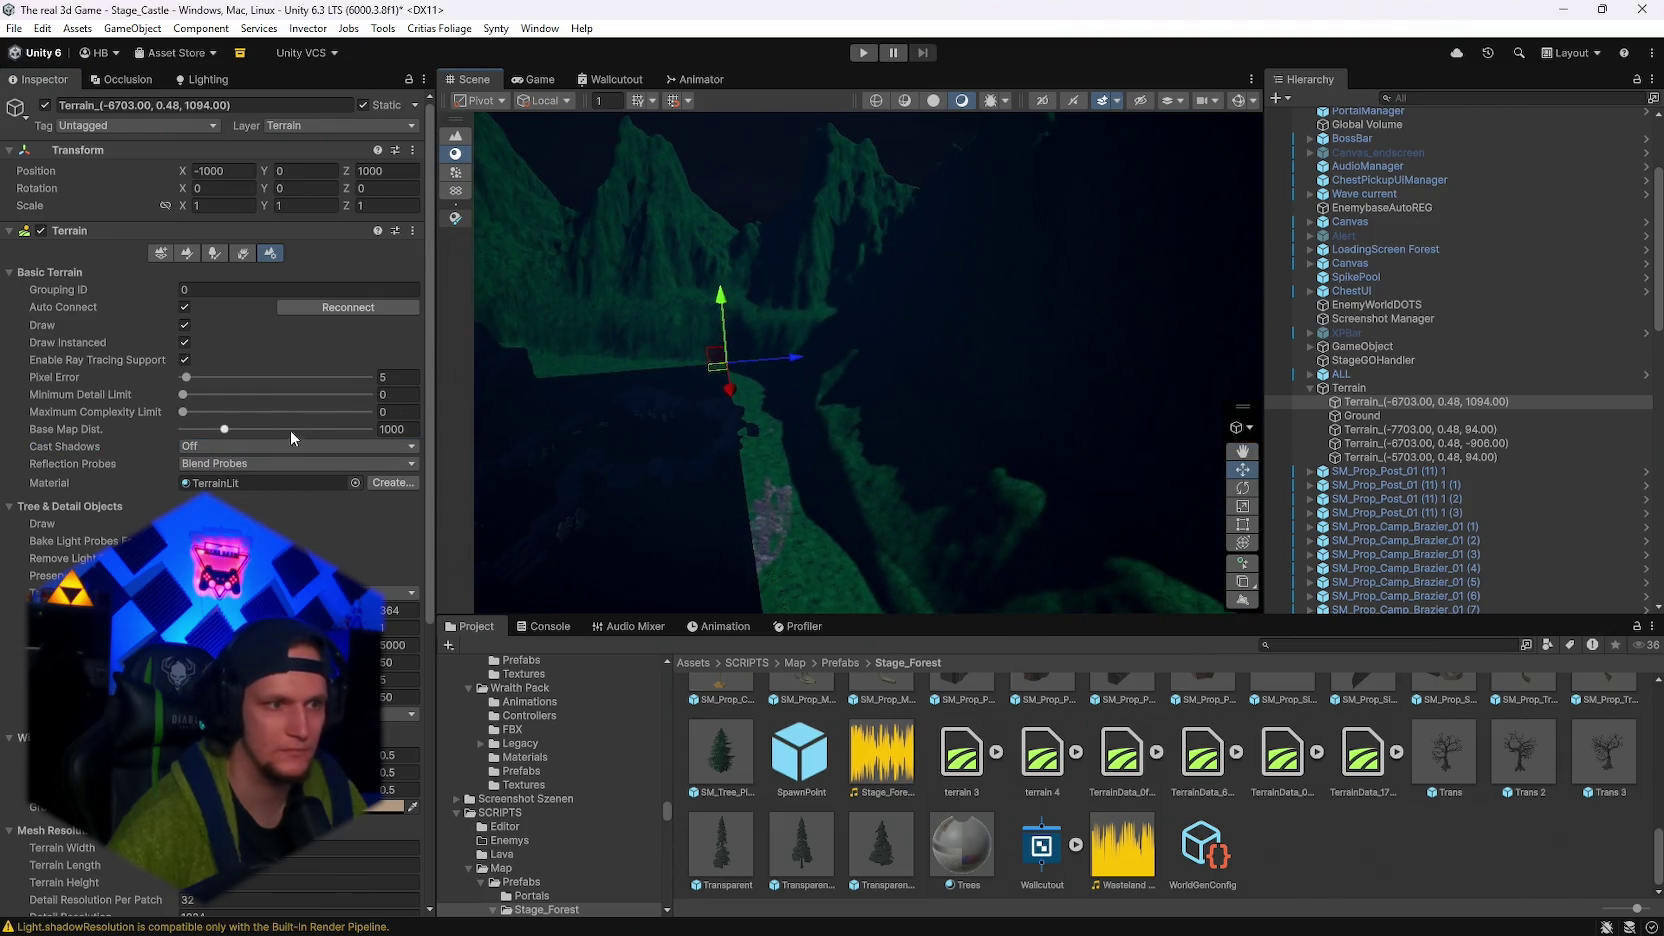
- Set the terrain's Reflection Probes to Off, Pixel Error to 1 and Base Map Distance to 1181
left_click(213, 464)
left_click(205, 477)
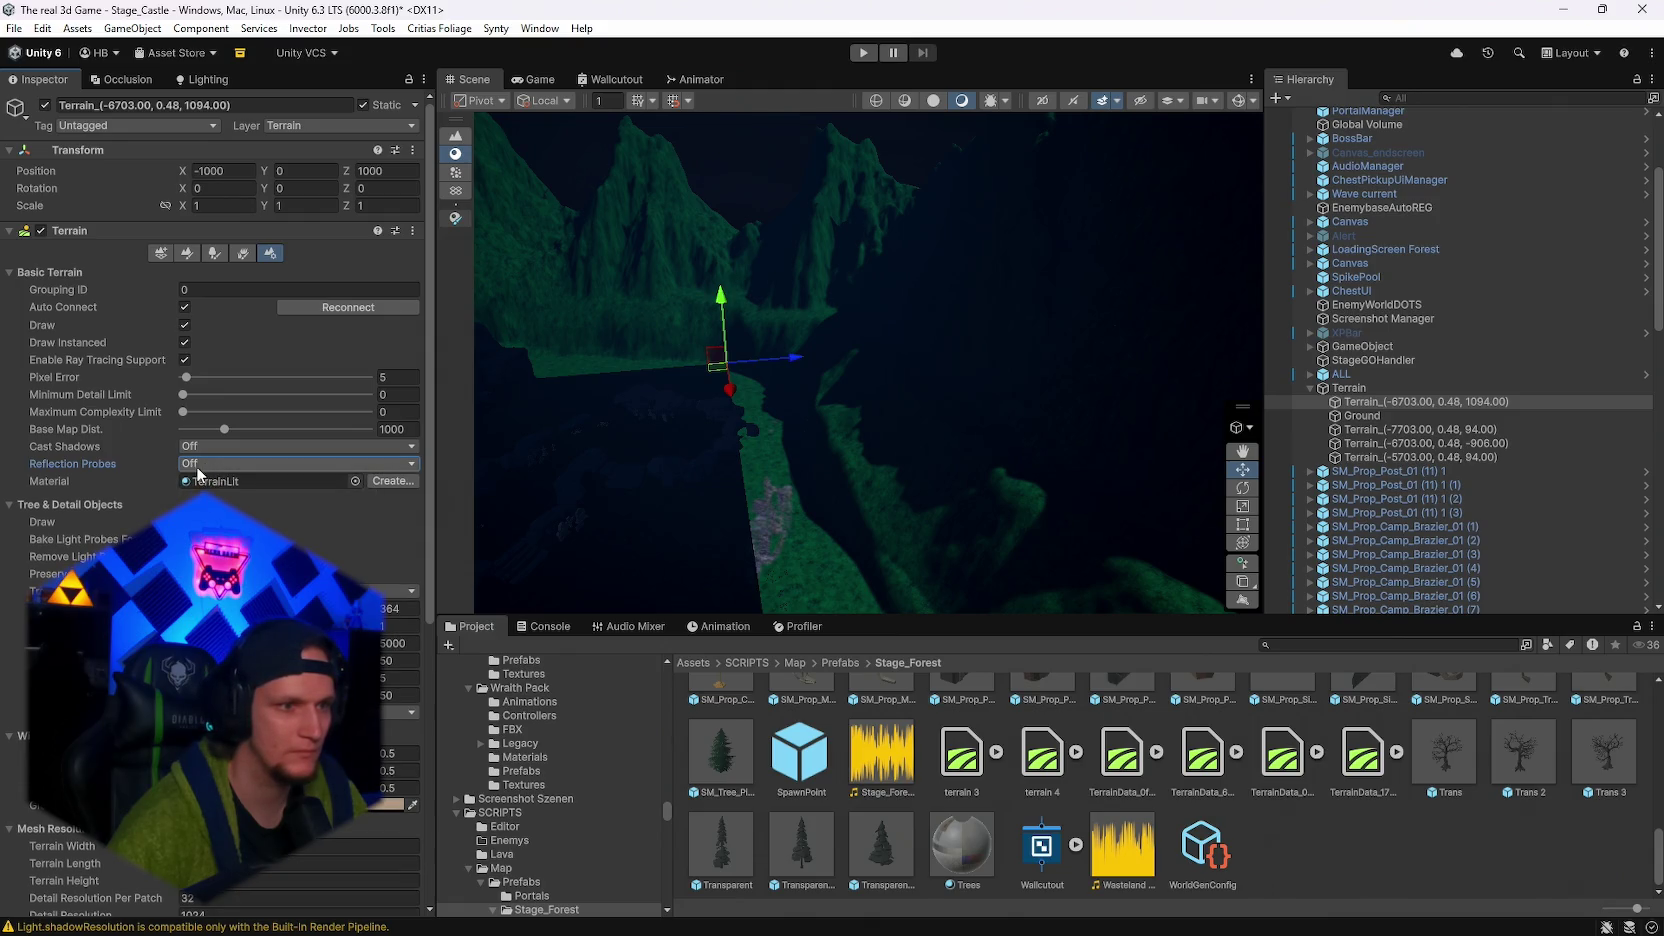
left_click(205, 464)
left_click(213, 462)
left_click(190, 447)
left_click(190, 448)
mouse_move(185, 382)
left_mouse_down()
mouse_move(337, 398)
mouse_move(165, 411)
mouse_move(365, 414)
mouse_move(341, 421)
left_mouse_up()
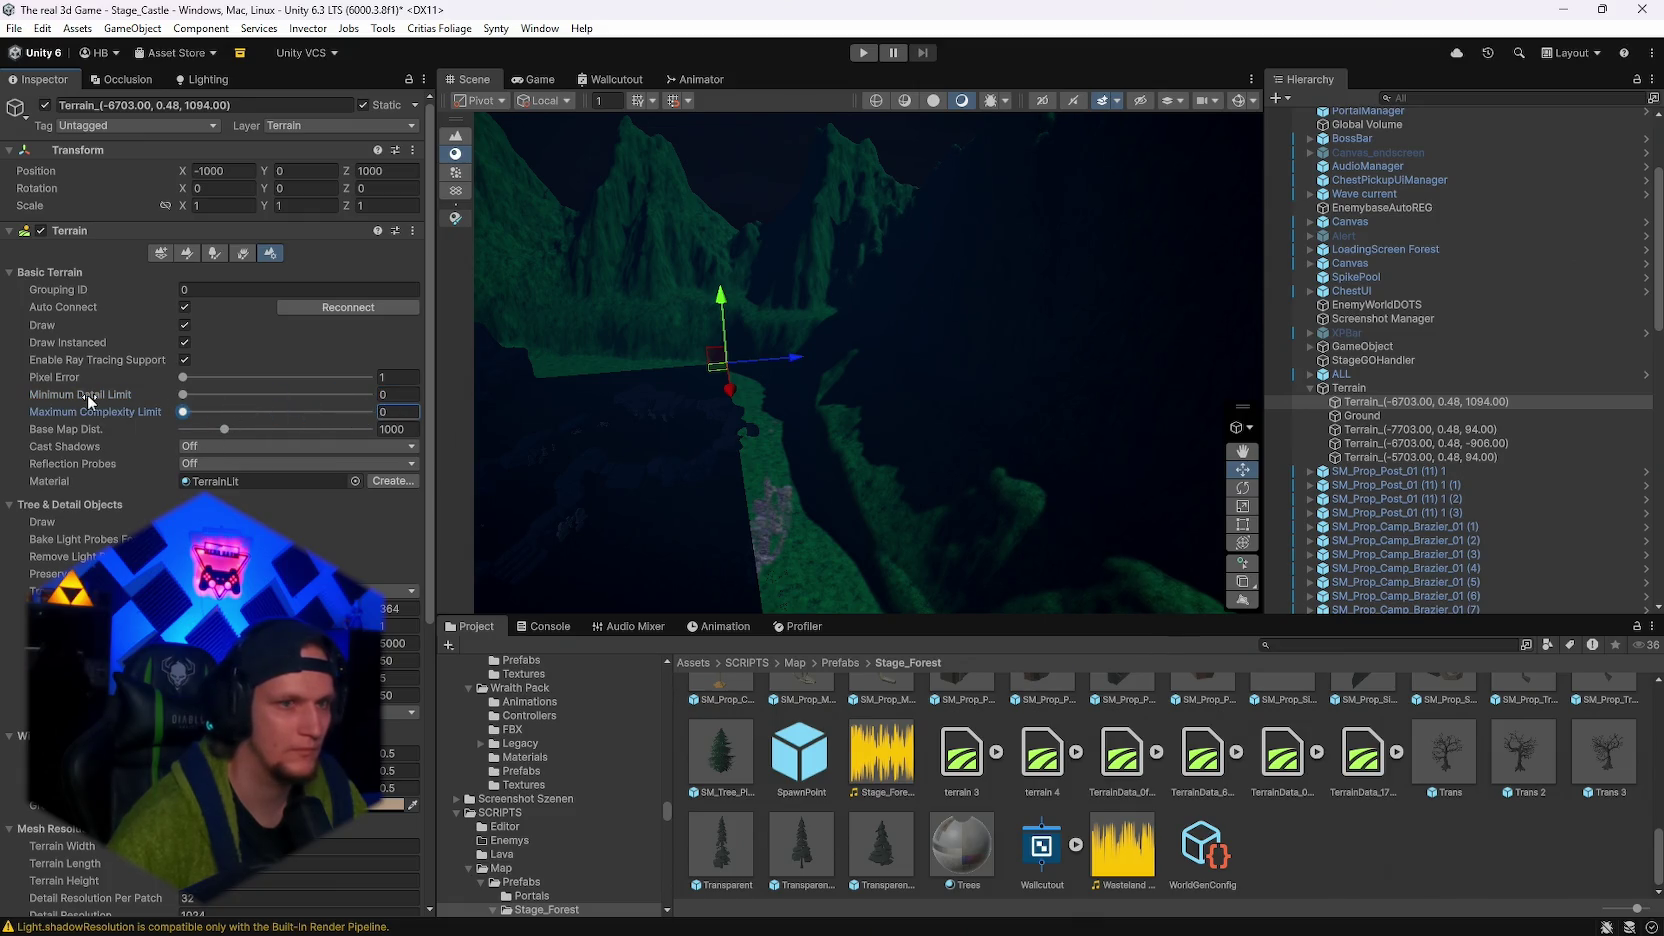
mouse_move(224, 430)
left_mouse_down()
mouse_move(250, 429)
mouse_move(229, 419)
left_mouse_up()
- Open the terrain's Default-Medium Lightmap Parameters asset to view its values
scroll(277, 498, "down", 3)
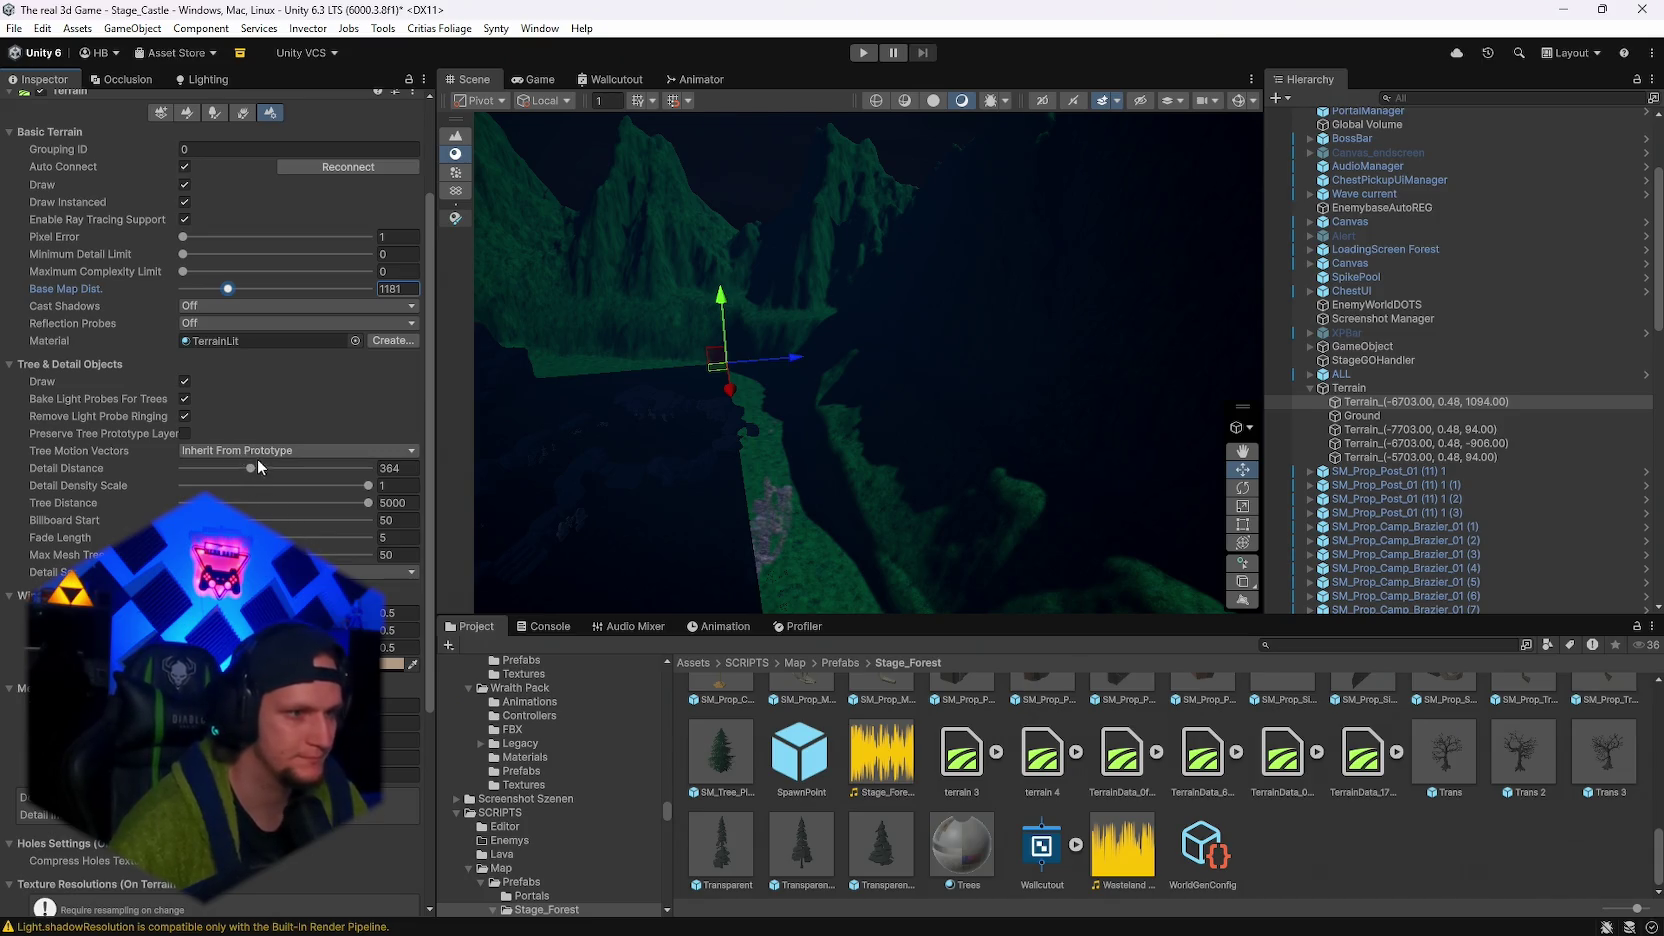
scroll(281, 485, "down", 2)
scroll(281, 485, "down", 4)
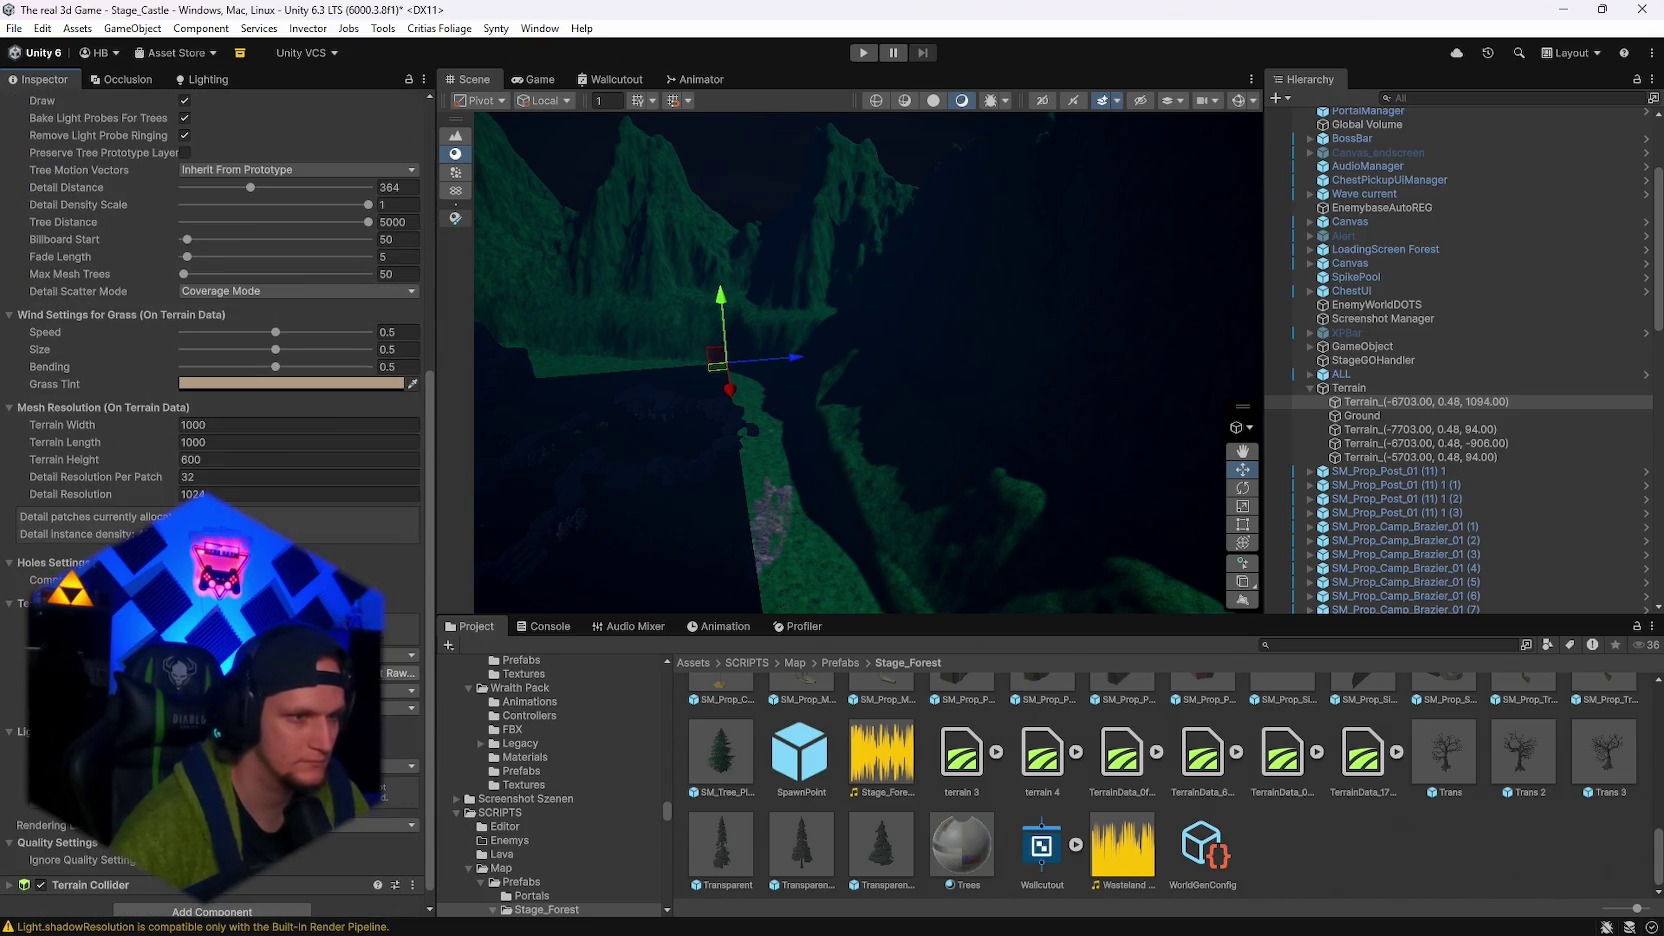
scroll(281, 485, "down", 1)
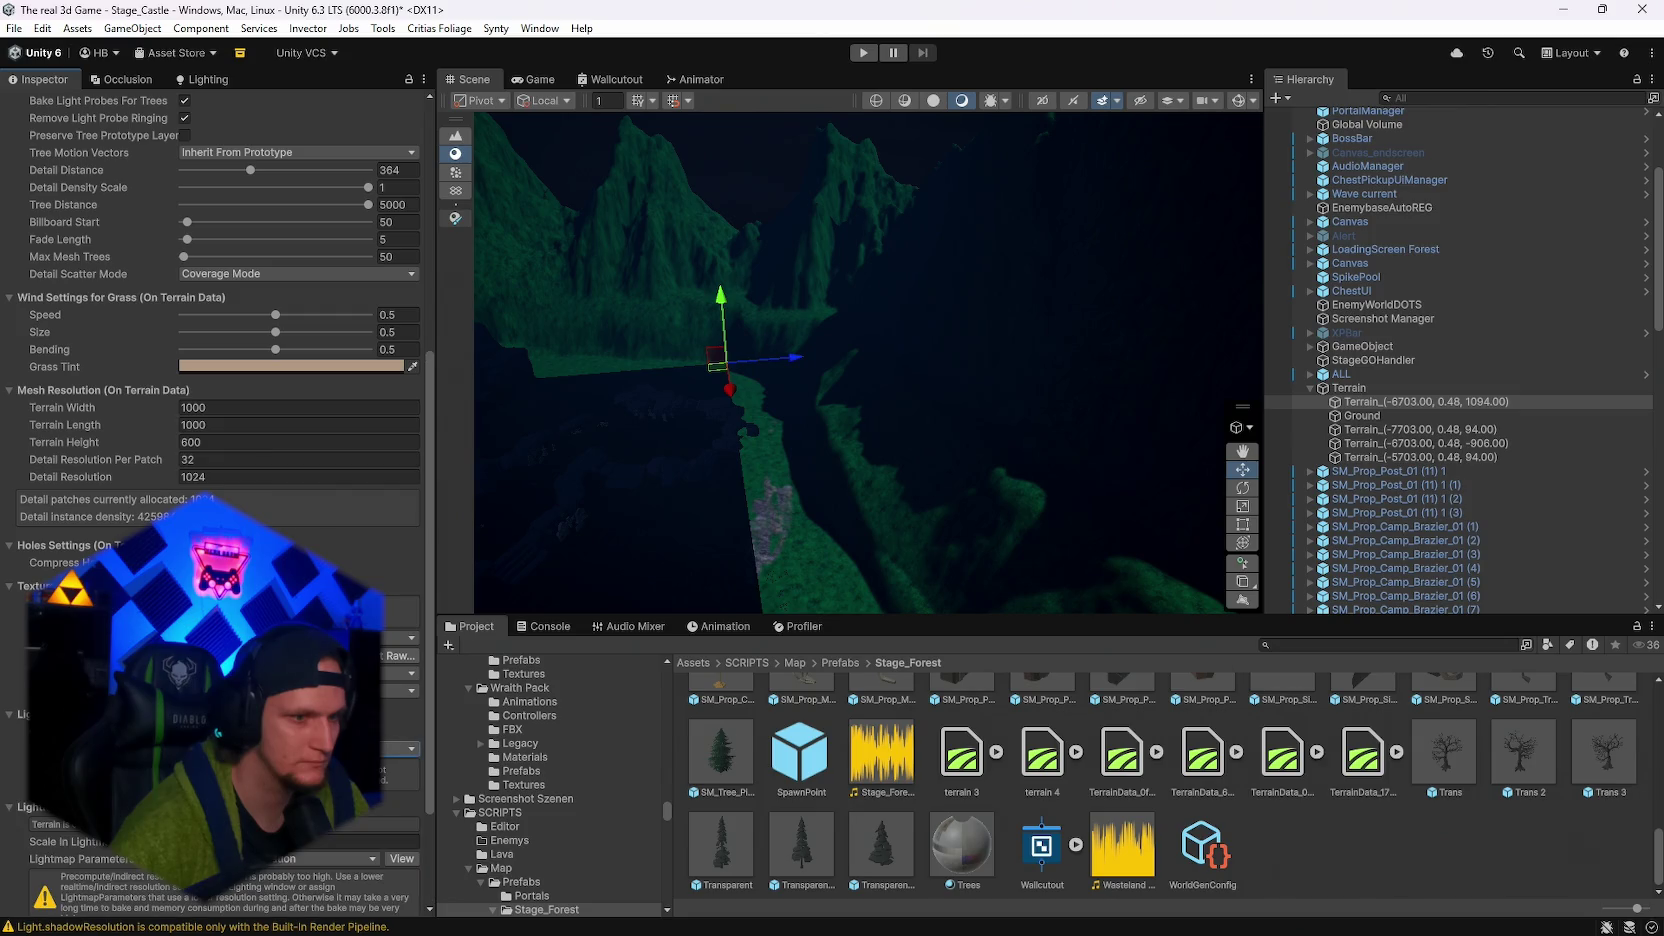
scroll(281, 485, "down", 2)
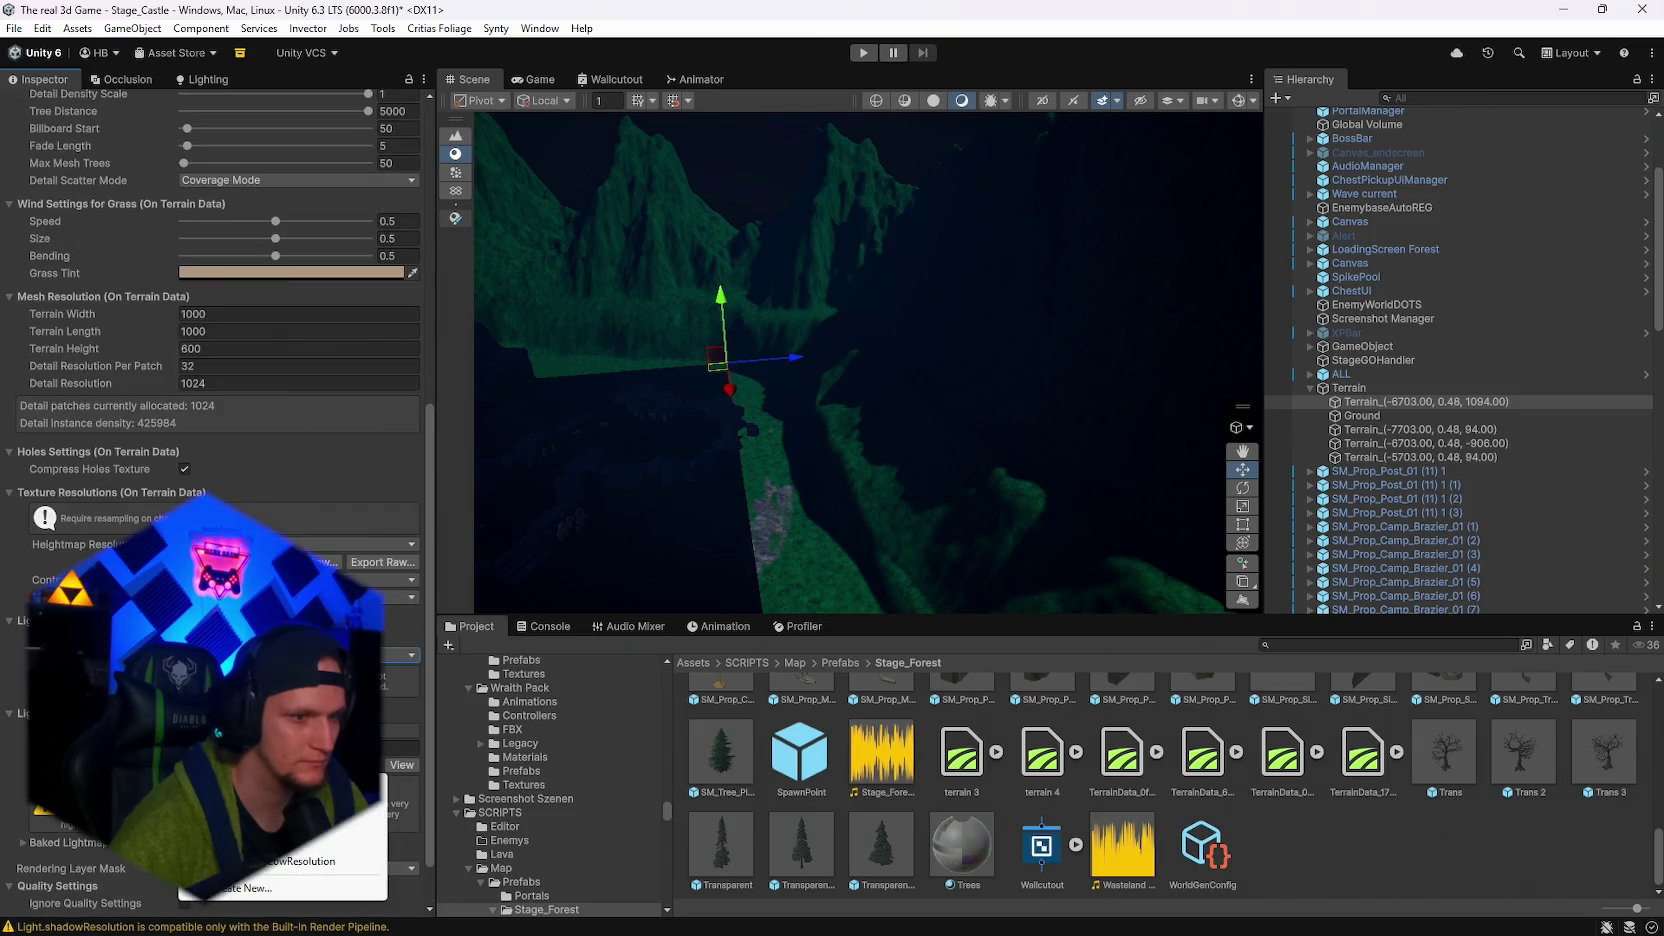
left_click(402, 747)
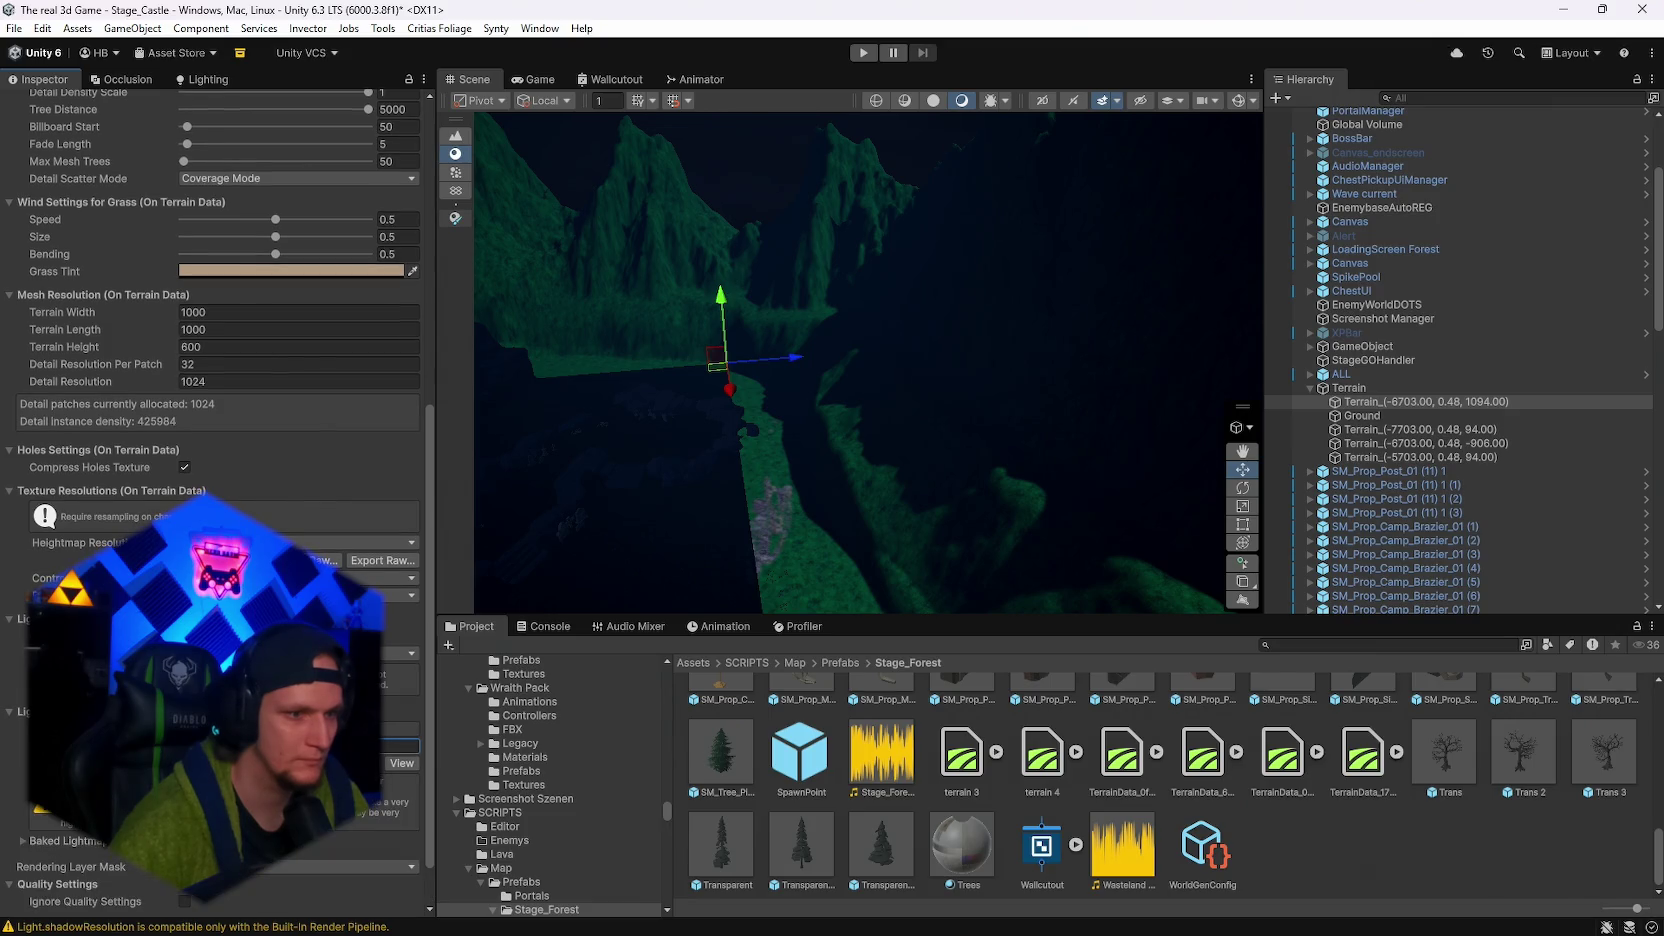
left_click(401, 763)
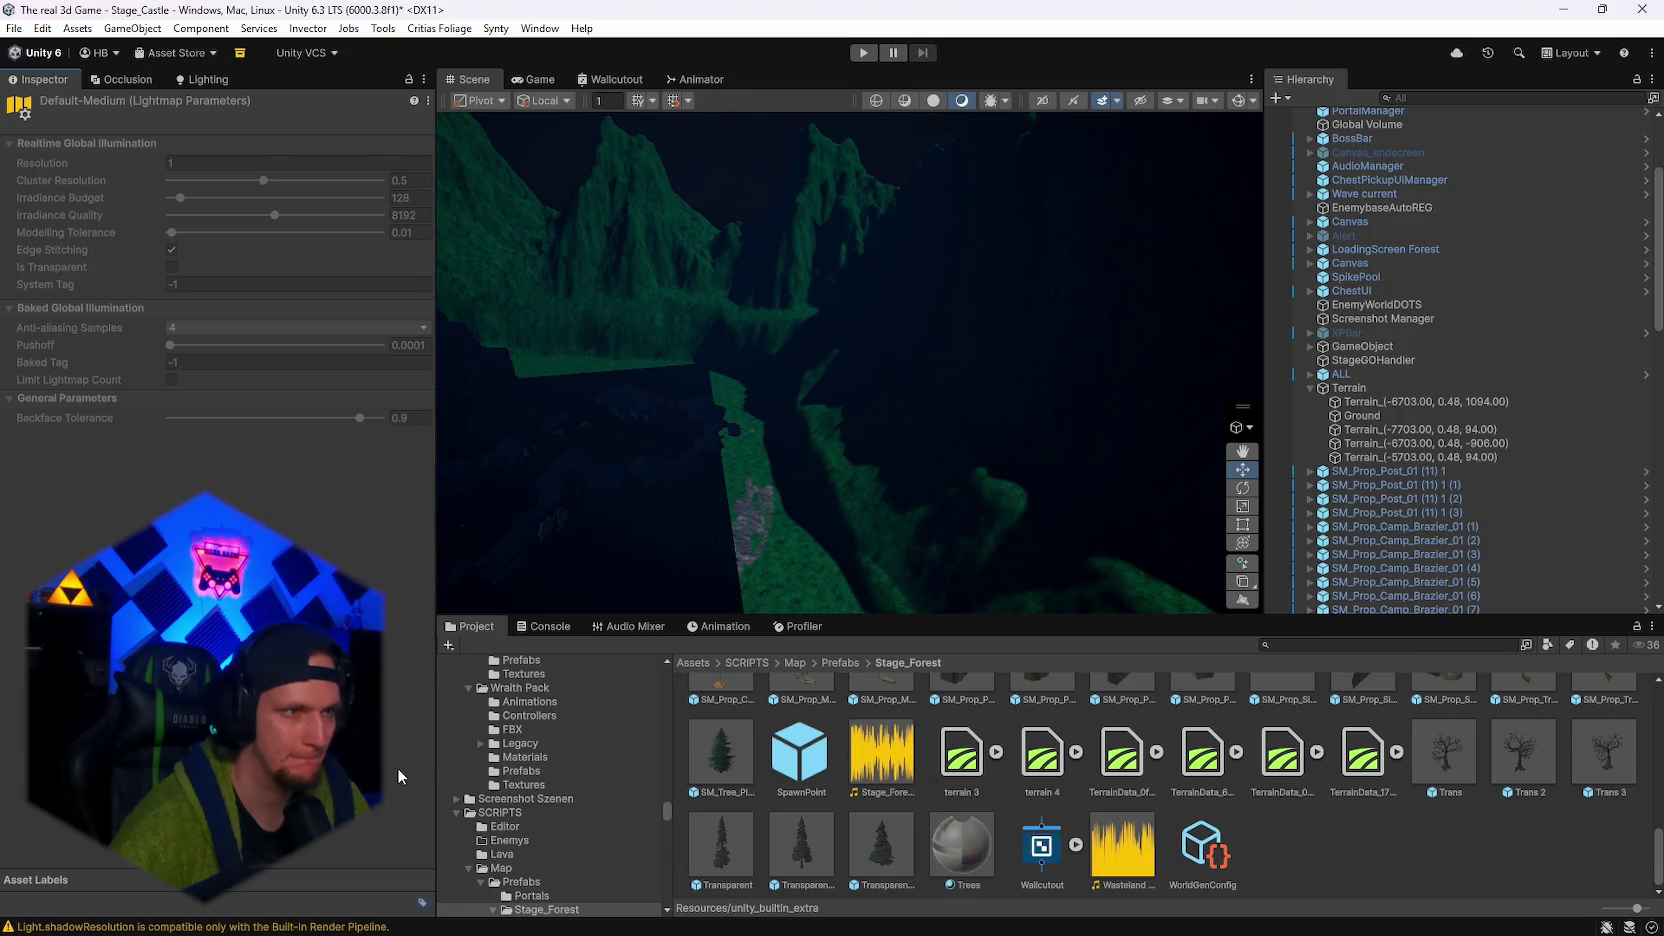
- Select Ground, then the Terrain_(-7703.00, 0.48, 94.00) tile, and dismiss its Lightmap Parameters list unchanged
mouse_move(800, 280)
left_mouse_down()
mouse_move(1122, 264)
mouse_move(869, 293)
mouse_move(825, 438)
mouse_move(771, 411)
mouse_move(724, 487)
mouse_move(542, 542)
mouse_move(910, 494)
left_mouse_up()
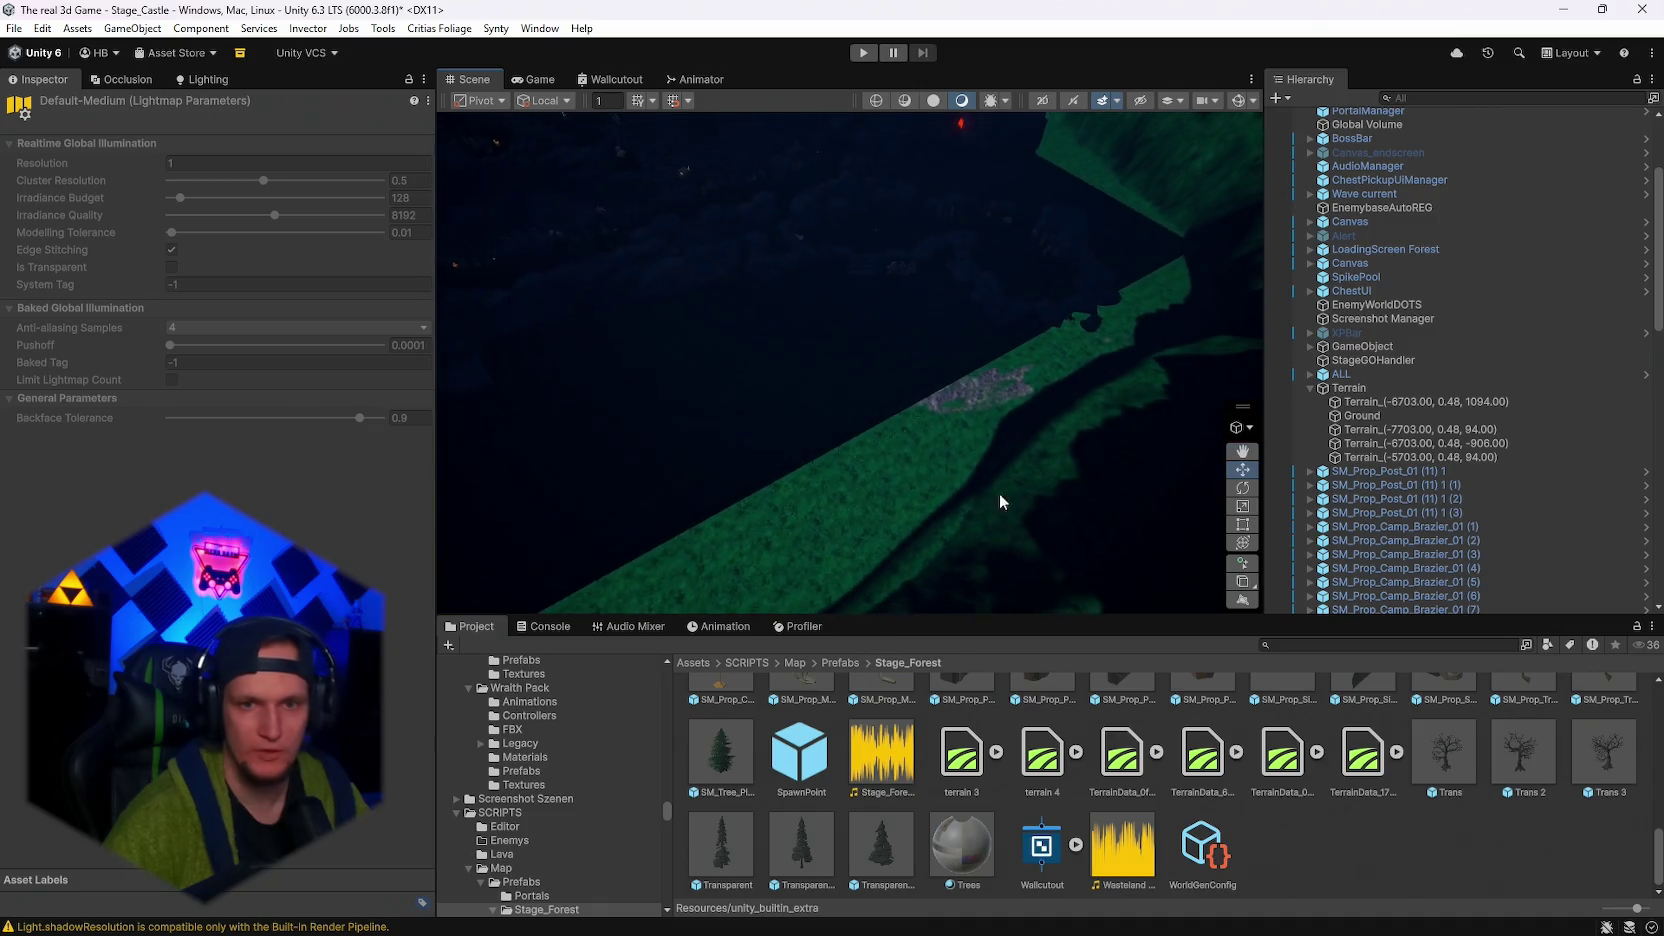
left_click(1362, 415)
scroll(370, 560, "down", 15)
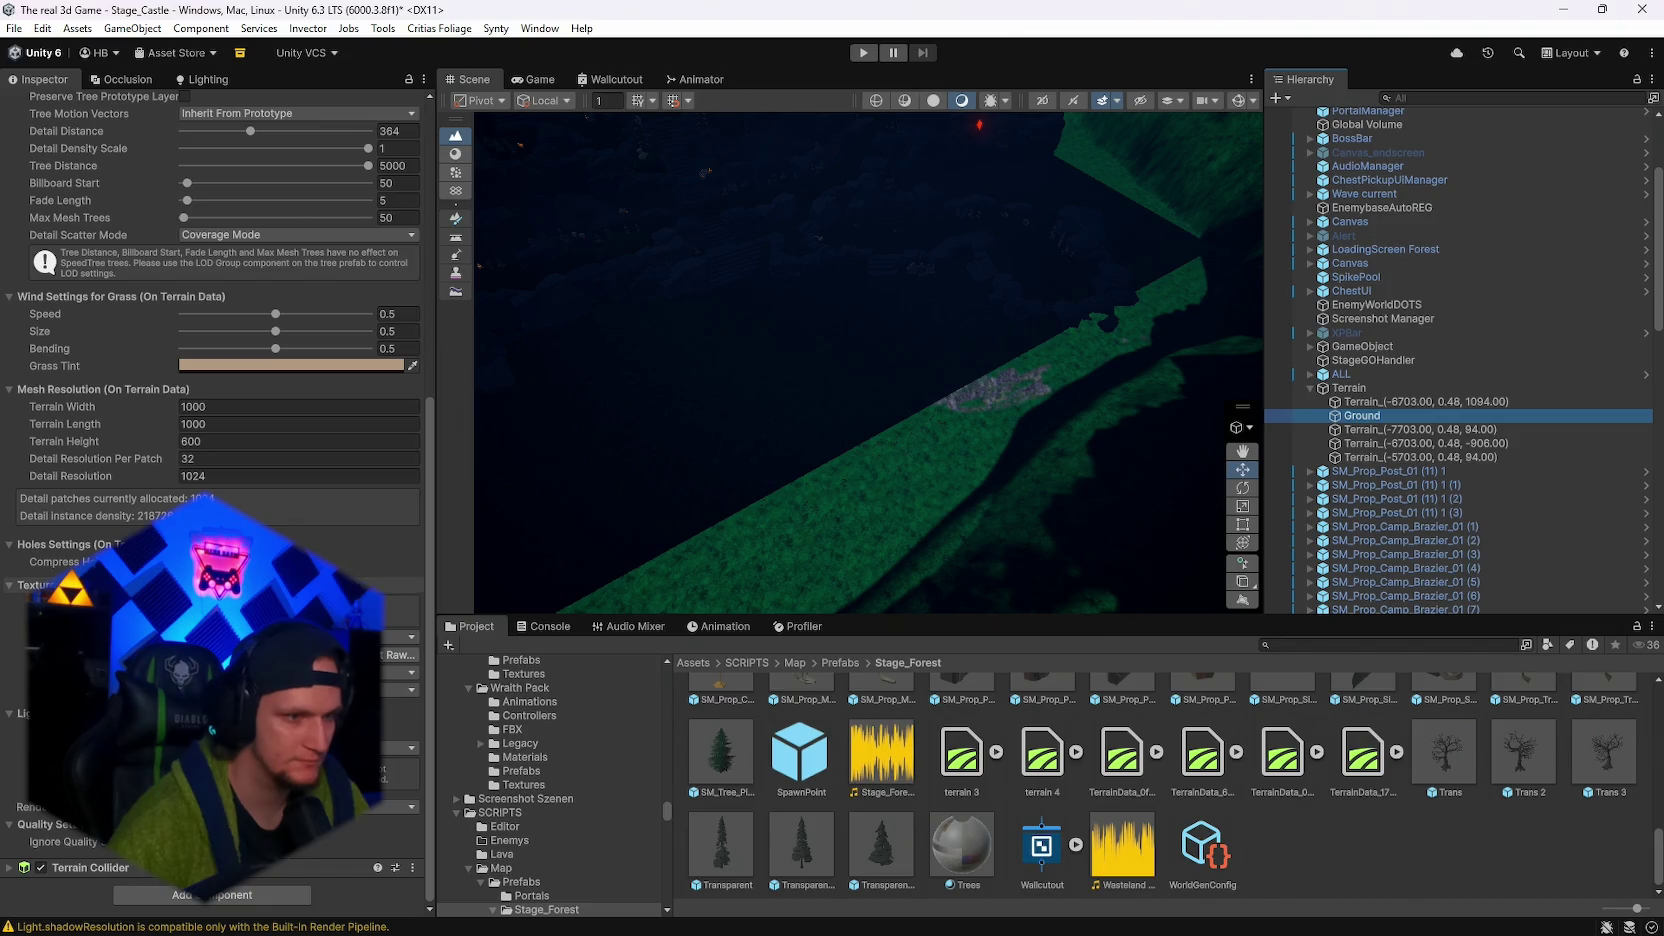
left_click_drag(545, 478, 948, 466)
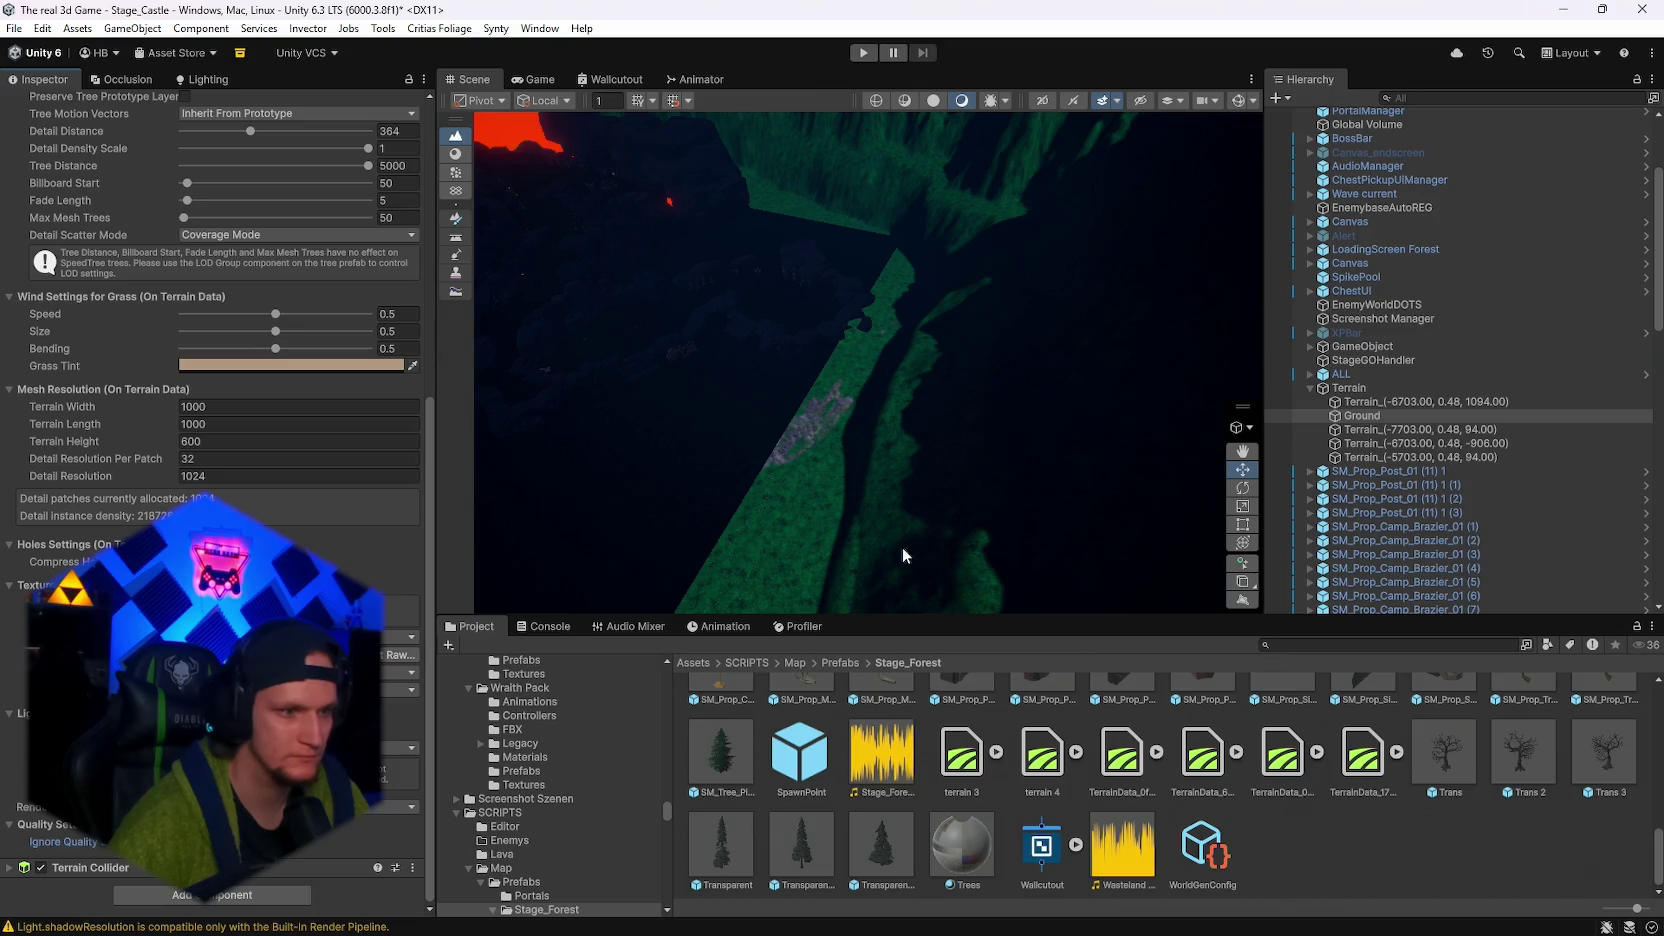
left_click(1380, 429)
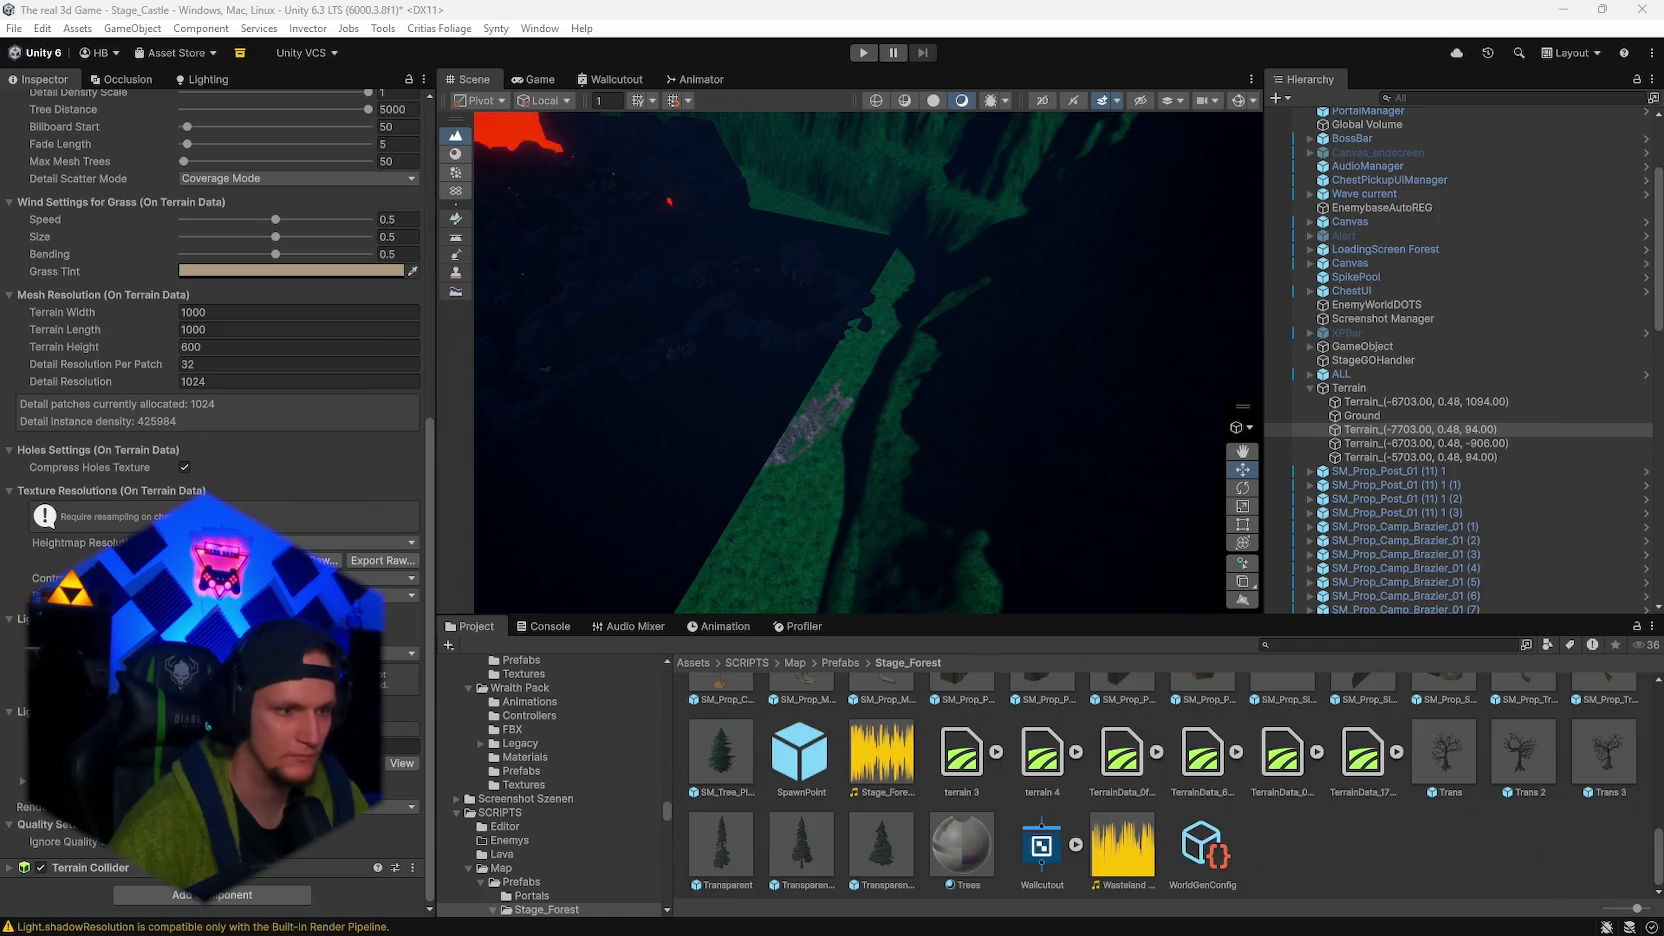
left_click(300, 806)
key("Escape")
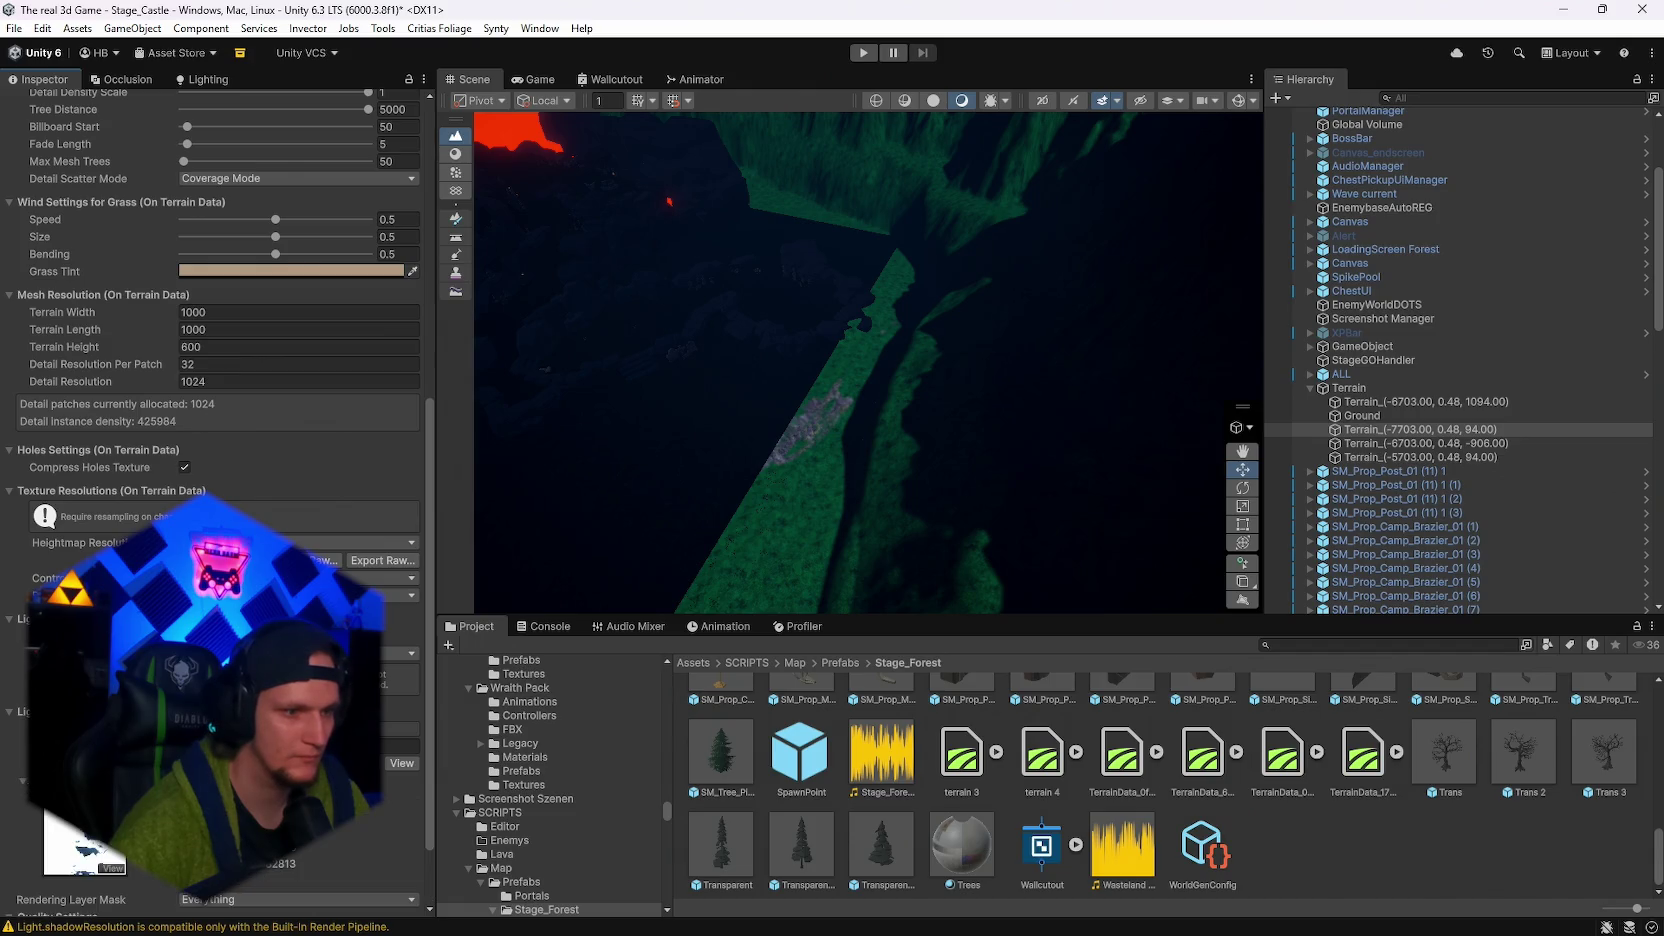
scroll(214, 400, "down", 3)
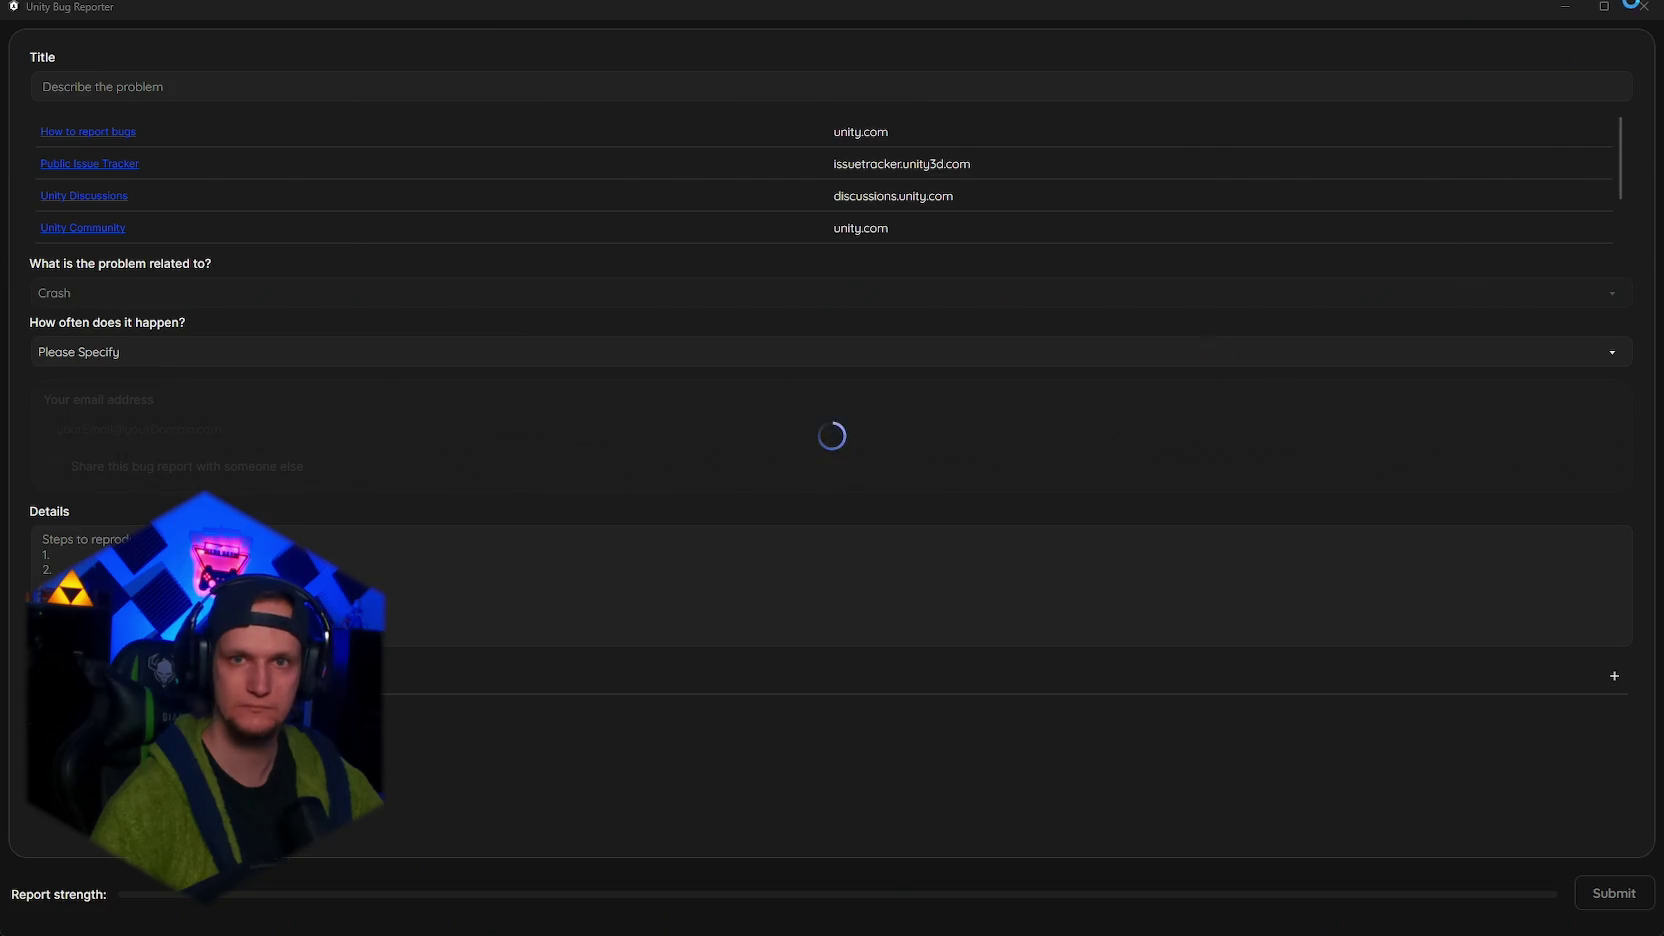
- Leave the crash report unsent and open the Umbra Survivors project from Unity Hub's Projects list
left_click(815, 772)
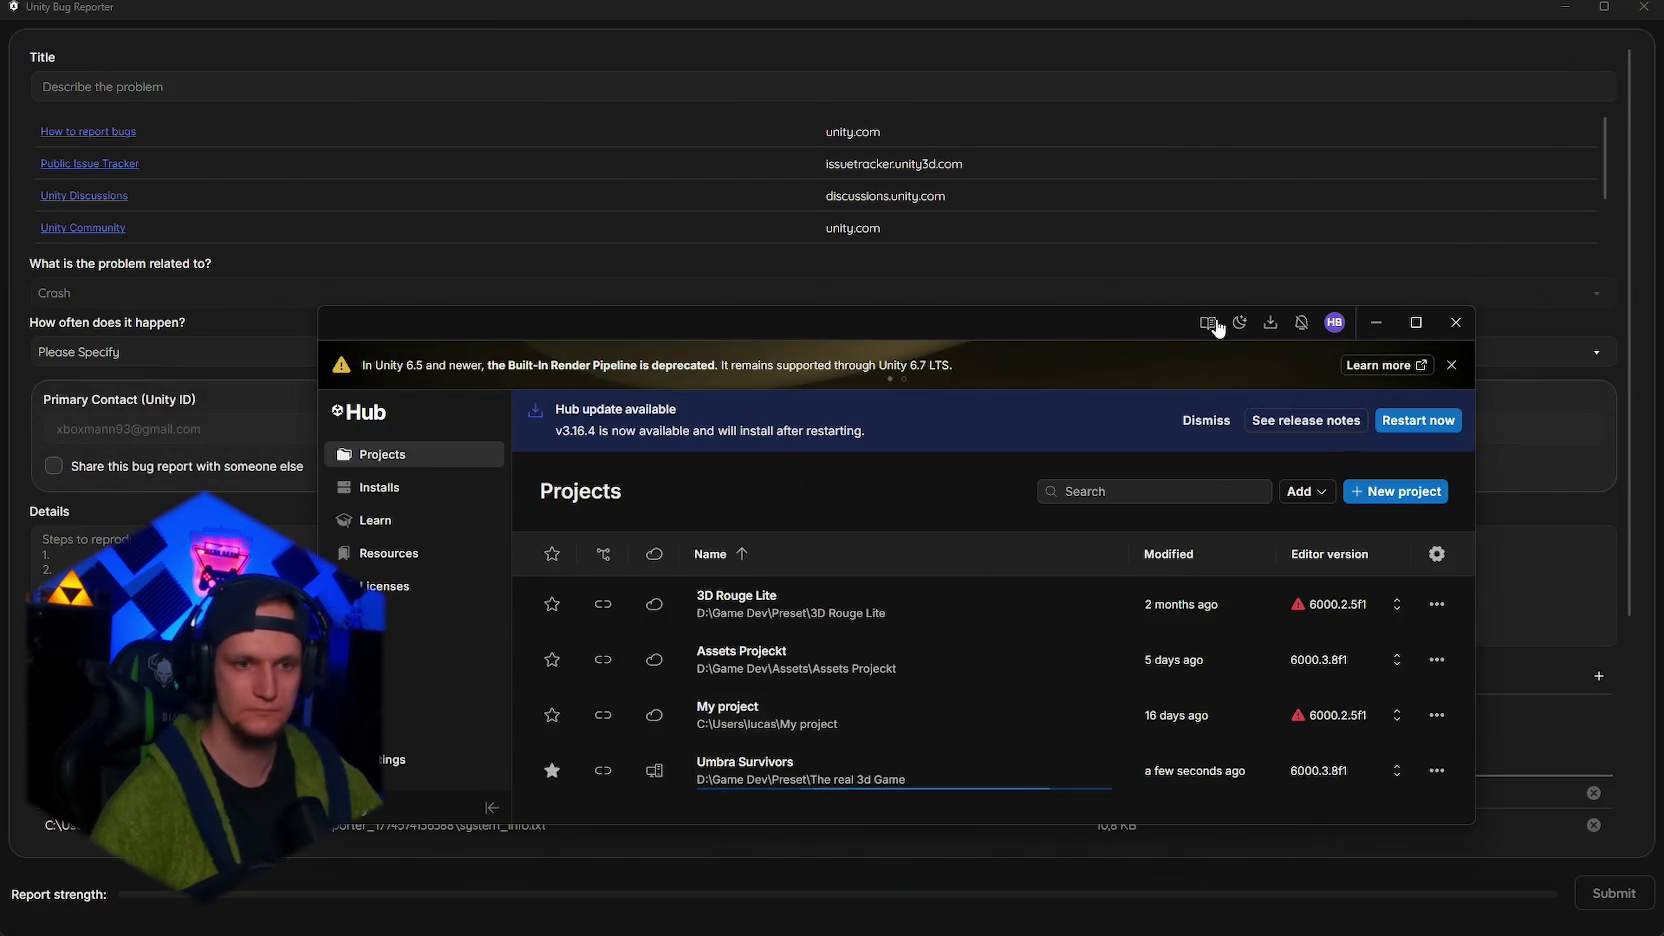
- Dismiss the Recovering Scene Backups prompt so Stage_Castle loads in the editor
left_click(926, 526)
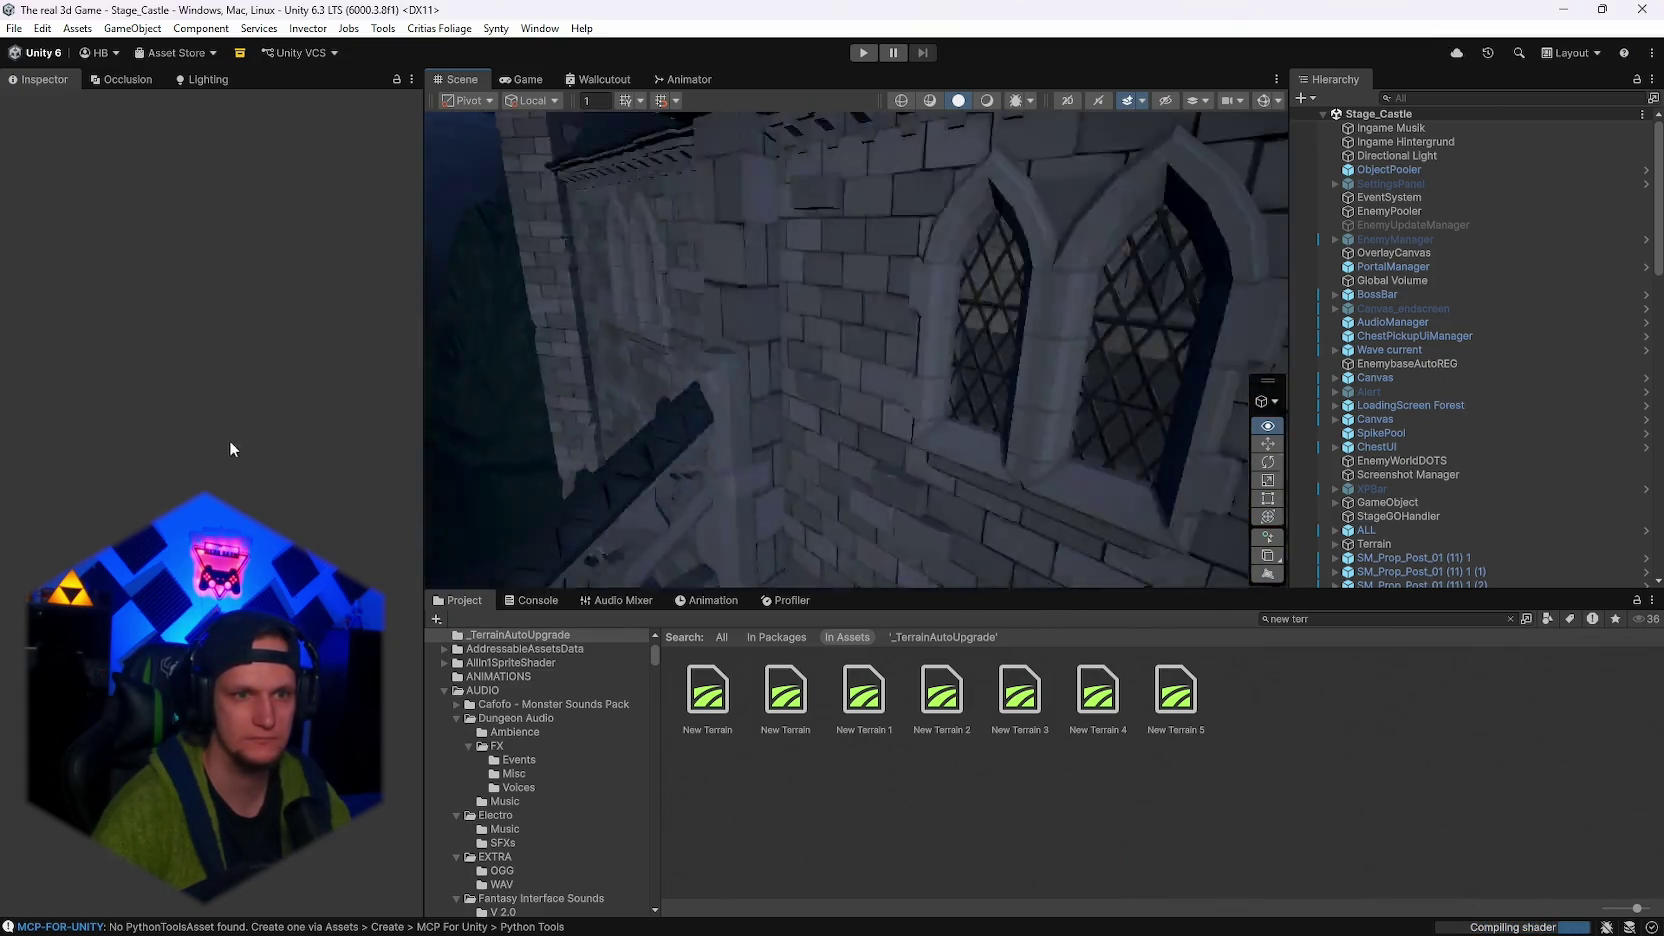
- Orbit the Scene view to face the castle and switch it to Lit shading
mouse_move(616, 481)
left_mouse_down()
mouse_move(706, 427)
mouse_move(973, 468)
mouse_move(743, 407)
mouse_move(847, 475)
mouse_move(973, 494)
mouse_move(1597, 409)
mouse_move(30, 437)
mouse_move(1026, 131)
left_mouse_up()
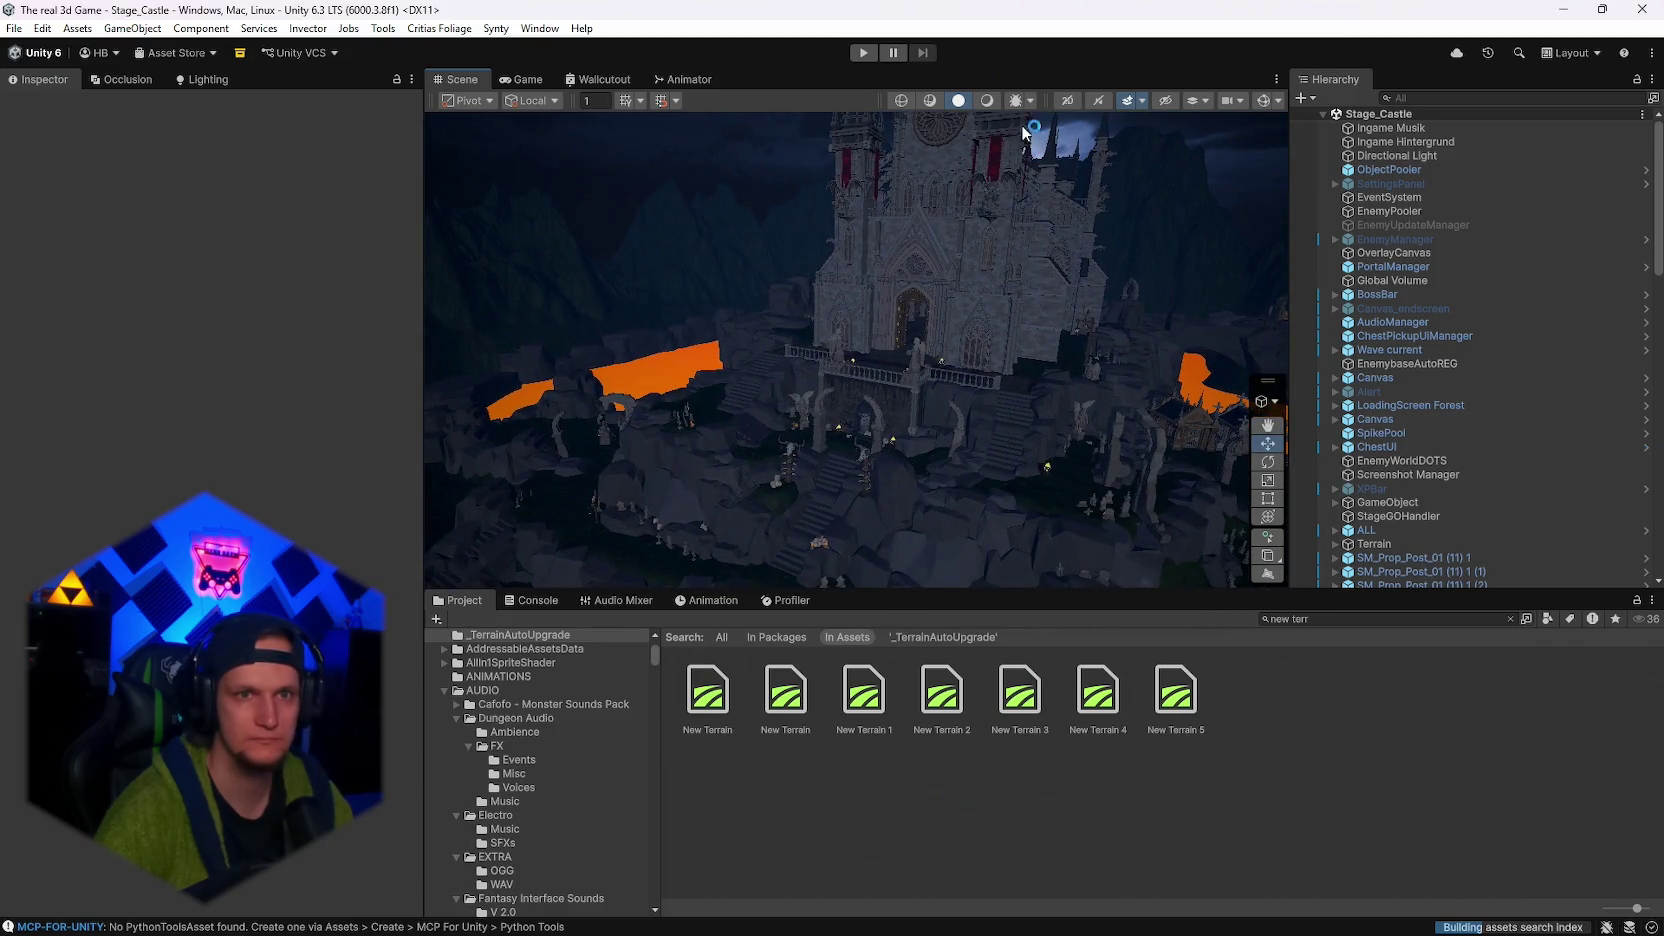
left_click(987, 101)
mouse_move(720, 340)
left_mouse_down()
mouse_move(501, 360)
mouse_move(100, 338)
mouse_move(895, 352)
mouse_move(825, 334)
mouse_move(955, 319)
mouse_move(662, 325)
mouse_move(45, 264)
mouse_move(1192, 245)
mouse_move(1166, 472)
mouse_move(866, 363)
mouse_move(816, 313)
left_mouse_up()
- Bring up the Lighting settings showing Progressive GPU, Shadowmask and 32/512/256 samples
left_click(125, 80)
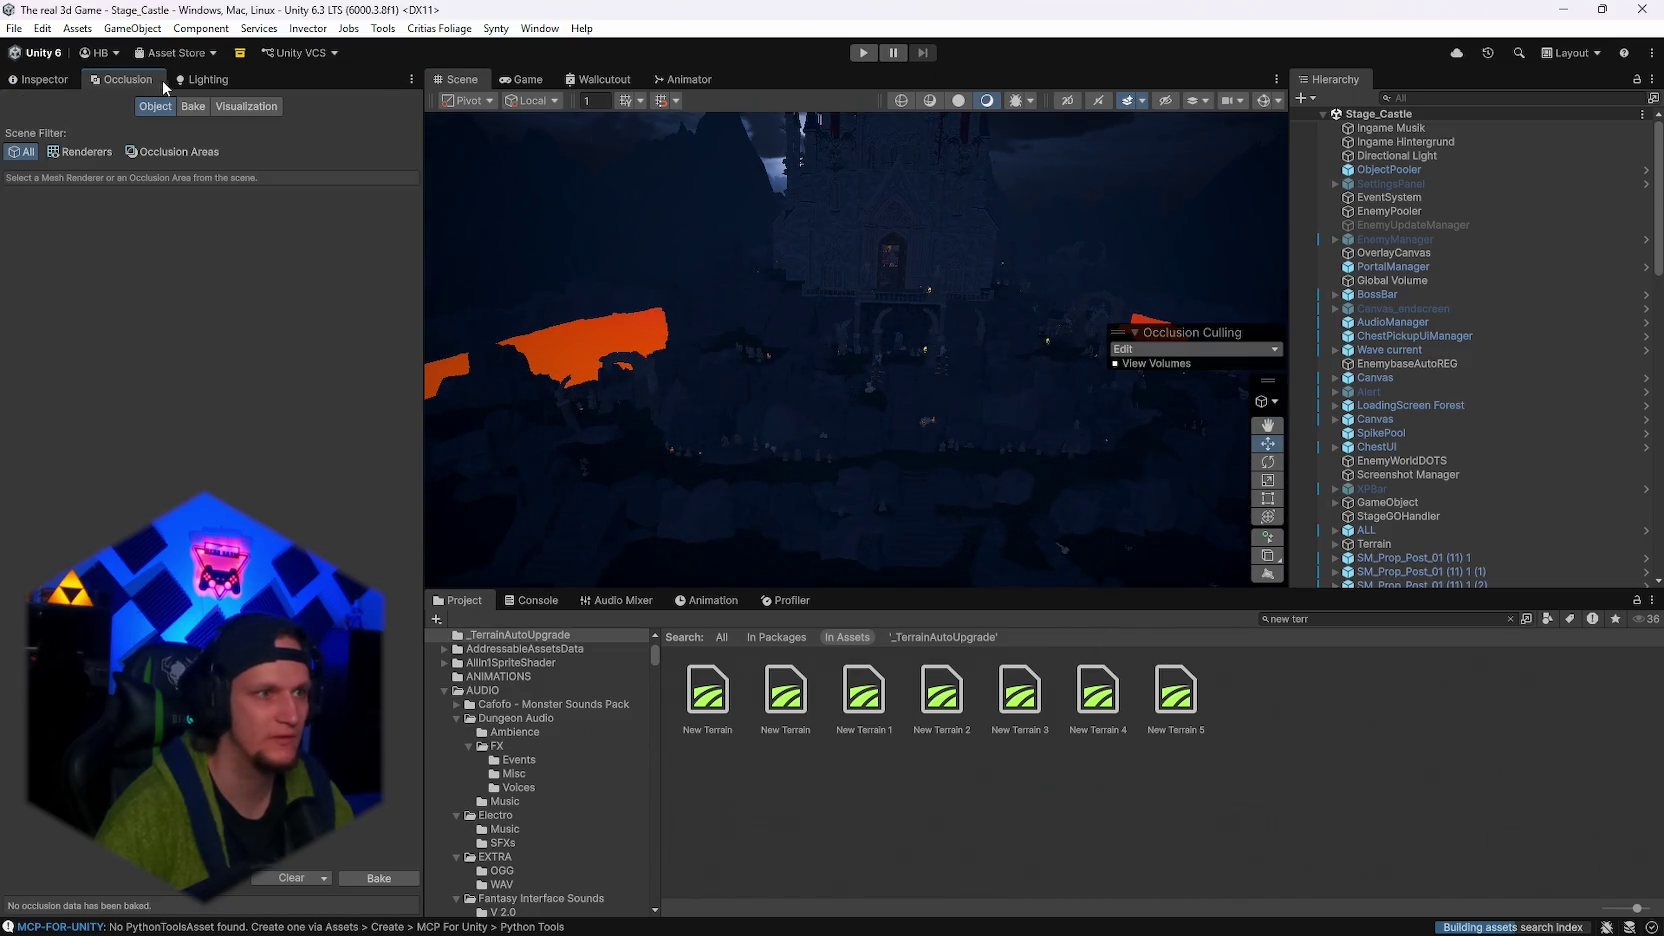
left_click(202, 81)
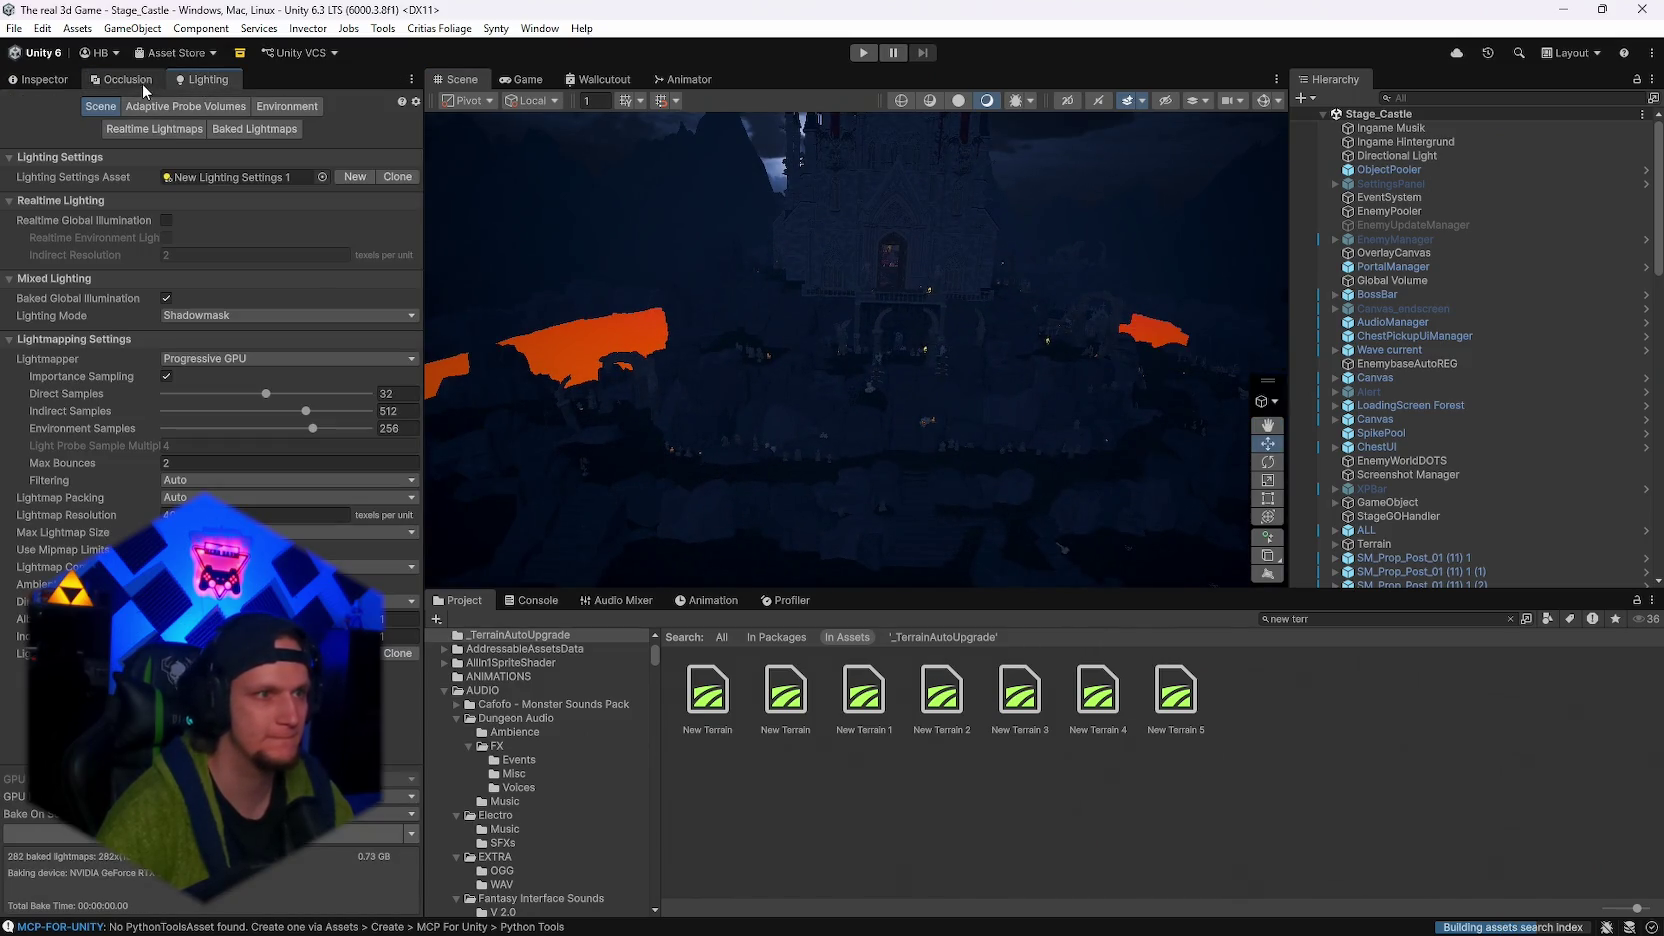
left_click(143, 82)
left_click(202, 83)
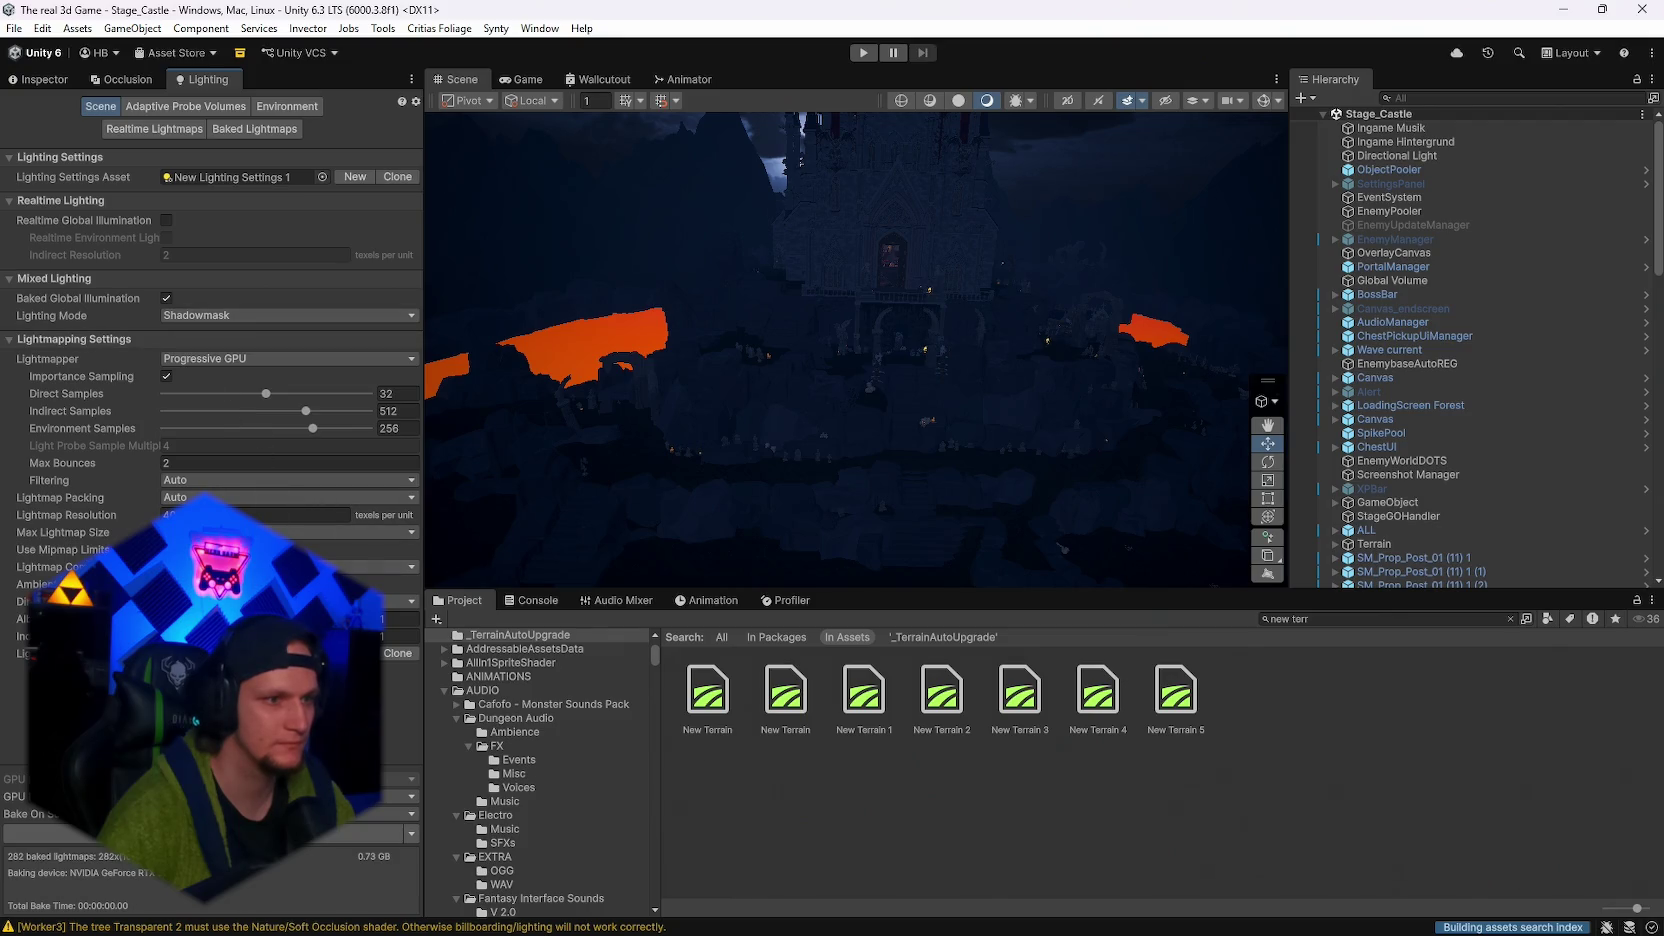
left_click(1425, 98)
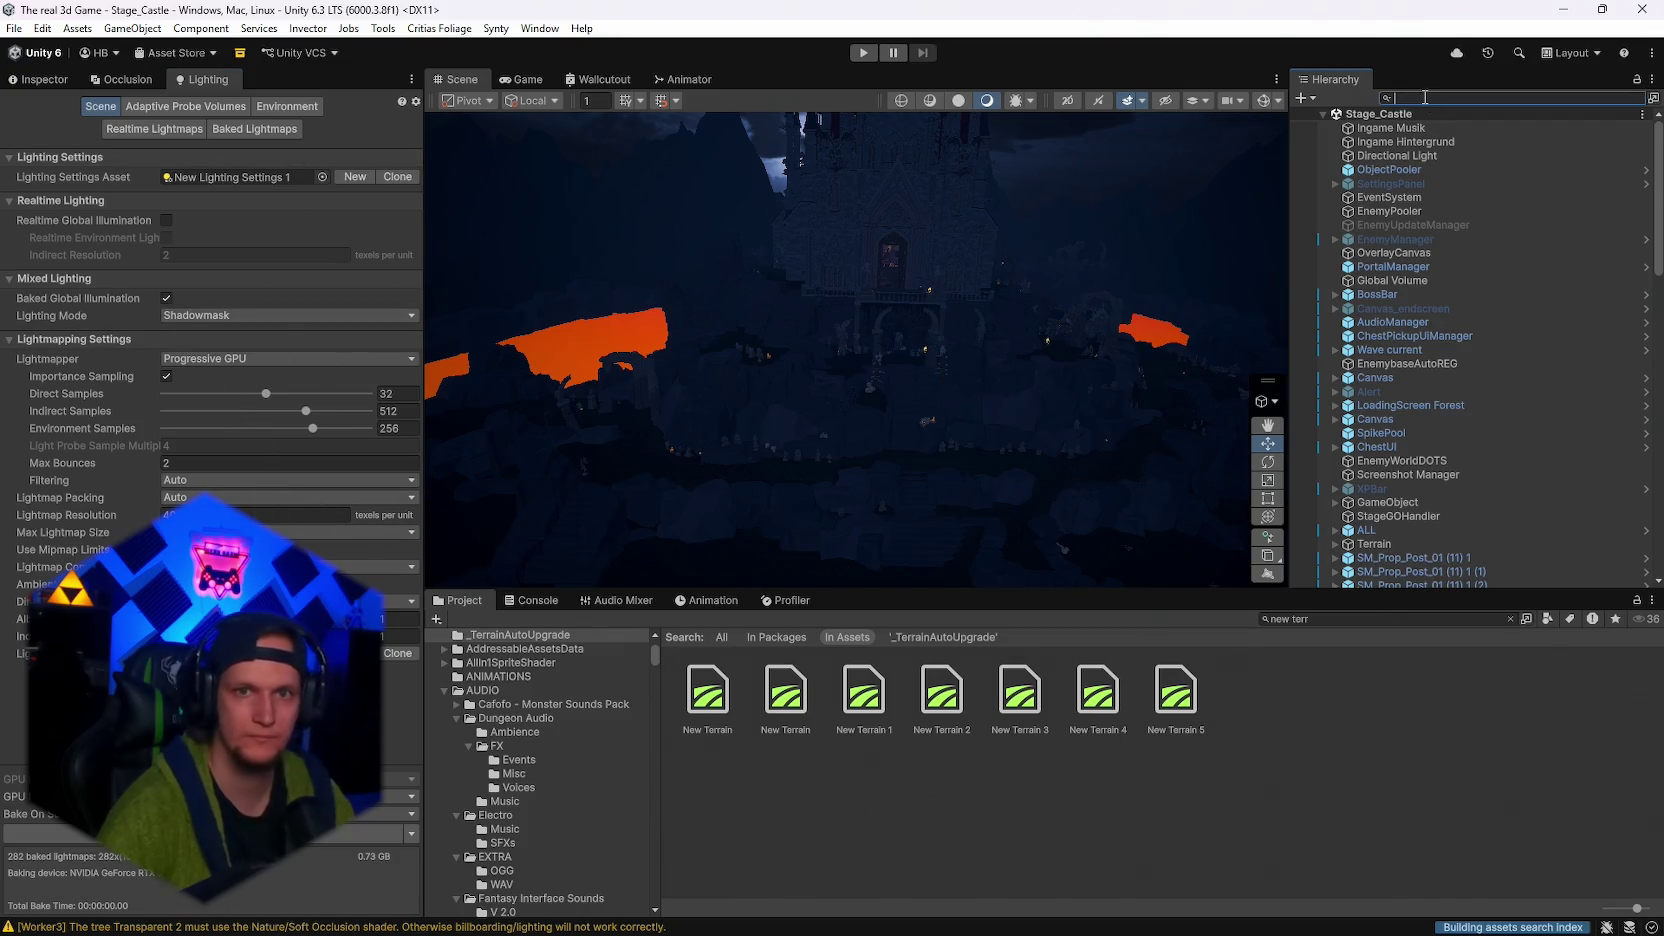
- Filter the Hierarchy for 'point', select all point lights and set them to Baked mode
type("point")
left_click(1372, 129)
scroll(1449, 290, "down", 5)
left_click(1405, 518, "shift")
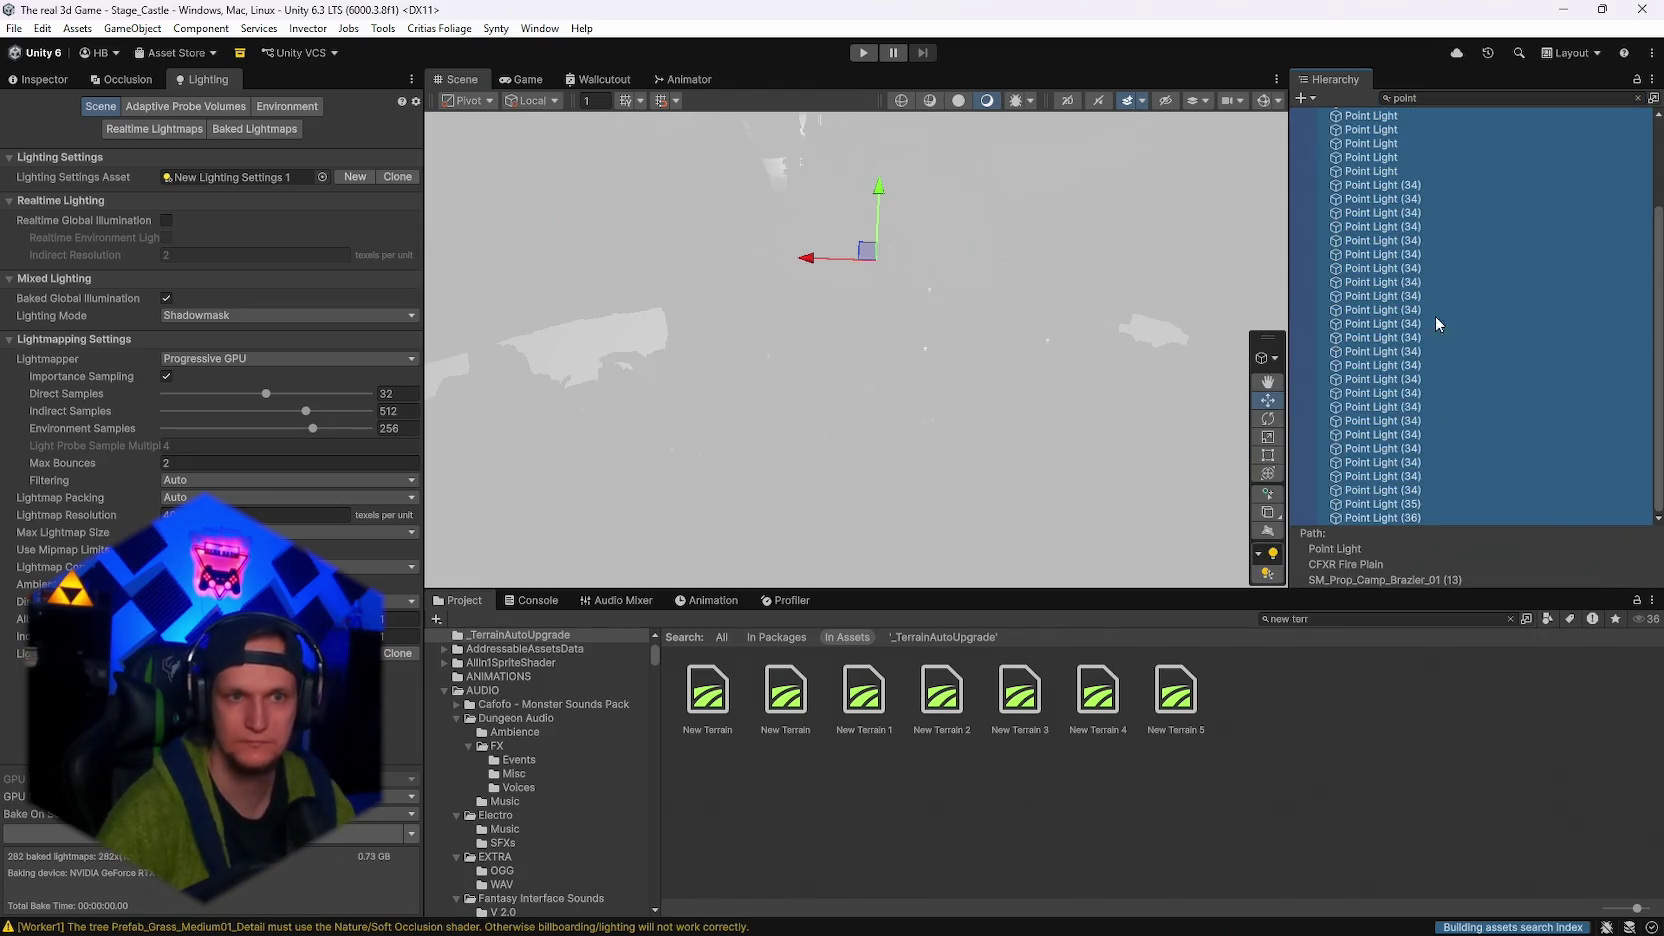
left_click(38, 82)
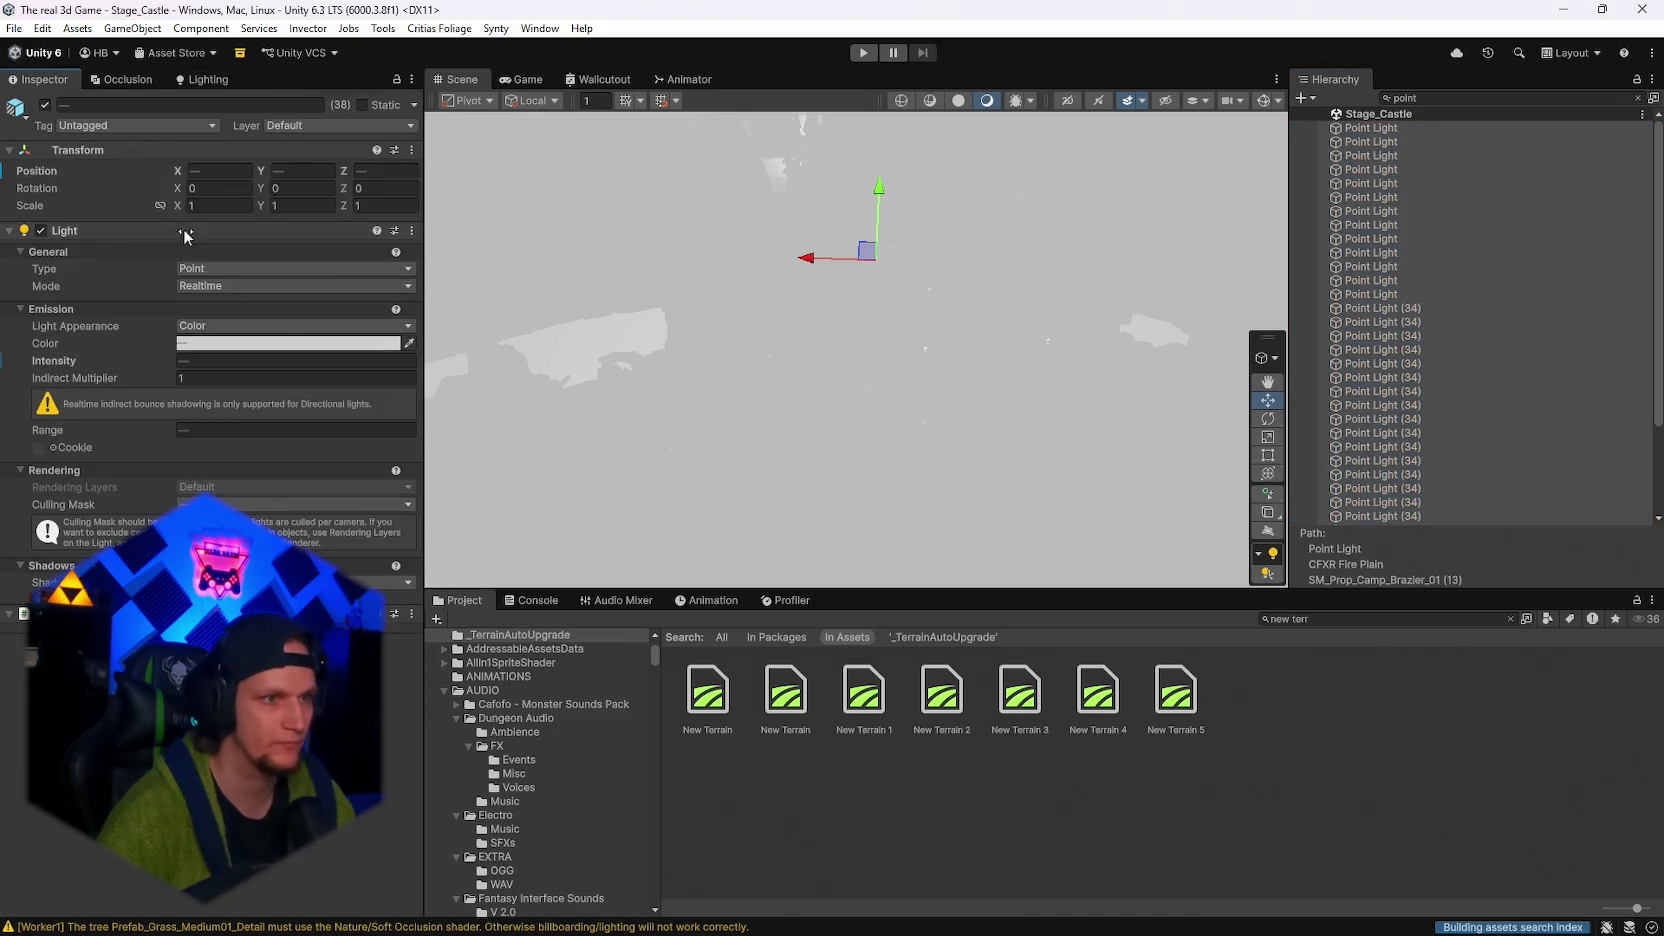
left_click(197, 287)
left_click(205, 343)
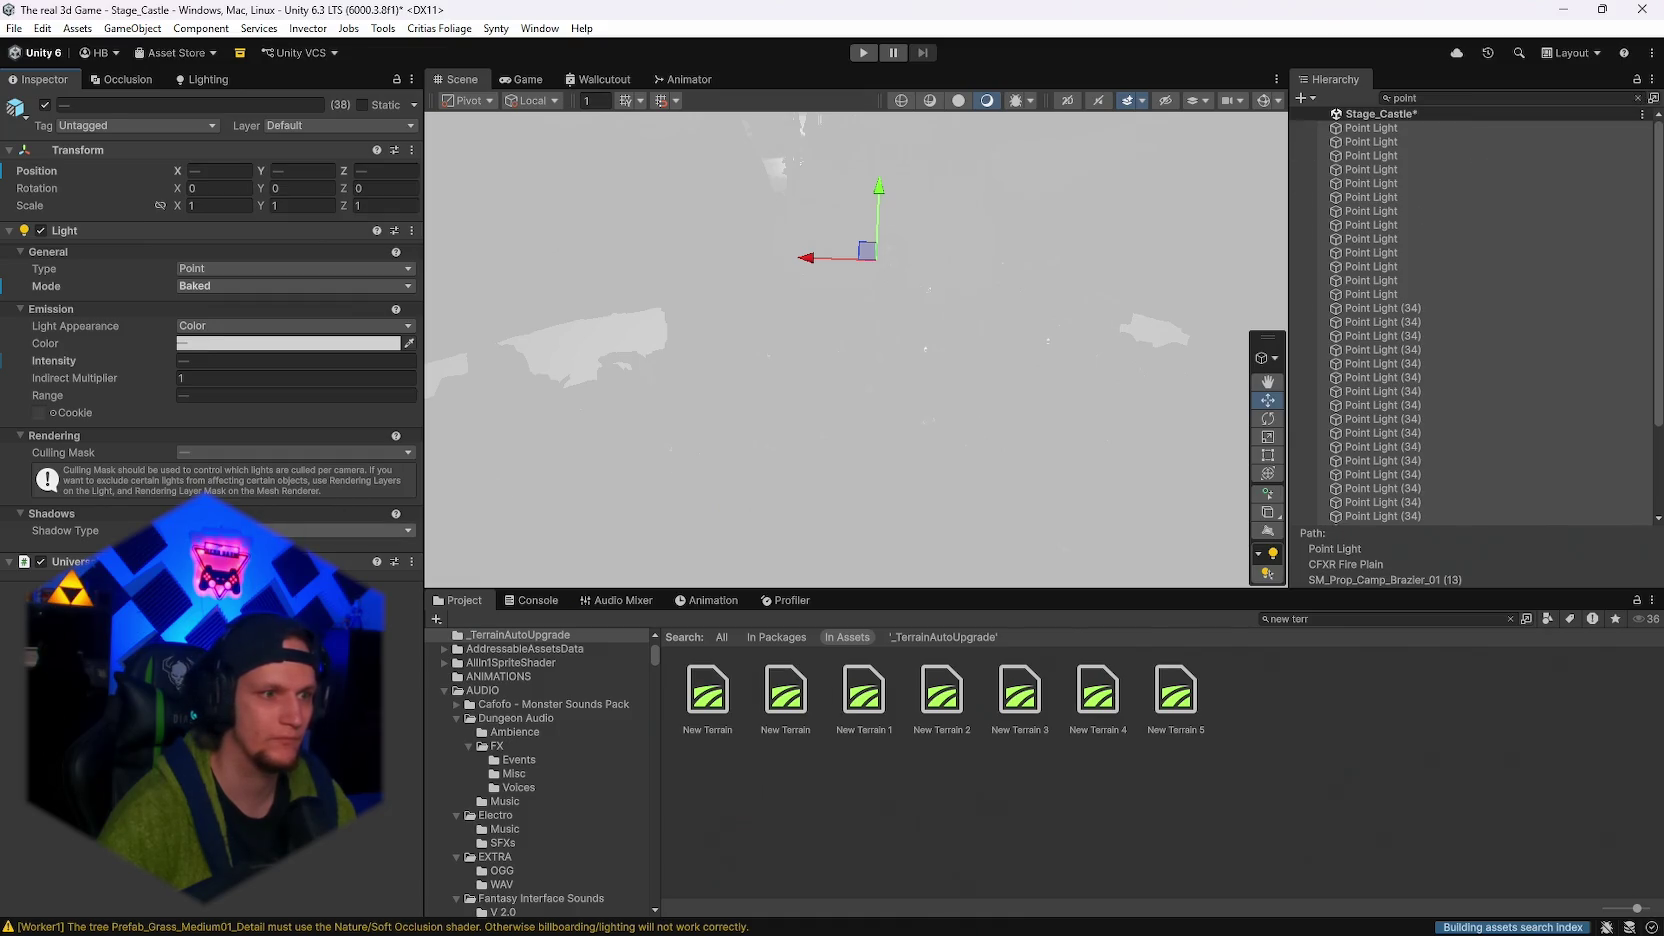
- Set the baked point lights' Shadow Type to No Shadows while flying into the cathedral
left_click(300, 553)
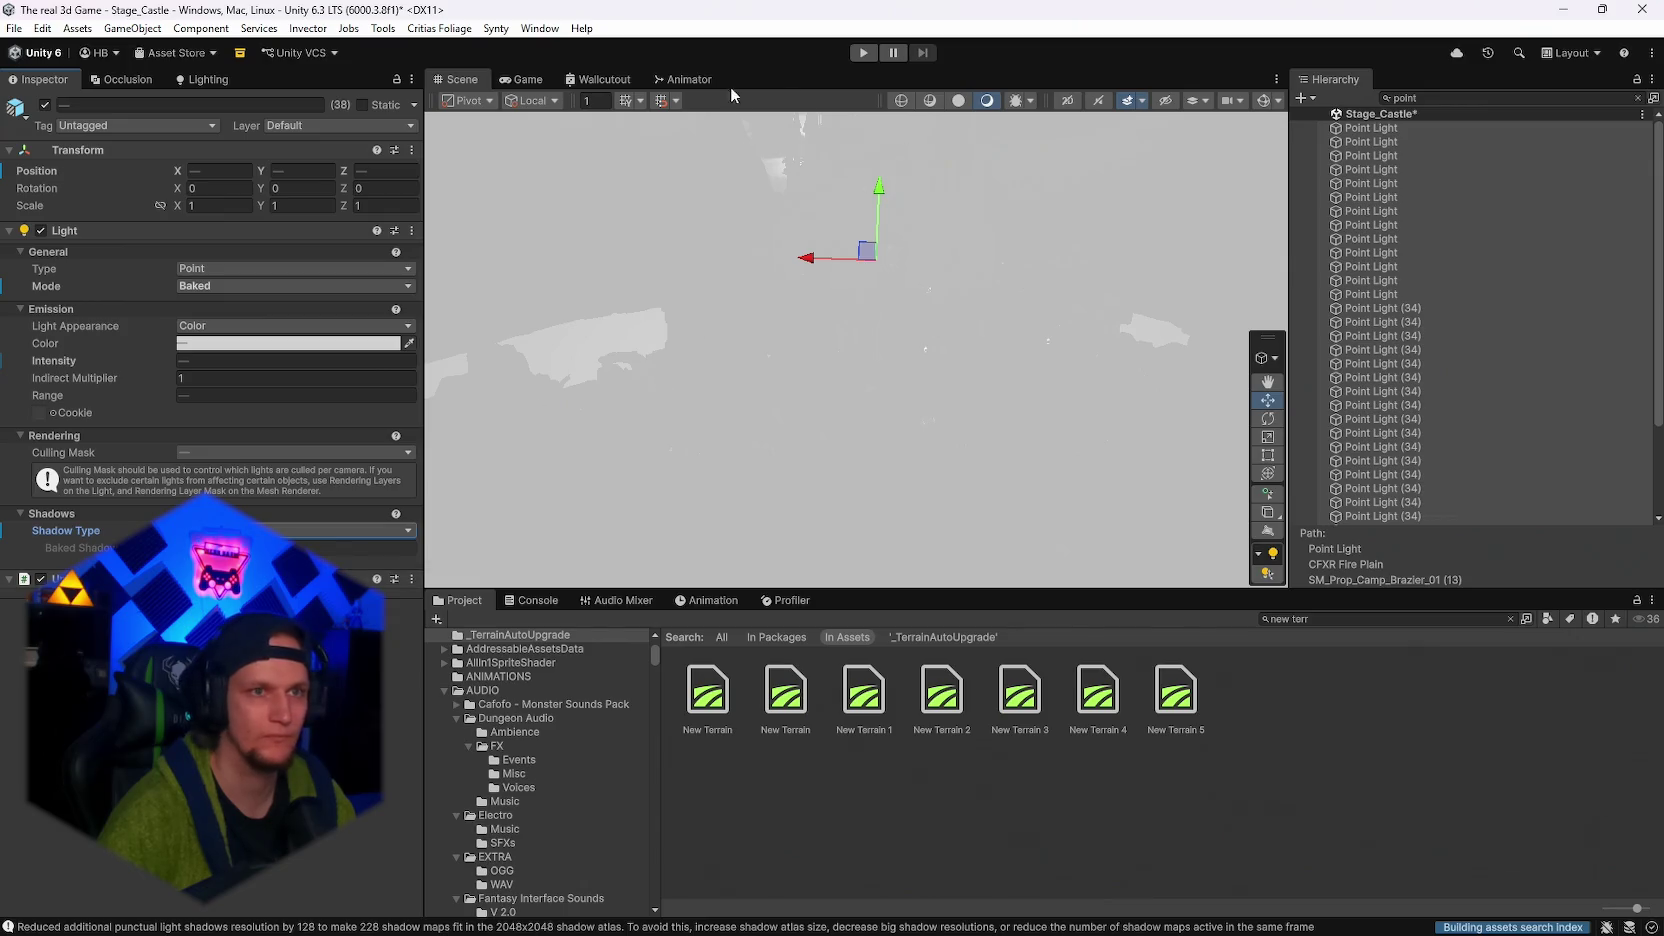
left_click(1637, 98)
left_click_drag(968, 322, 968, 300)
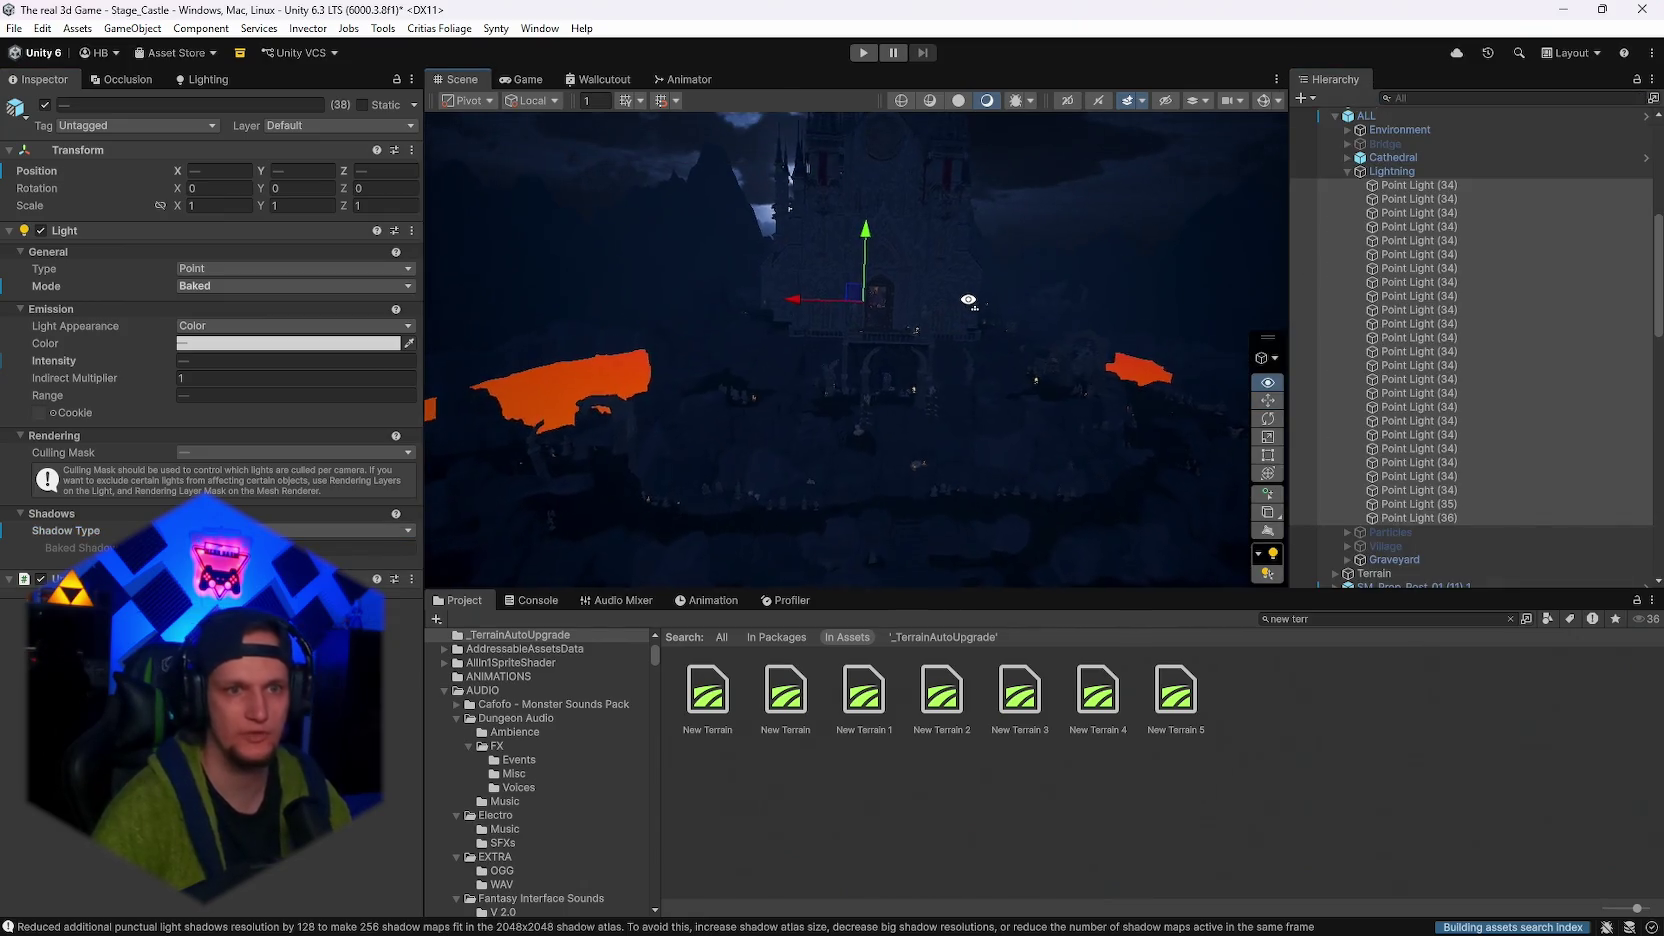
key("w")
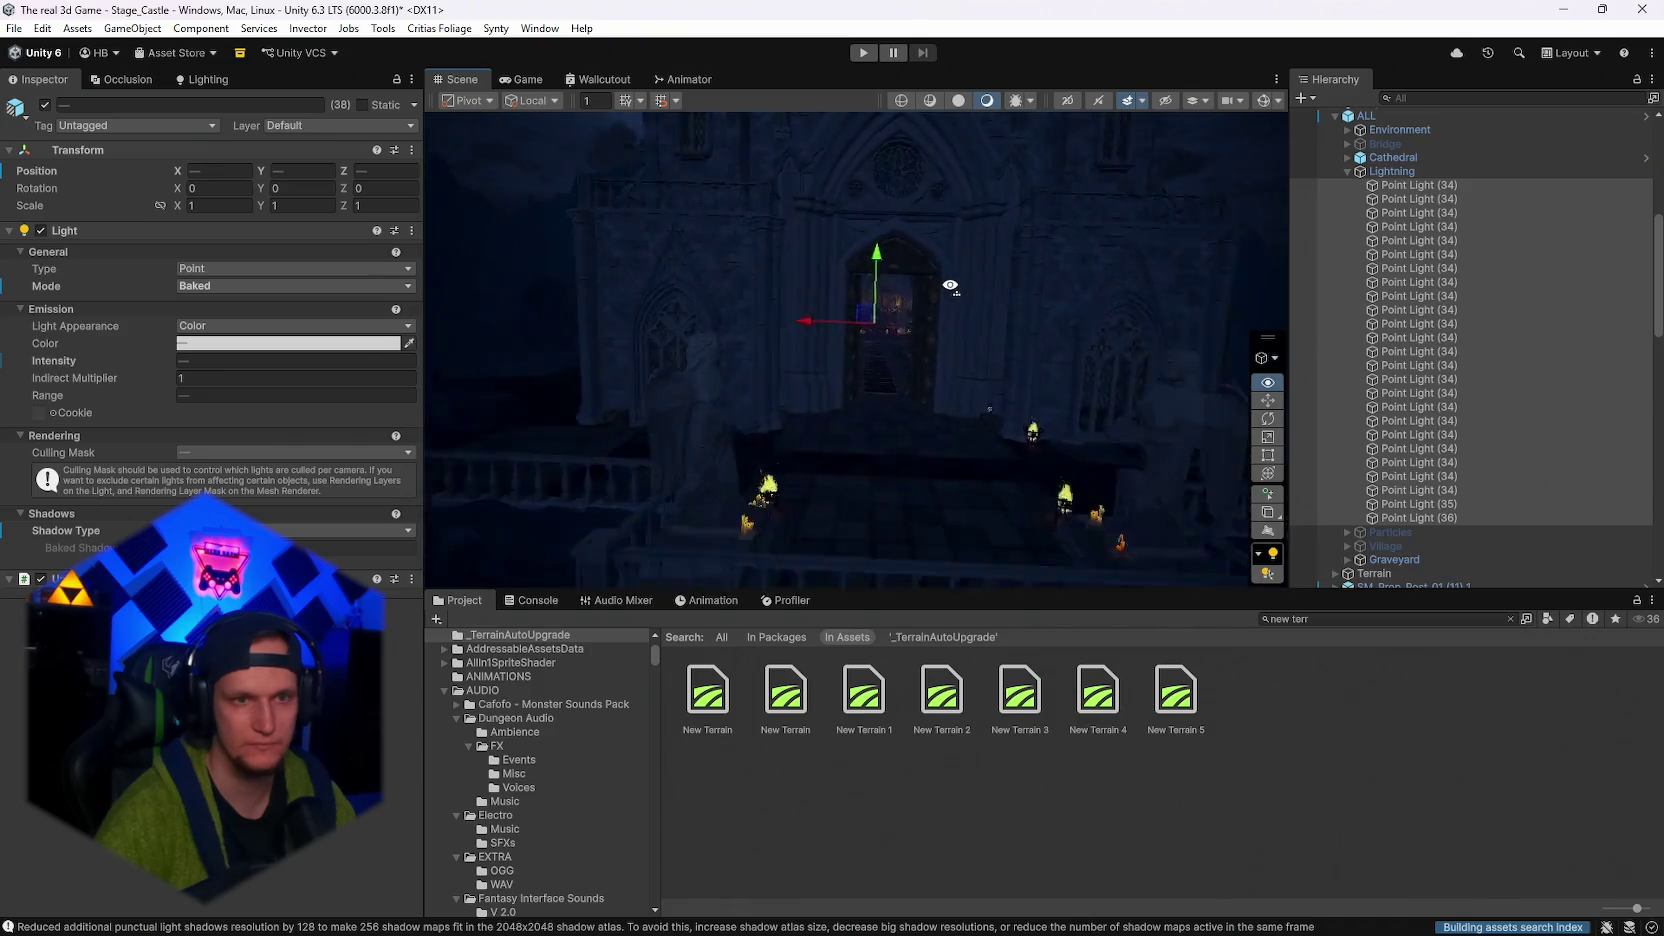
key("w")
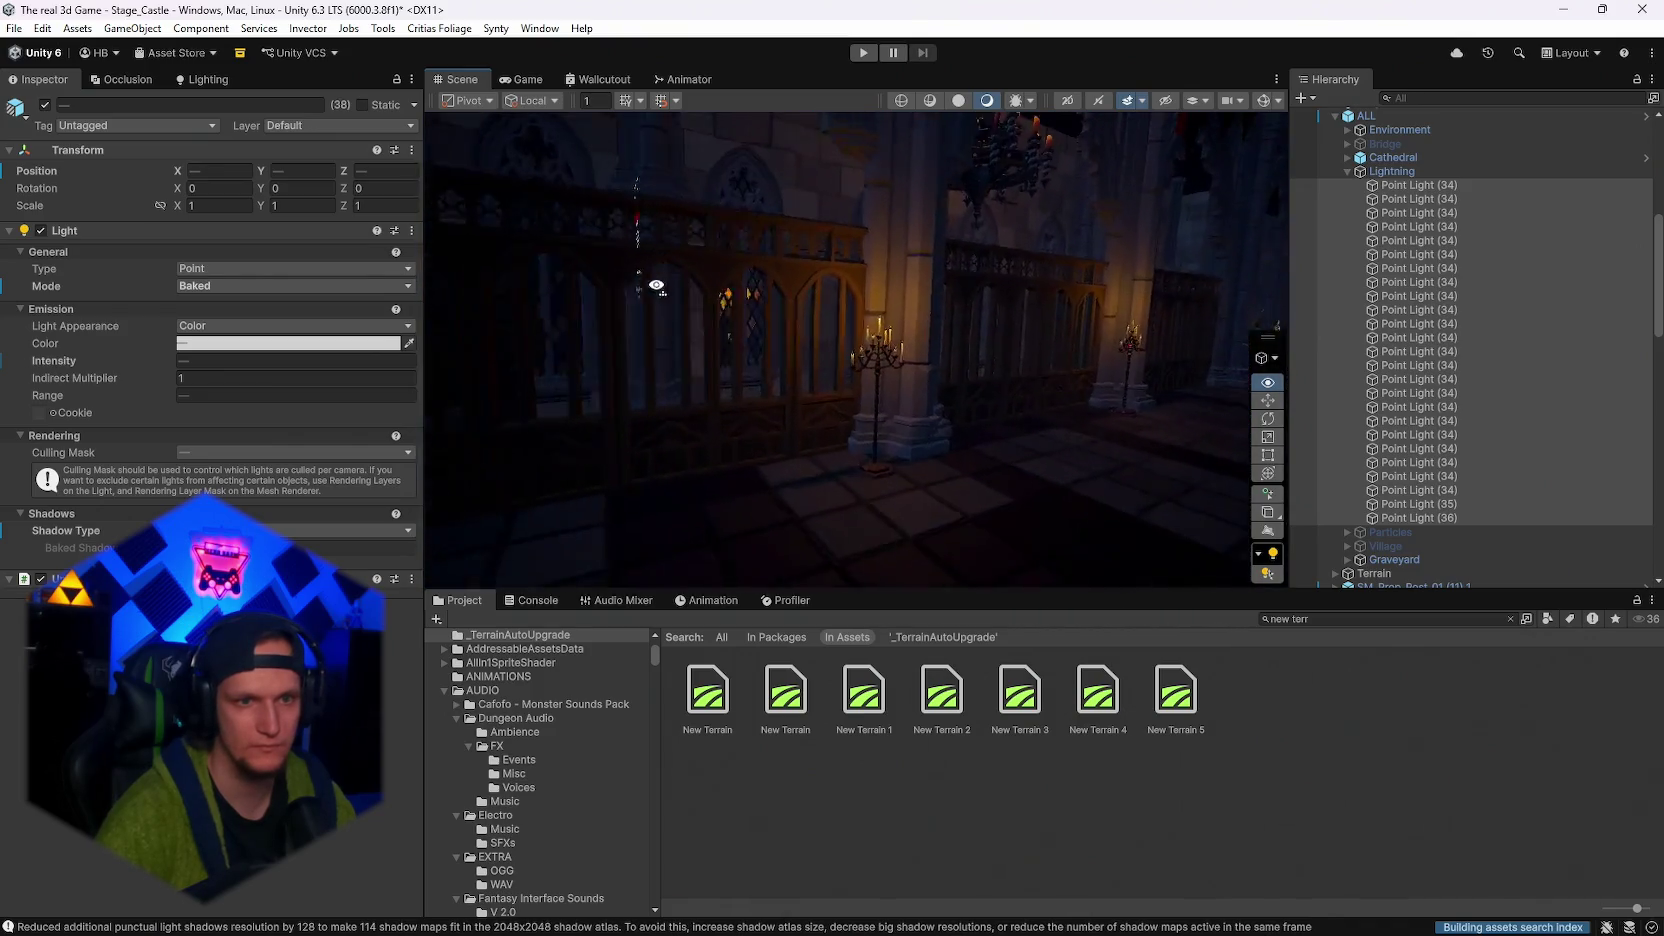
key("w")
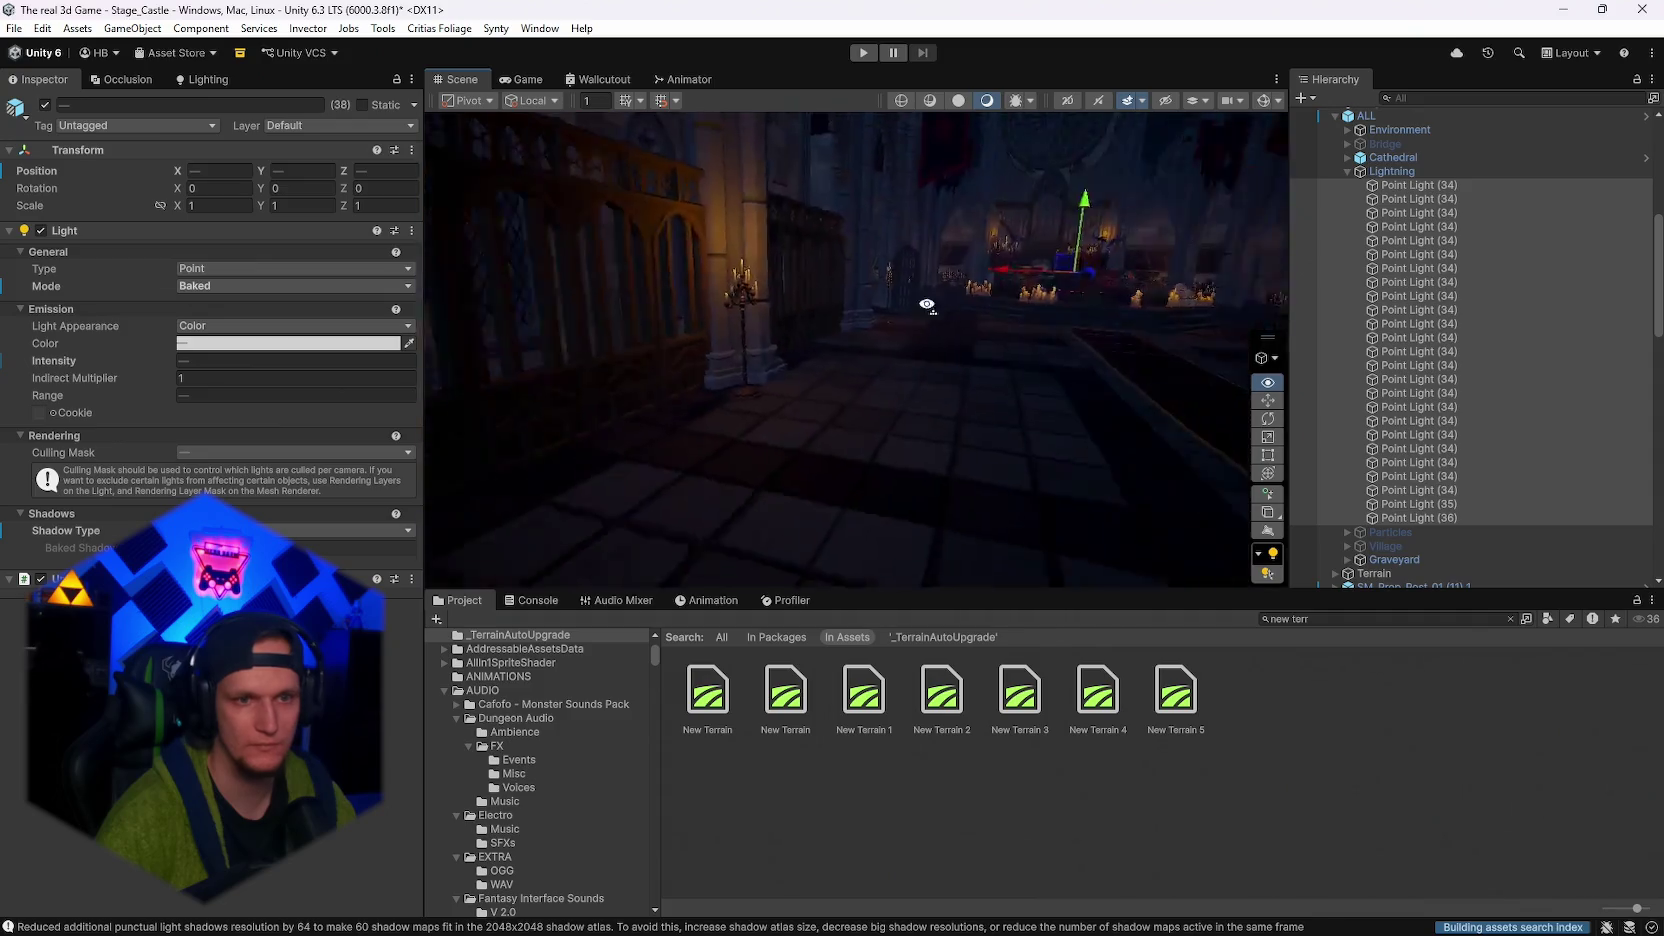
key("w")
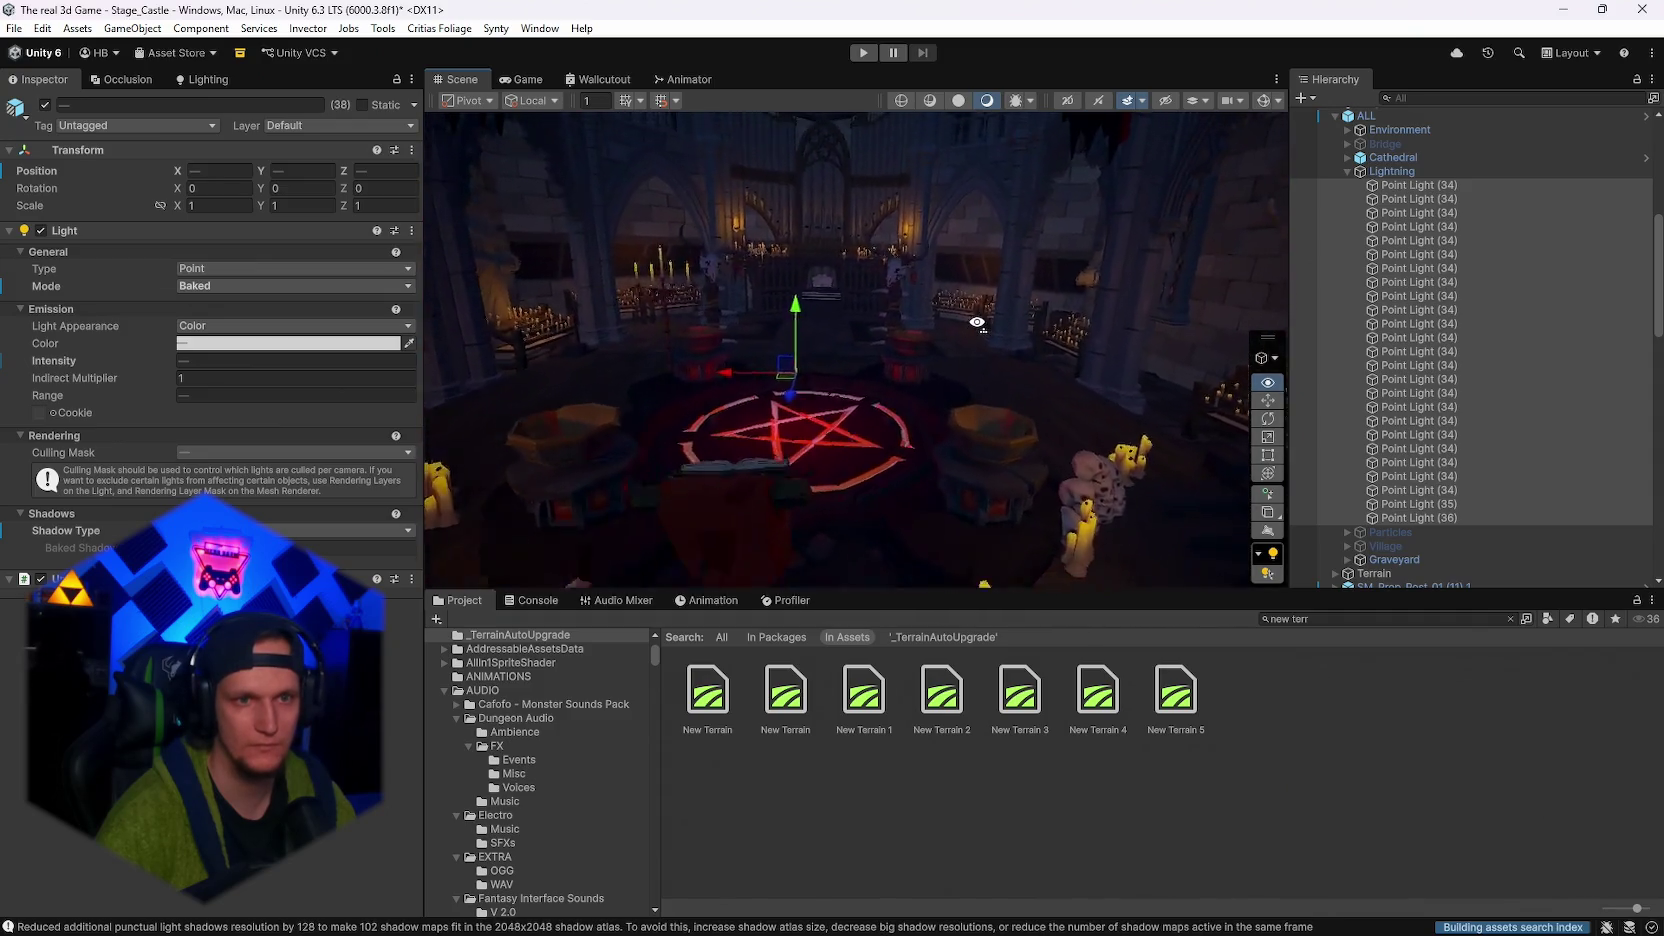
key("w")
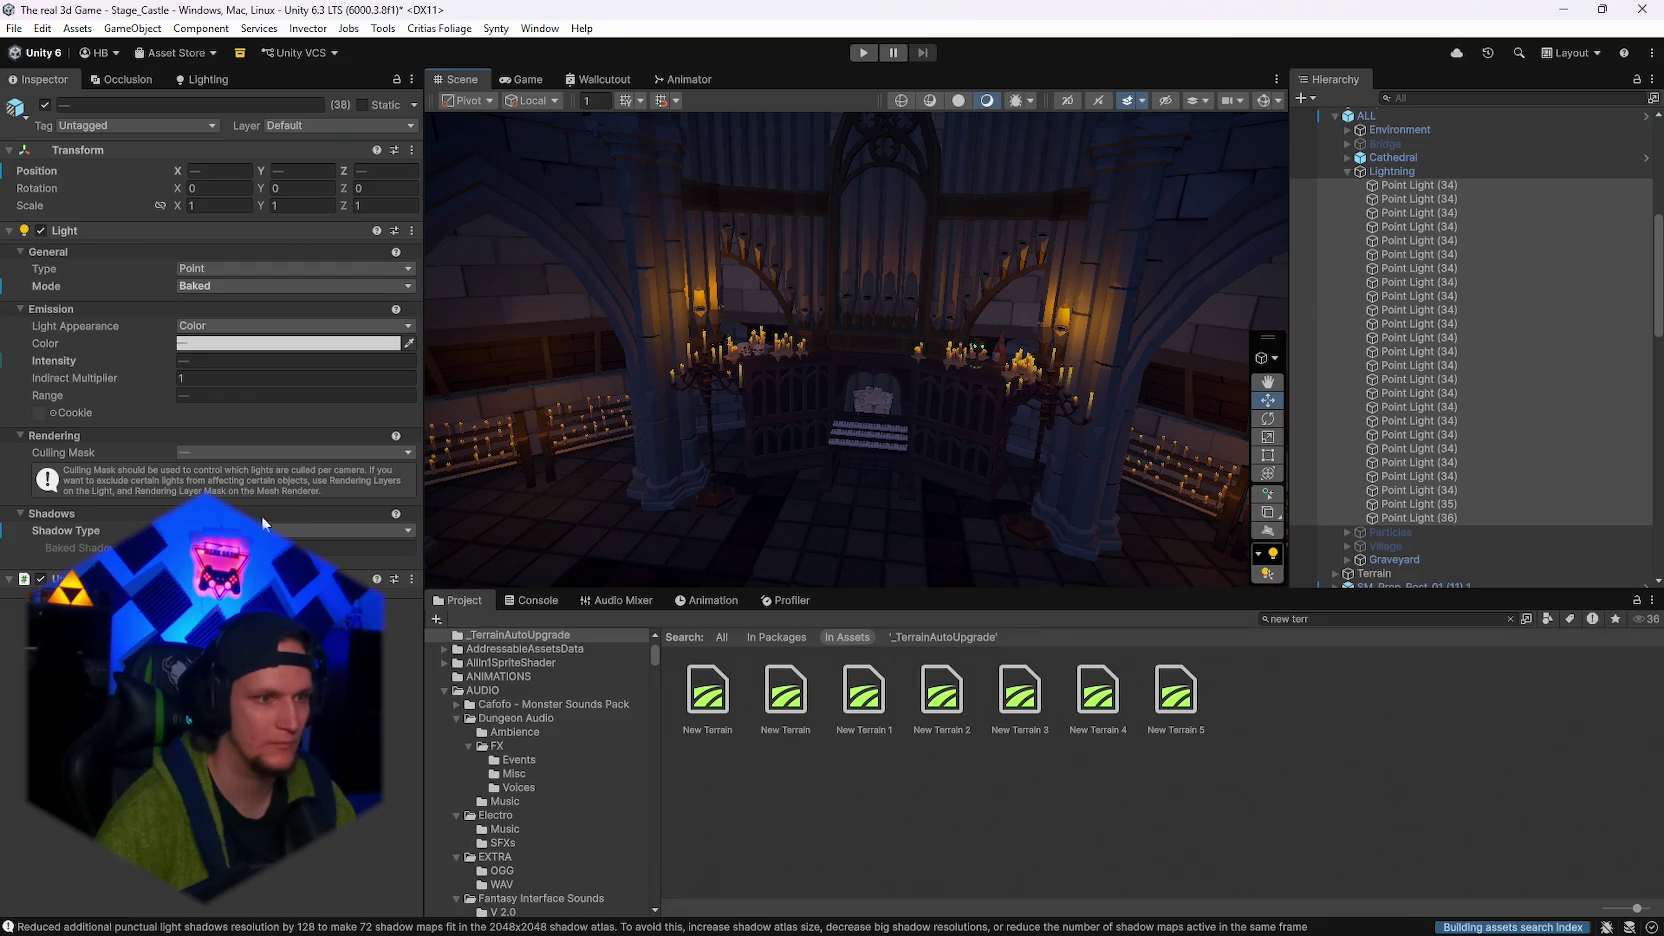
left_click(300, 548)
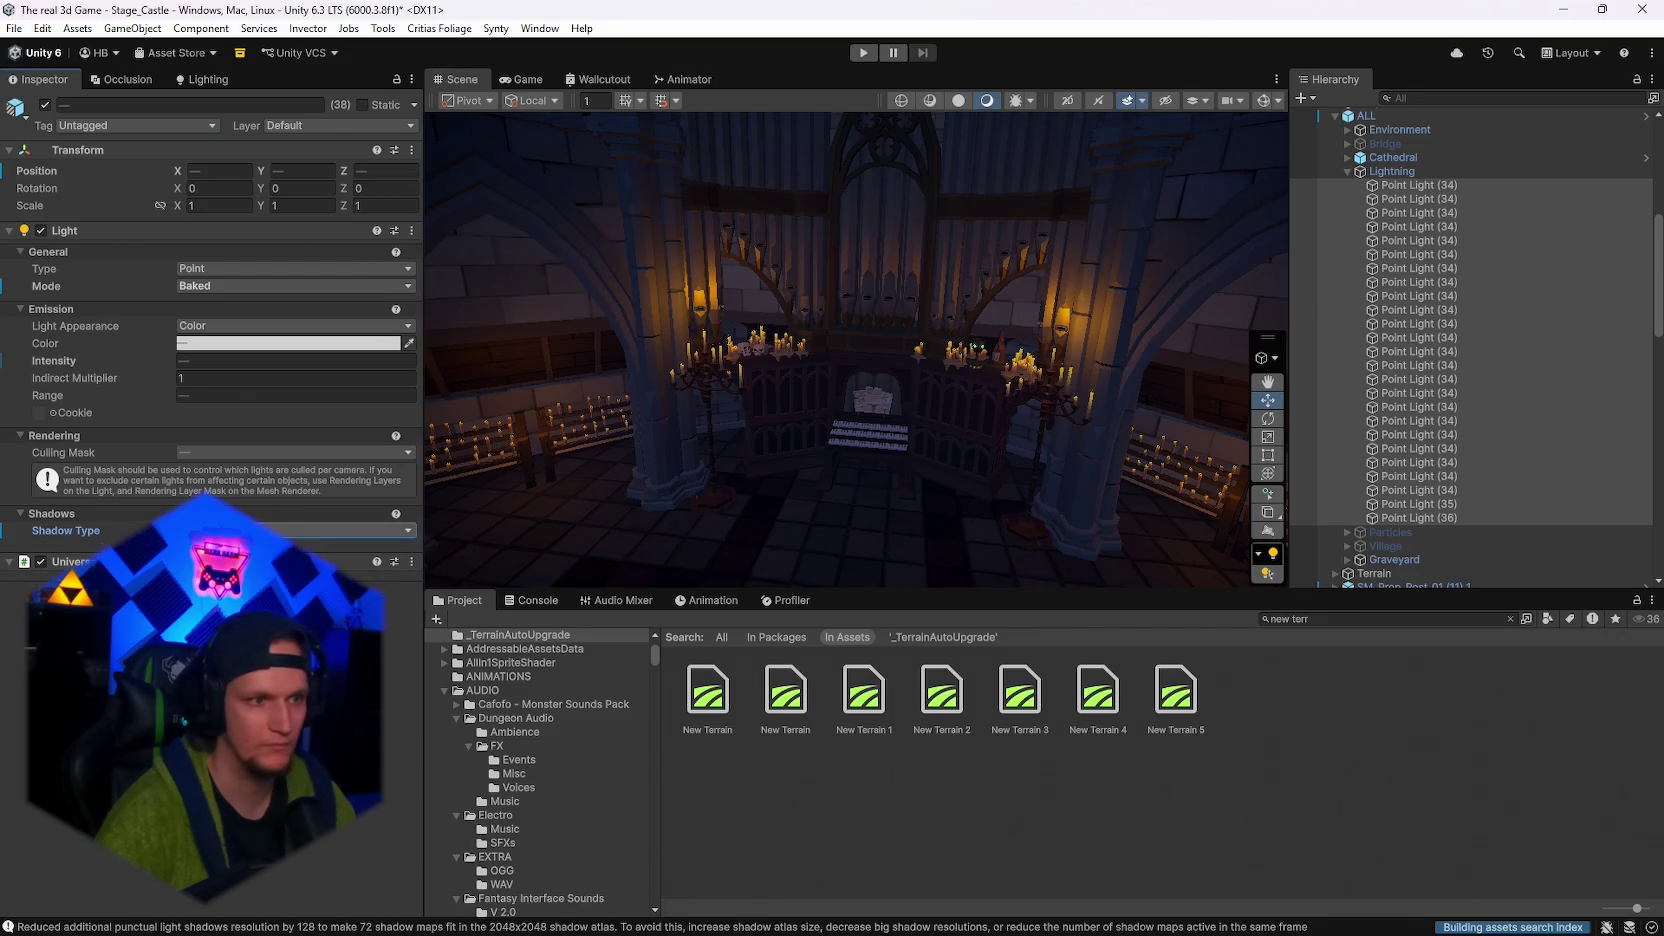
left_click(300, 566)
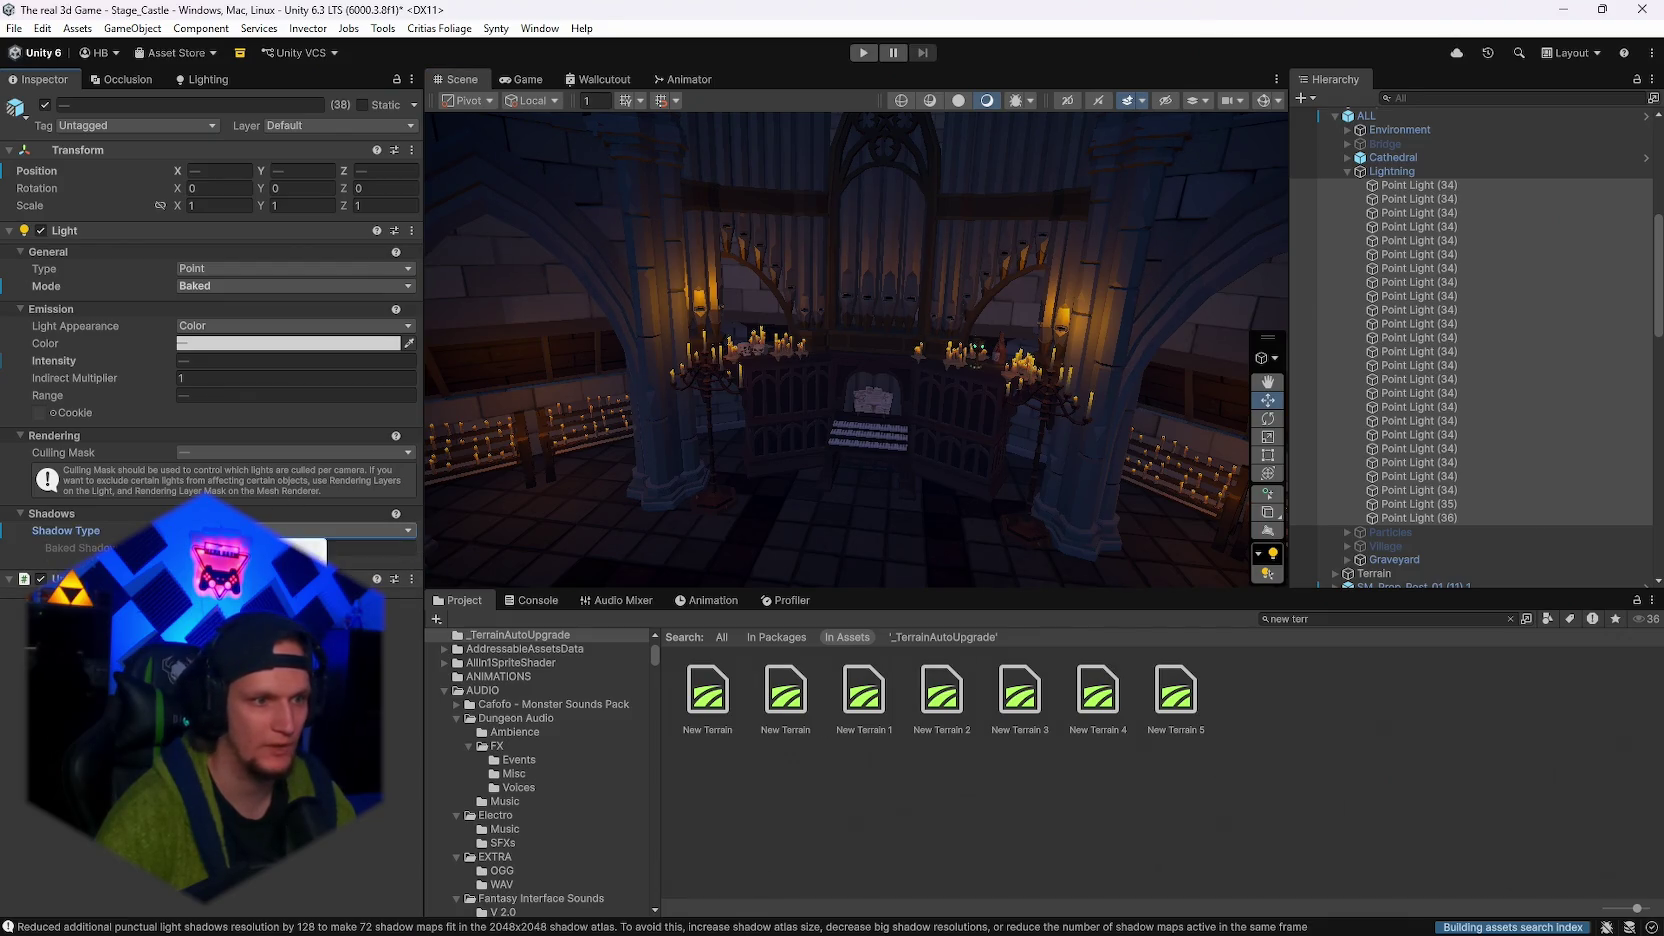
- Show the Console and clear its log
mouse_move(684, 472)
left_mouse_down()
mouse_move(680, 557)
mouse_move(1636, 454)
mouse_move(707, 822)
left_mouse_up()
left_click(537, 600)
left_click(440, 619)
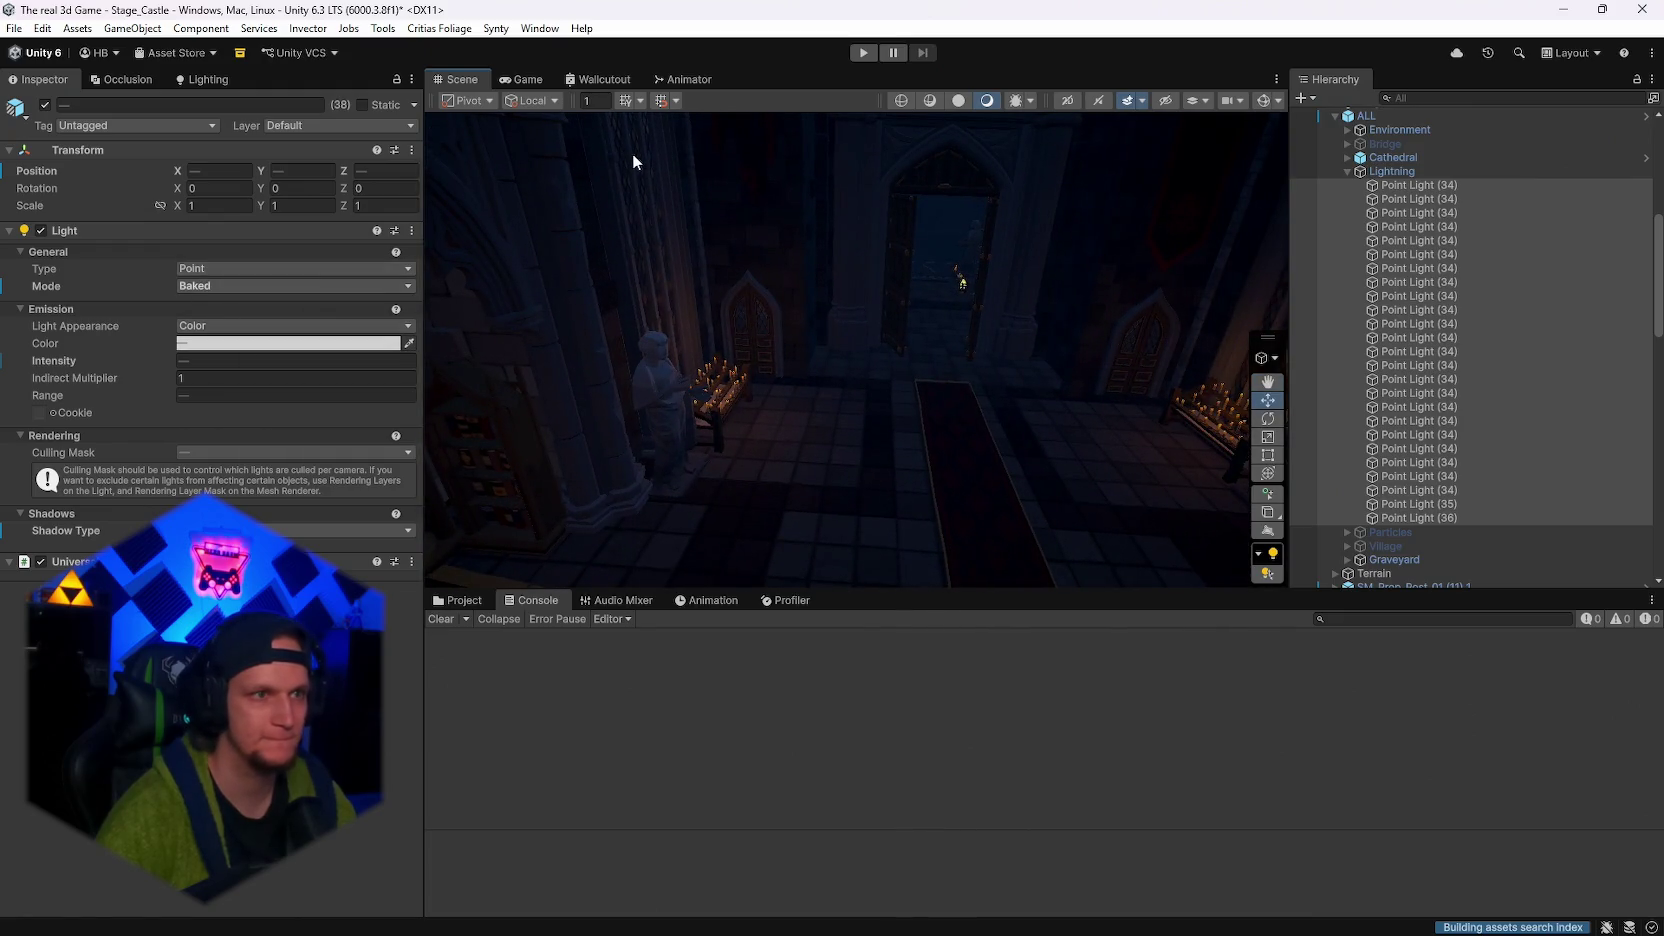
- Select and frame the brazier torch on the stairs
left_click(114, 77)
left_click(185, 76)
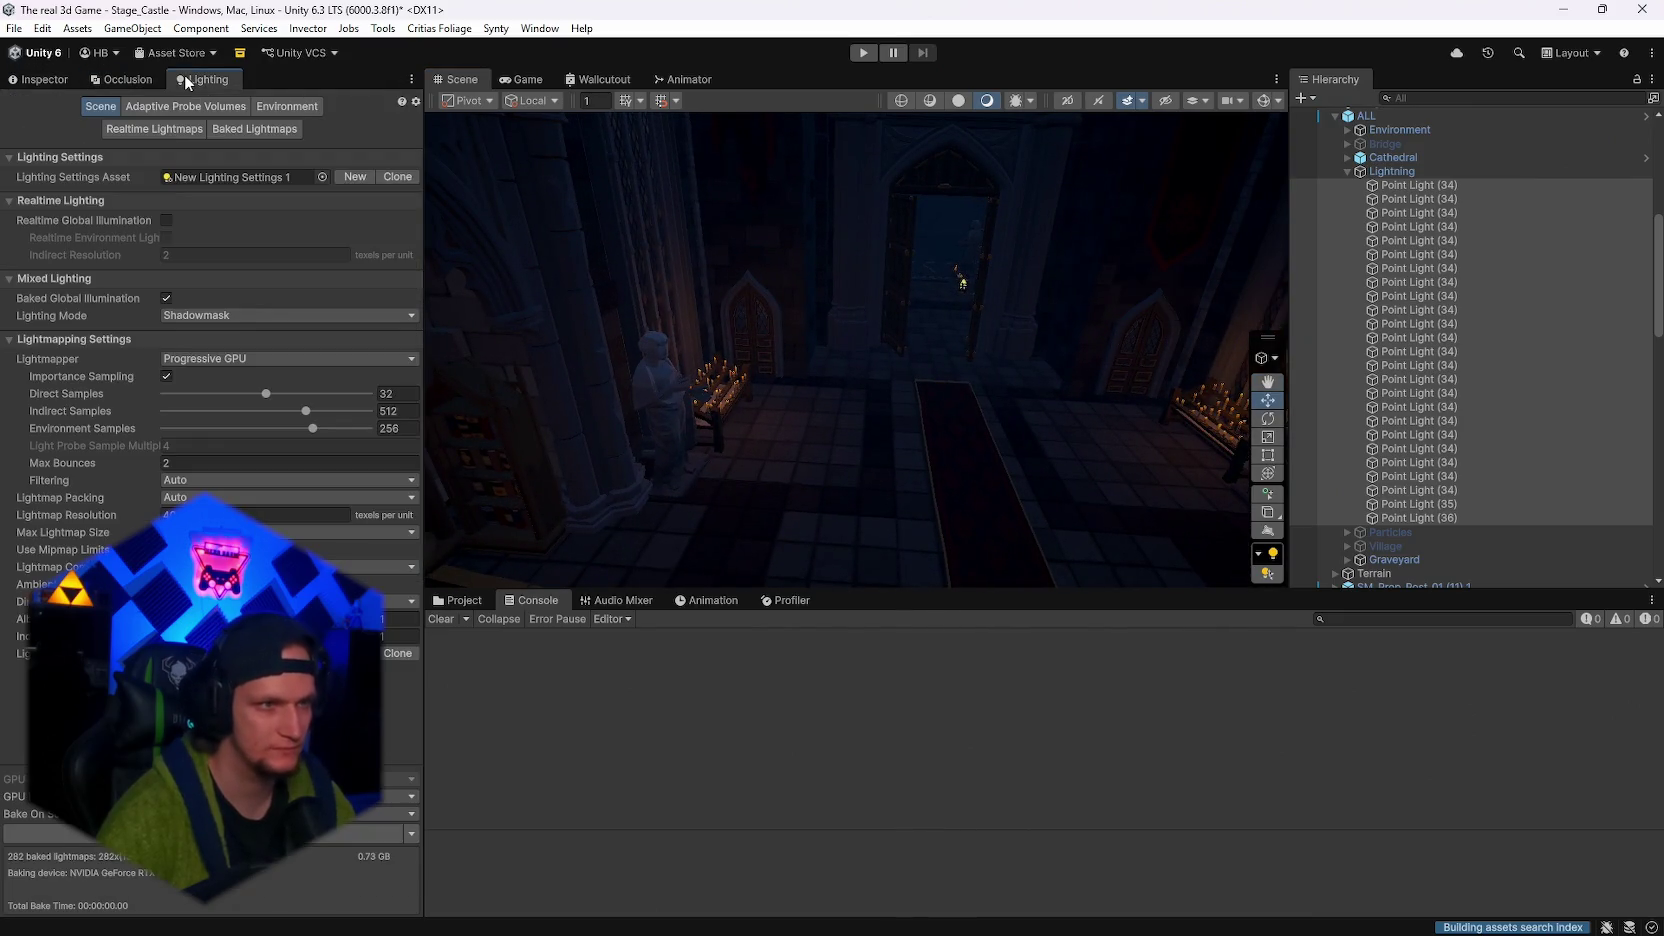
mouse_move(1022, 320)
left_mouse_down()
mouse_move(1047, 286)
mouse_move(1081, 279)
mouse_move(792, 375)
mouse_move(683, 360)
left_mouse_up()
left_click(636, 352)
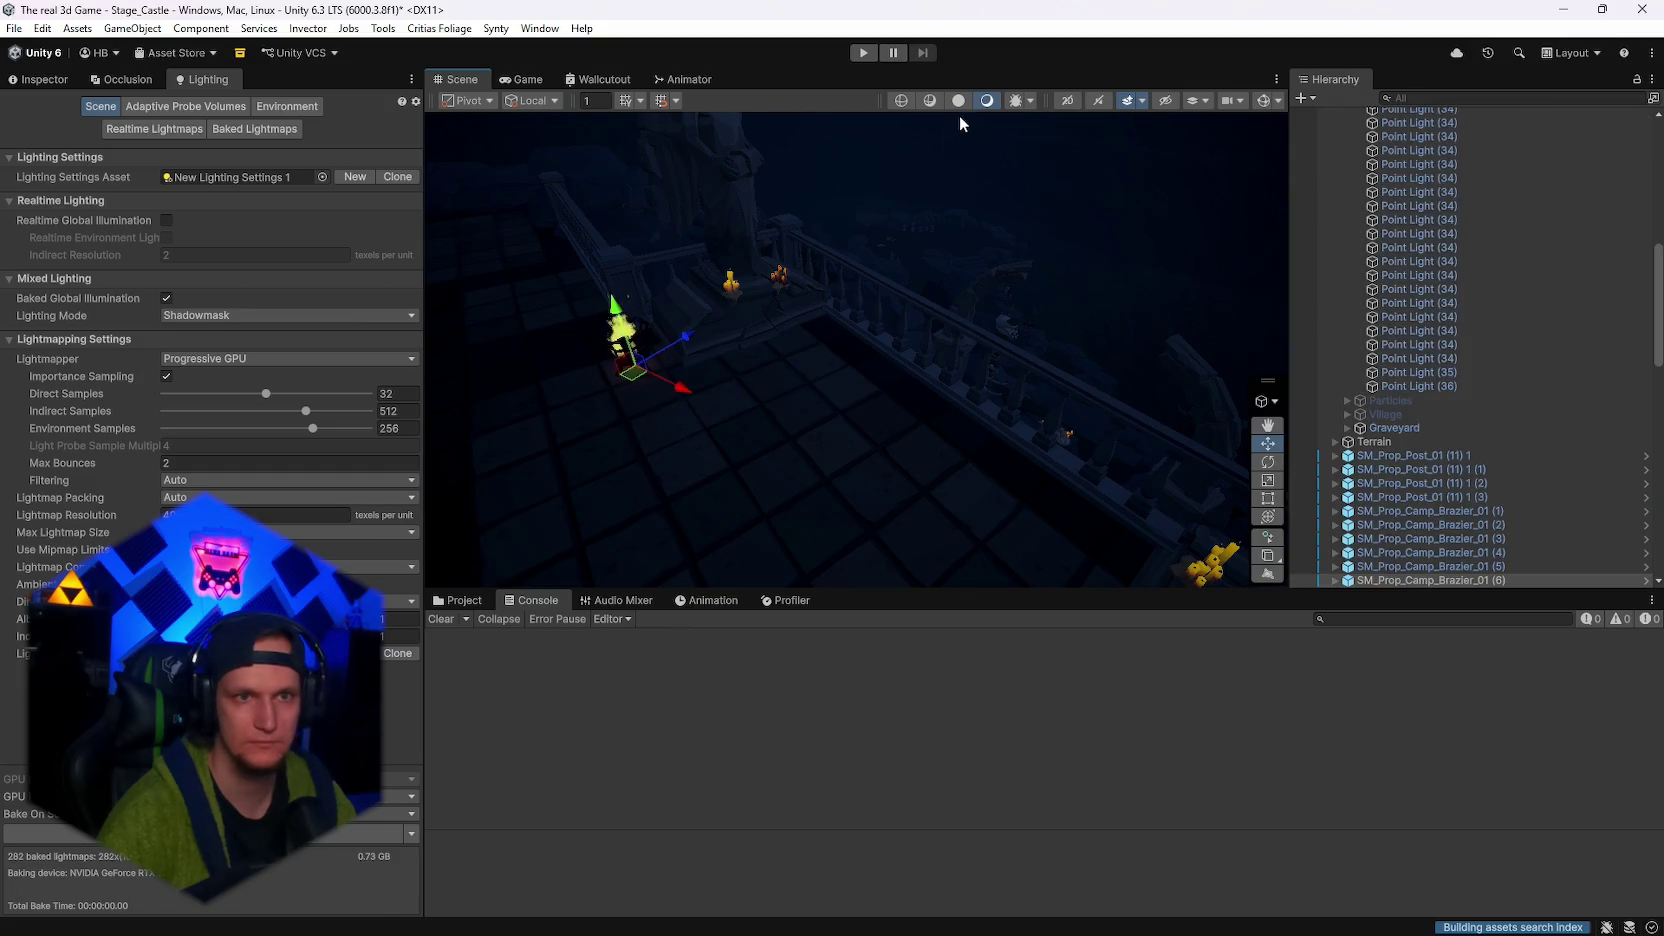
key("f")
- Inspect the Point Light under the brazier's CFXR Fire Plain effect
mouse_move(1128, 253)
left_mouse_down()
mouse_move(1530, 252)
mouse_move(20, 240)
mouse_move(69, 234)
mouse_move(250, 356)
left_mouse_up()
scroll(1400, 520, "down", 3)
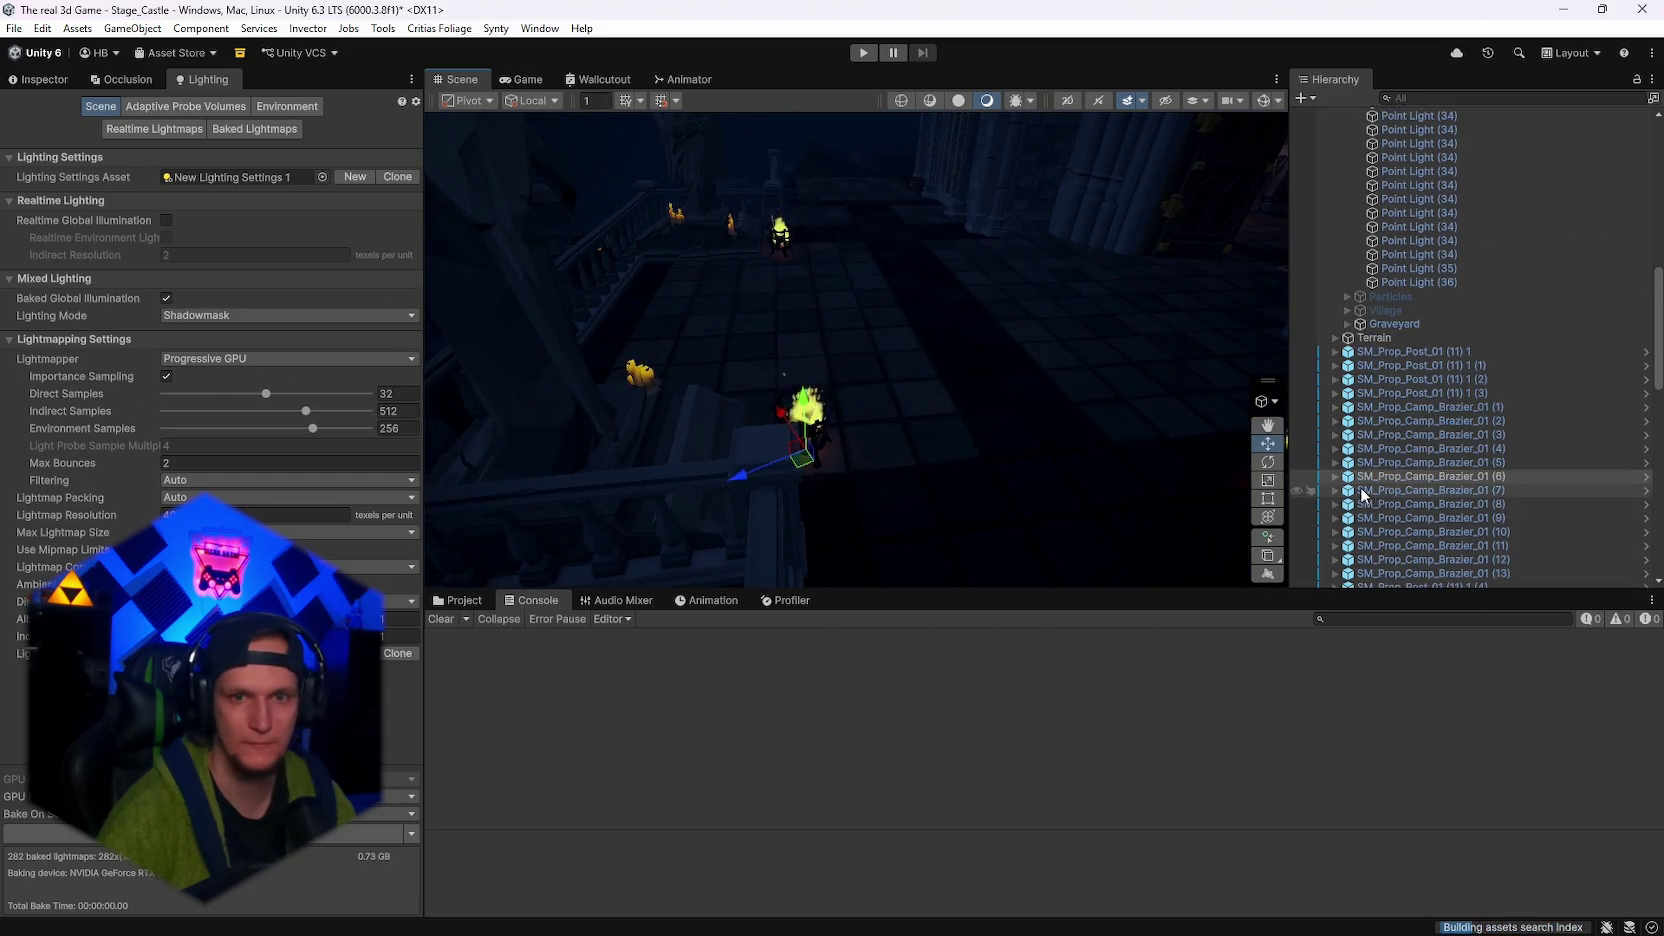
left_click(1336, 476)
left_click(1389, 505)
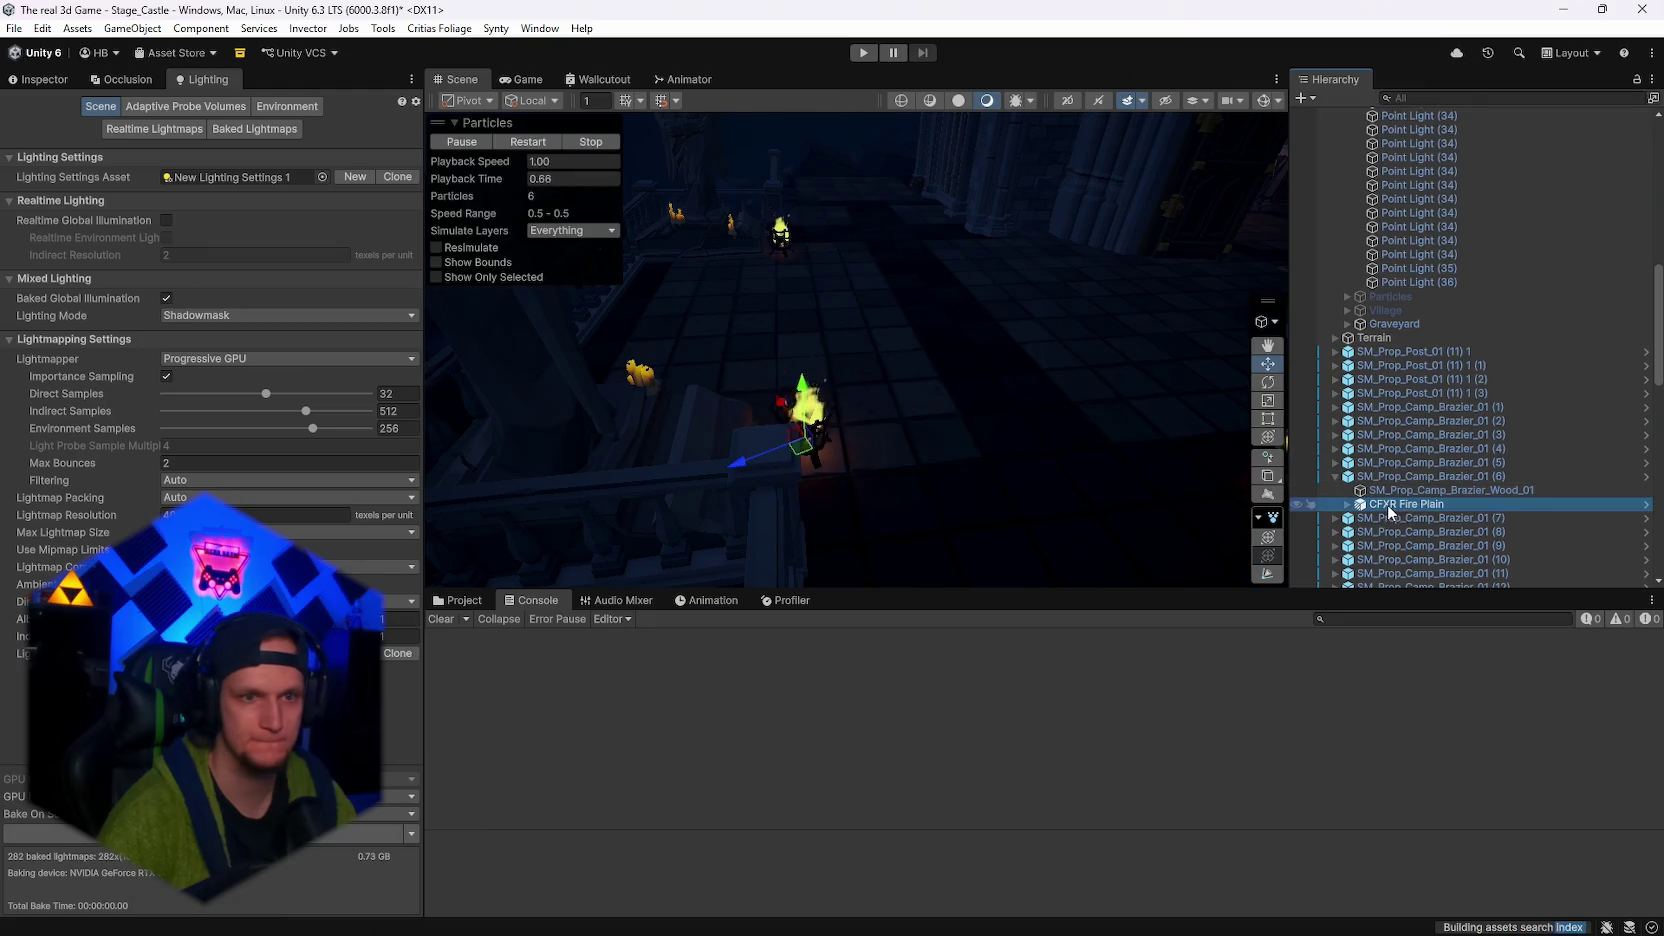
left_click(1347, 504)
left_click(1405, 546)
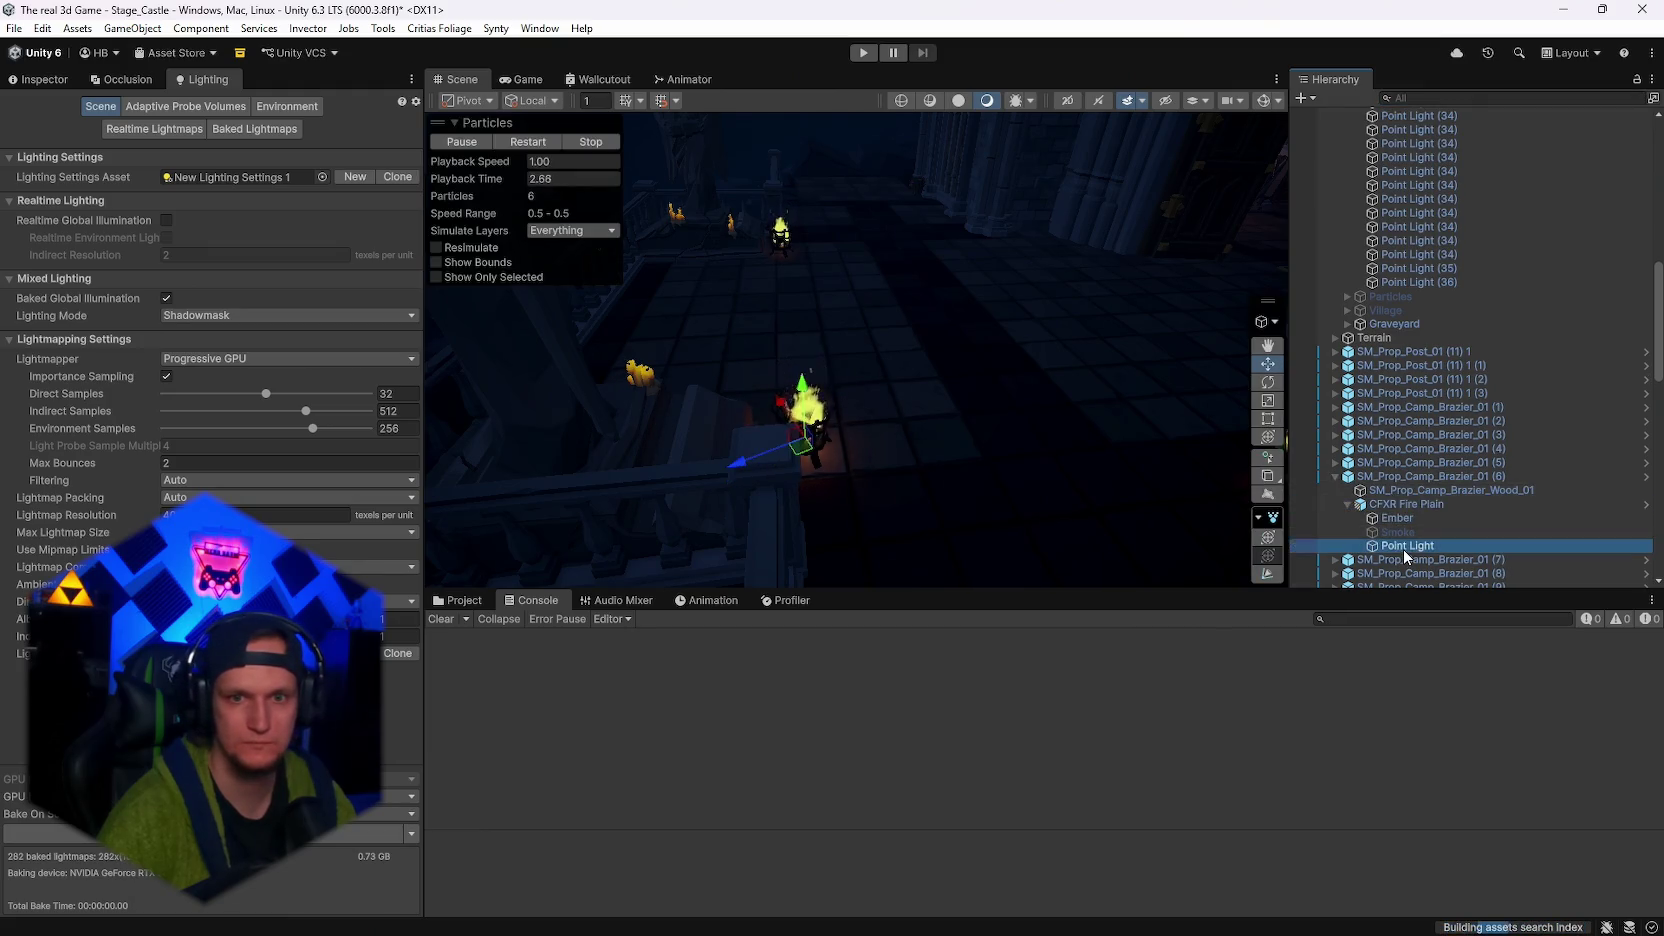
left_click(66, 75)
- List the 282 baked lightmaps (1024×1024, BC7) in the Lighting window
mouse_move(462, 280)
left_mouse_down()
mouse_move(951, 358)
mouse_move(888, 396)
mouse_move(1051, 453)
mouse_move(1132, 458)
mouse_move(1077, 262)
mouse_move(992, 297)
mouse_move(1082, 287)
mouse_move(1060, 295)
left_mouse_up()
key("alt+f")
key("Right")
key("Right")
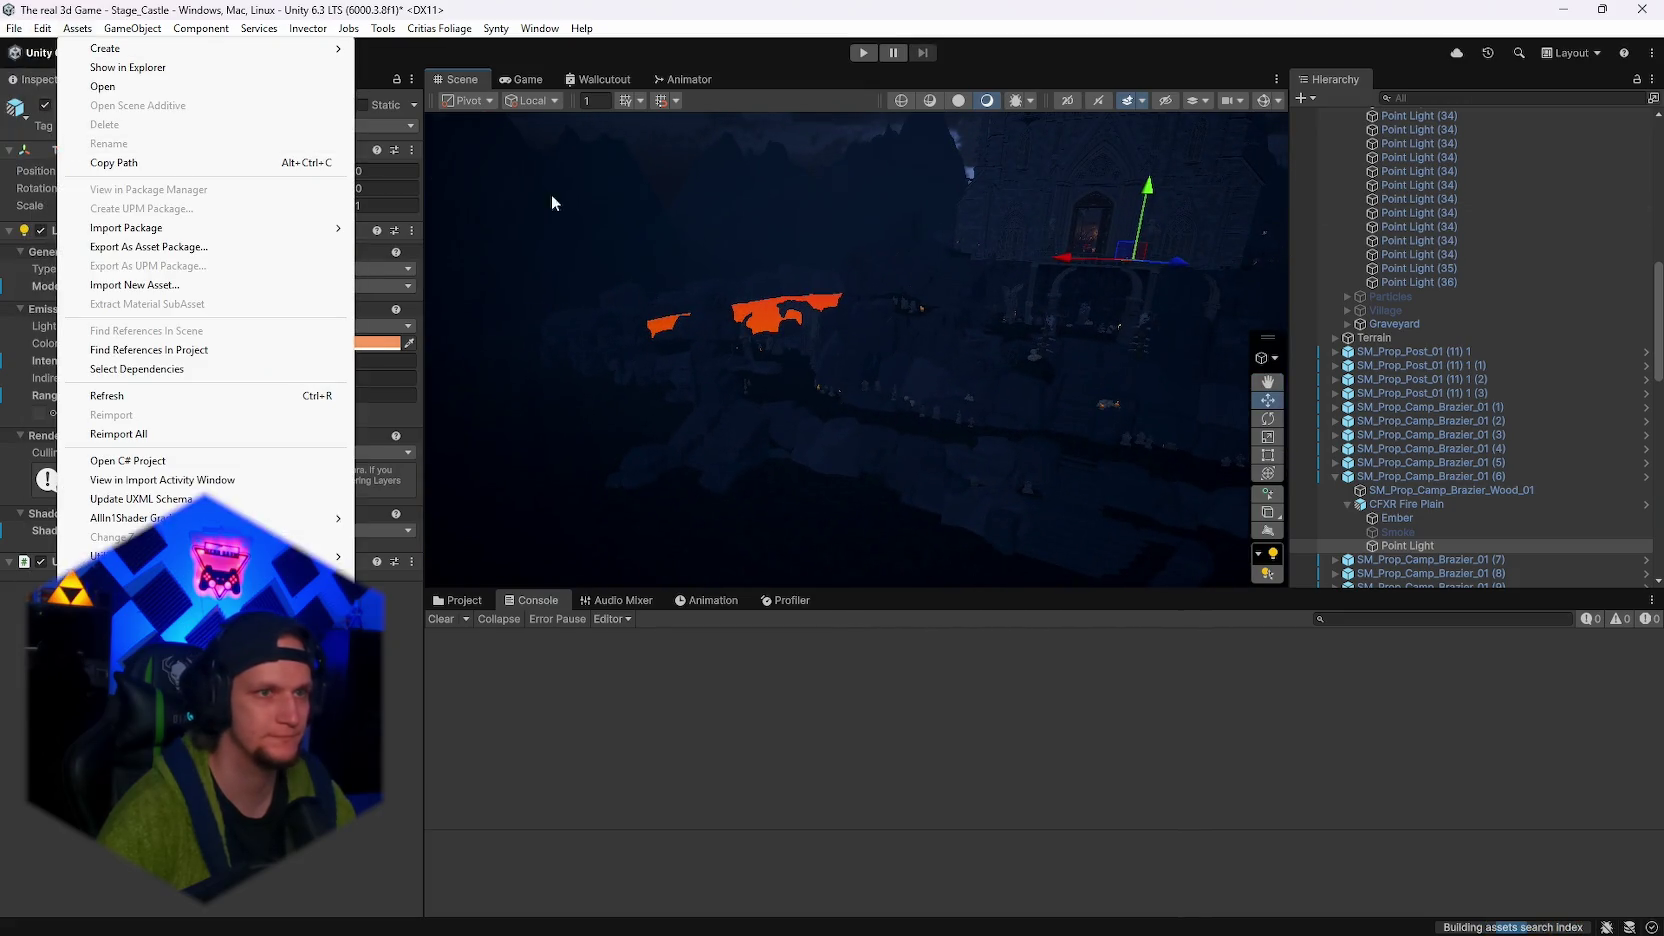
key("Escape")
left_click(209, 79)
left_click(256, 129)
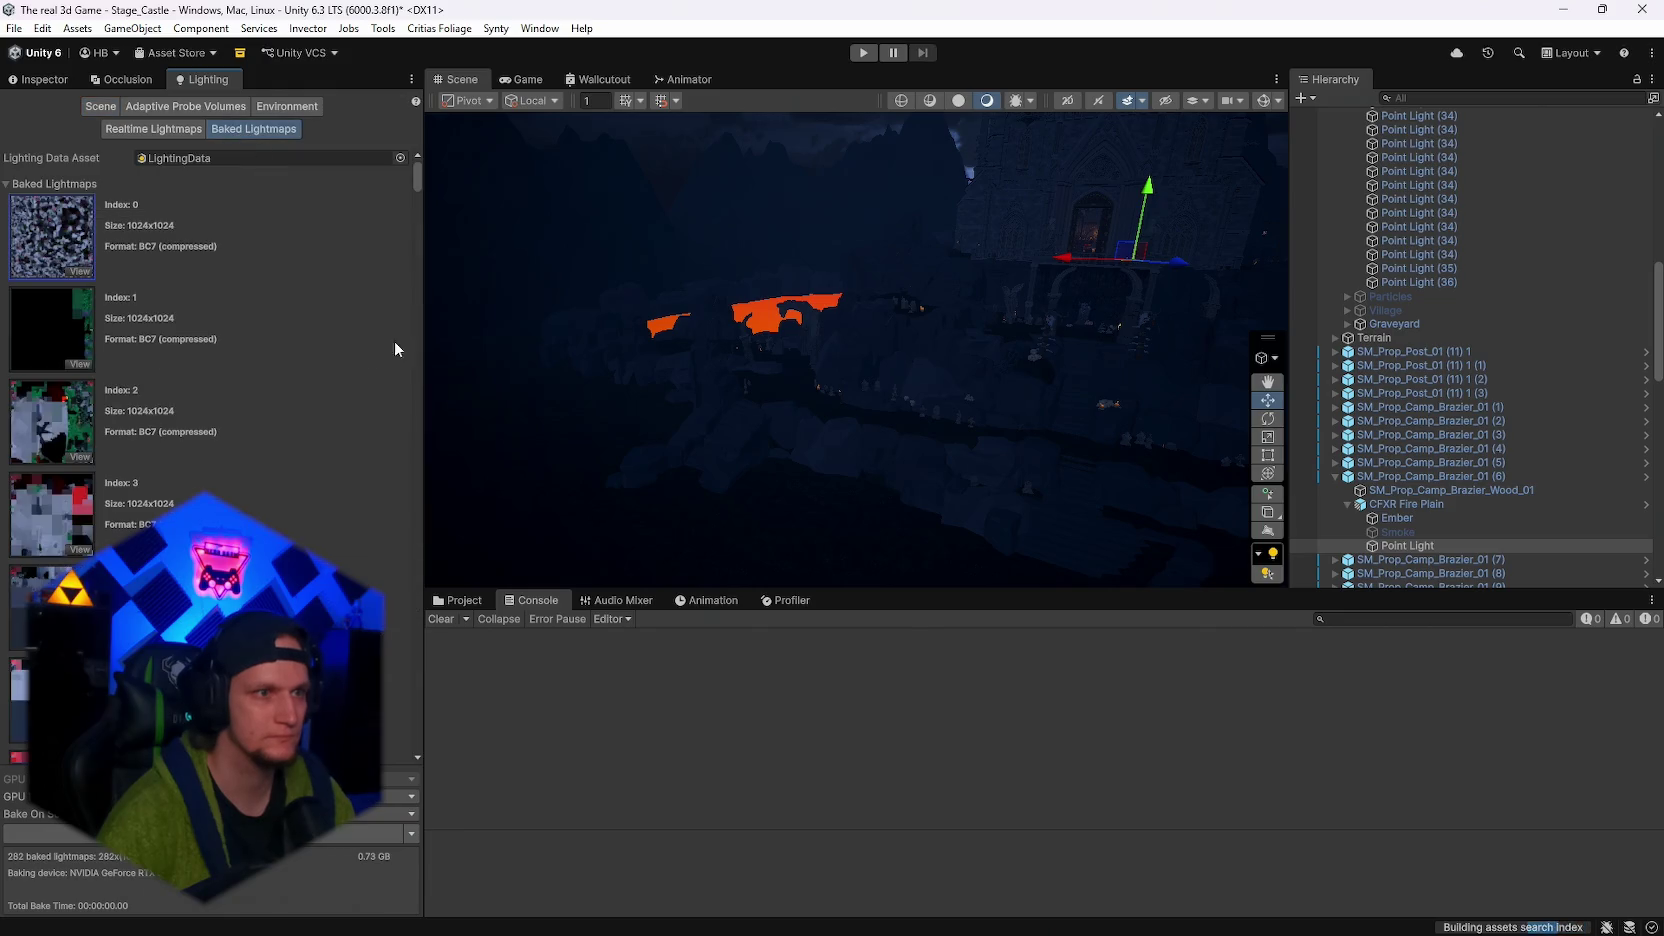
scroll(285, 440, "down", 15)
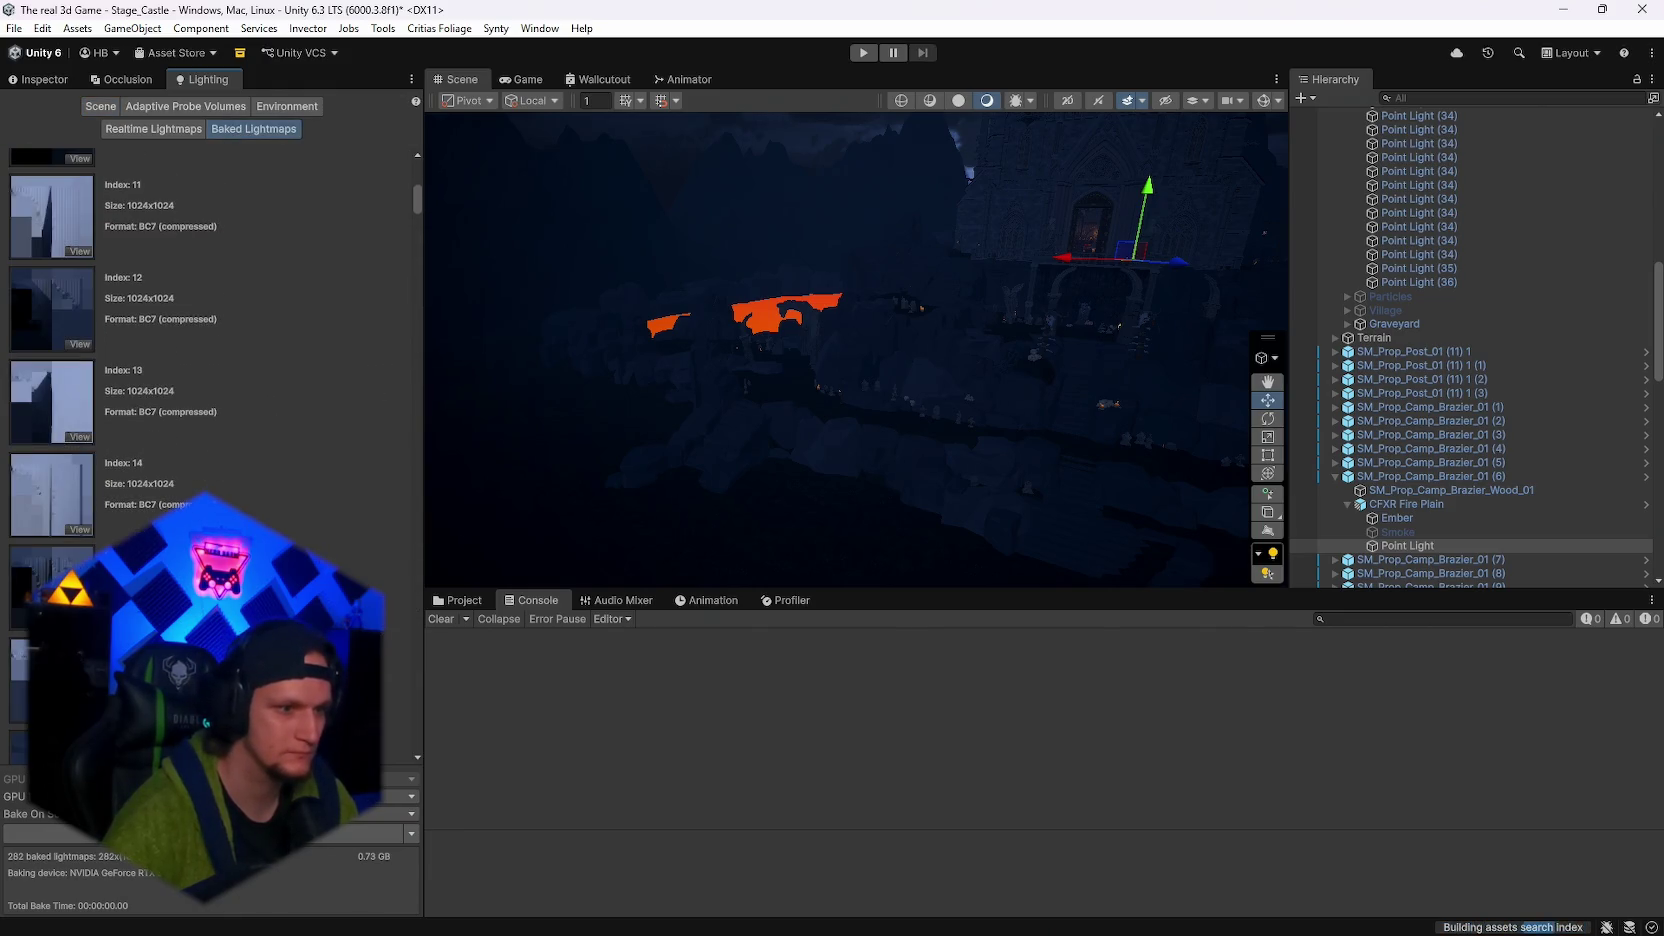
- Compare the Realtime and Baked lightmap lists, ending on Baked Lightmaps
scroll(210, 400, "up", 5)
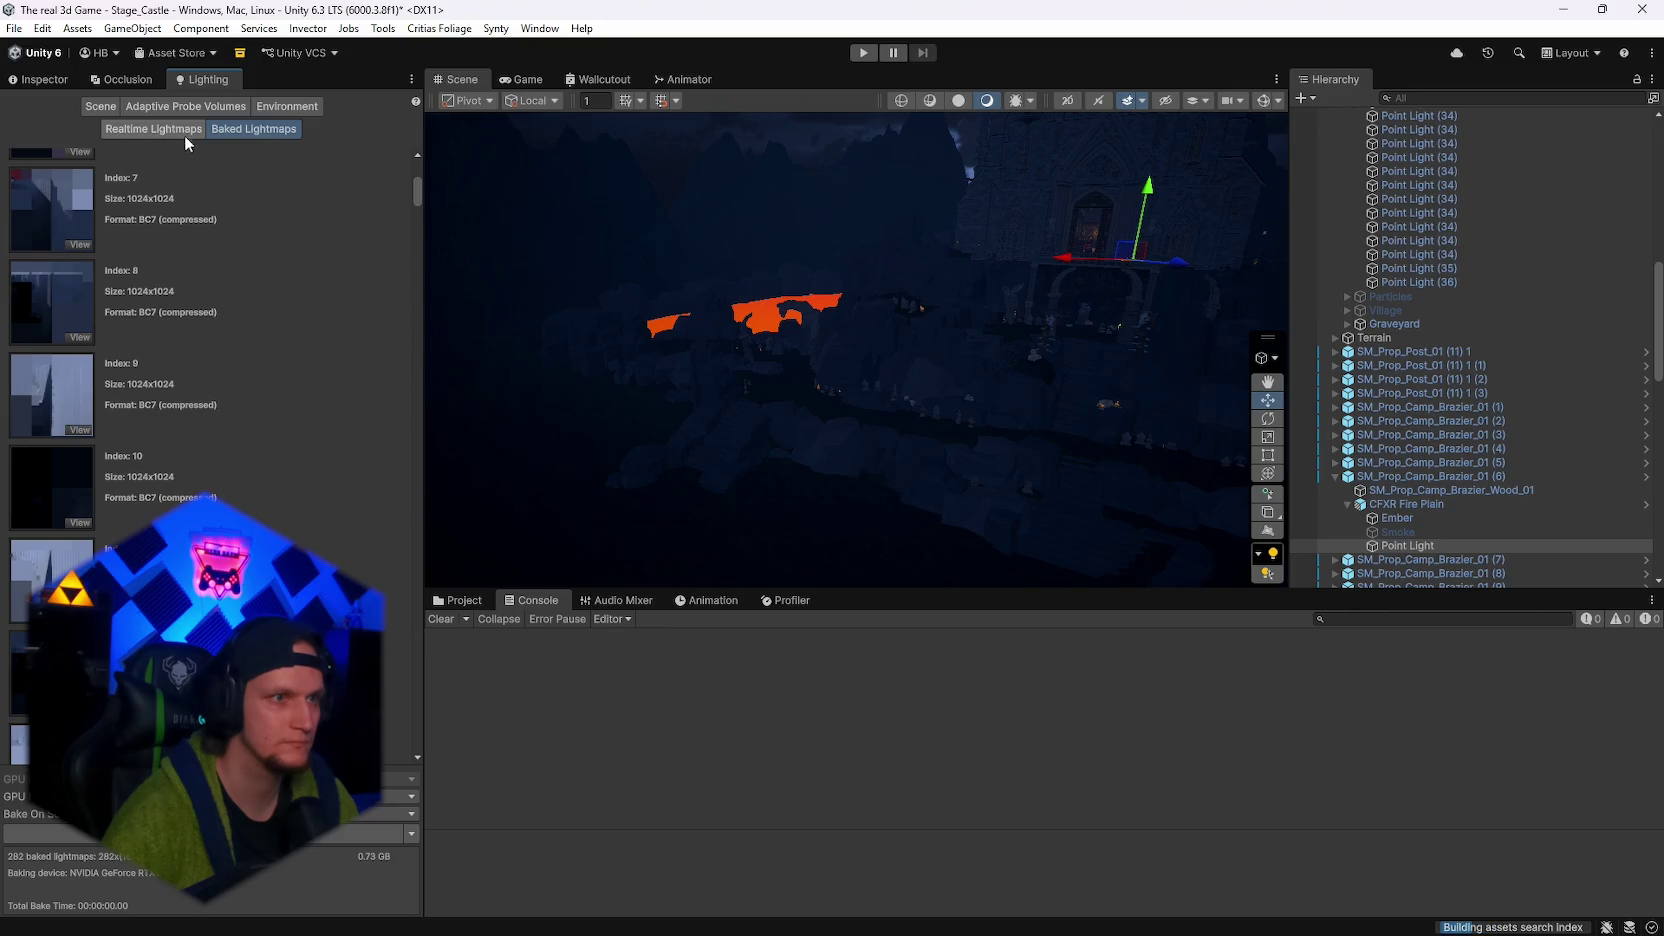
left_click(125, 130)
left_click(243, 127)
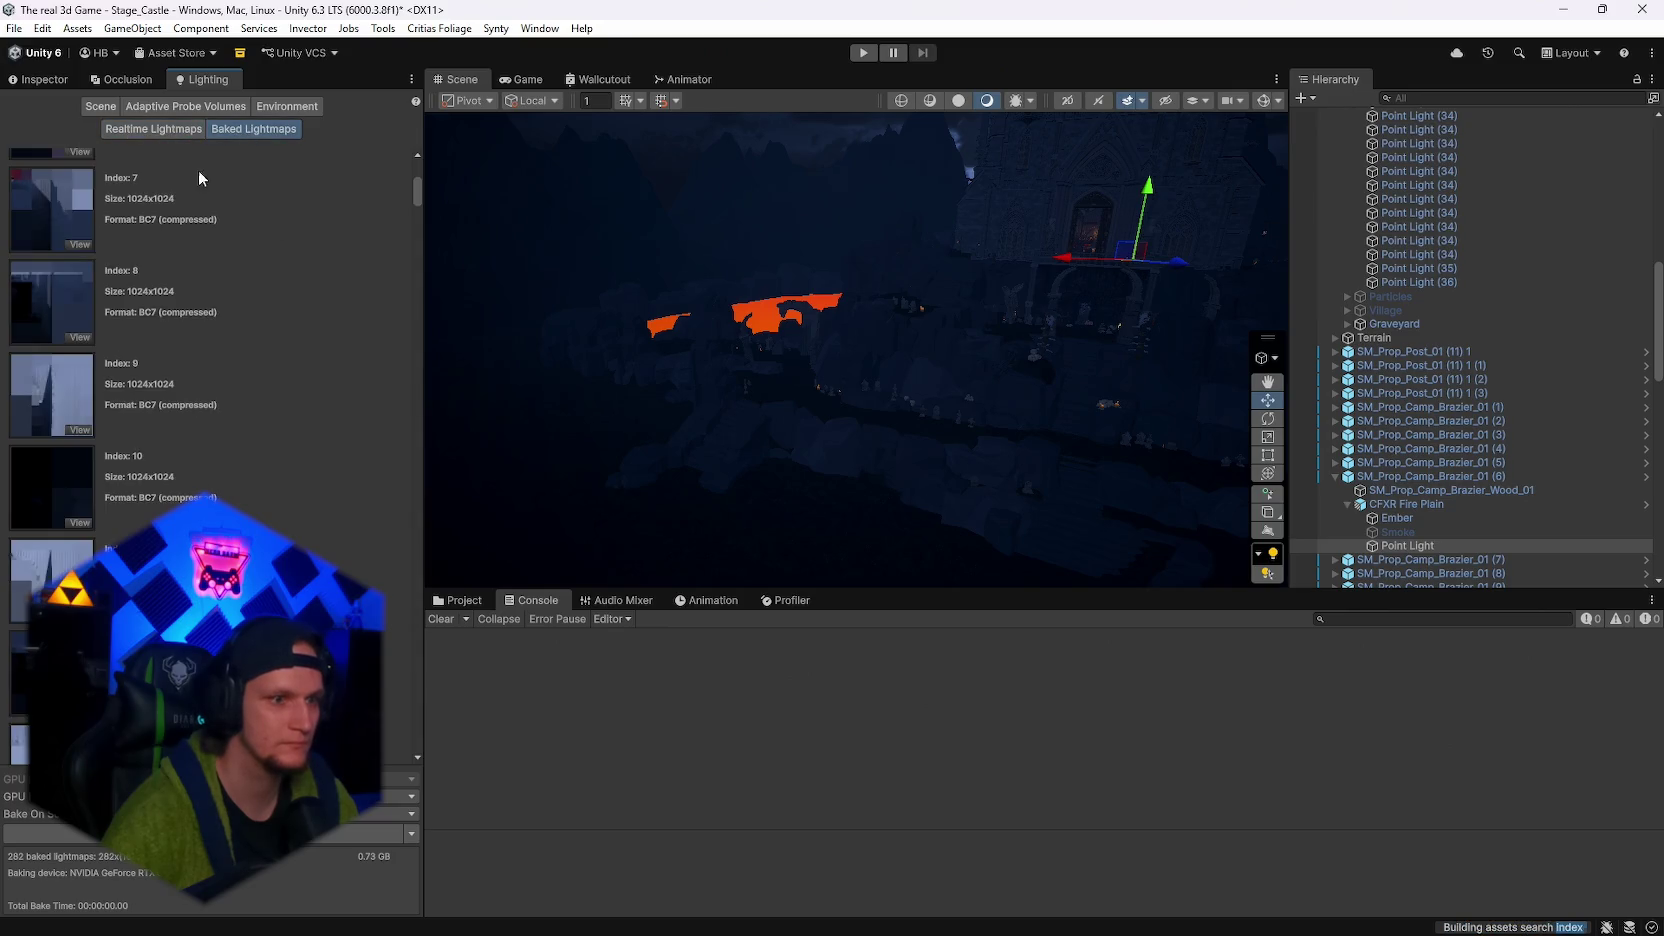
left_click(140, 130)
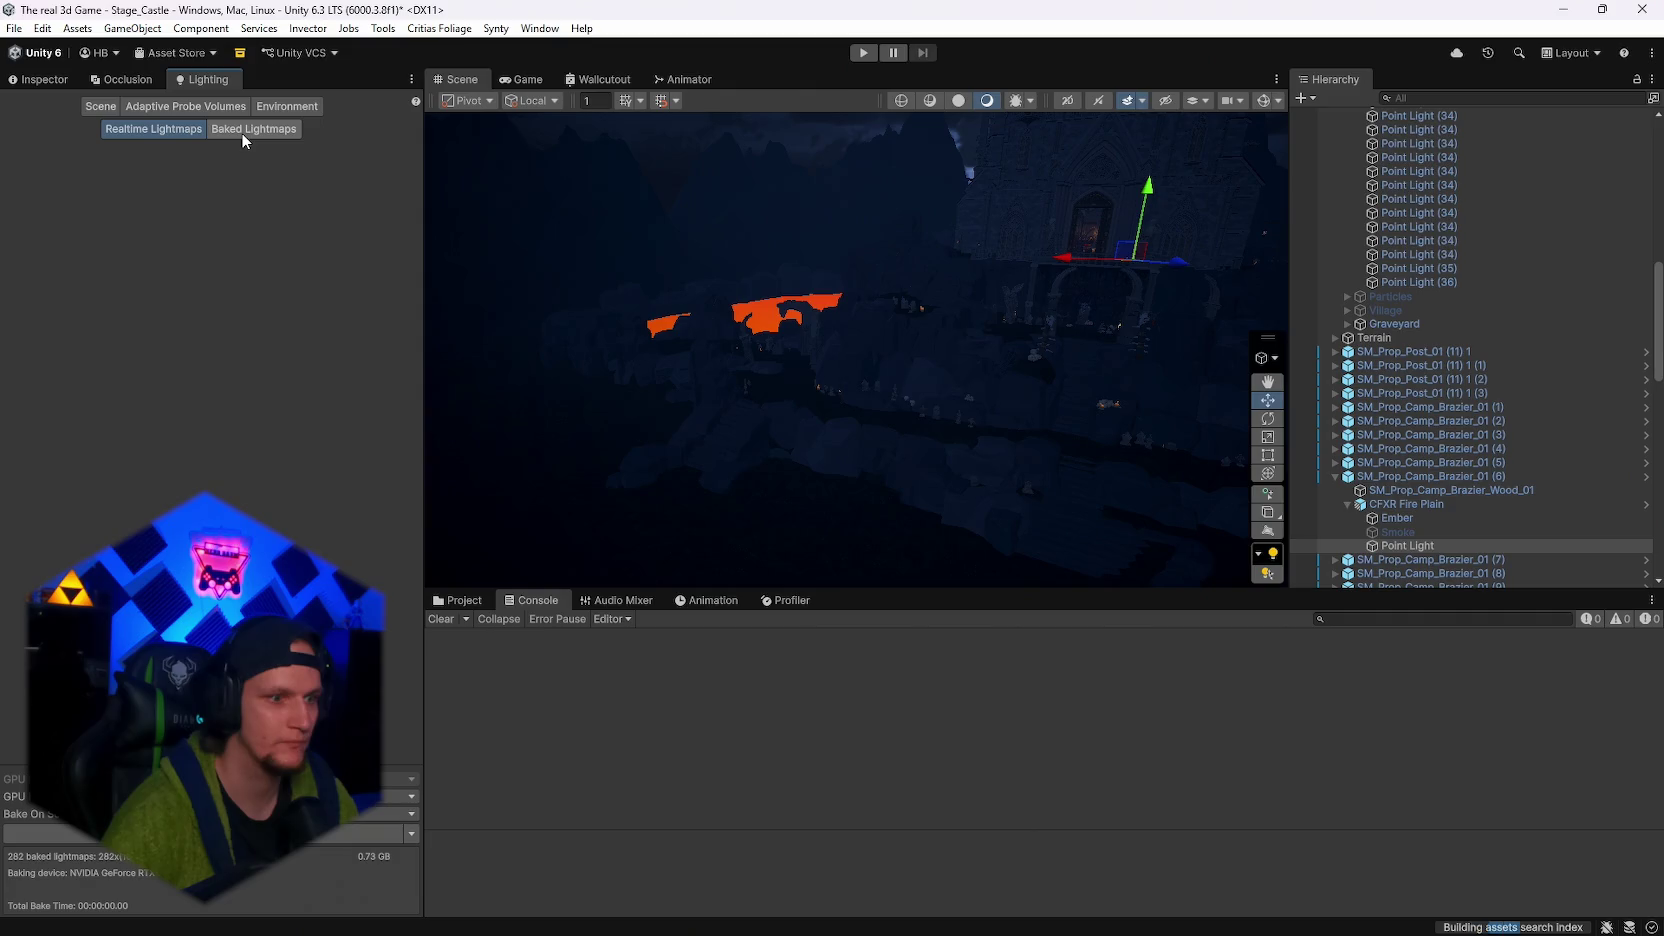
left_click(242, 134)
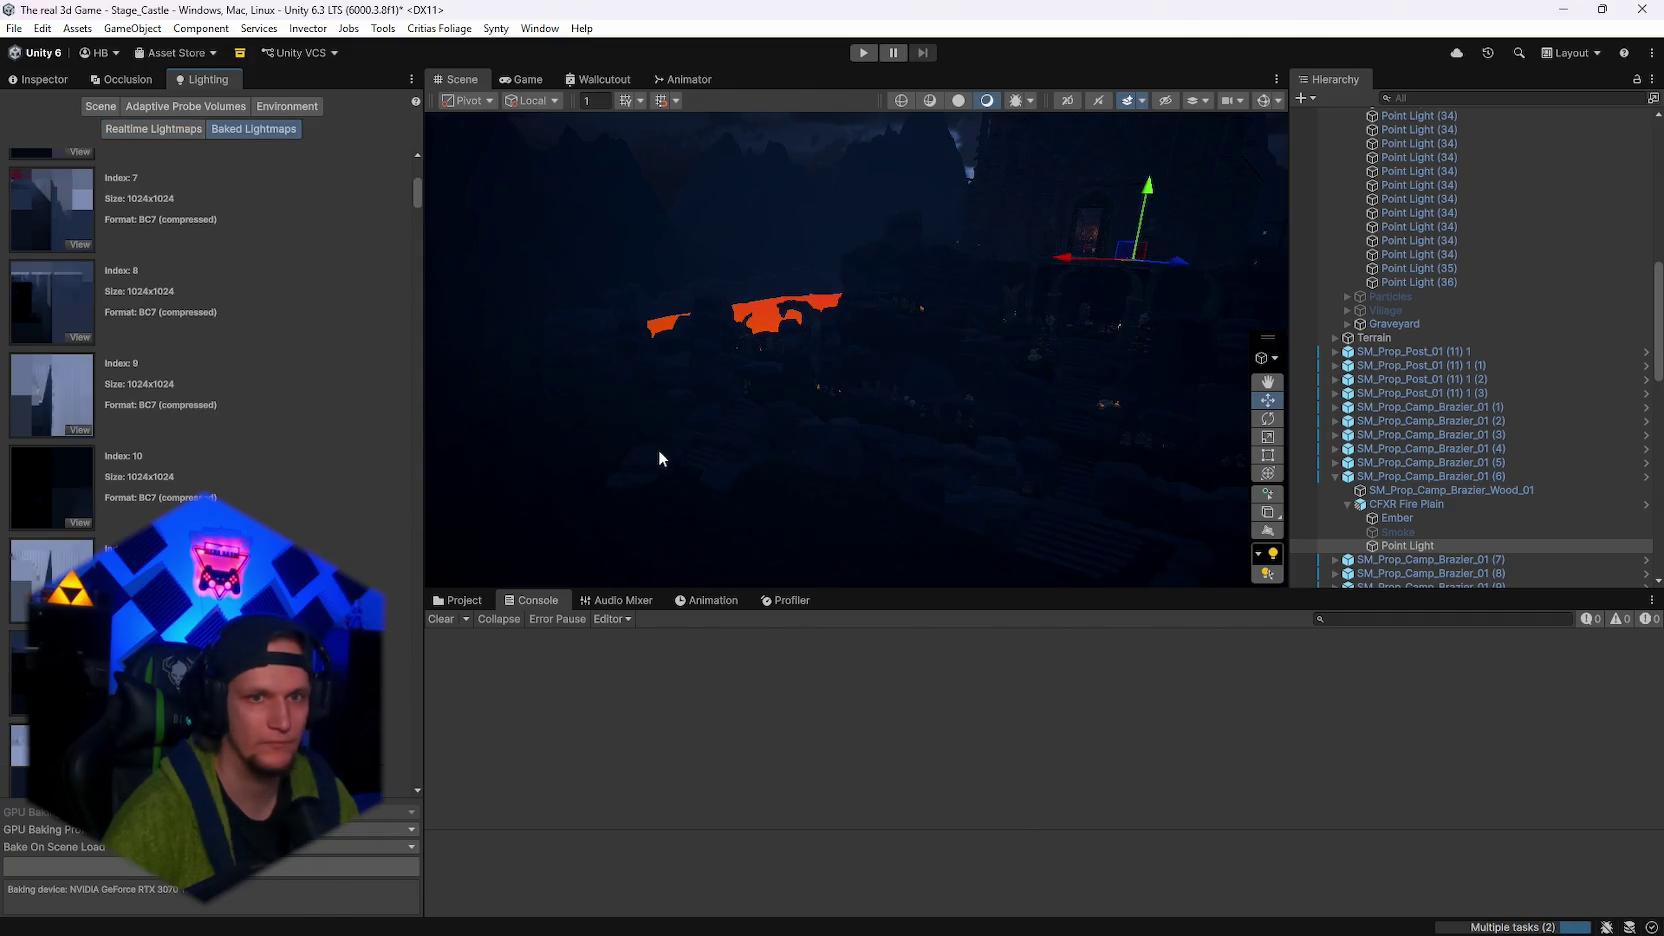
scroll(948, 380, "up", 3)
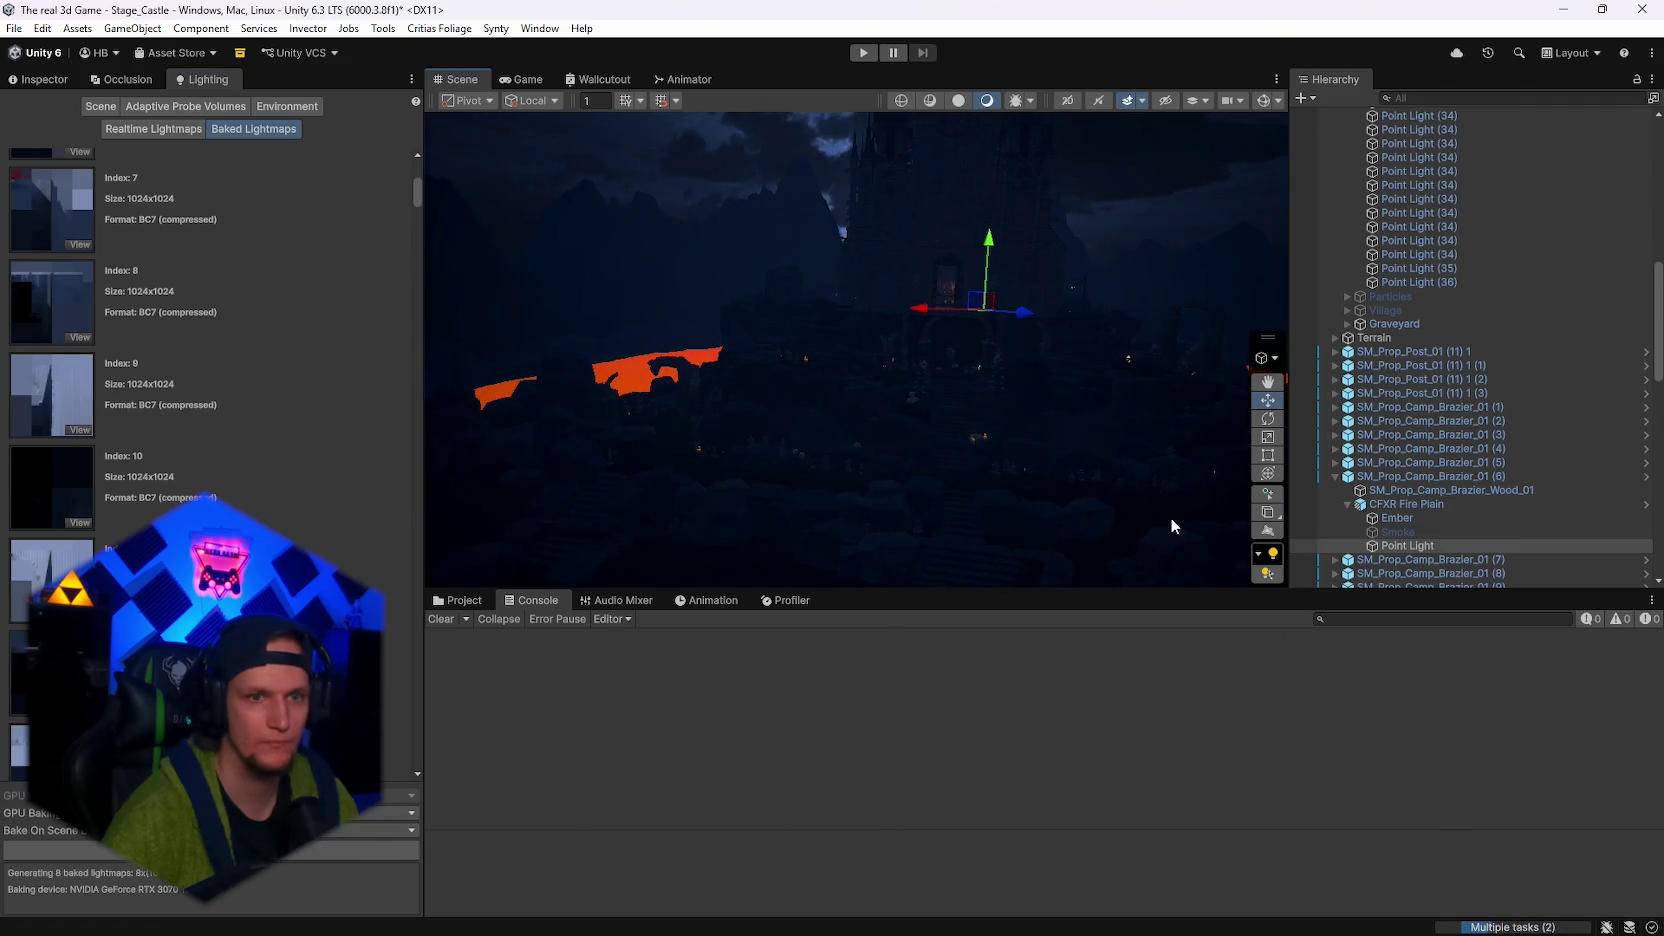
- Cancel the Global Illumination bake and the assets search index build in Background Tasks
left_click(1492, 930)
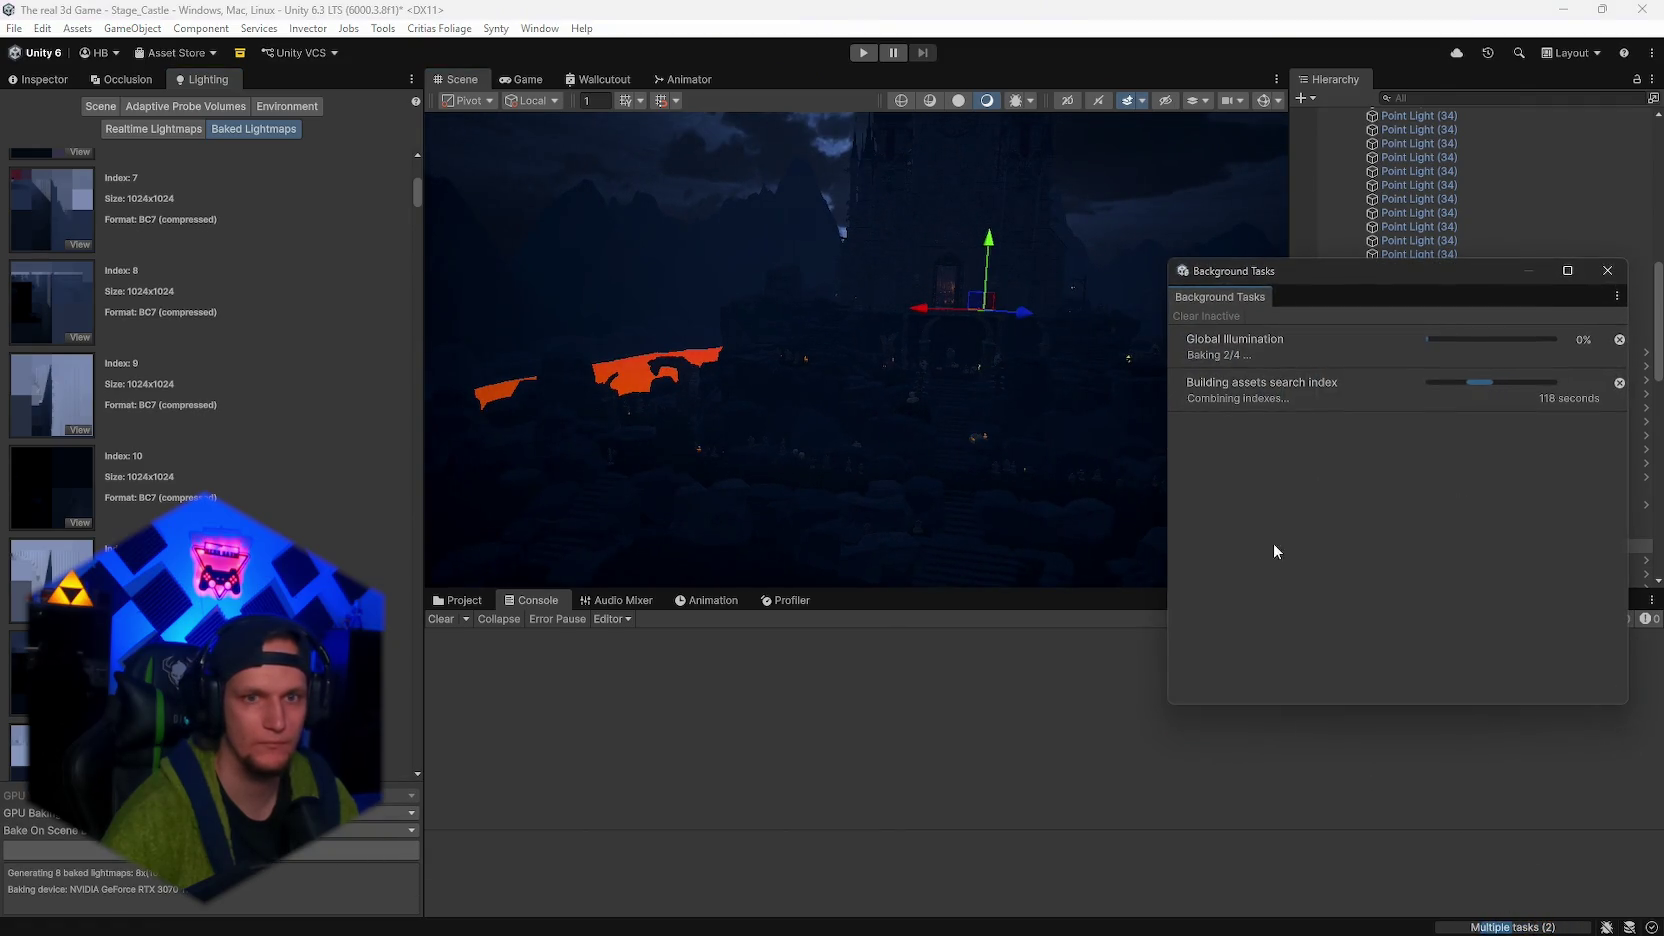
left_click(1619, 340)
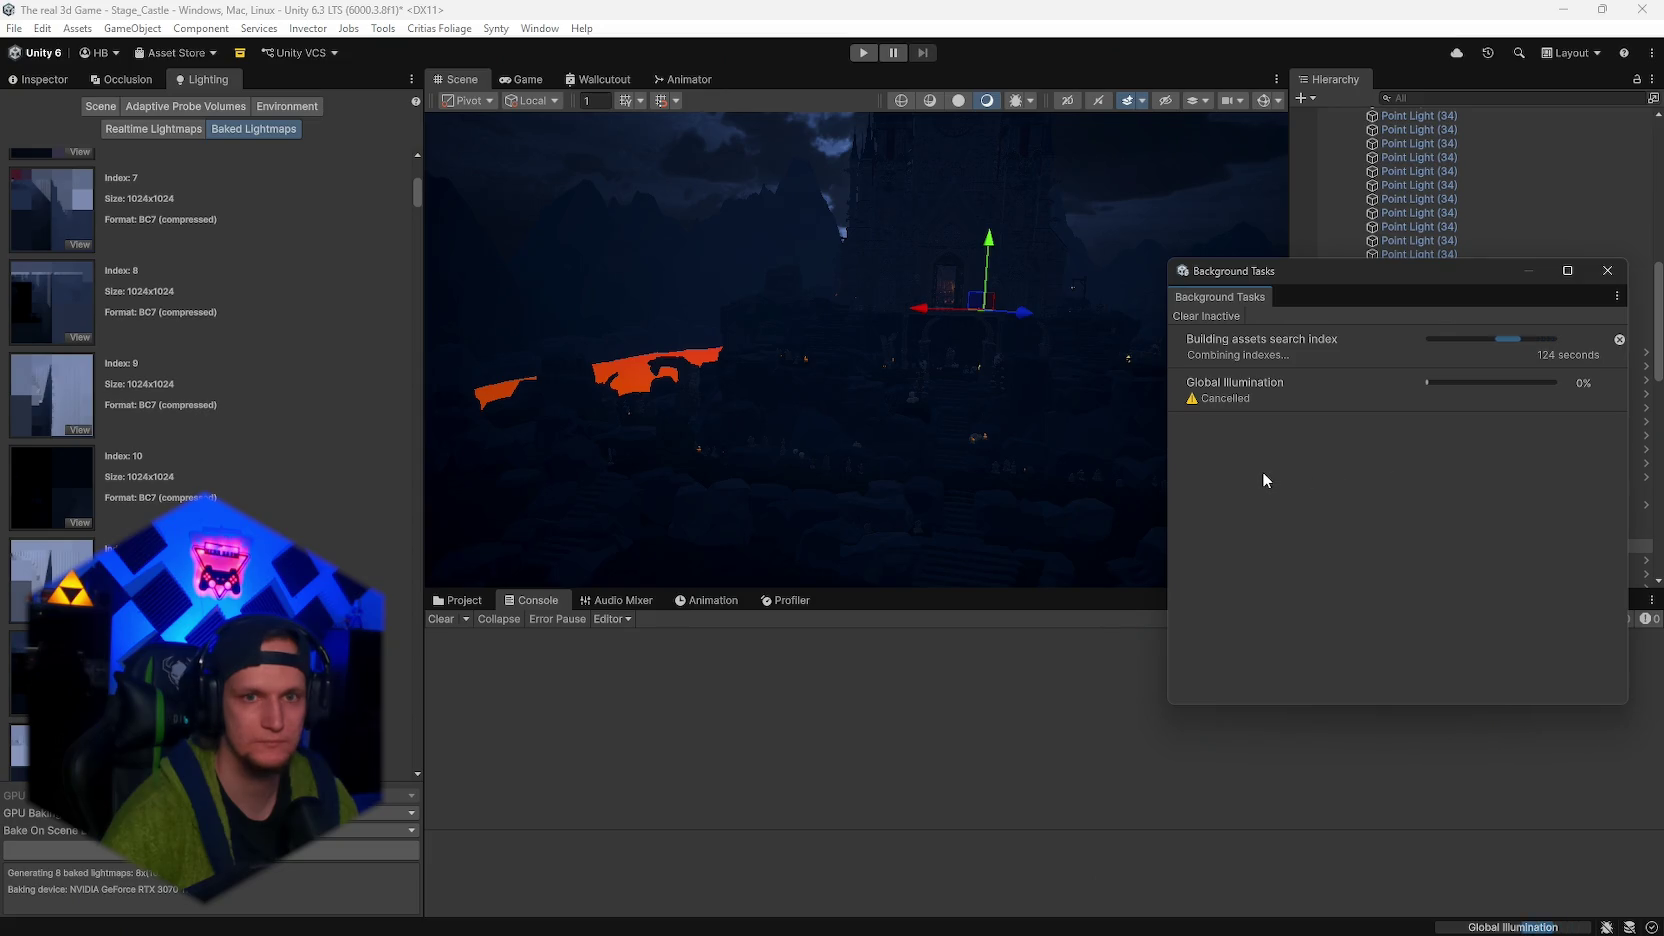
left_click(1619, 340)
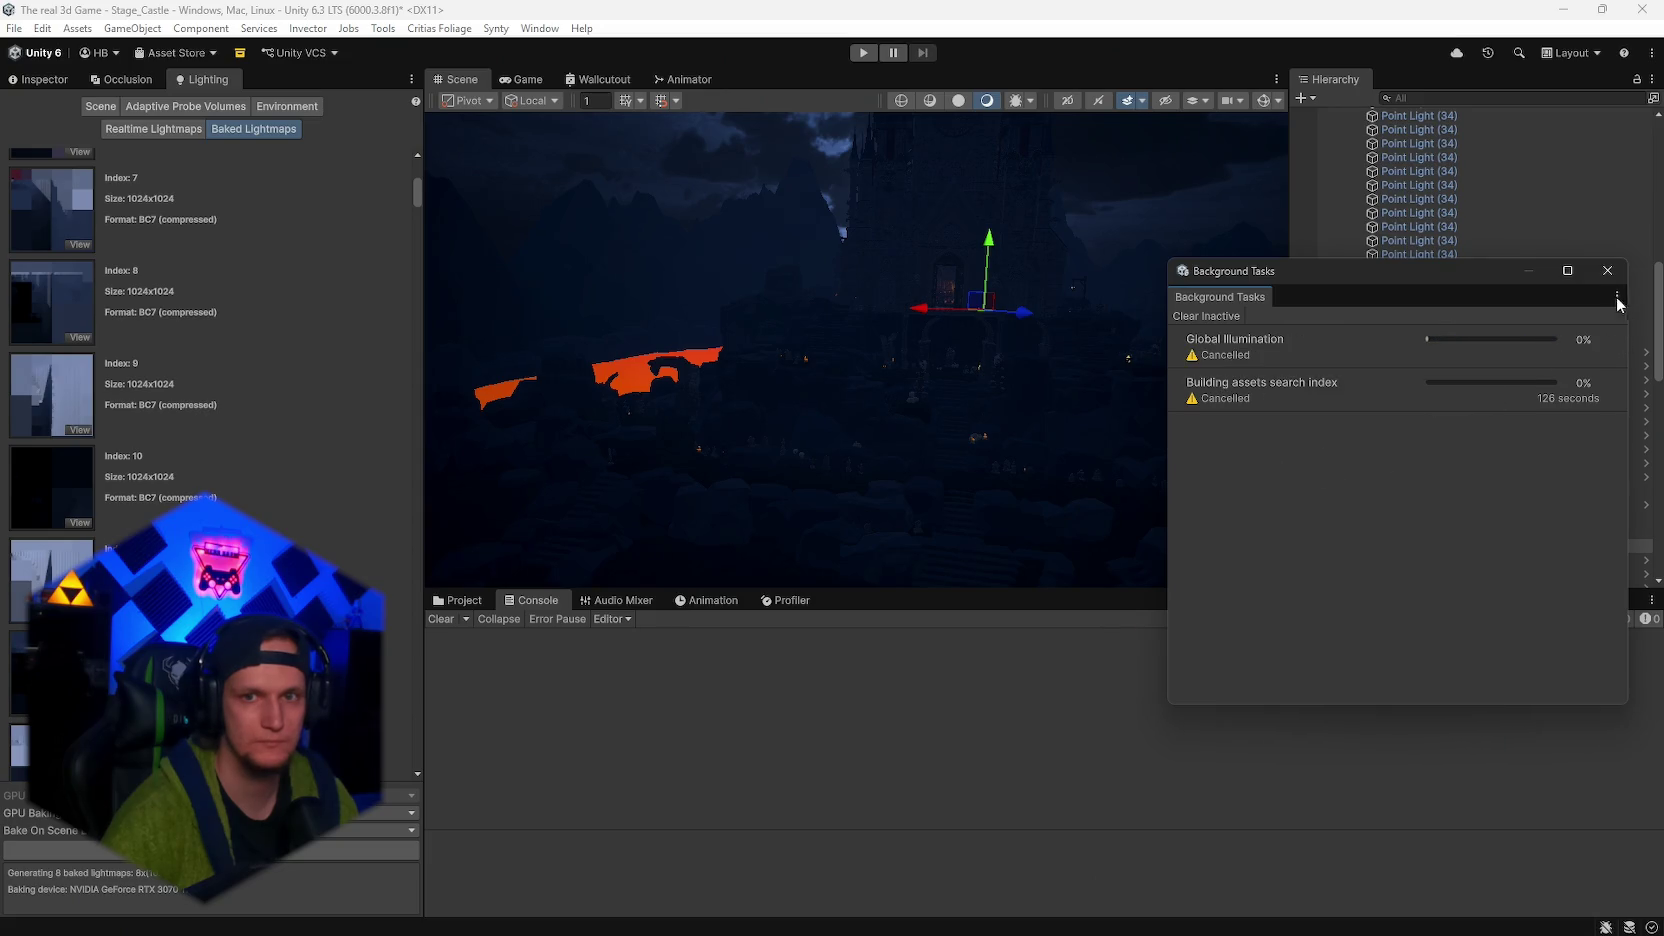
left_click(1607, 270)
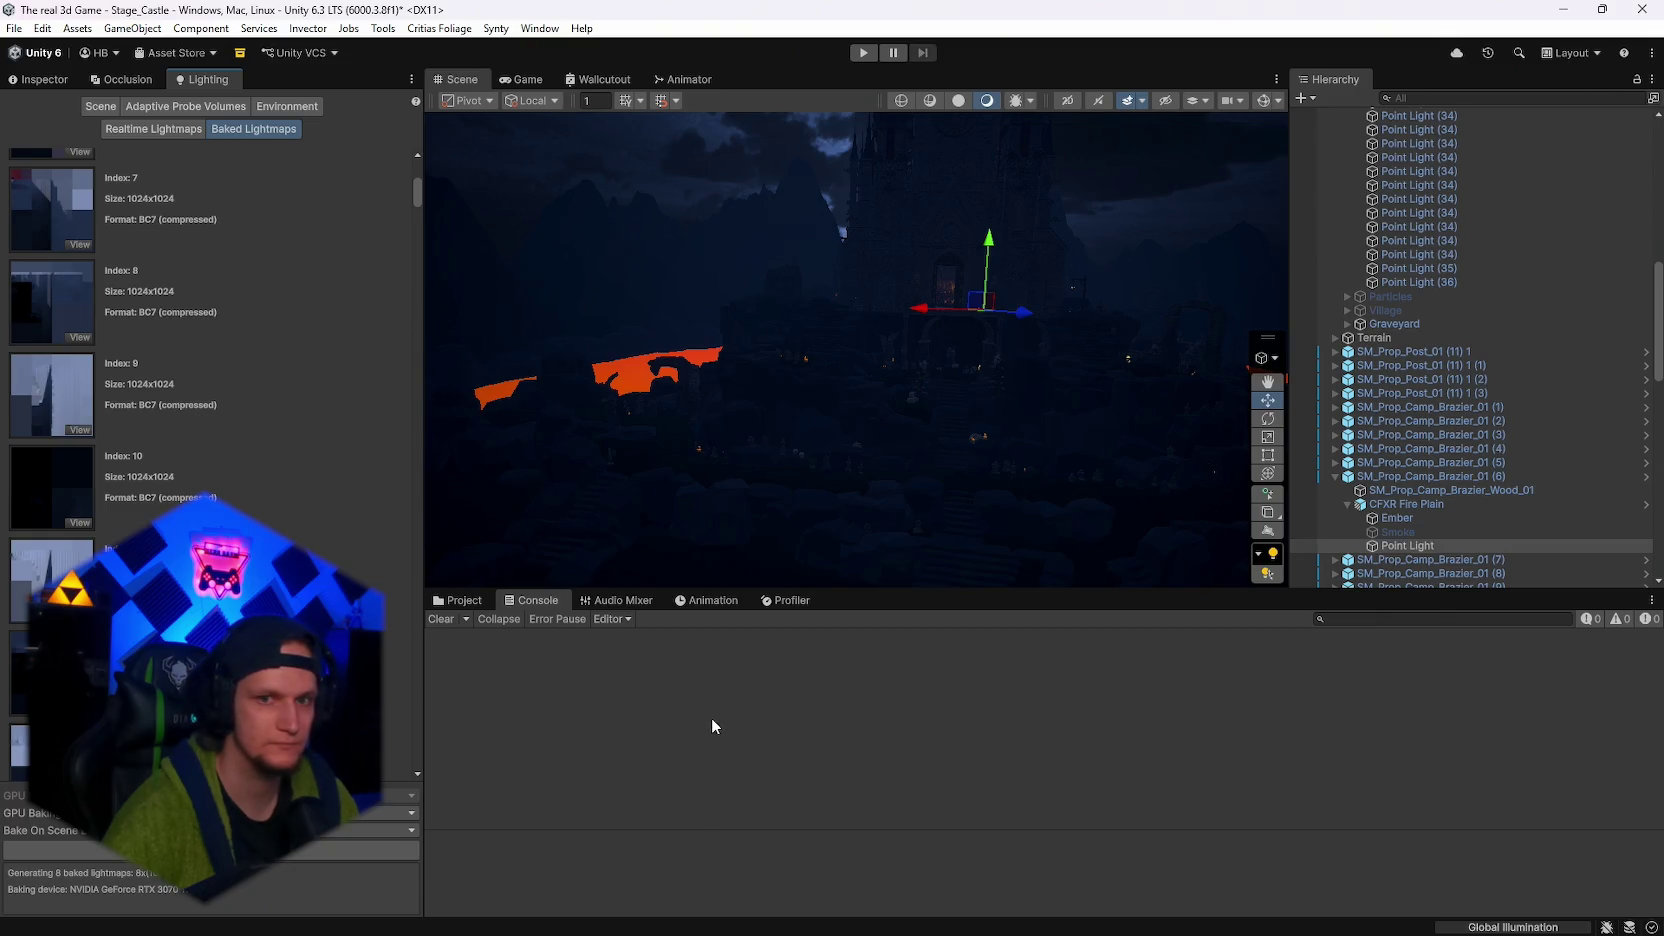
- Select the Terrain_(-5703.00, 6.00, -906.00) tile and cancel the newly started GI bake
scroll(1507, 422, "down", 10)
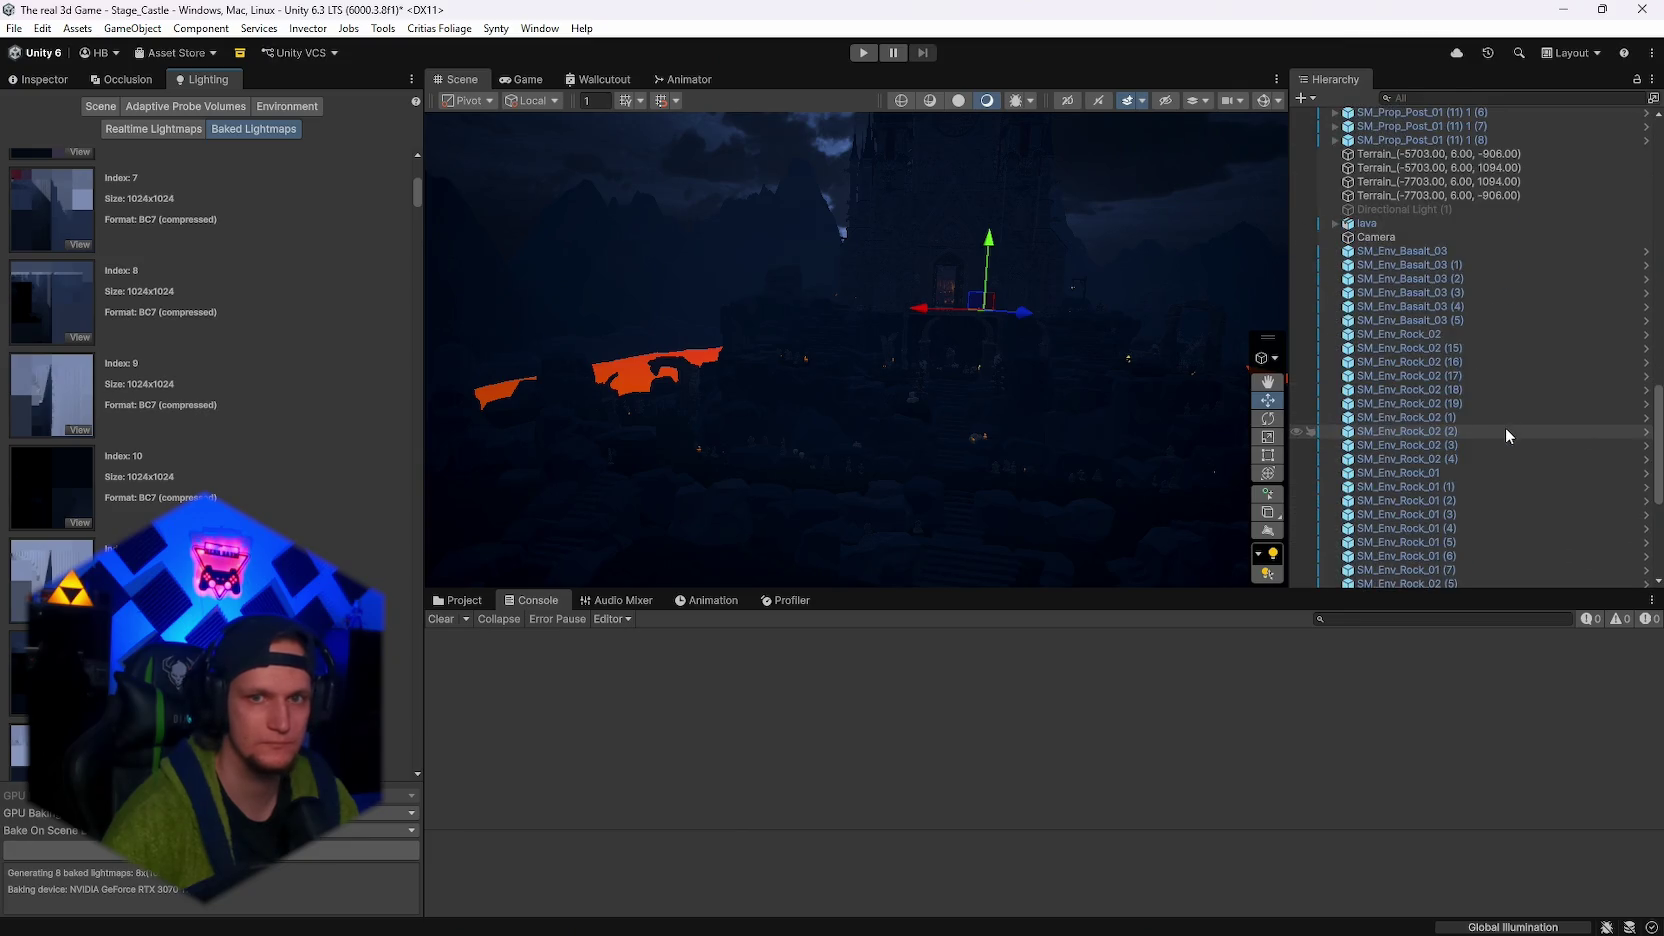
scroll(1505, 426, "up", 3)
left_click(1408, 258)
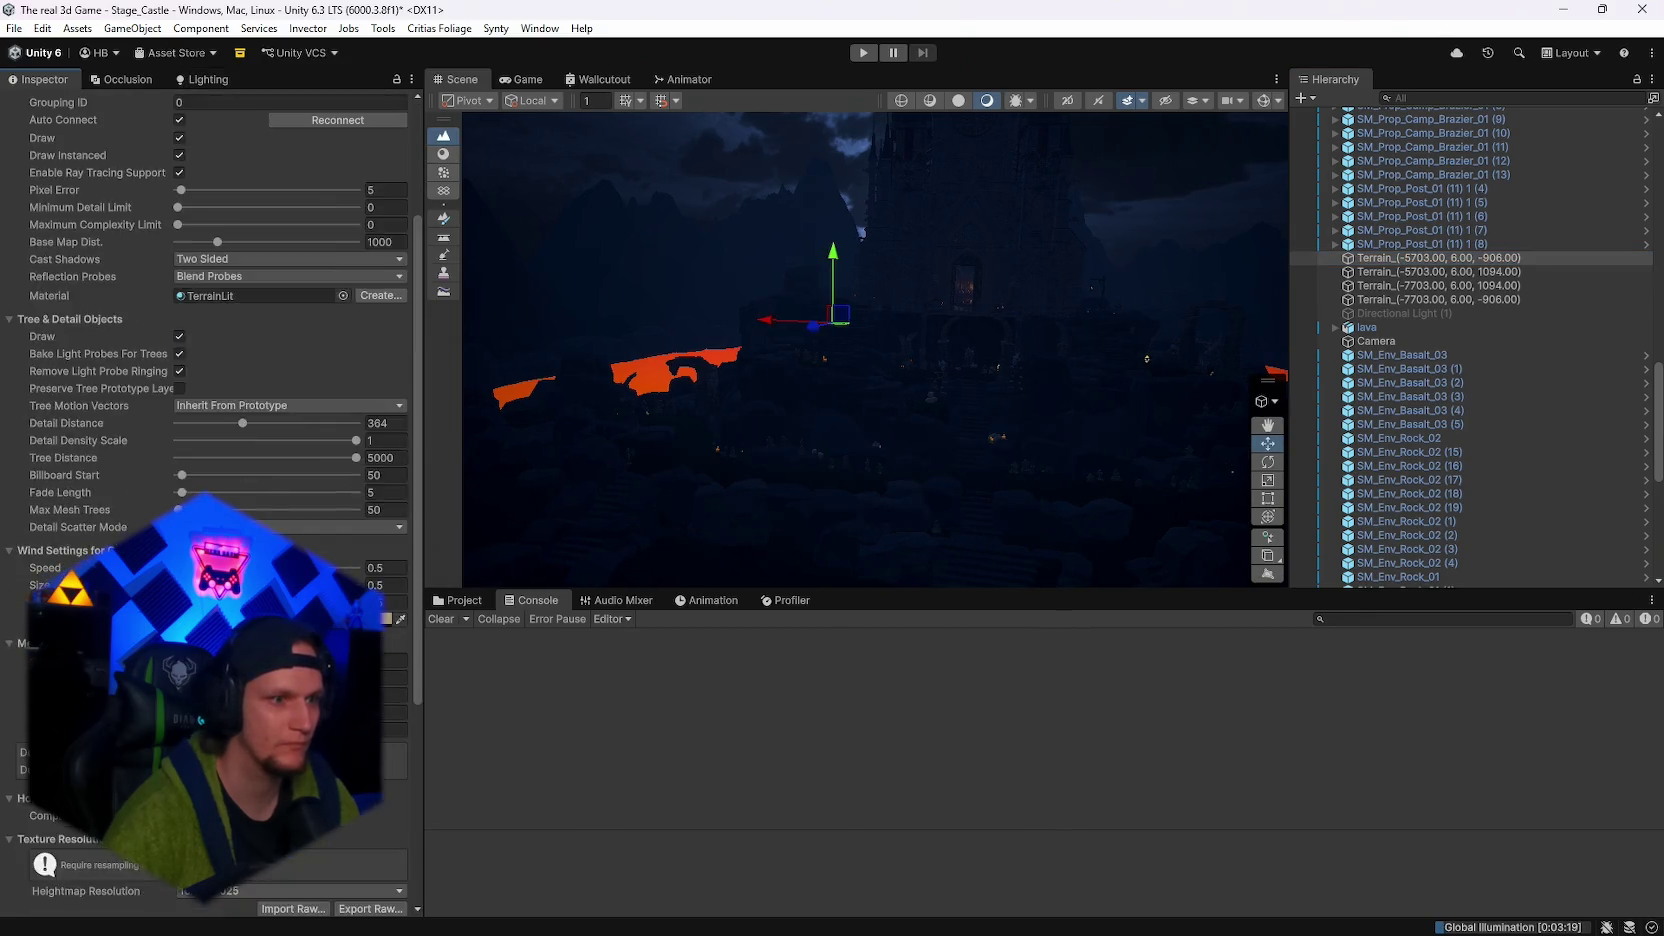
scroll(210, 450, "down", 5)
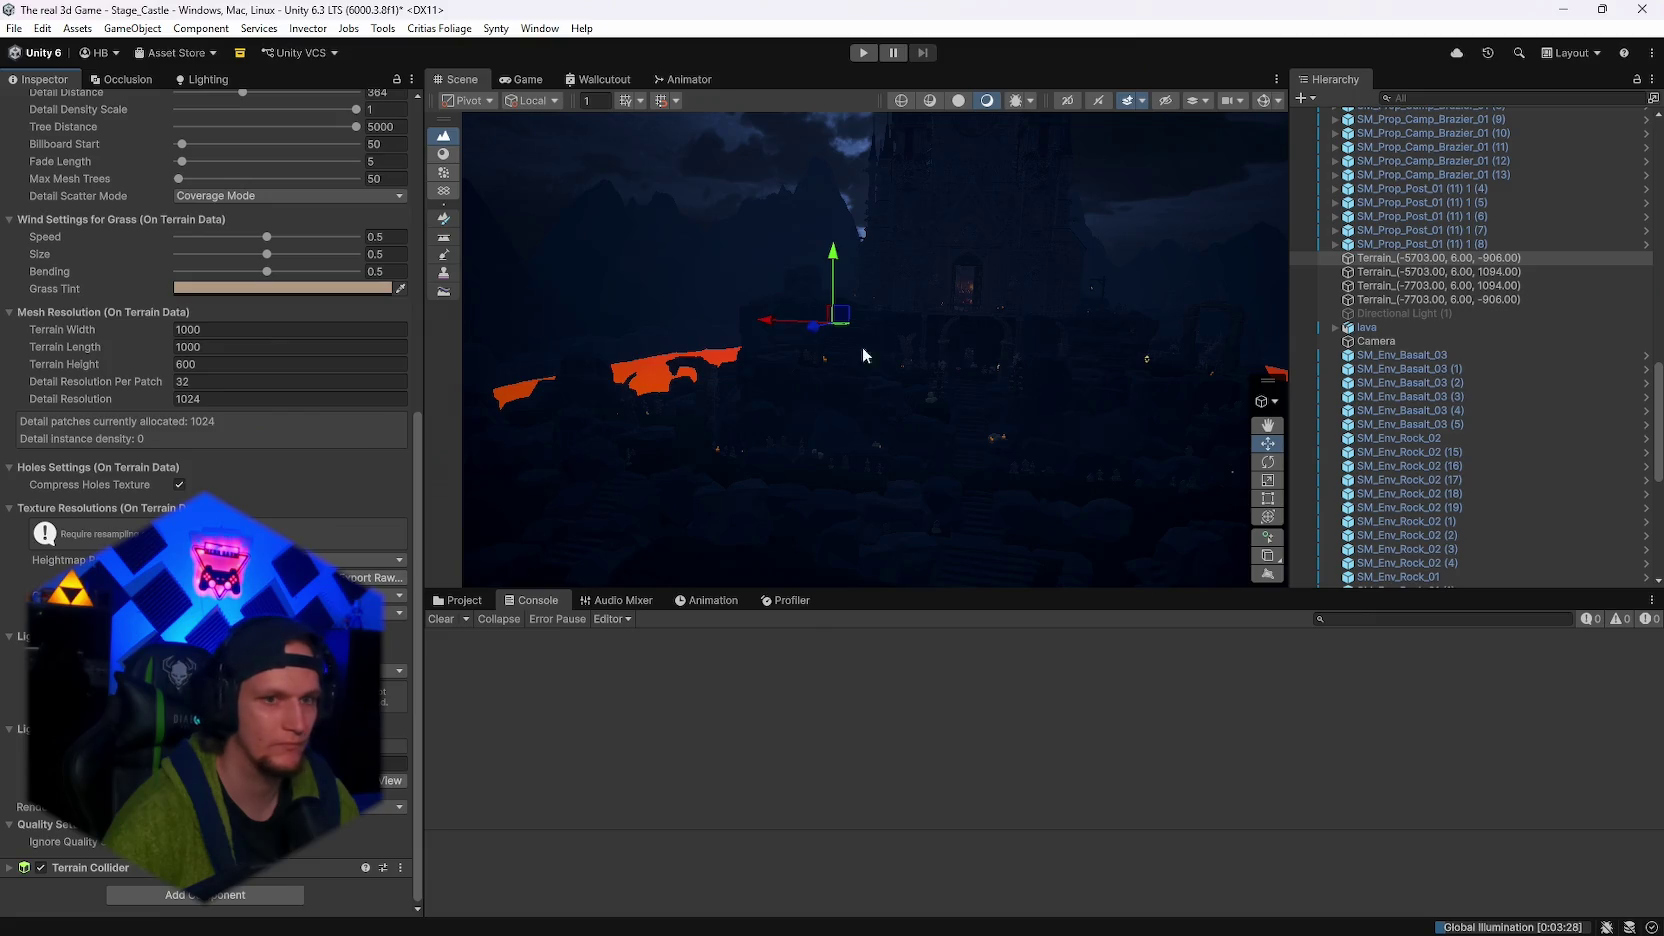
left_click(1483, 927)
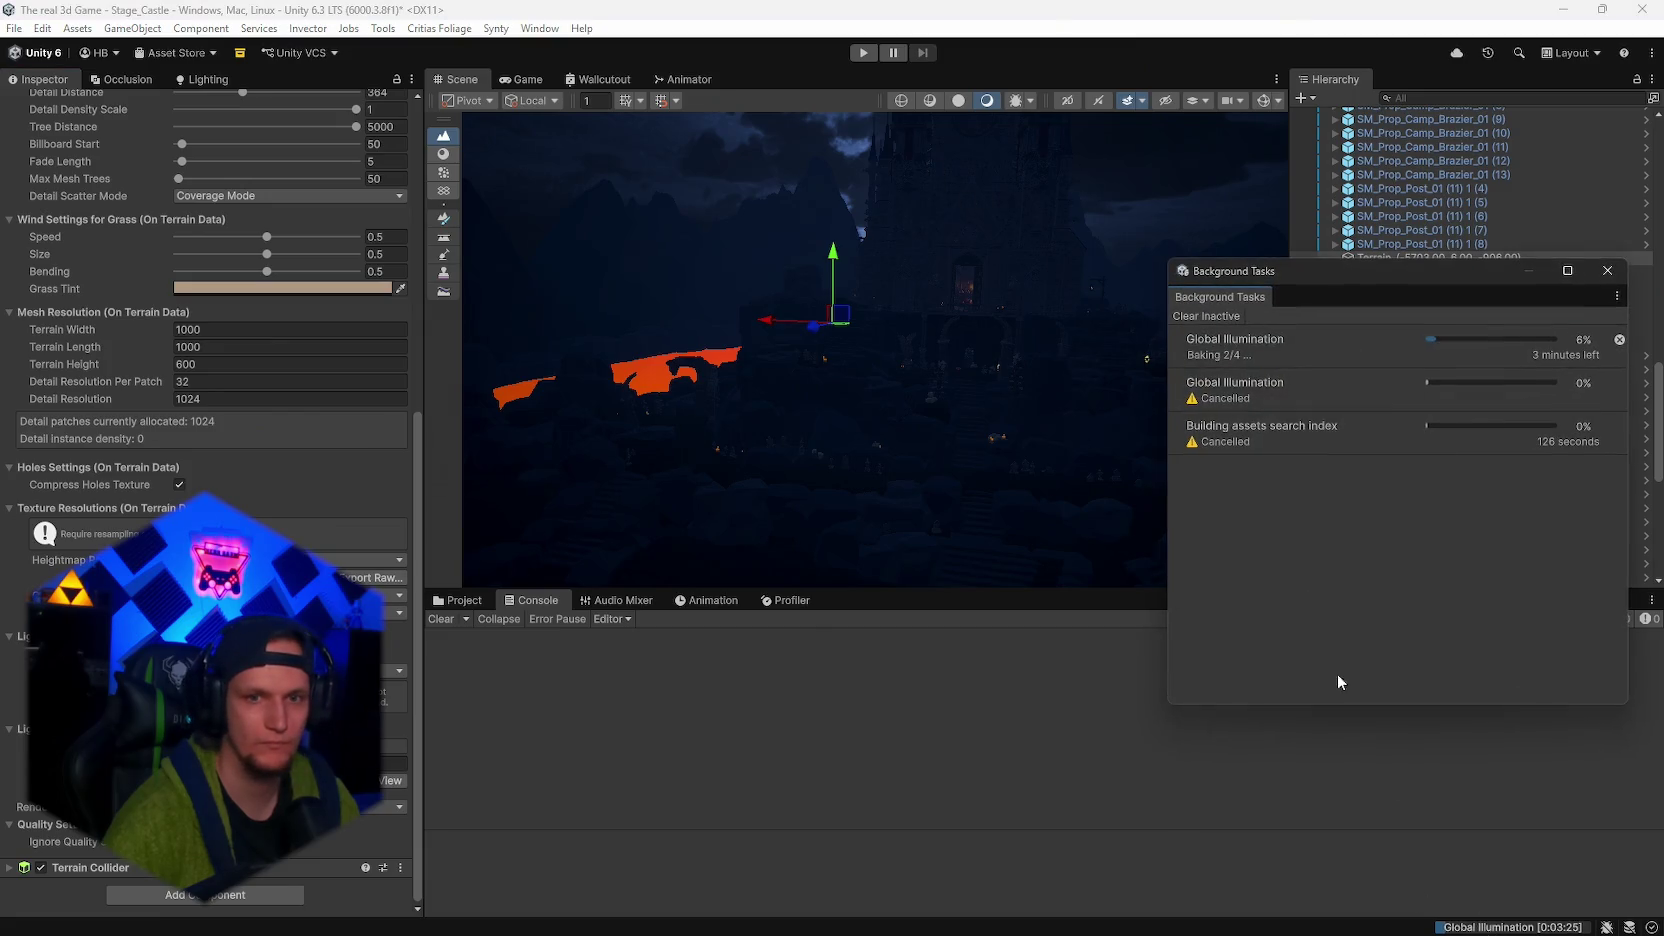
left_click(1619, 341)
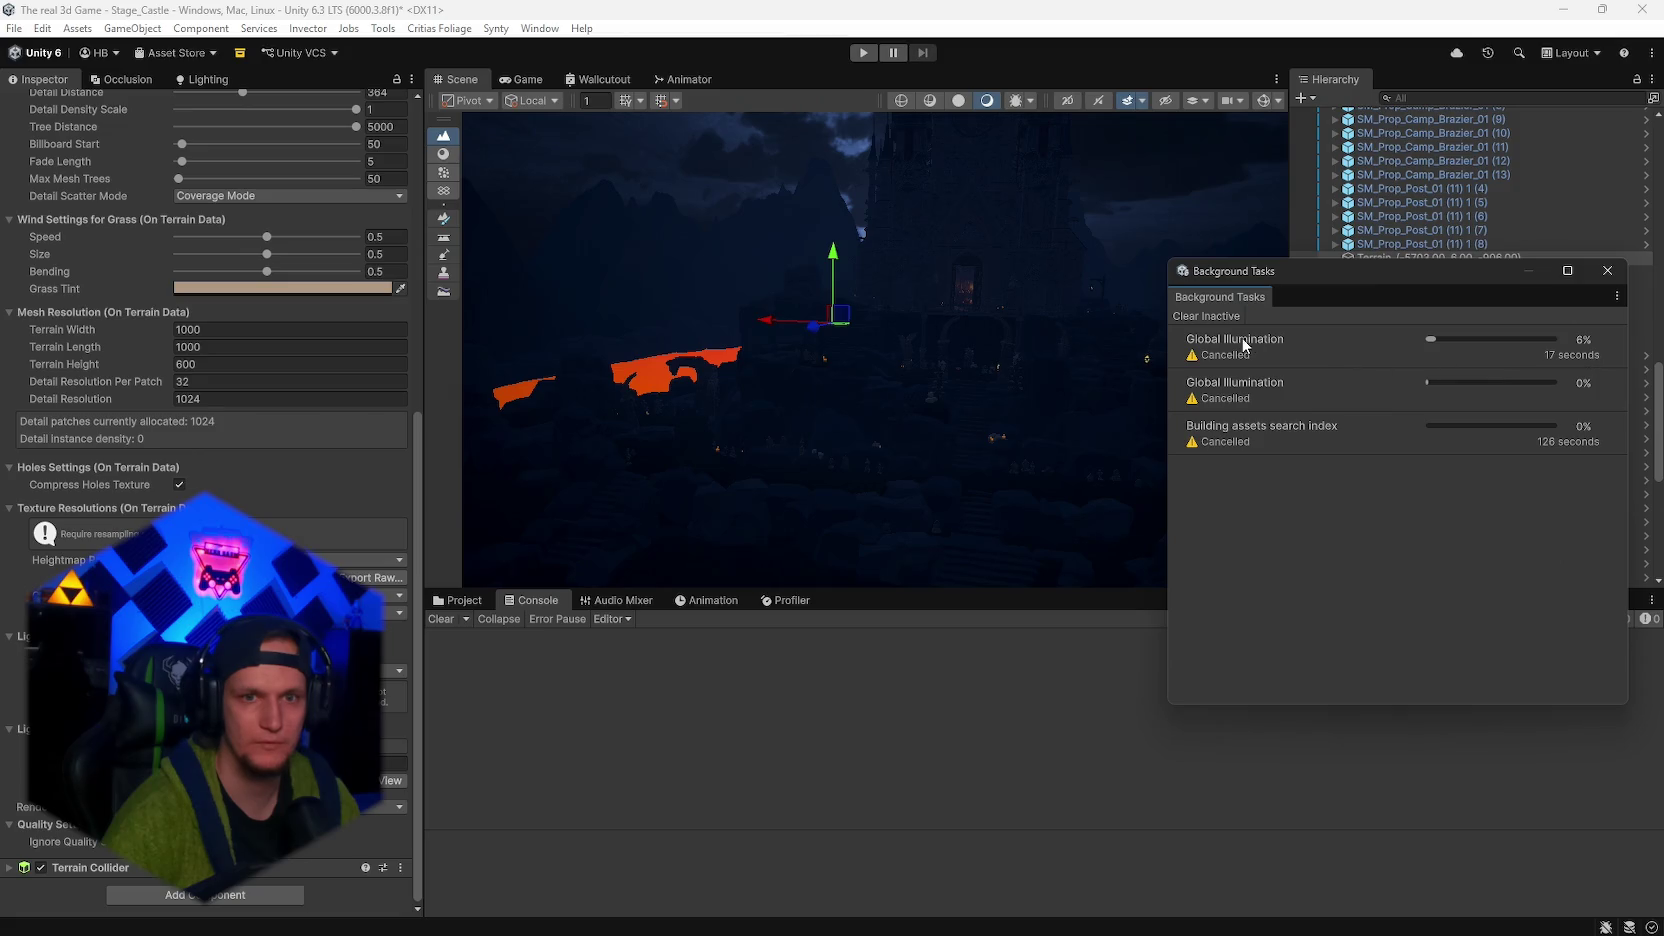
left_click(1607, 272)
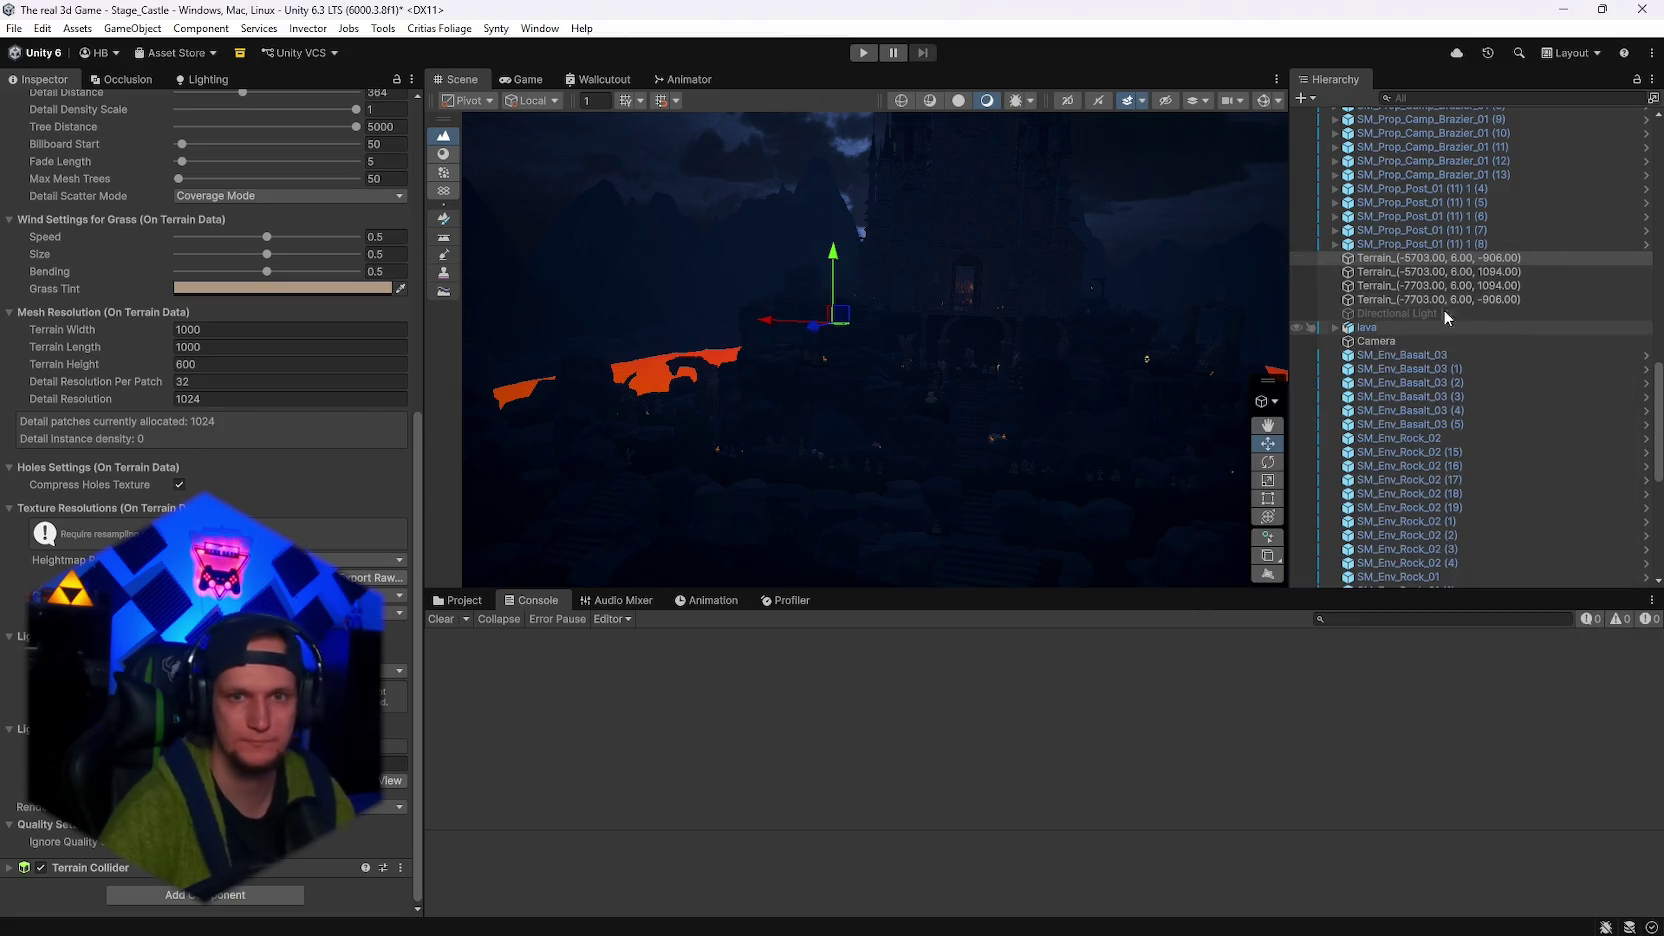
- Step down to a later terrain tile and change its Receive Global Illumination setting
scroll(210, 400, "up", 2)
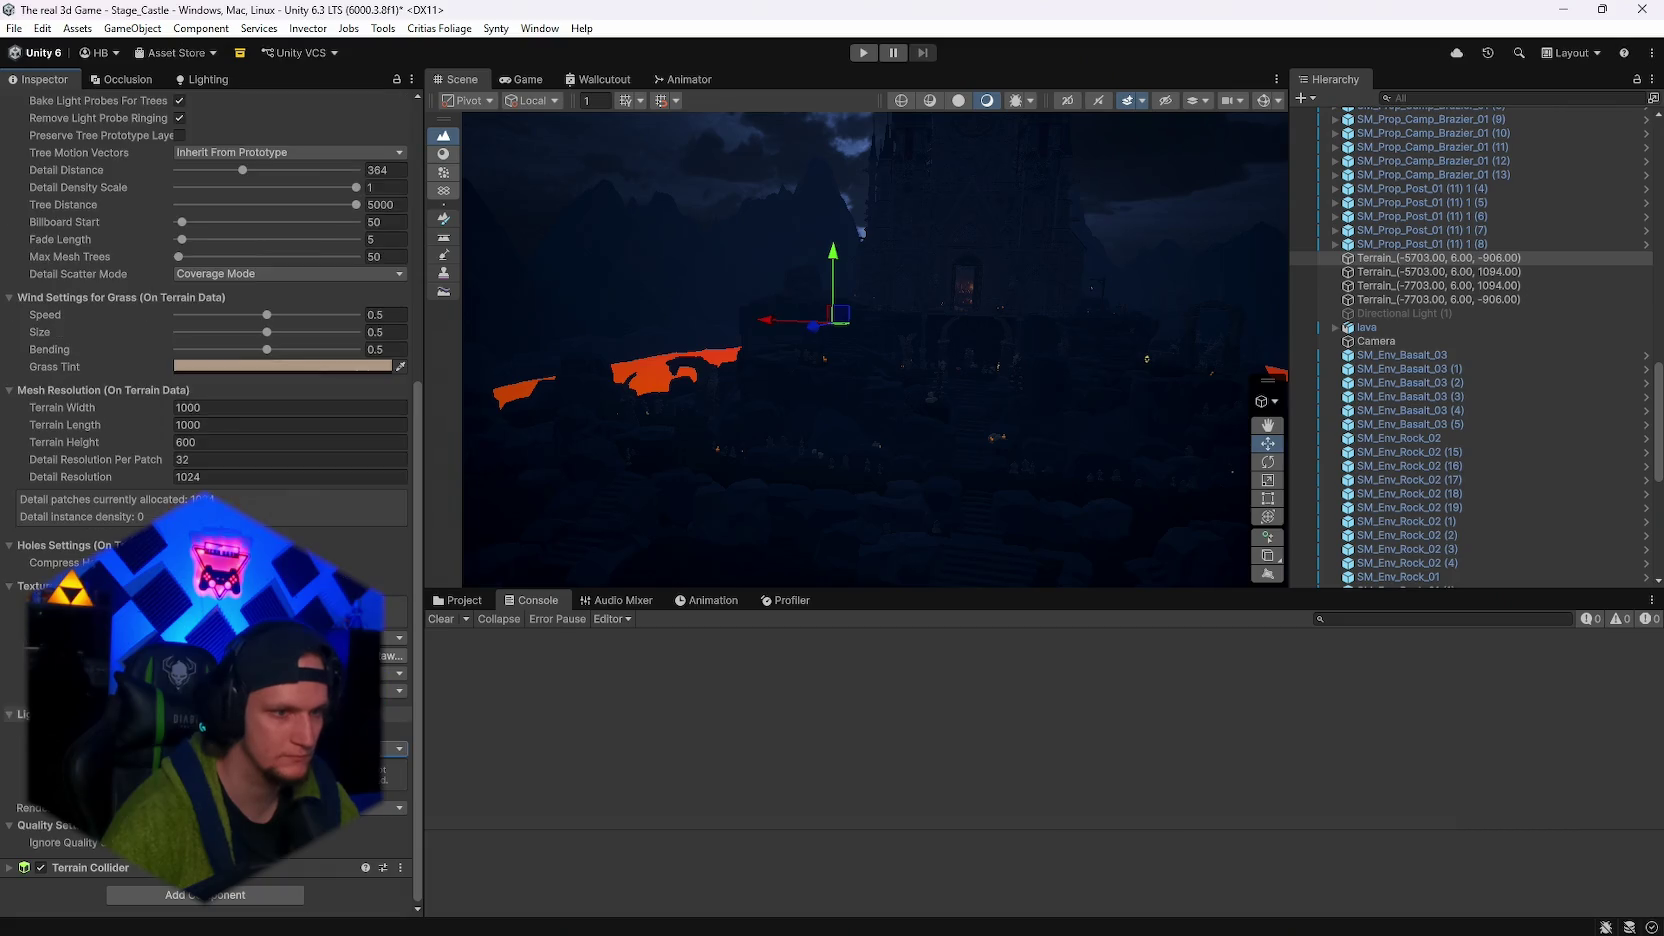
key("Down")
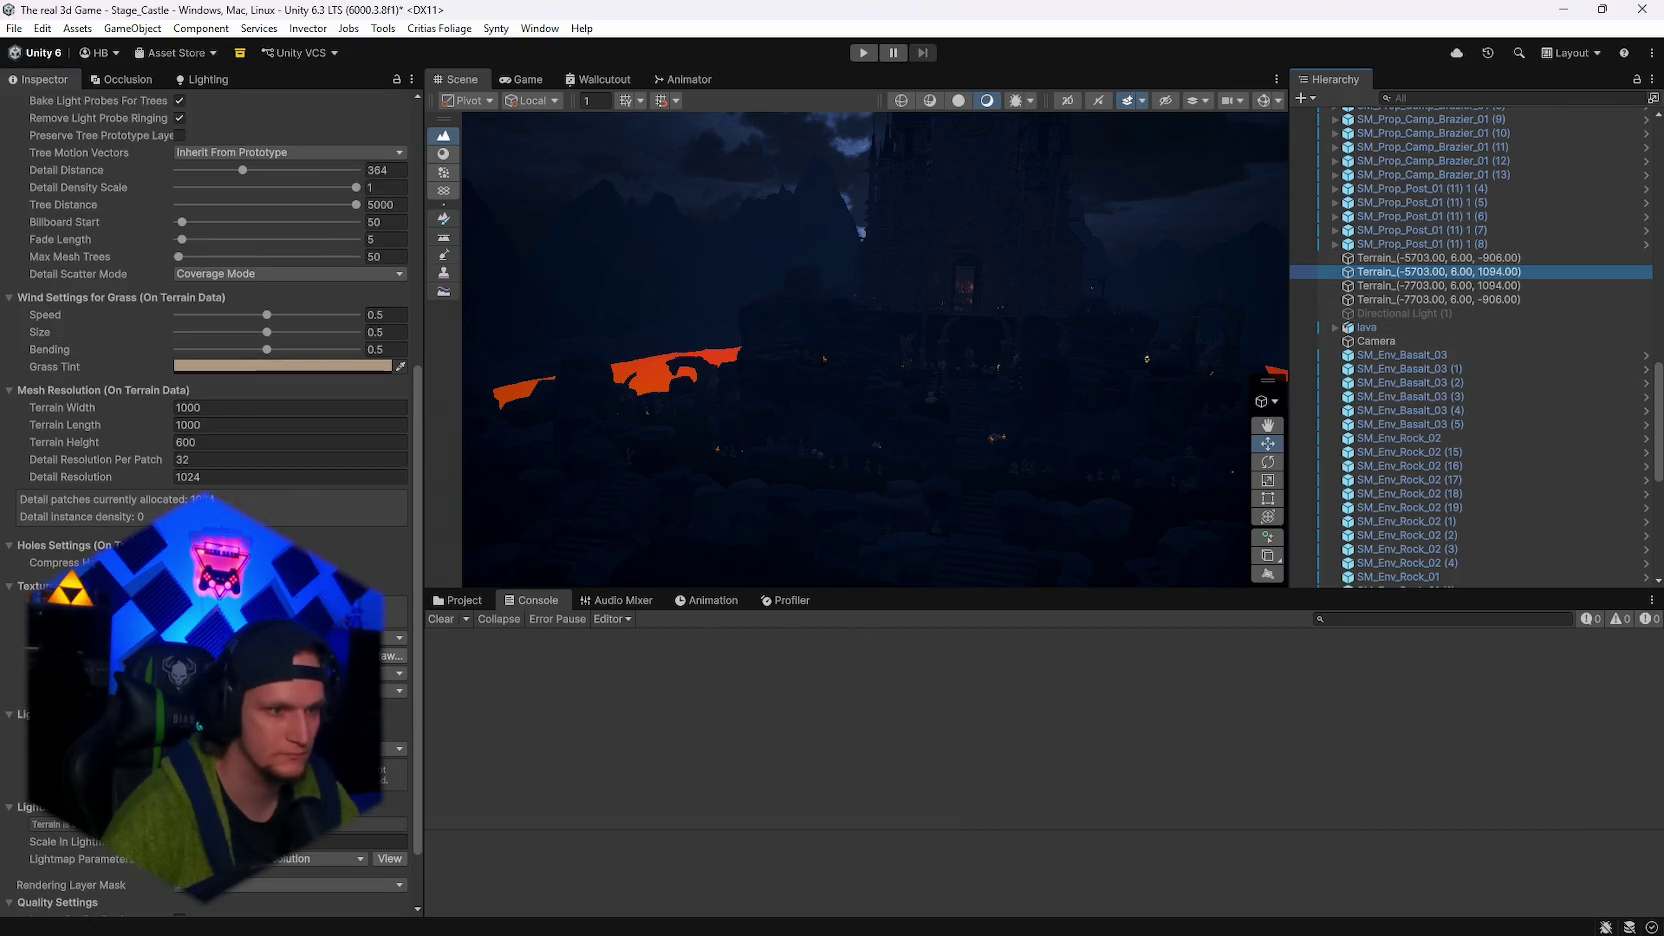
key("Down")
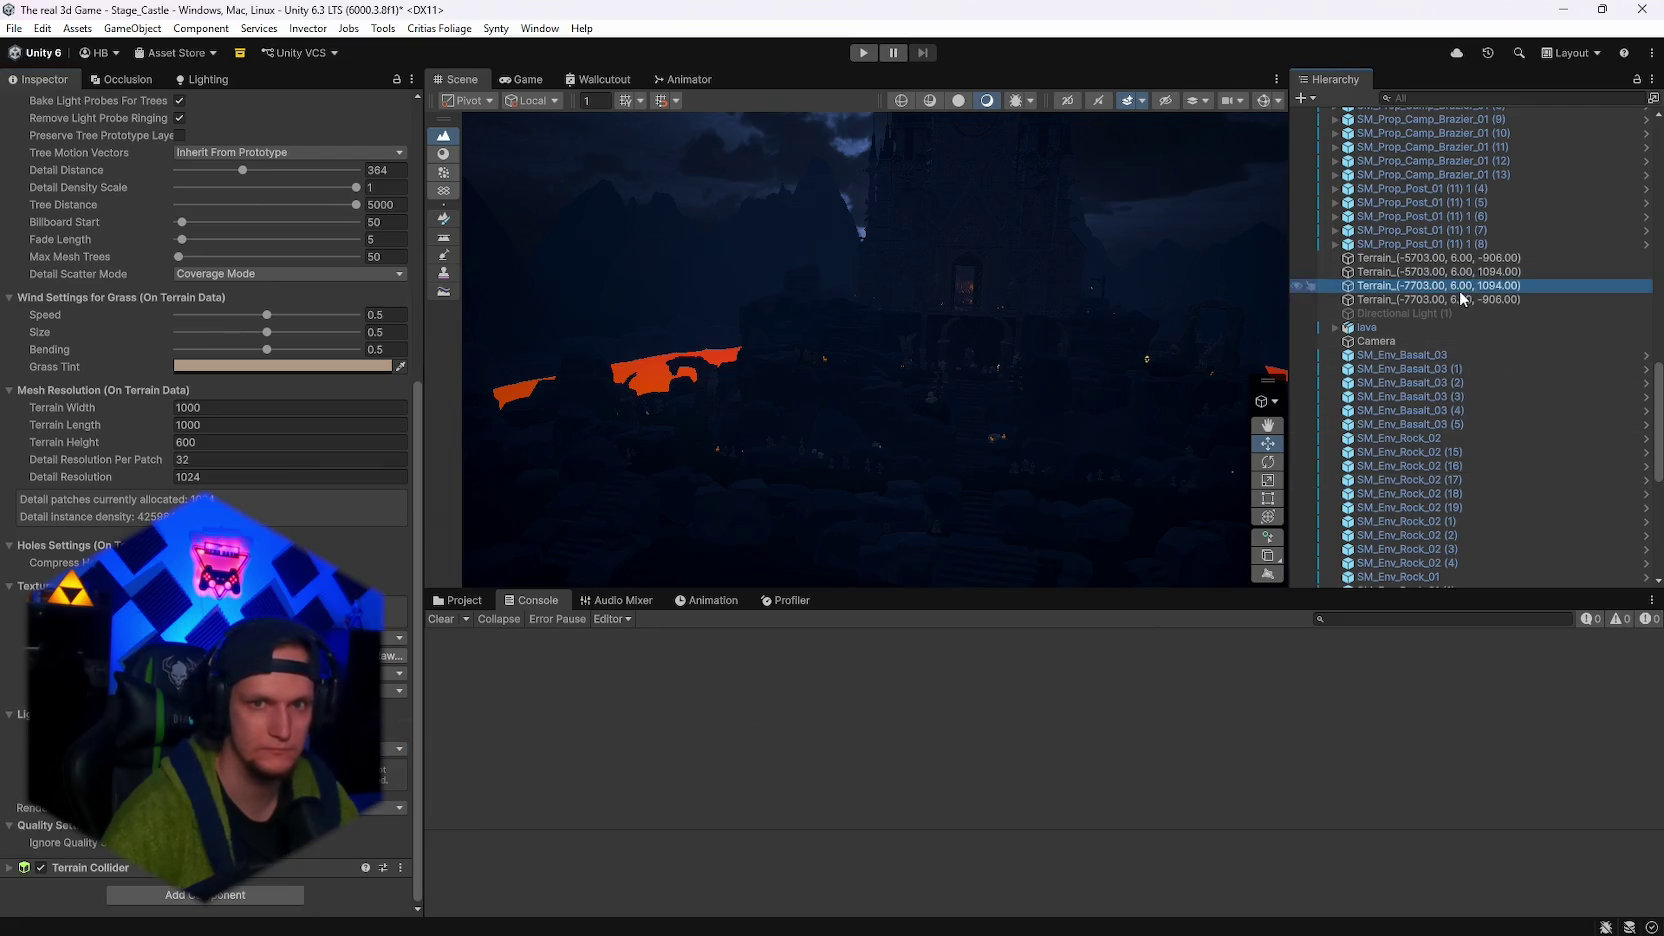
key("Down")
left_click(390, 748)
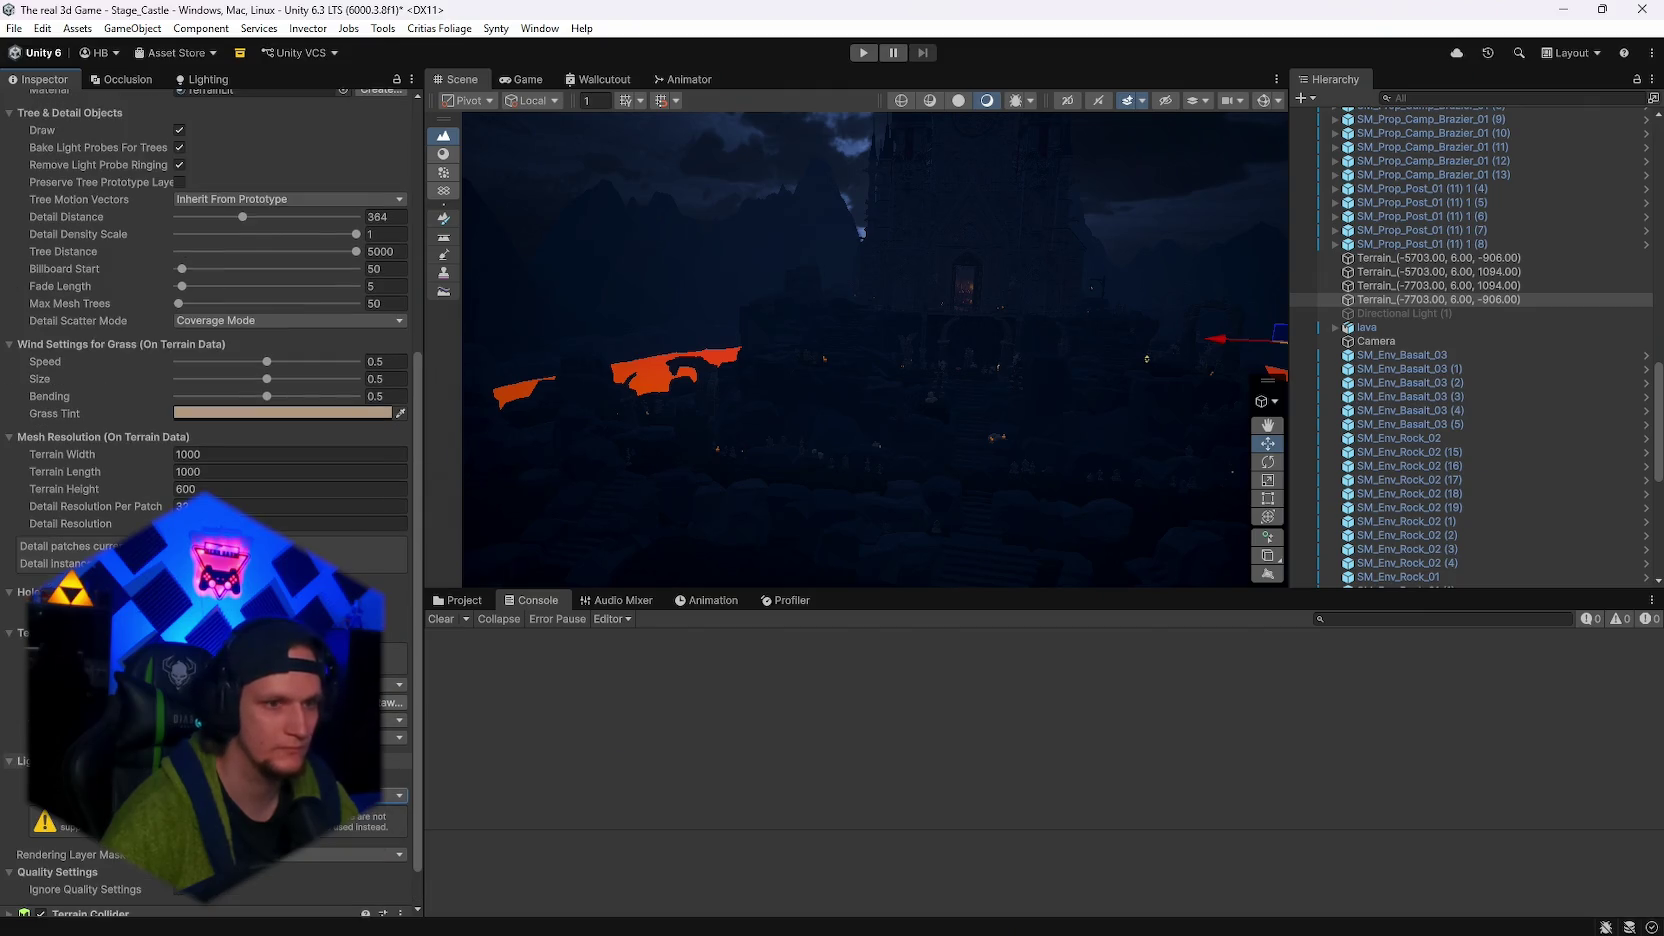
- Collapse the ALL group and show the Baked Lightmaps list again
scroll(1464, 437, "up", 10)
scroll(1464, 437, "up", 5)
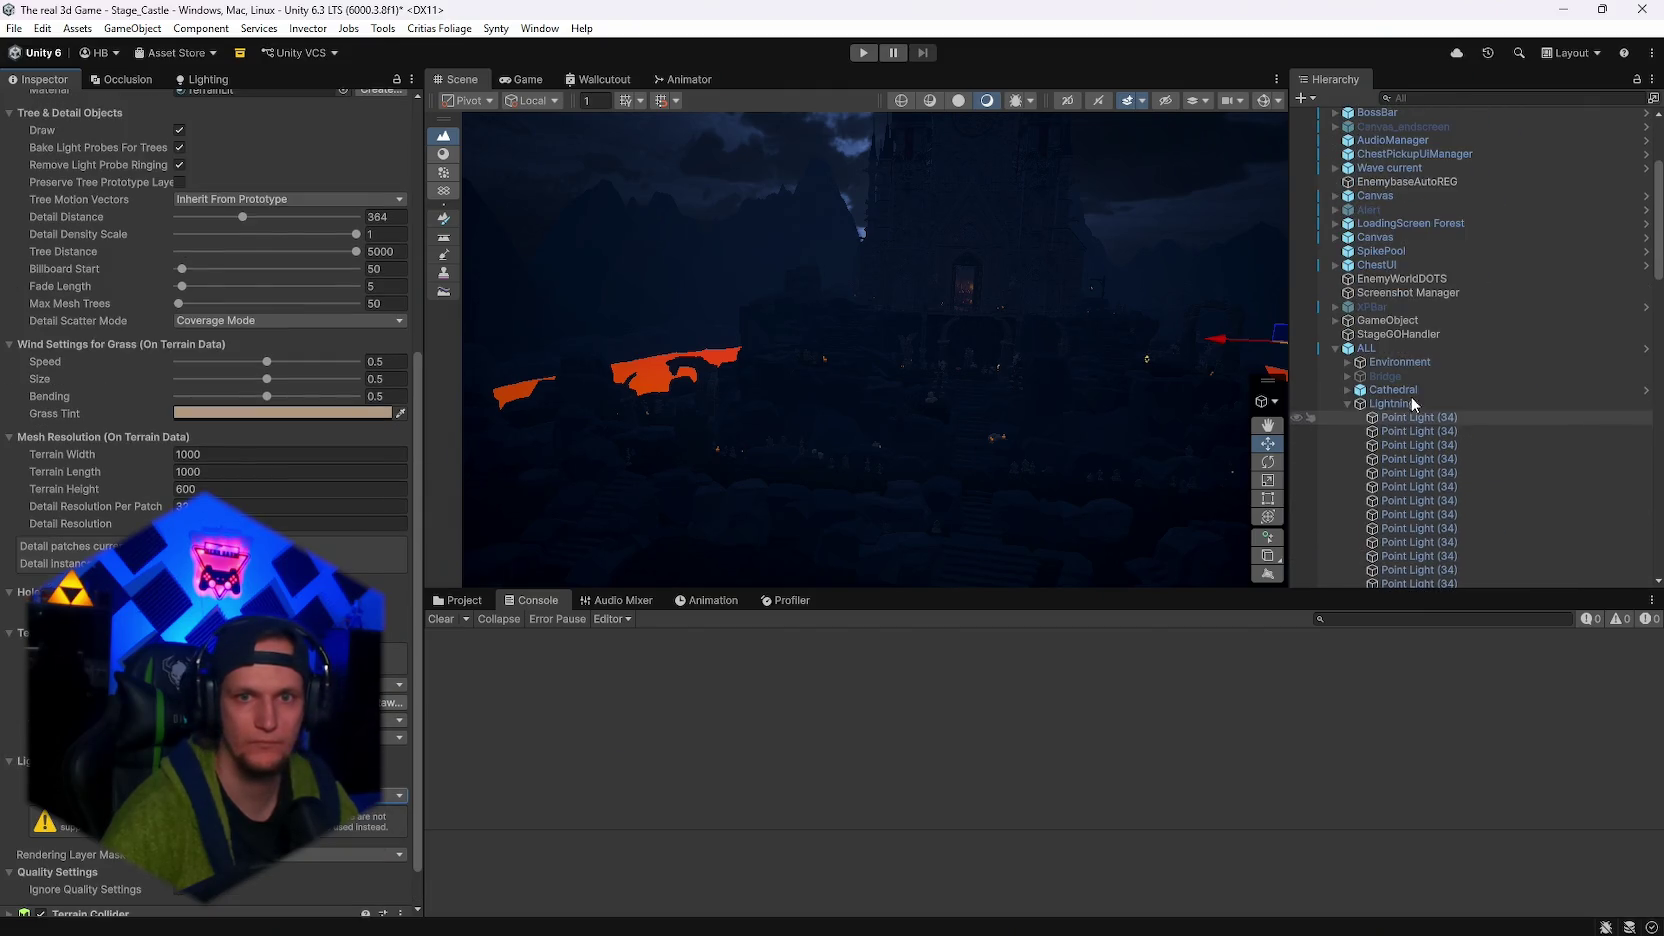
left_click(1334, 348)
scroll(1393, 375, "down", 5)
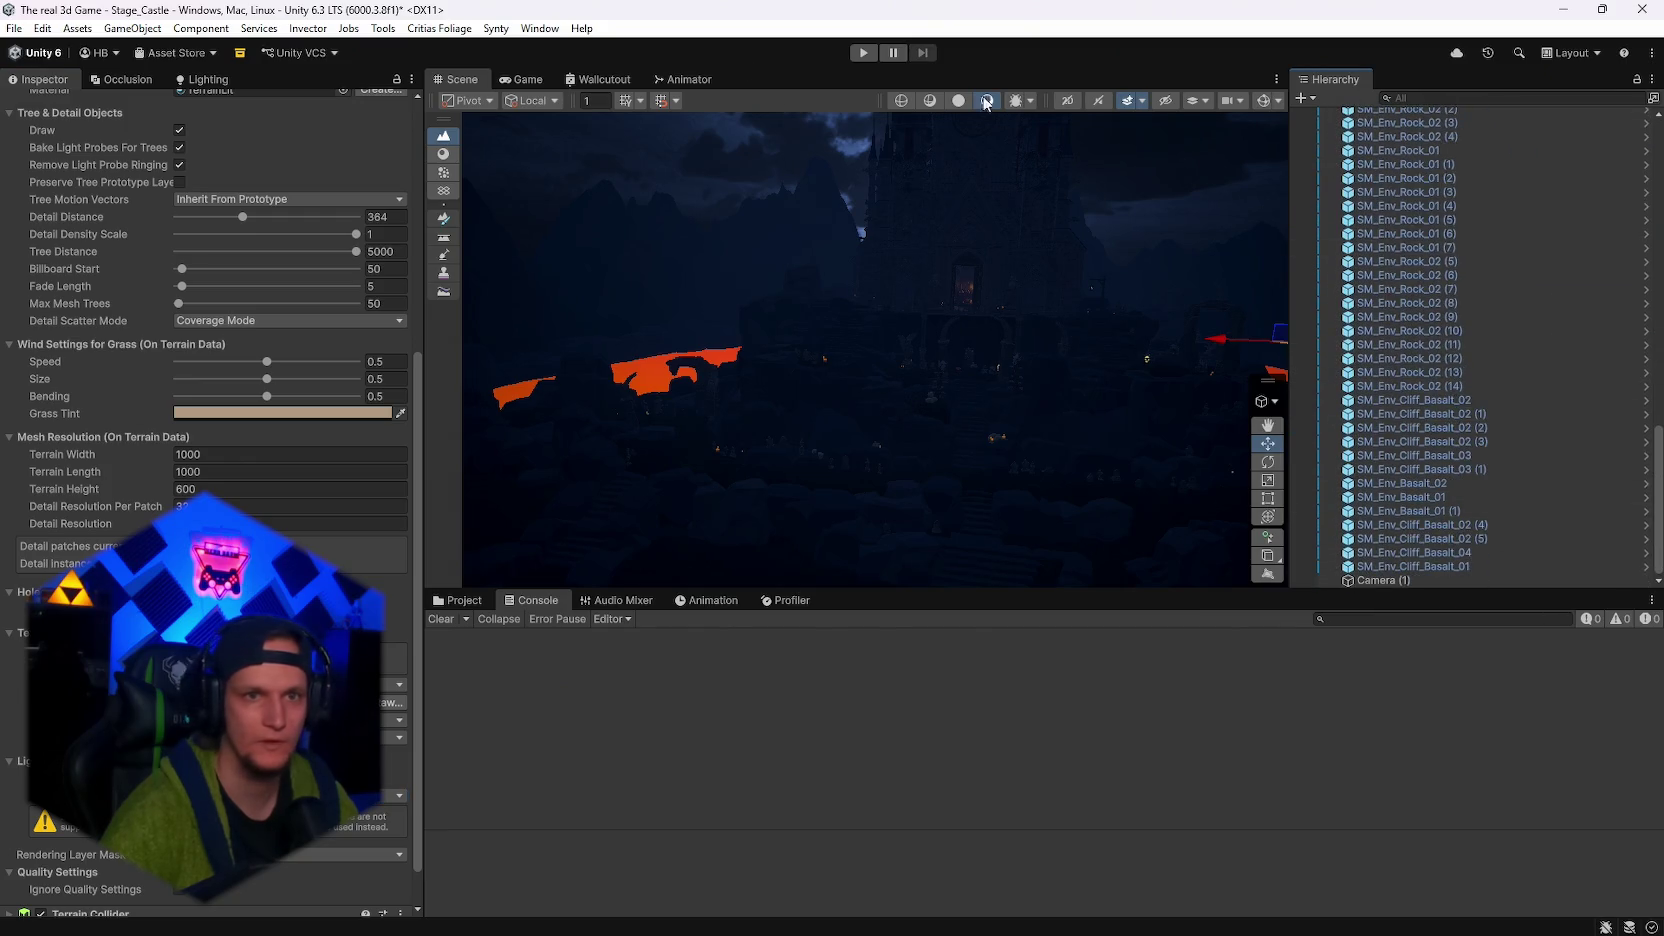
left_click(205, 79)
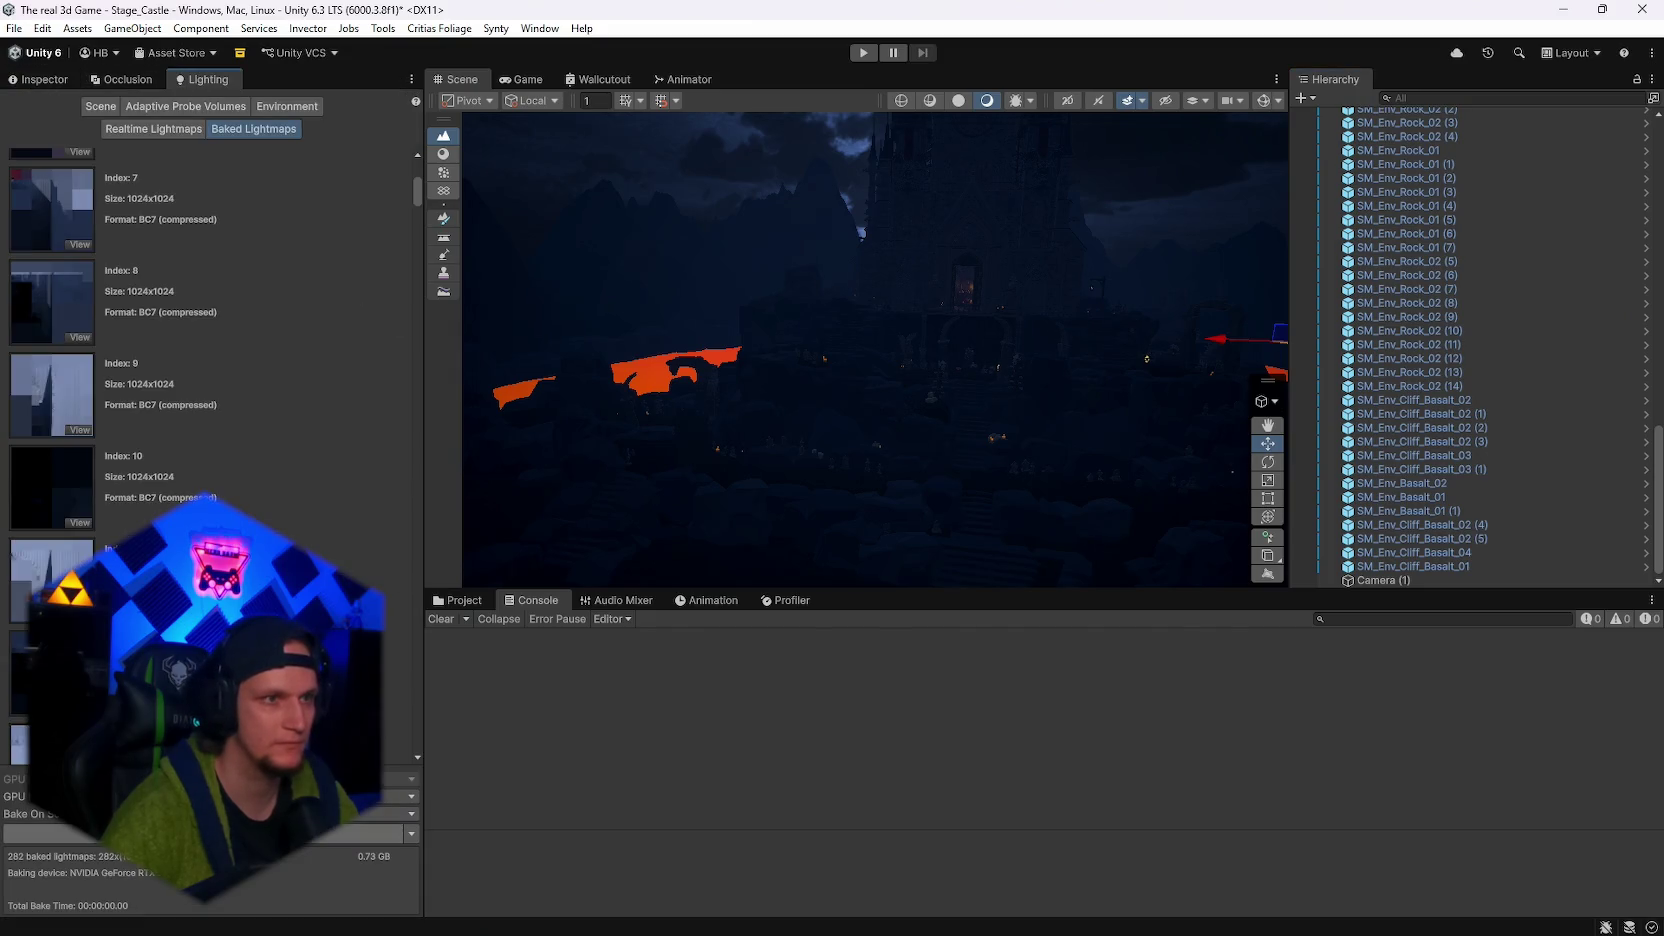
- Generate Lighting and track the bake until it yields 4 lightmaps at 1024×1024
left_click(205, 833)
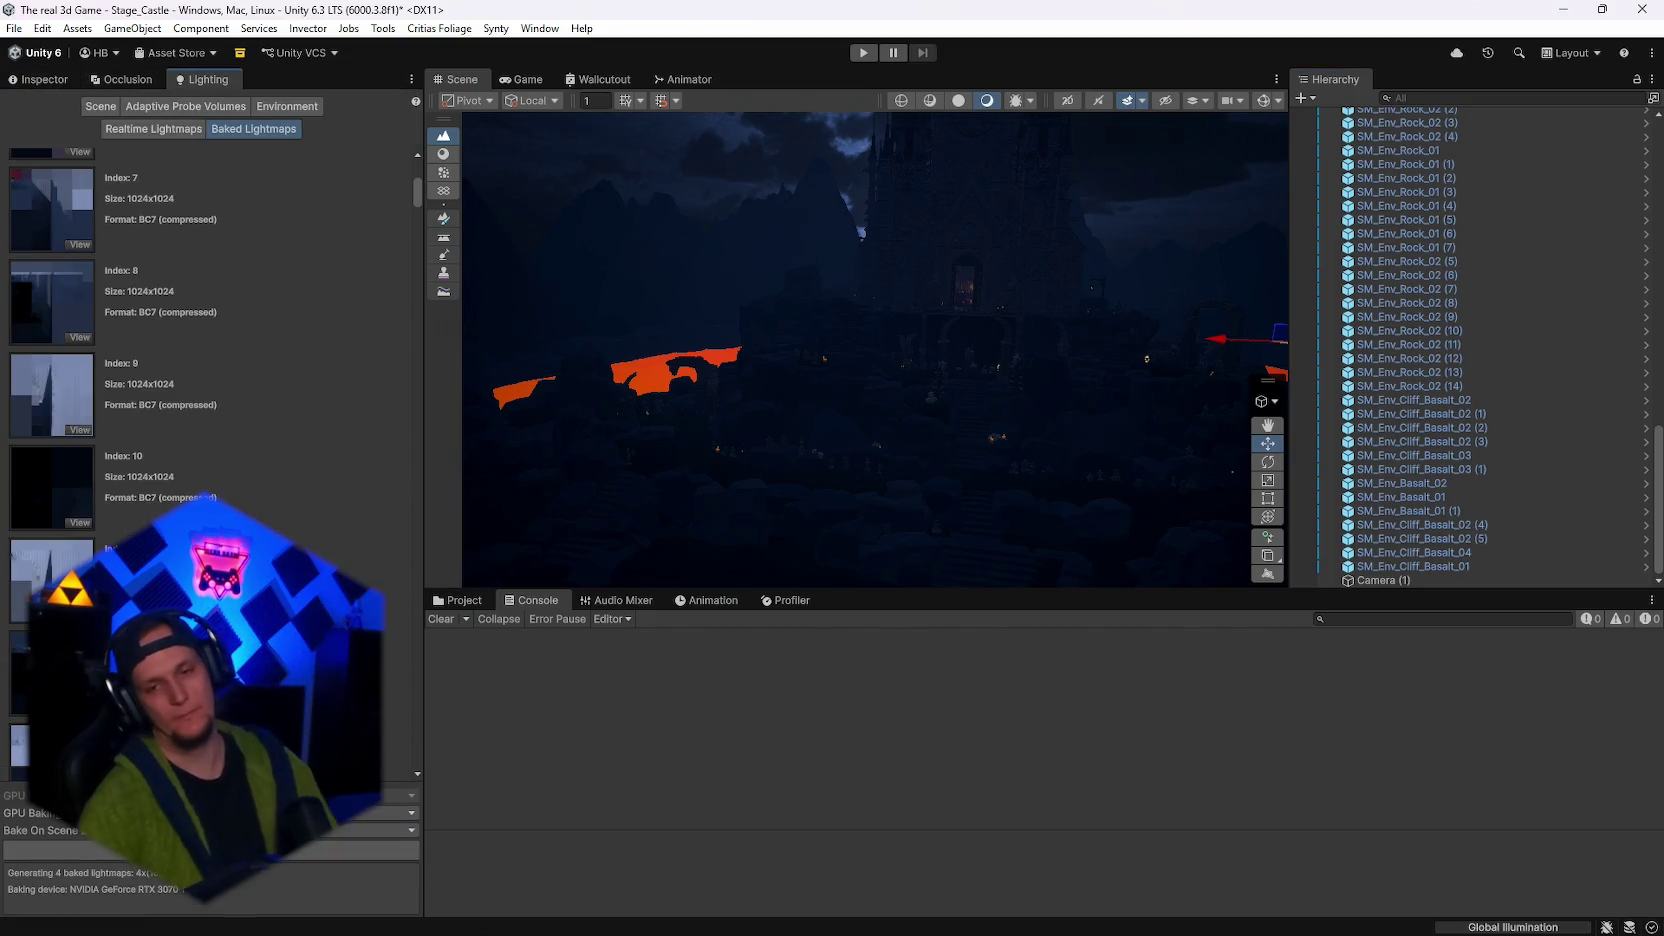
left_click(1503, 924)
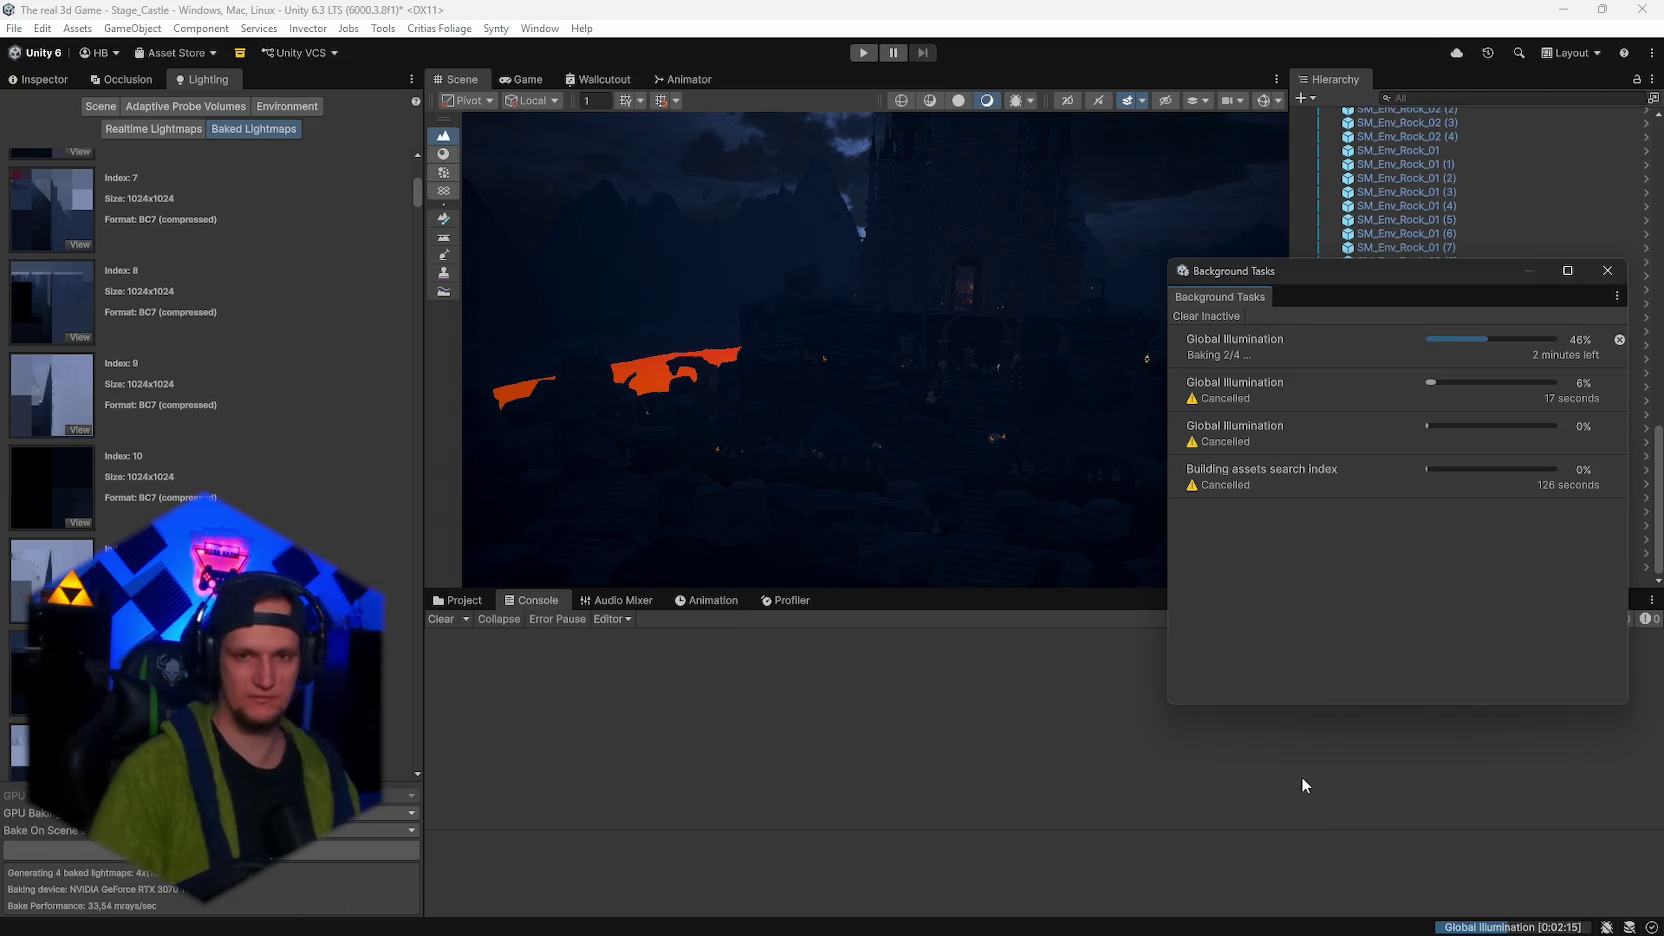
key("alt+Tab")
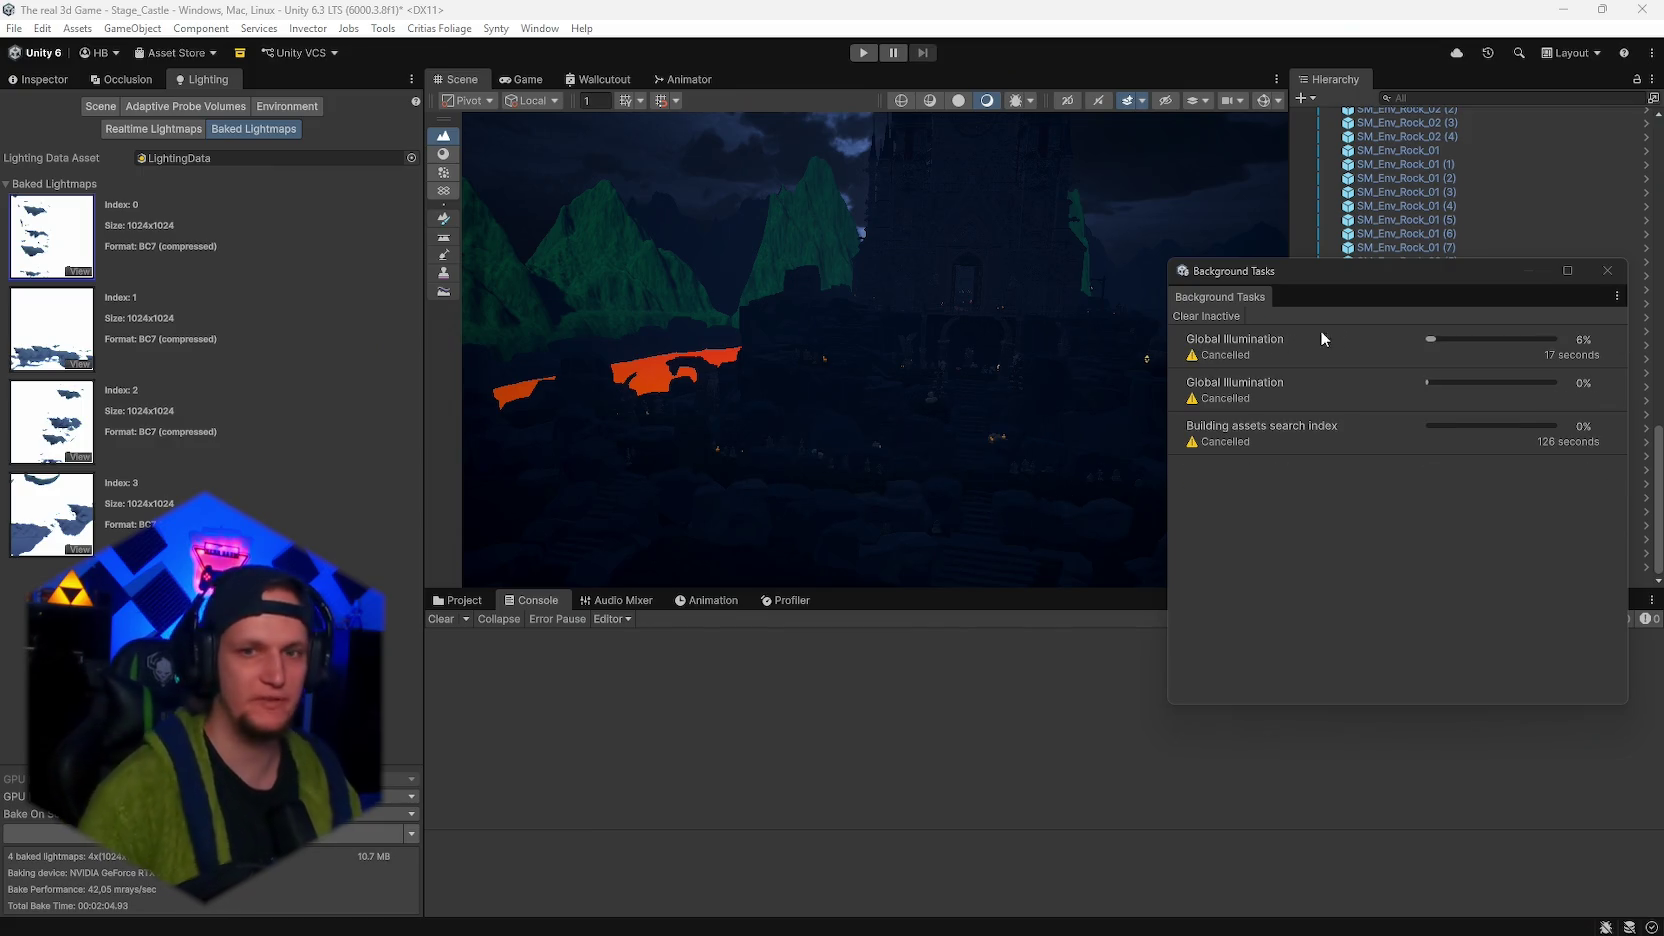
- Close Background Tasks and fly the view to the castle walls and candles
left_click(1600, 272)
mouse_move(860, 300)
left_mouse_down()
mouse_move(308, 282)
mouse_move(1312, 304)
mouse_move(927, 283)
mouse_move(992, 297)
mouse_move(853, 401)
left_mouse_up()
mouse_move(984, 111)
left_mouse_down()
mouse_move(951, 253)
mouse_move(1070, 230)
mouse_move(1107, 186)
mouse_move(903, 198)
mouse_move(903, 171)
mouse_move(799, 163)
mouse_move(1135, 205)
mouse_move(1128, 217)
left_mouse_up()
- Filter for 'point', select all point lights and set their Light Mode to Realtime
left_click(1435, 101)
type("point")
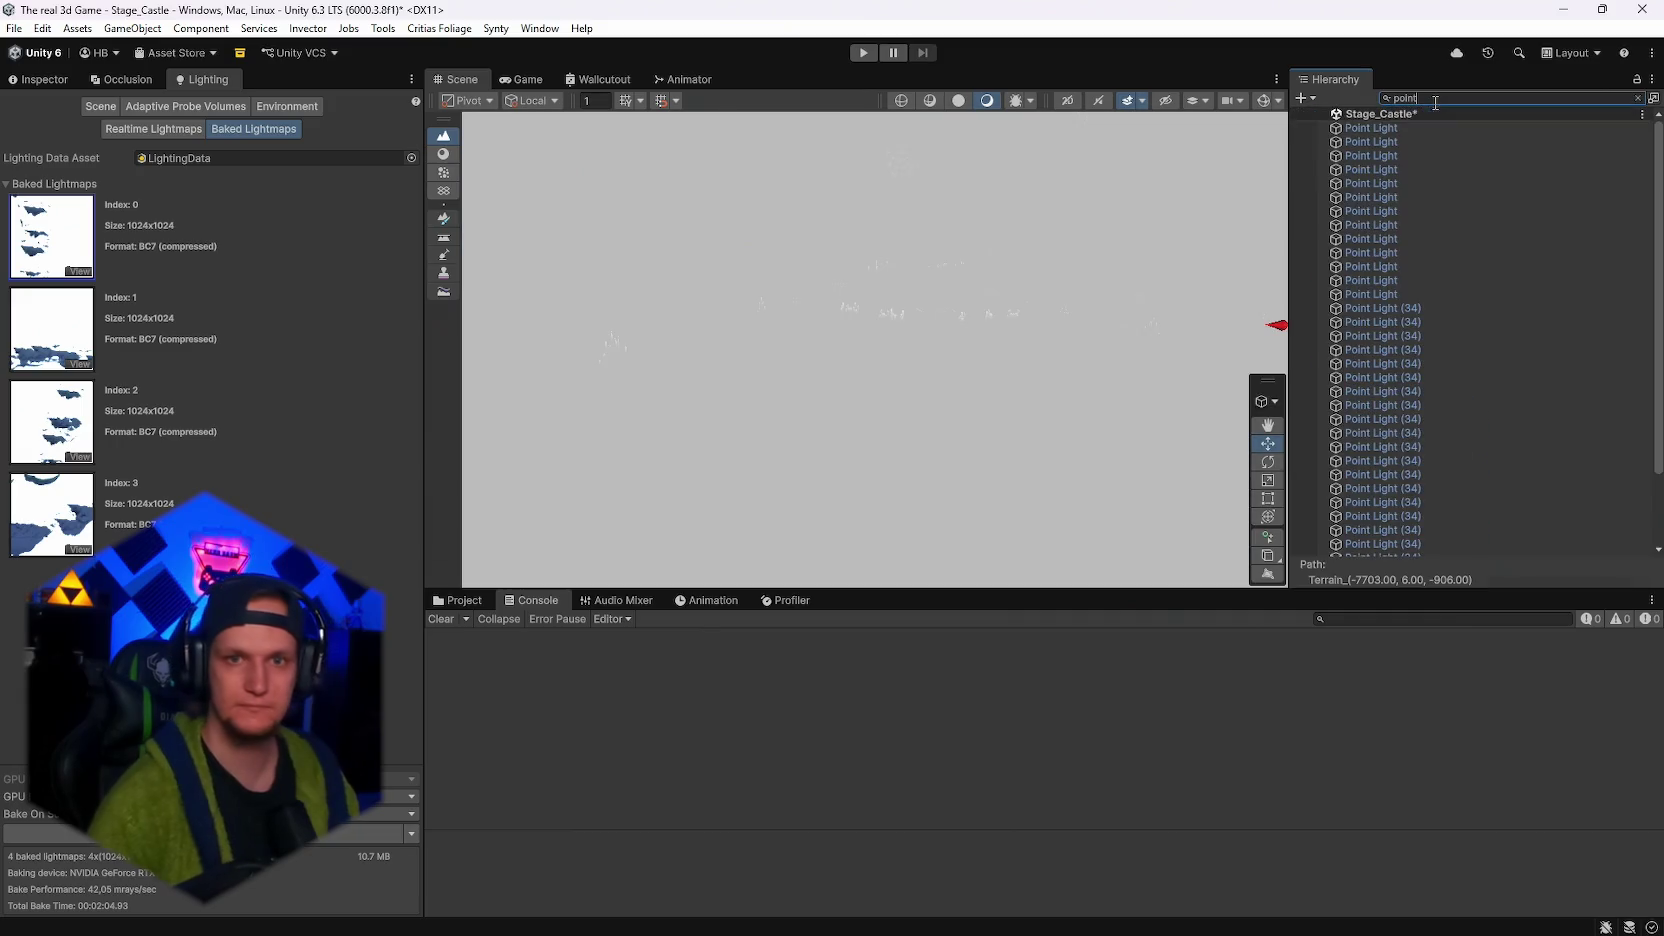
left_click(1430, 128)
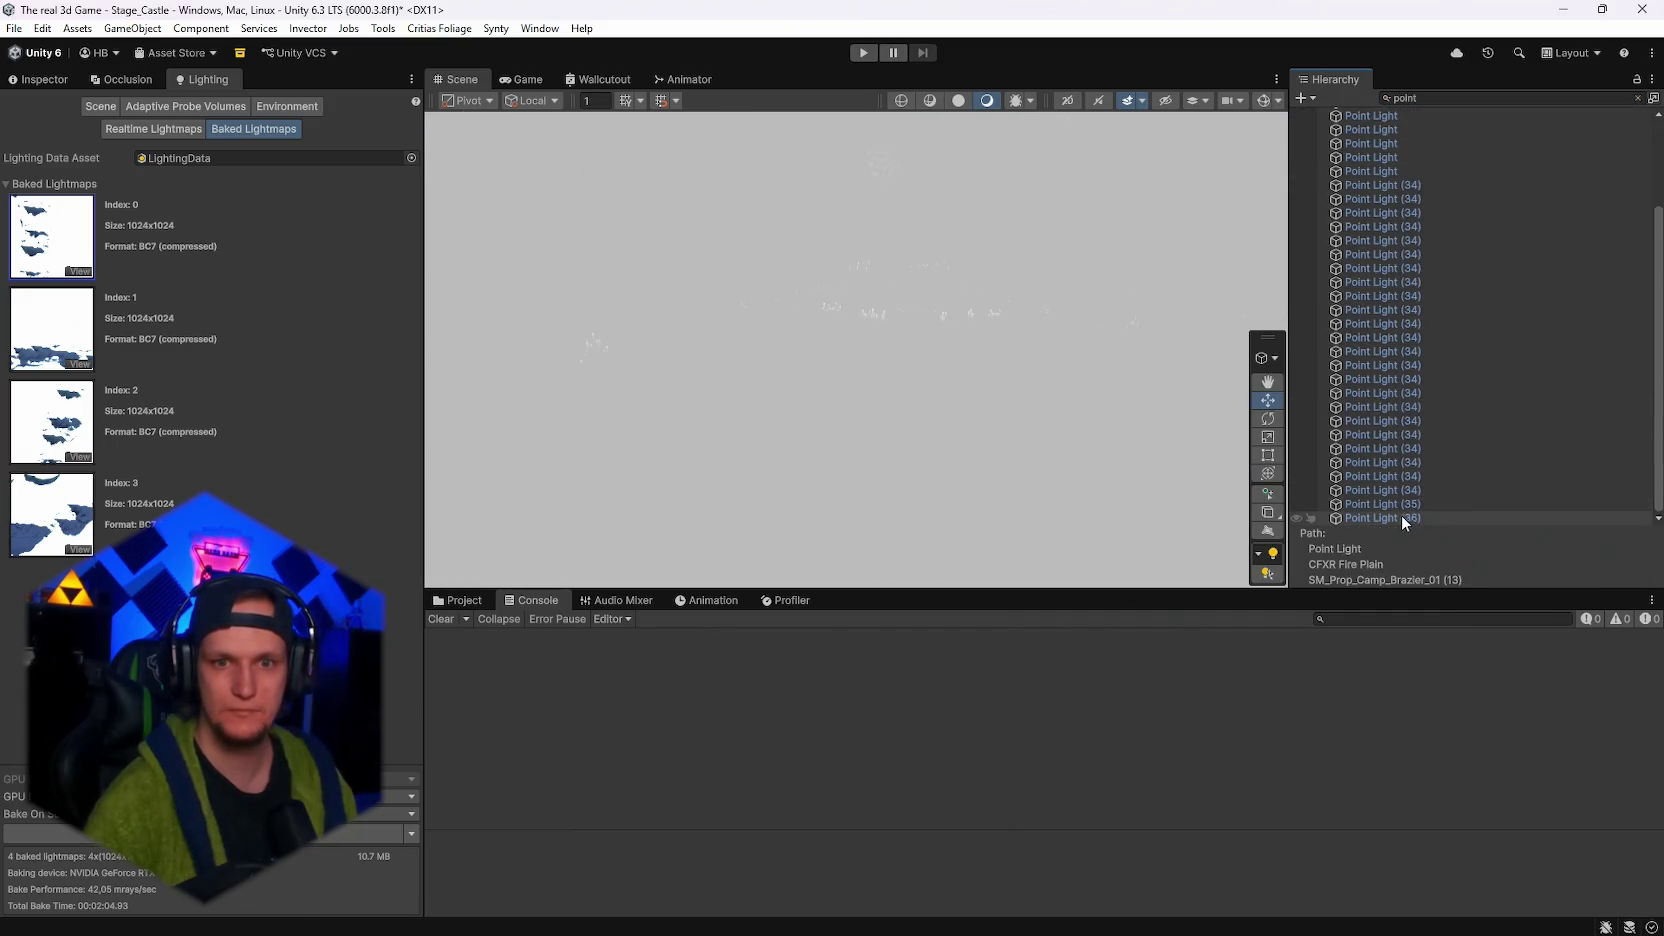
scroll(1401, 514, "down", 3)
left_click(1401, 516, "shift")
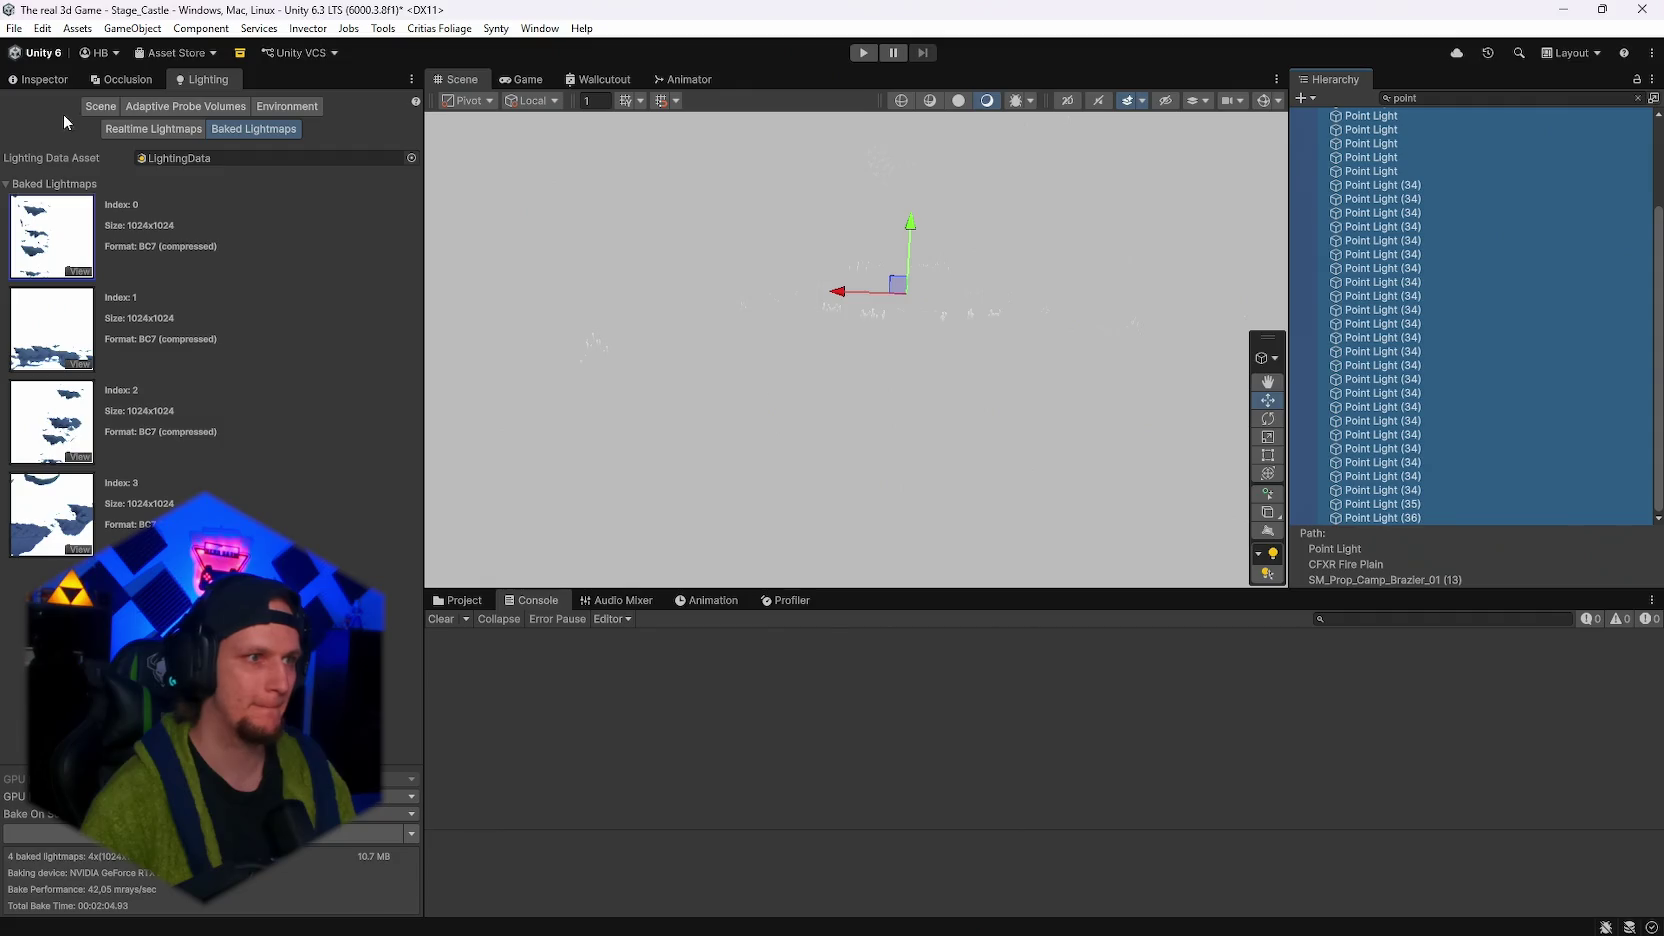
left_click(38, 79)
left_click(194, 288)
left_click(220, 304)
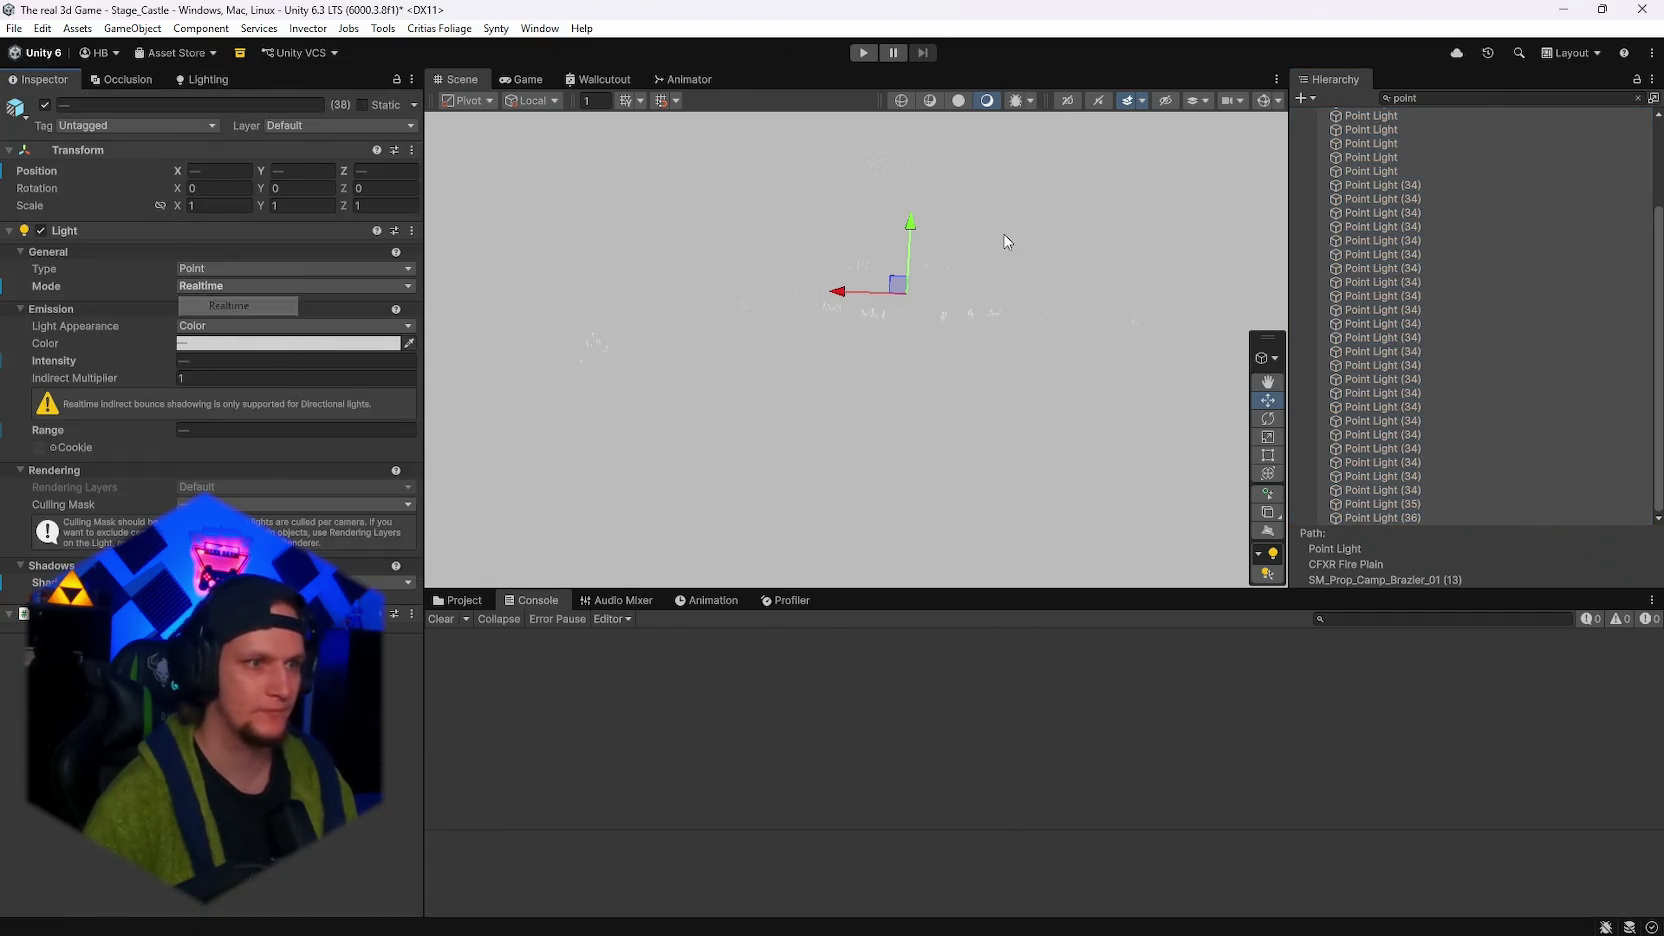
- Clear Baked Data from the Generate Lighting options, removing the Lighting Data Asset
mouse_move(1043, 360)
left_mouse_down()
mouse_move(475, 371)
mouse_move(800, 362)
mouse_move(1001, 122)
mouse_move(984, 104)
mouse_move(1102, 272)
mouse_move(673, 306)
left_mouse_up()
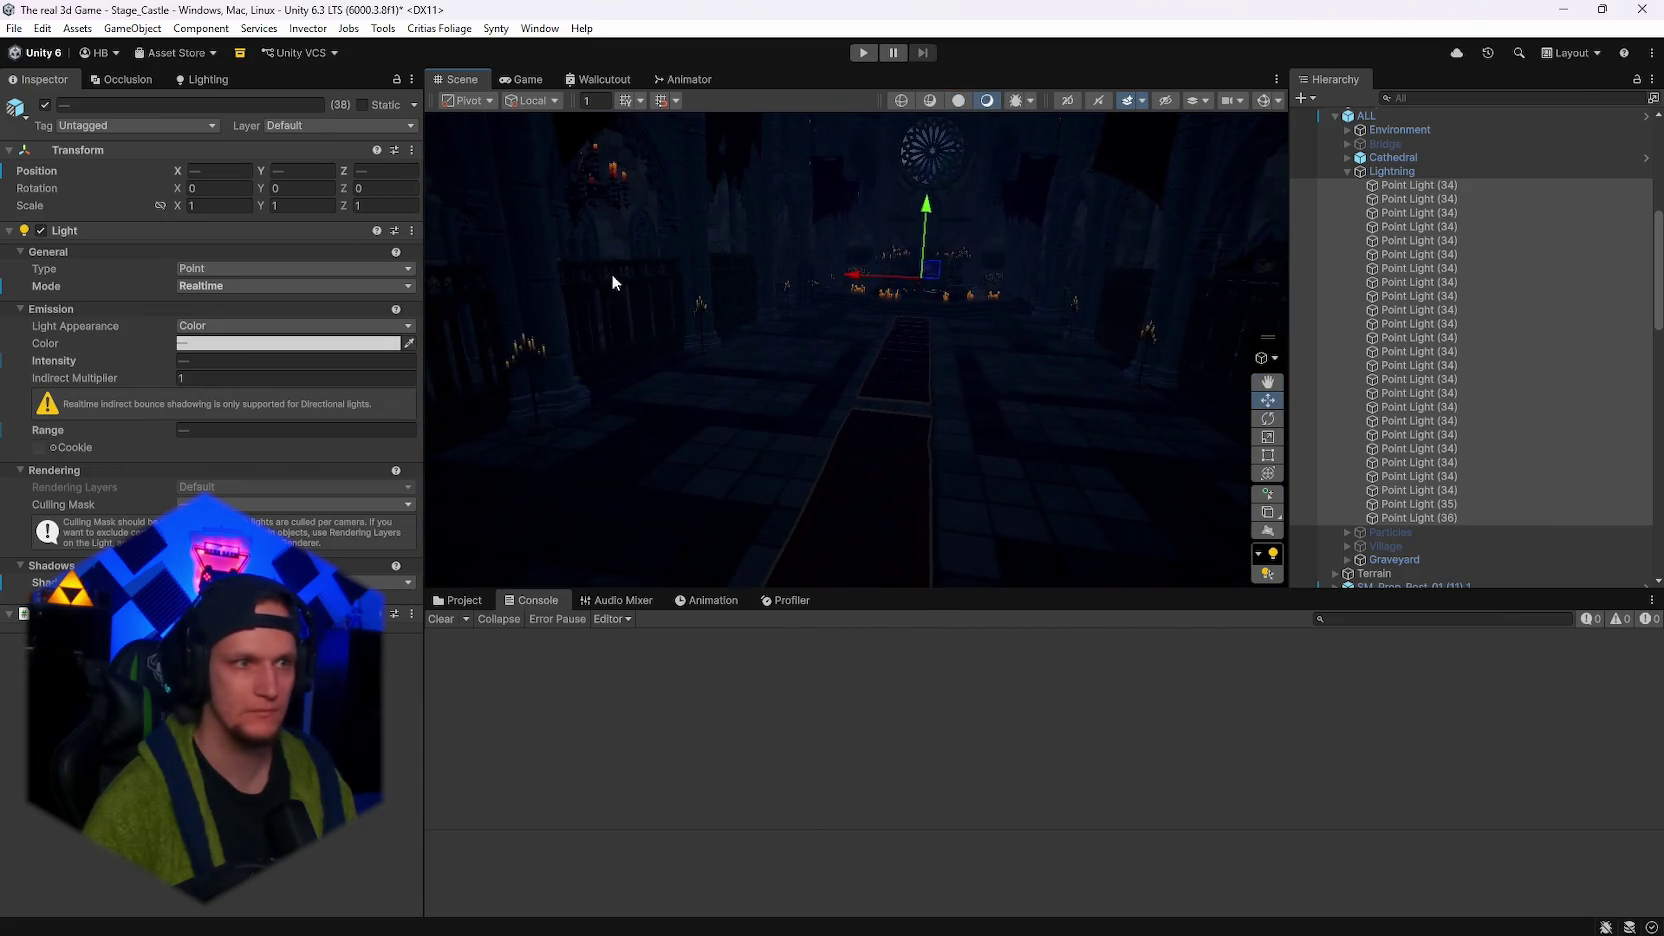
left_click(196, 84)
left_click(124, 80)
left_click(205, 80)
left_click(40, 80)
left_click(205, 80)
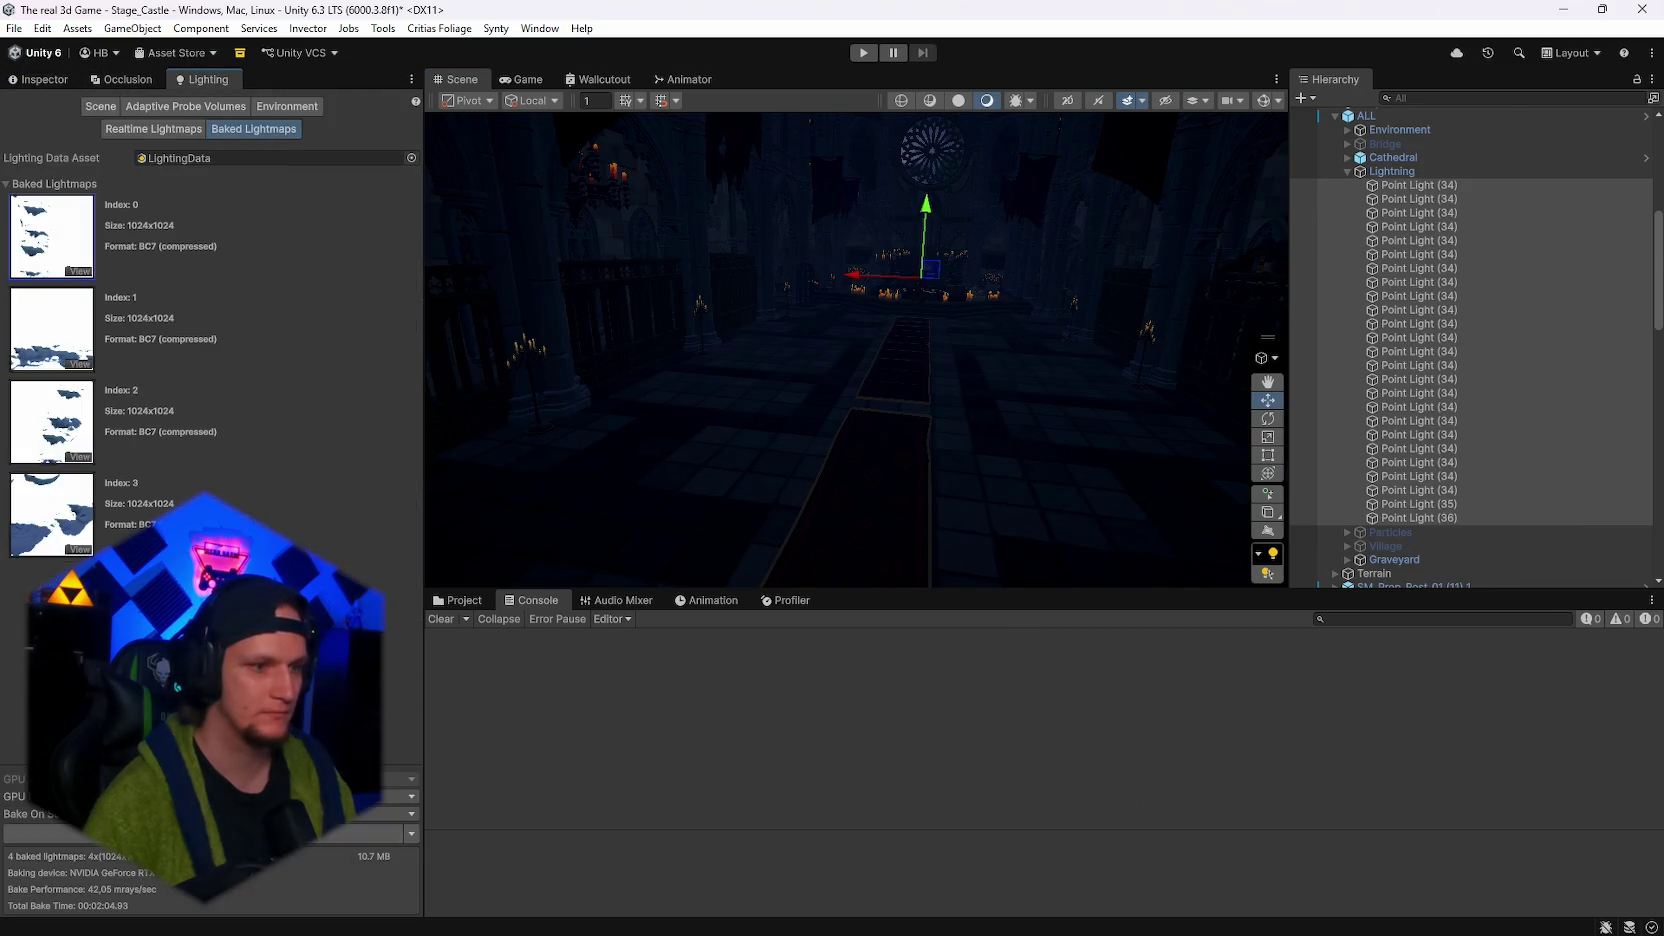
left_click(412, 833)
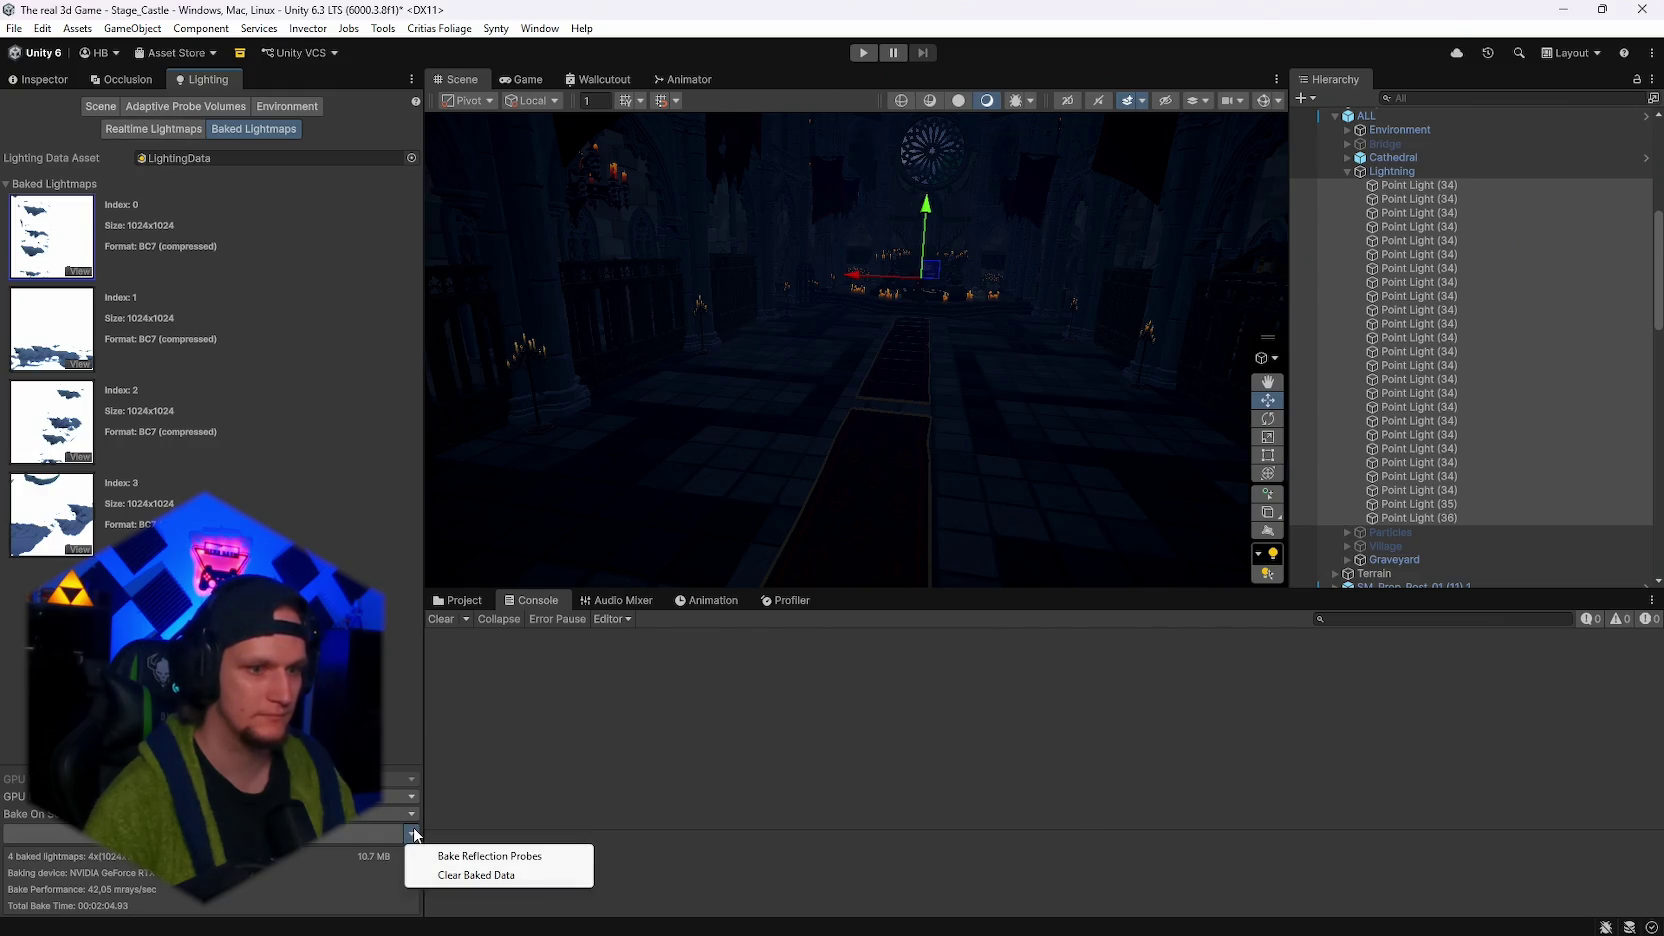
left_click(450, 875)
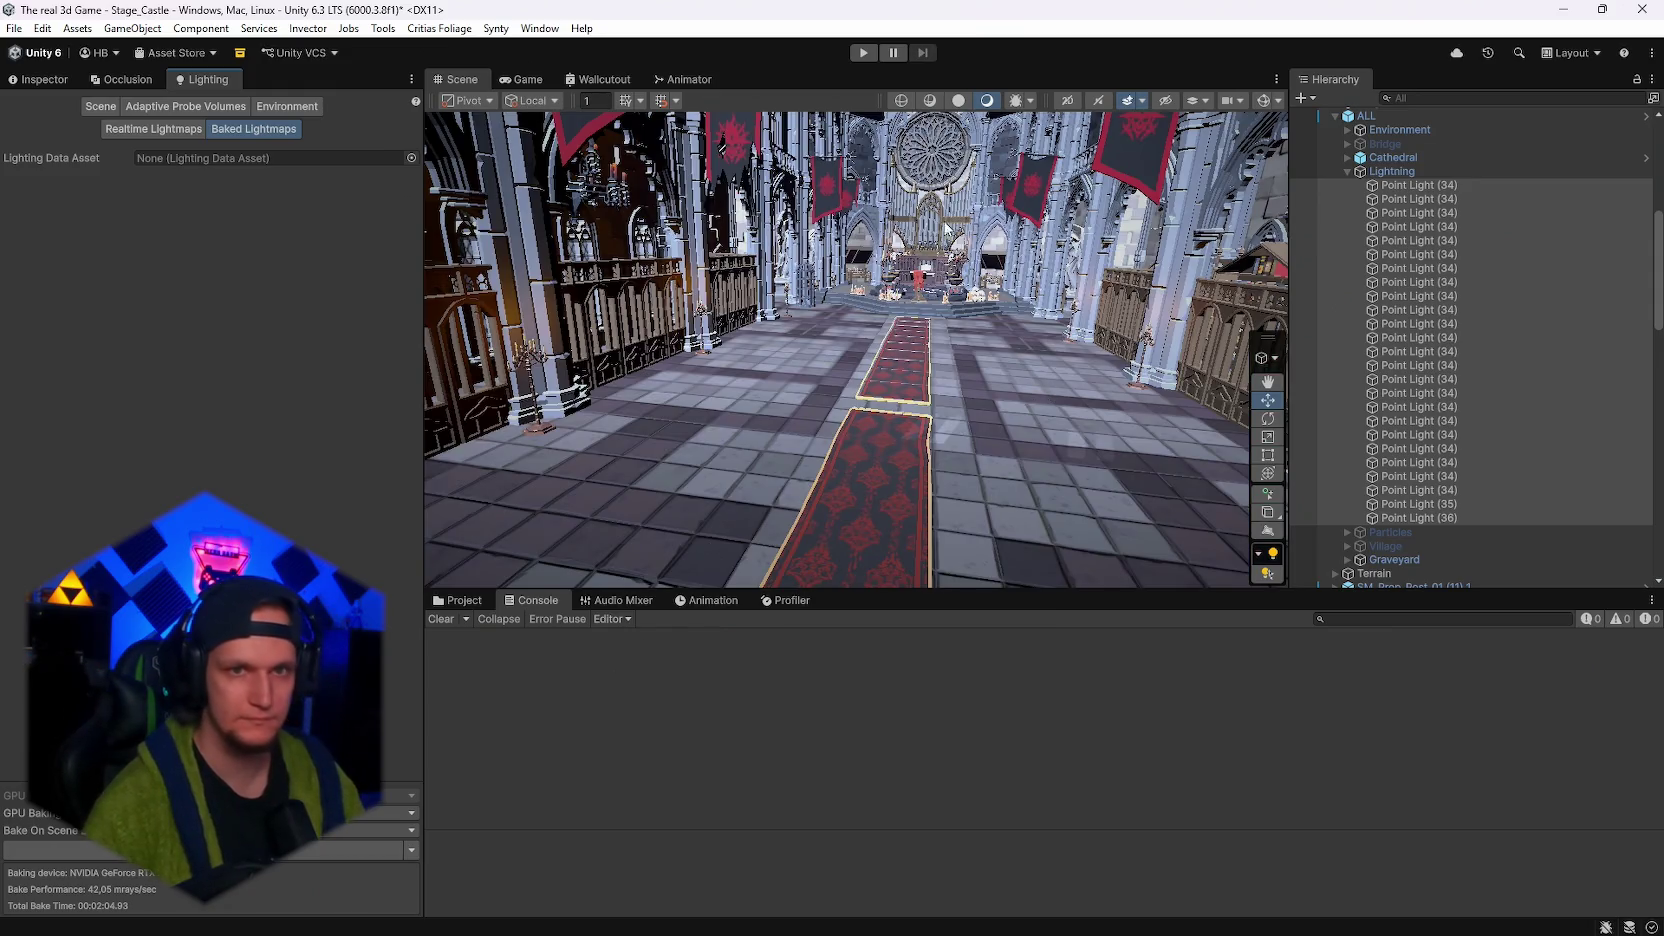
mouse_move(978, 125)
left_mouse_down()
mouse_move(252, 281)
mouse_move(194, 276)
mouse_move(384, 337)
mouse_move(724, 337)
left_mouse_up()
- Orbit toward the mountains and frame the cathedral again
key("f")
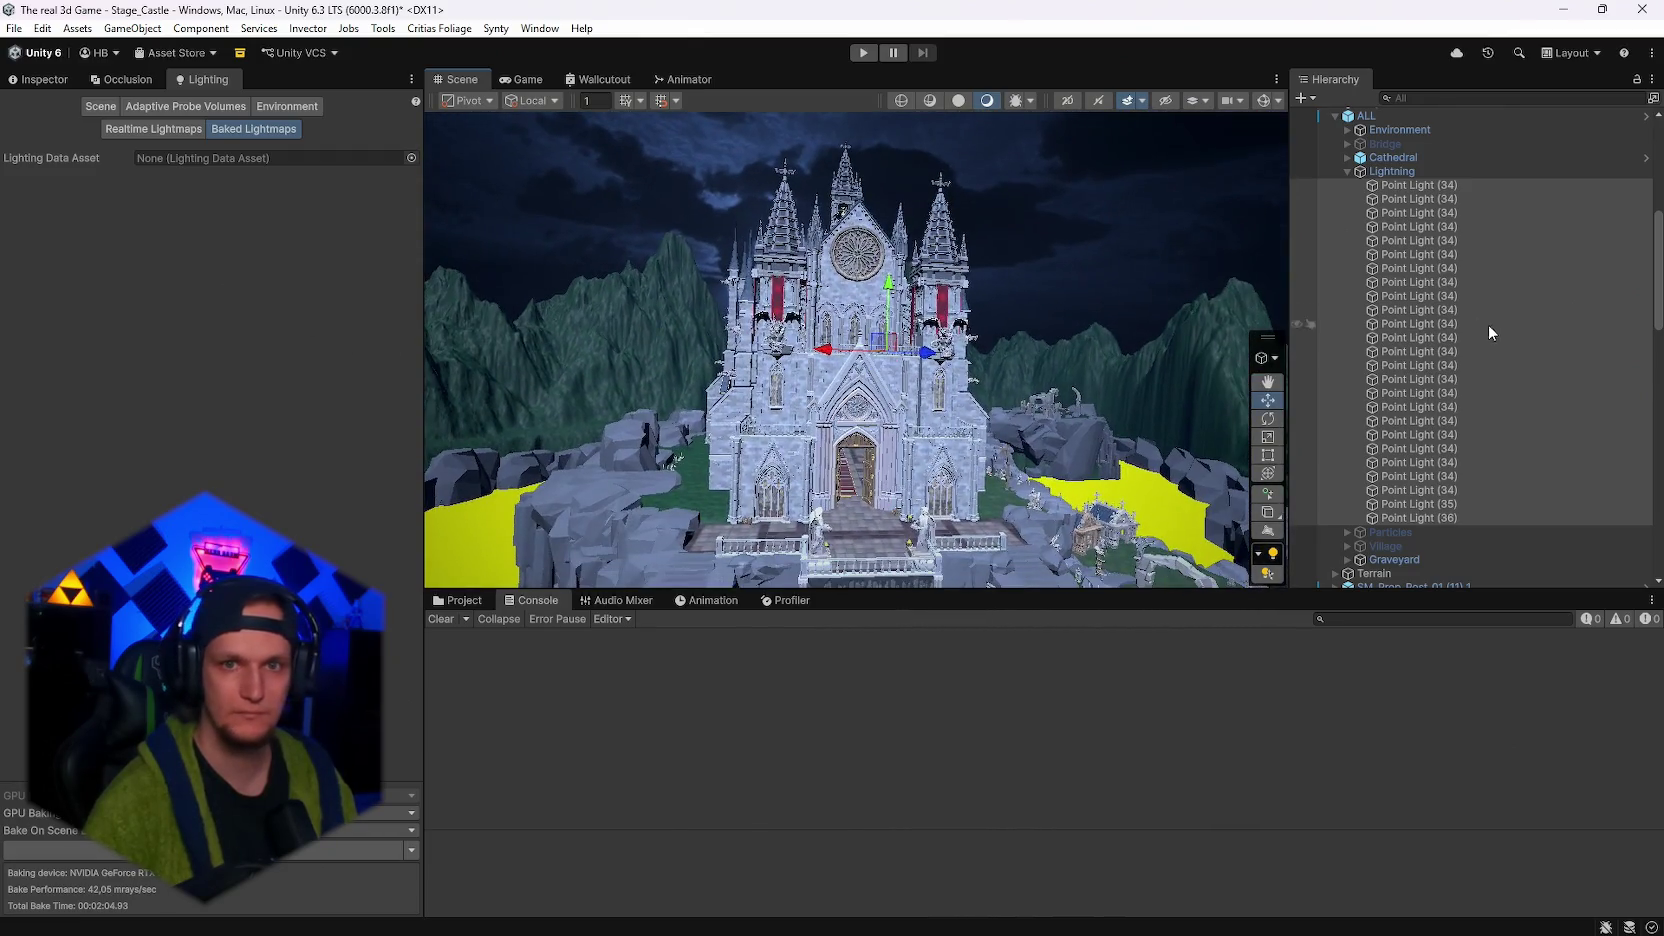
scroll(1480, 330, "up", 10)
mouse_move(1200, 340)
left_mouse_down()
mouse_move(410, 392)
mouse_move(613, 345)
left_mouse_up()
key("f")
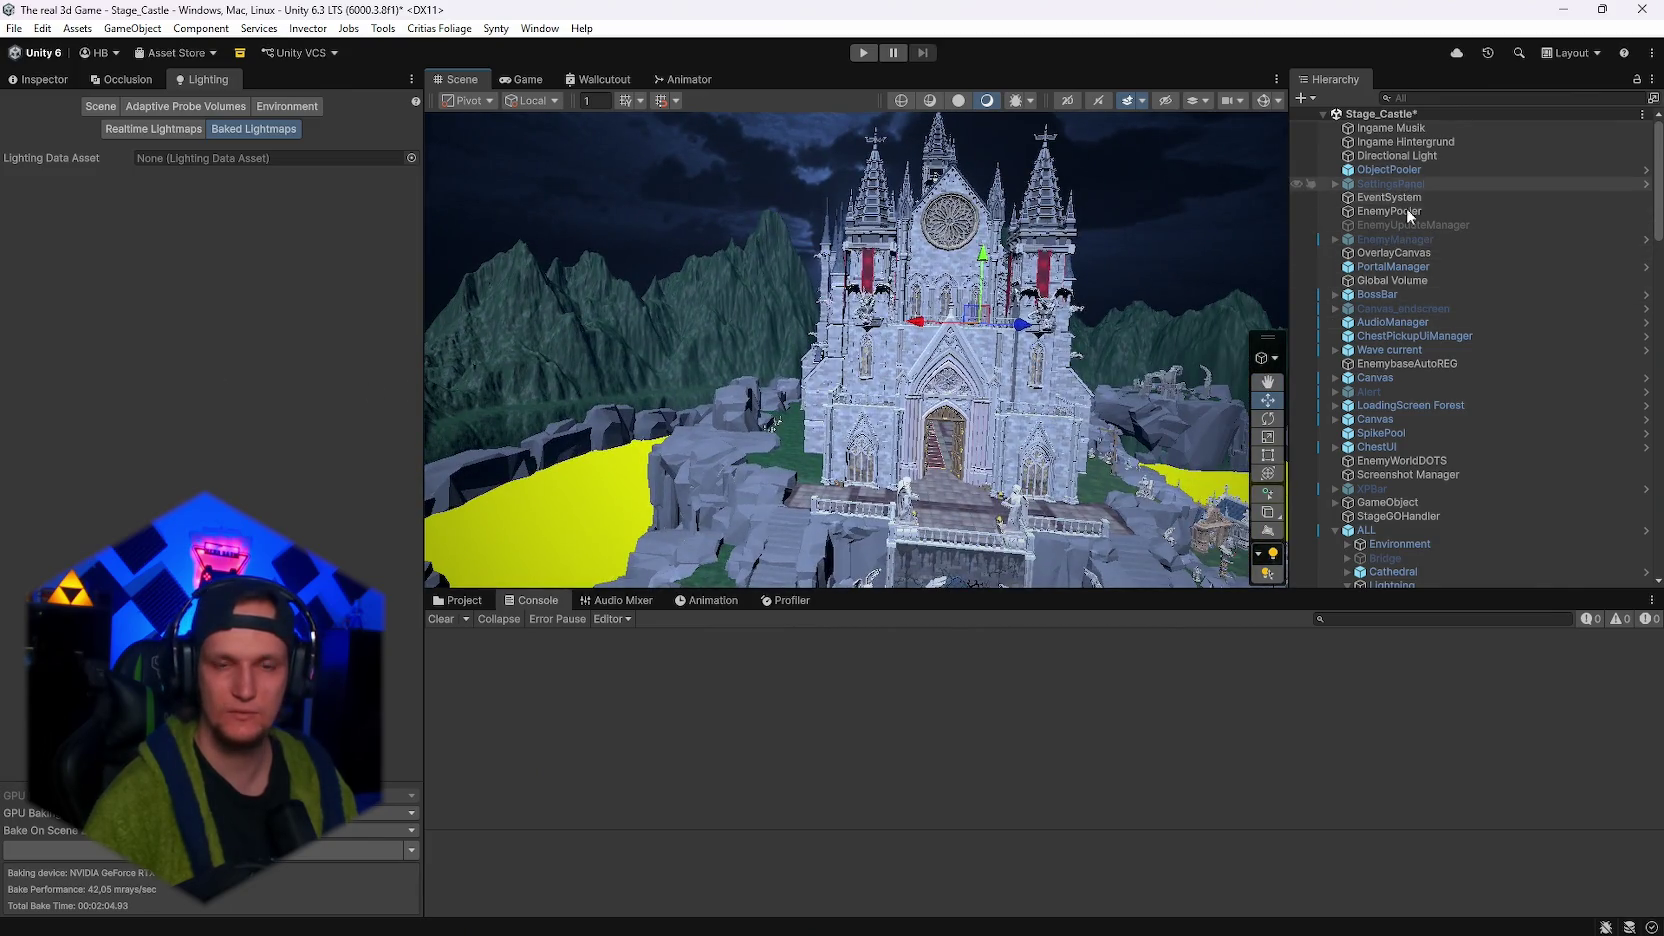
scroll(1420, 300, "down", 2)
scroll(1410, 250, "up", 2)
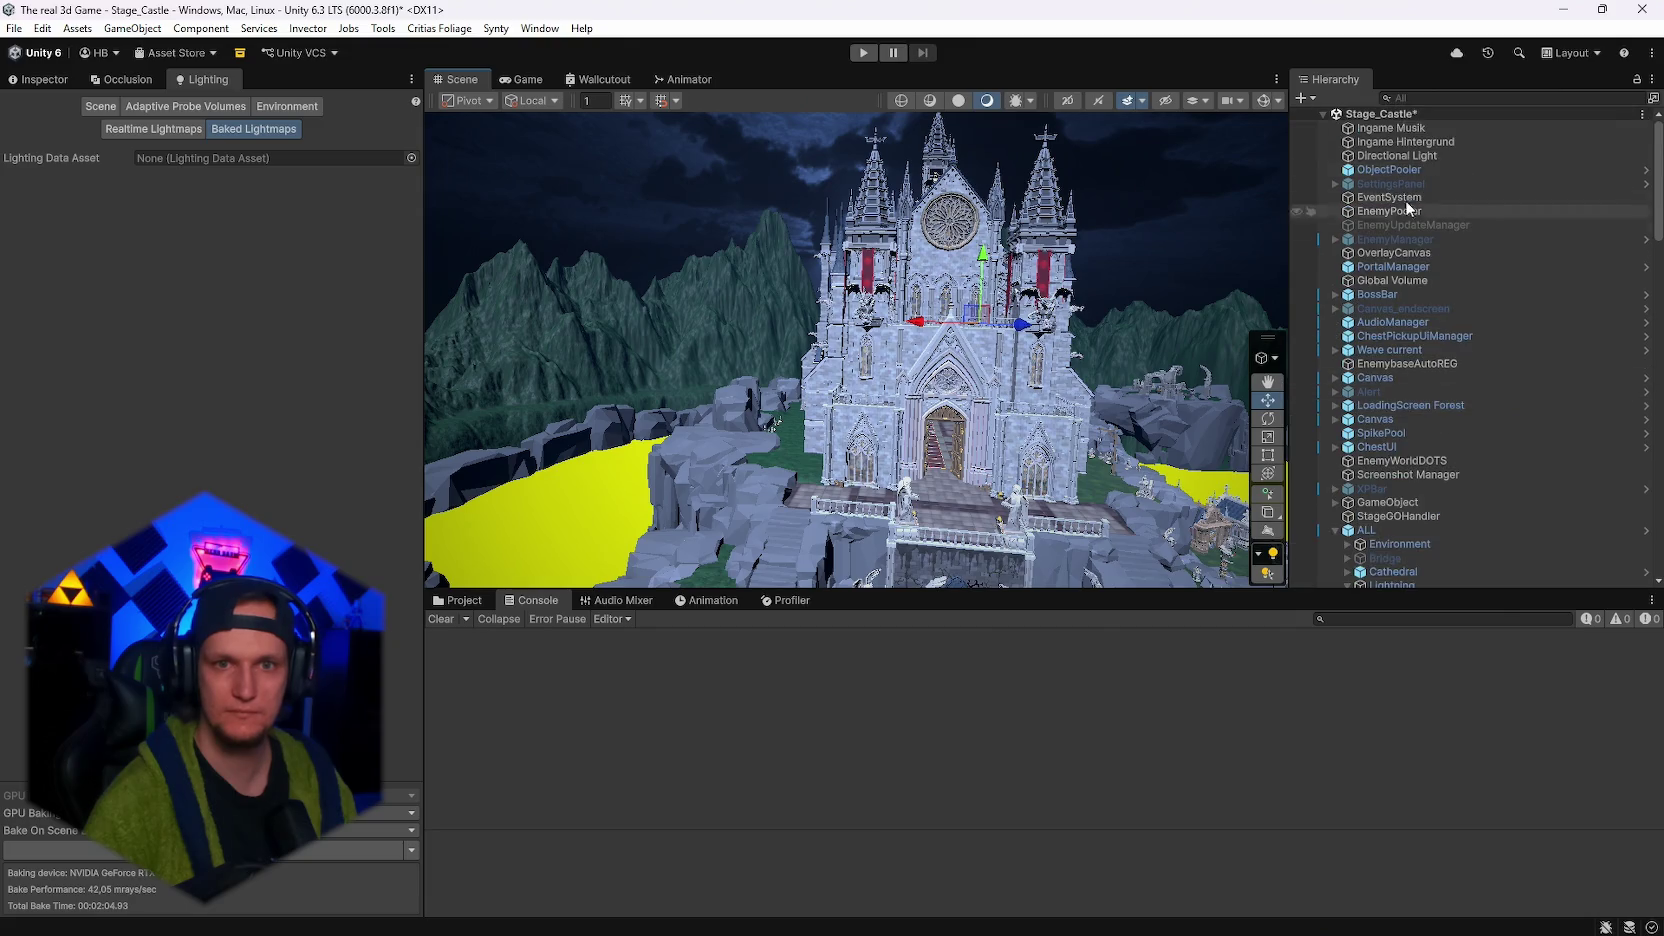
- Search 'dire' to select the Directional Light, then clear the search filter
left_click(1408, 98)
type("dire")
left_click(1416, 128)
left_click(1427, 100)
key("BackSpace")
key("BackSpace")
key("BackSpace")
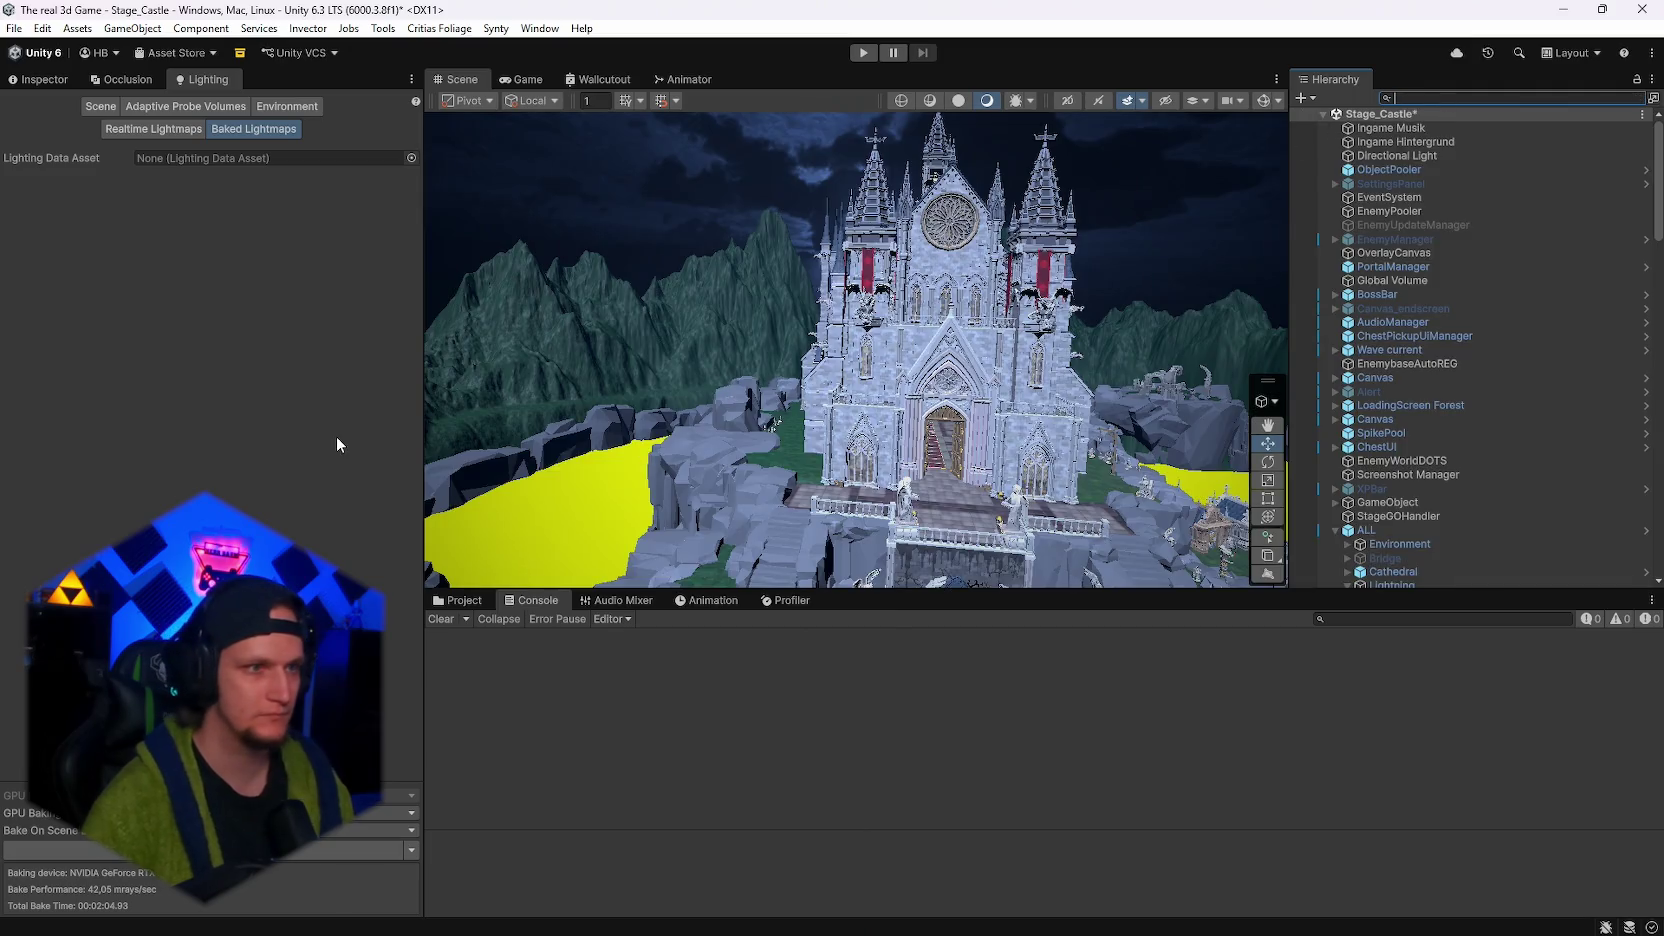
- Switch from the Lighting window back to the Inspector
left_click(36, 84)
left_click(110, 79)
left_click(200, 79)
left_click(46, 82)
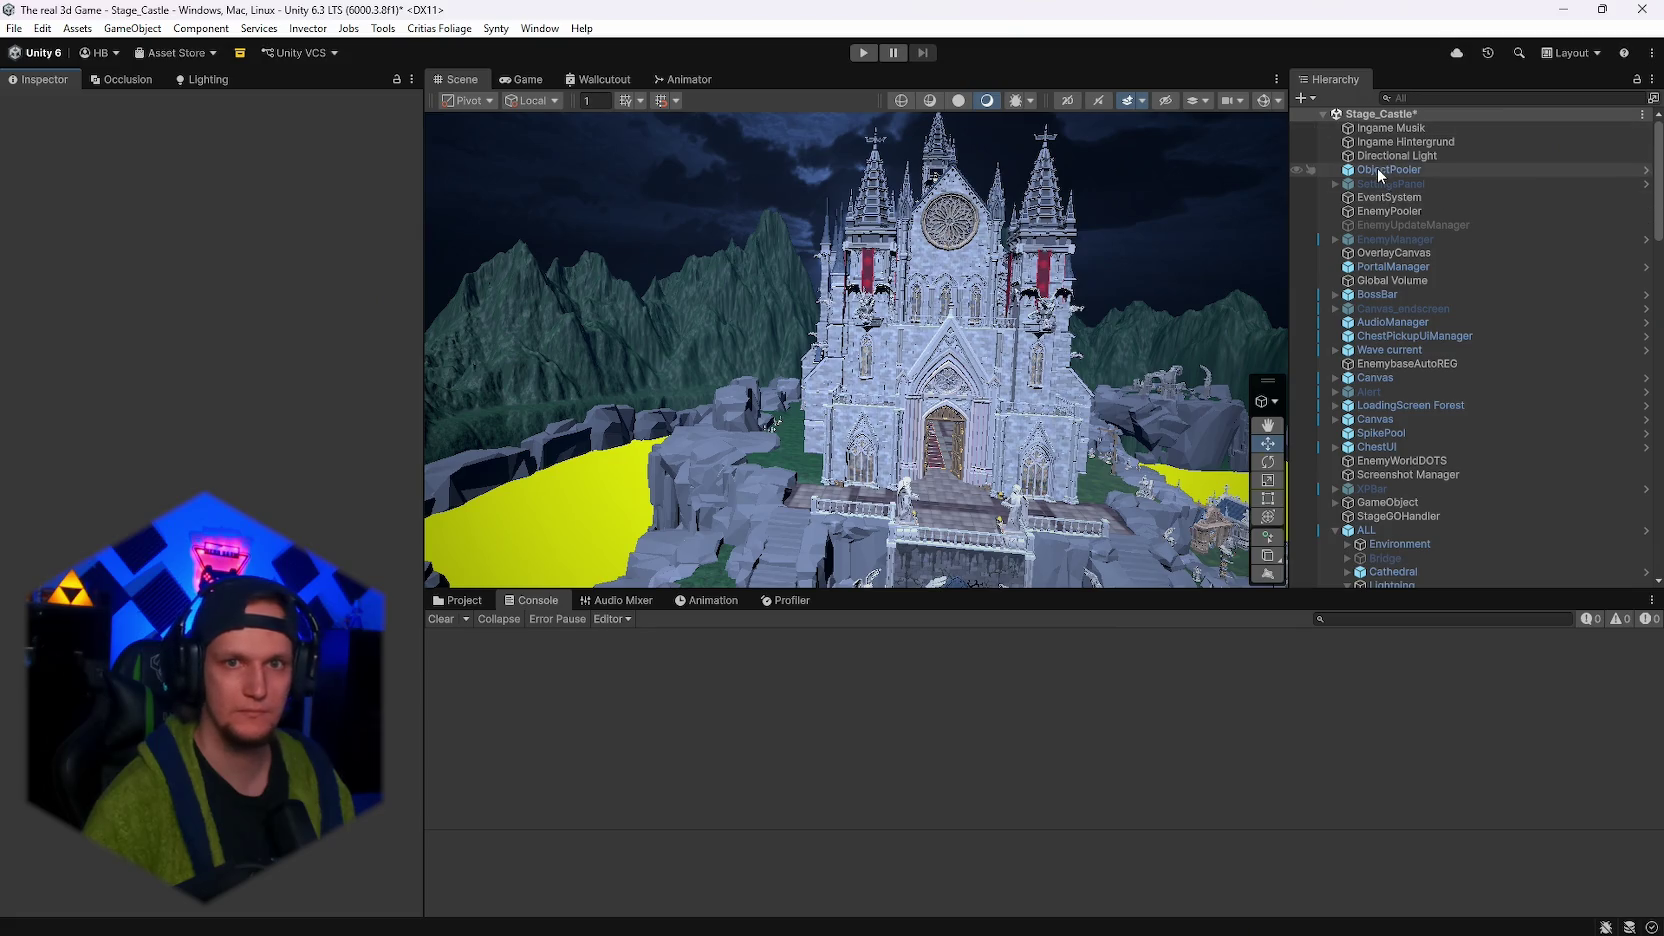
scroll(1415, 449, "down", 2)
scroll(1415, 449, "up", 1)
left_click(1418, 97)
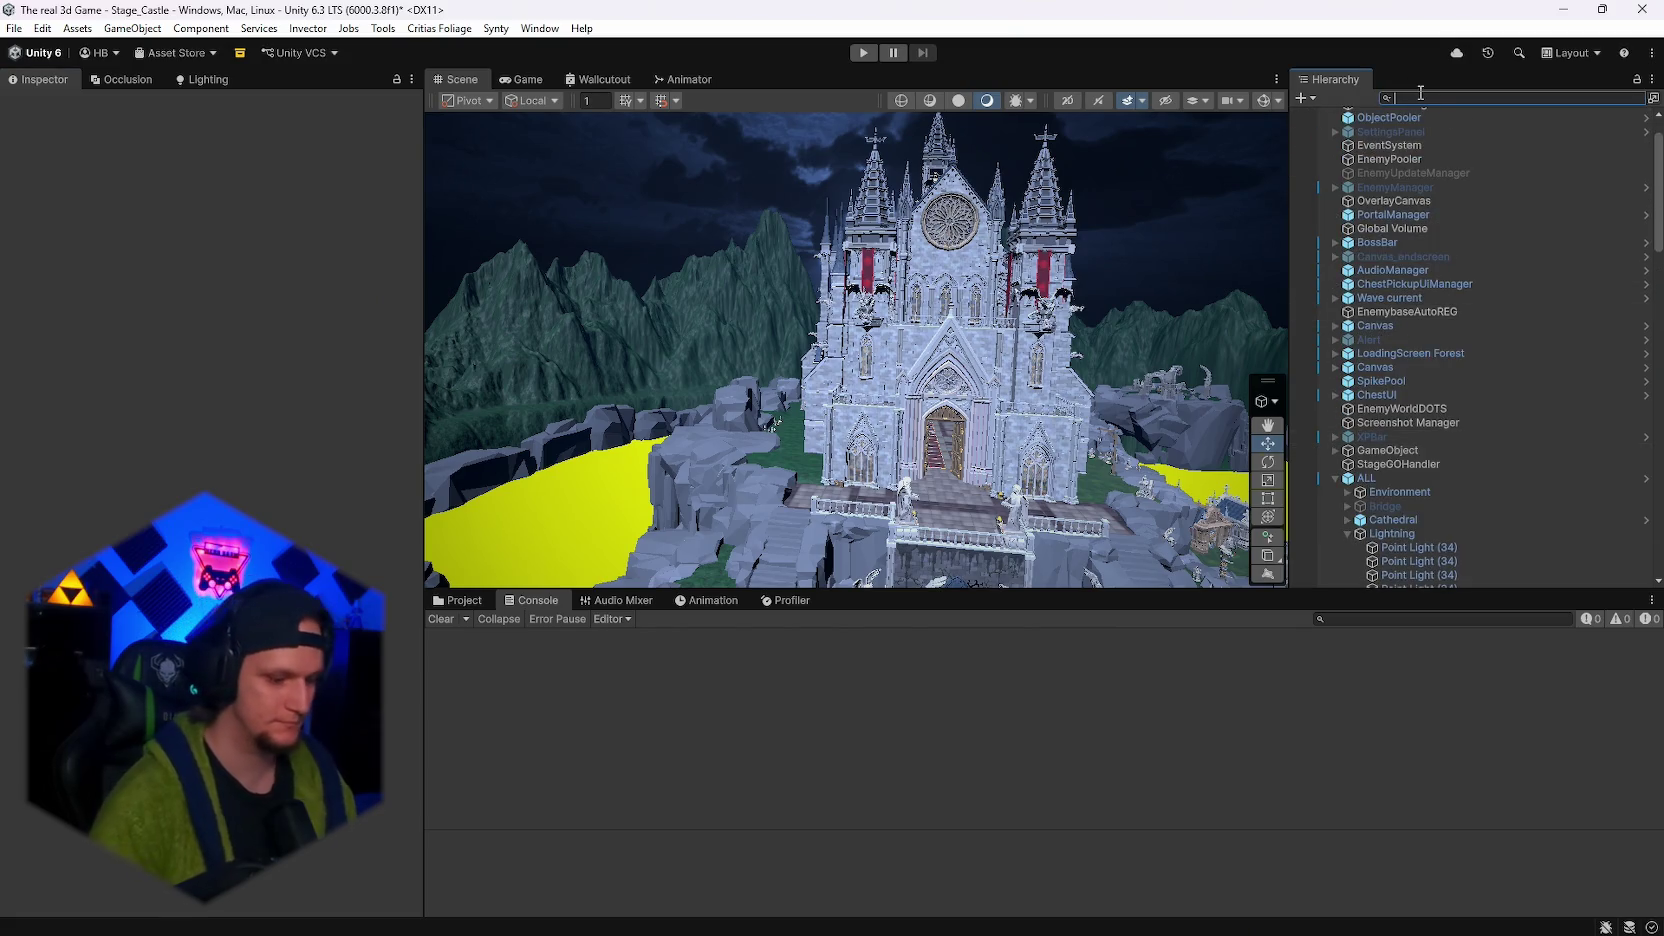
- Select the Directional Light and set its Intensity to 1
type("dire")
left_click(1393, 128)
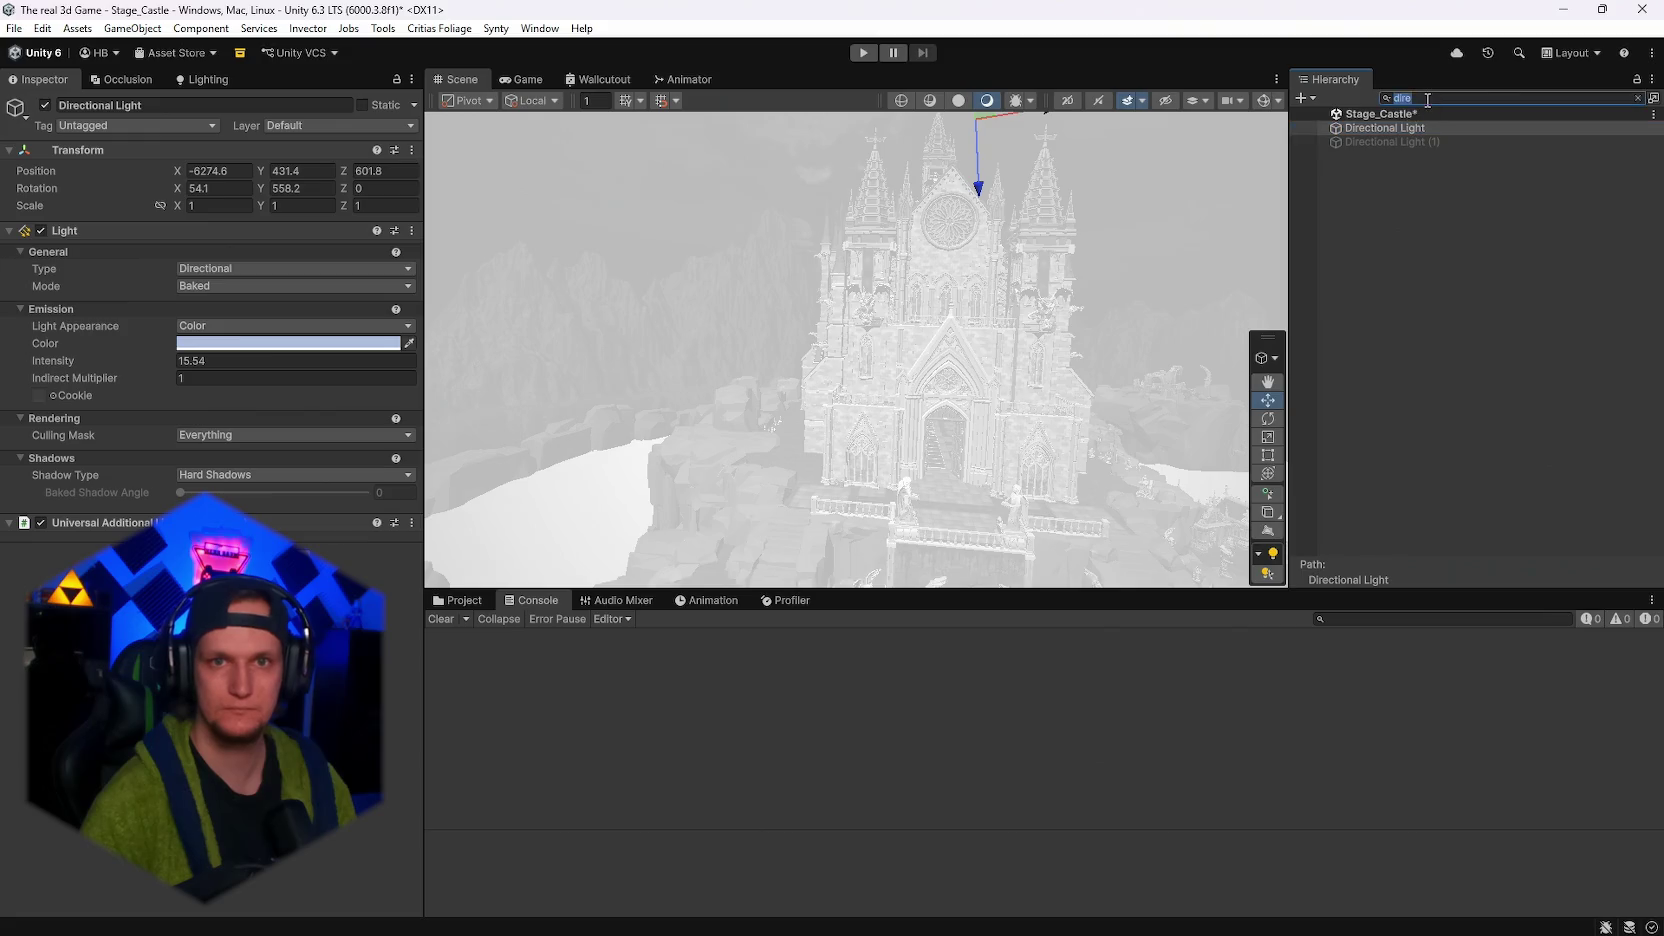
left_click(1637, 97)
mouse_move(168, 361)
left_mouse_down()
mouse_move(92, 370)
mouse_move(1290, 350)
mouse_move(1268, 347)
mouse_move(1118, 457)
mouse_move(862, 542)
mouse_move(888, 449)
mouse_move(1107, 275)
mouse_move(1100, 390)
mouse_move(1059, 446)
mouse_move(1151, 484)
mouse_move(888, 410)
mouse_move(1083, 419)
mouse_move(1070, 412)
left_mouse_up()
mouse_move(695, 390)
left_mouse_down()
mouse_move(838, 371)
mouse_move(516, 371)
mouse_move(576, 312)
mouse_move(858, 345)
mouse_move(711, 344)
left_mouse_up()
left_click(222, 361)
type("1")
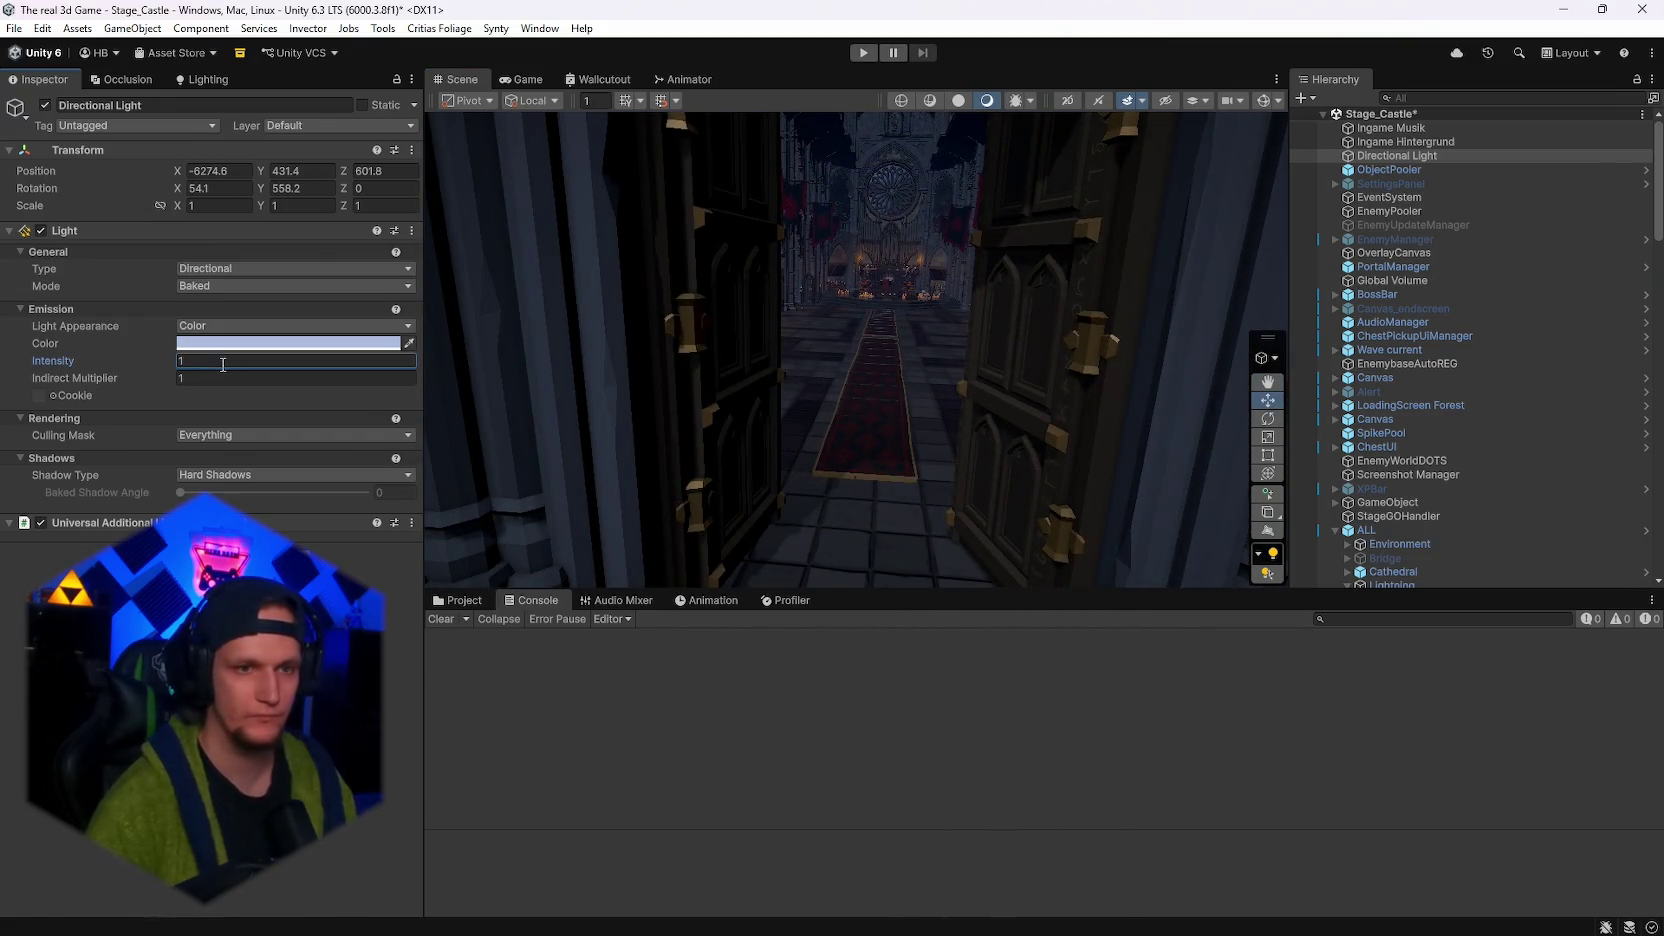
mouse_move(546, 385)
left_mouse_down()
mouse_move(886, 374)
mouse_move(911, 349)
mouse_move(724, 394)
mouse_move(691, 386)
left_mouse_up()
left_click_drag(1066, 341, 1150, 341)
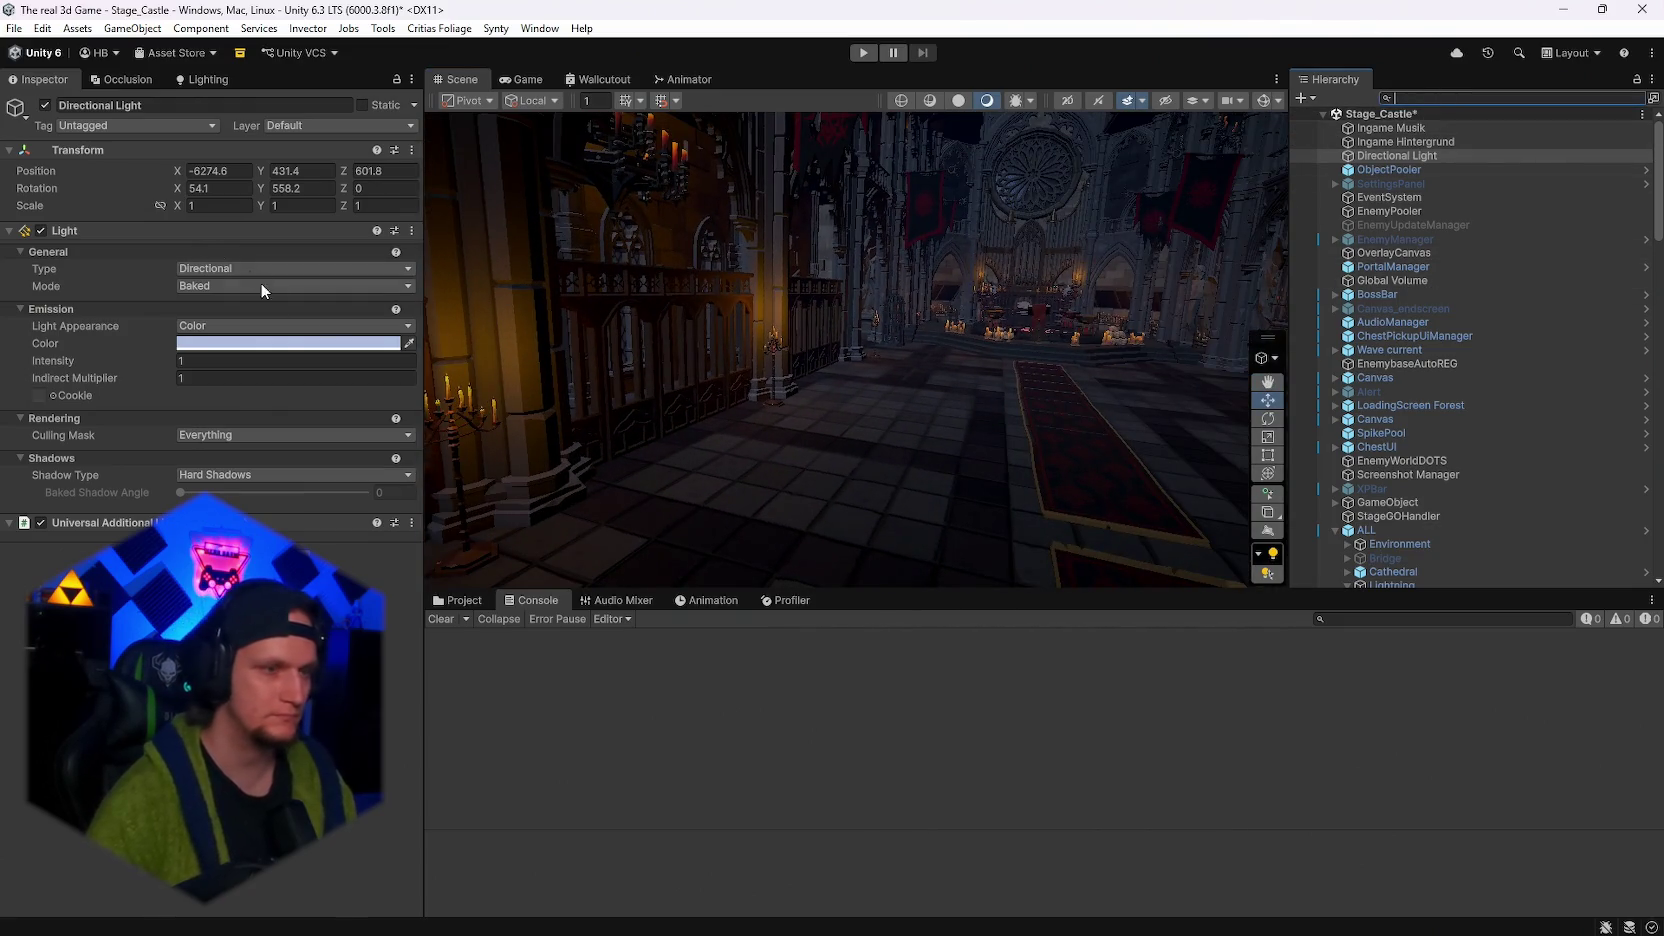
- Start a new lighting bake and watch it in Background Tasks
left_click(182, 79)
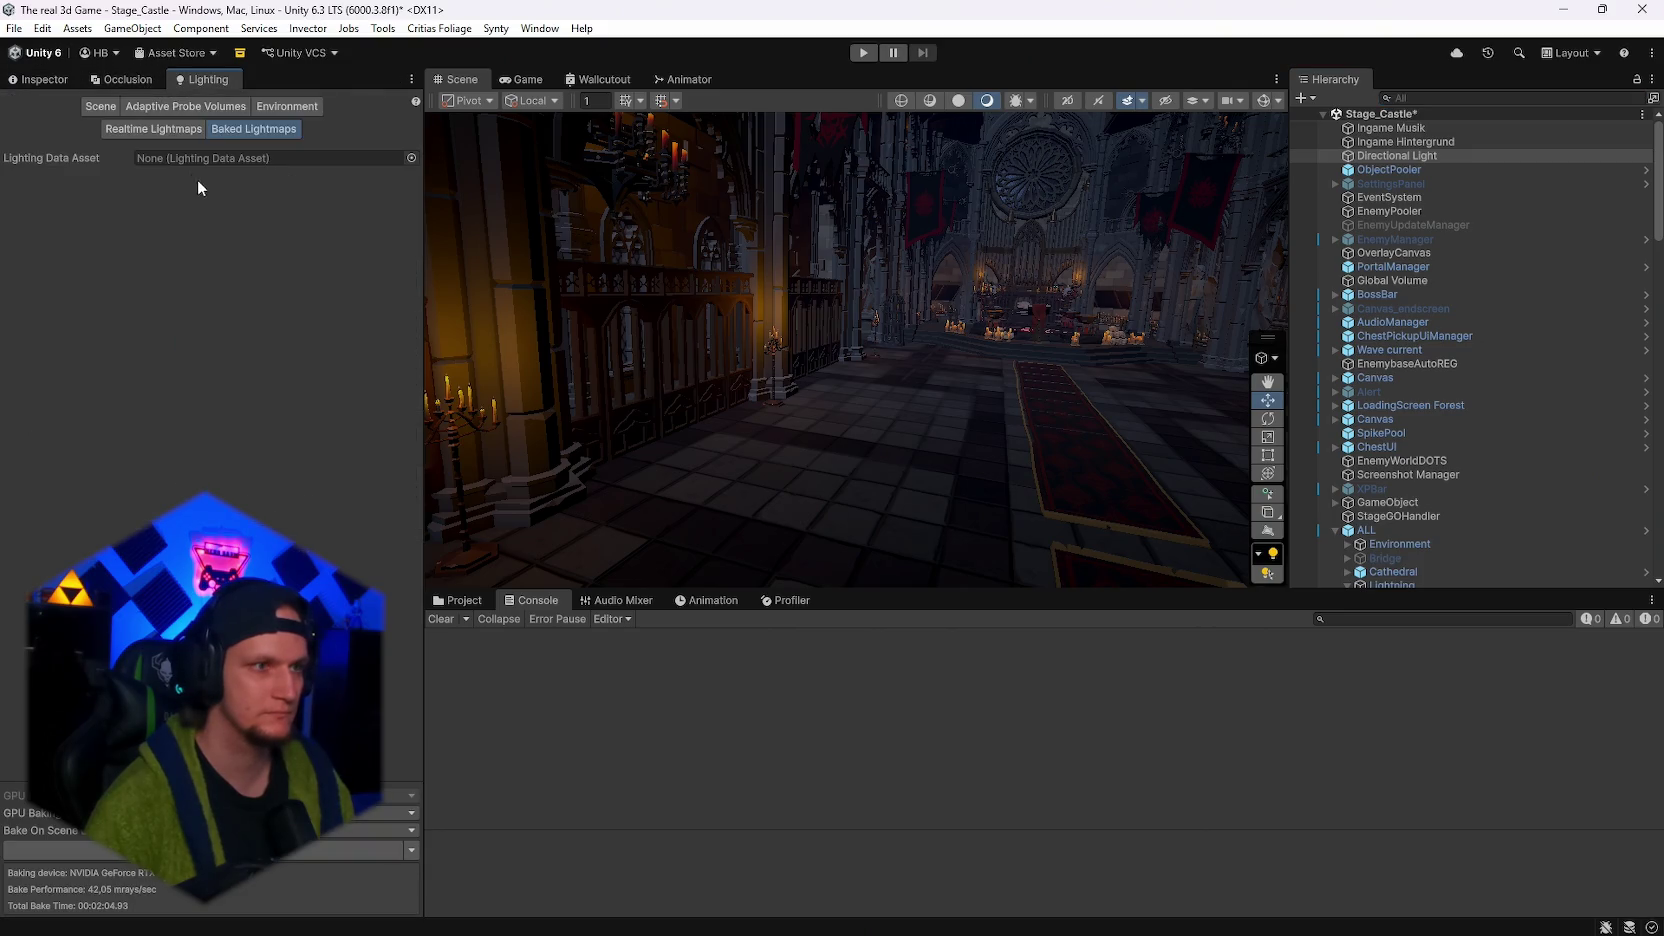
left_click(300, 850)
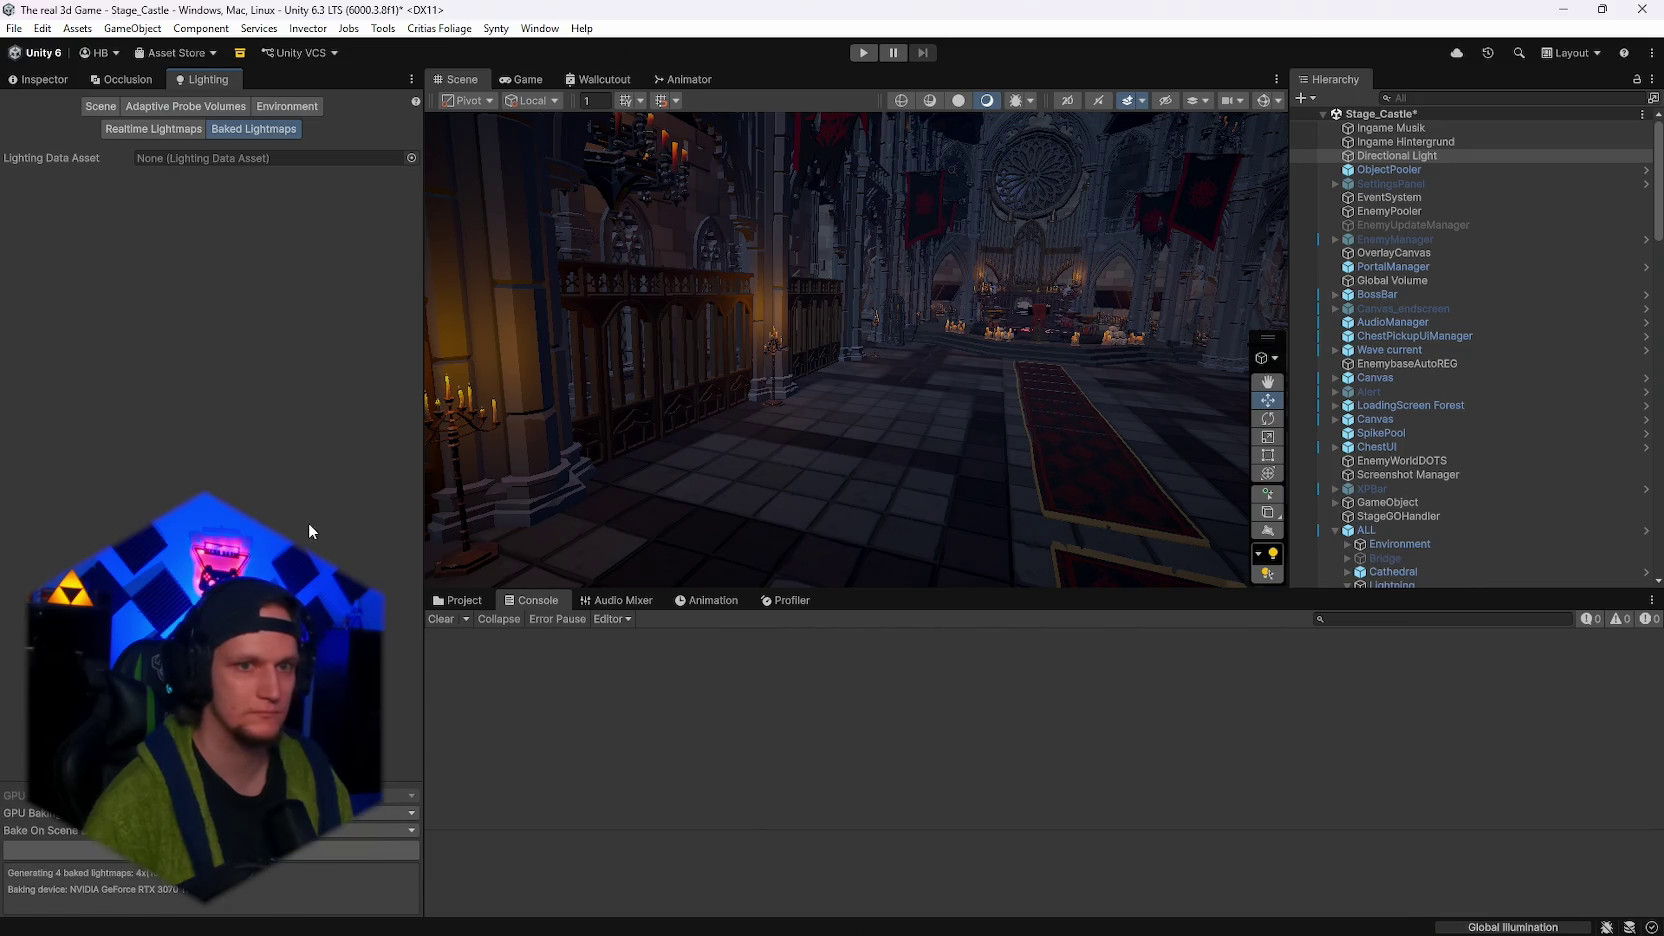
left_click(1548, 928)
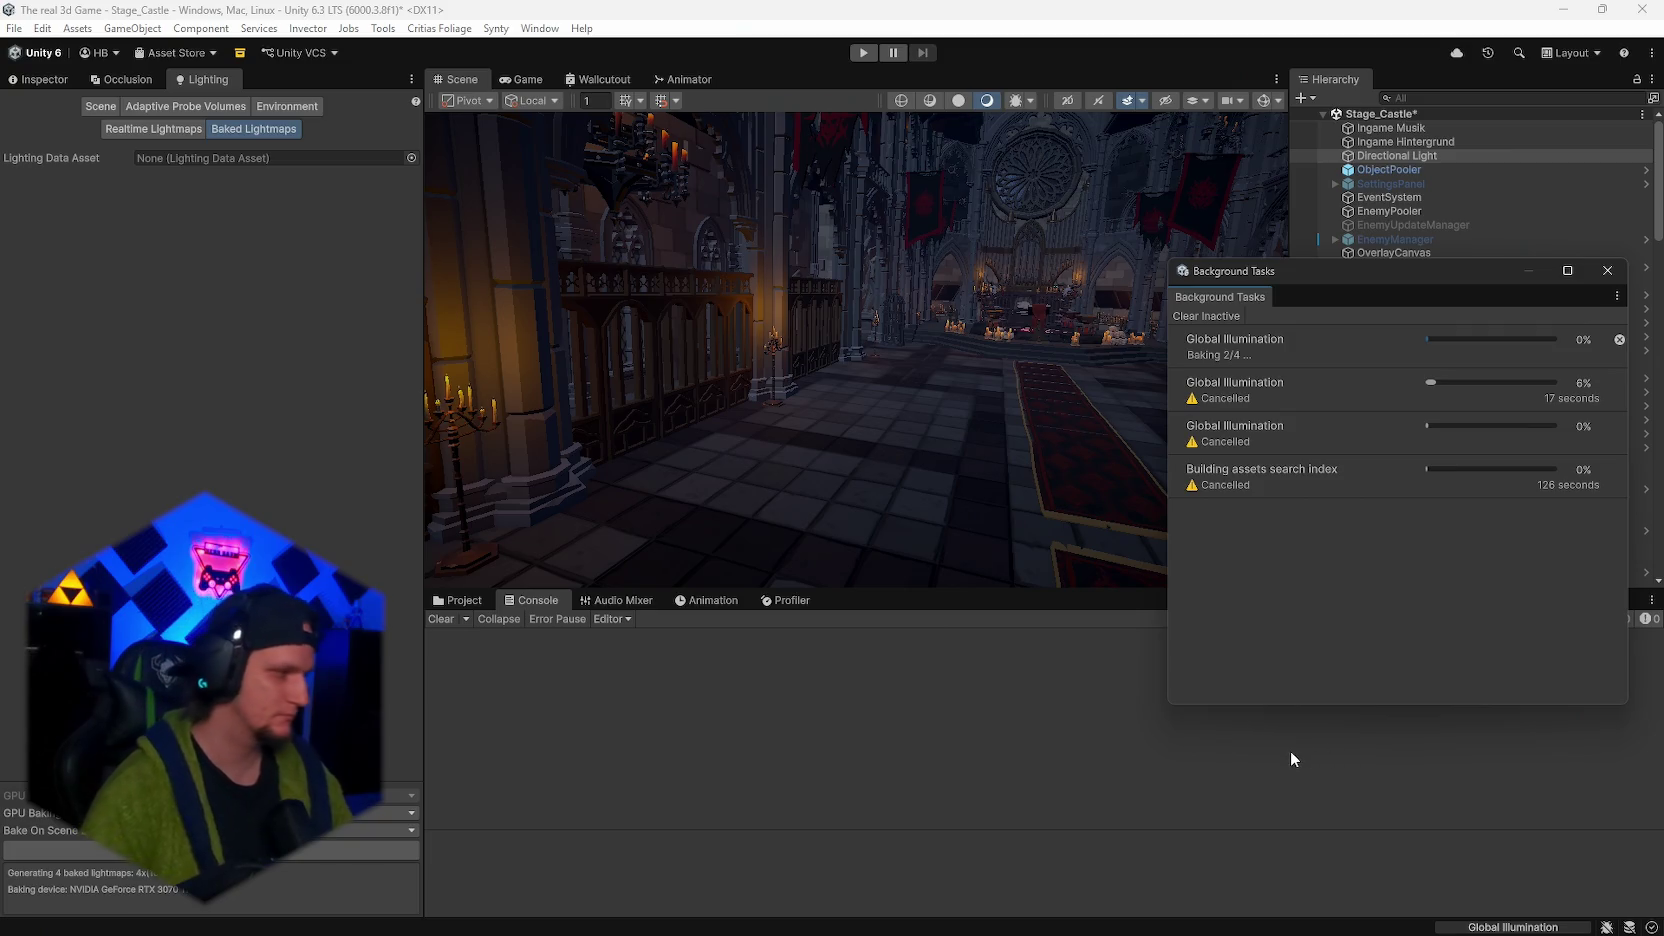
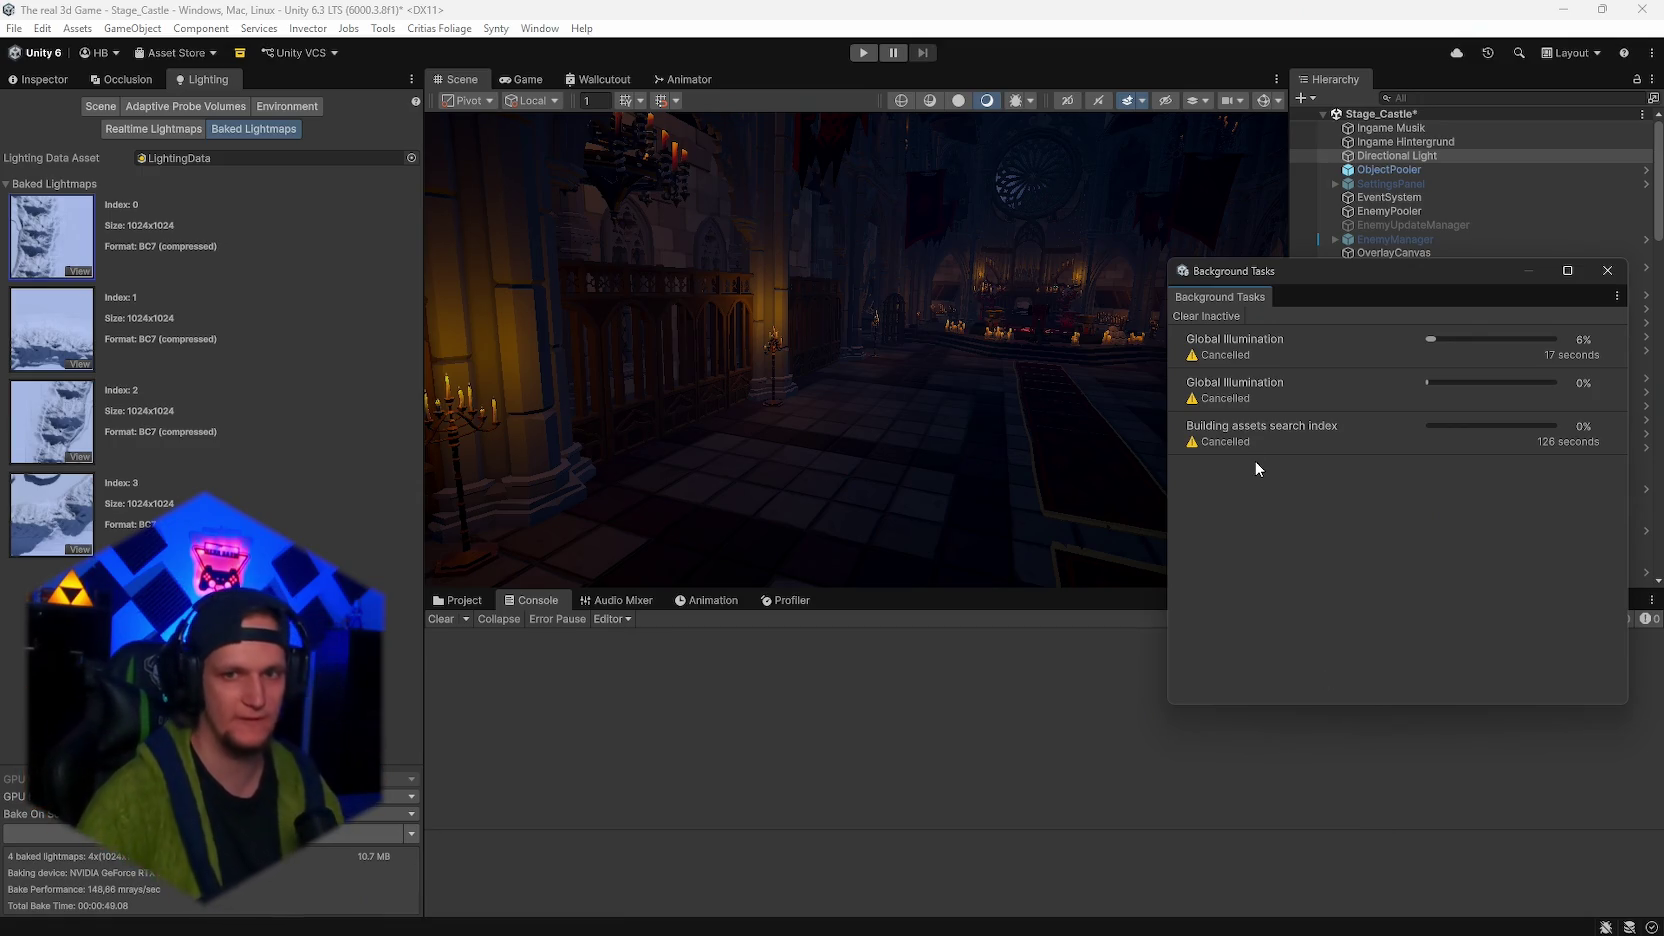
- Close the Background Tasks window and orbit across the dark castle interior by the brazier
left_click(1607, 271)
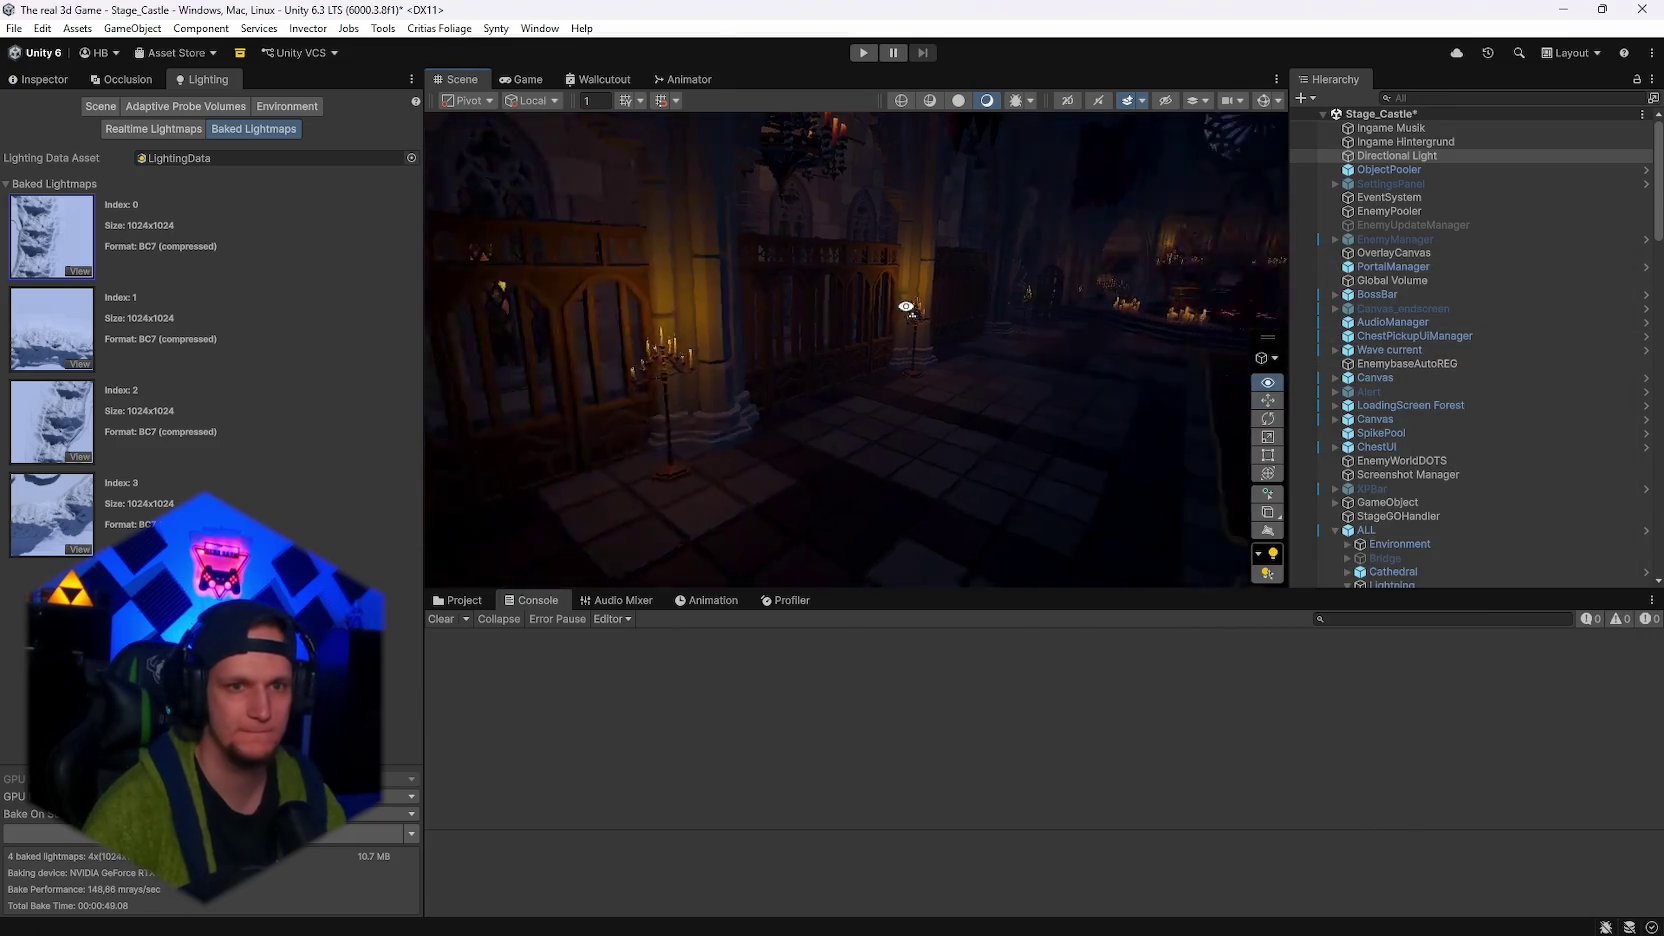
mouse_move(1096, 279)
left_mouse_down()
mouse_move(676, 271)
mouse_move(880, 375)
mouse_move(961, 368)
mouse_move(932, 353)
mouse_move(936, 319)
mouse_move(911, 363)
mouse_move(519, 267)
left_mouse_up()
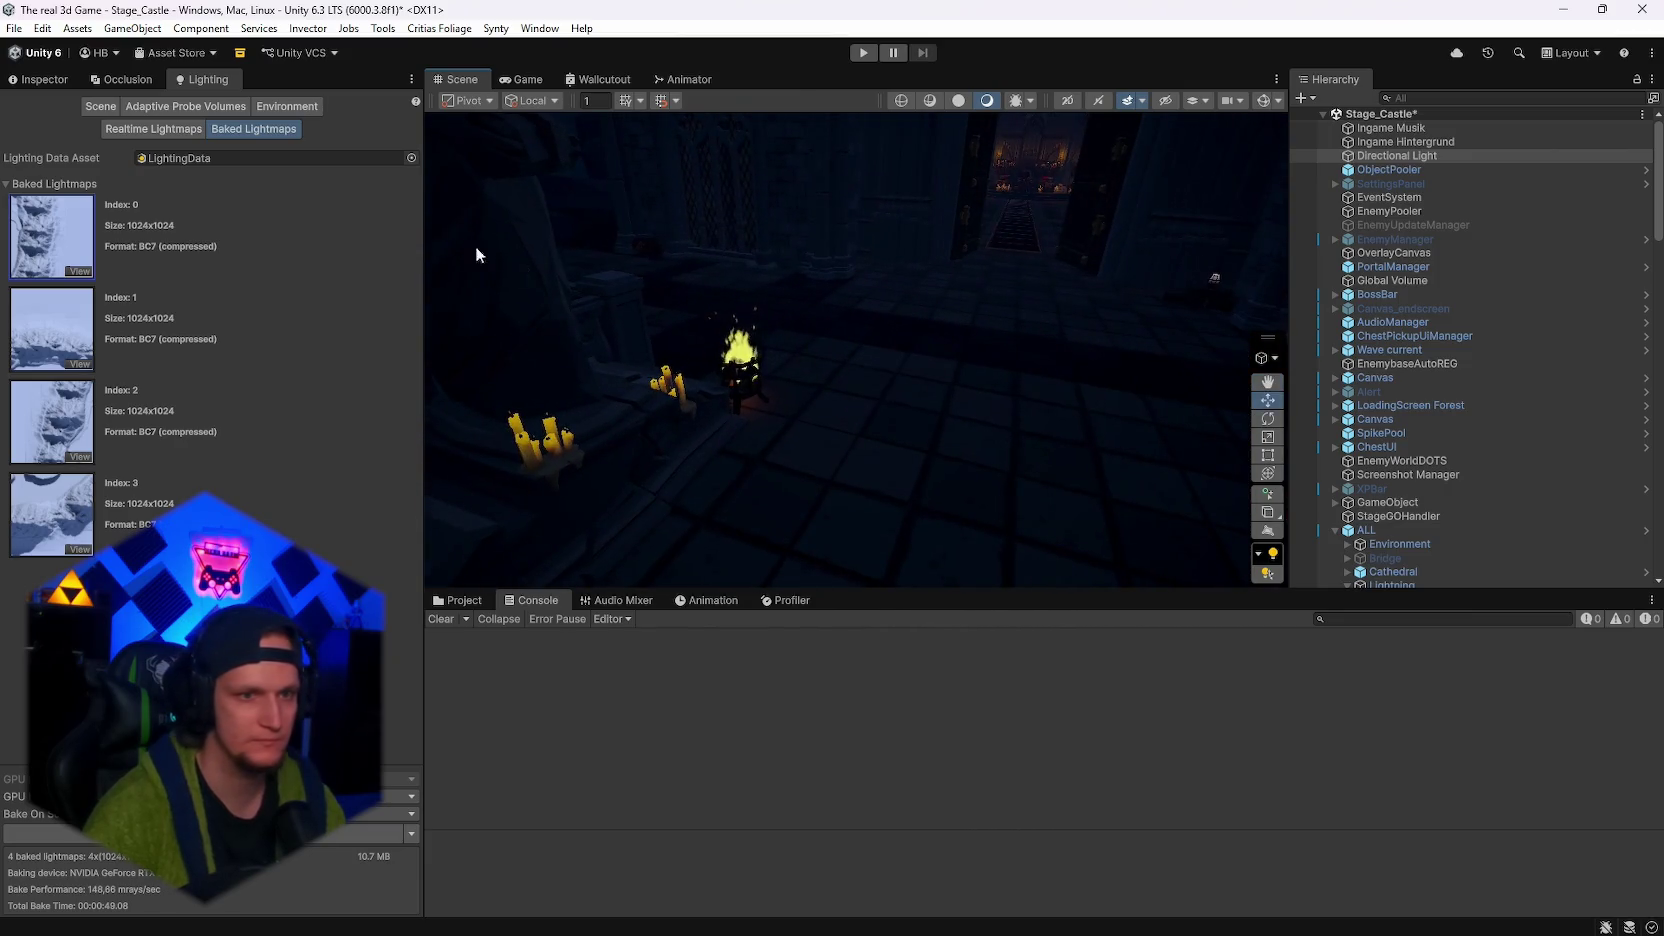
- Filter the Hierarchy and select all 38 Point Lights in Stage_Castle
left_click(1432, 98)
type("int")
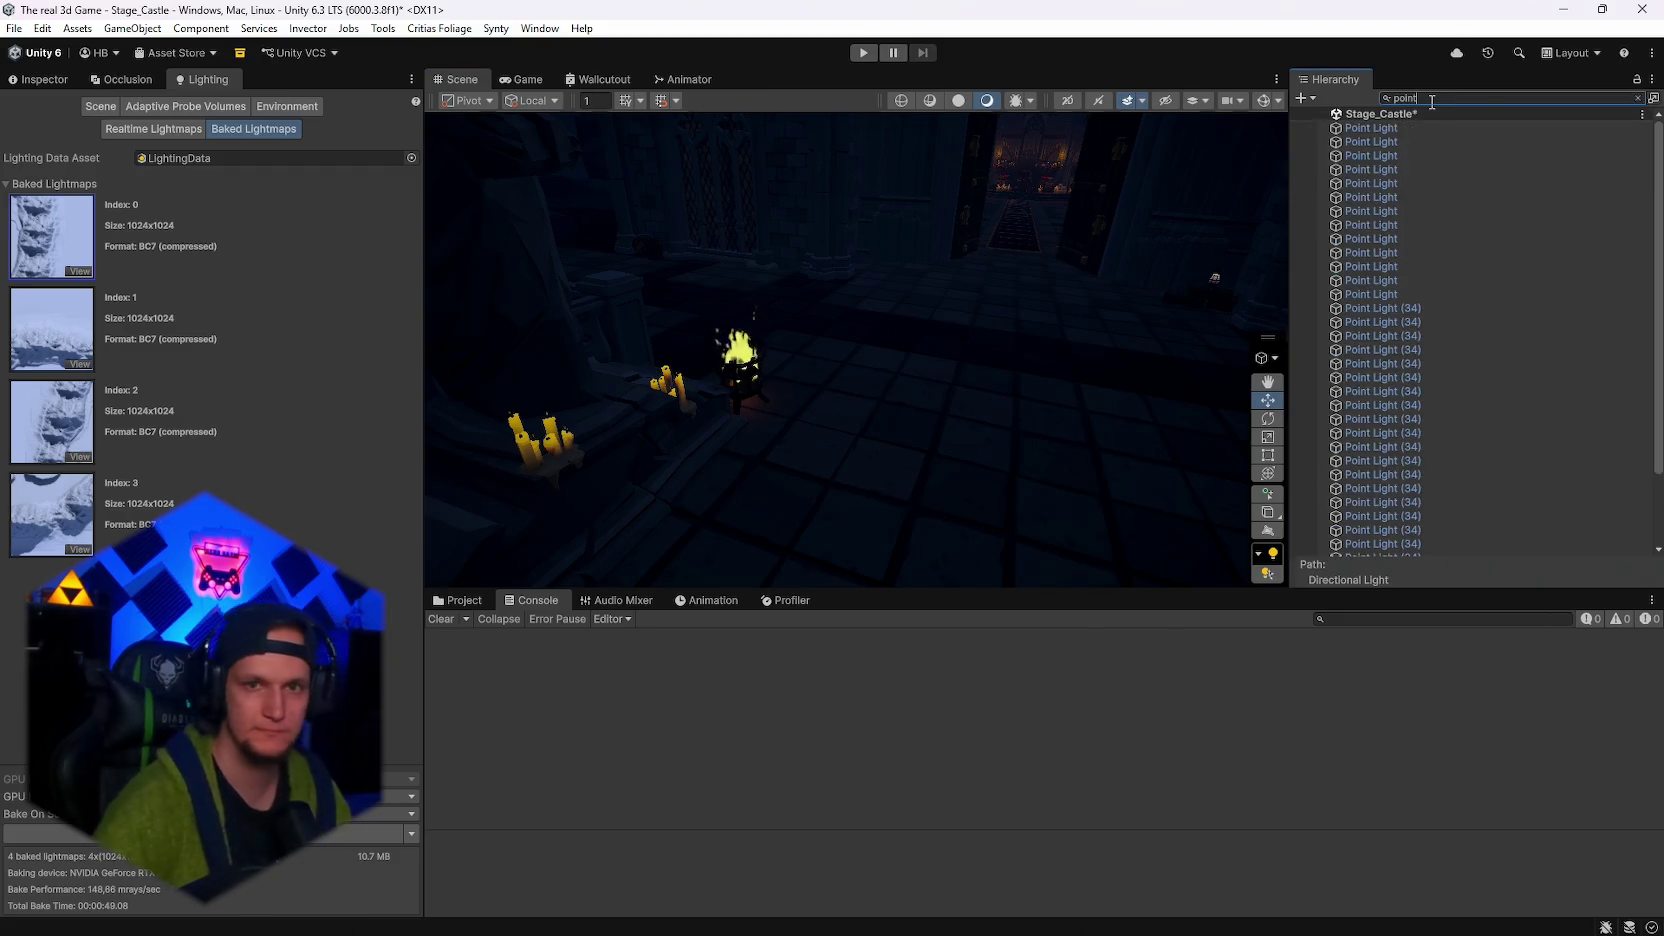
scroll(1410, 341, "down", 3)
key("ctrl+a")
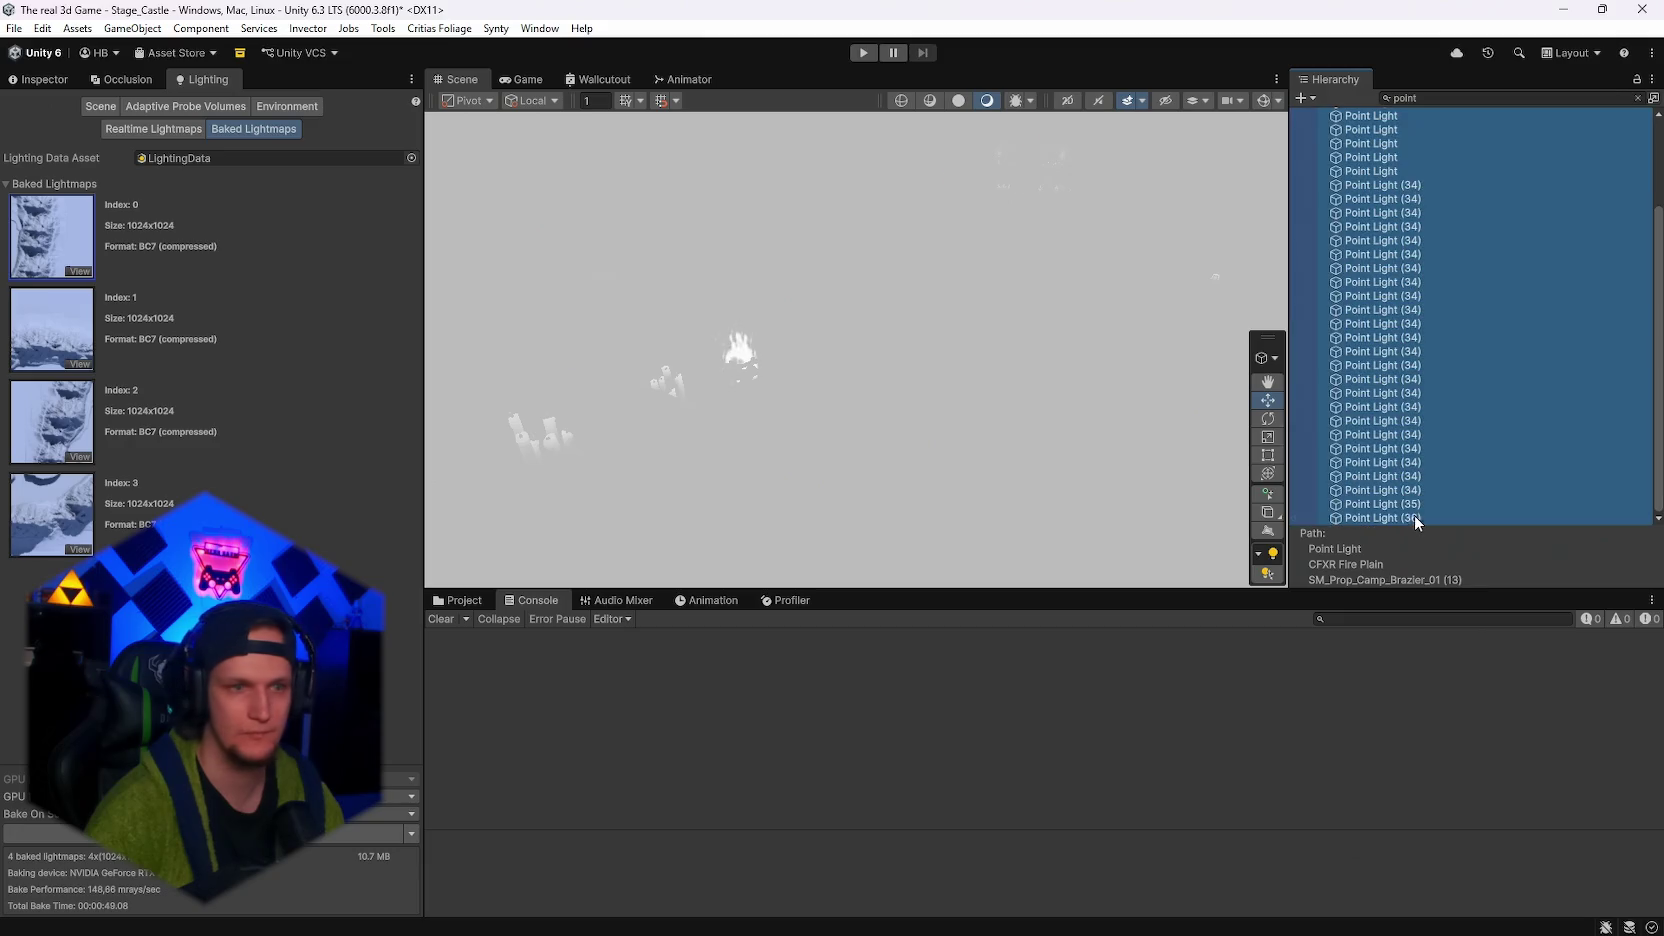
left_click(40, 79)
- Give the selected lights Intensity 200 and Range 200, then clear the Hierarchy search
left_click(224, 360)
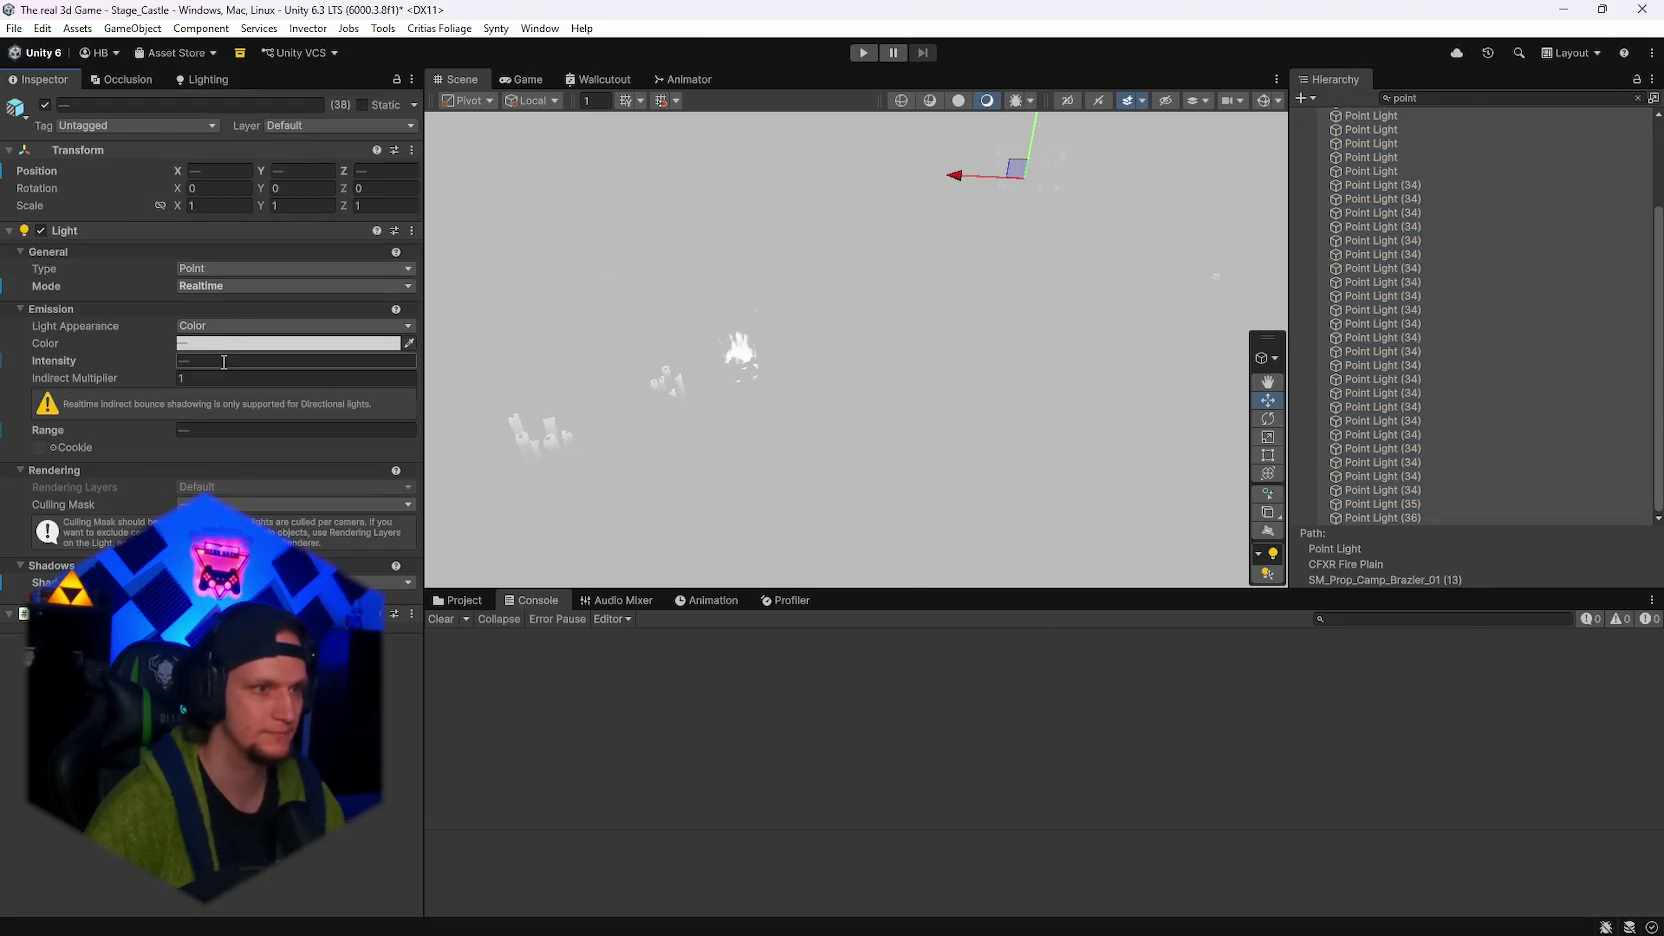
type("200")
left_click(224, 430)
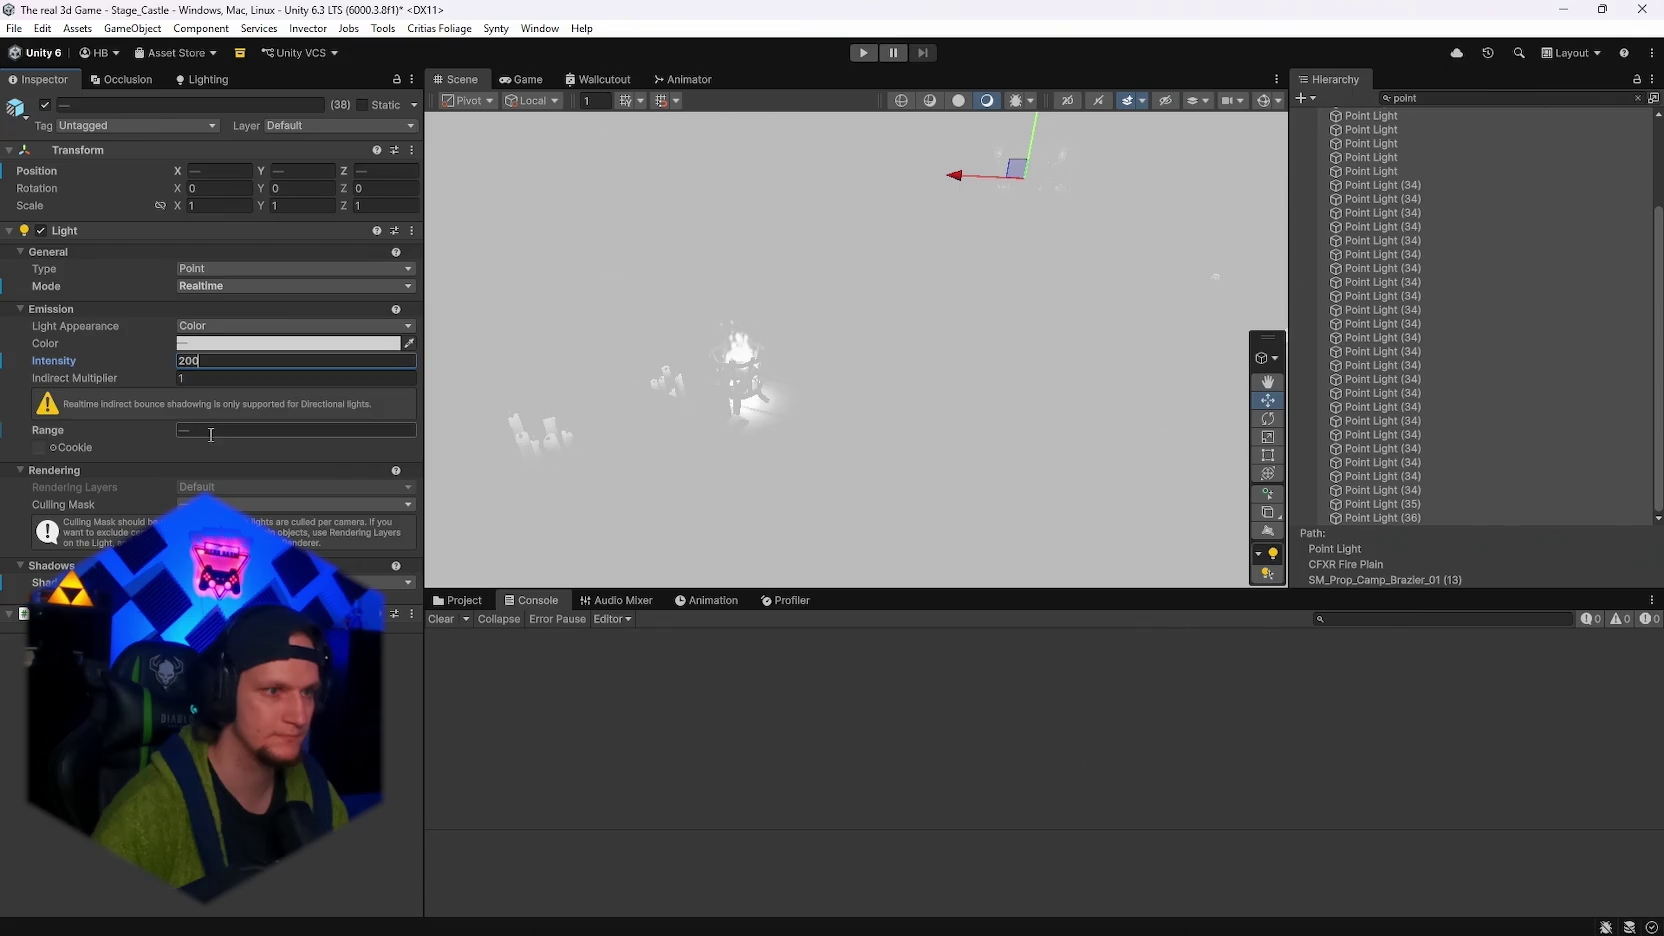
type("200")
left_click(1637, 98)
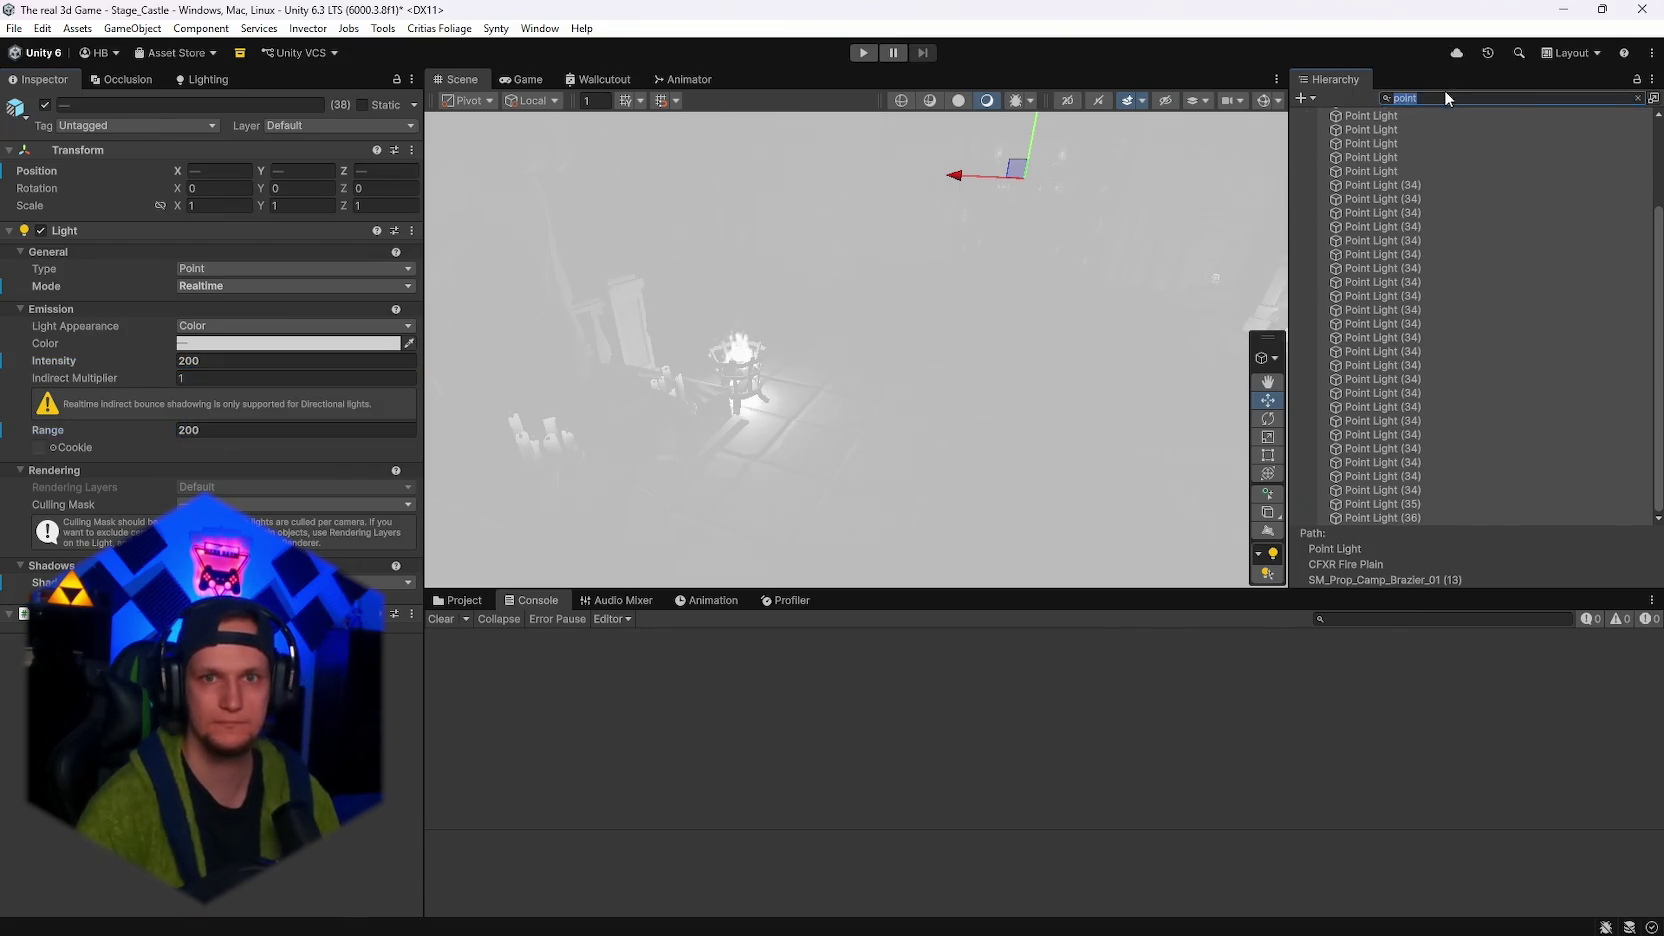
mouse_move(1010, 308)
left_mouse_down()
mouse_move(703, 249)
mouse_move(464, 256)
mouse_move(1125, 197)
mouse_move(1110, 208)
mouse_move(1125, 223)
mouse_move(1103, 227)
mouse_move(1077, 189)
mouse_move(938, 168)
mouse_move(791, 182)
mouse_move(475, 156)
mouse_move(1125, 193)
mouse_move(1103, 253)
mouse_move(735, 284)
mouse_move(202, 229)
mouse_move(237, 261)
mouse_move(505, 251)
mouse_move(610, 272)
left_mouse_up()
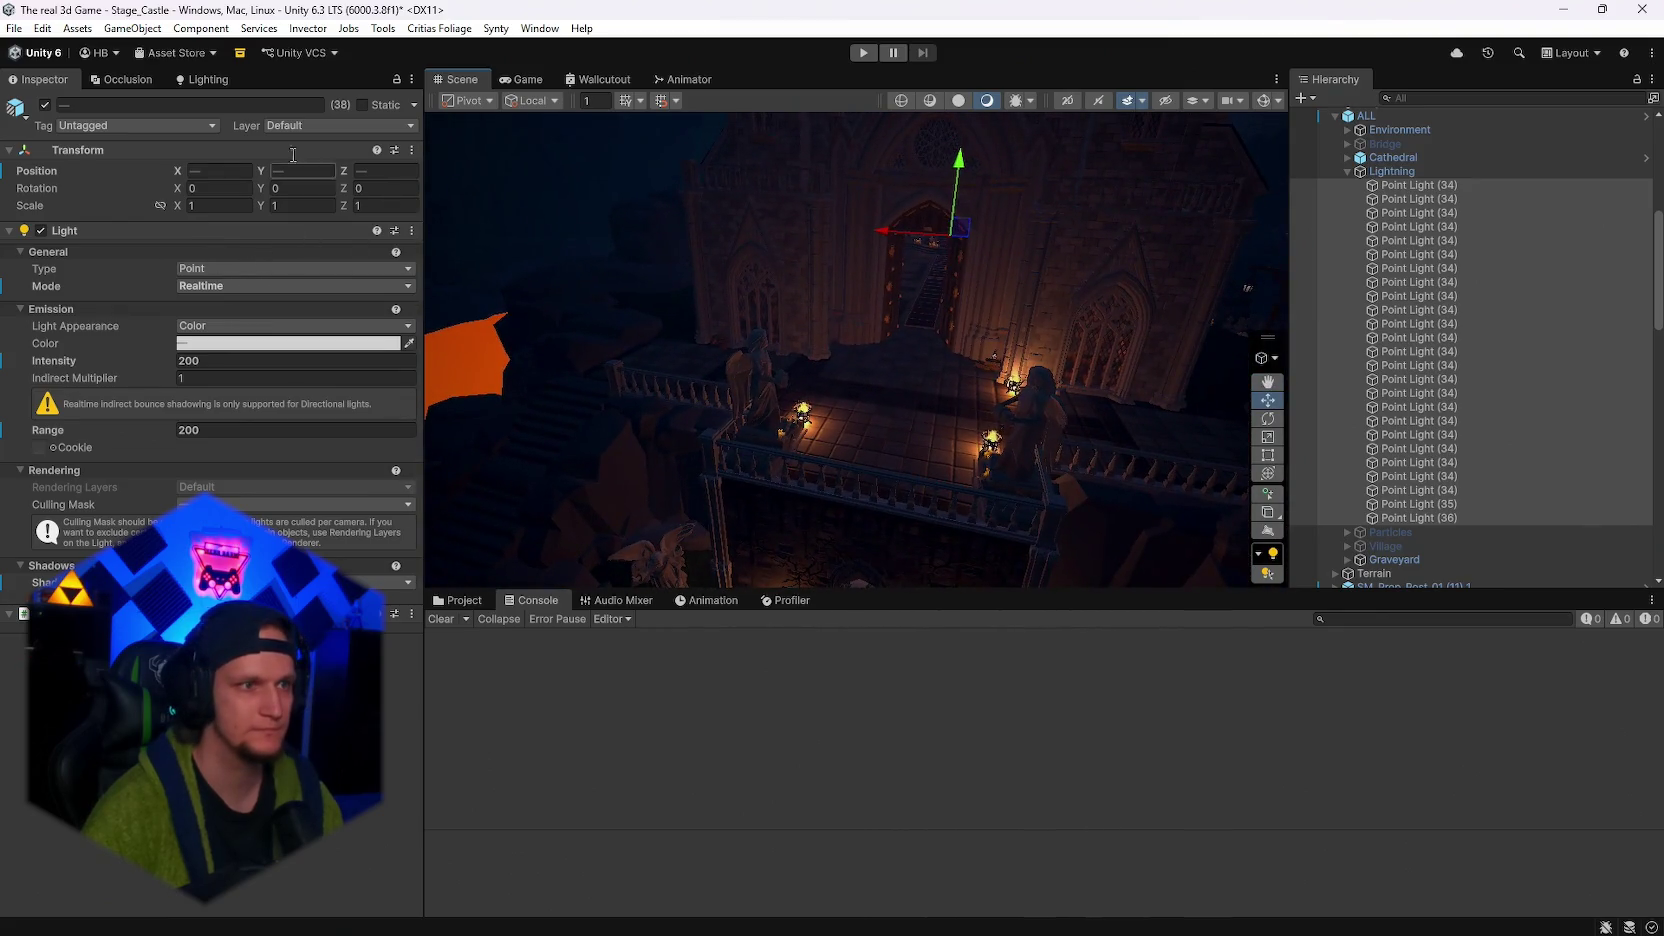
- Show Realtime Lightmaps in the Lighting window and review the cancelled GI bake in Background Tasks
left_click(194, 82)
left_click(142, 131)
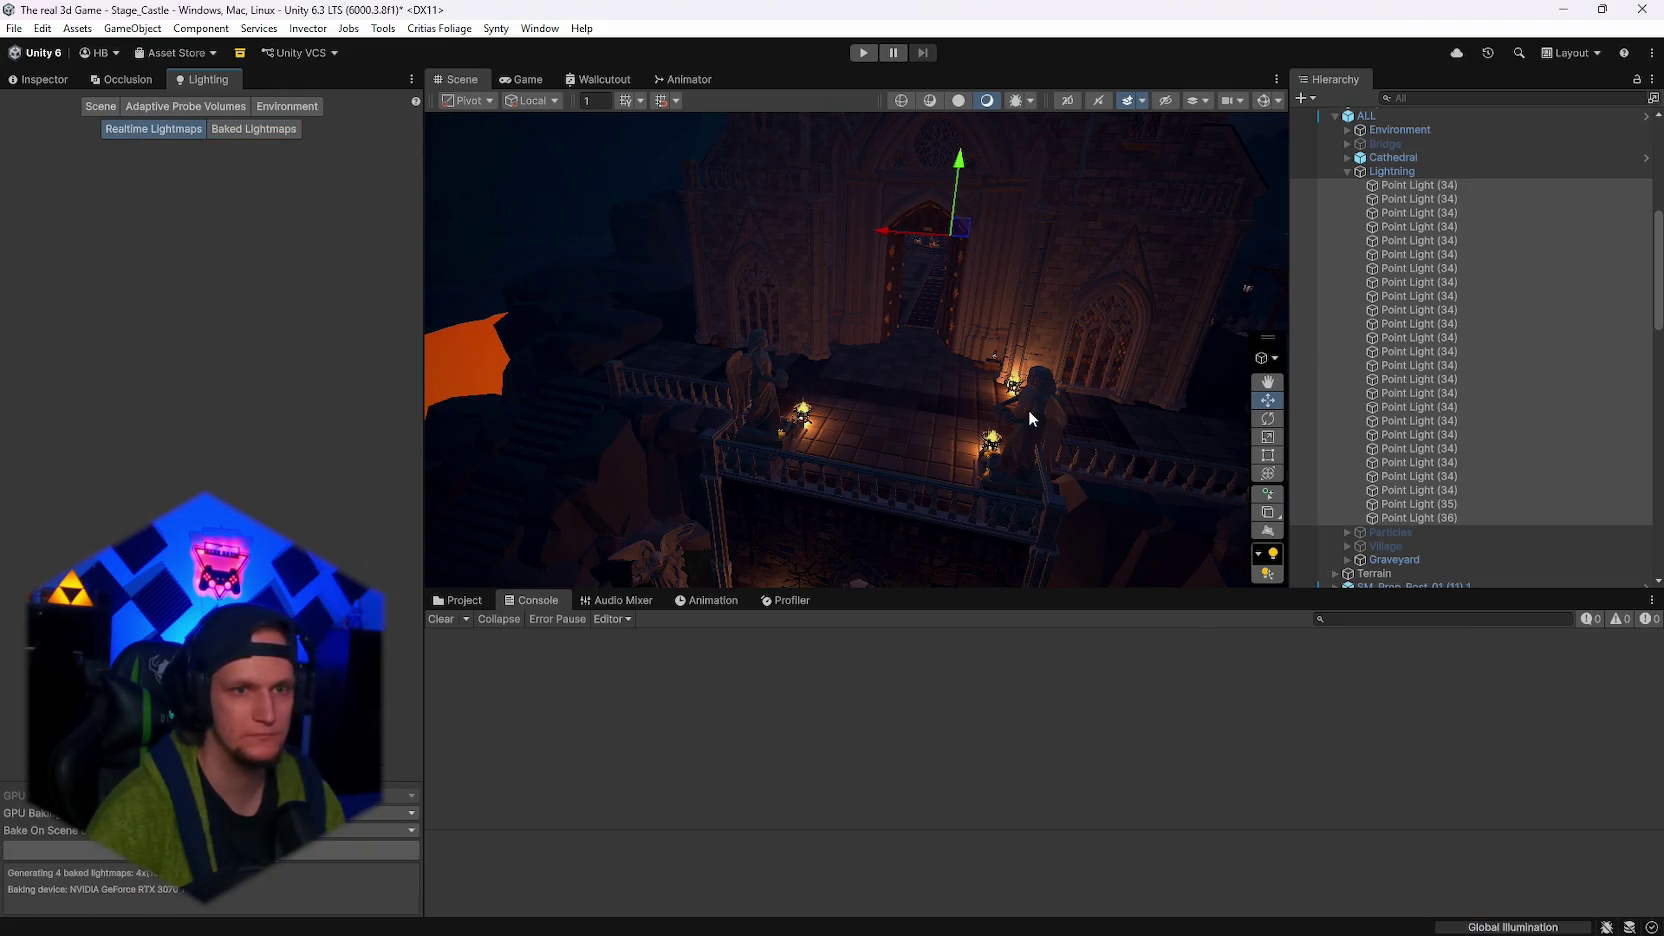
left_click(1514, 927)
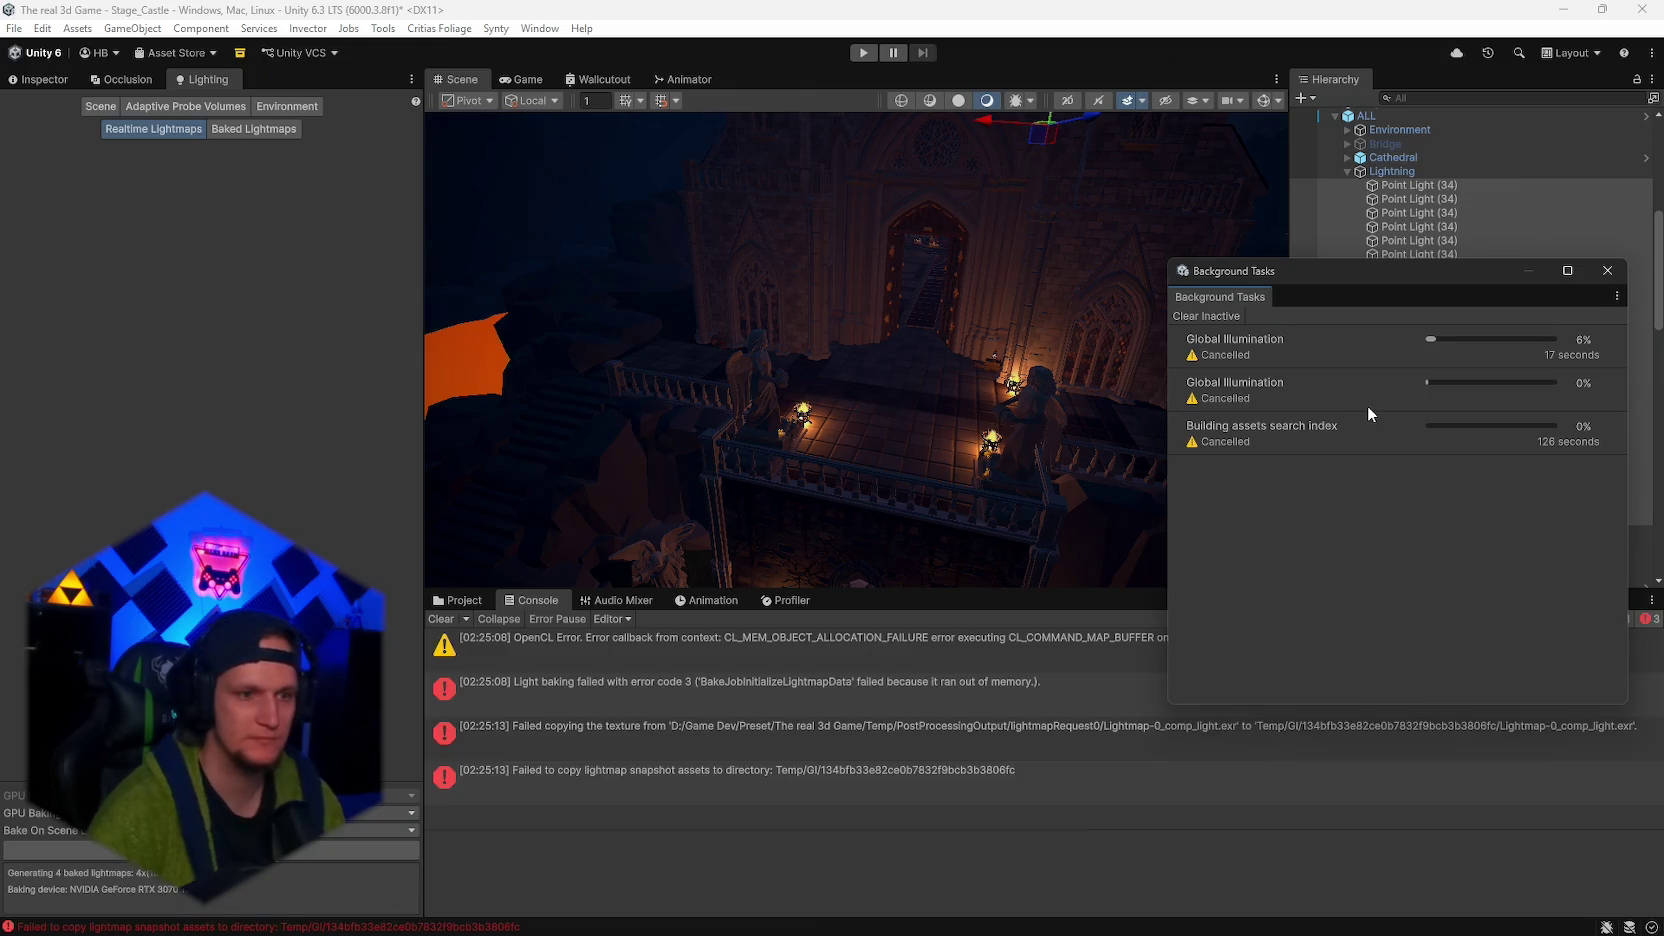
mouse_move(1448, 264)
left_mouse_down()
mouse_move(1457, 247)
mouse_move(1397, 174)
left_mouse_up()
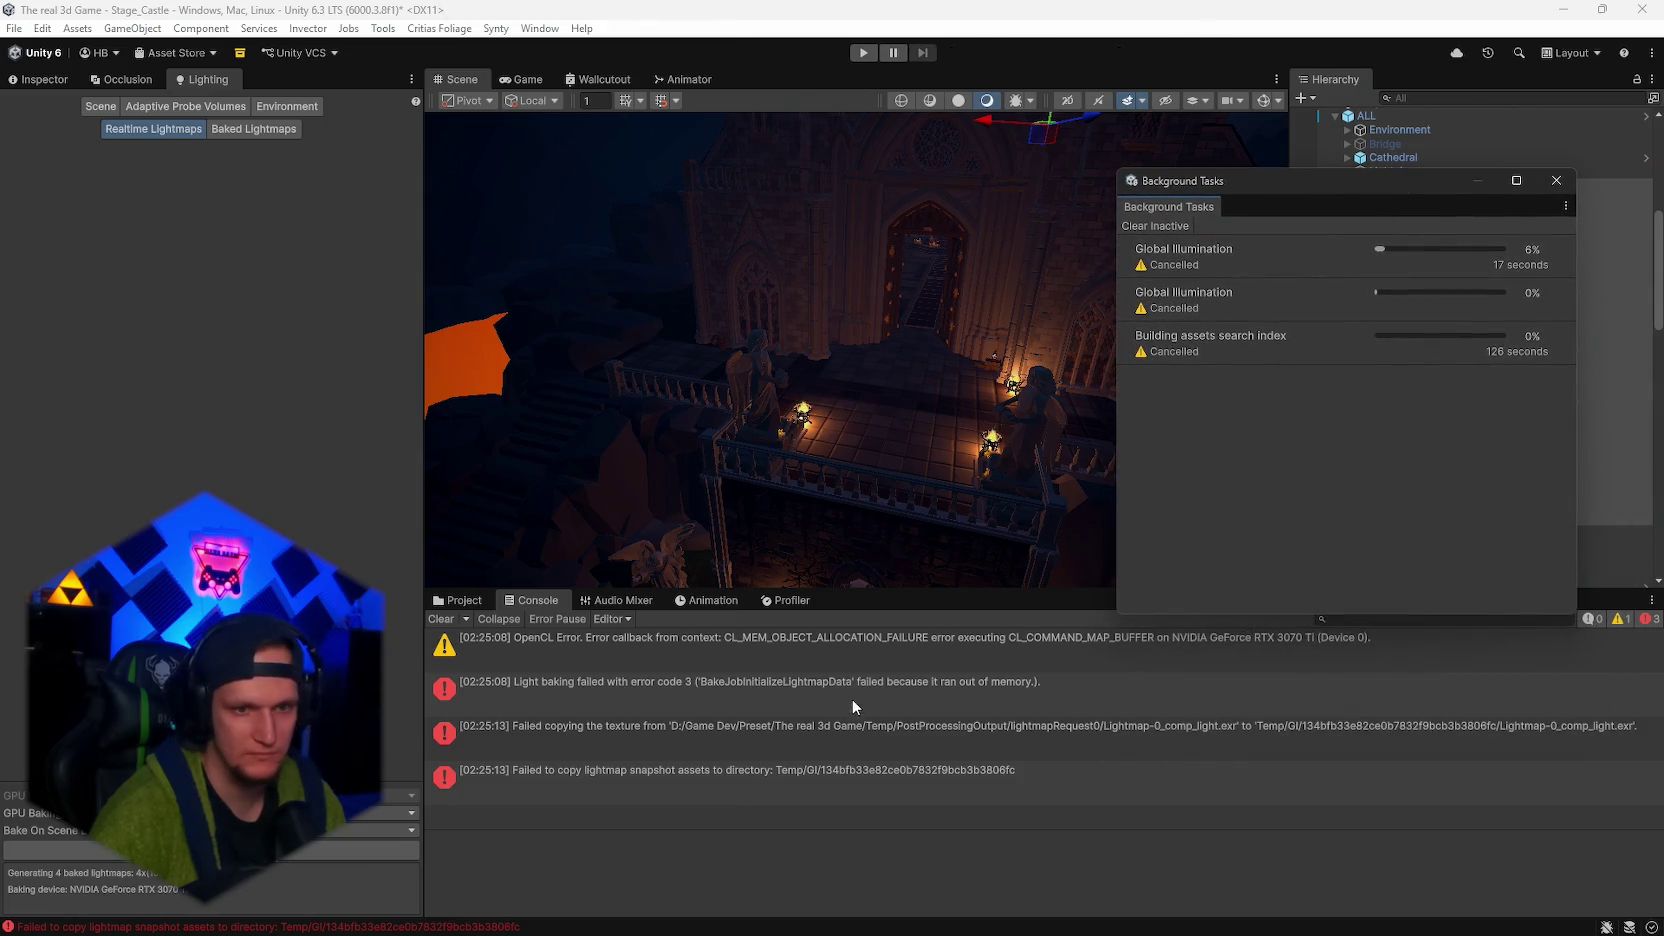
left_click(1556, 181)
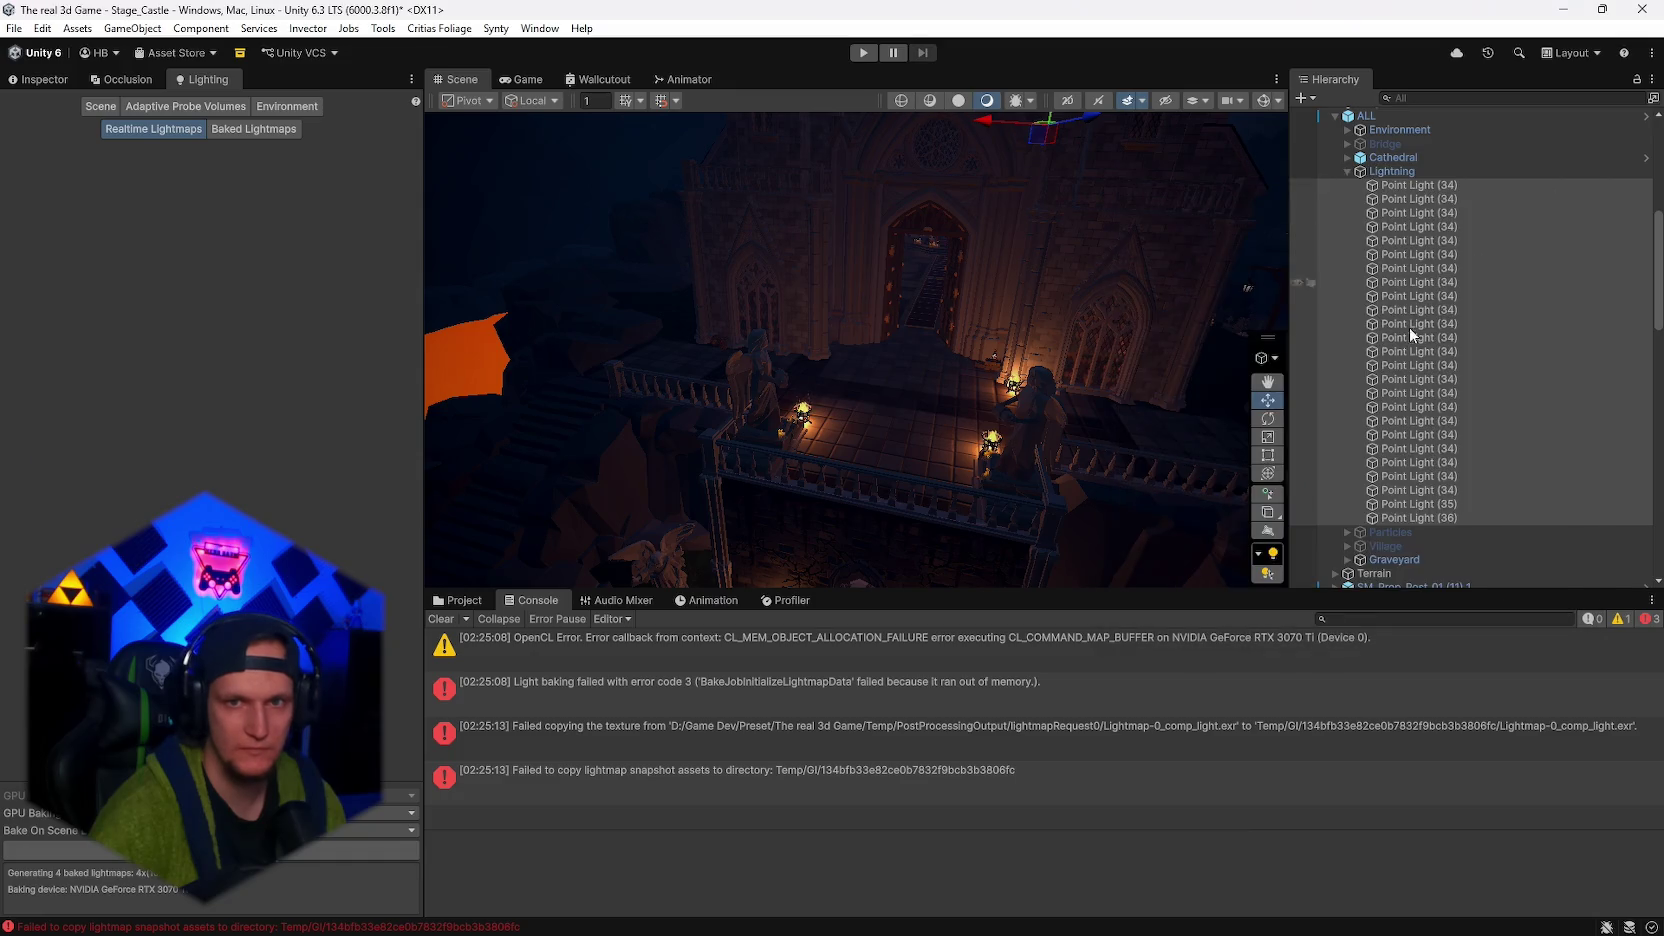
- Save the Stage_Castle scene and then the whole project from the File menu
left_click(13, 28)
left_click(22, 111)
left_click(13, 28)
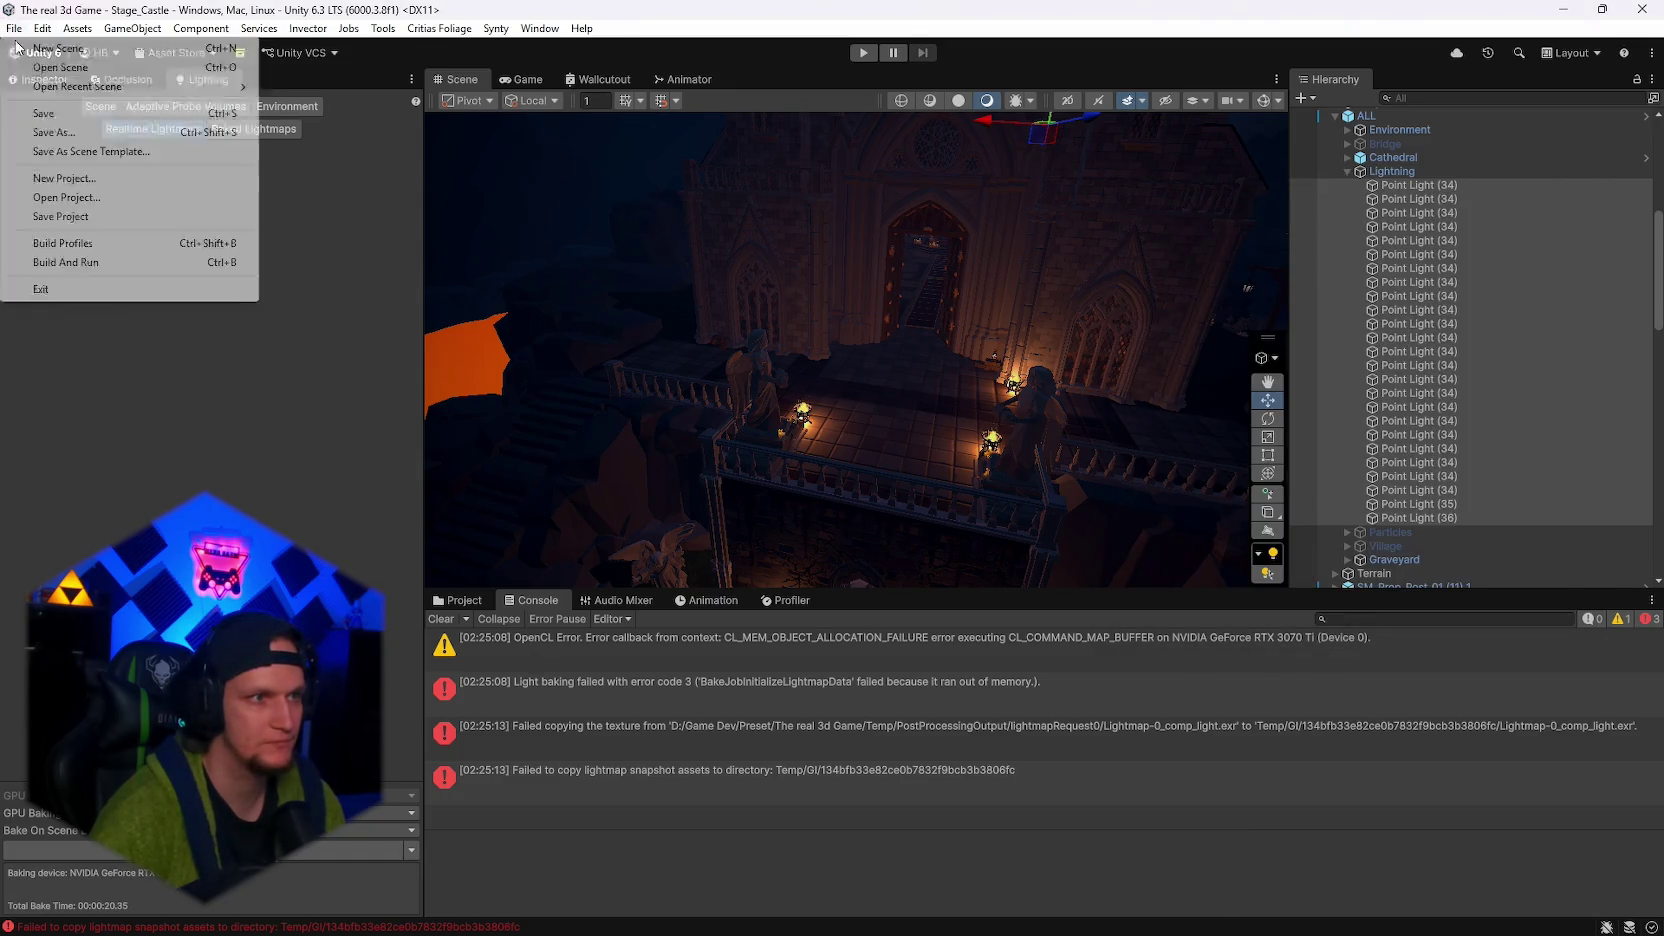
left_click(60, 217)
- Orbit to the brazier by the stairs, toggling draw mode between Shaded and lit
mouse_move(900, 290)
left_mouse_down()
mouse_move(1005, 283)
mouse_move(936, 223)
mouse_move(967, 262)
mouse_move(984, 360)
mouse_move(1165, 367)
mouse_move(1014, 305)
mouse_move(772, 314)
mouse_move(958, 398)
left_mouse_up()
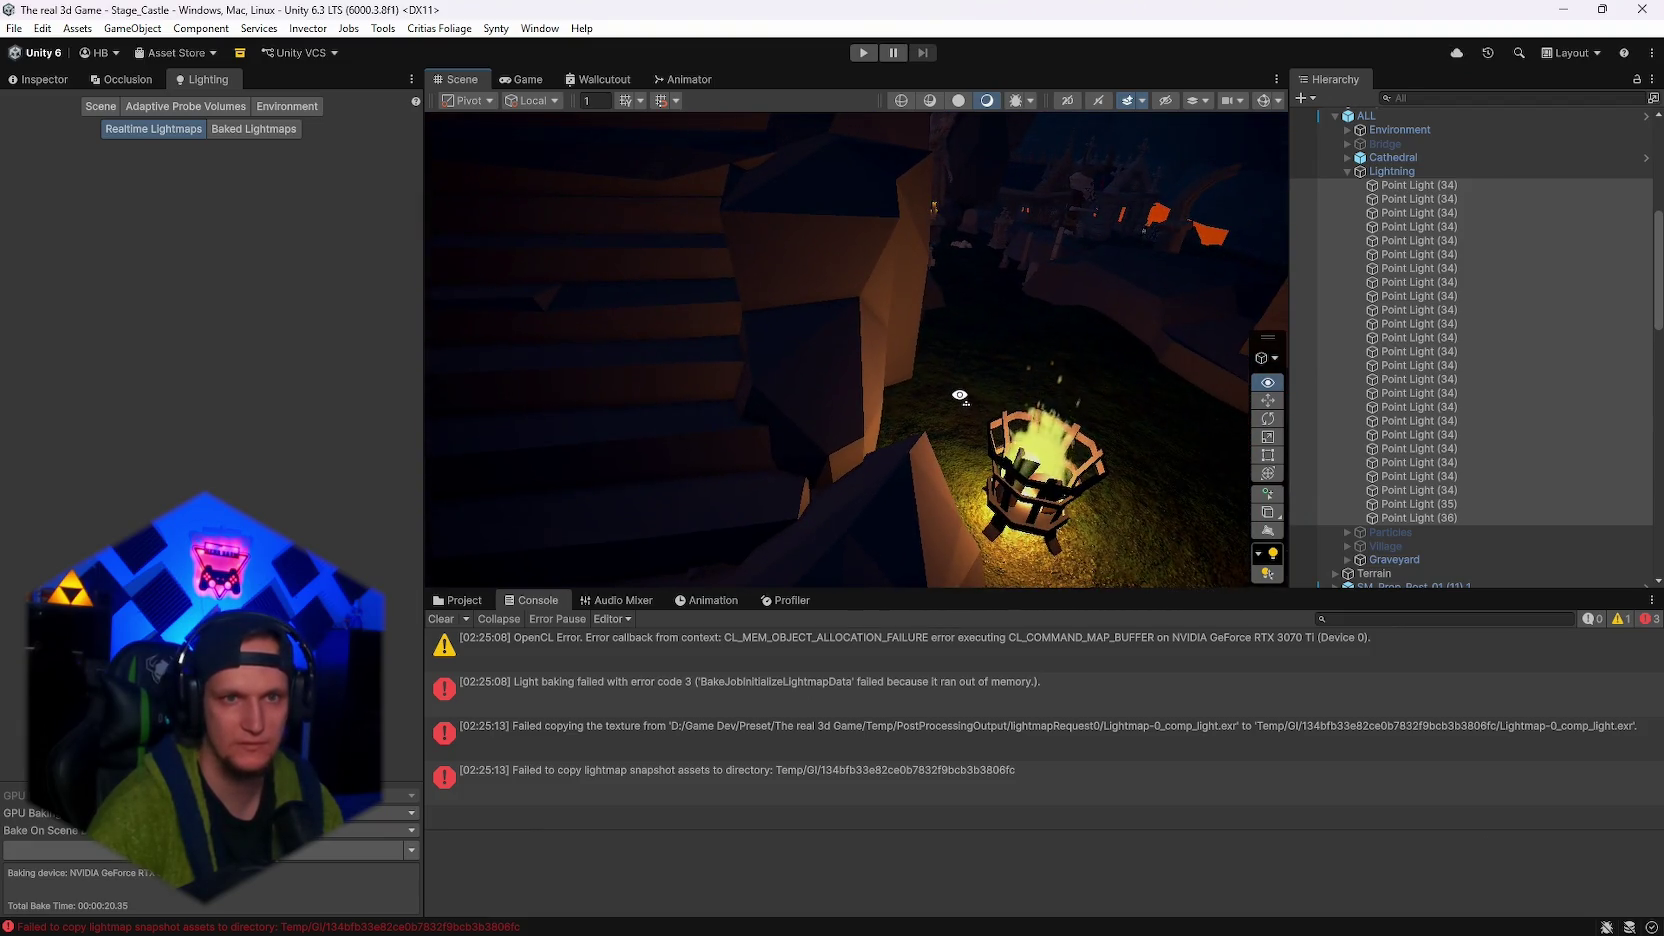
left_click(958, 101)
left_click(984, 101)
mouse_move(1000, 380)
left_mouse_down()
mouse_move(943, 327)
mouse_move(880, 319)
mouse_move(960, 330)
left_mouse_up()
scroll(1365, 239, "up", 3)
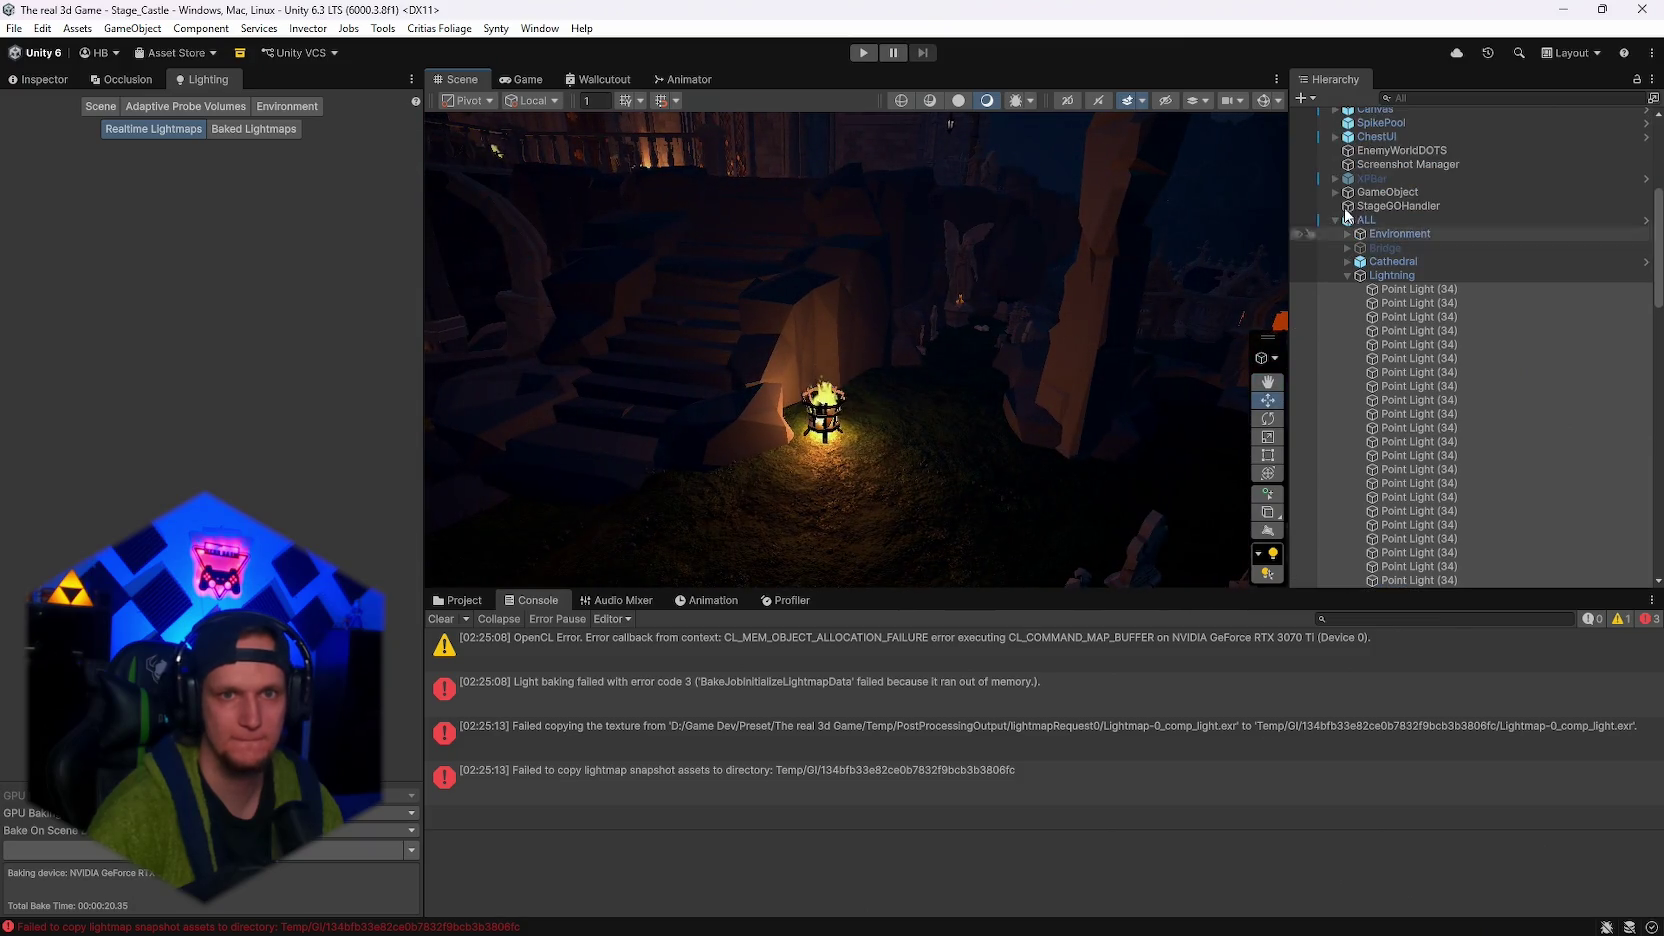
- Try FXAA anti-aliasing on the Scene camera and toggle dynamic clipping on and off
left_click(1231, 100)
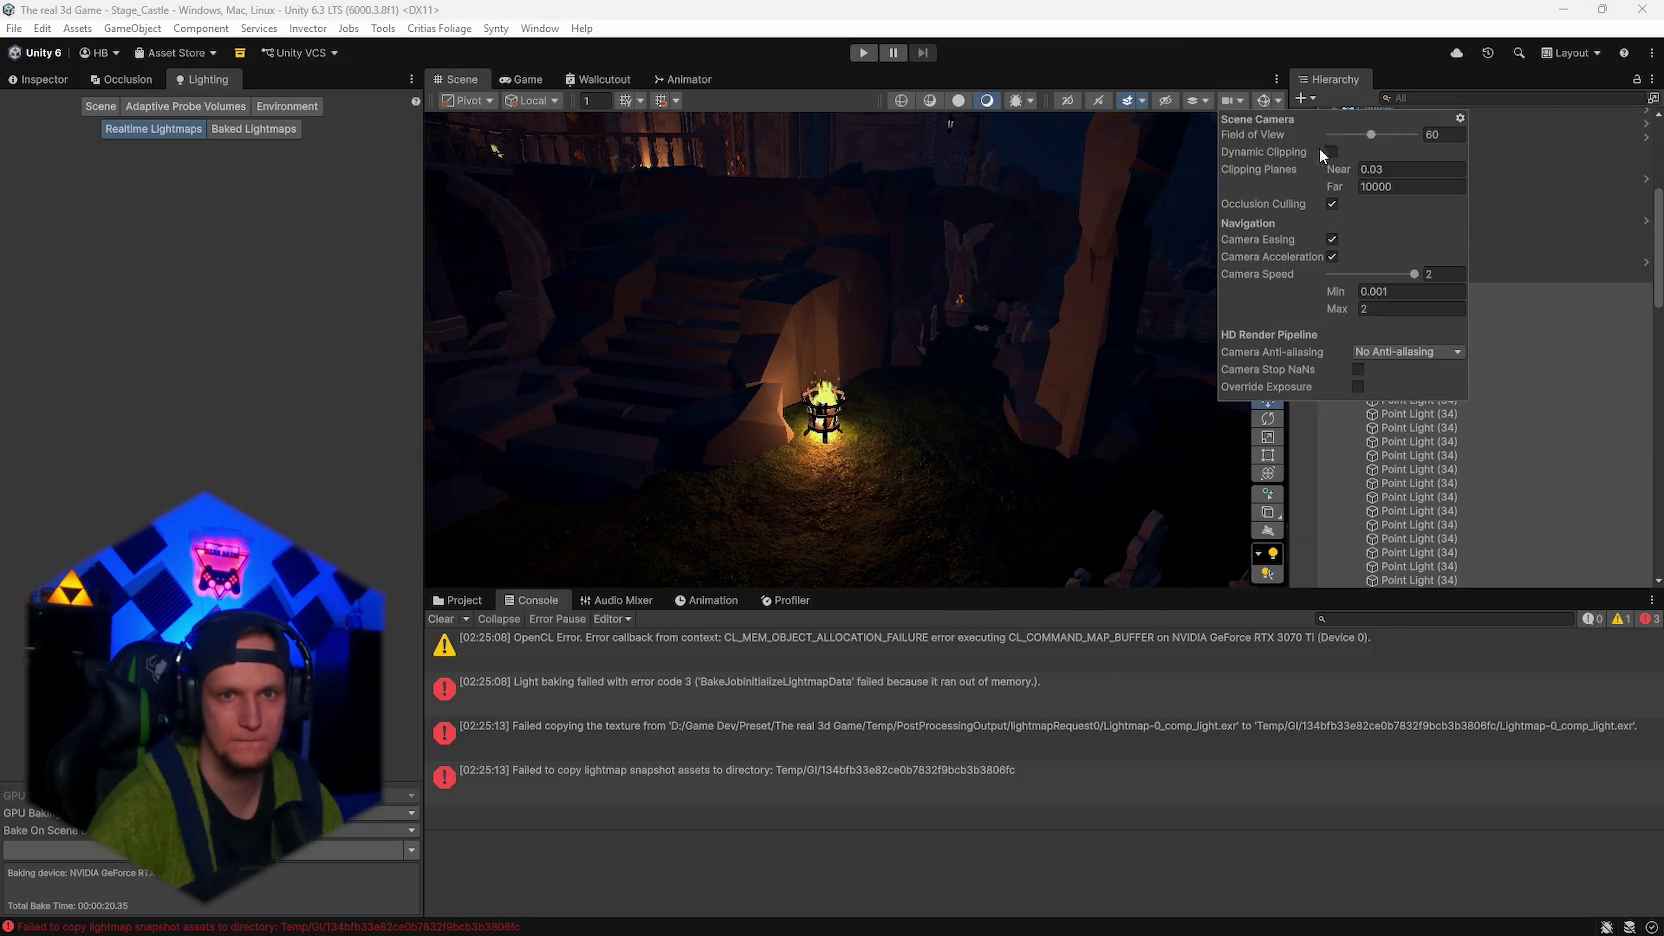
left_click(1405, 351)
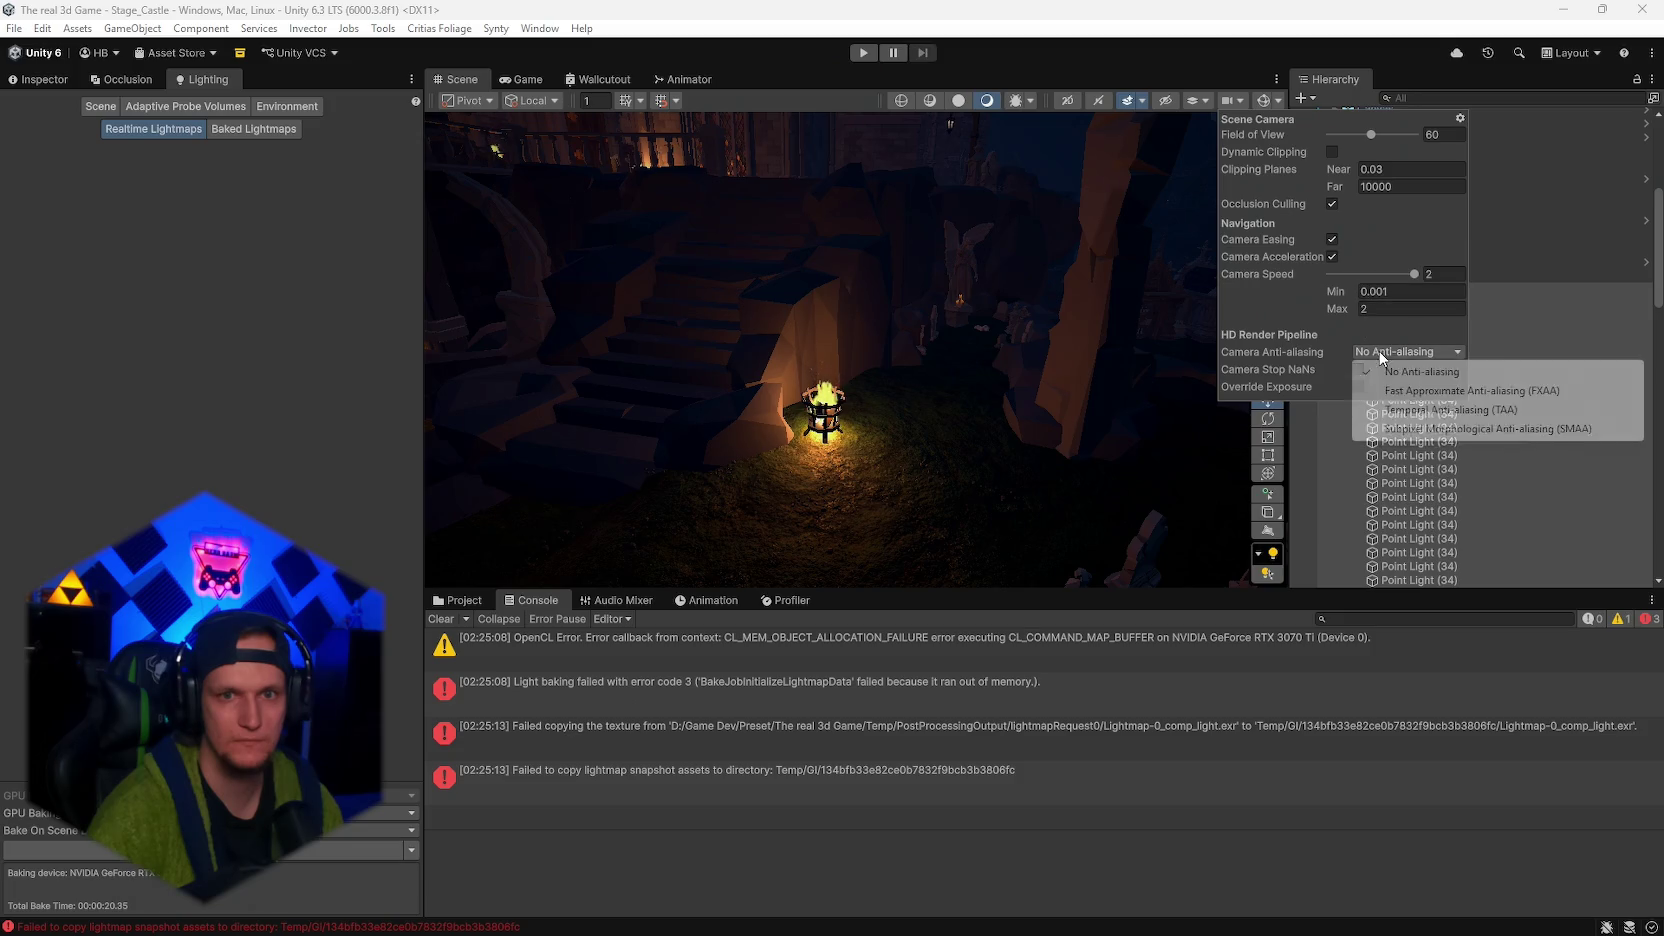
left_click(1392, 387)
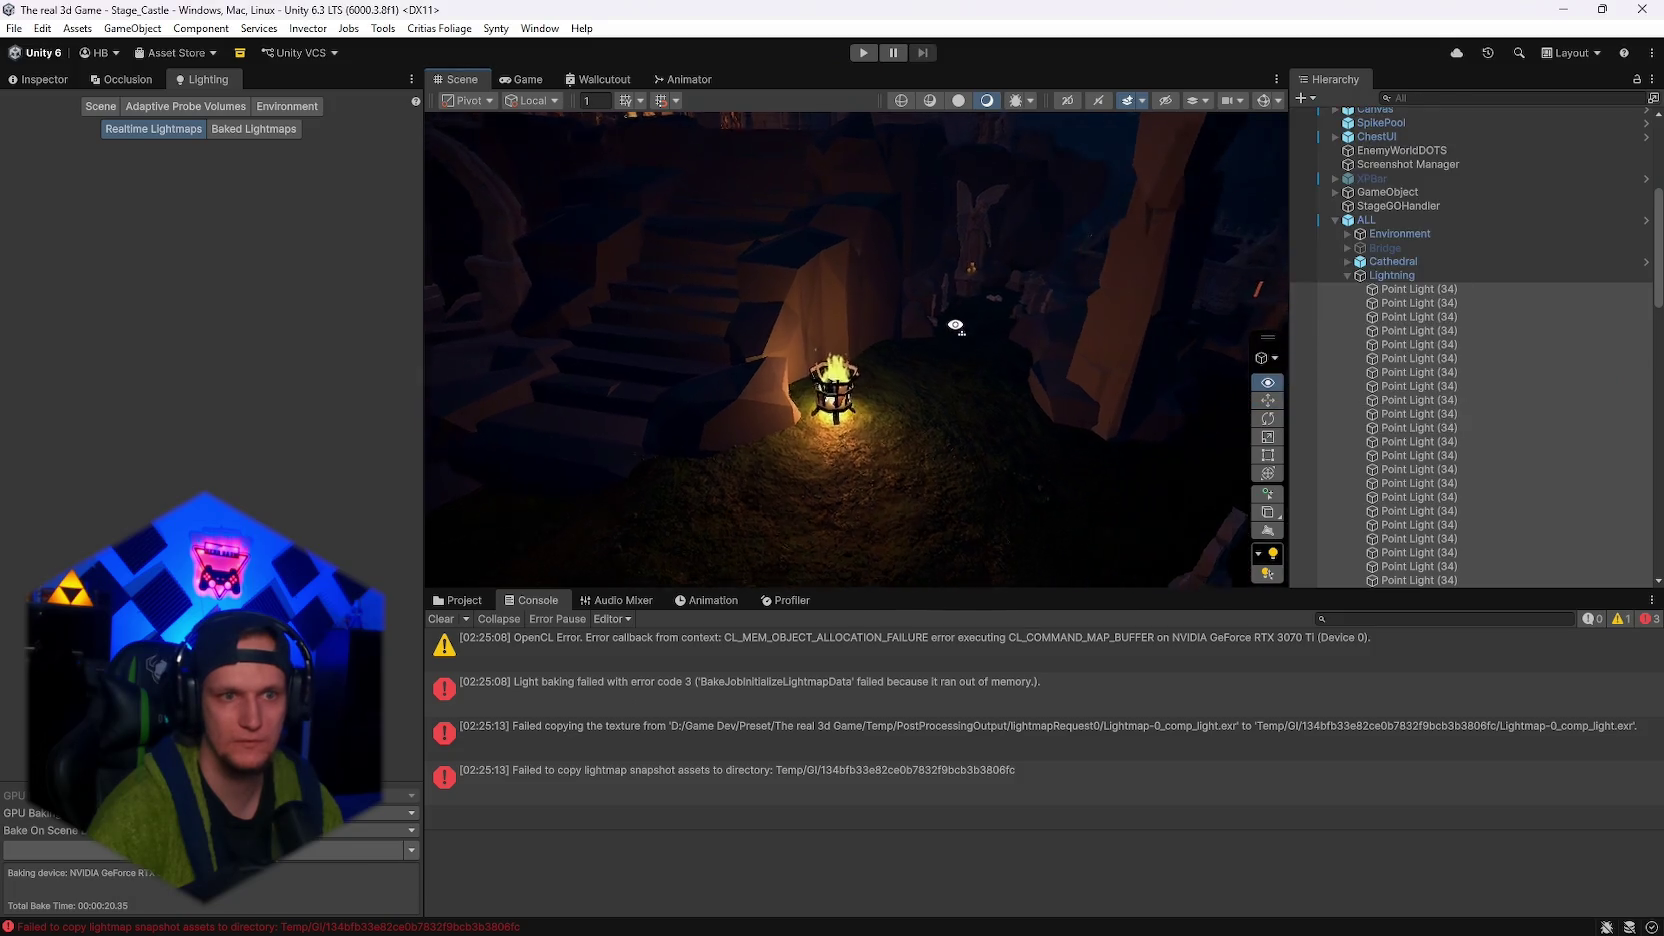
scroll(1020, 286, "up", 5)
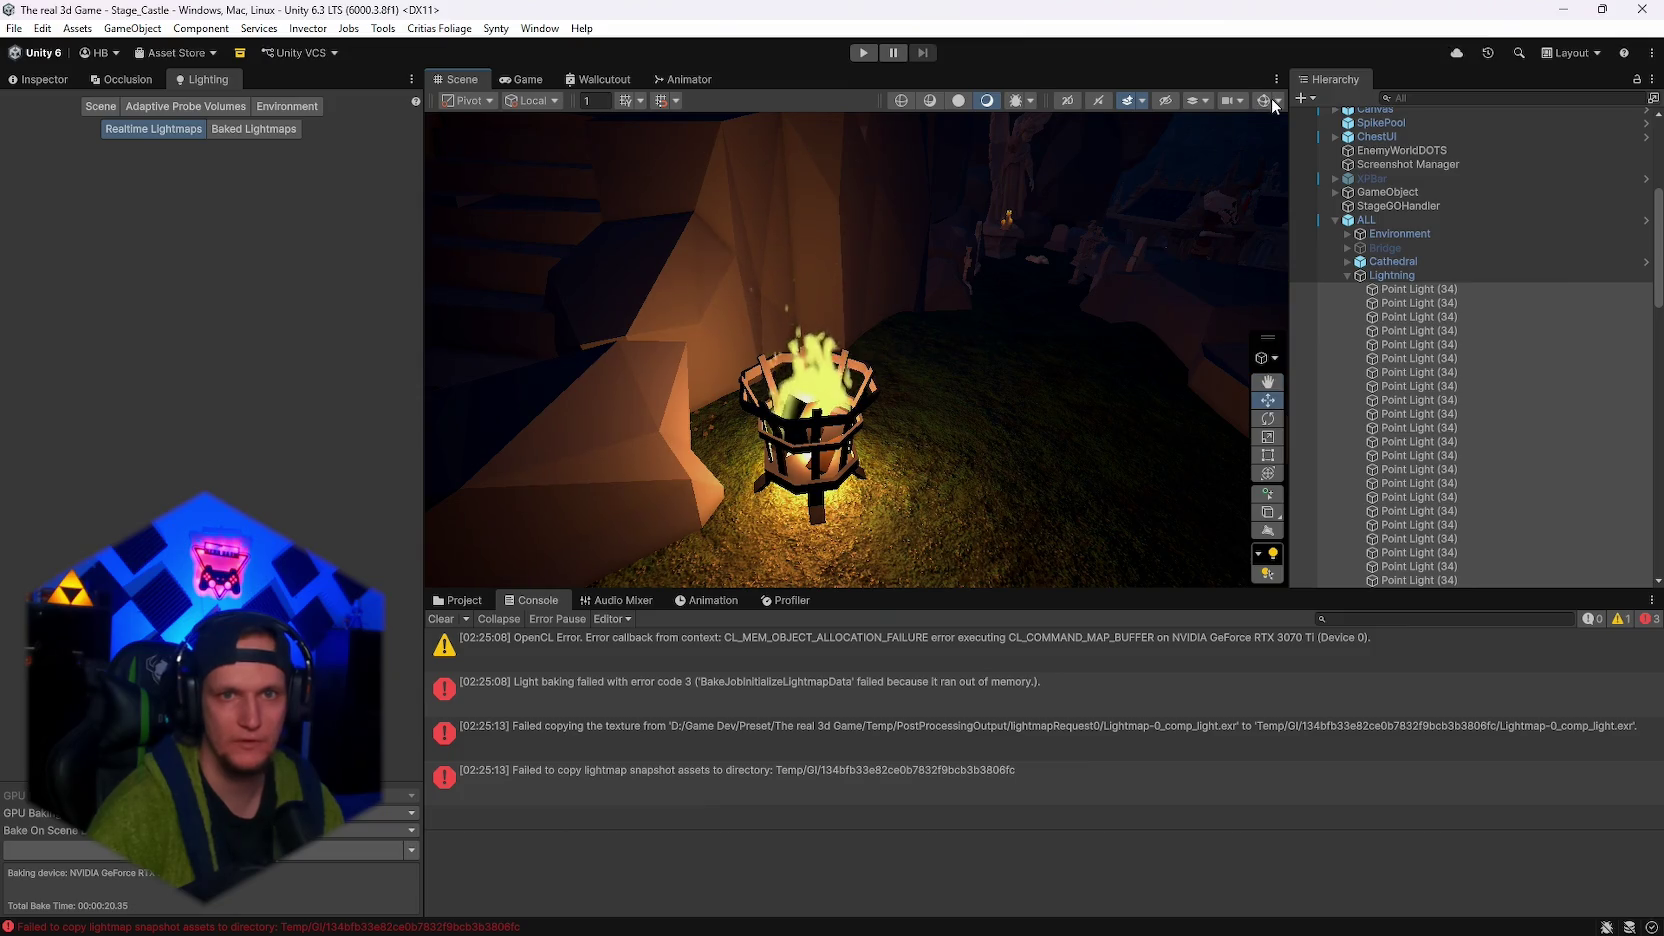
left_click(1228, 100)
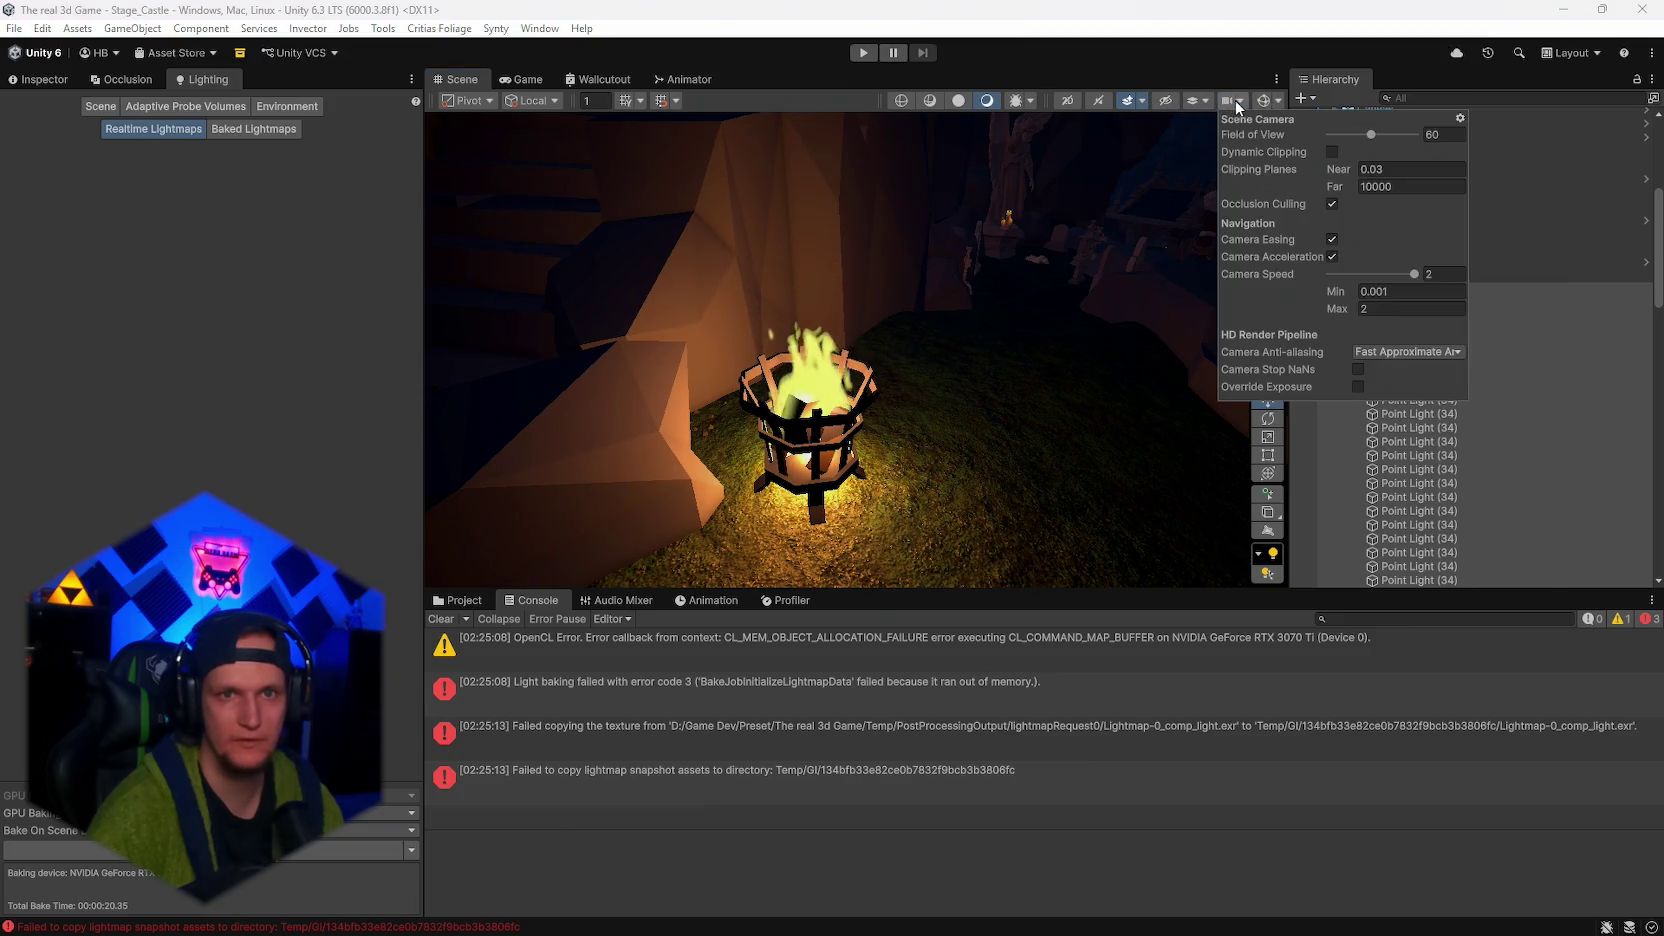
left_click(1331, 153)
left_click(1331, 153)
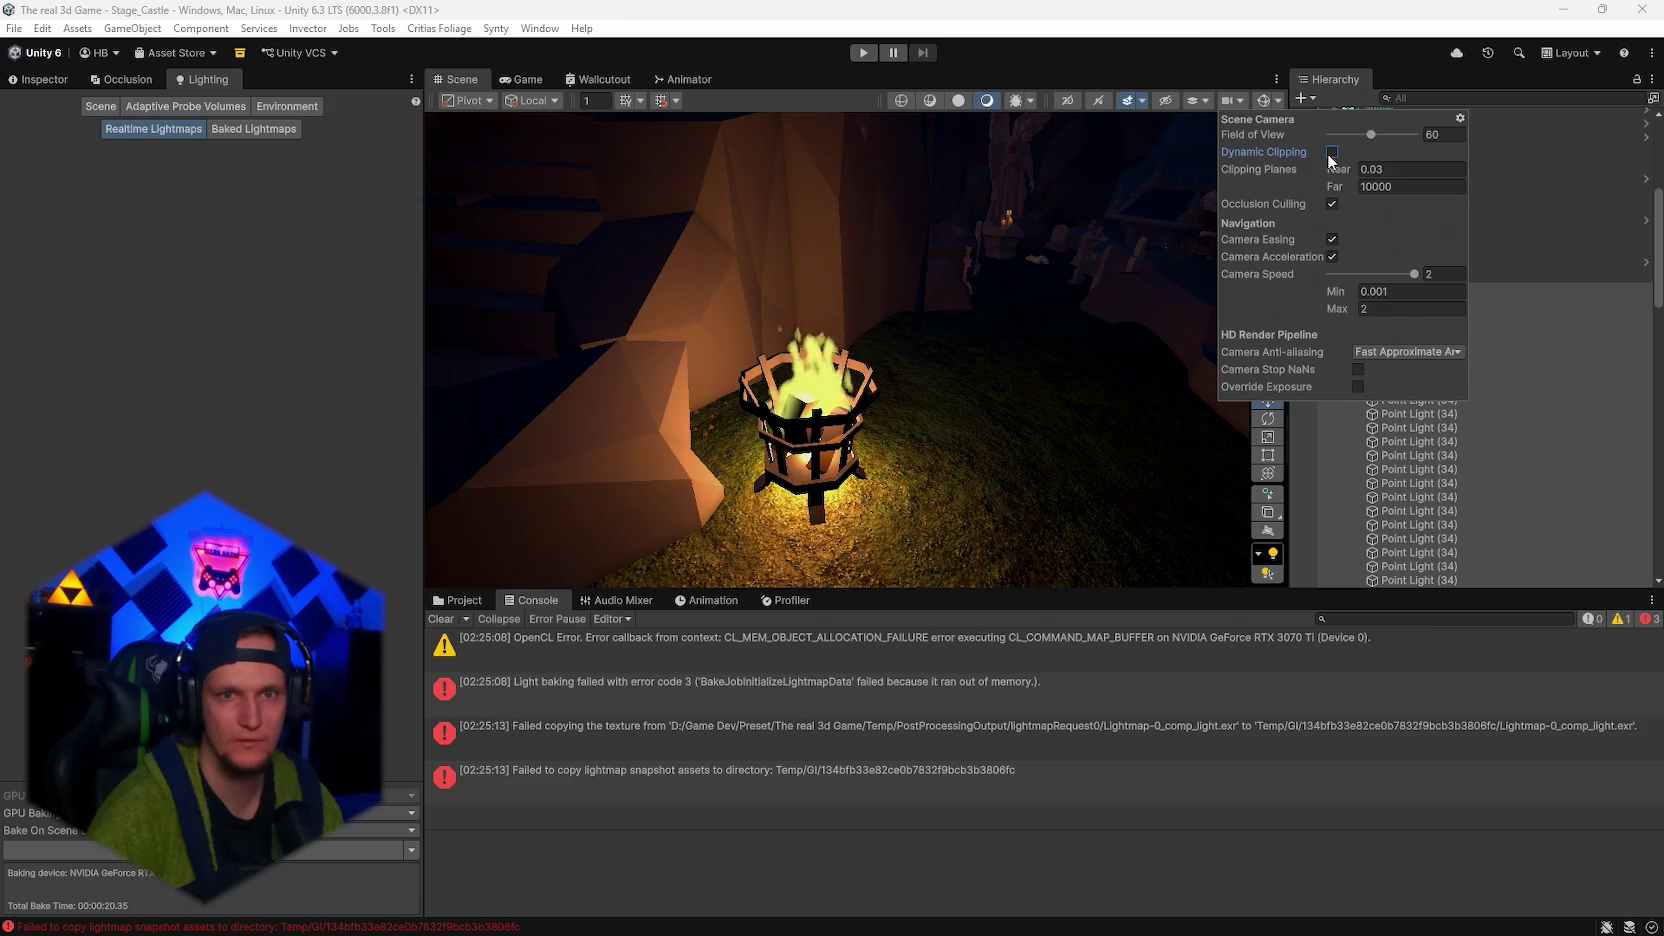
left_click(1357, 386)
- Try TAA, then set Scene camera anti-aliasing to No Anti-aliasing
left_click(1407, 351)
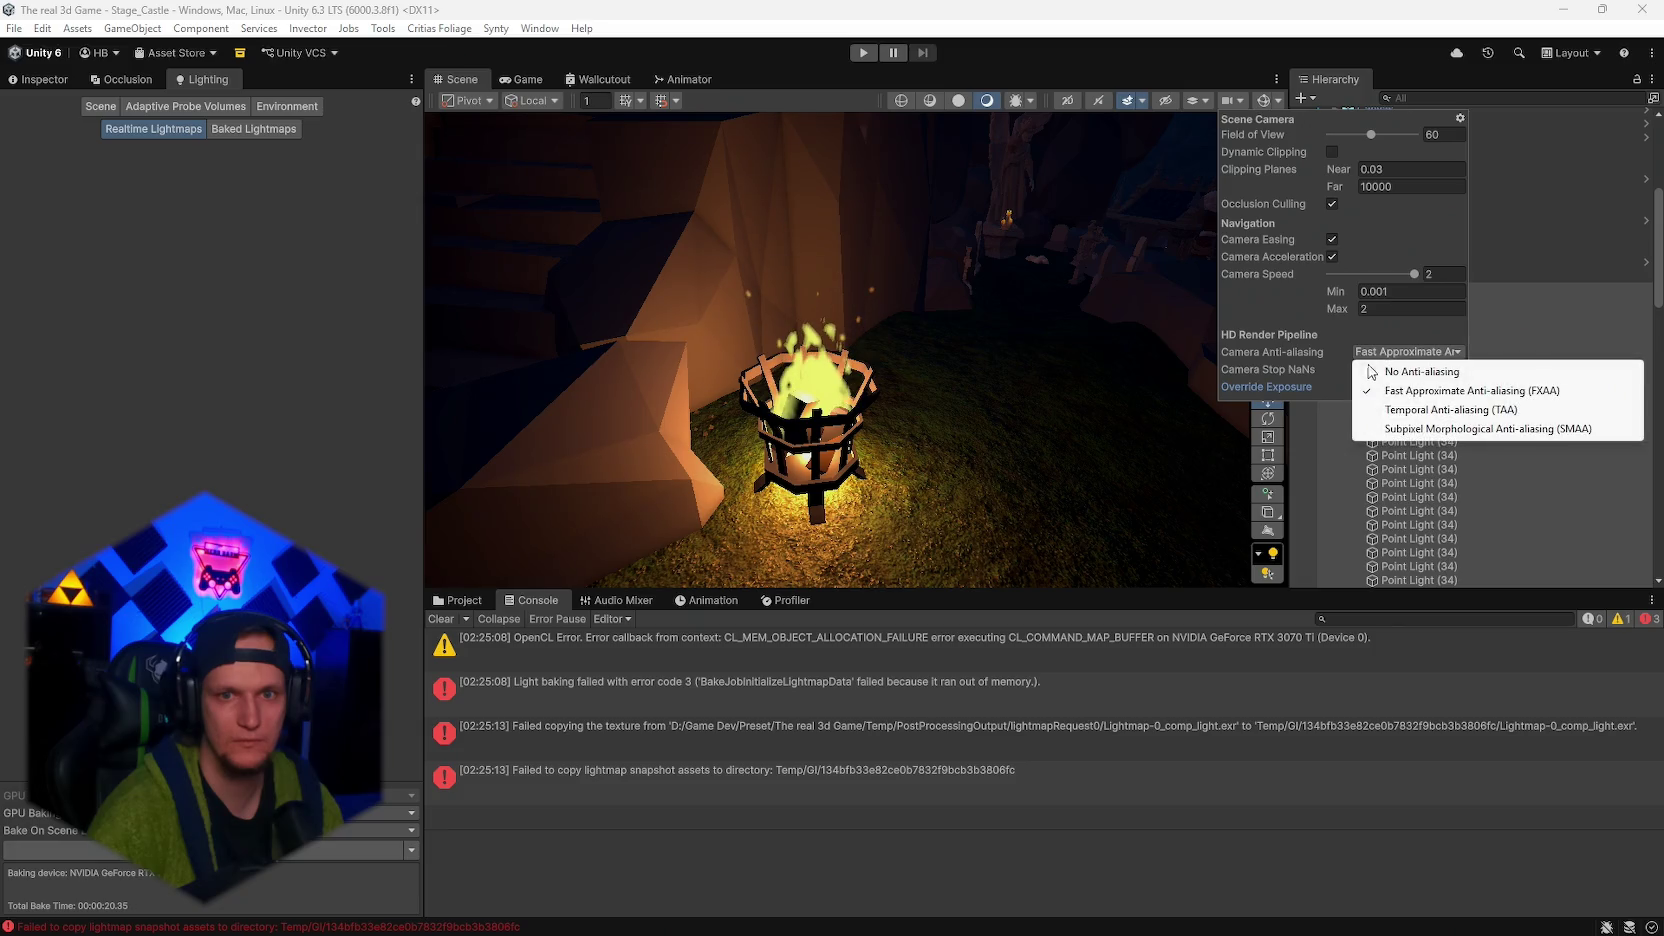
left_click(1390, 409)
left_click(1407, 351)
left_click(1398, 432)
left_click(1407, 351)
left_click(1392, 367)
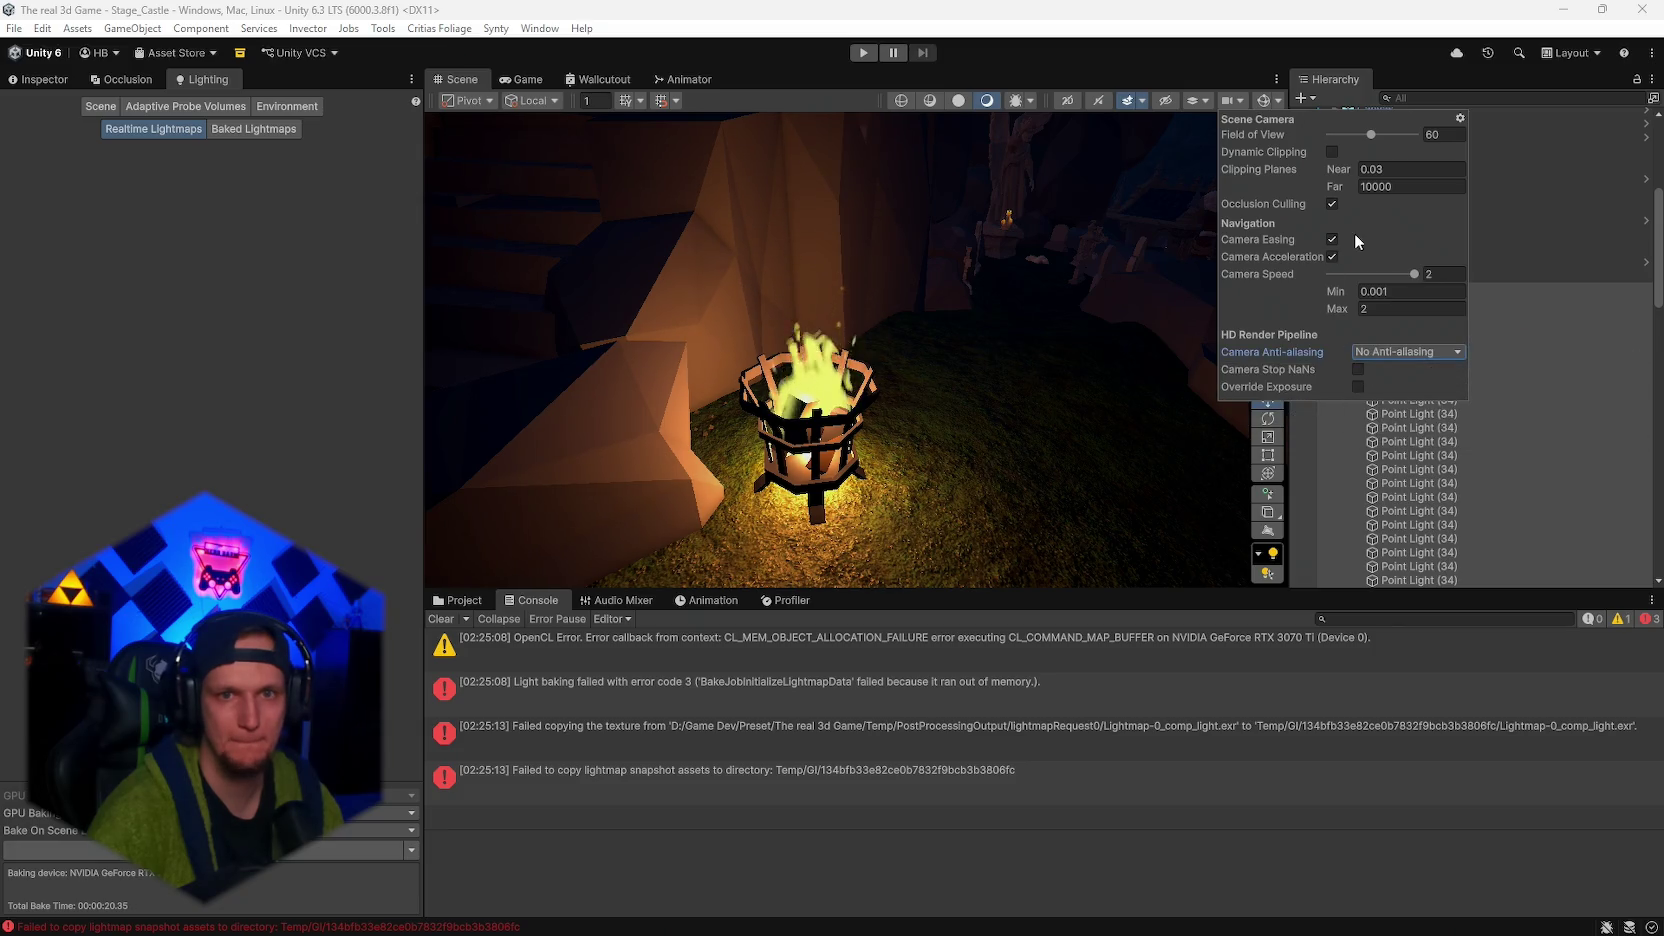
left_click(1231, 101)
- Glance at the Game view, orbit toward the stairs, and clear the console's bake errors
left_click(512, 84)
left_click(485, 81)
mouse_move(920, 329)
left_mouse_down()
mouse_move(855, 478)
mouse_move(1117, 410)
left_mouse_up()
left_click(456, 616)
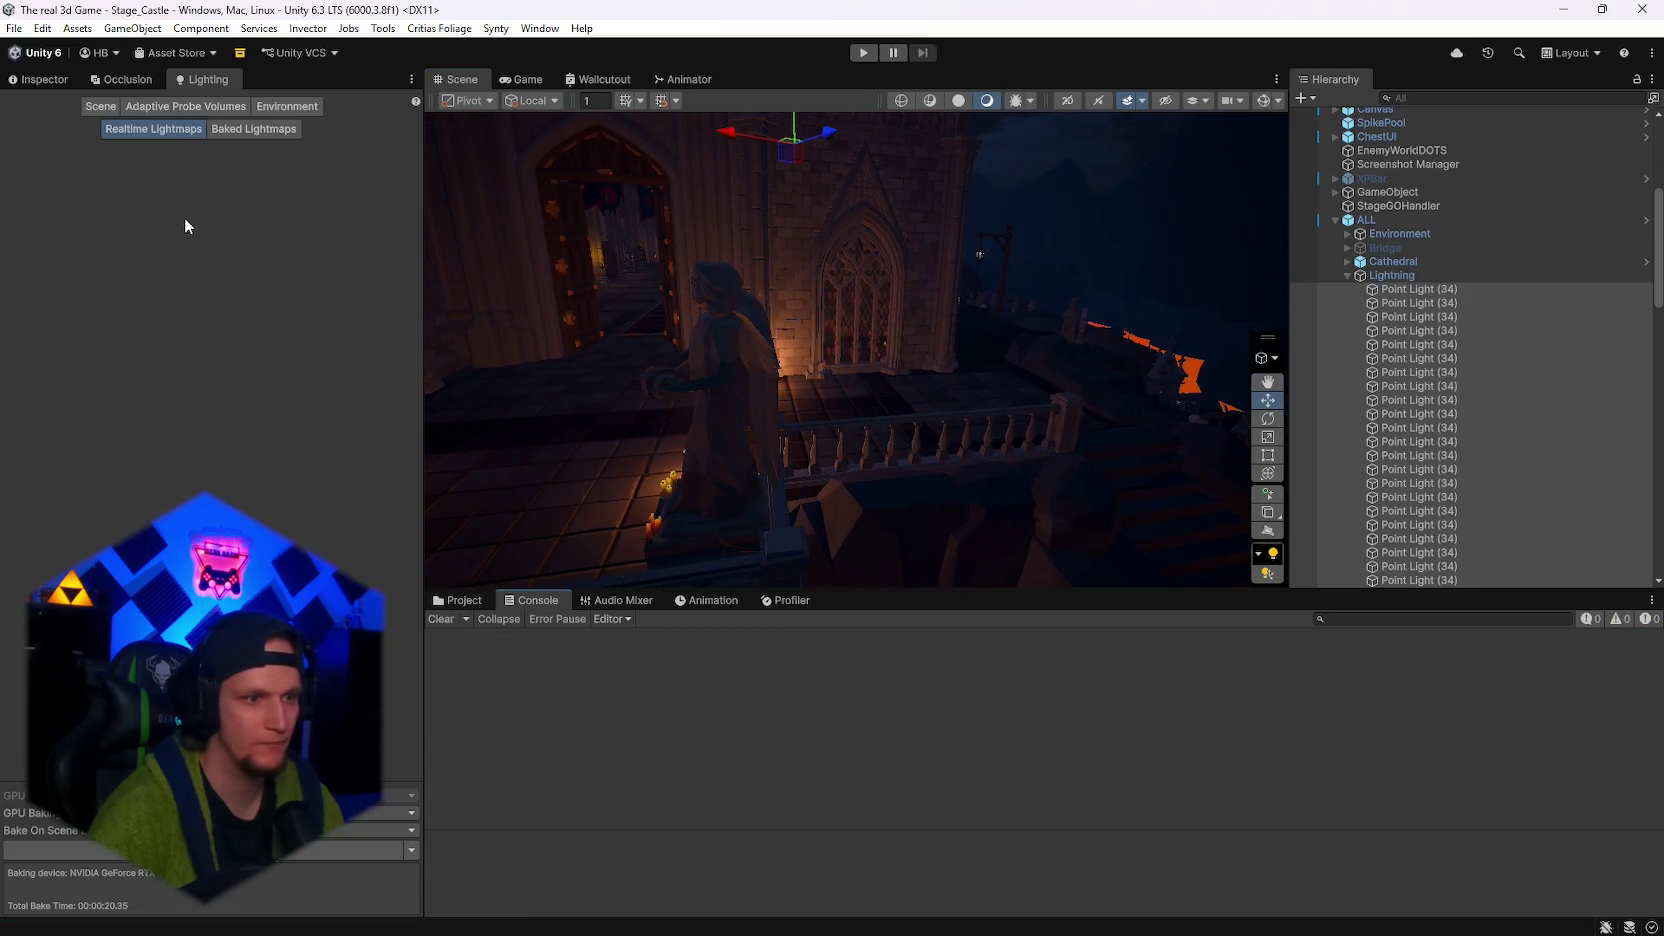
- Dismiss the bake options and open Stage_Forest from File > Open Recent Scene
left_click(411, 850)
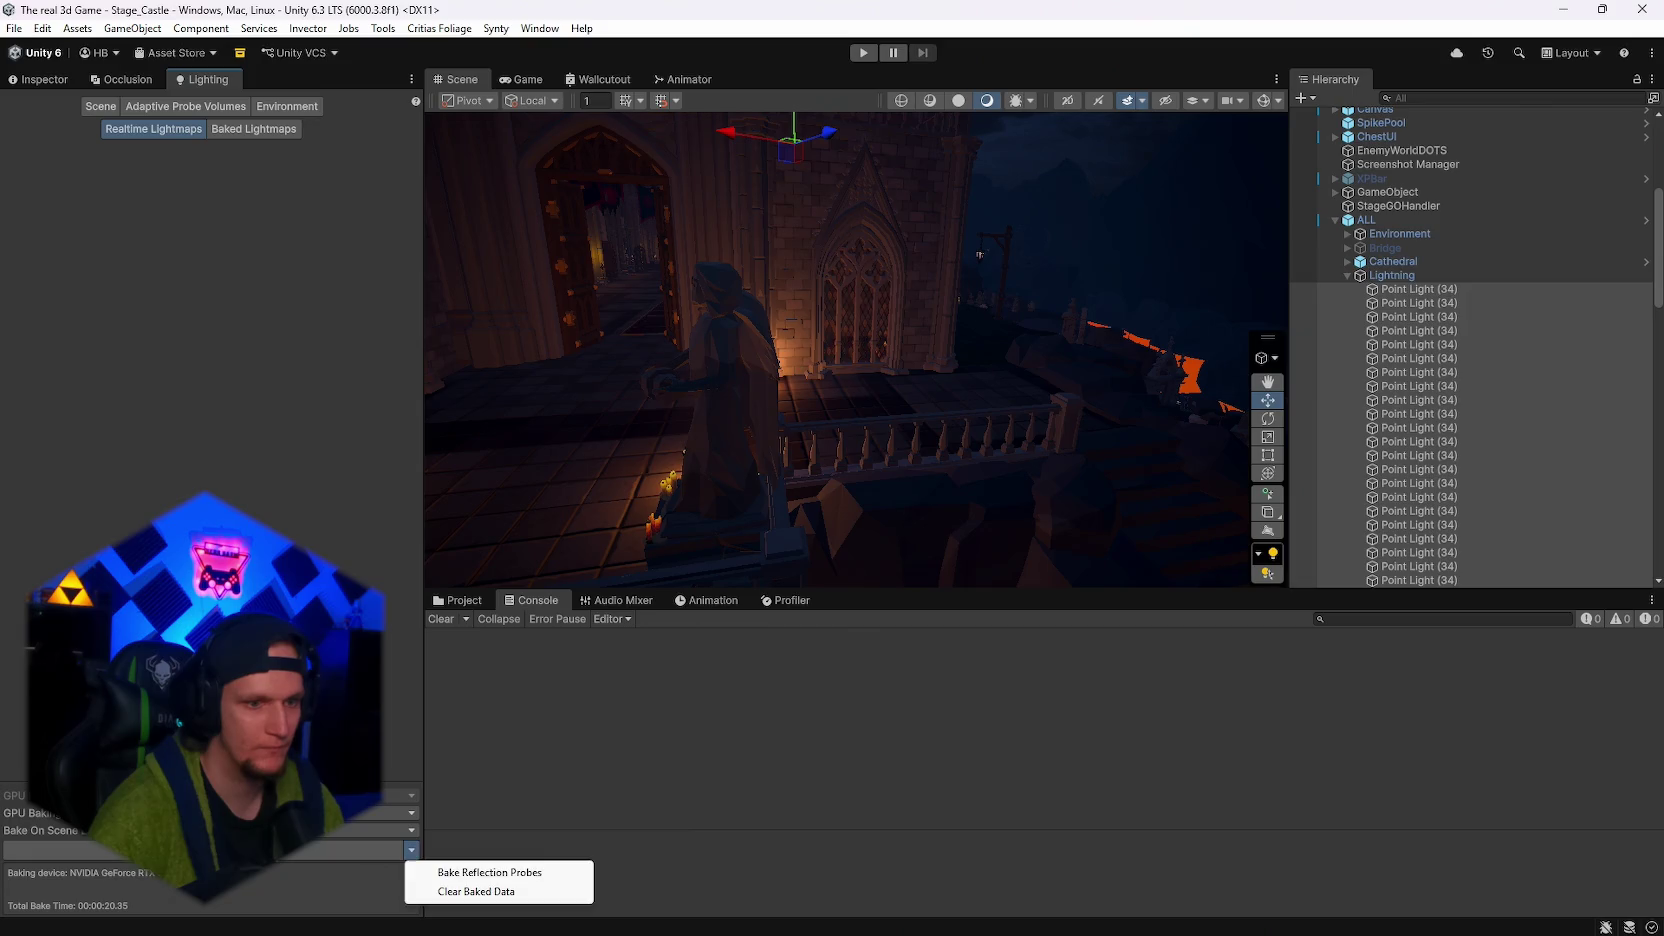
left_click(190, 273)
left_click(100, 106)
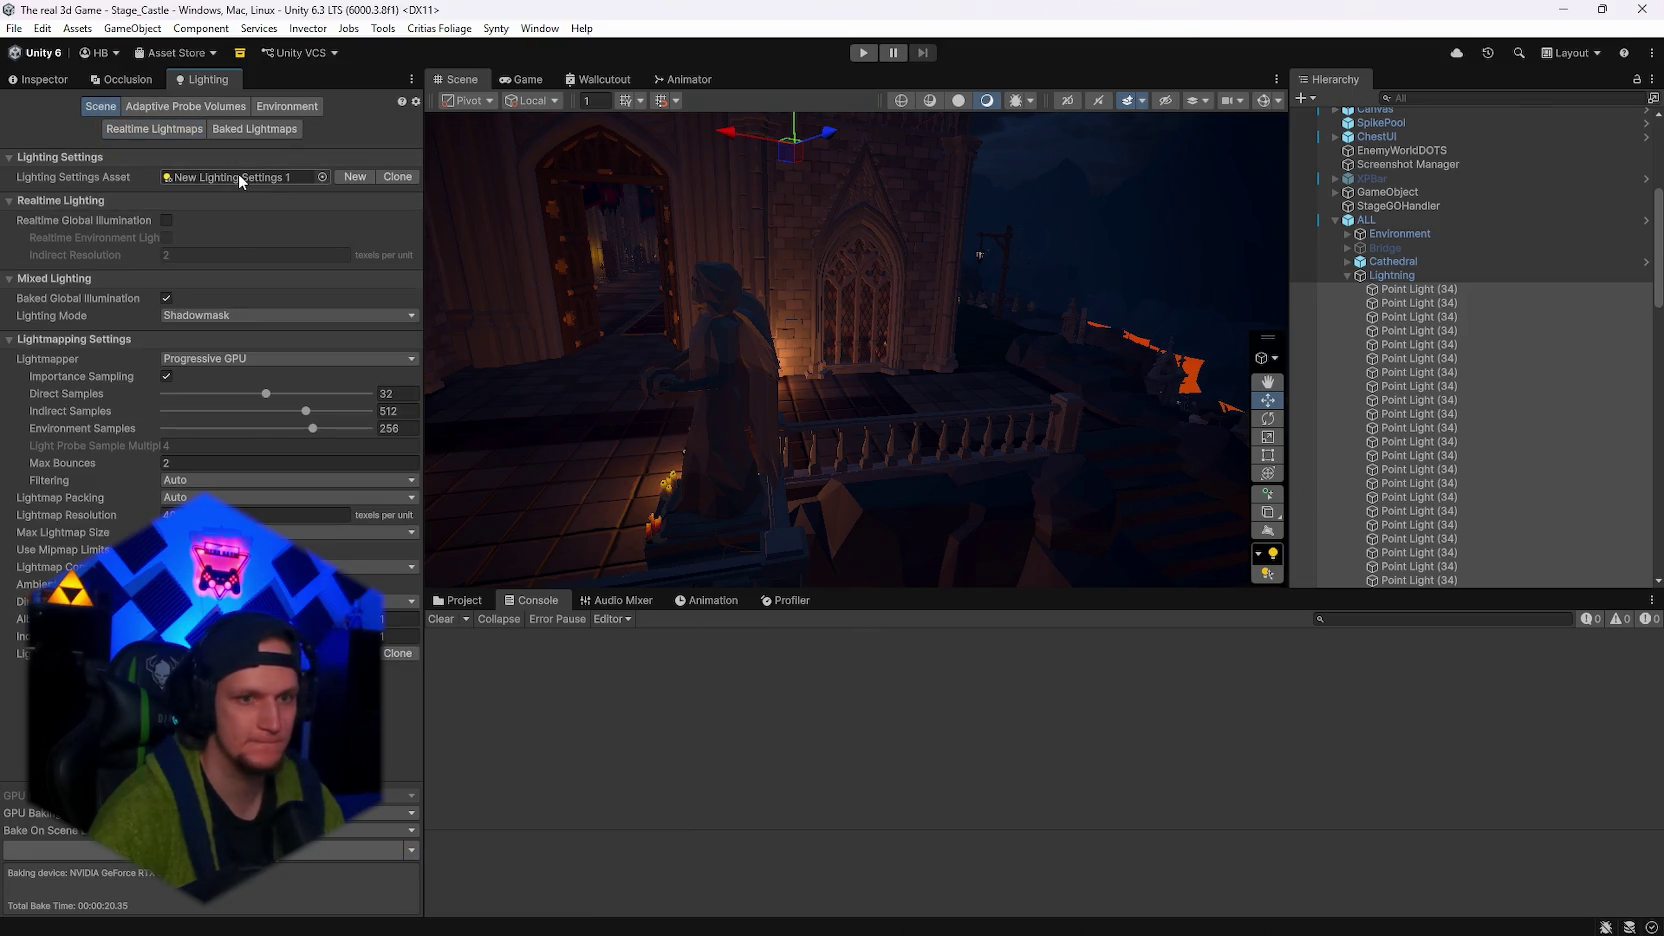
left_click(14, 28)
mouse_move(60, 87)
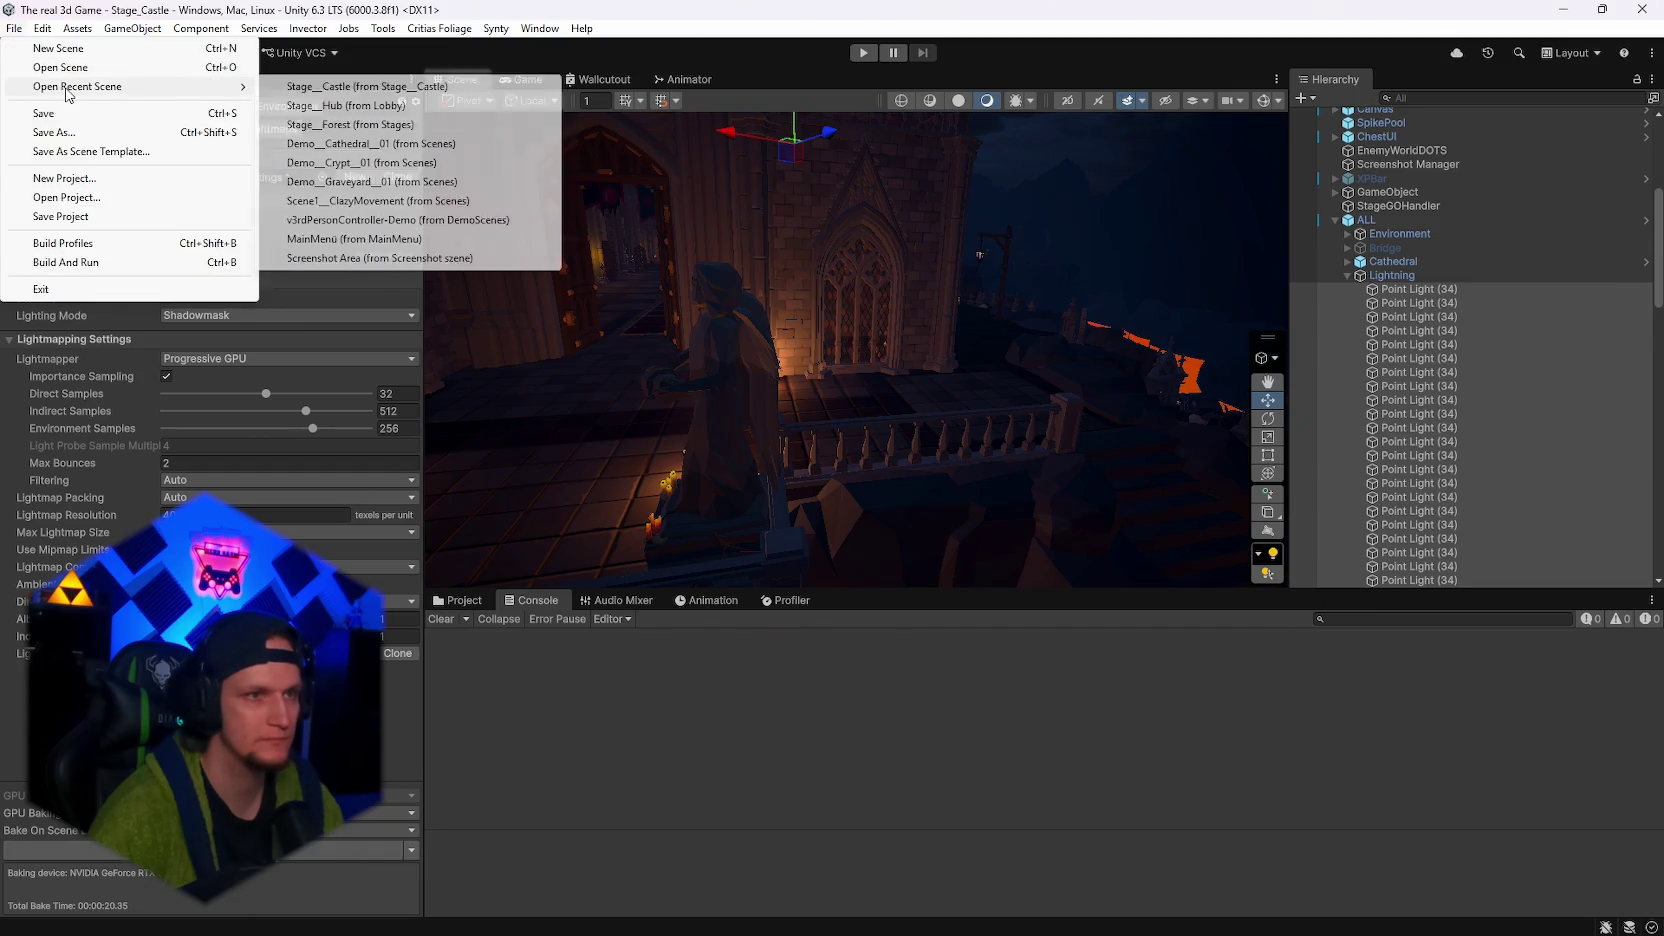
left_click(450, 124)
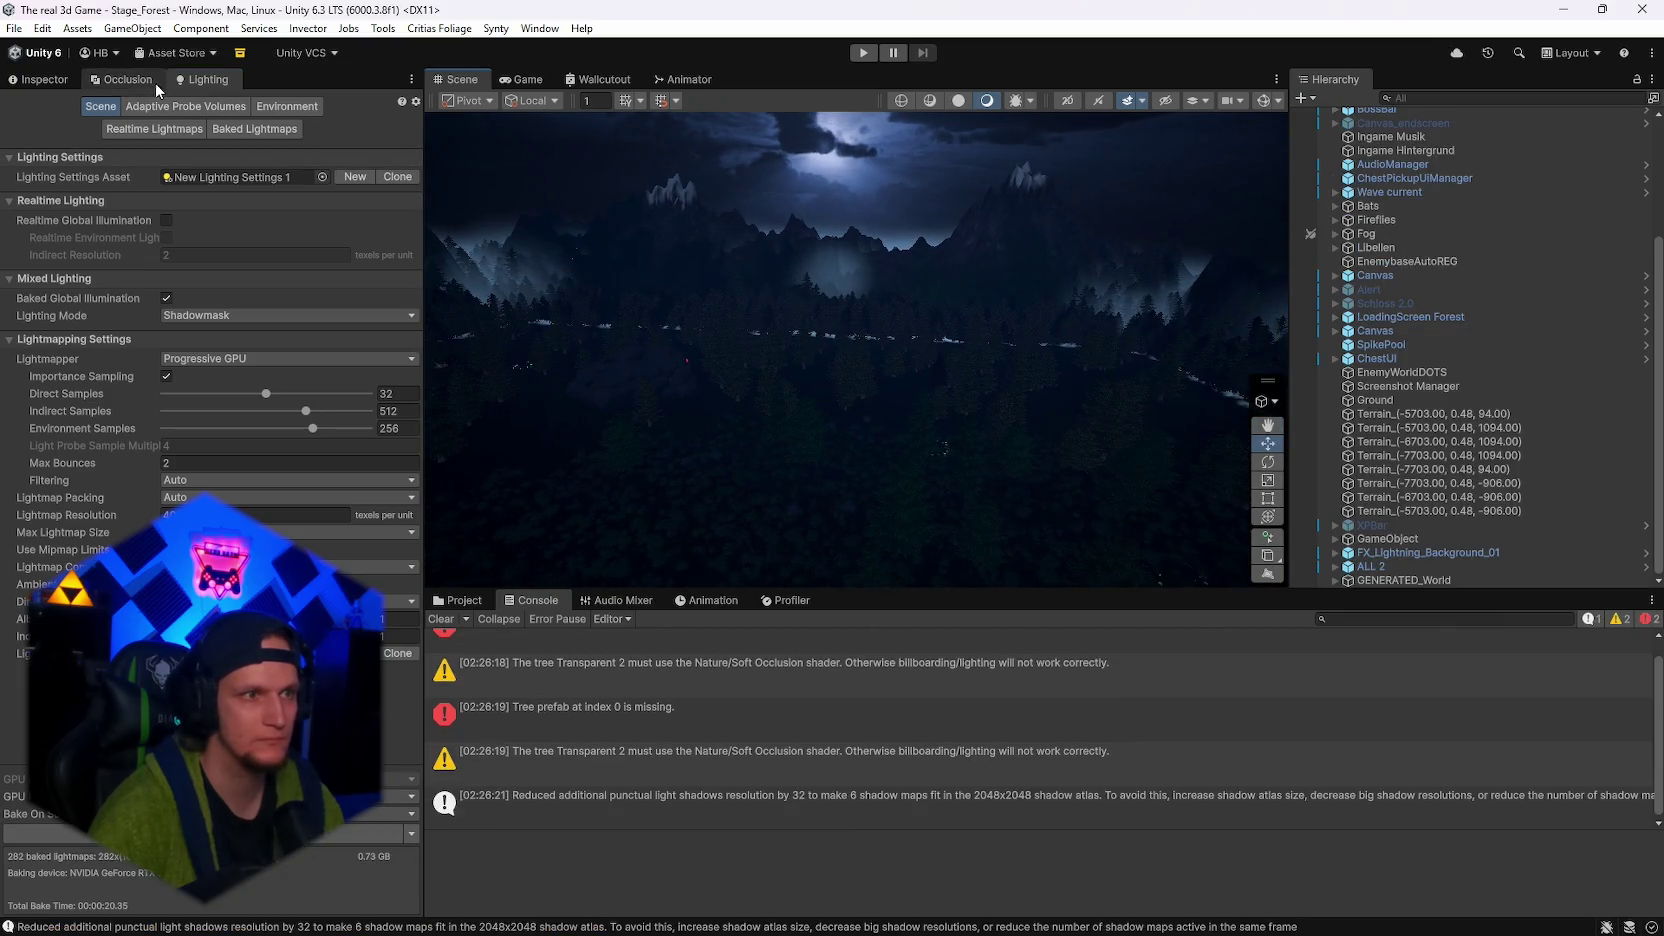
- Orbit the forest, check its Environment settings, and display the forest's Baked Lightmaps list
mouse_move(620, 380)
left_mouse_down()
mouse_move(567, 382)
mouse_move(550, 401)
mouse_move(762, 449)
mouse_move(440, 380)
left_mouse_up()
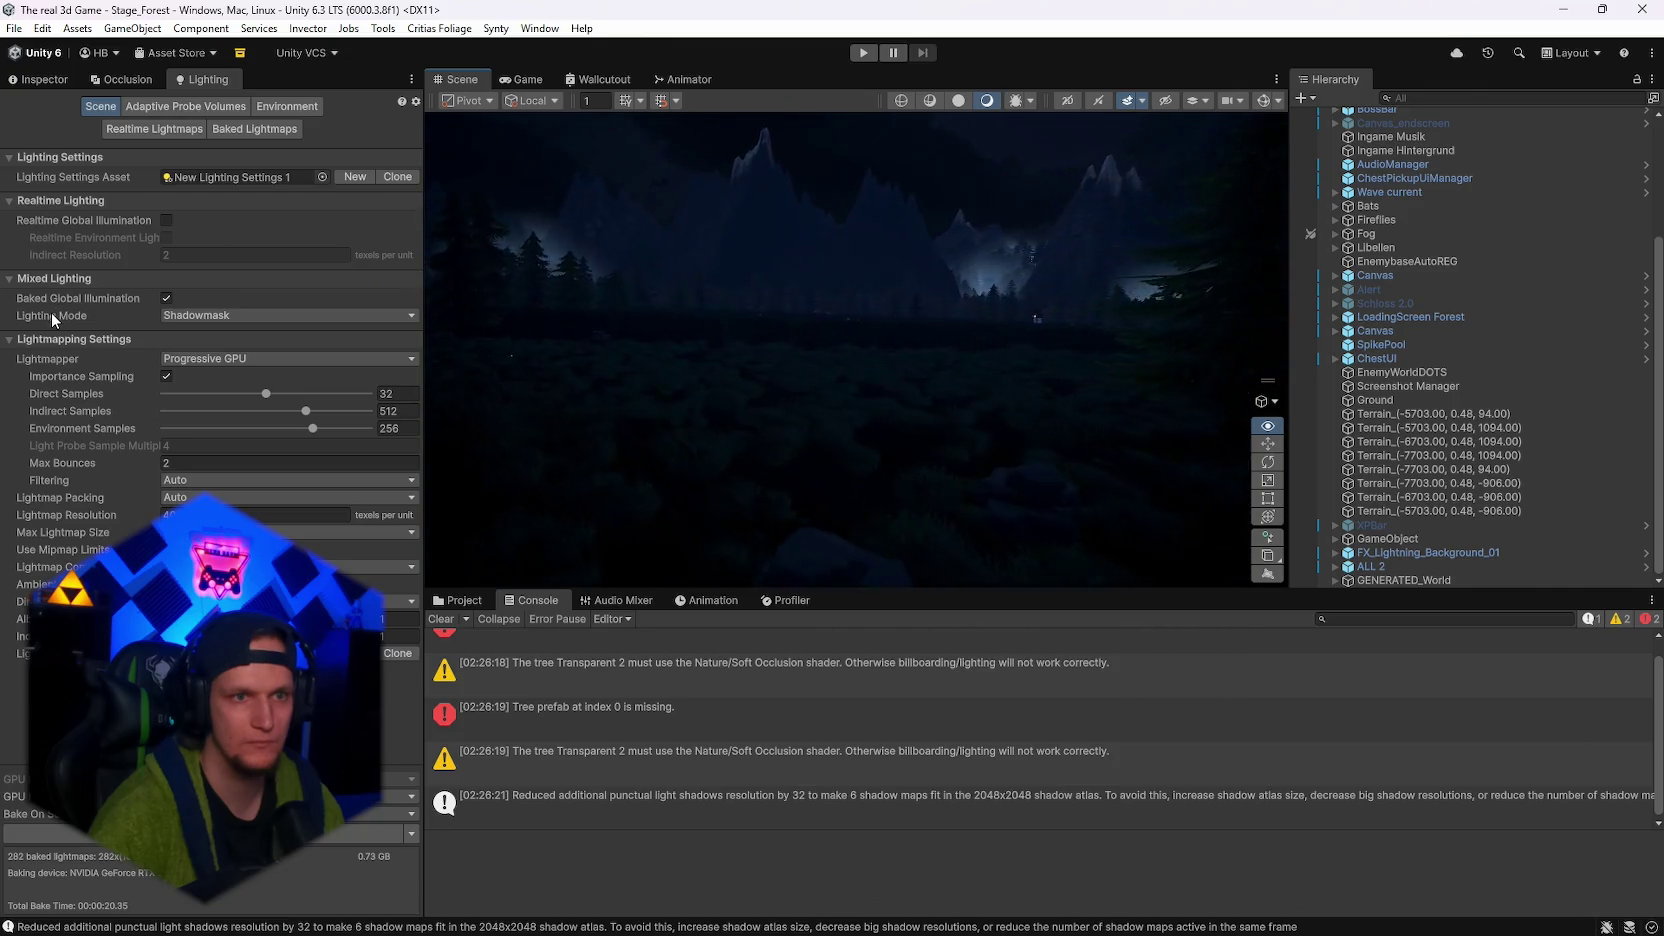
mouse_move(520, 531)
left_mouse_down()
mouse_move(680, 357)
mouse_move(487, 322)
mouse_move(687, 312)
mouse_move(862, 345)
mouse_move(620, 335)
left_mouse_up()
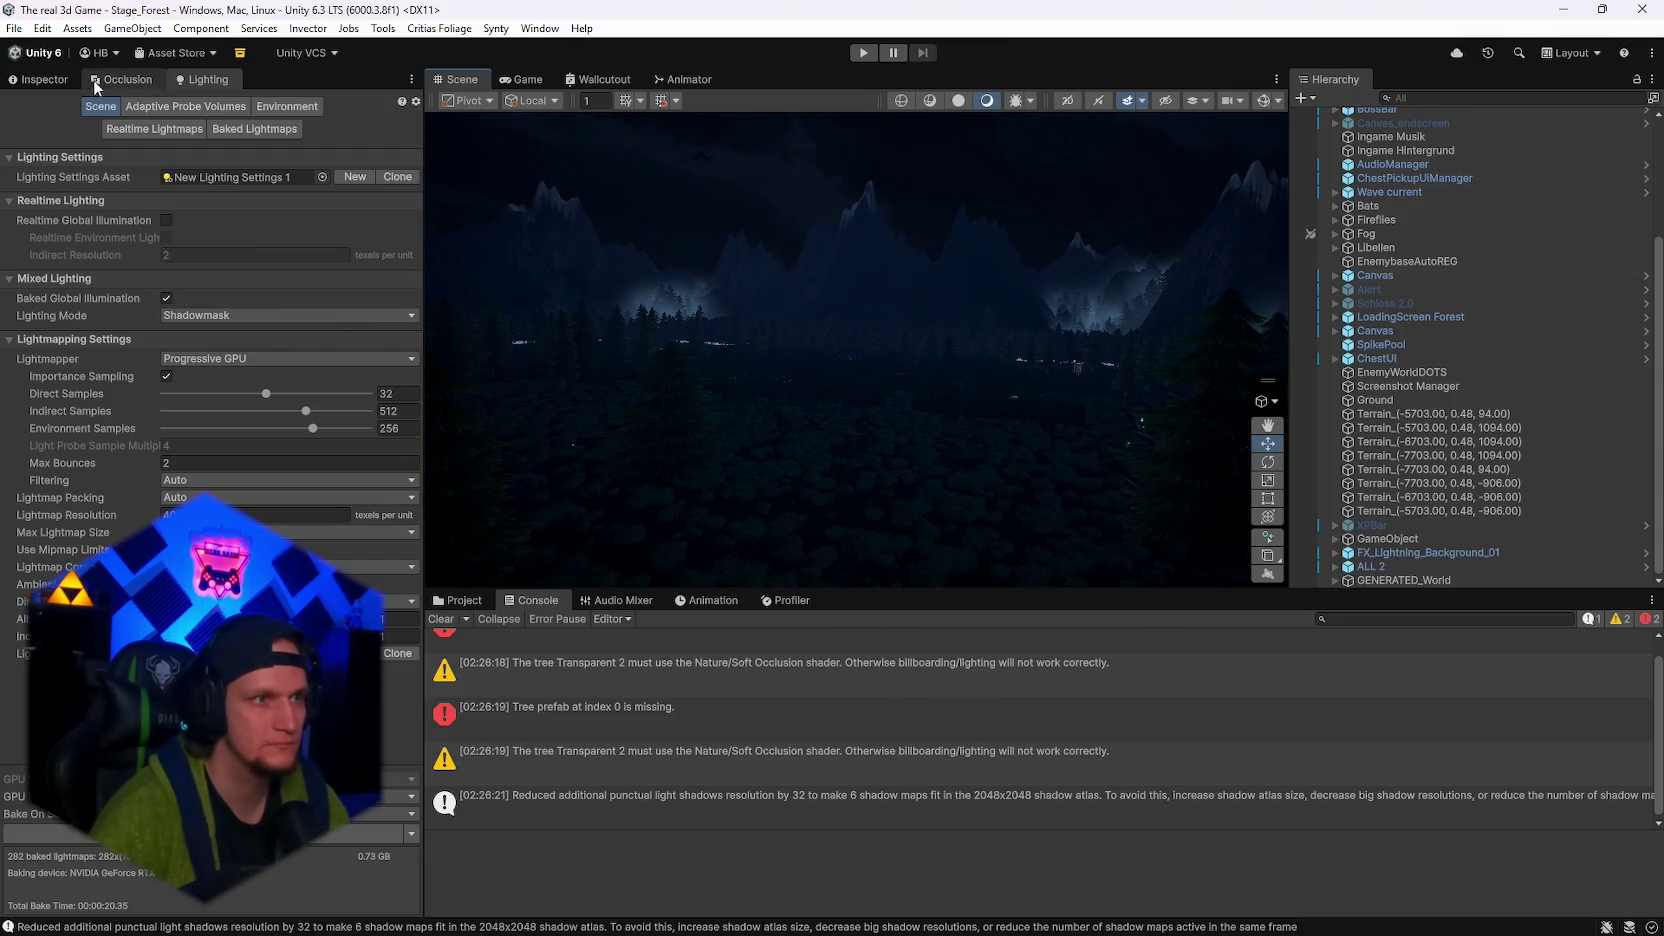
left_click(268, 110)
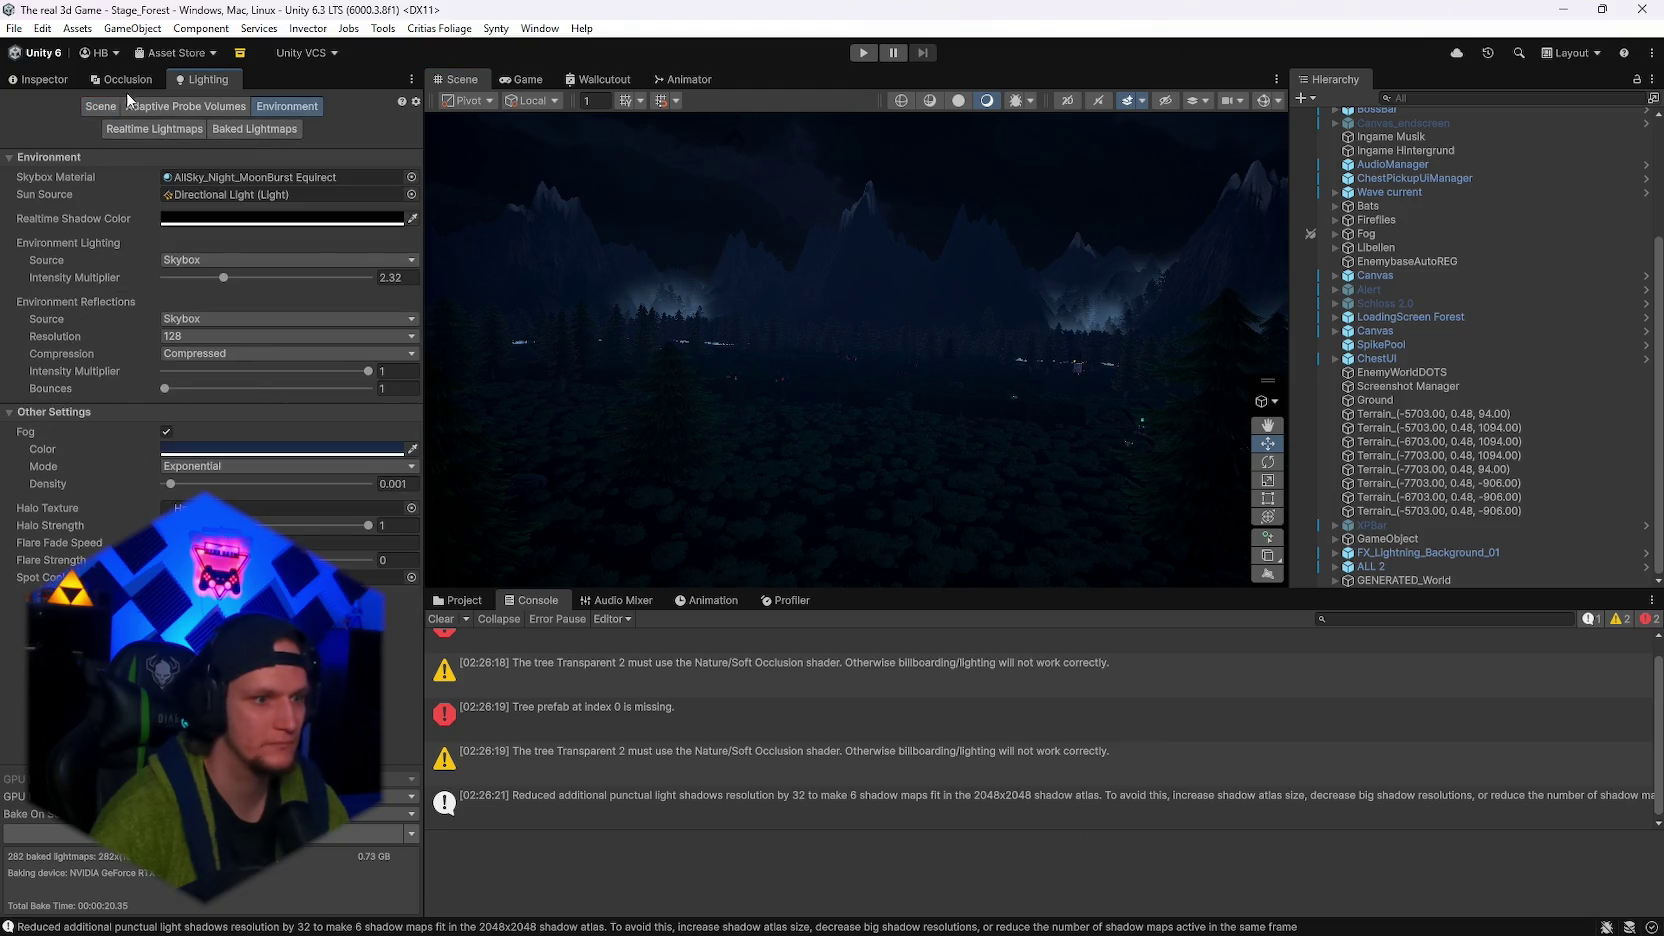
left_click(99, 106)
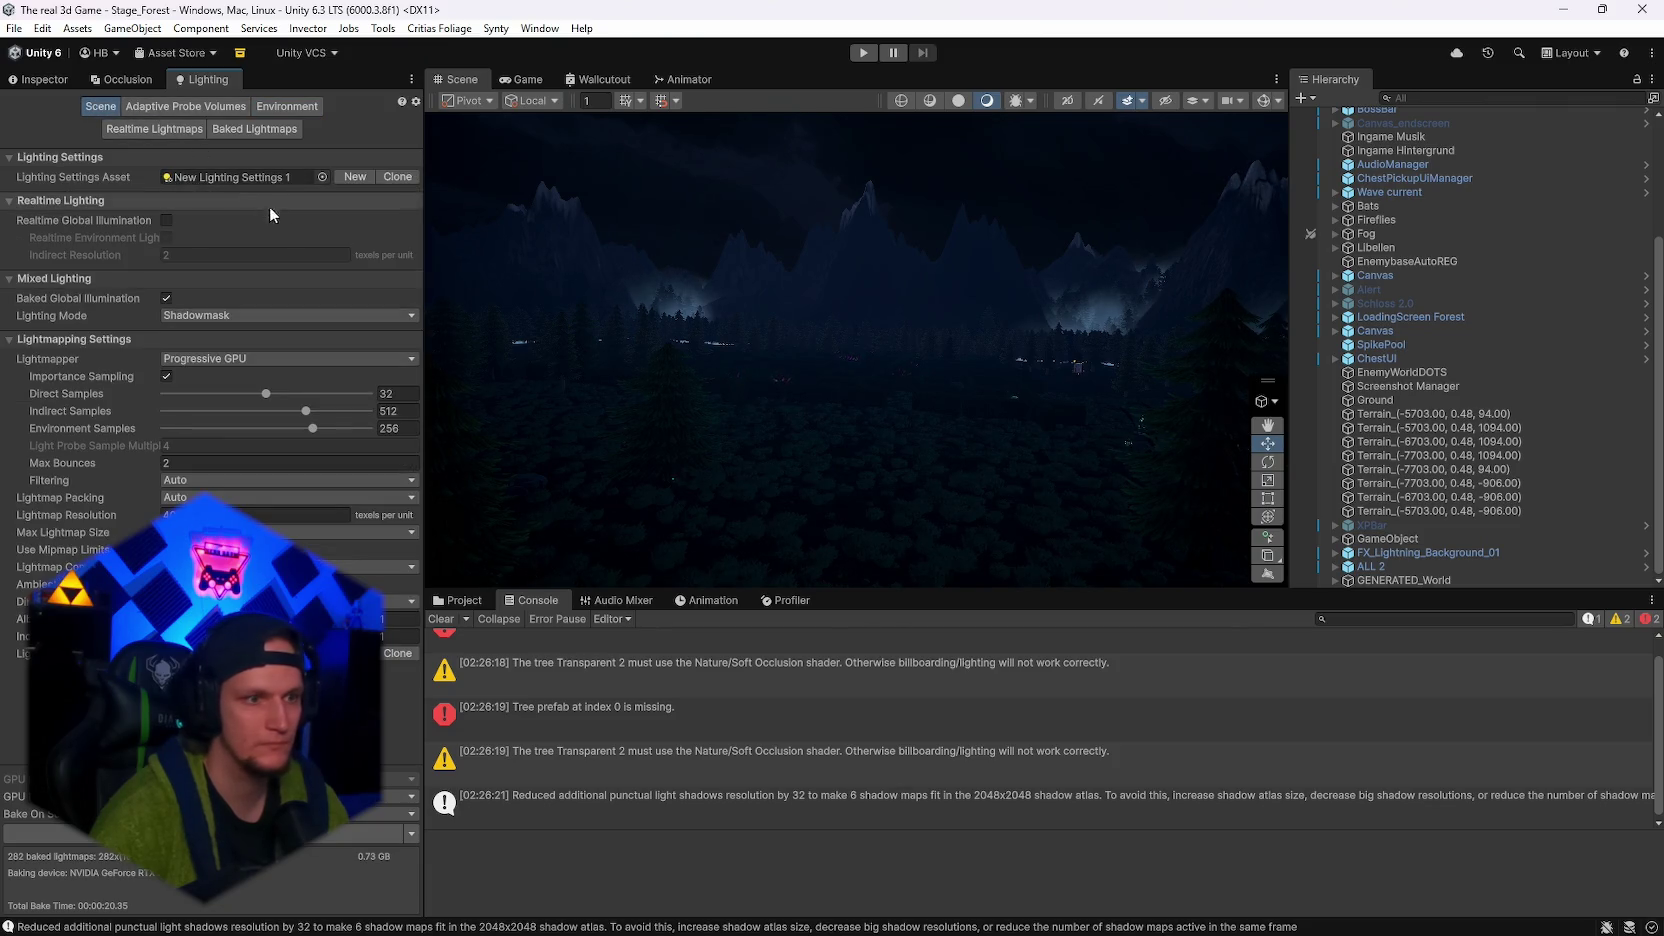
left_click(190, 130)
left_click(253, 129)
left_click(14, 28)
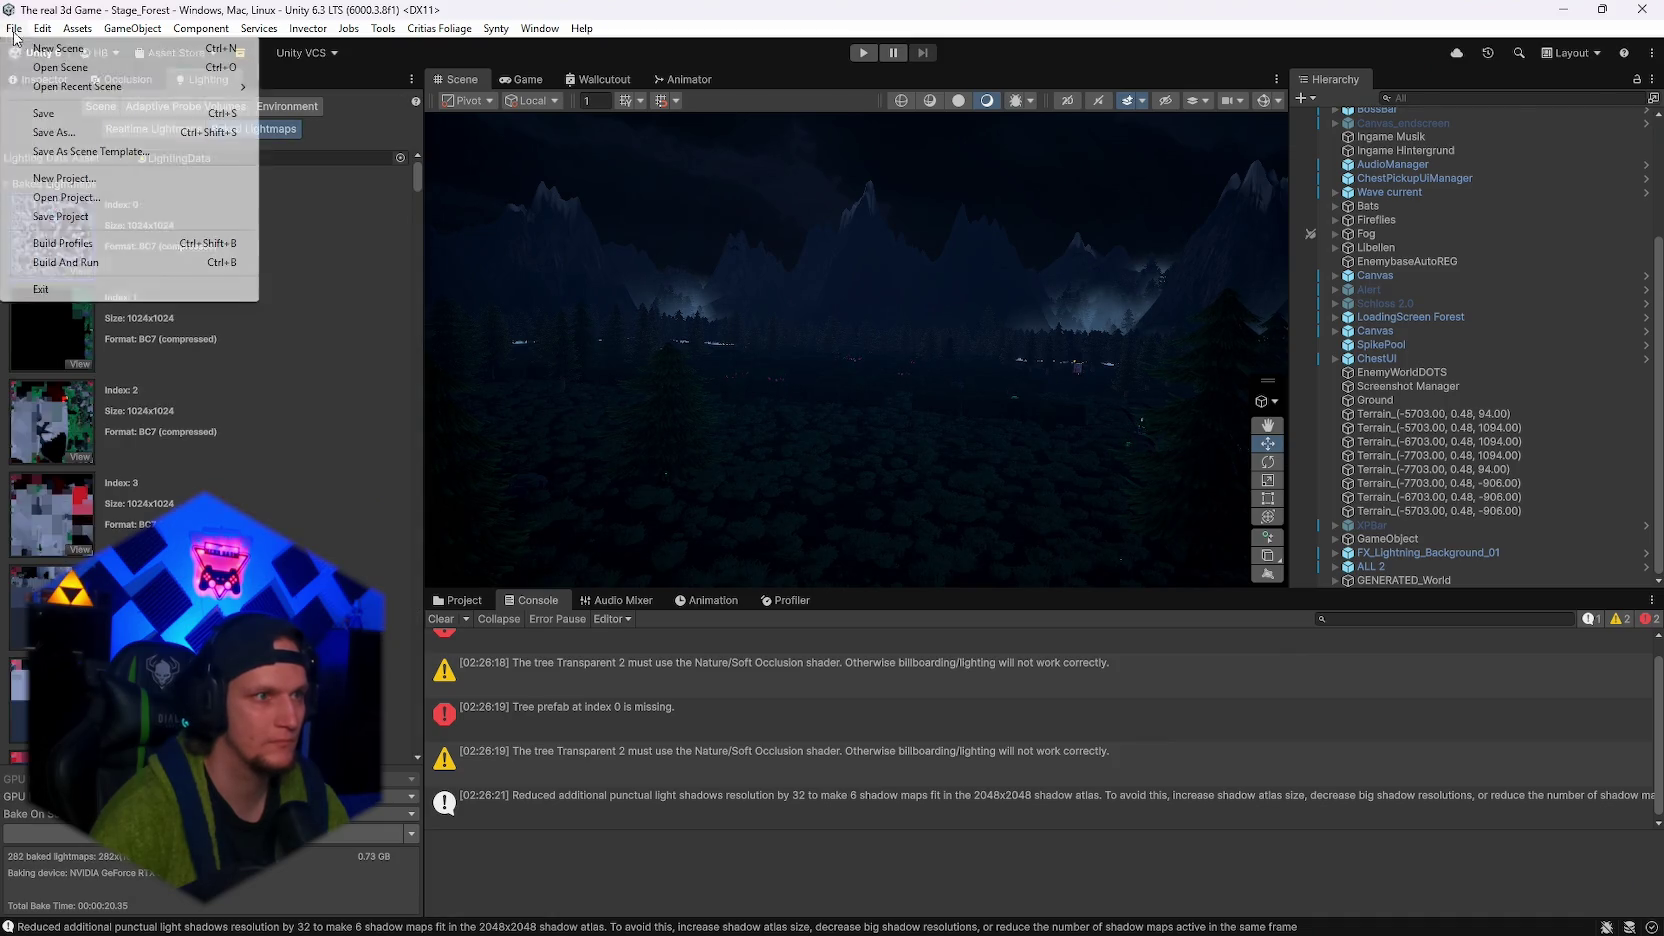
- Load Stage_Castle from the recent scenes and frame the Ingame Musik object
mouse_move(90, 93)
left_click(364, 107)
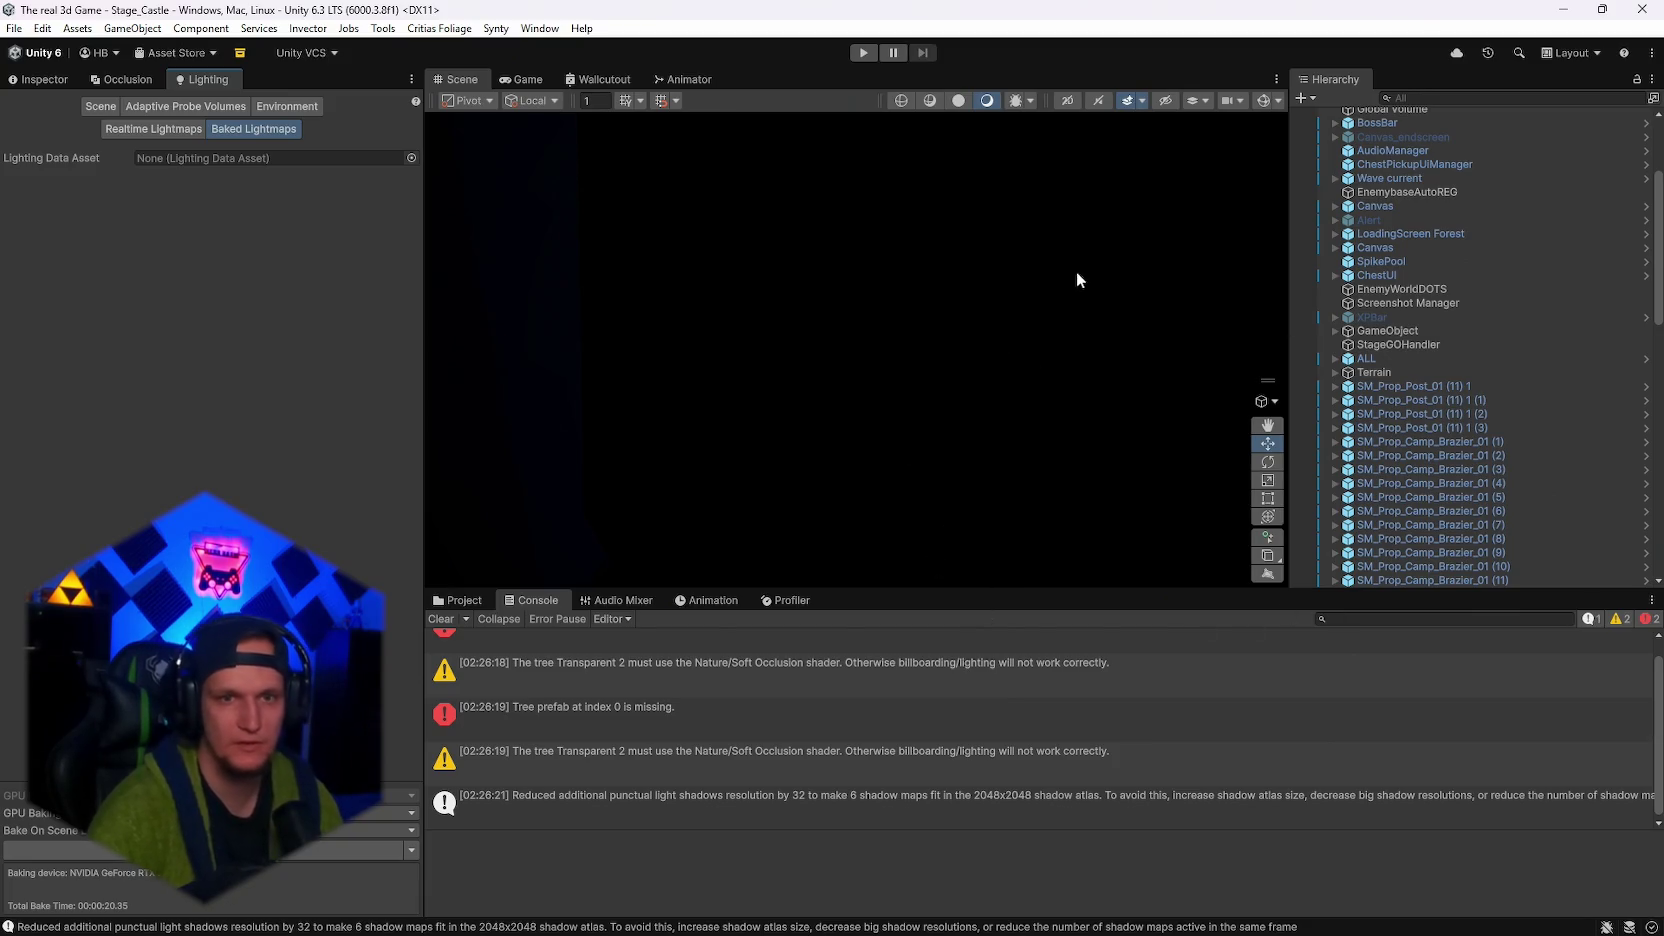
scroll(1394, 160, "up", 4)
double_click(1390, 124)
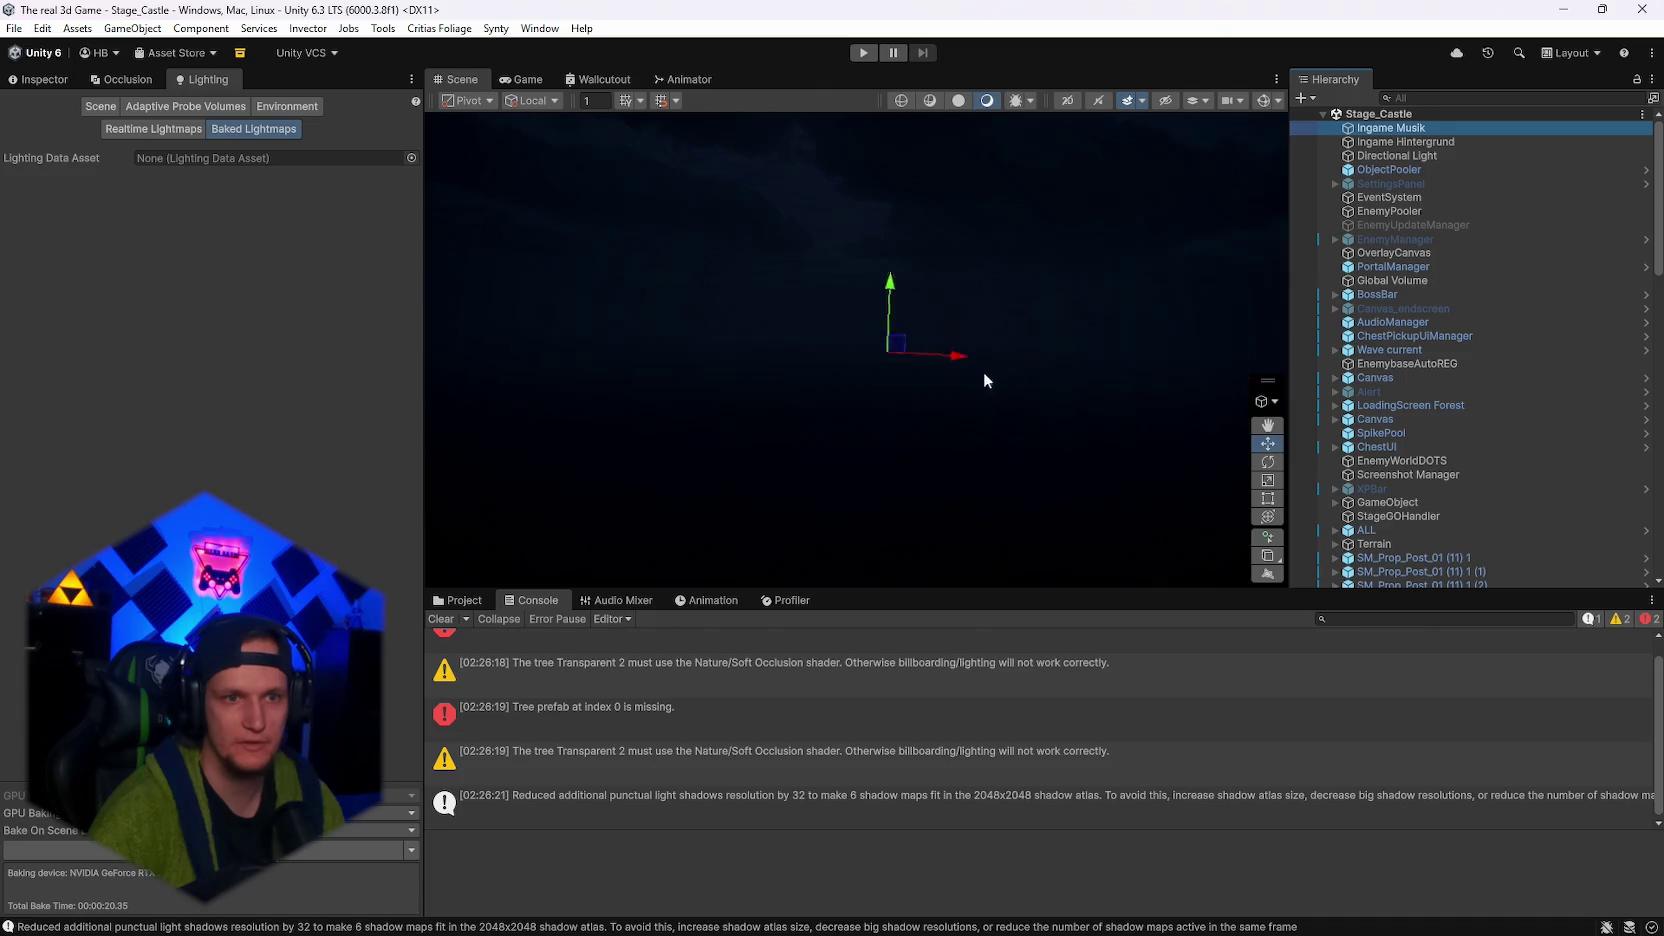
- Orbit and zoom round to the lit castle brazier, then browse the lighting data assets
left_click_drag(940, 352, 837, 324)
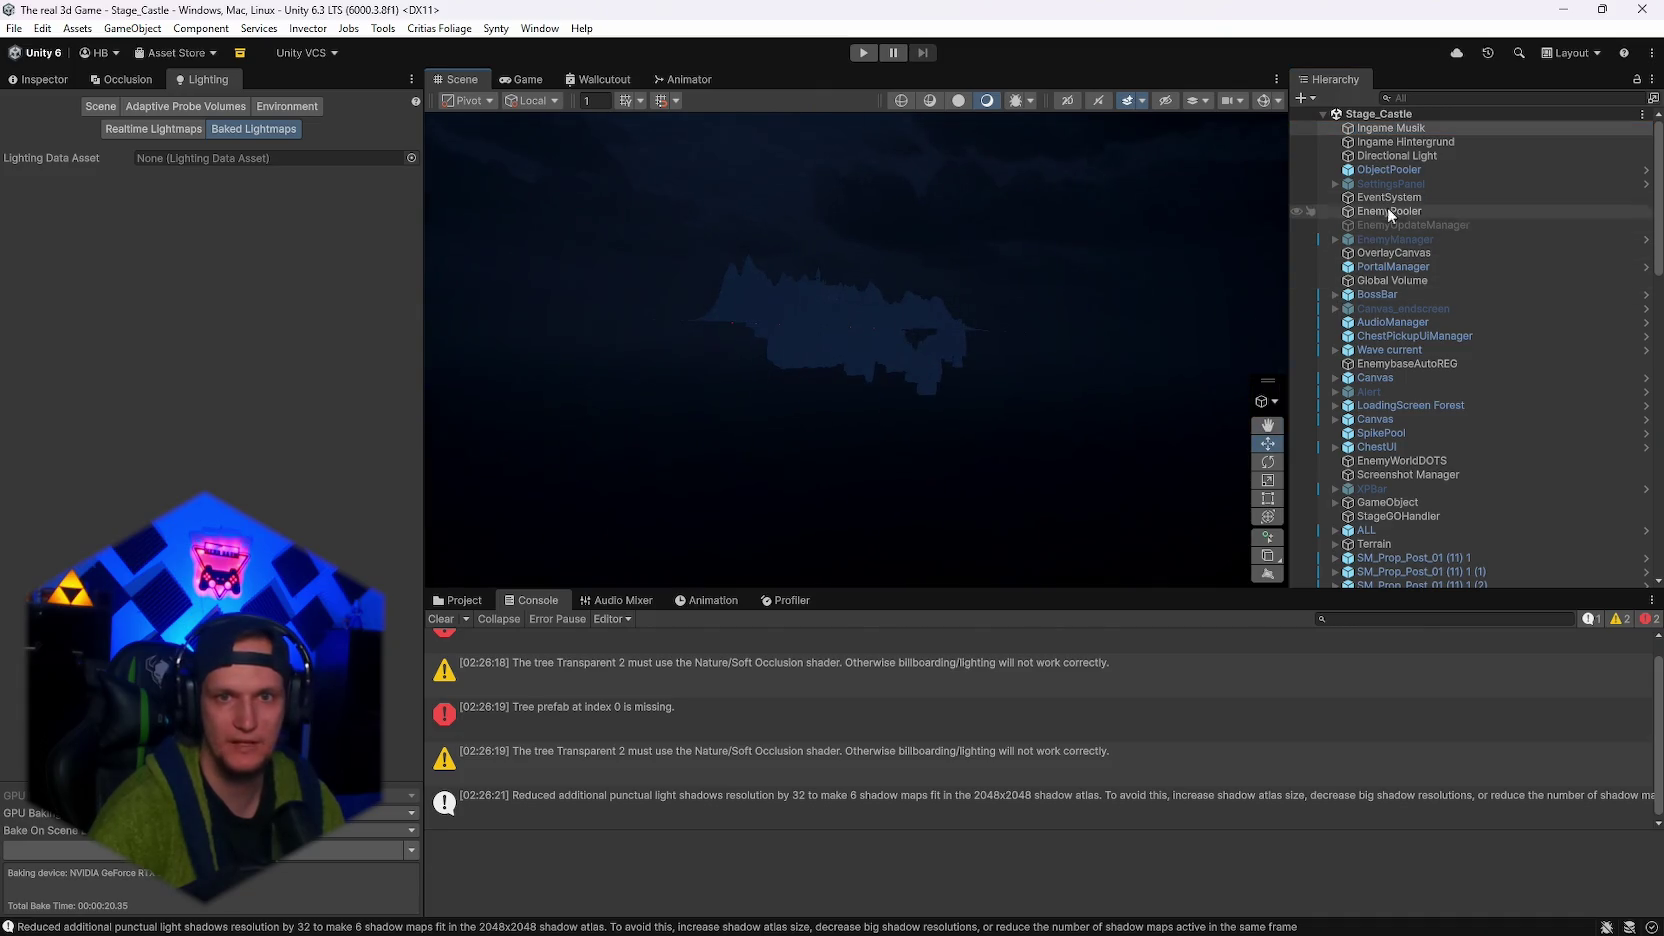
double_click(1389, 169)
mouse_move(1070, 273)
left_mouse_down()
mouse_move(1196, 271)
mouse_move(1210, 330)
mouse_move(1250, 380)
left_mouse_up()
mouse_move(1111, 386)
left_mouse_down()
mouse_move(553, 282)
mouse_move(568, 260)
mouse_move(438, 271)
mouse_move(580, 300)
mouse_move(638, 343)
mouse_move(843, 265)
mouse_move(958, 100)
mouse_move(977, 100)
mouse_move(986, 346)
left_mouse_up()
scroll(986, 346, "up", 10)
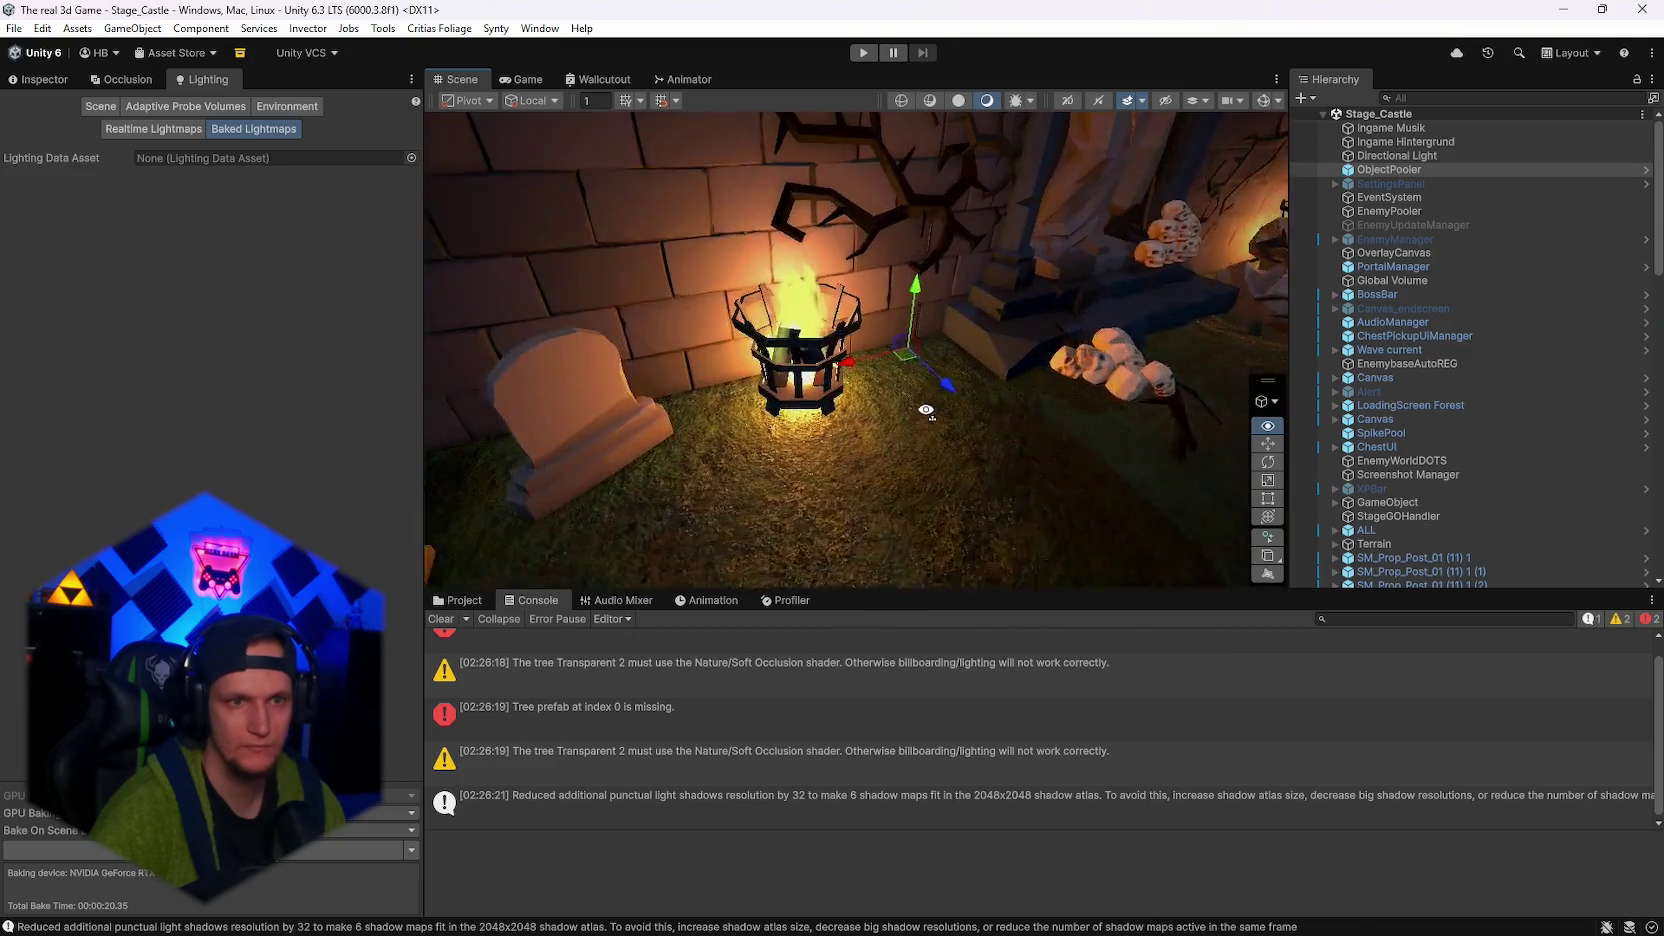
mouse_move(926, 411)
left_mouse_down()
mouse_move(925, 312)
mouse_move(791, 238)
mouse_move(841, 270)
left_mouse_up()
scroll(841, 270, "down", 8)
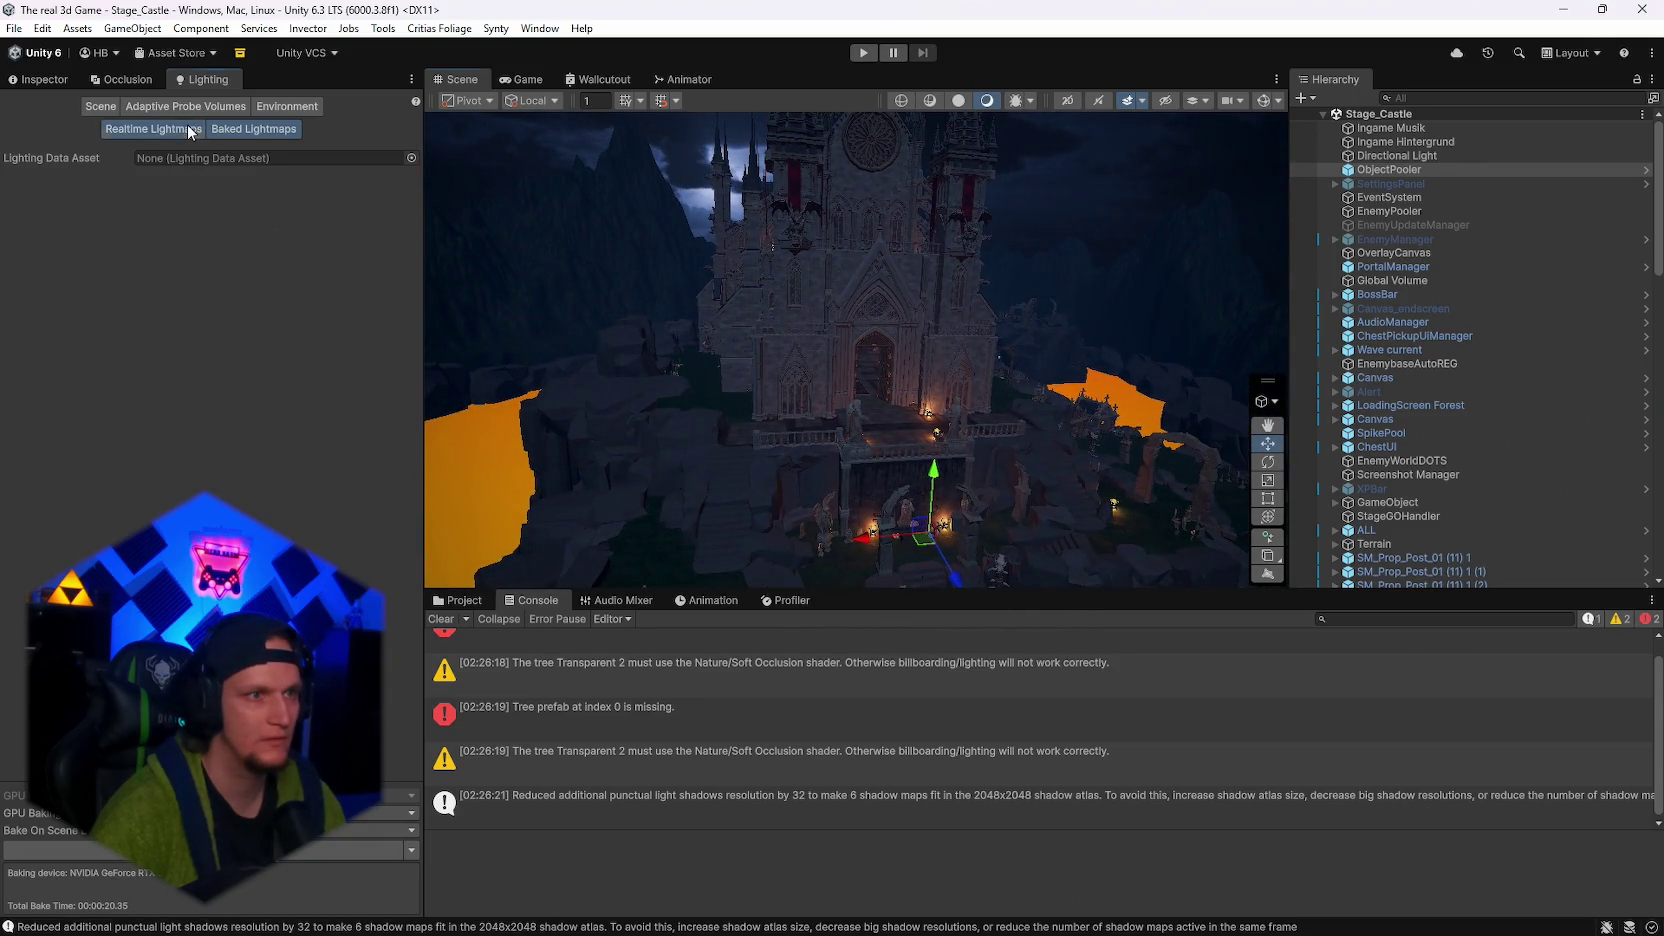
left_click(411, 158)
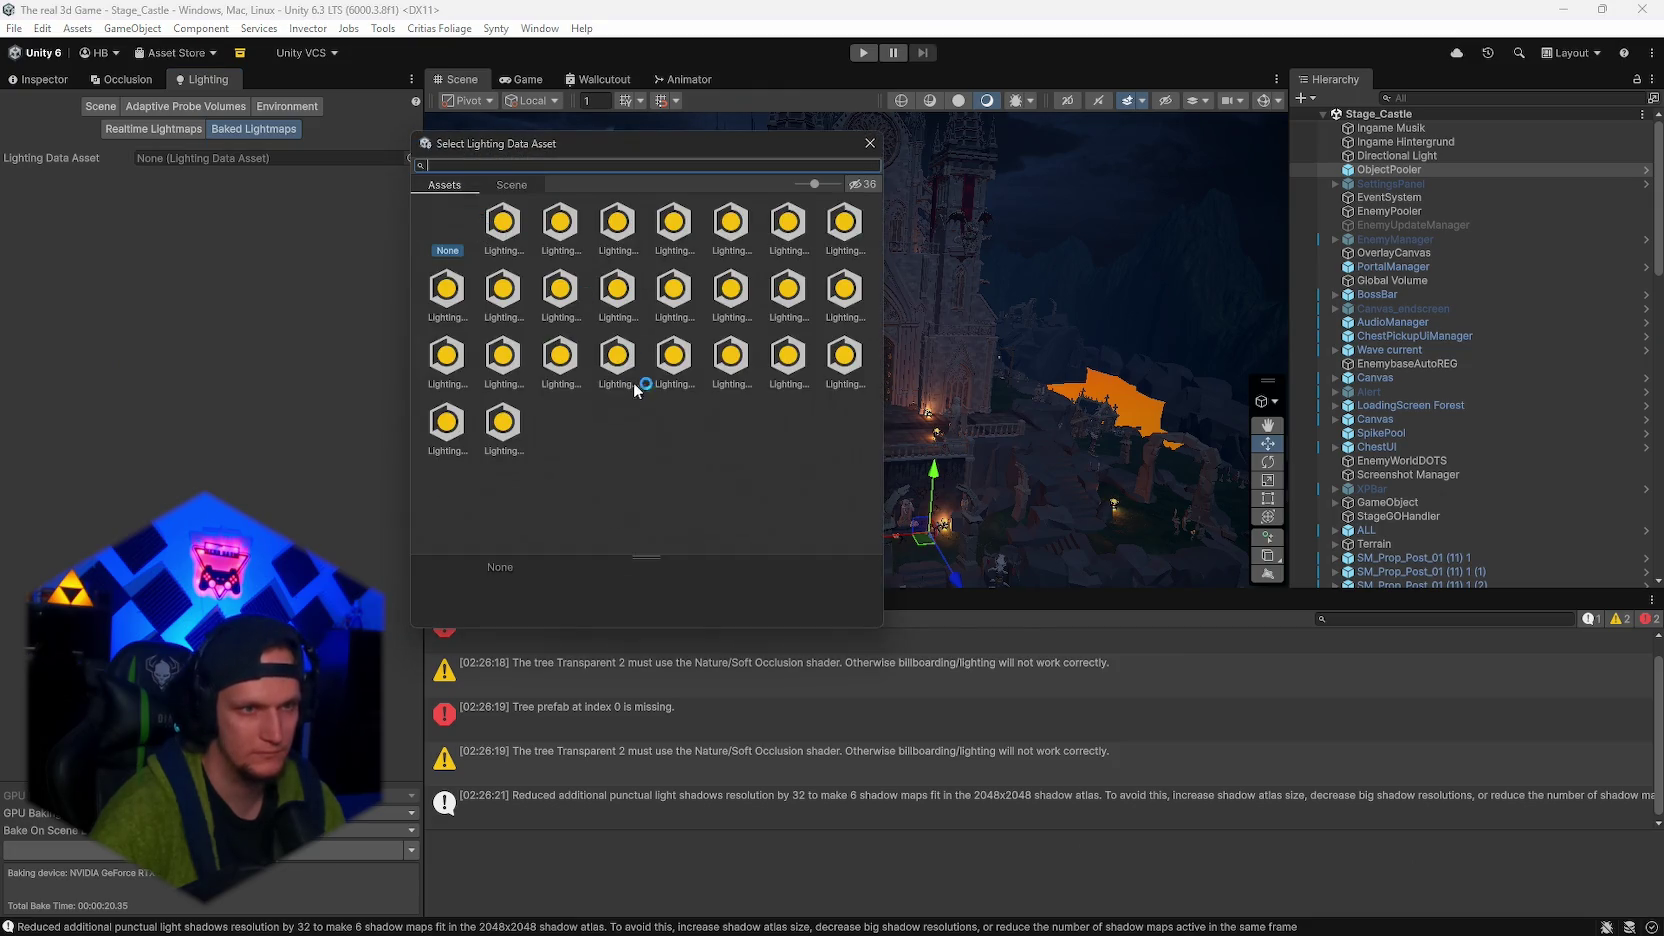
- Close the picker, search 'stage' in the Project window, and open the Stage_Castle lightmaps folder
left_click(870, 147)
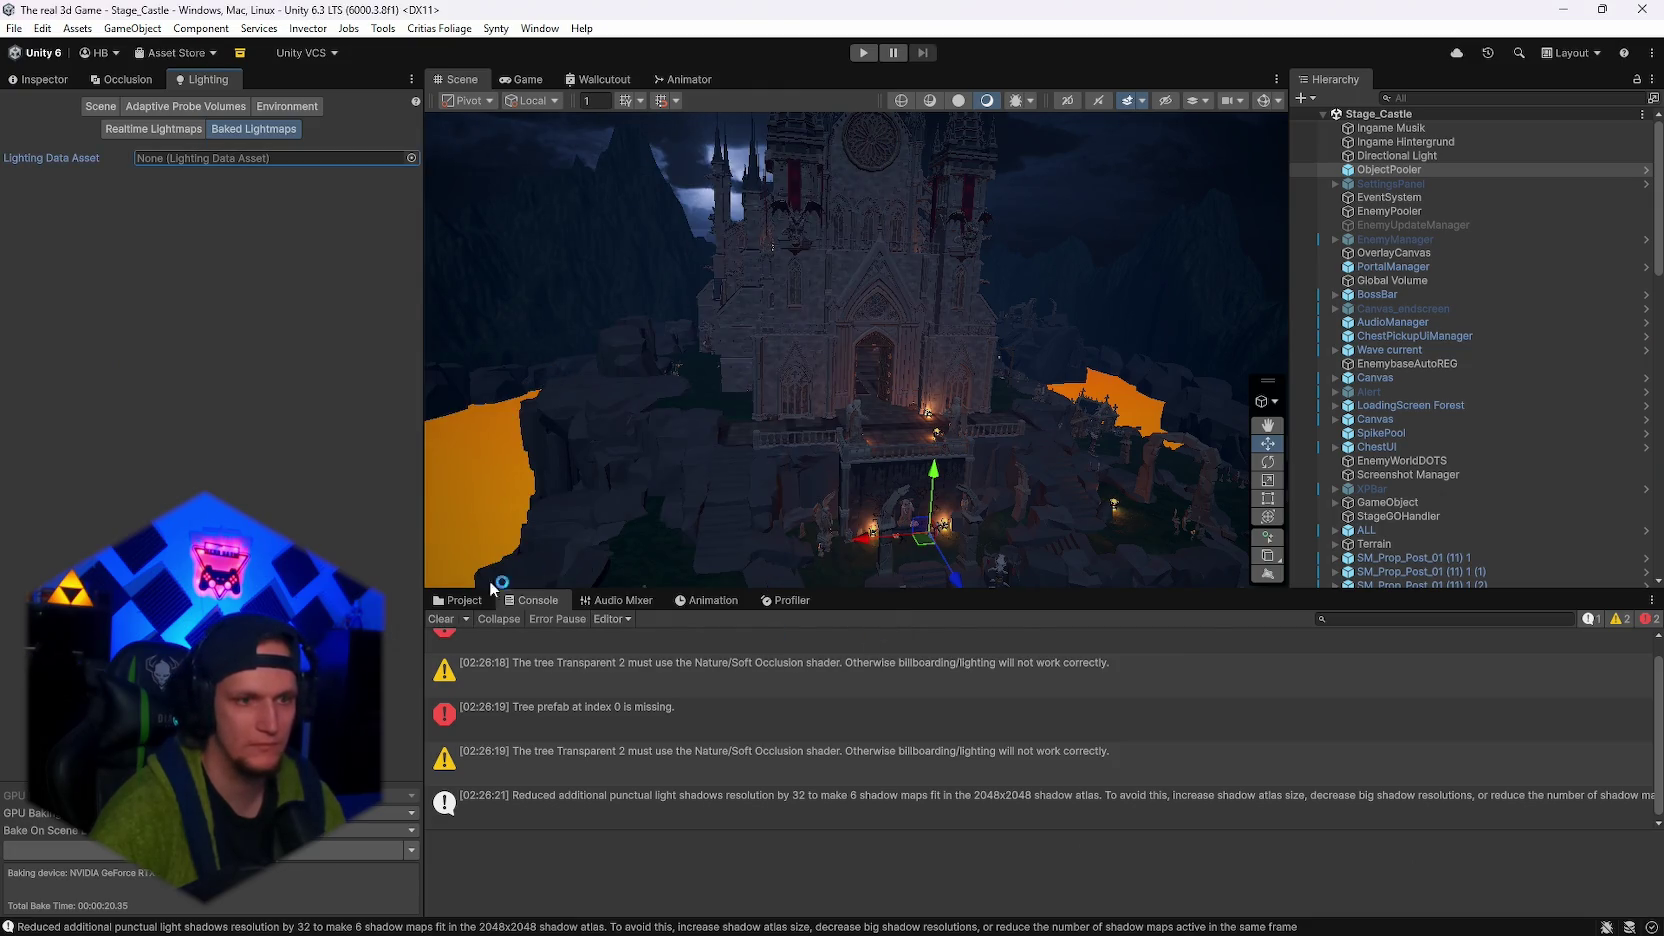
left_click(1306, 619)
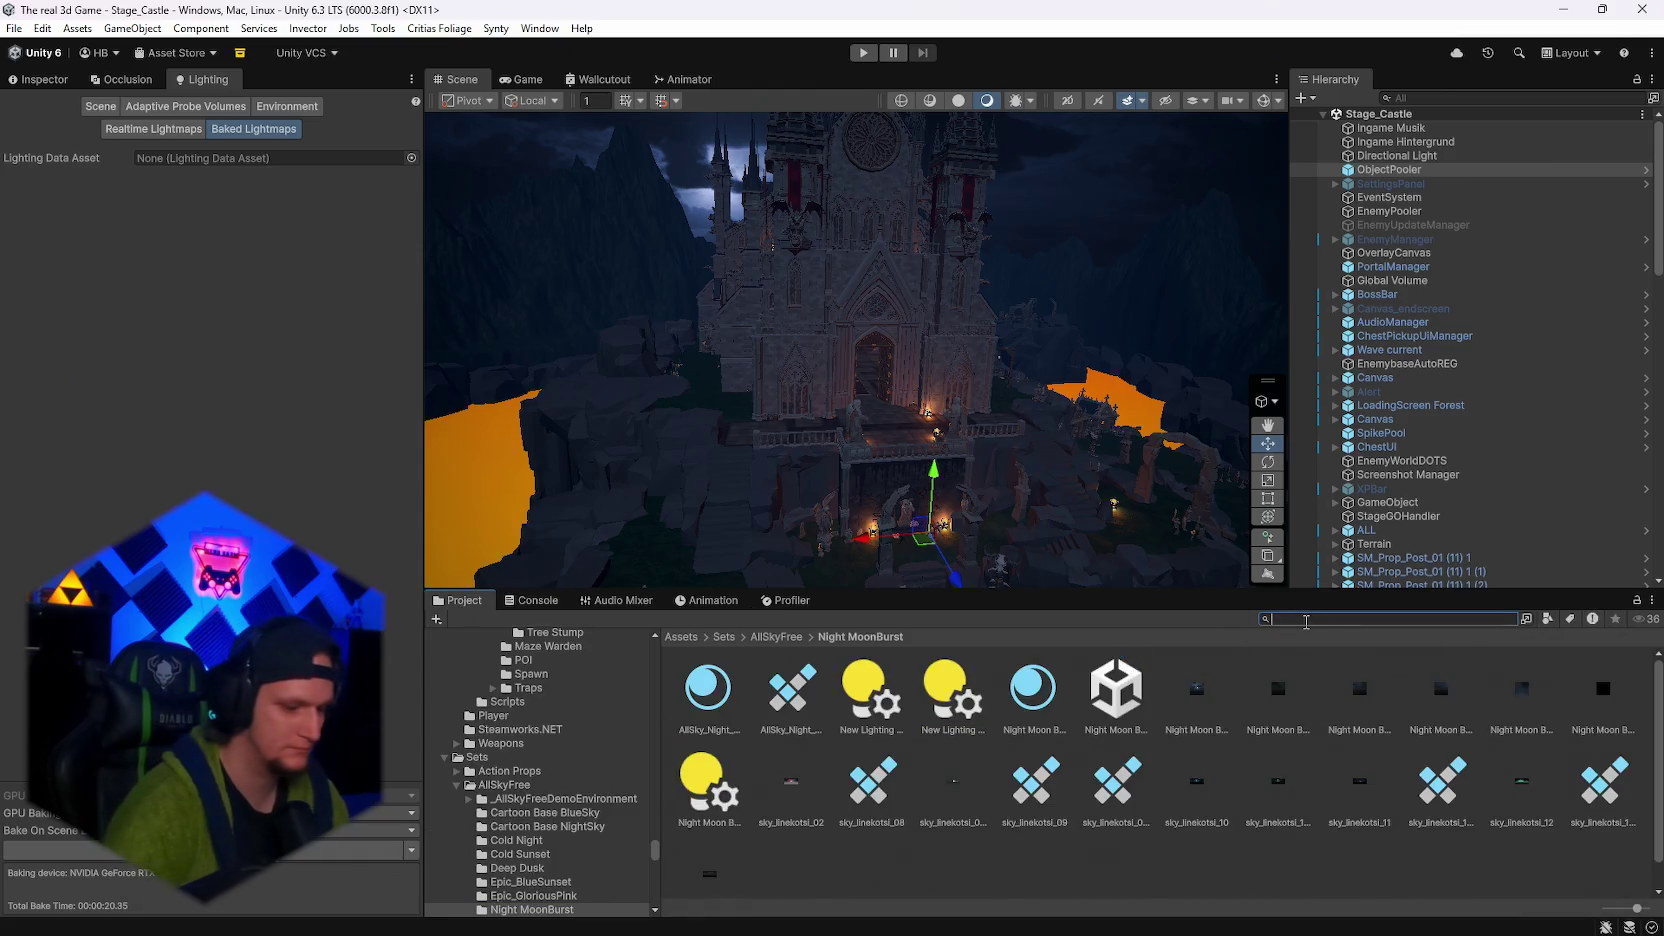
type("stage")
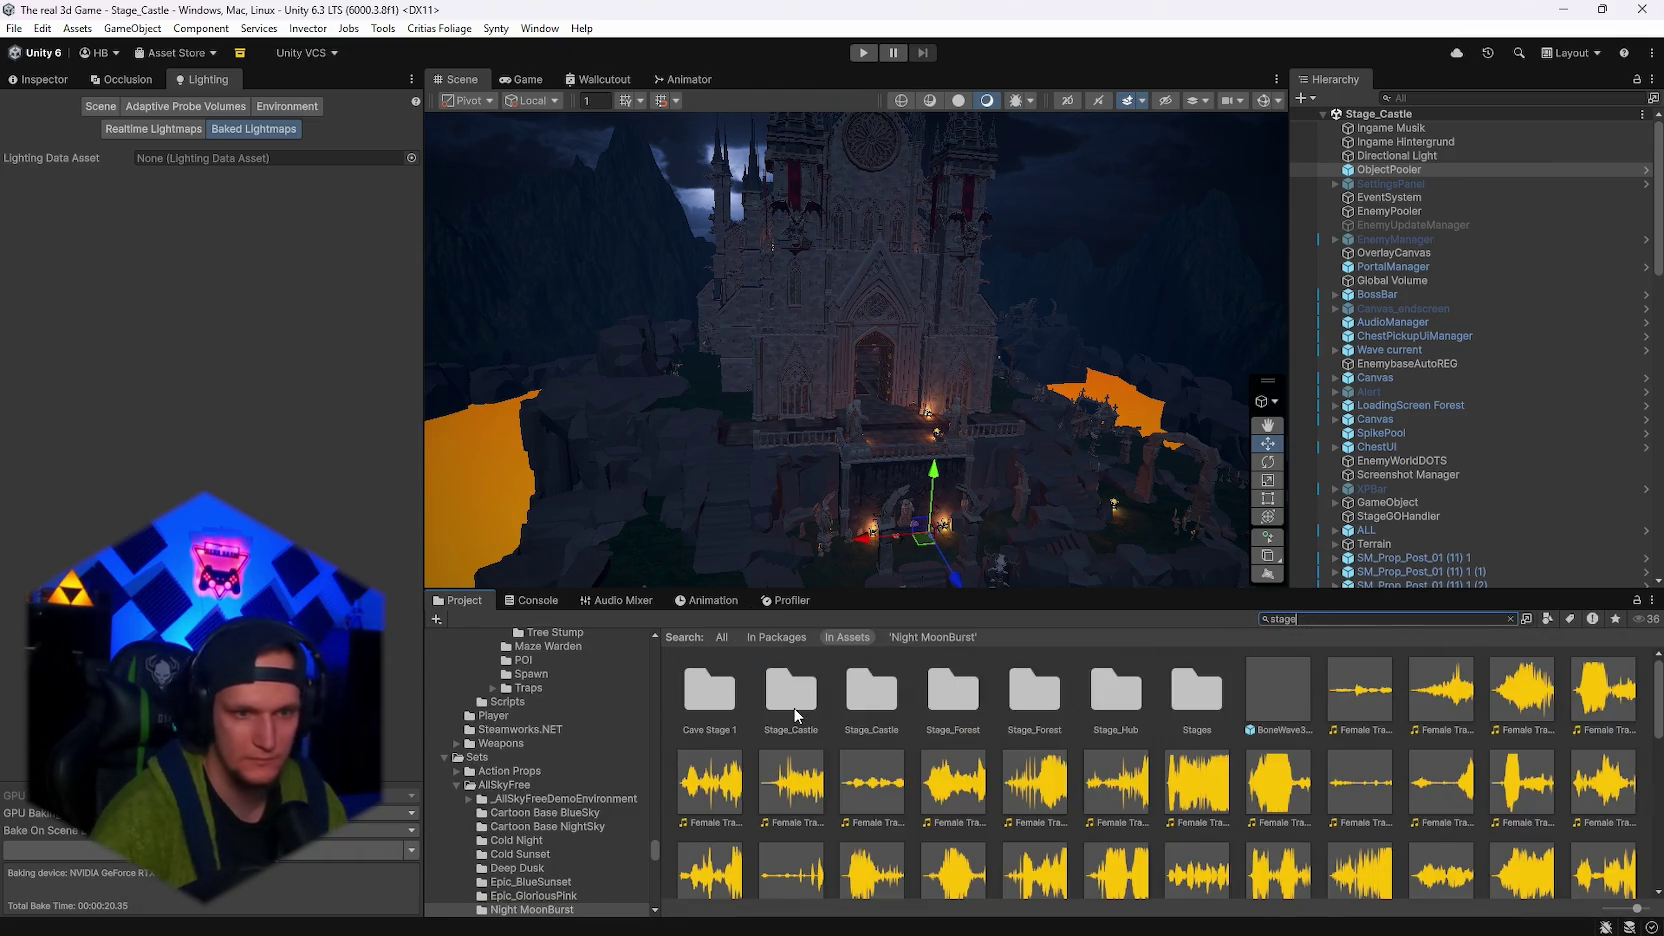
left_click(796, 706)
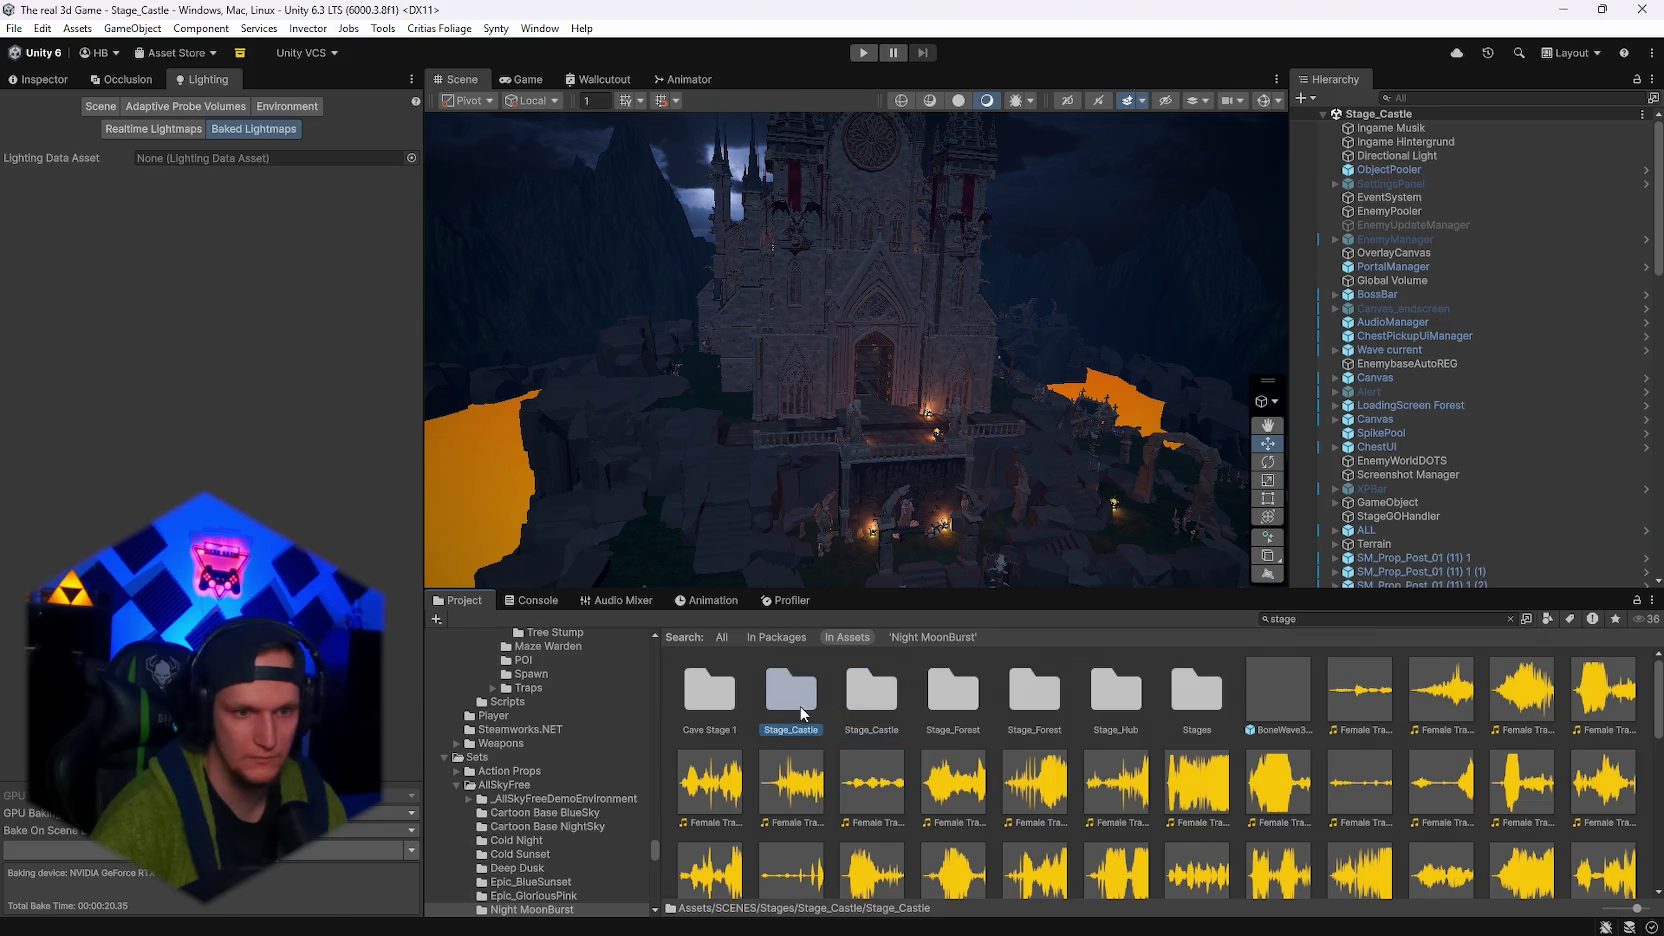
double_click(807, 705)
left_click(838, 795)
right_click(812, 774)
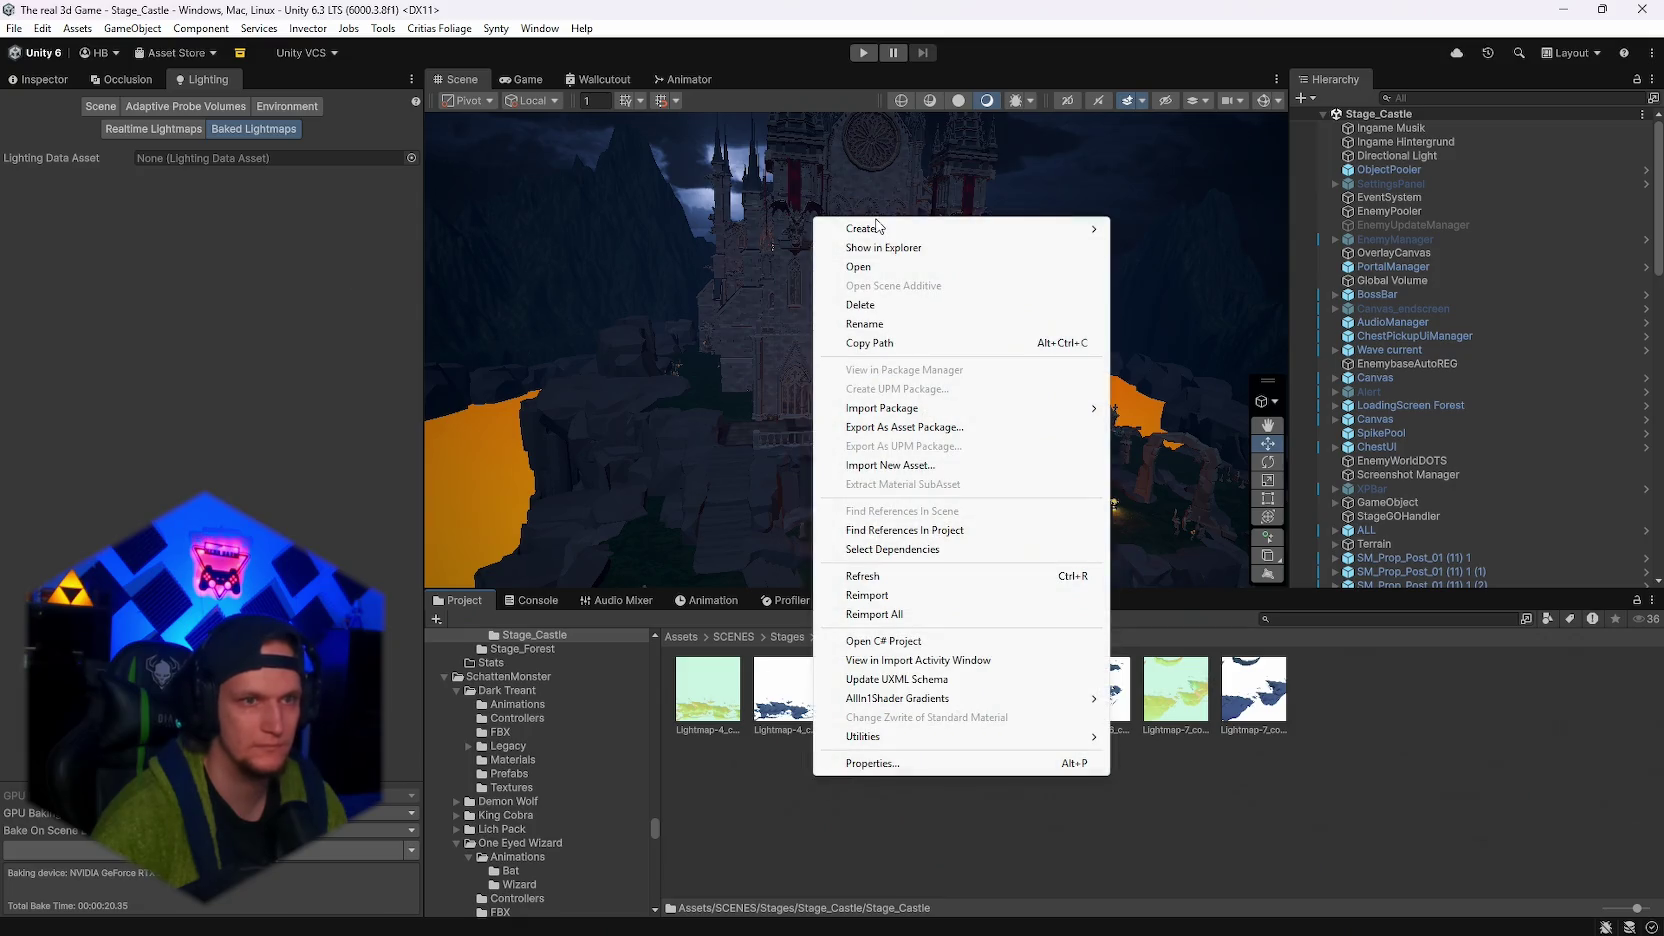
mouse_move(862, 228)
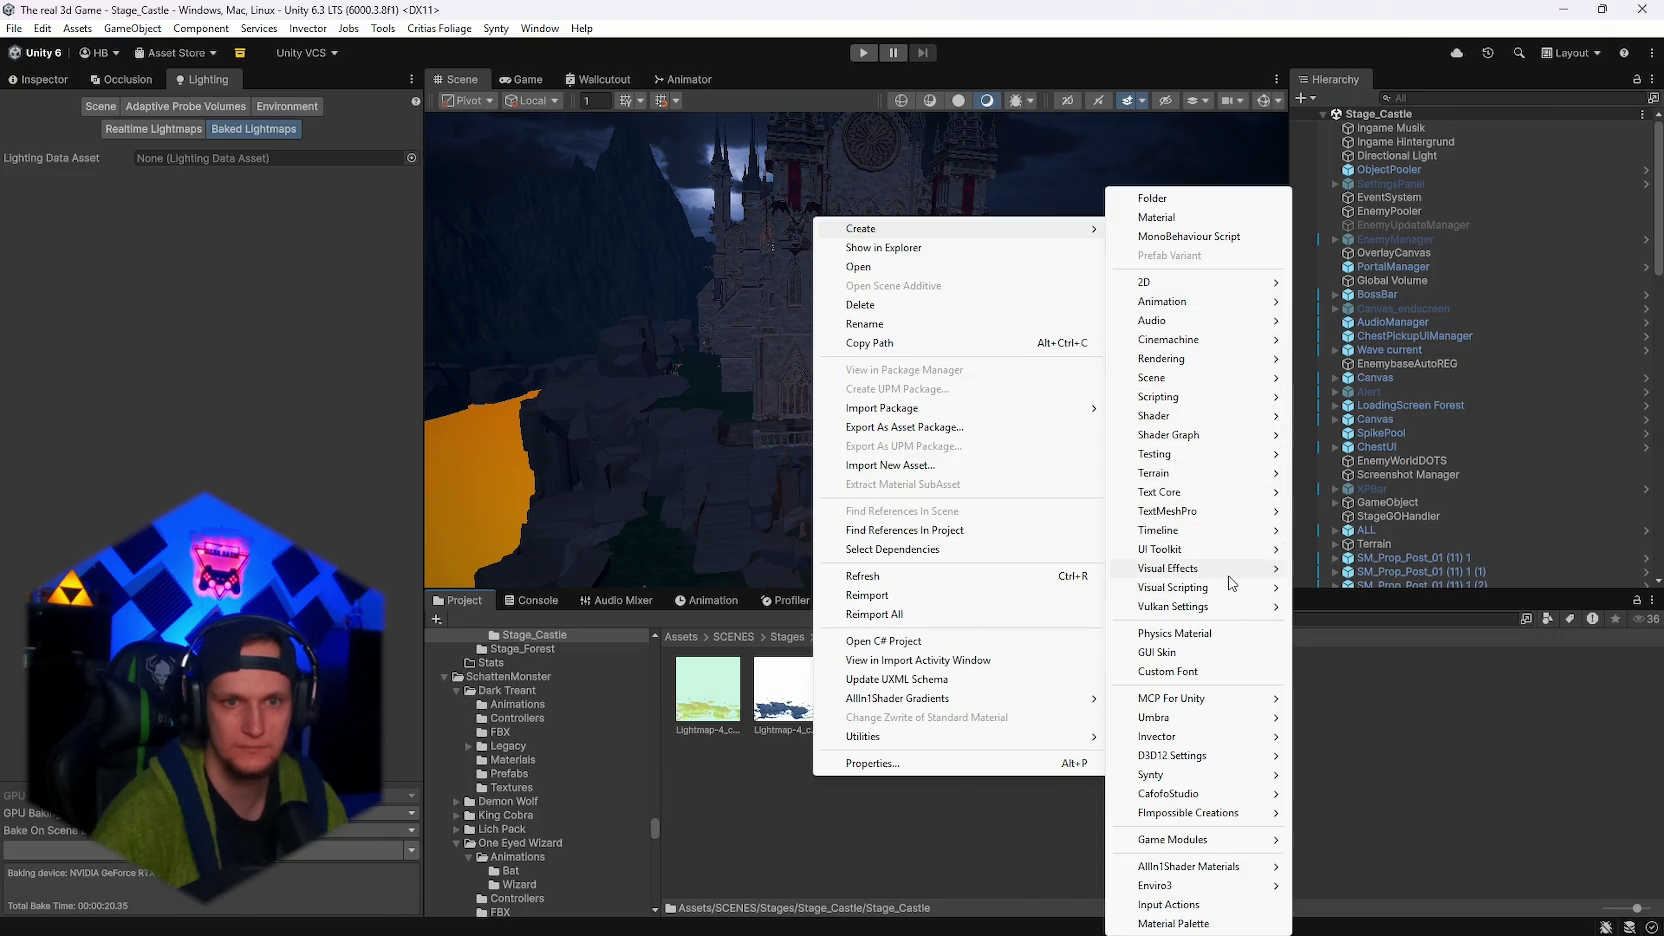
- Dismiss the folder menu and browse between the Stage_Castle folder and its lightmap subfolder
mouse_move(1231, 583)
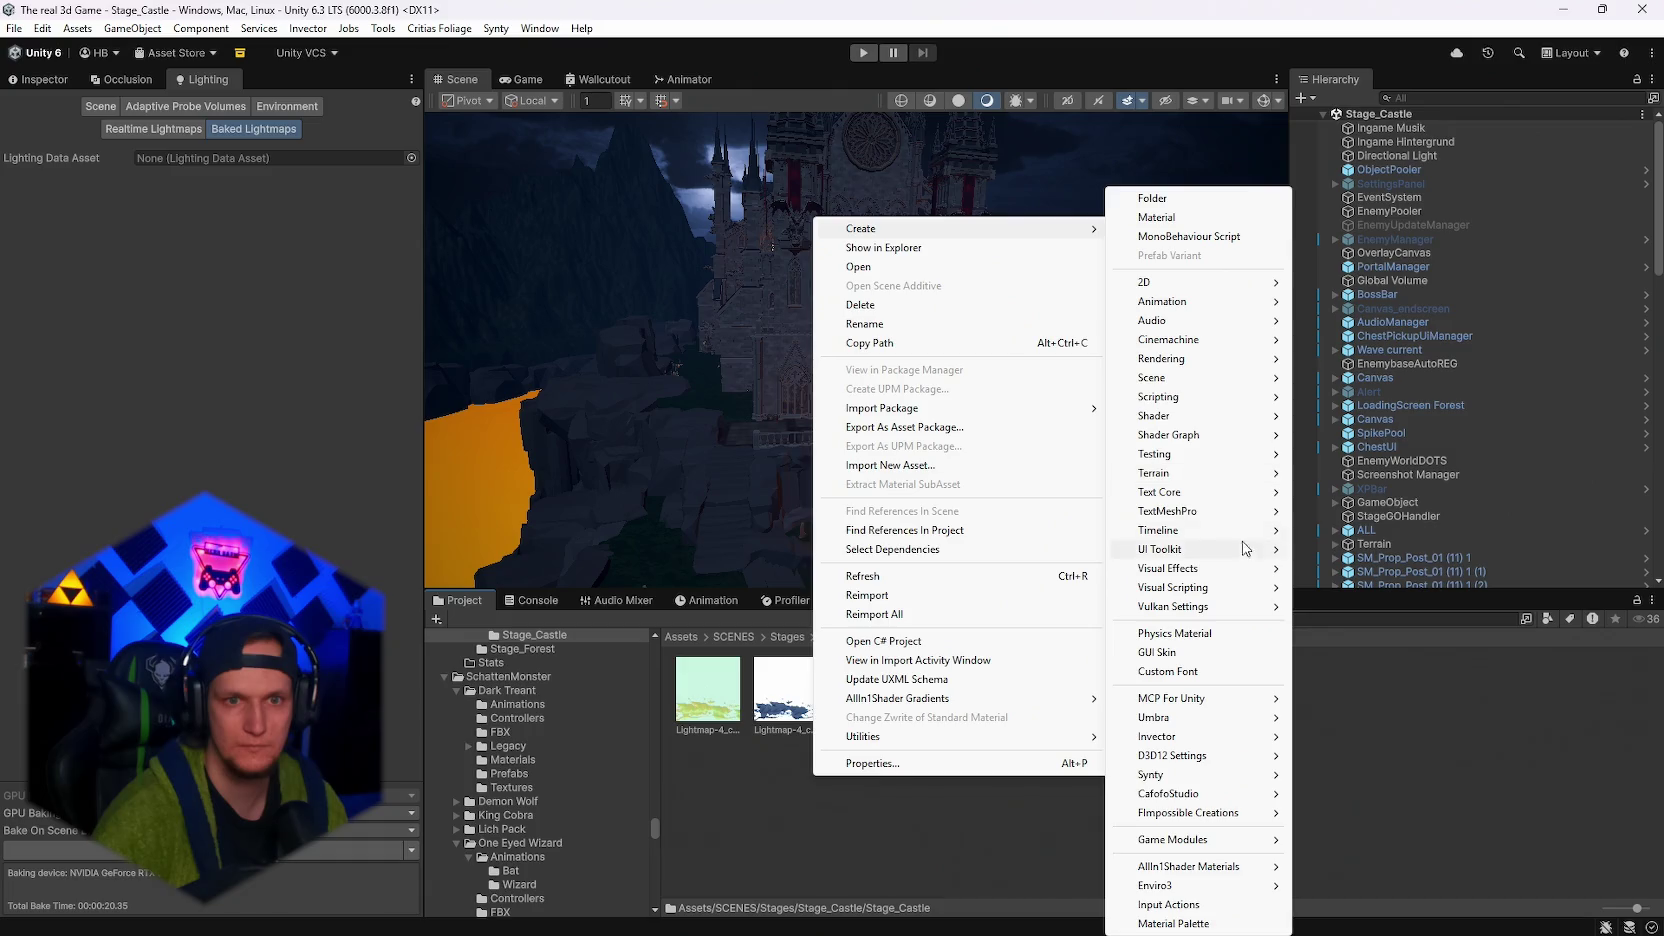
left_click(1342, 733)
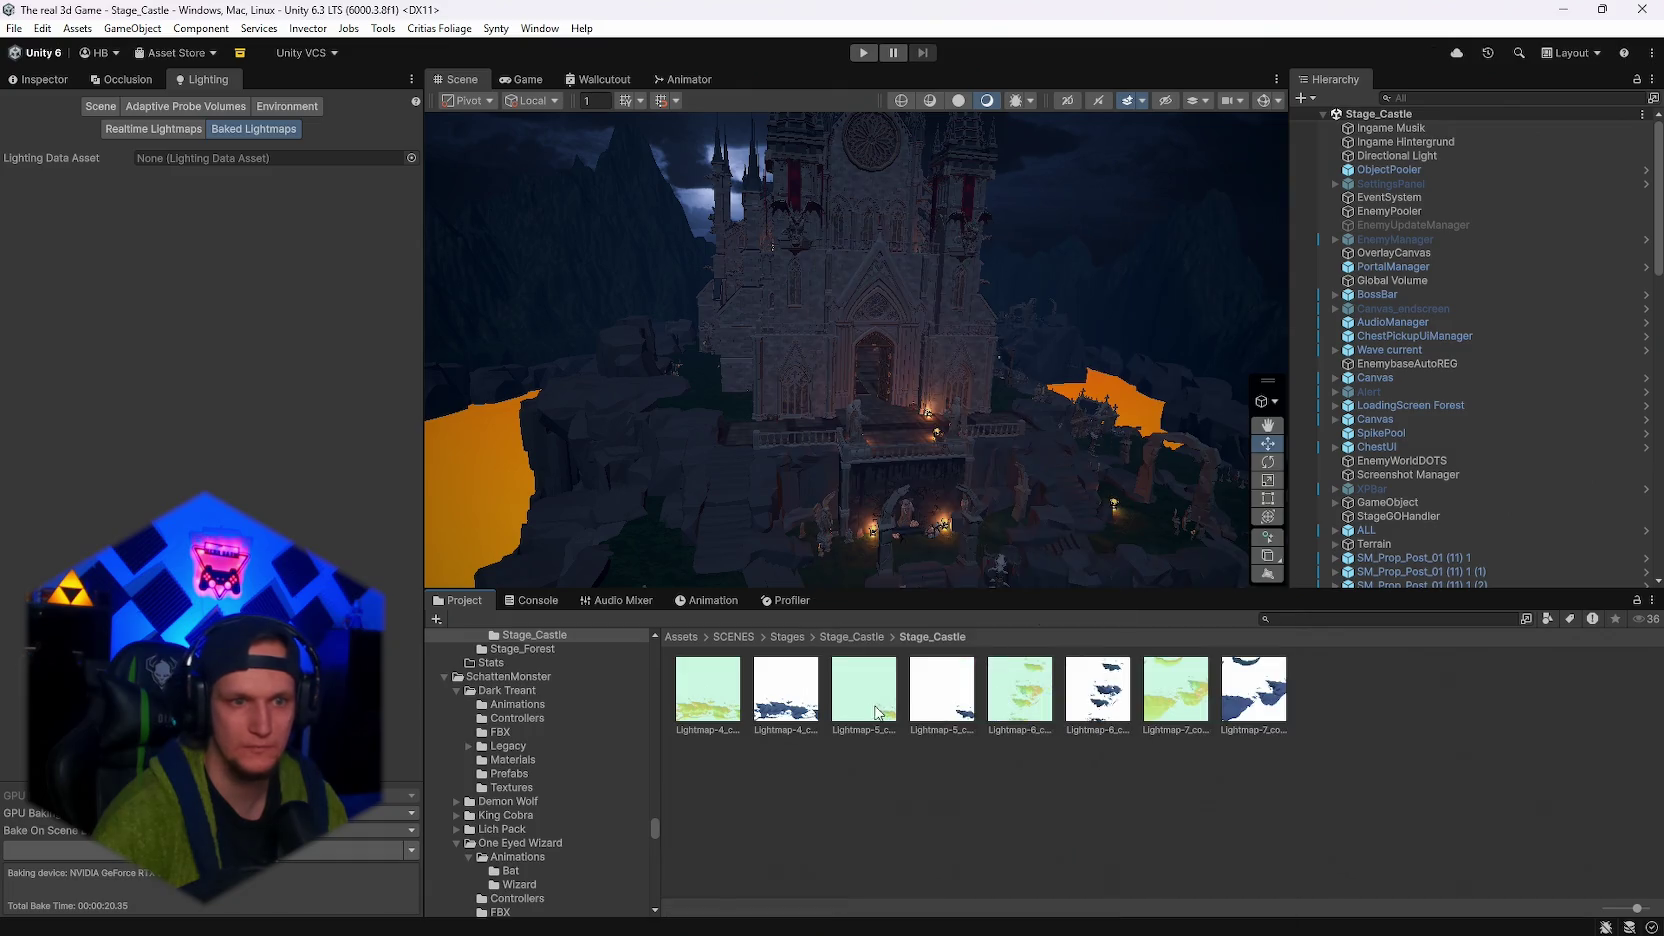
left_click(840, 637)
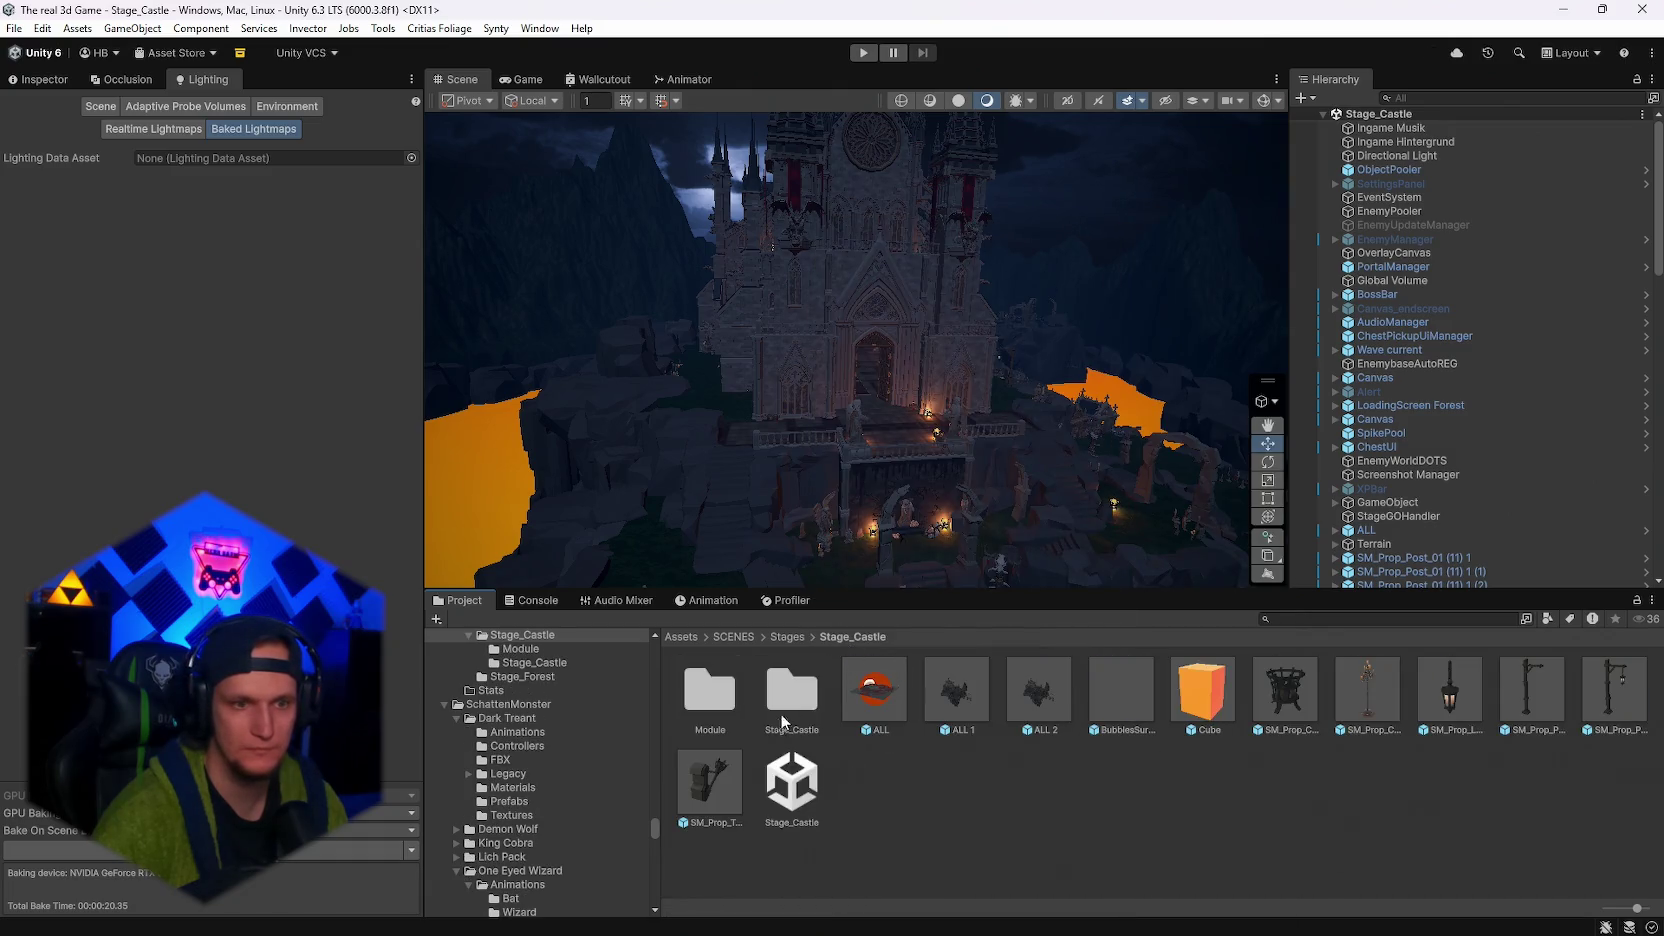
double_click(784, 697)
left_click(854, 637)
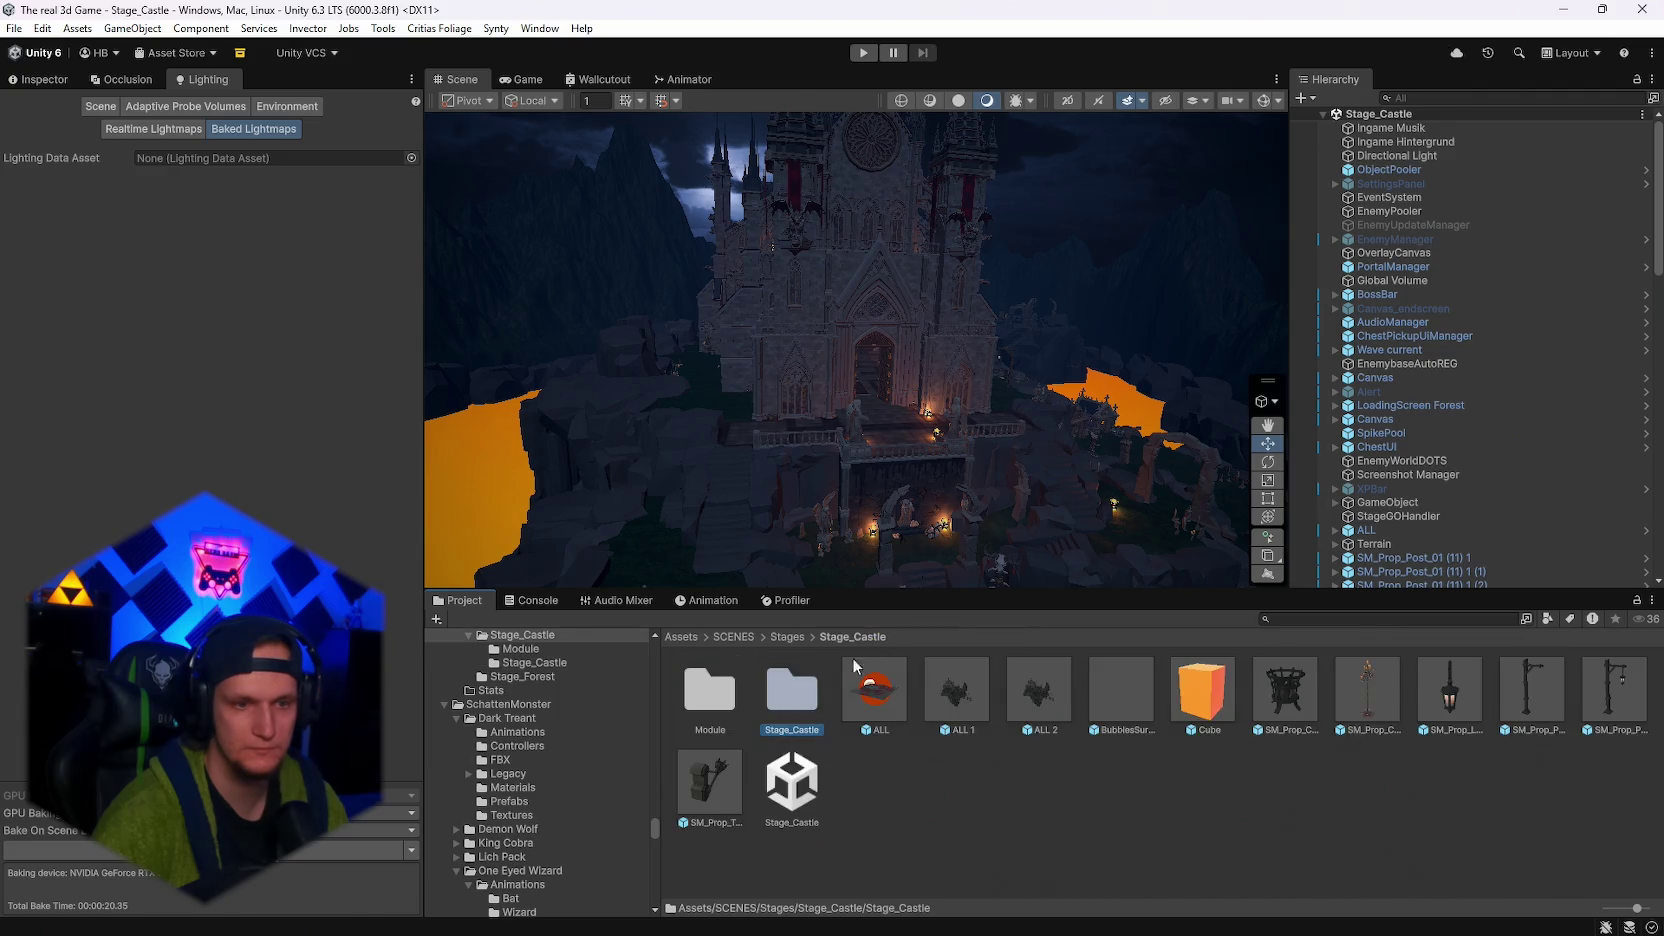
- Switch to Realtime Lightmaps in the Lighting window and run Generate Lighting for Stage_Castle
left_click(176, 159)
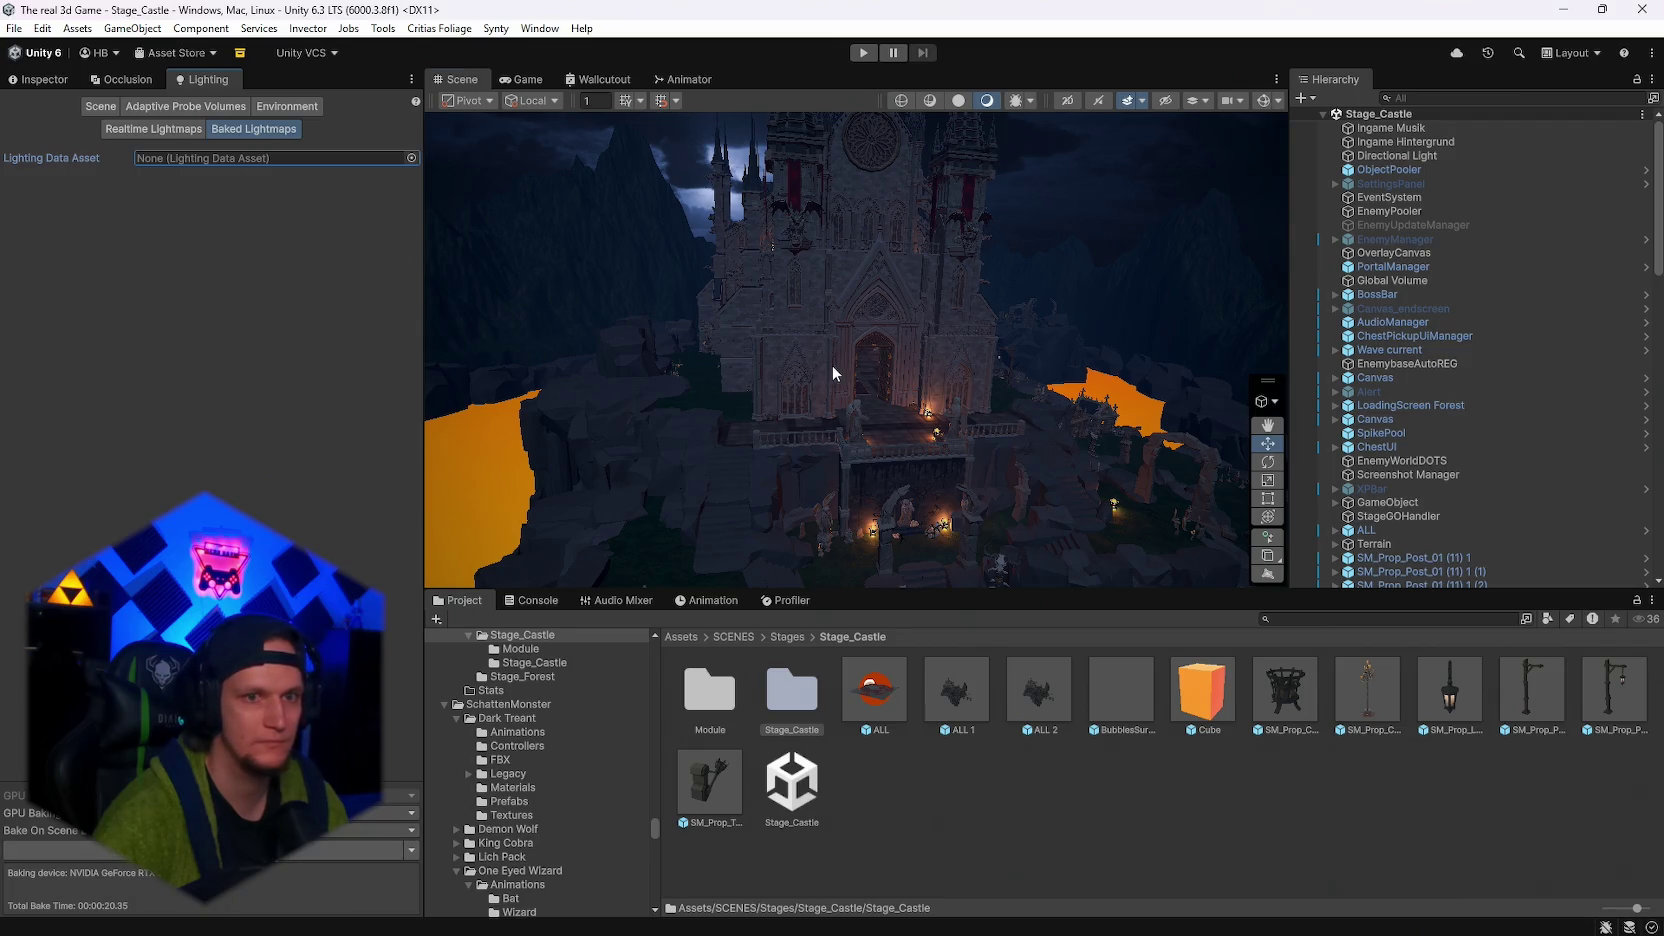
scroll(829, 365, "down", 5)
left_click(190, 128)
left_click(200, 849)
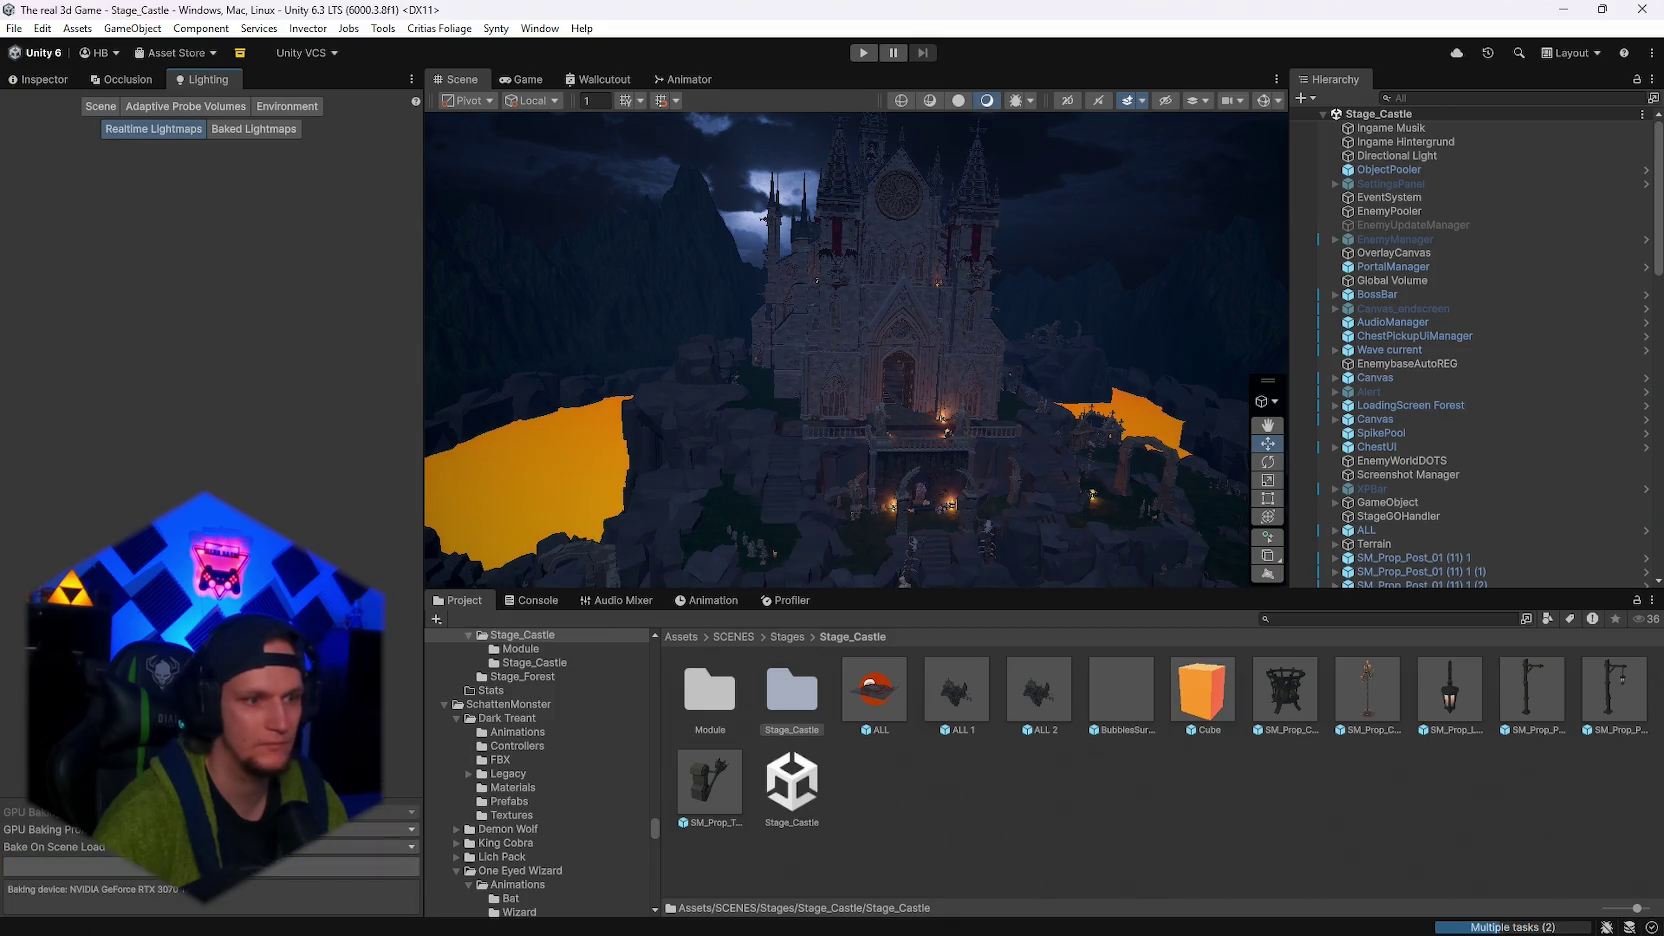
- Check the failed lighting bake's progress and clear its errors from the Console
left_click(1465, 928)
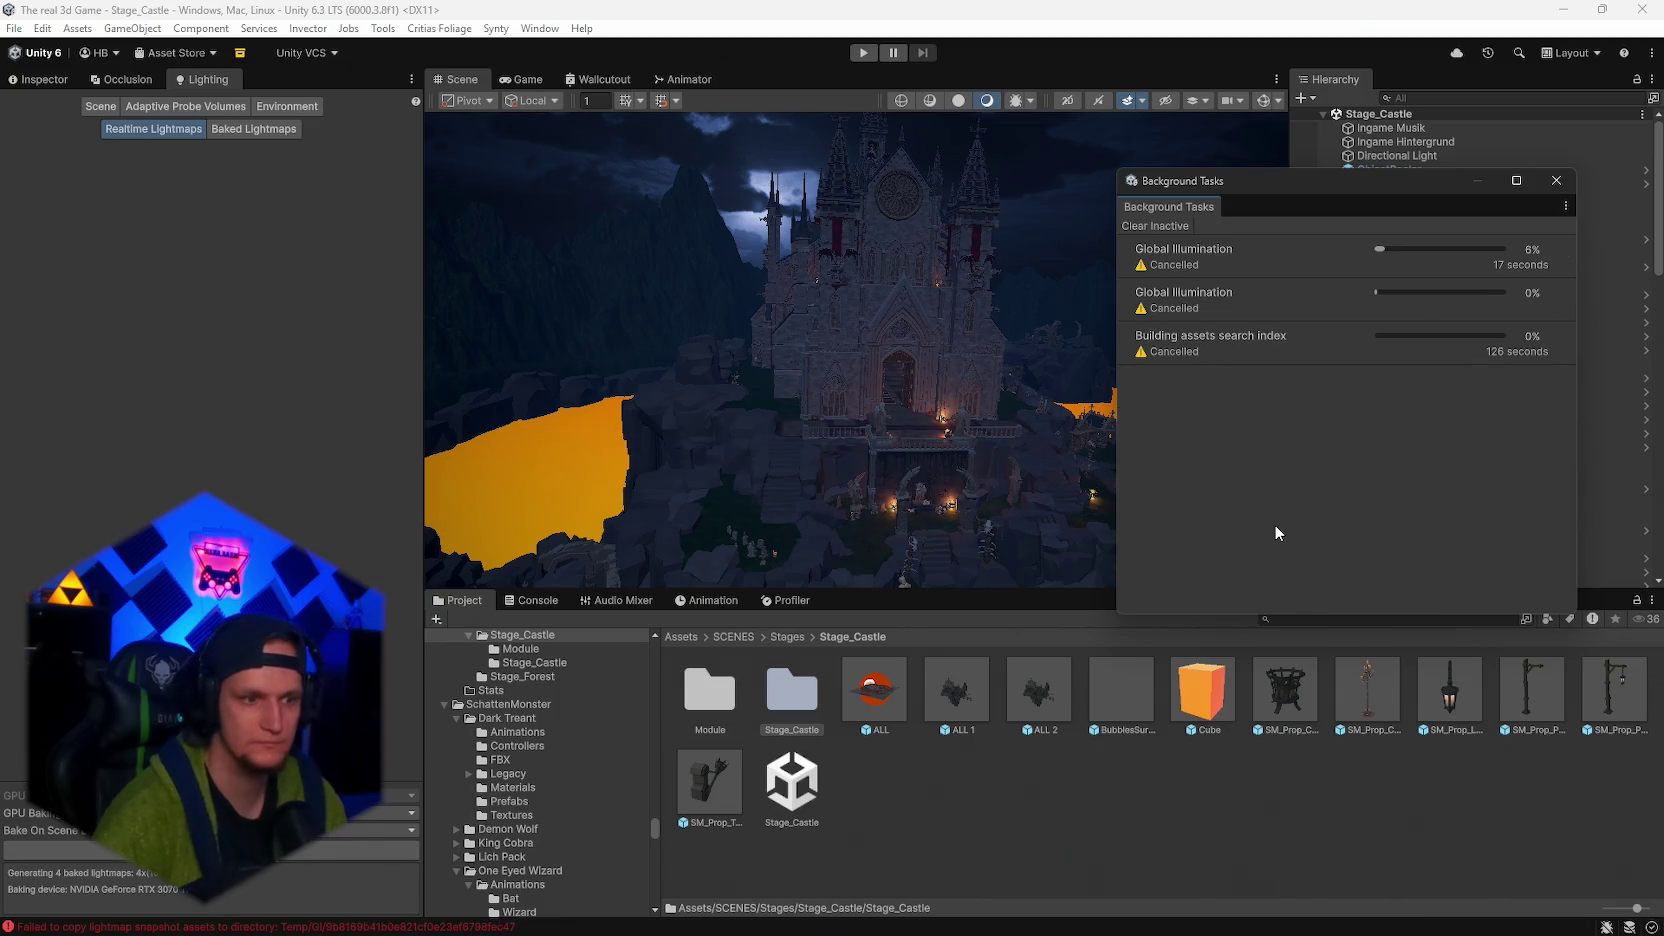
left_click(1557, 181)
left_click(531, 600)
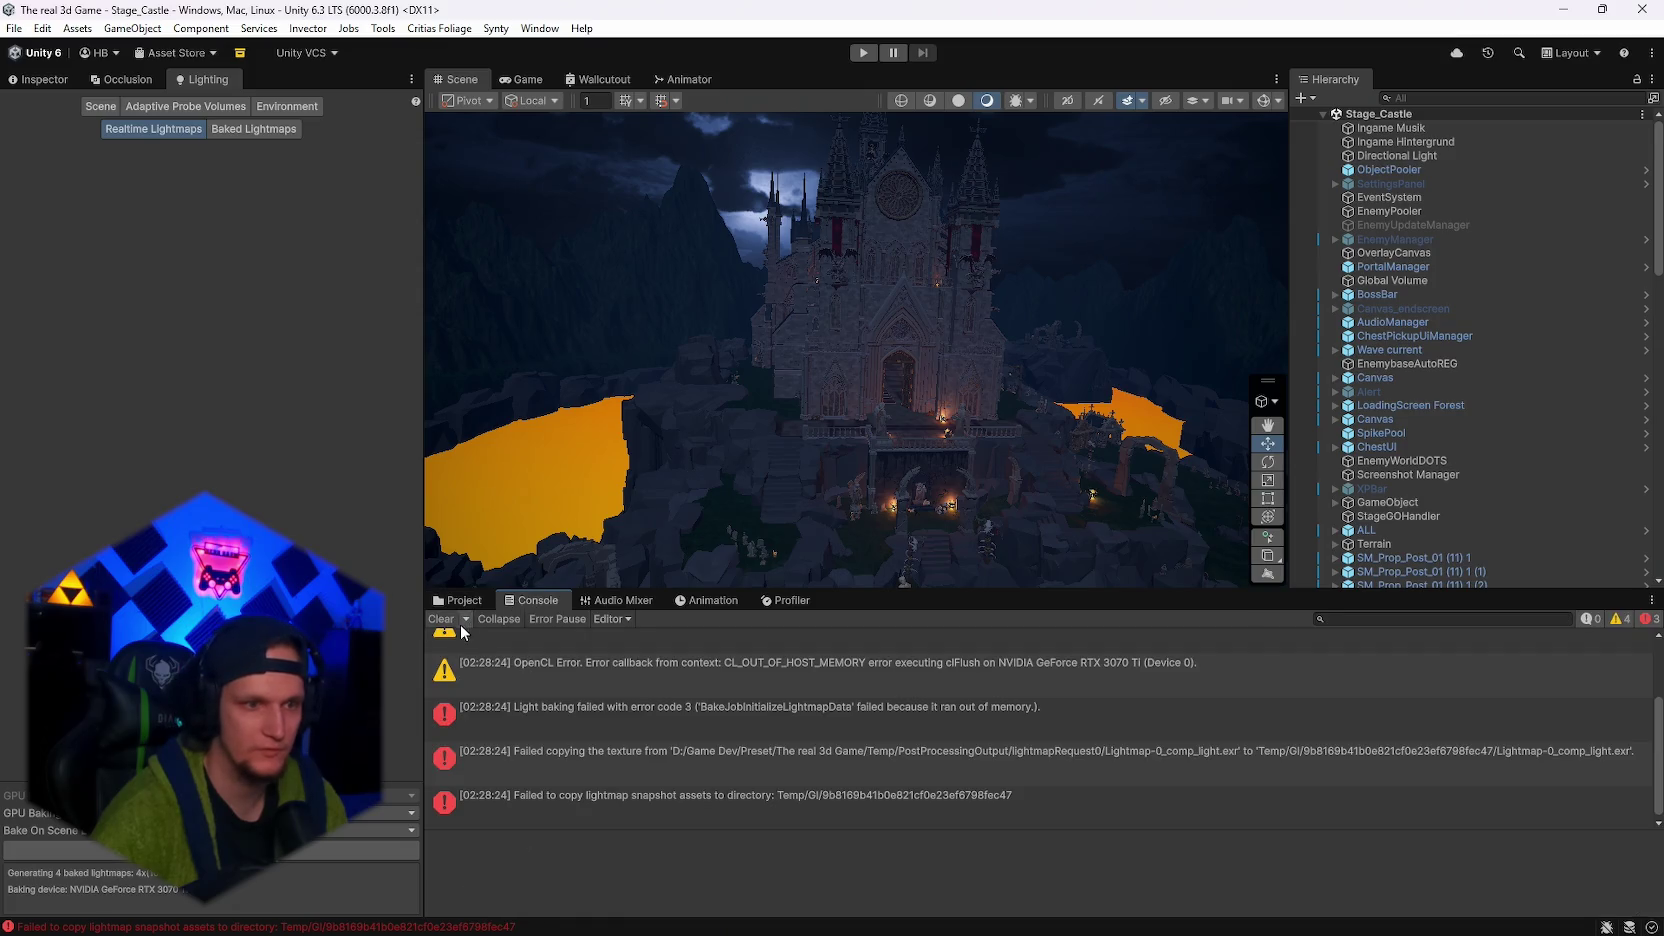
left_click(444, 621)
left_click(460, 600)
- Review the lightmap settings, clear the repeated bake errors, and return to the Stage_Castle assets
left_click(252, 129)
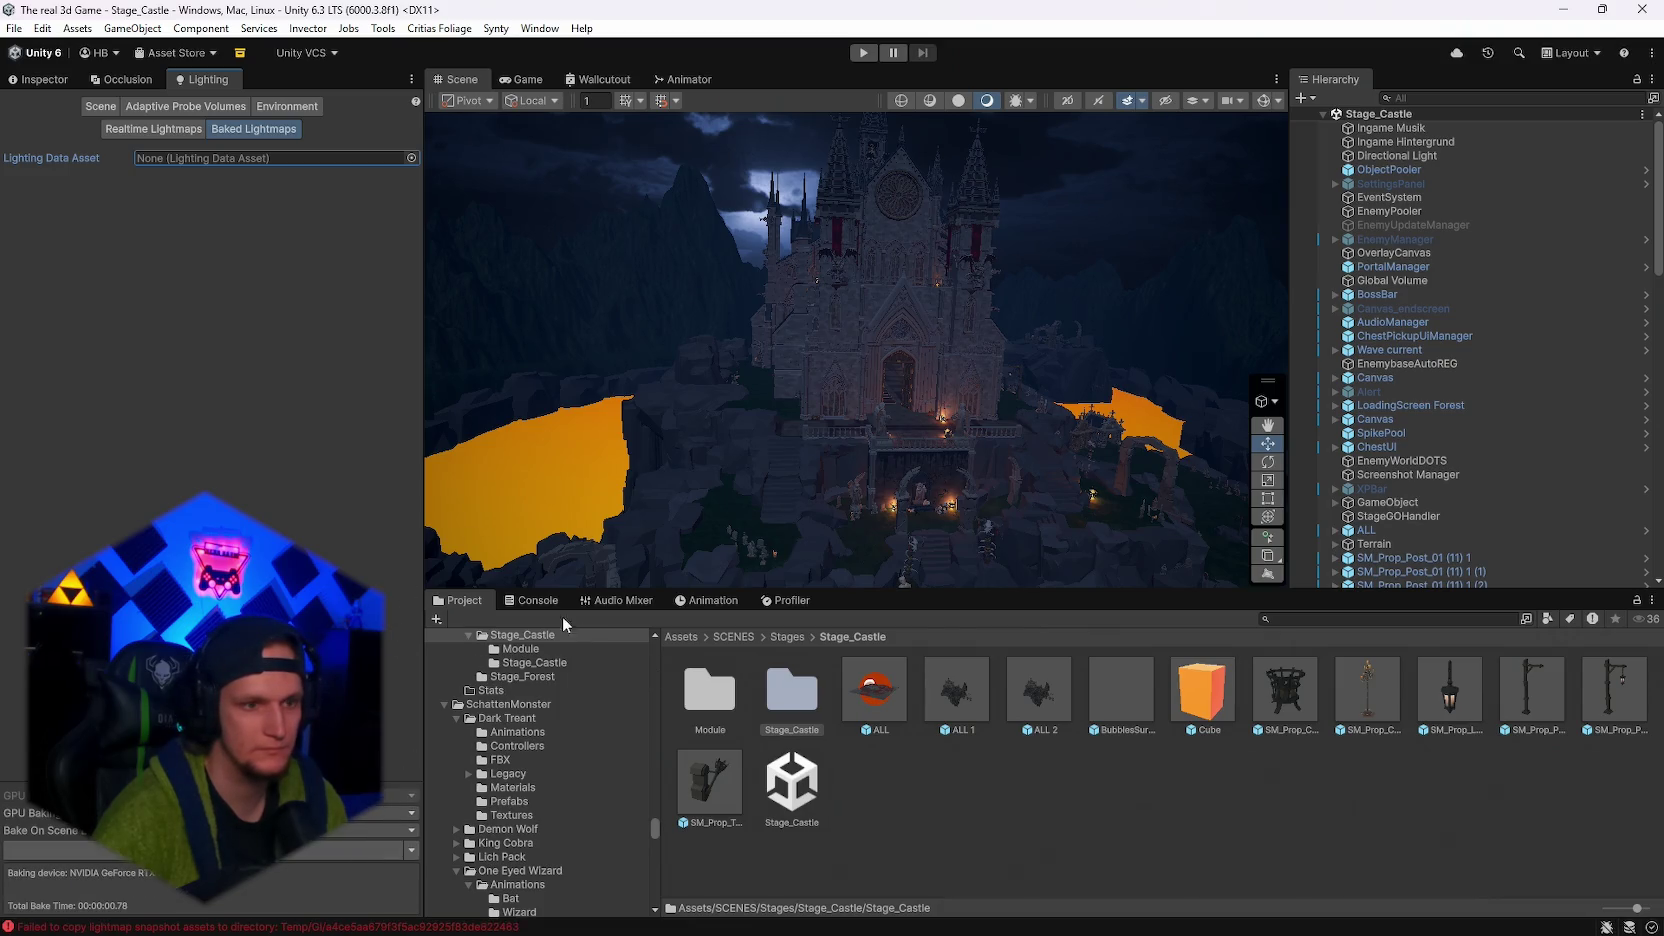
left_click(540, 599)
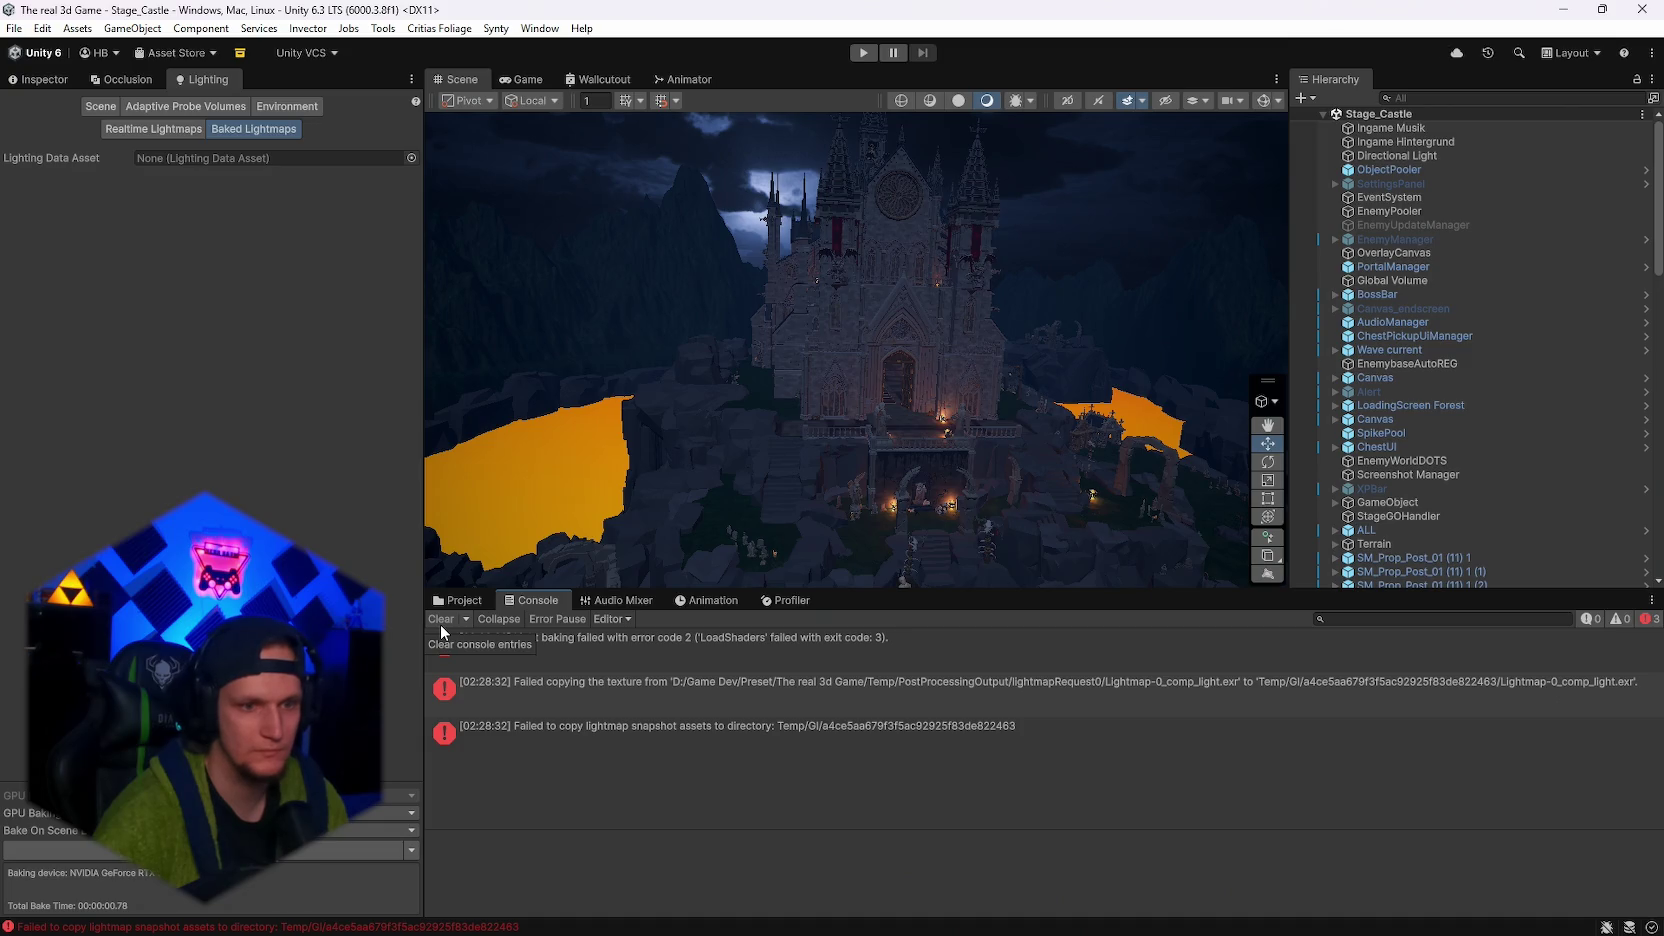
left_click(441, 619)
left_click(458, 600)
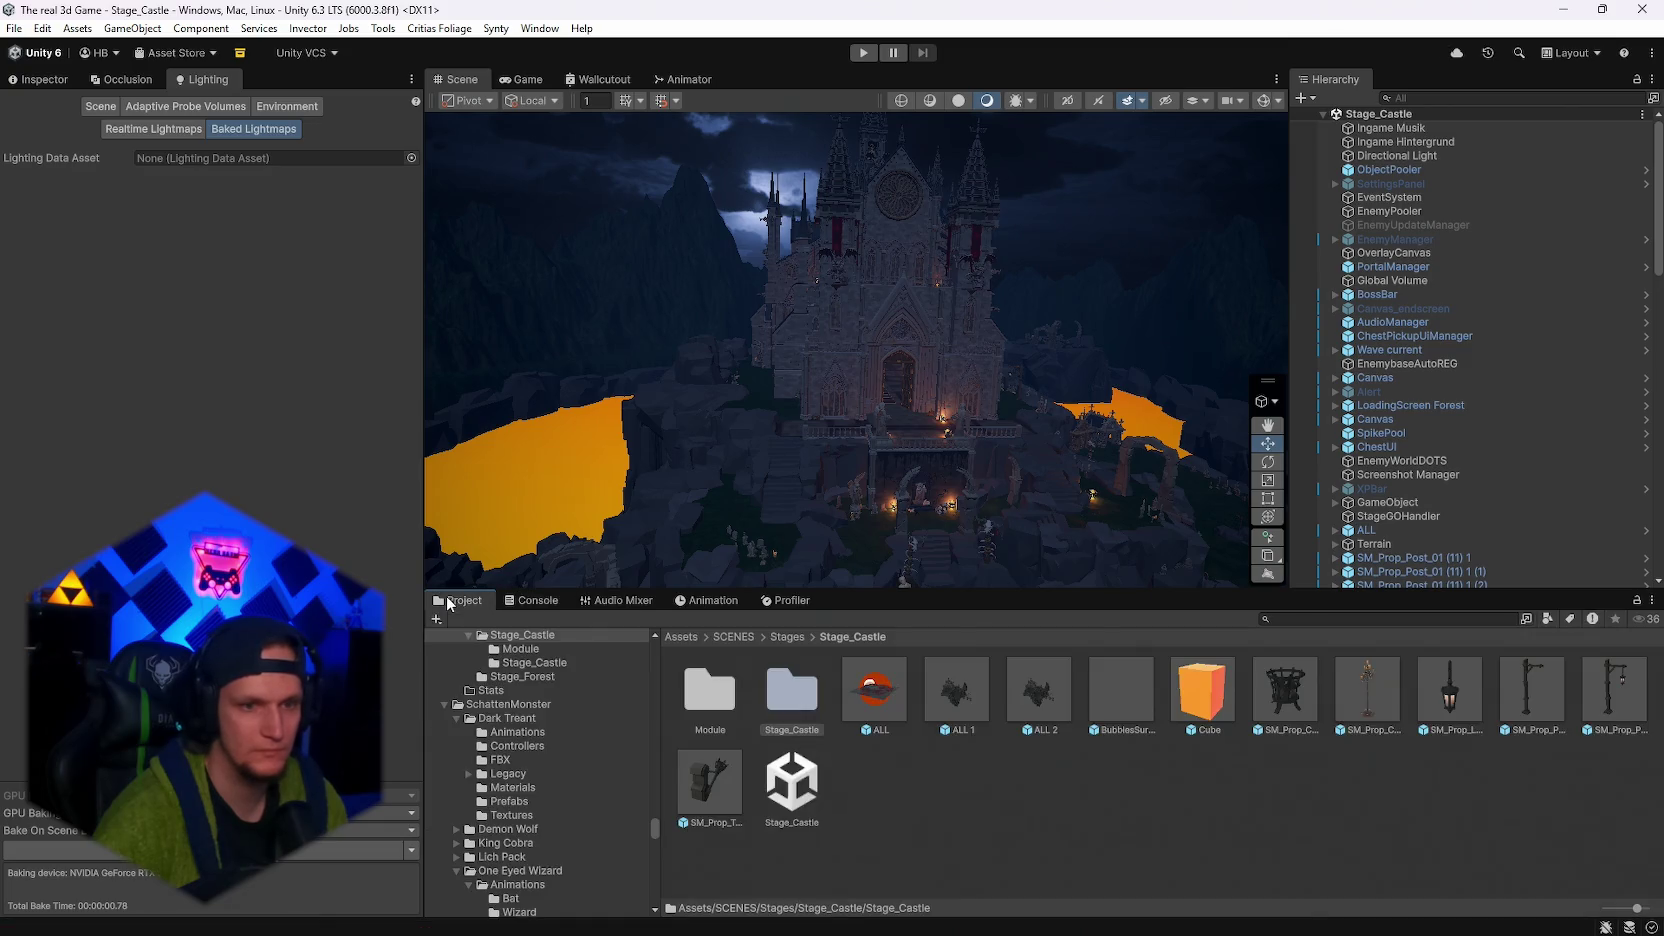
right_click(893, 809)
- Create a New LightmapParameters asset through Create > Rendering > Lightmap Parameters and try assigning it
mouse_move(1021, 263)
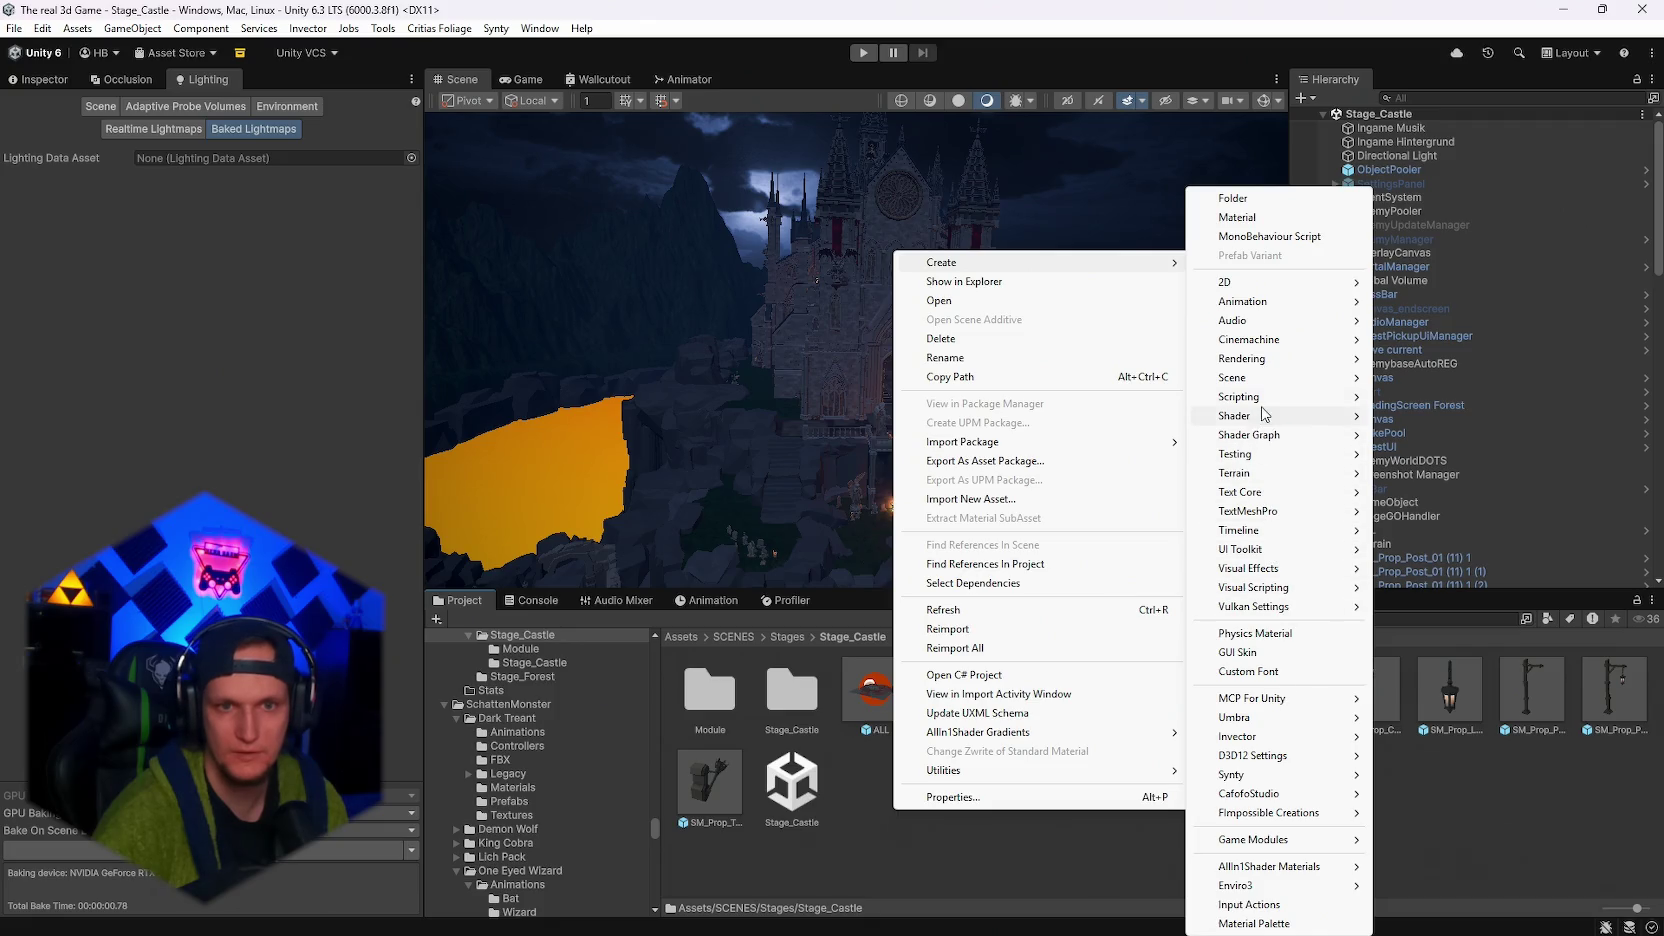
mouse_move(1265, 420)
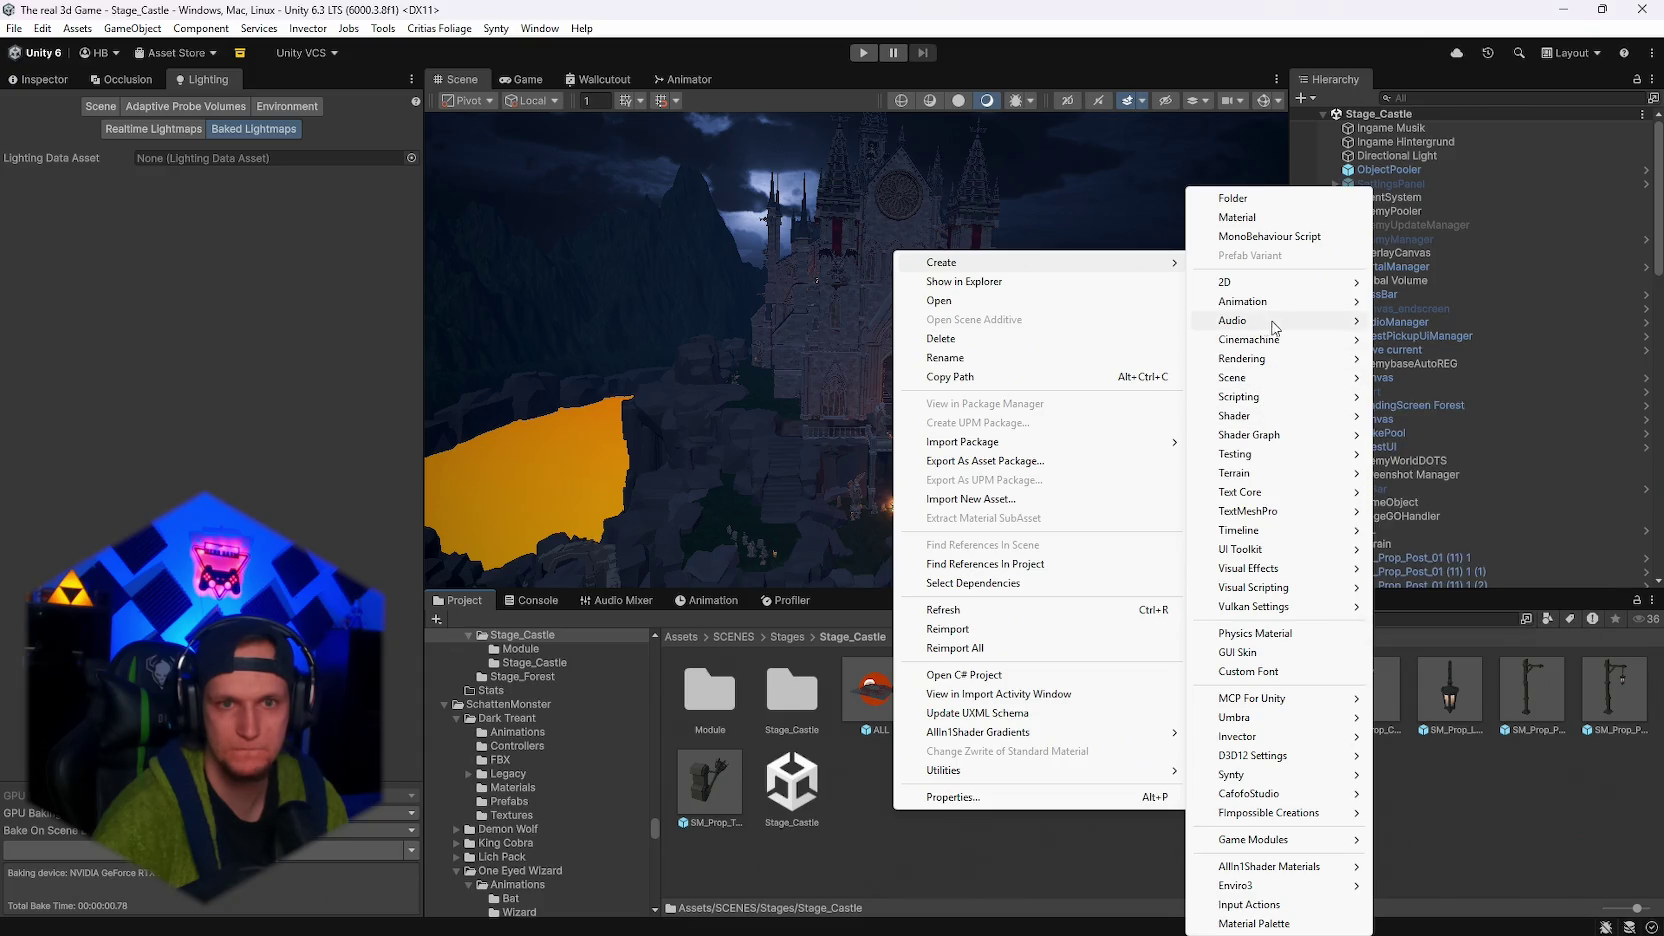
mouse_move(1287, 381)
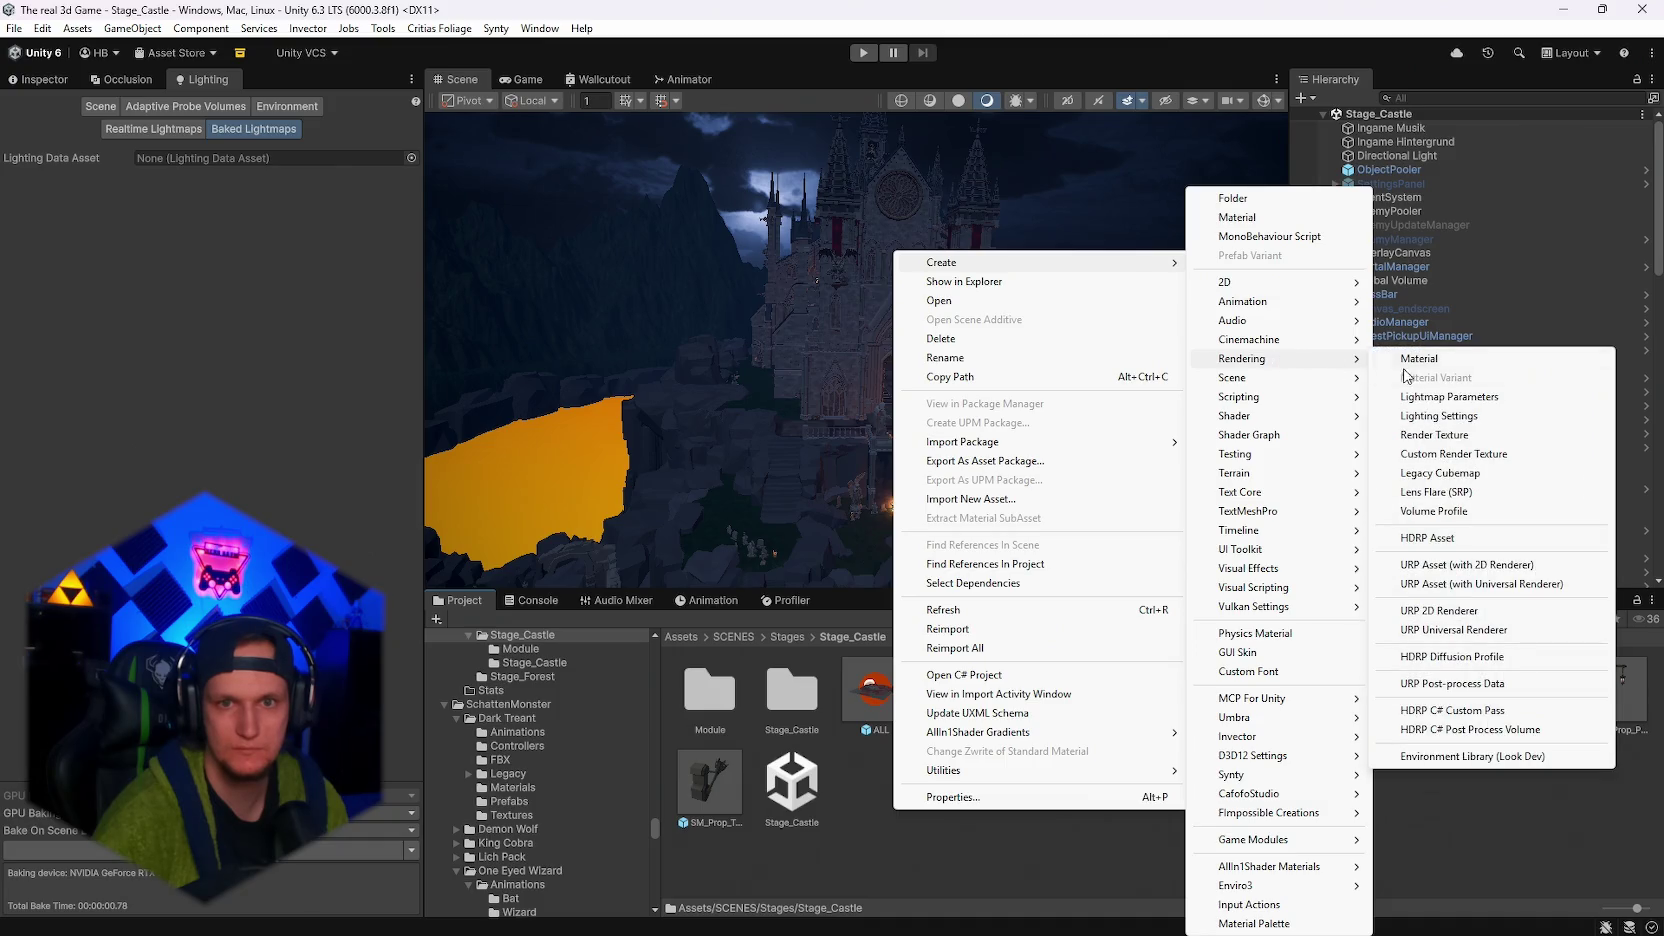
left_click(1488, 398)
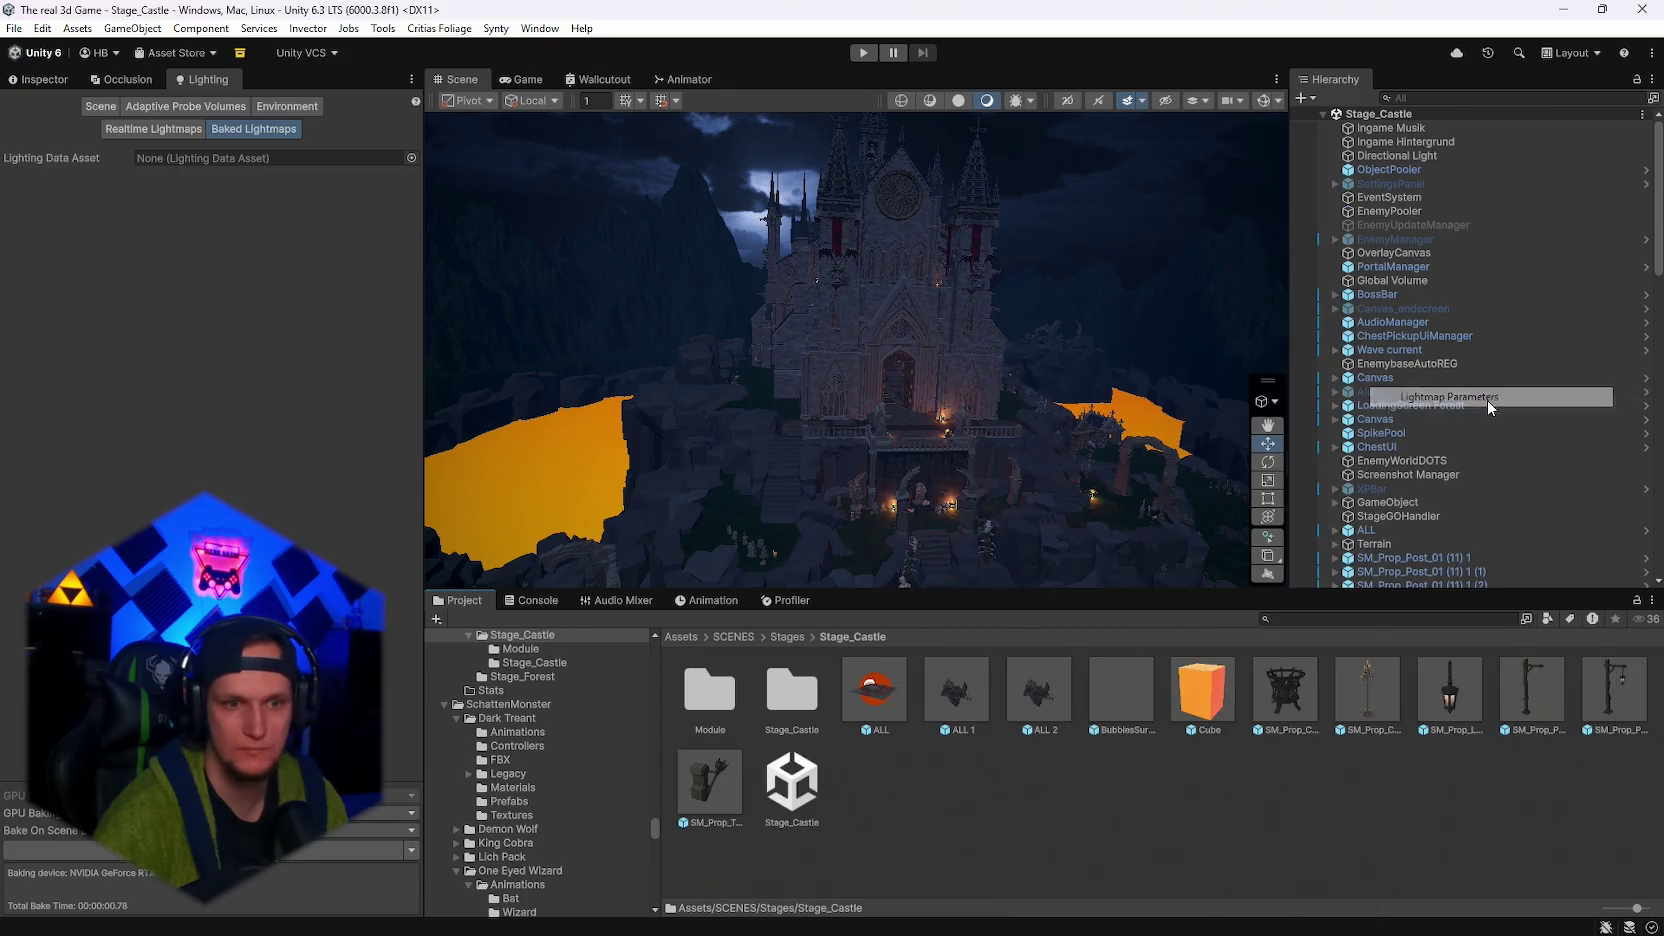
mouse_move(1288, 700)
left_mouse_down()
mouse_move(1303, 752)
mouse_move(303, 181)
left_mouse_up()
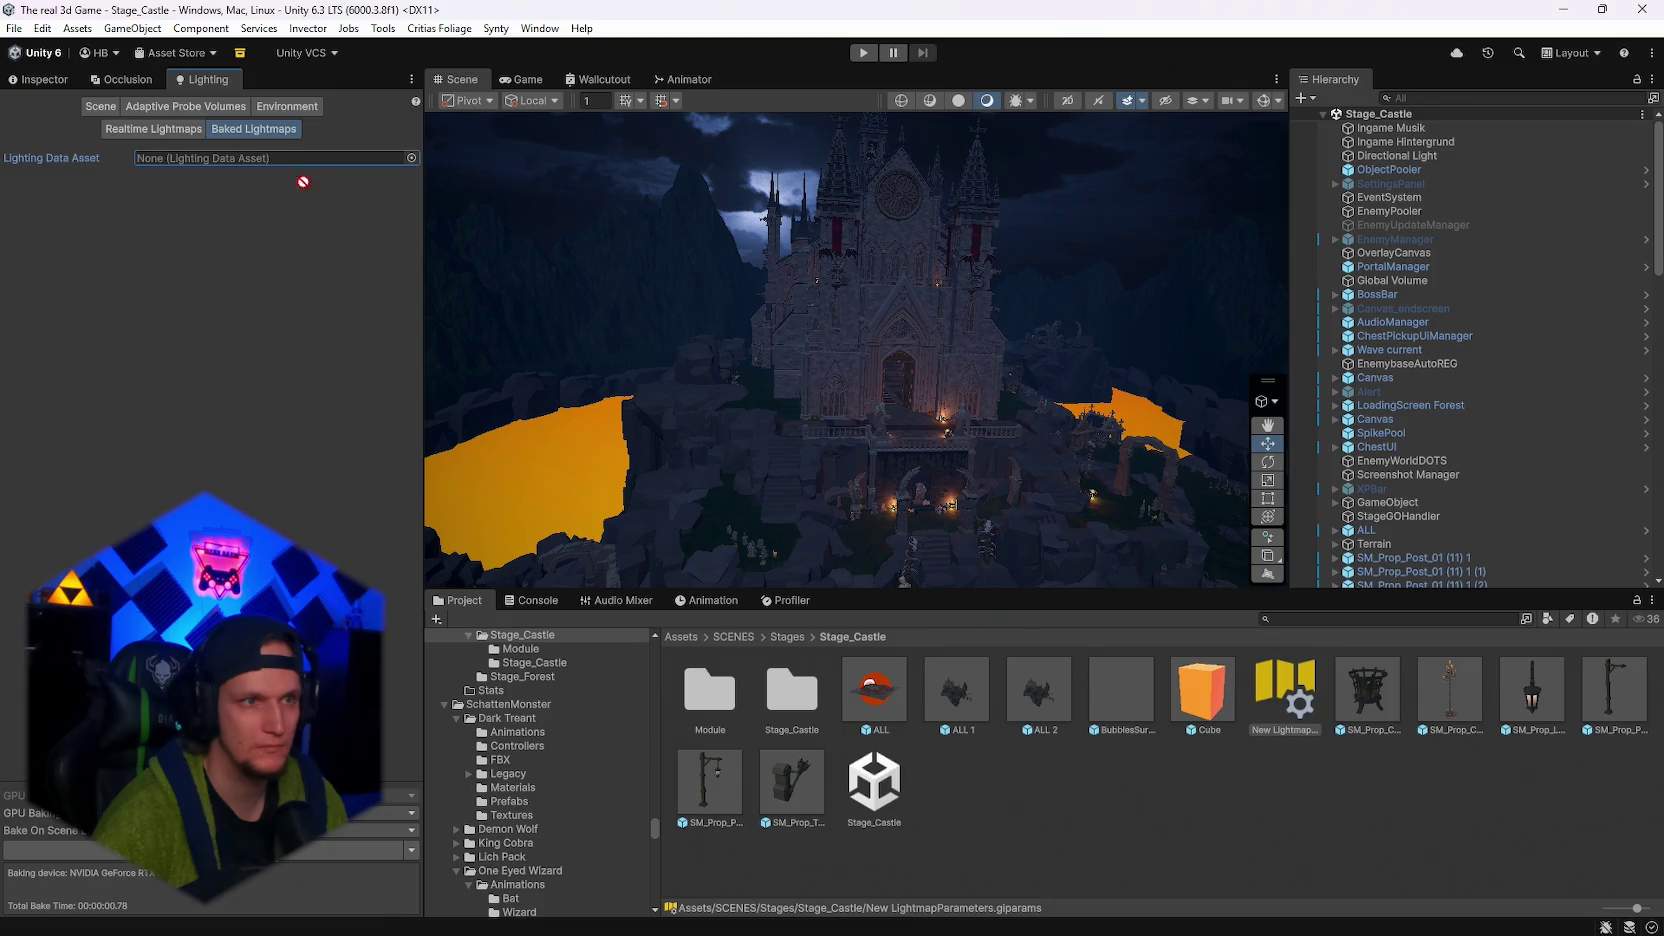
- Browse the Lighting Data Asset picker, trying several assets including Horror Poly and MonsterPolyart
left_click(411, 158)
left_click(662, 238)
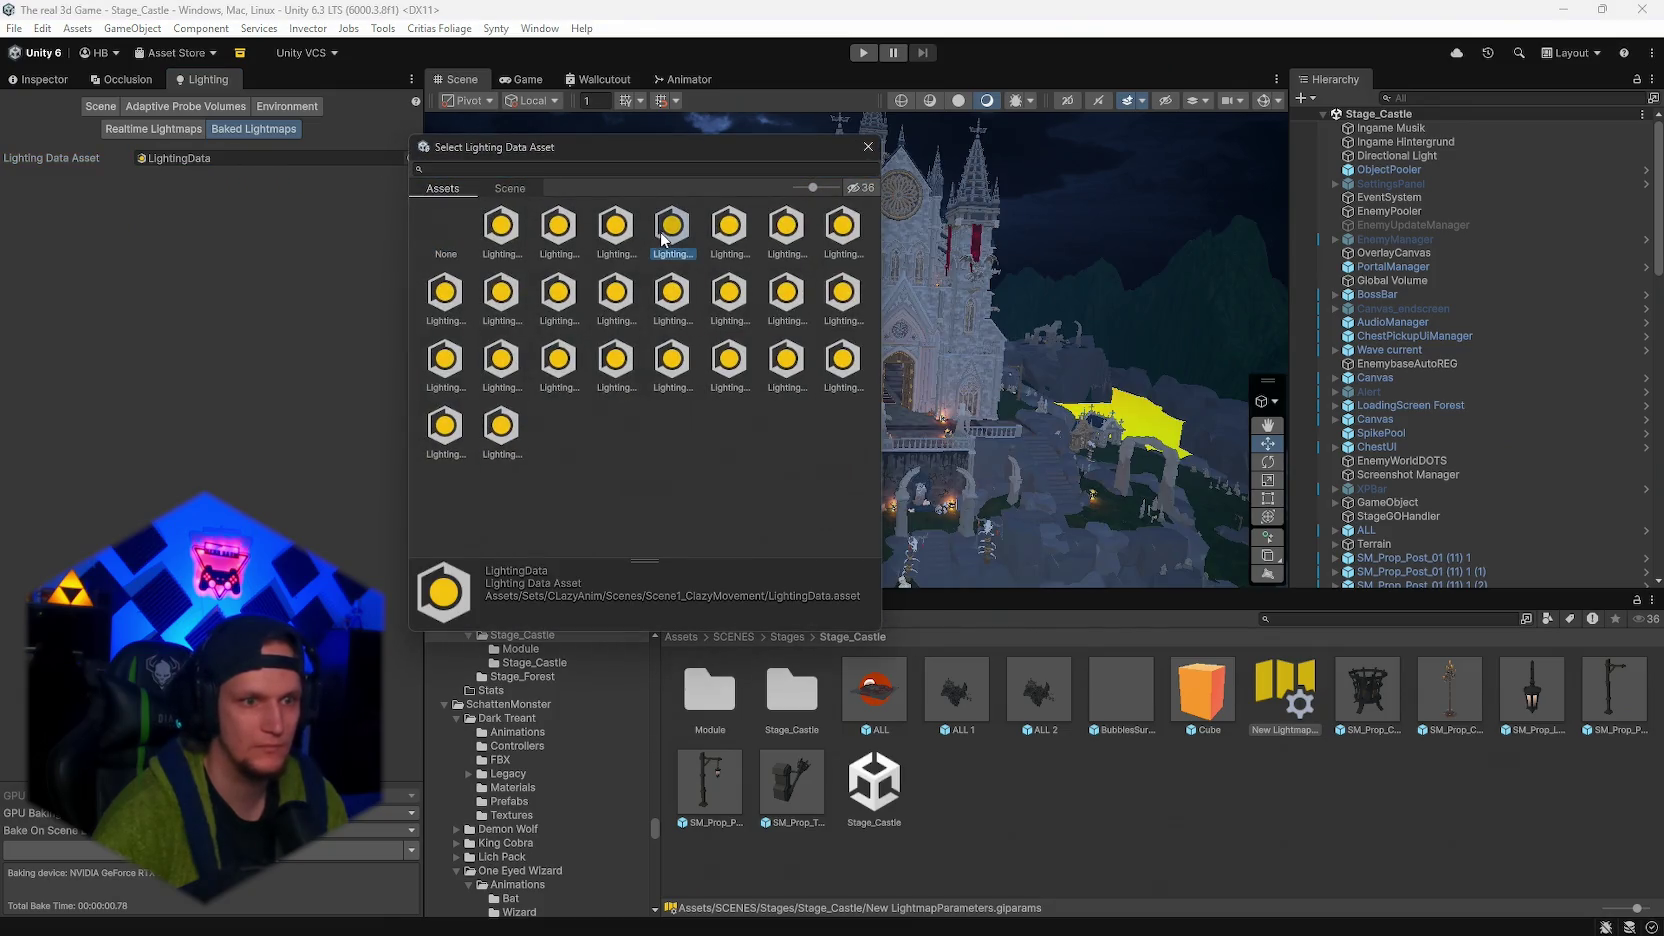
left_click(560, 238)
left_click(618, 382)
left_click(684, 371)
left_click(737, 376)
left_click(784, 373)
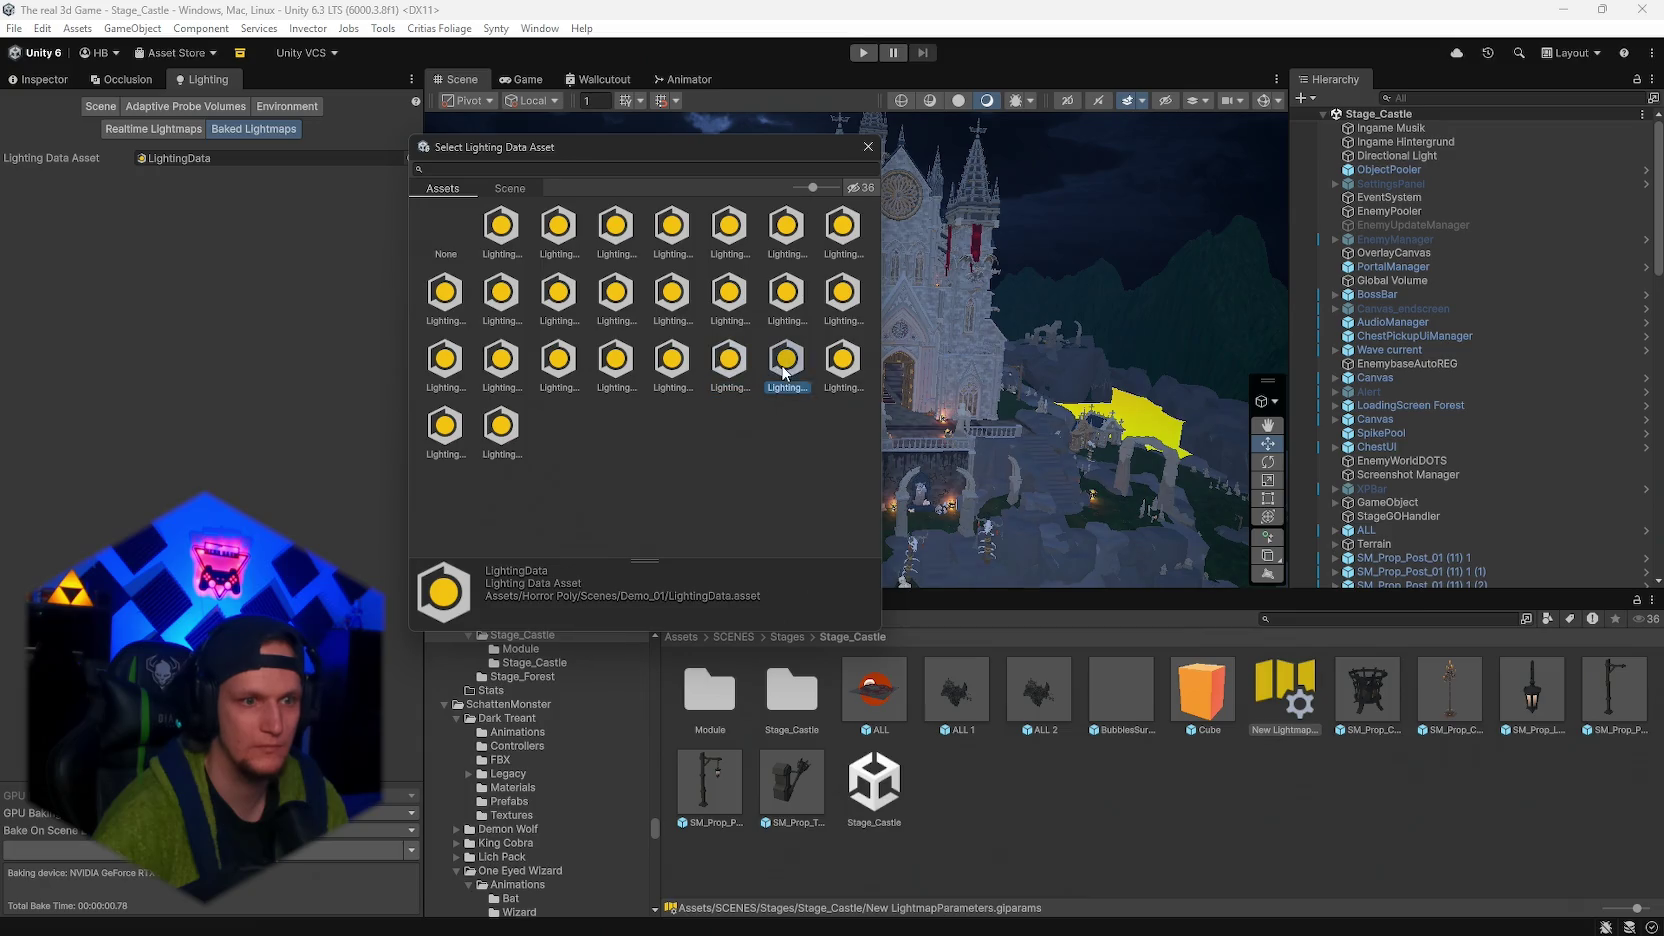
left_click(855, 373)
left_click(508, 374)
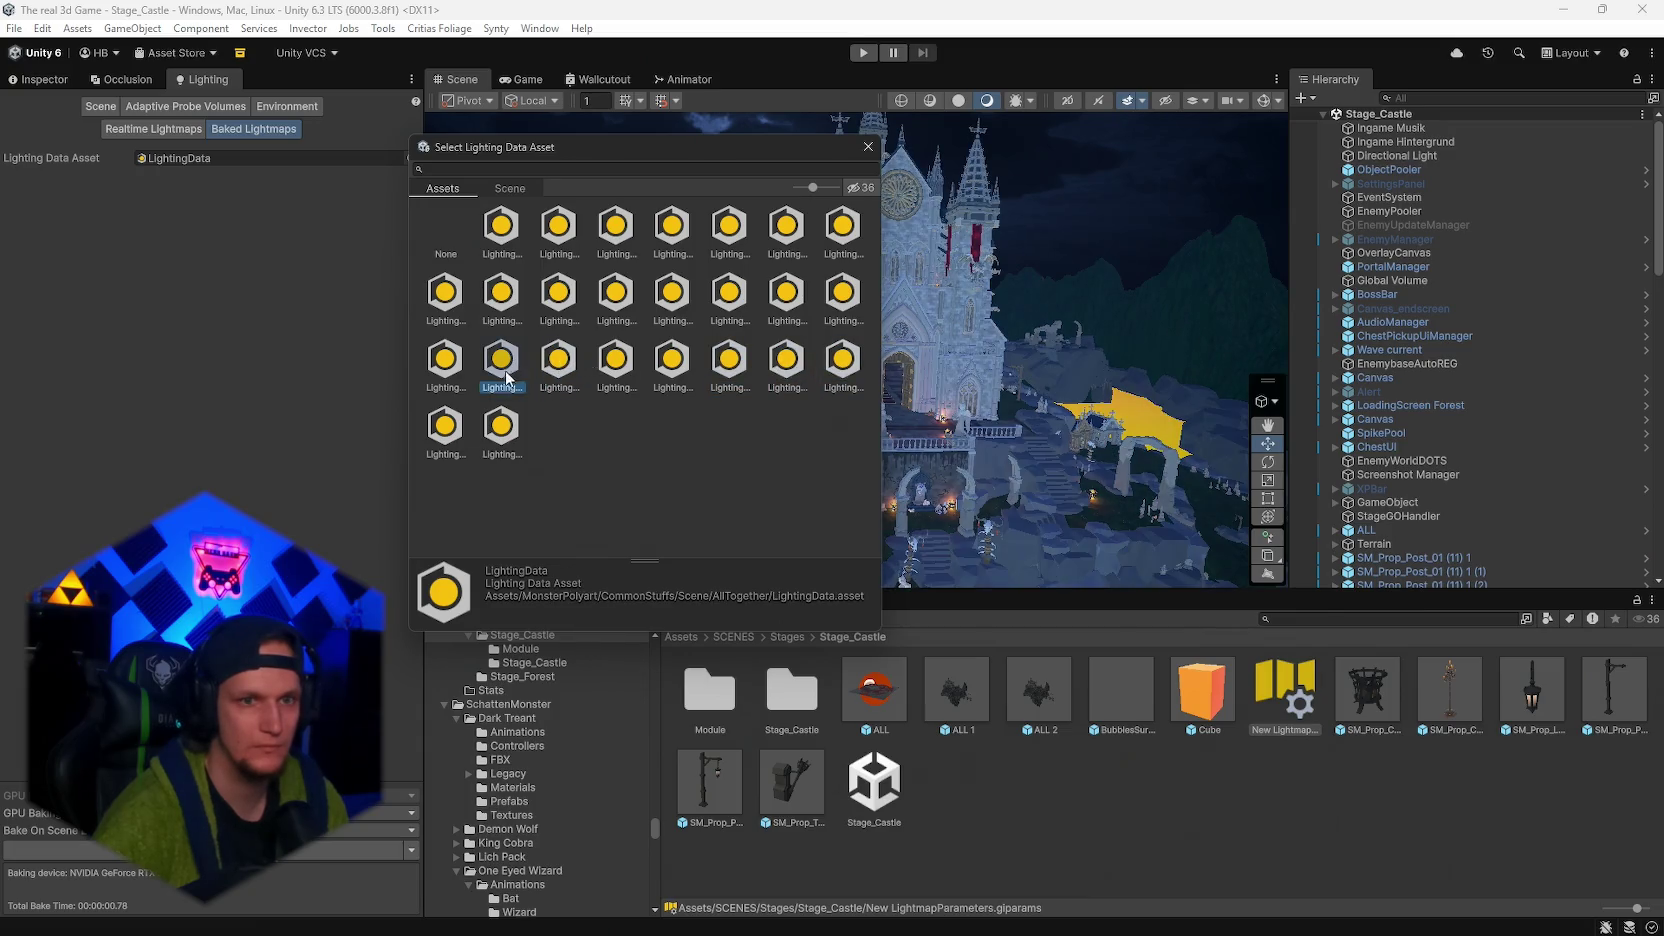
- Compare Weapon Effects 2 with the BossPOLY demo lighting data and keep Weapon Effects 2
left_click(495, 421)
left_click(465, 360)
left_click(461, 428)
left_click(498, 438)
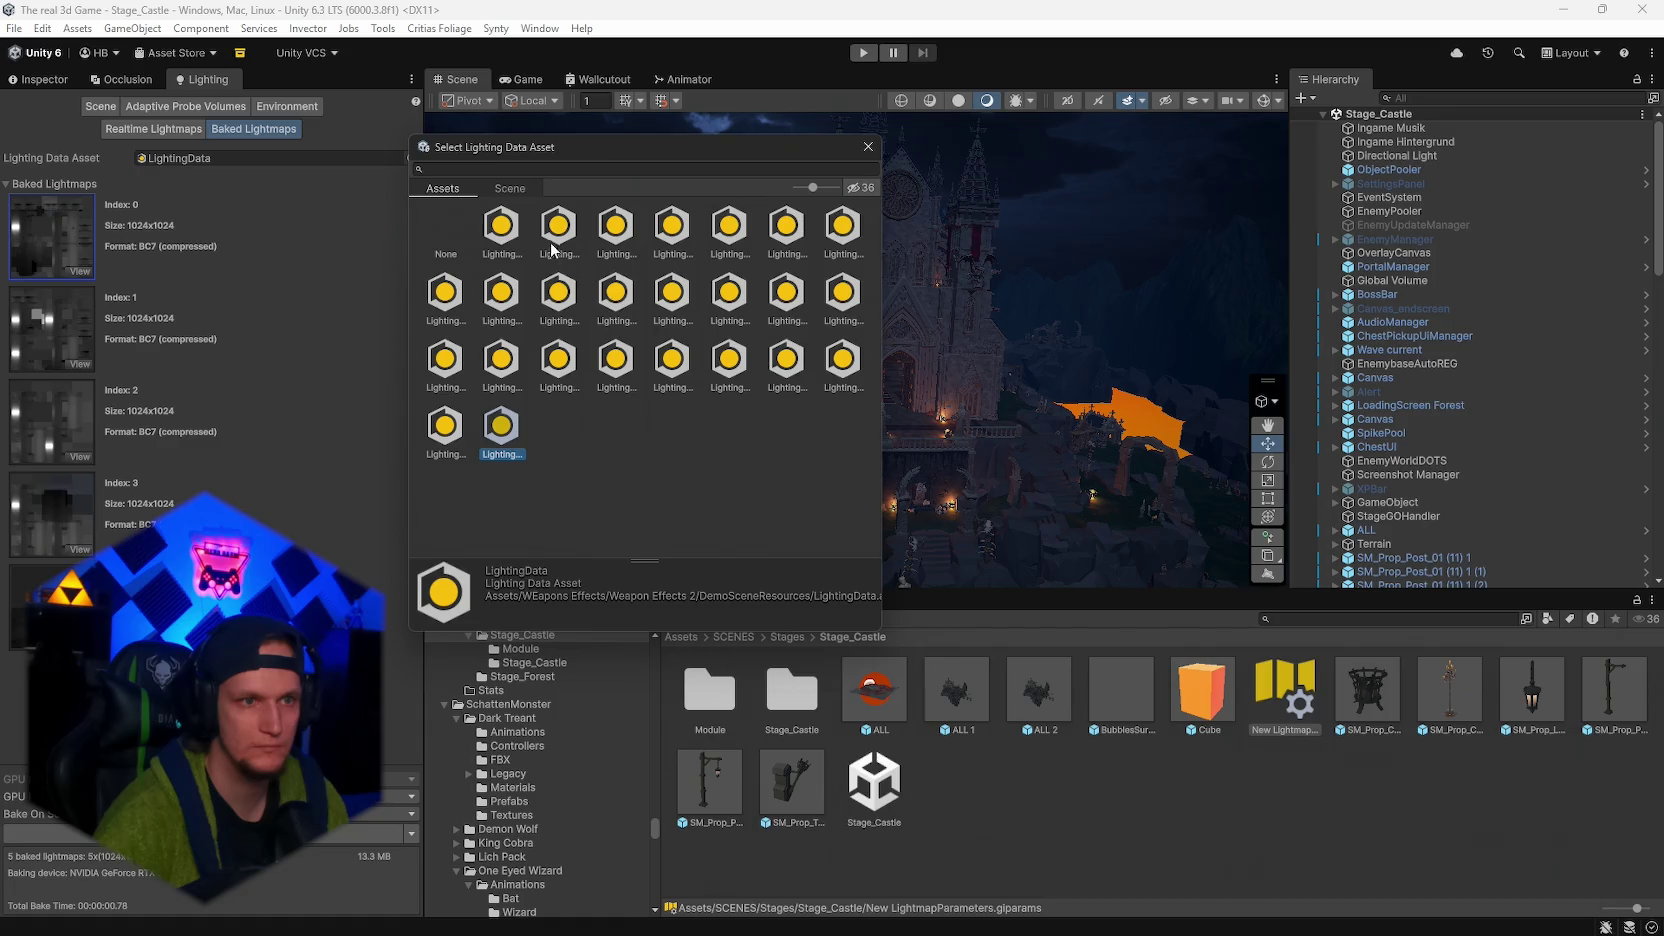
left_click(499, 232)
left_click(500, 362)
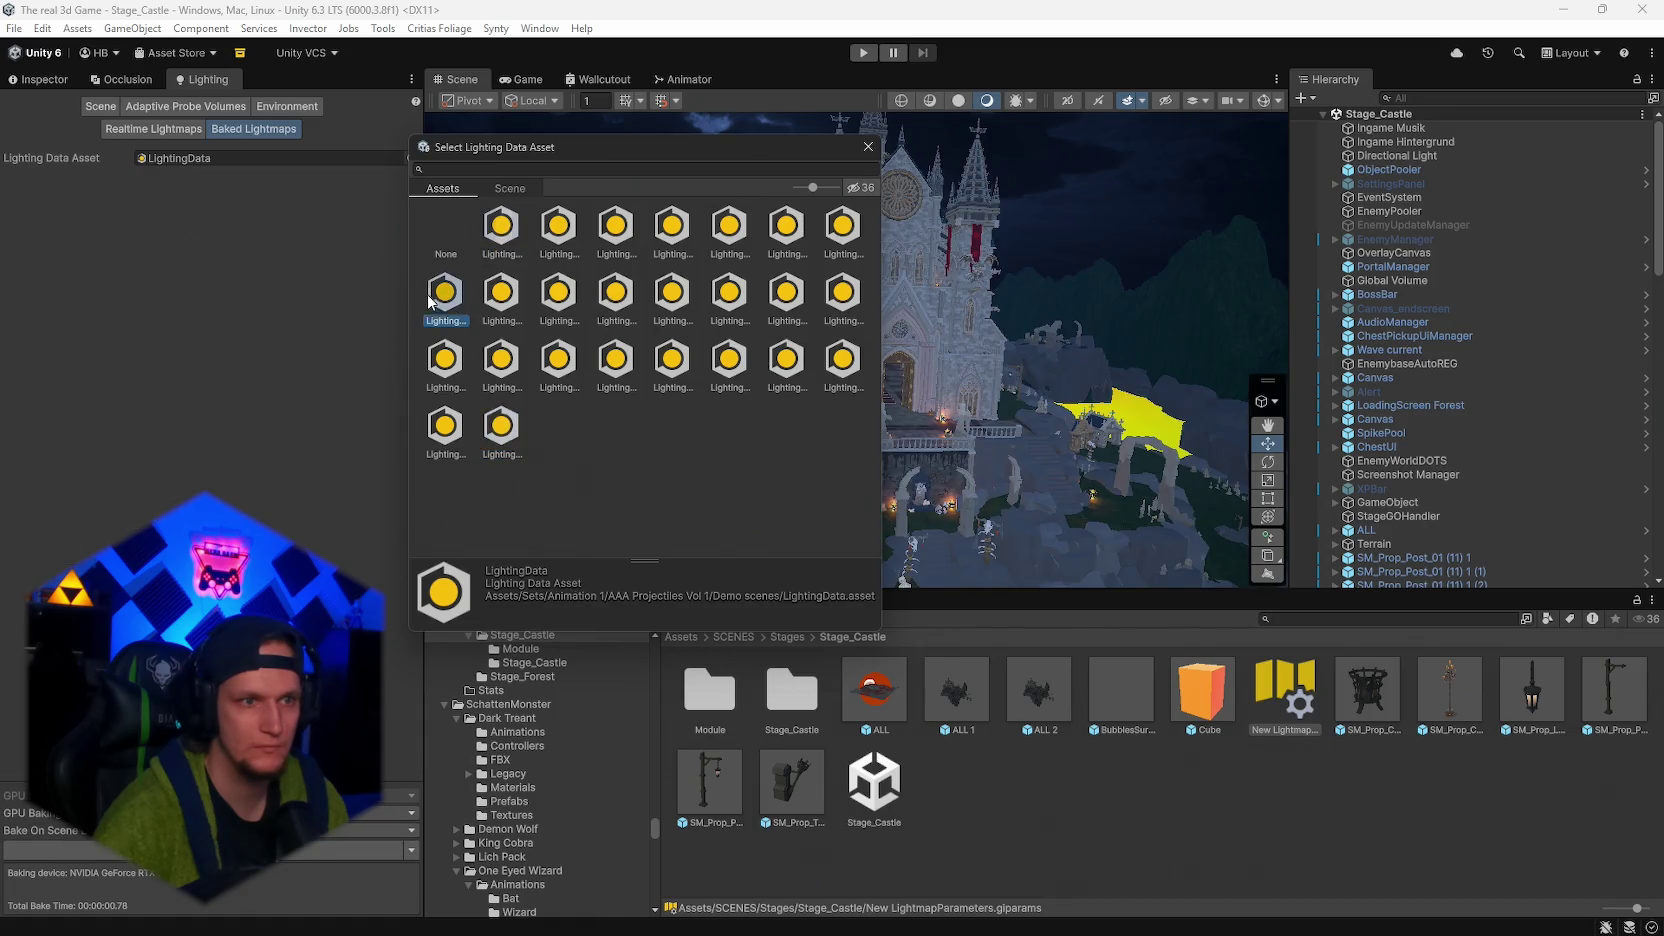
left_click(486, 428)
key("Escape")
- Orbit the Scene view around the castle toward the bell tower and front facade
mouse_move(600, 470)
left_mouse_down()
mouse_move(565, 464)
mouse_move(750, 498)
mouse_move(1037, 462)
mouse_move(943, 364)
mouse_move(836, 396)
mouse_move(691, 390)
mouse_move(930, 379)
mouse_move(880, 383)
mouse_move(900, 300)
mouse_move(860, 380)
mouse_move(951, 393)
mouse_move(918, 484)
mouse_move(717, 397)
mouse_move(742, 399)
left_mouse_up()
left_click_drag(751, 457, 882, 428)
mouse_move(978, 447)
left_mouse_down()
mouse_move(920, 465)
mouse_move(865, 449)
mouse_move(722, 461)
mouse_move(766, 457)
mouse_move(906, 562)
mouse_move(968, 552)
left_mouse_up()
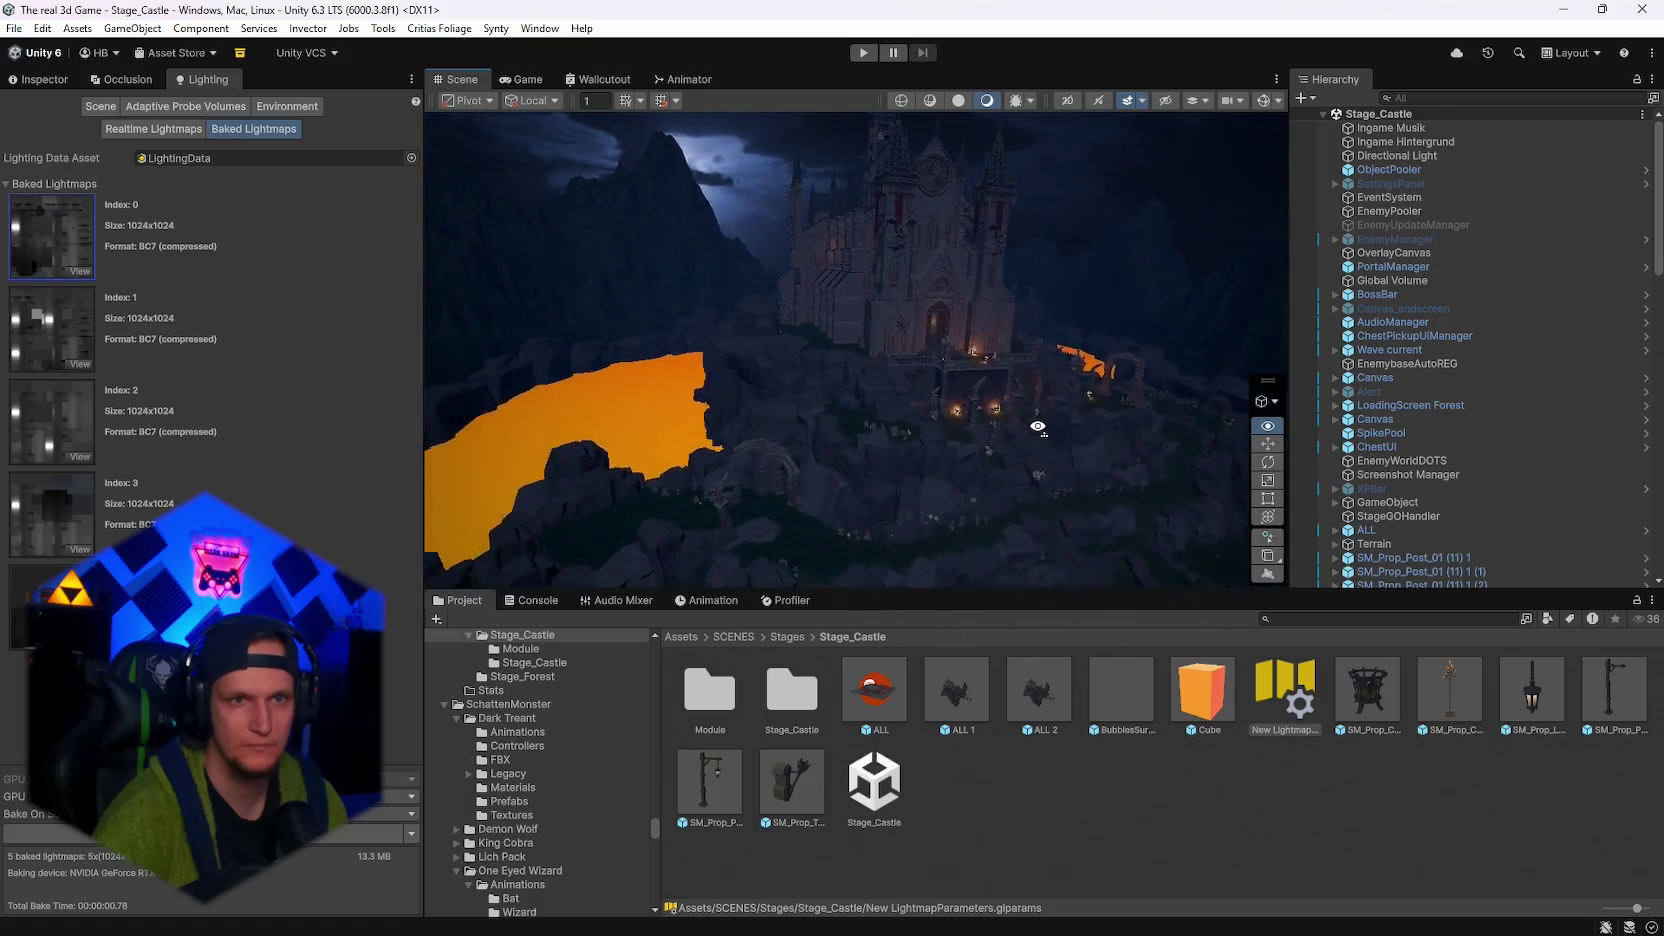
left_click_drag(968, 224, 1028, 361)
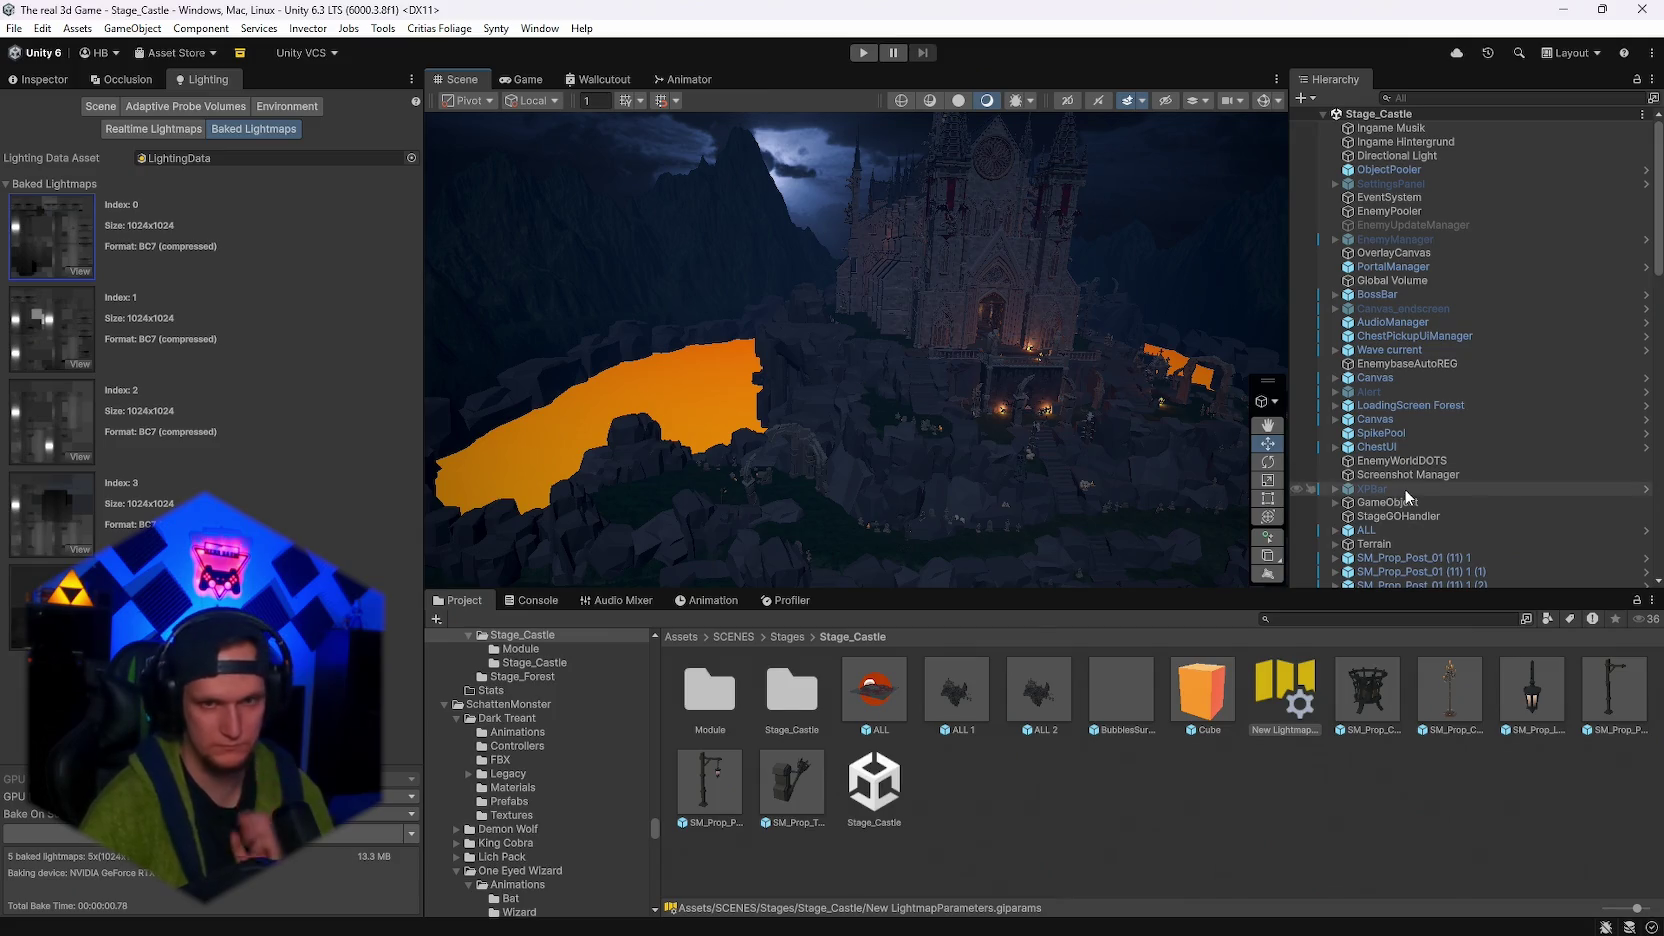
- Select Camera (1) in the Hierarchy and frame the Scene view on it
scroll(1409, 481, "down", 15)
left_click(1363, 581)
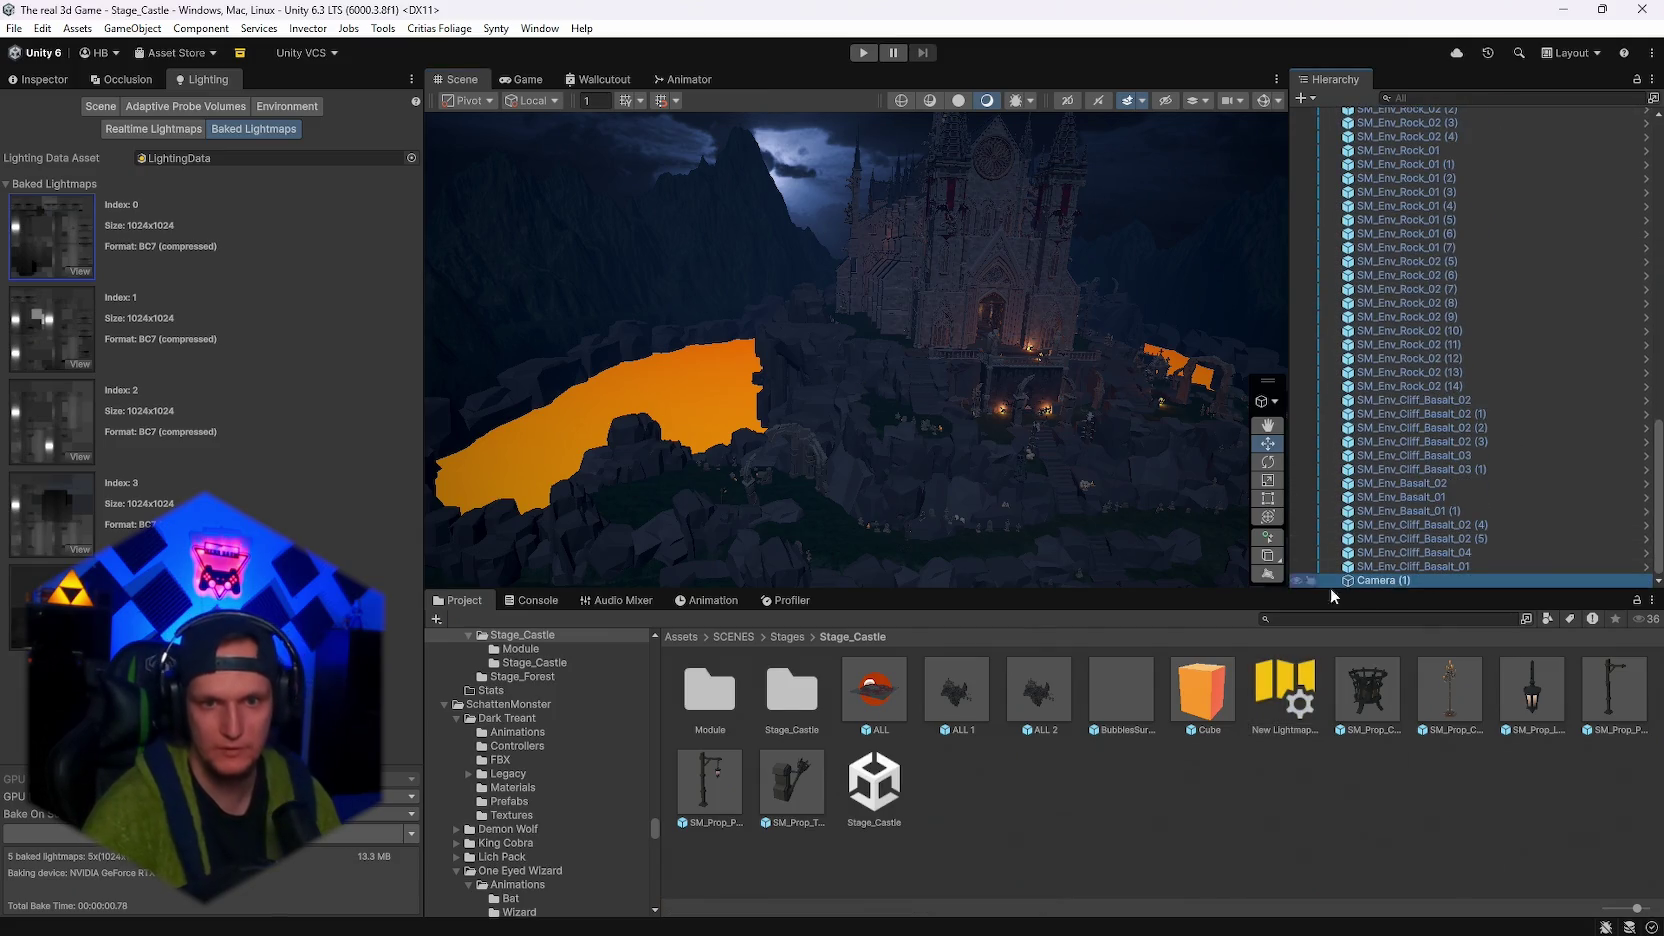
double_click(1361, 584)
- Save the Stage_Castle scene and enter Play mode to check the lighting
left_click(15, 29)
left_click(42, 113)
left_click(14, 29)
left_click(60, 216)
left_click(863, 52)
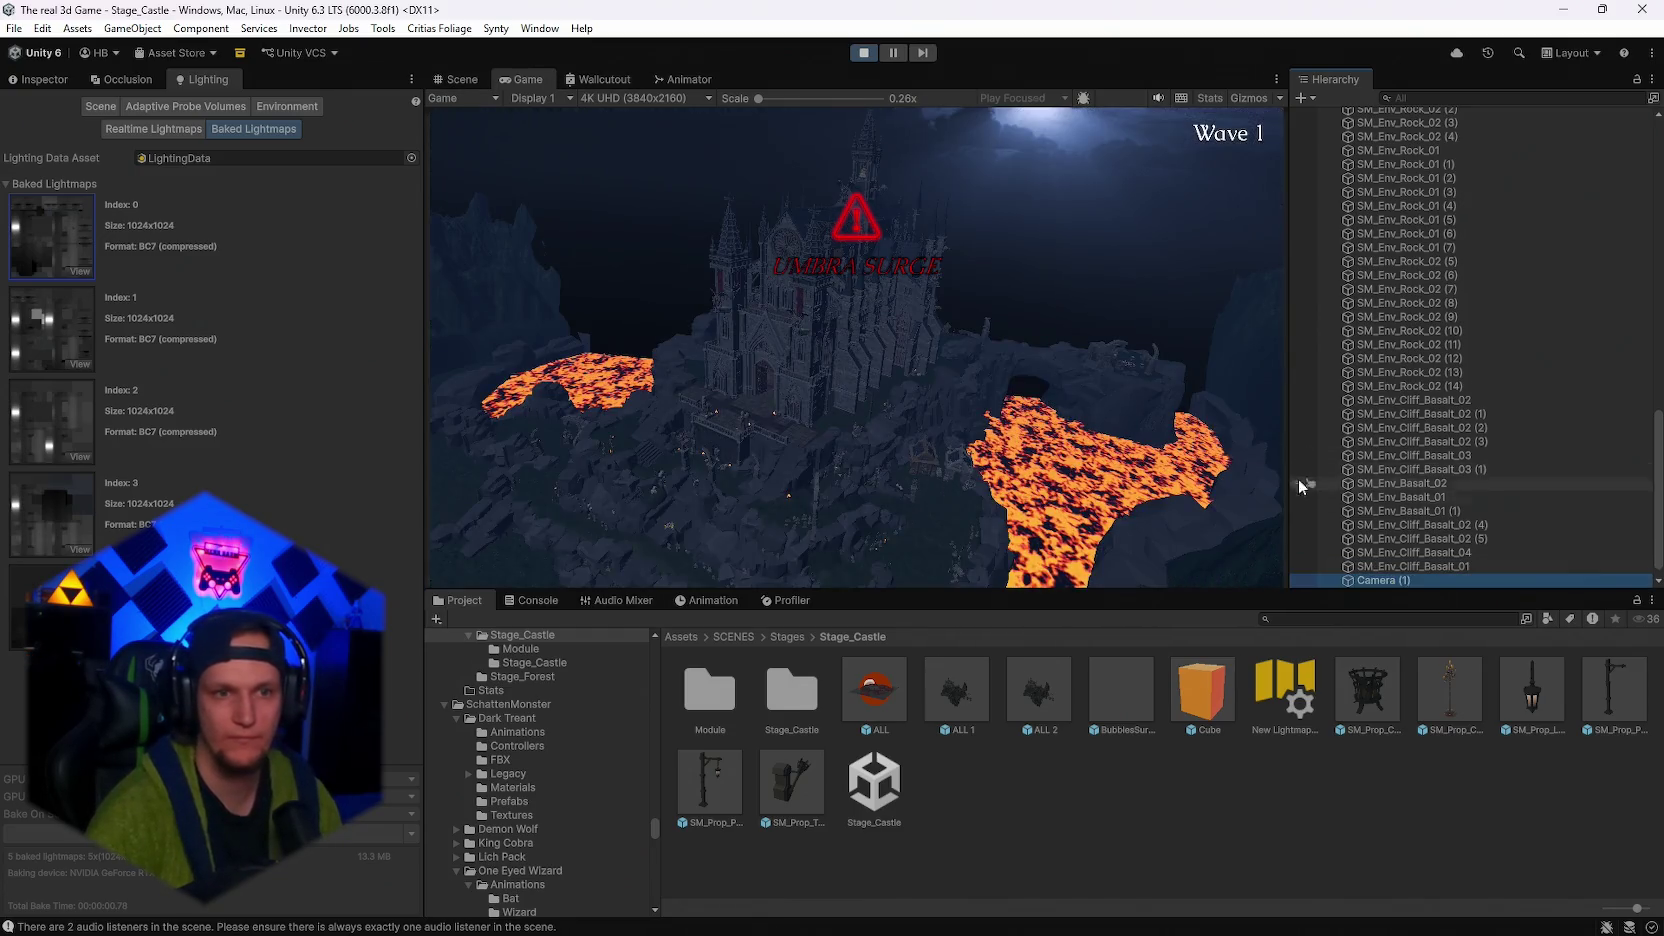
- Find and disable Alert 1 to remove the Umbra Surge warning, then select Camera
scroll(1424, 330, "up", 5)
type("c")
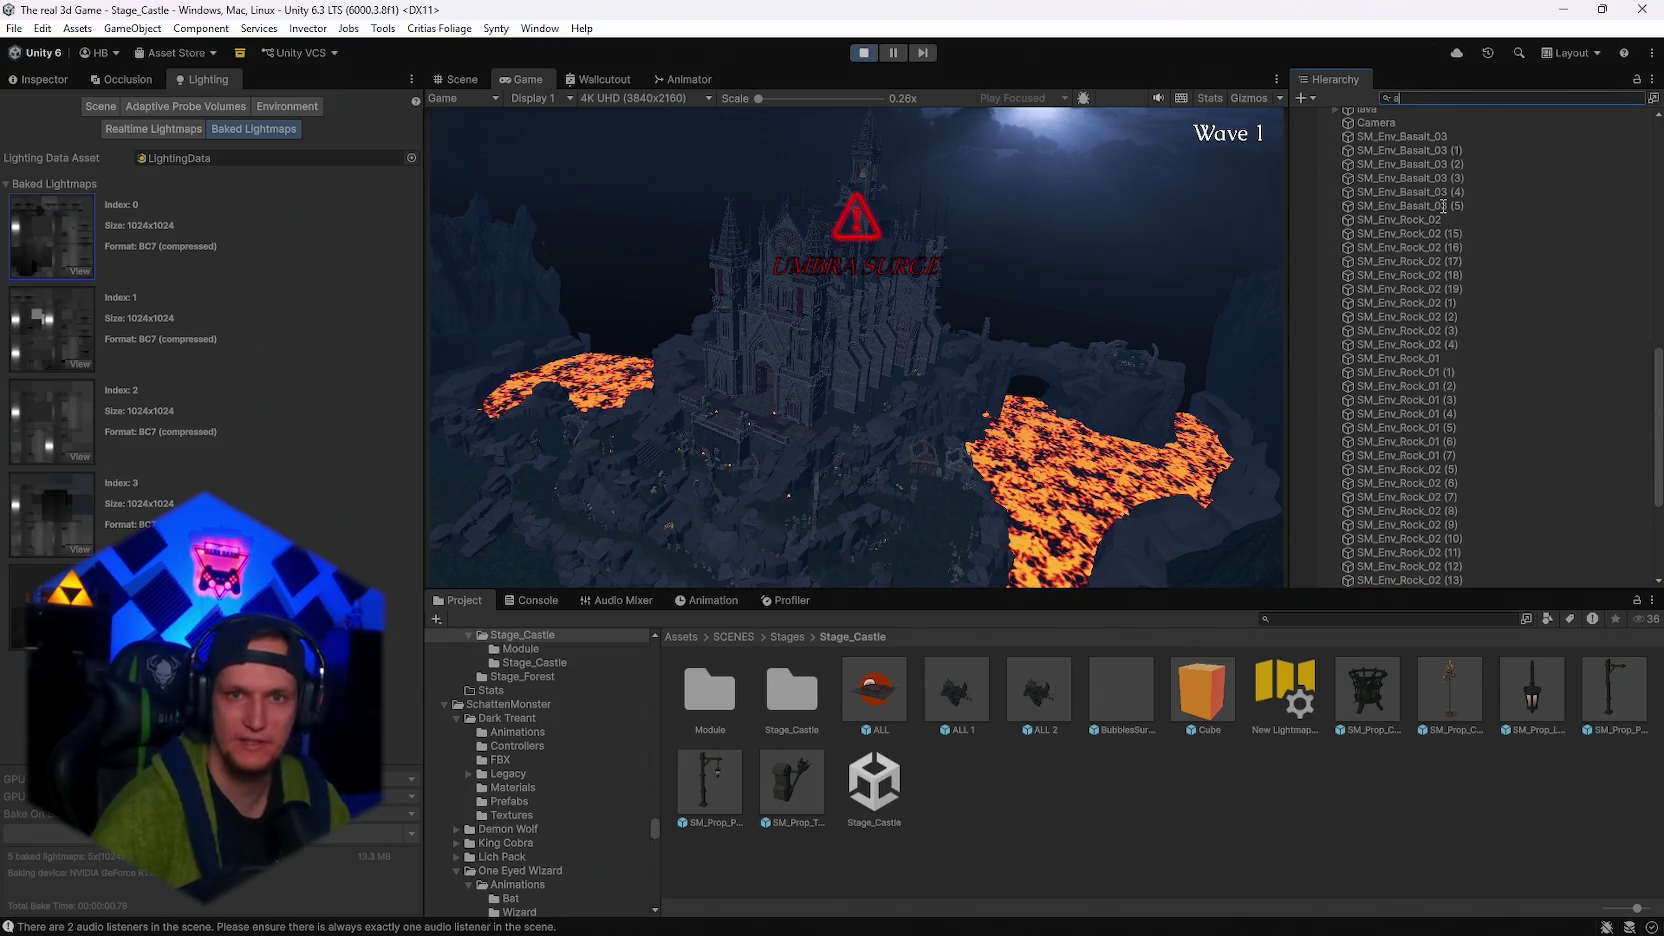
type("lert")
left_click(1360, 142)
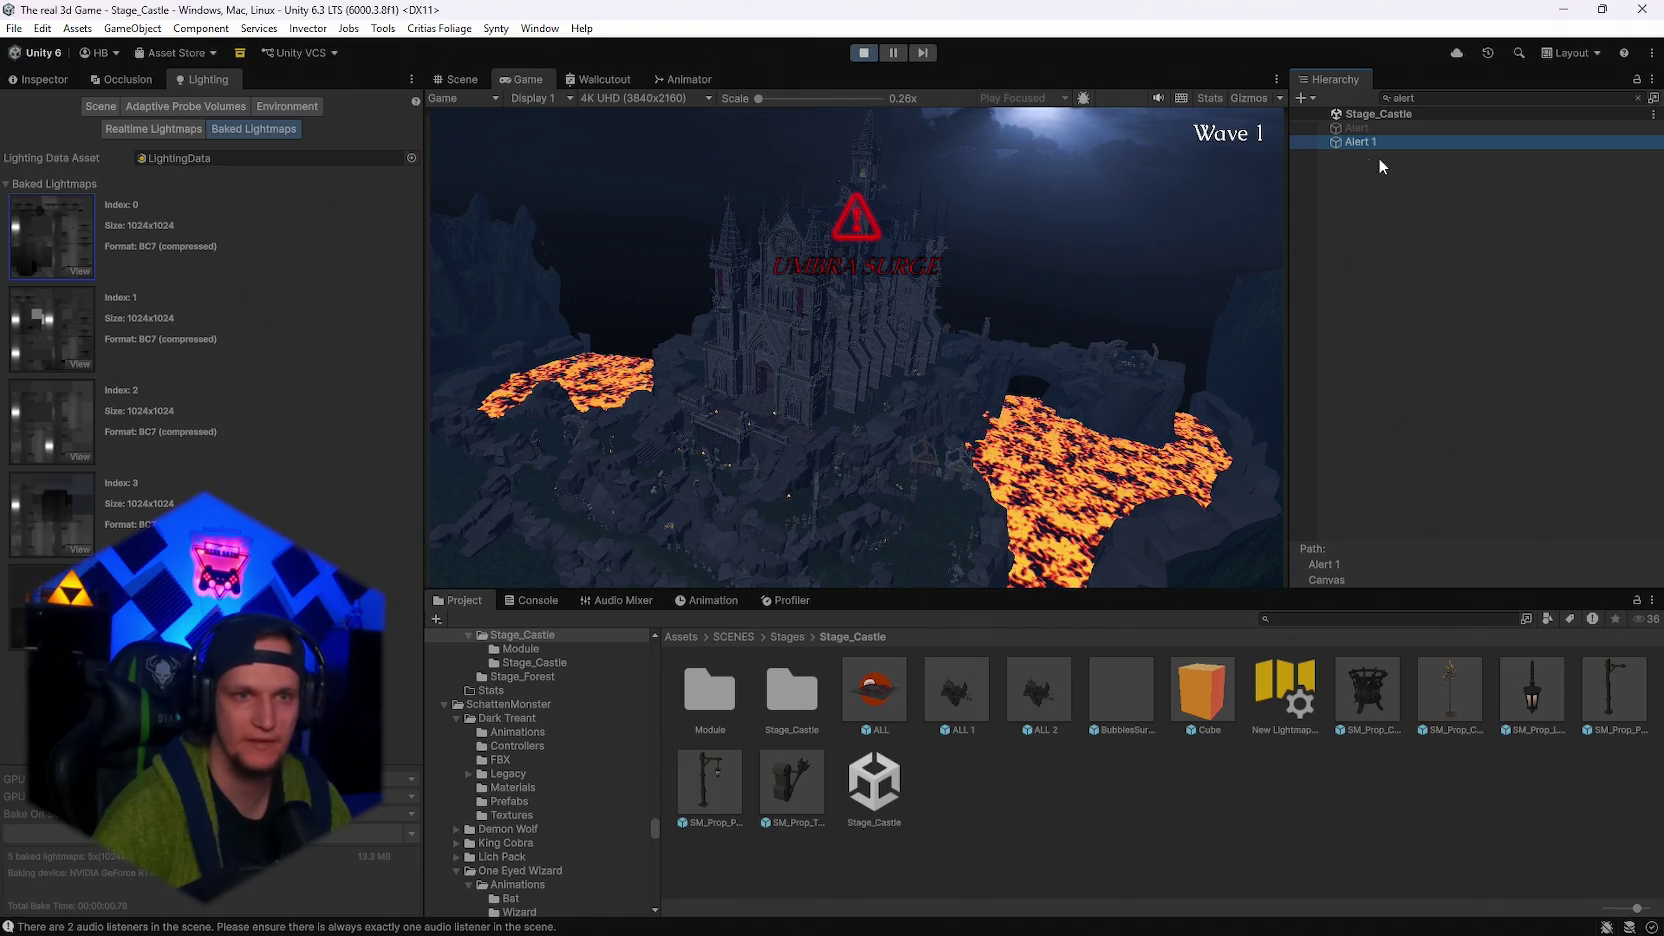
left_click(45, 82)
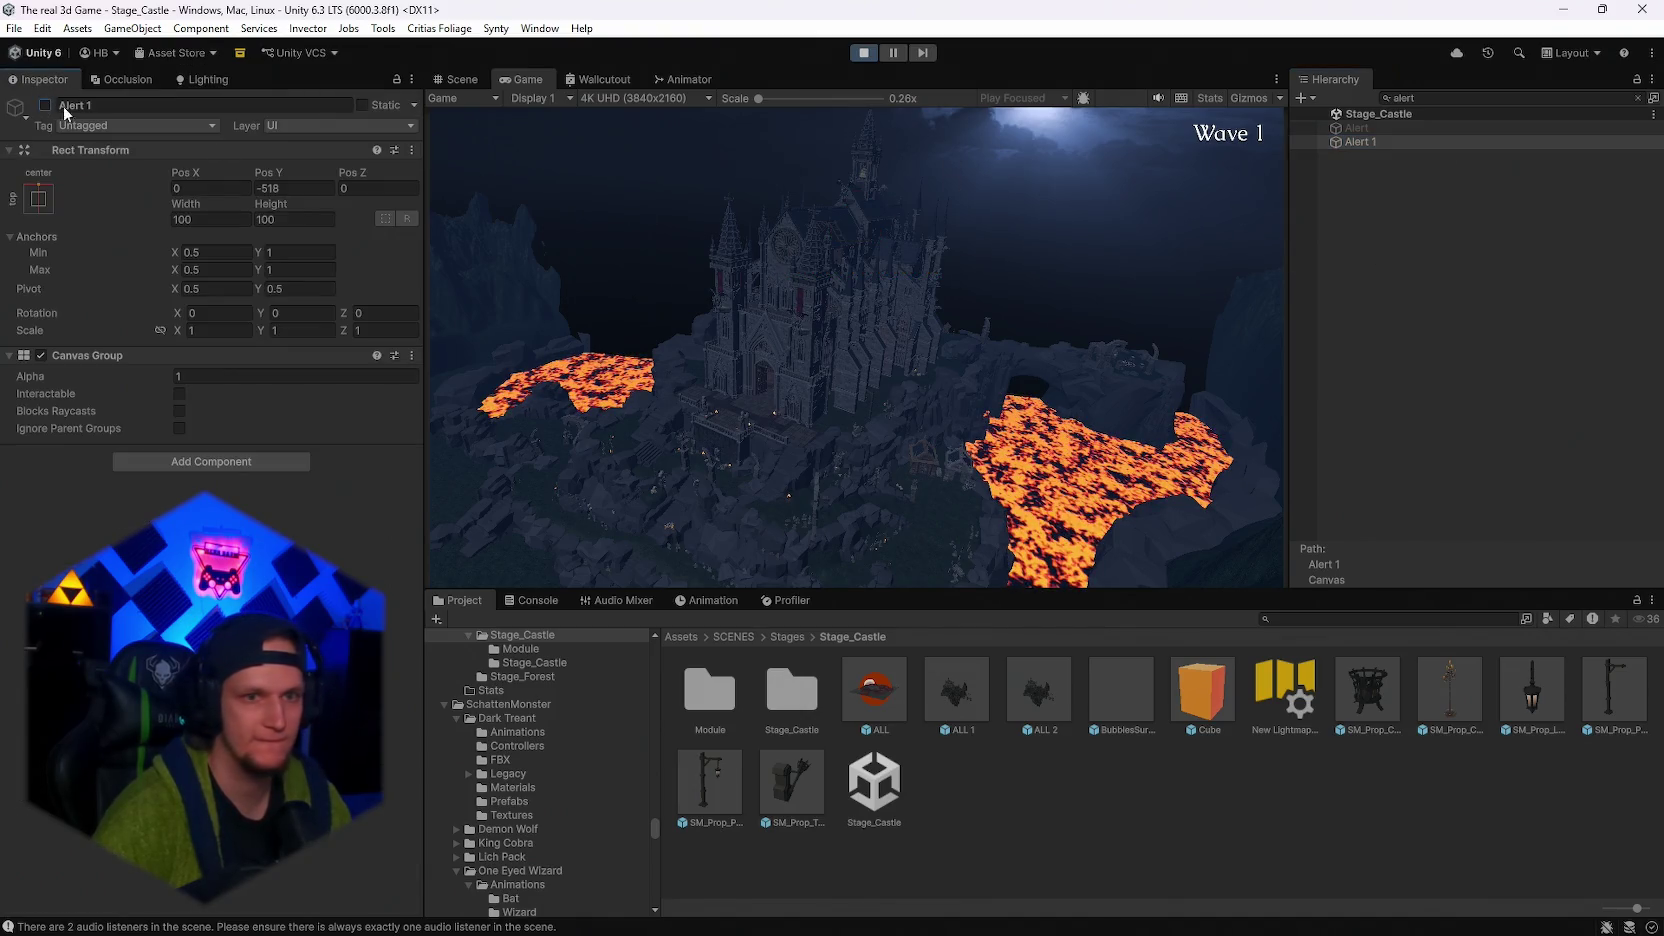
left_click(1425, 97)
type("ca")
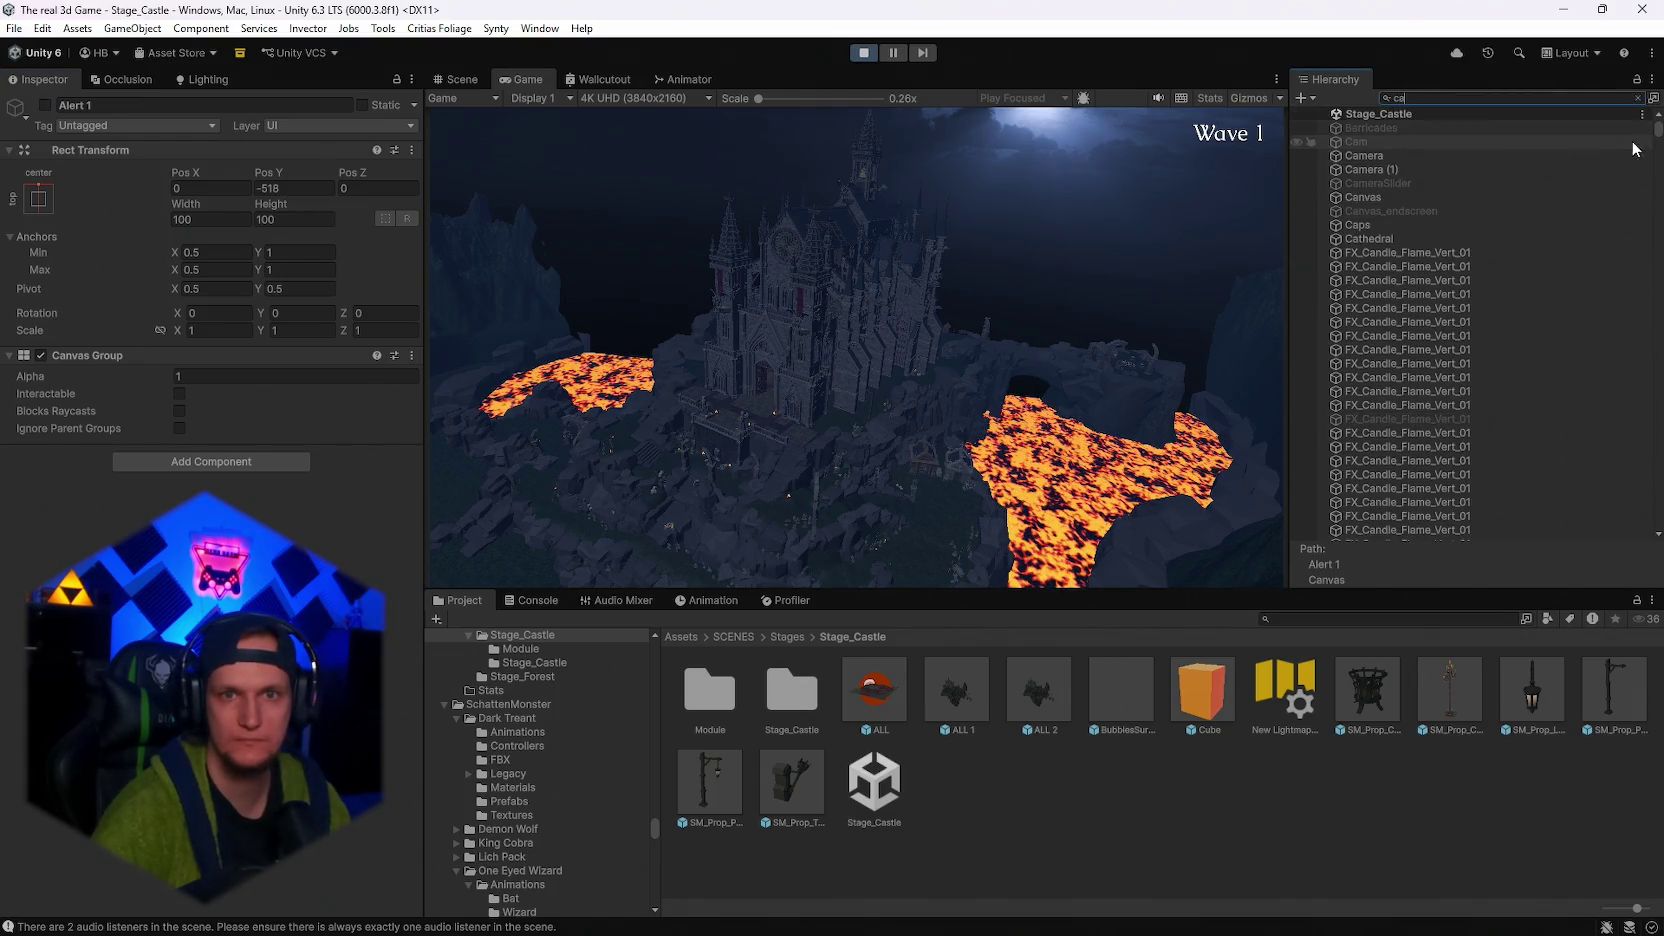
left_click(1365, 156)
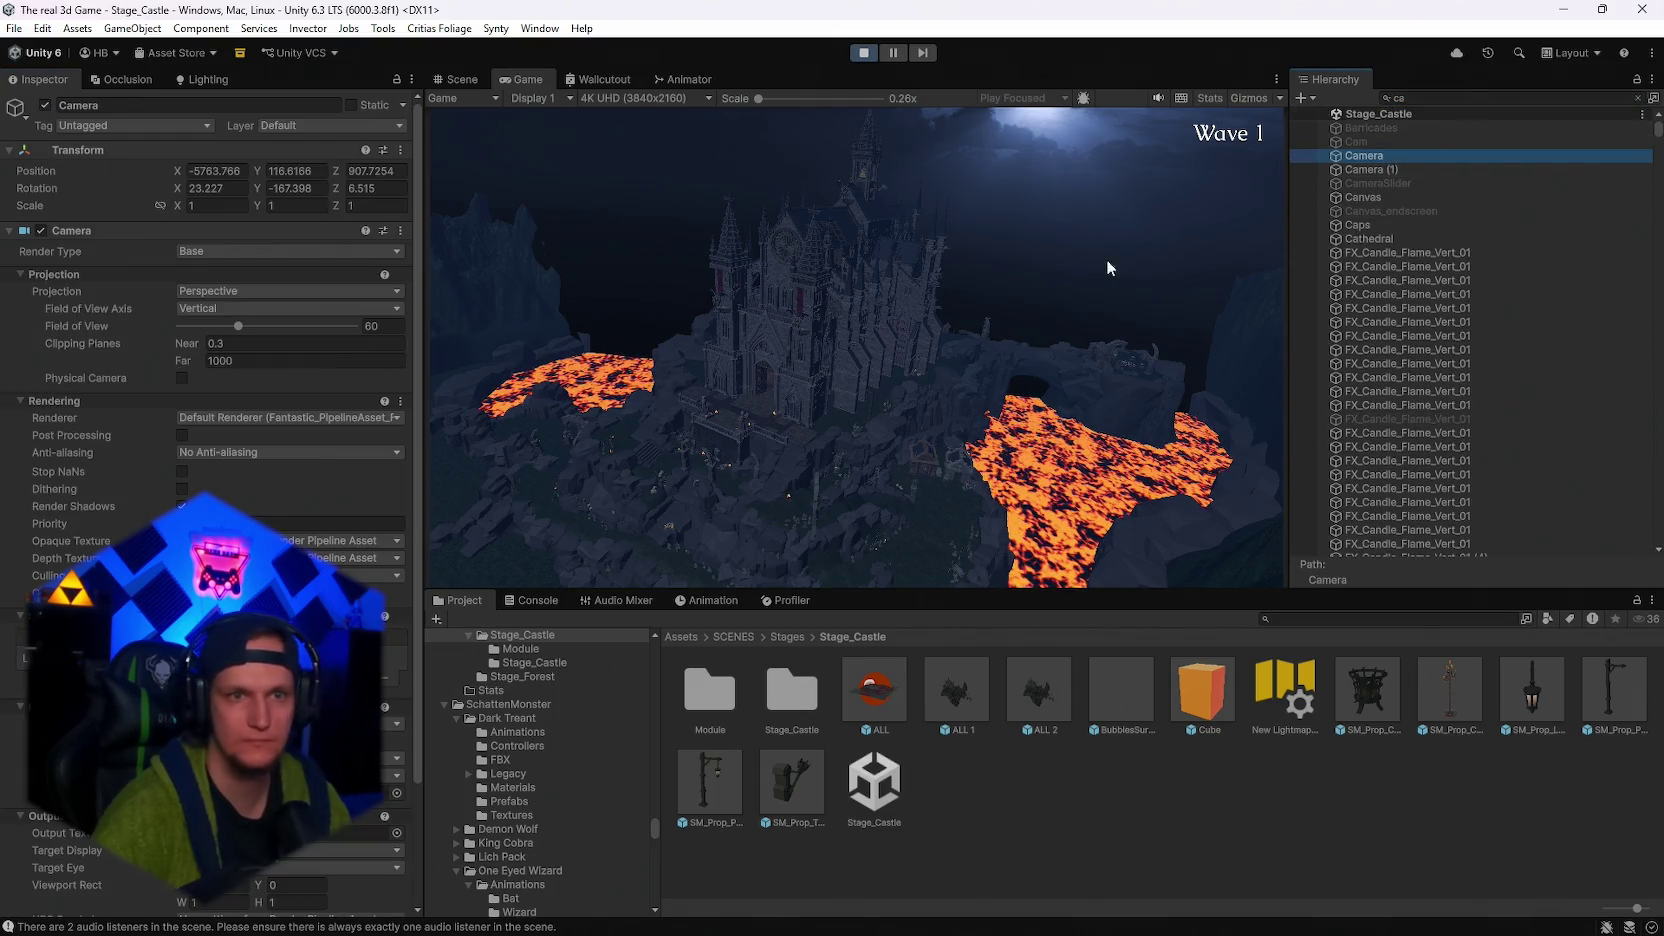
- Turn on post processing for Camera (1) with FXAA anti-aliasing
left_click(1370, 170)
left_click(183, 432)
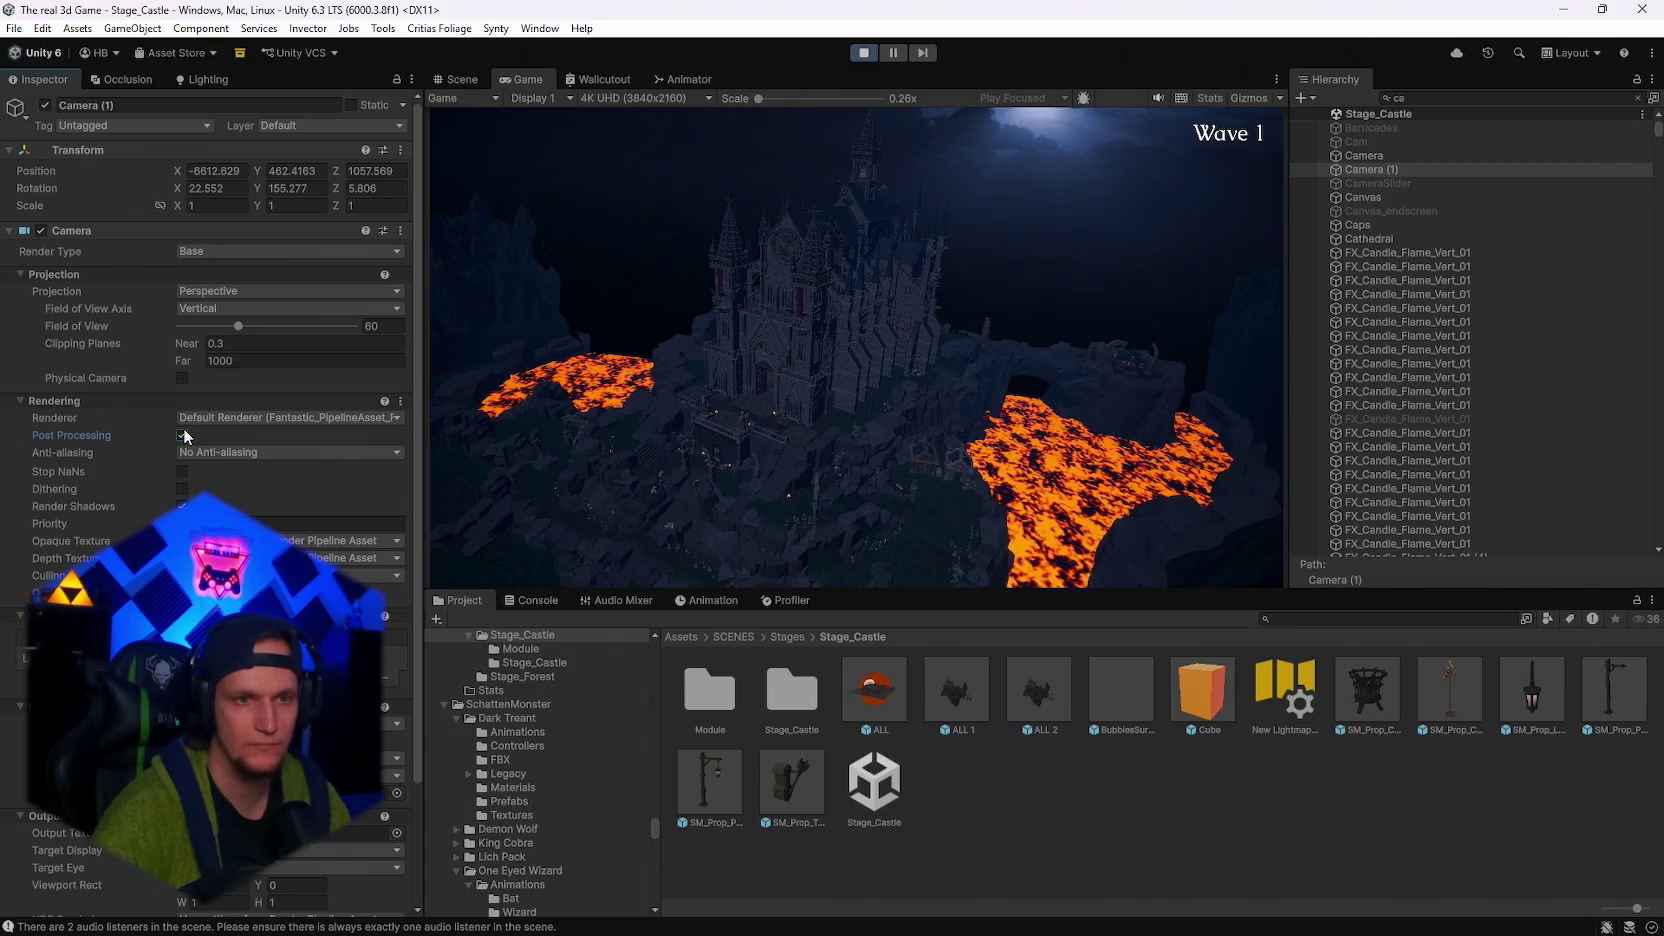
left_click(204, 453)
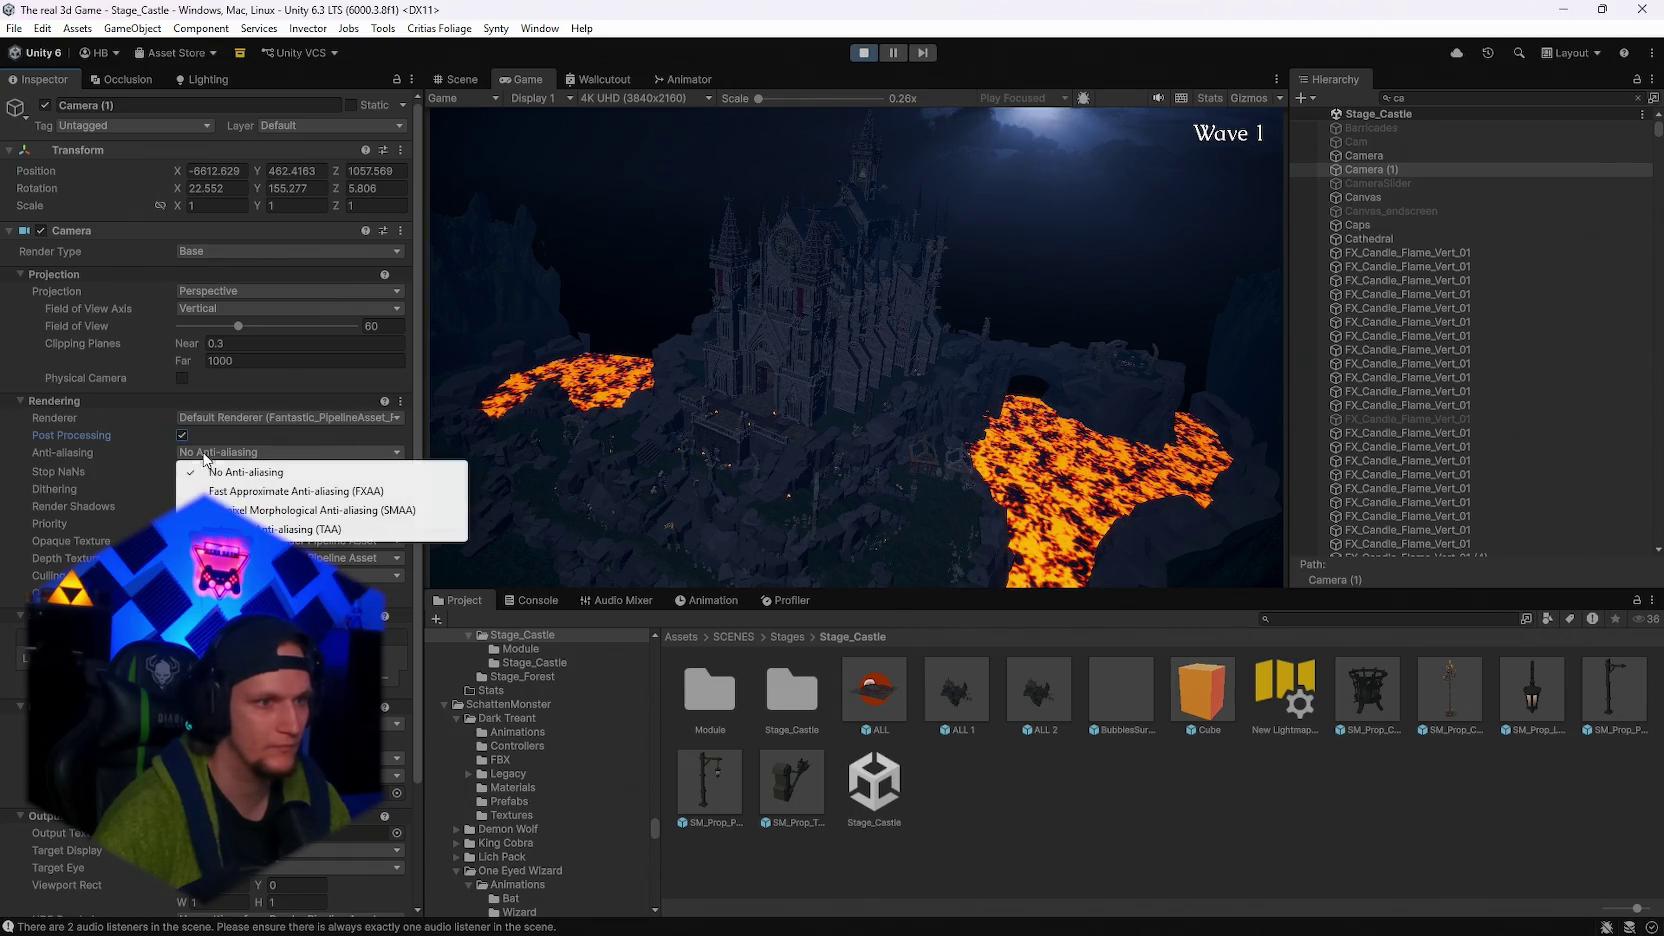
left_click(226, 491)
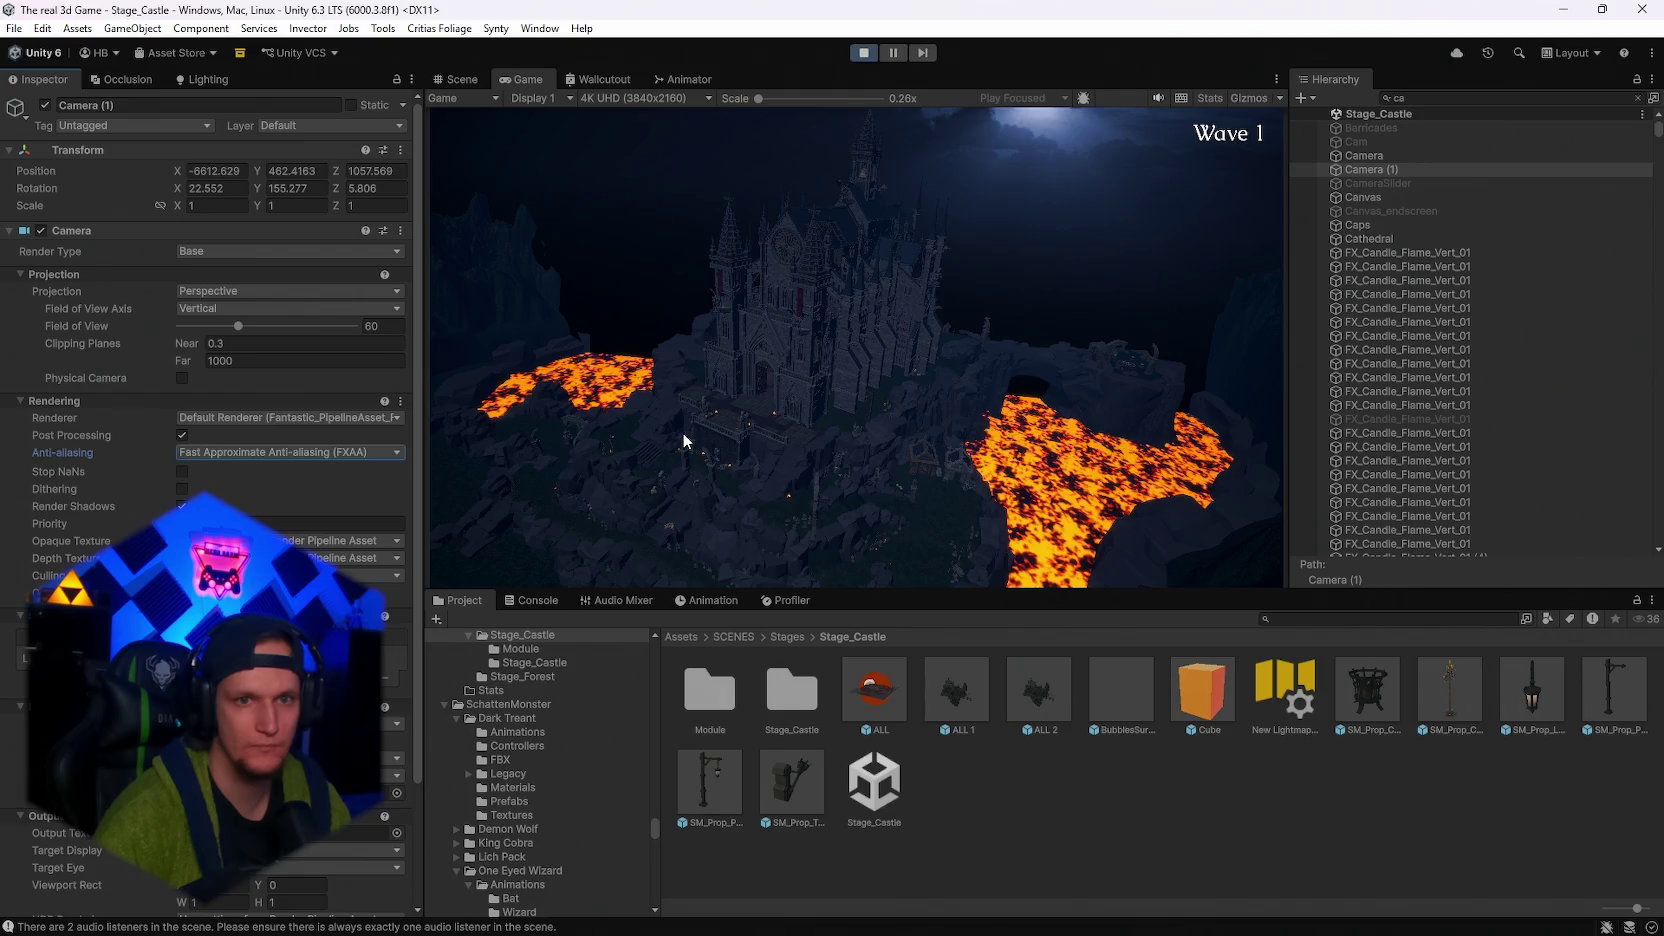
- Set Camera (1)'s far clipping plane to 300000 so distant mountains appear
left_click(244, 362)
type("300000")
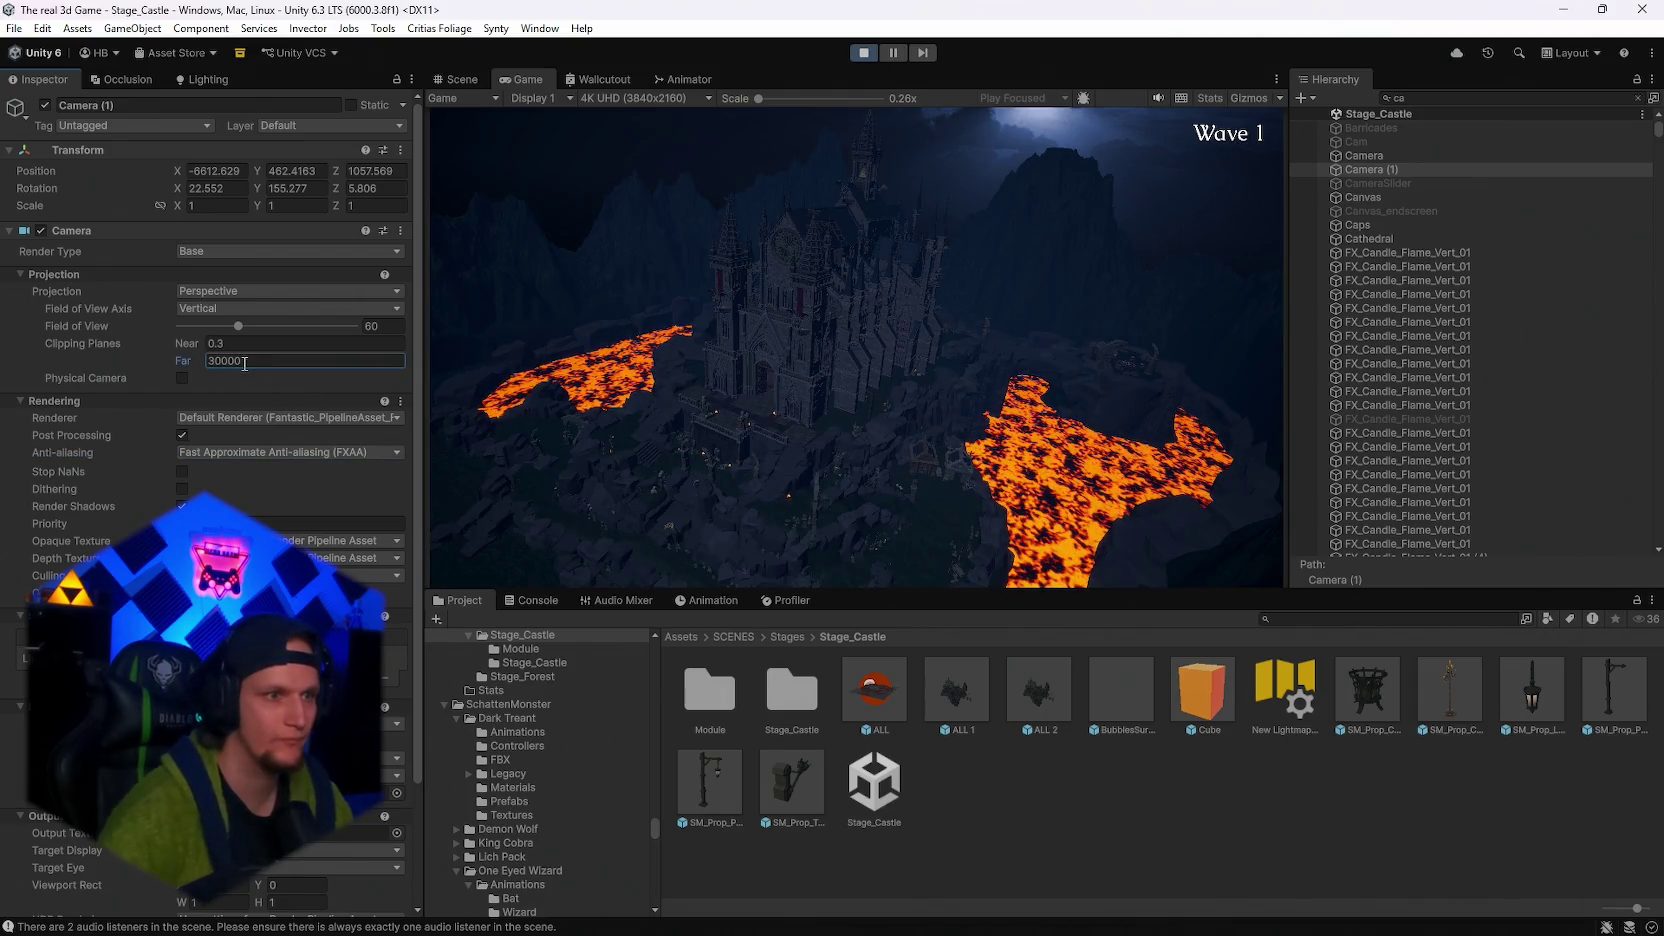
scroll(263, 426, "down", 3)
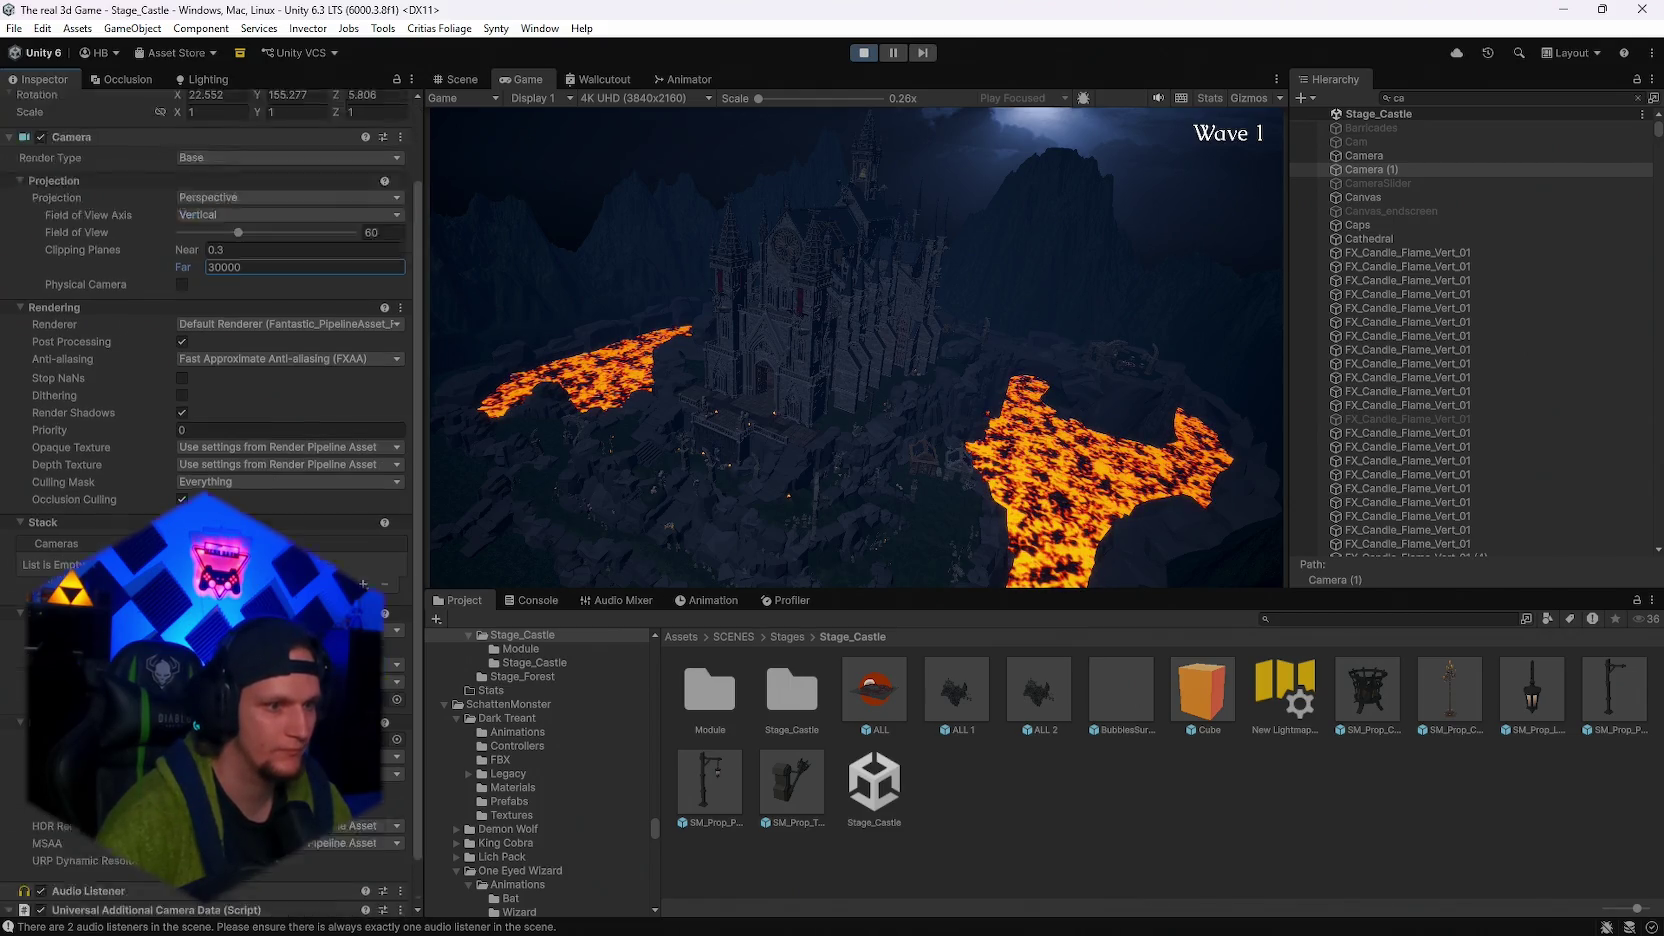
key("Return")
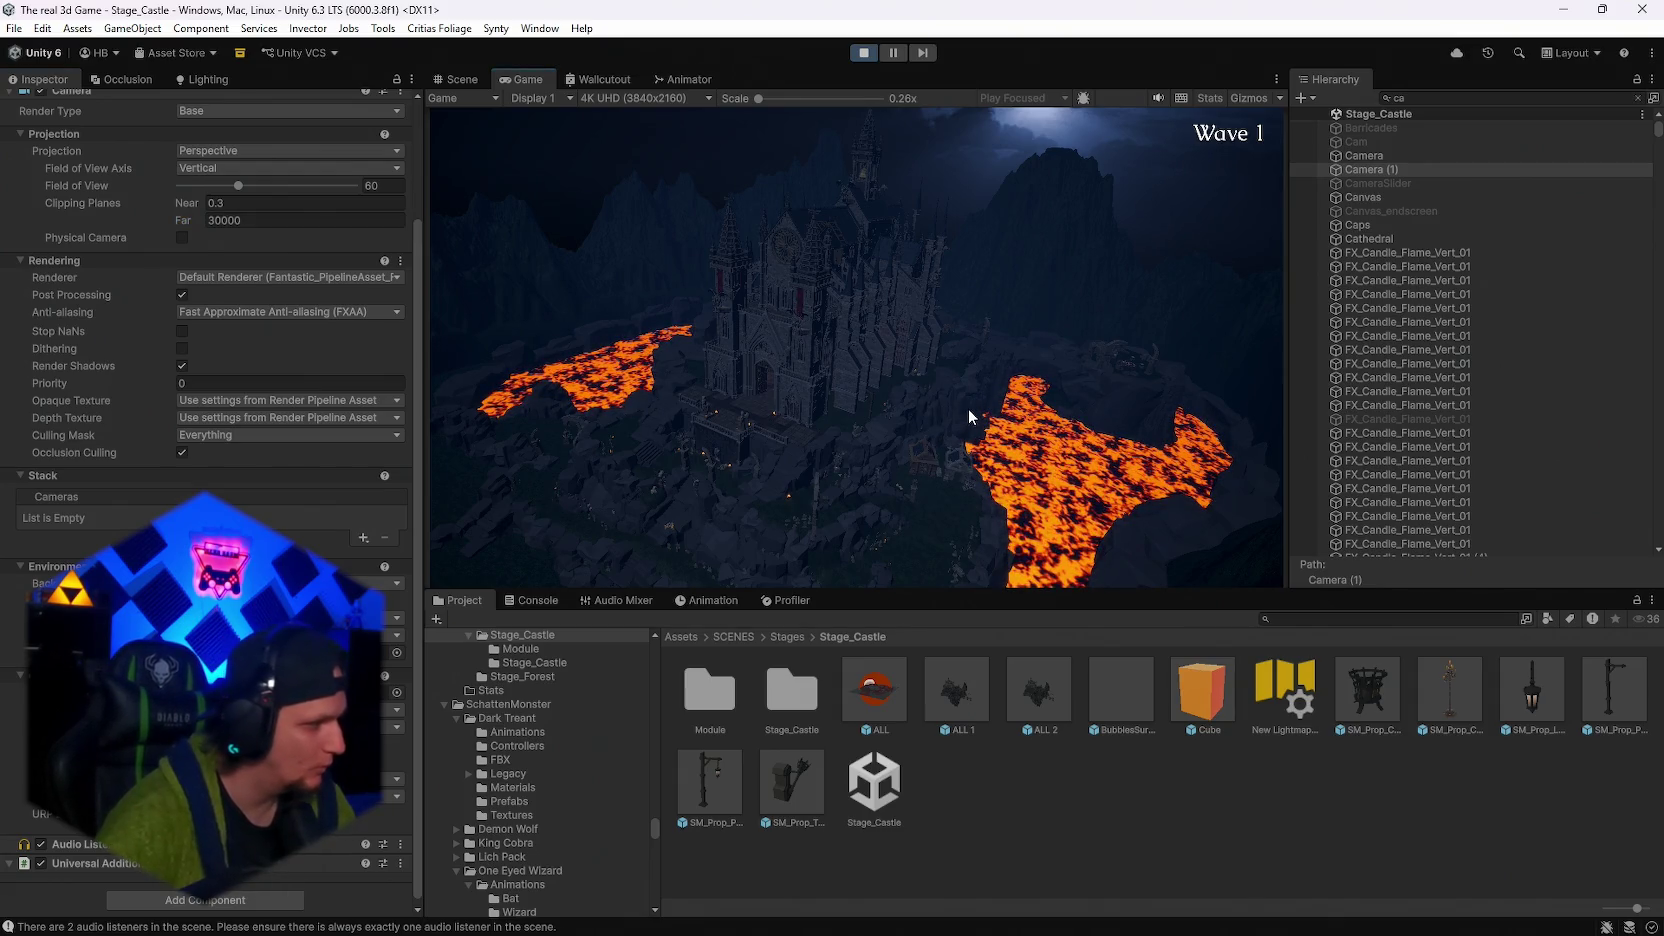
scroll(1410, 260, "down", 5)
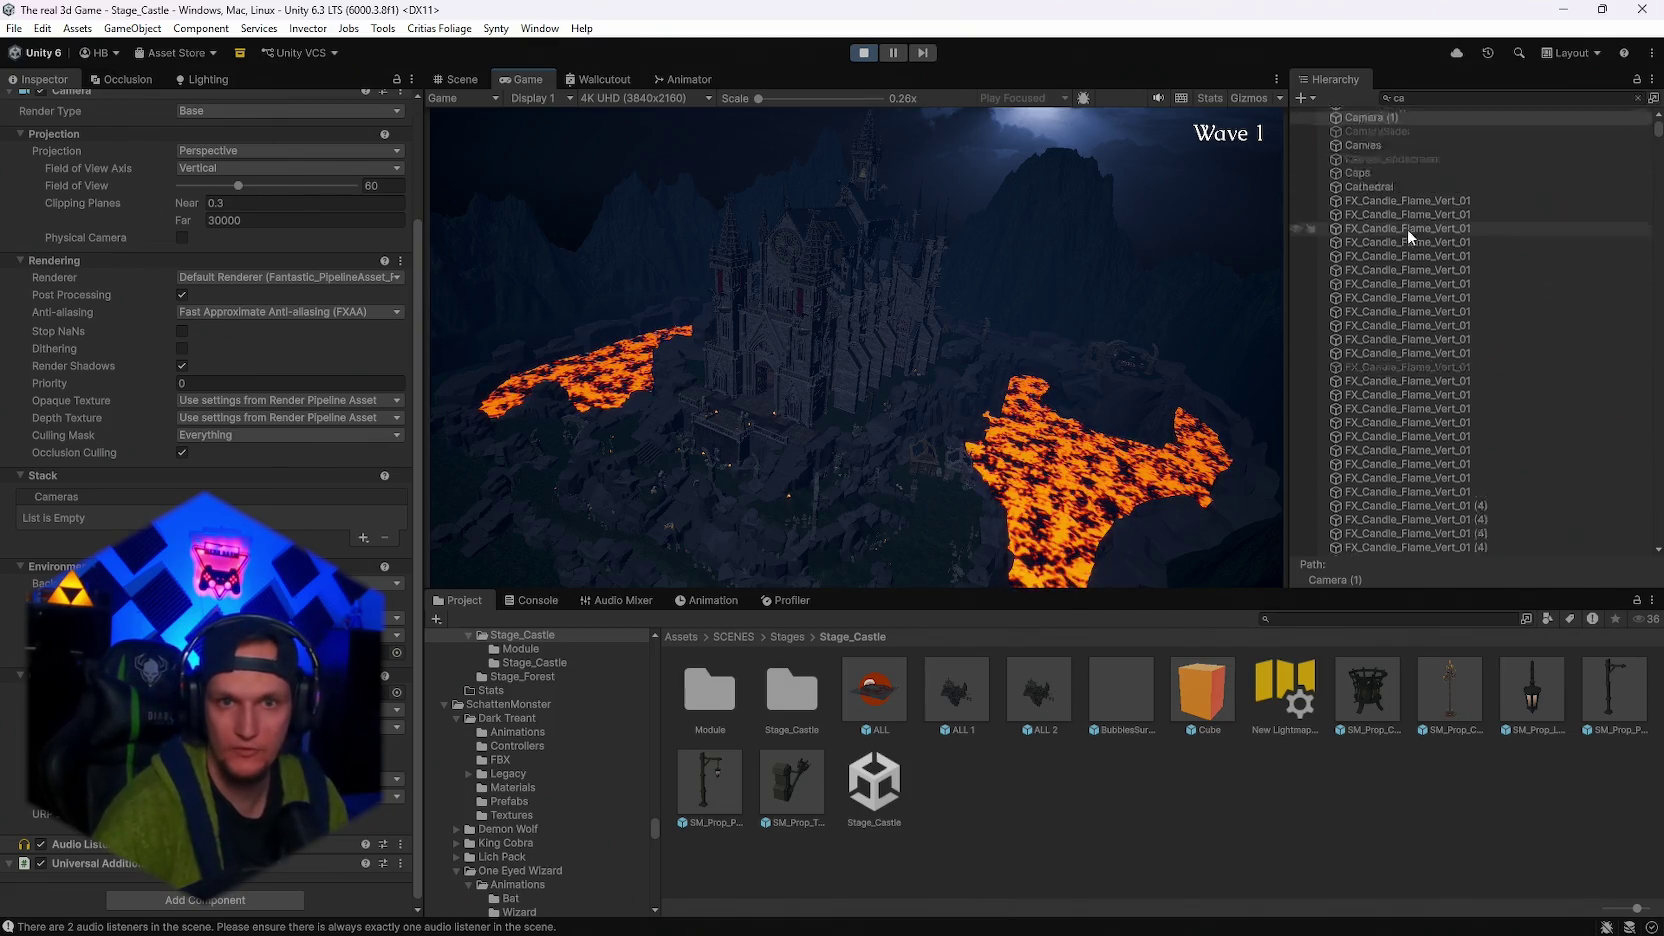
left_click(1388, 97)
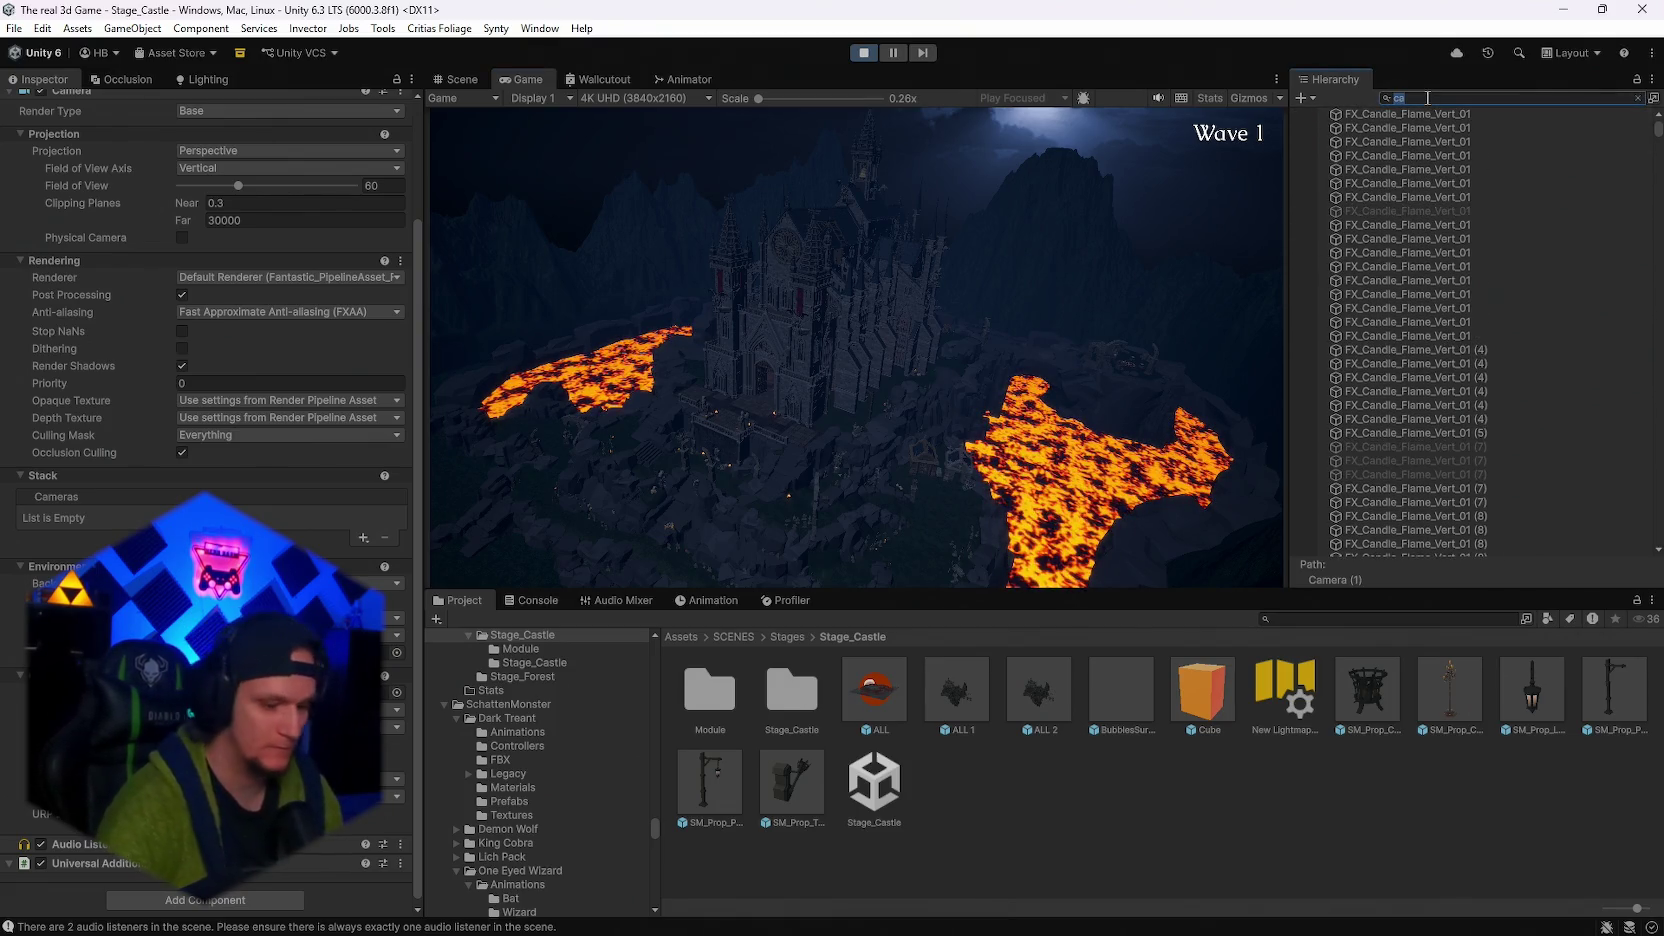
- Select the Directional Light via a 'dire' search and keep its mode Baked
key("BackSpace")
key("BackSpace")
type("dire")
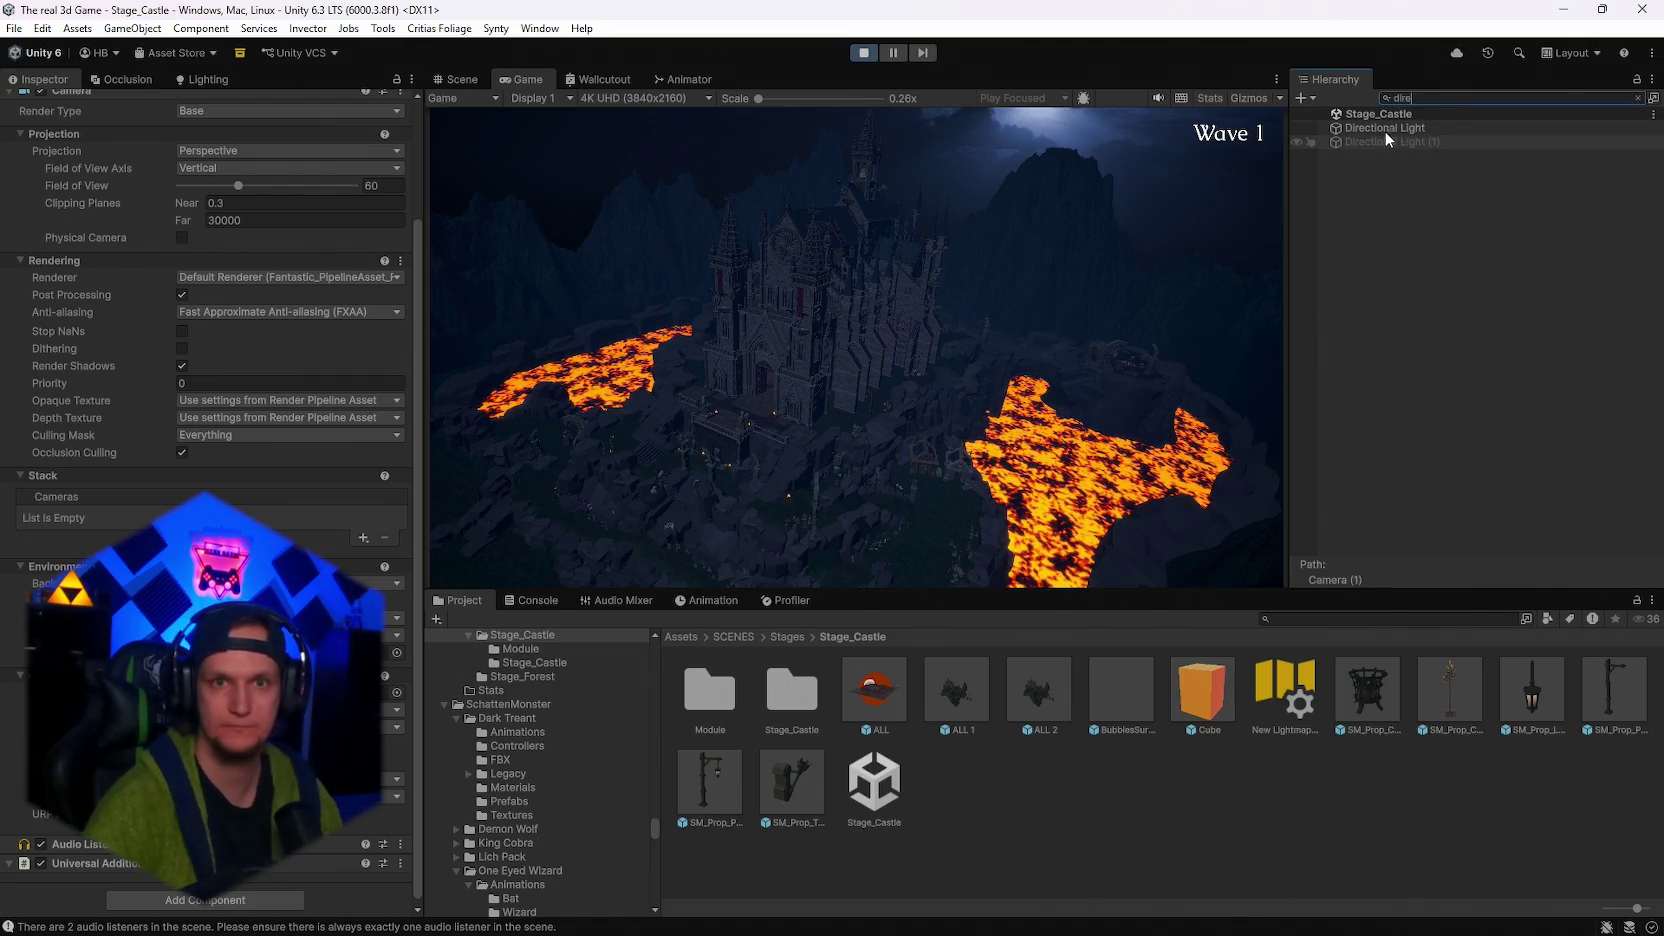
left_click(1384, 129)
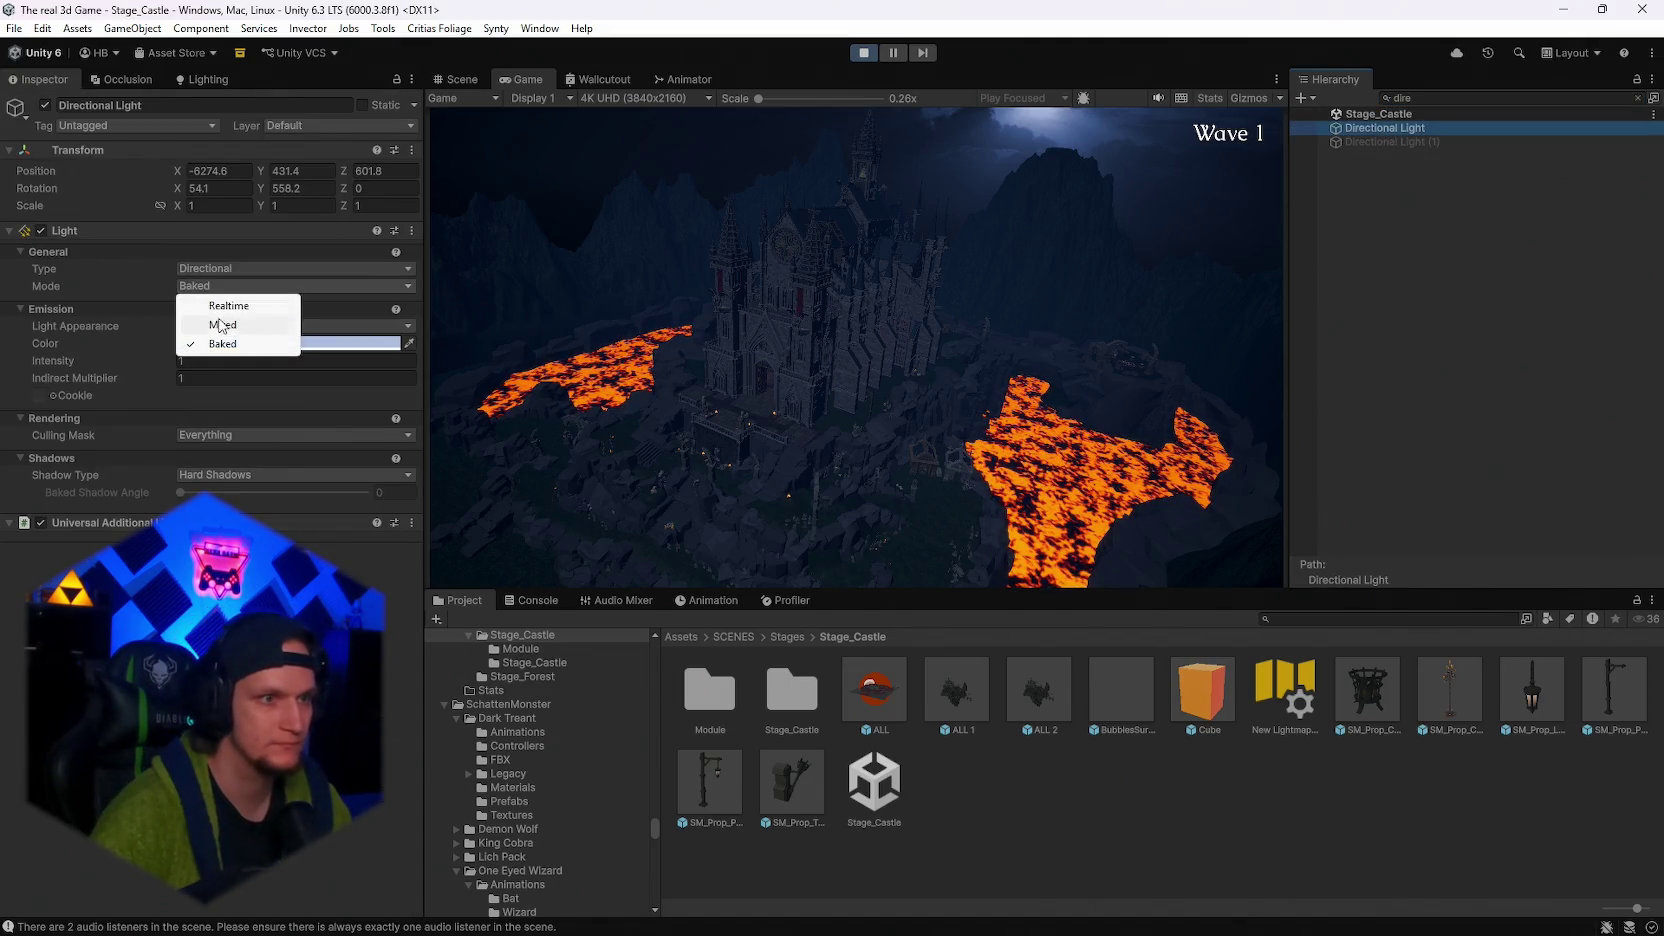
left_click(218, 304)
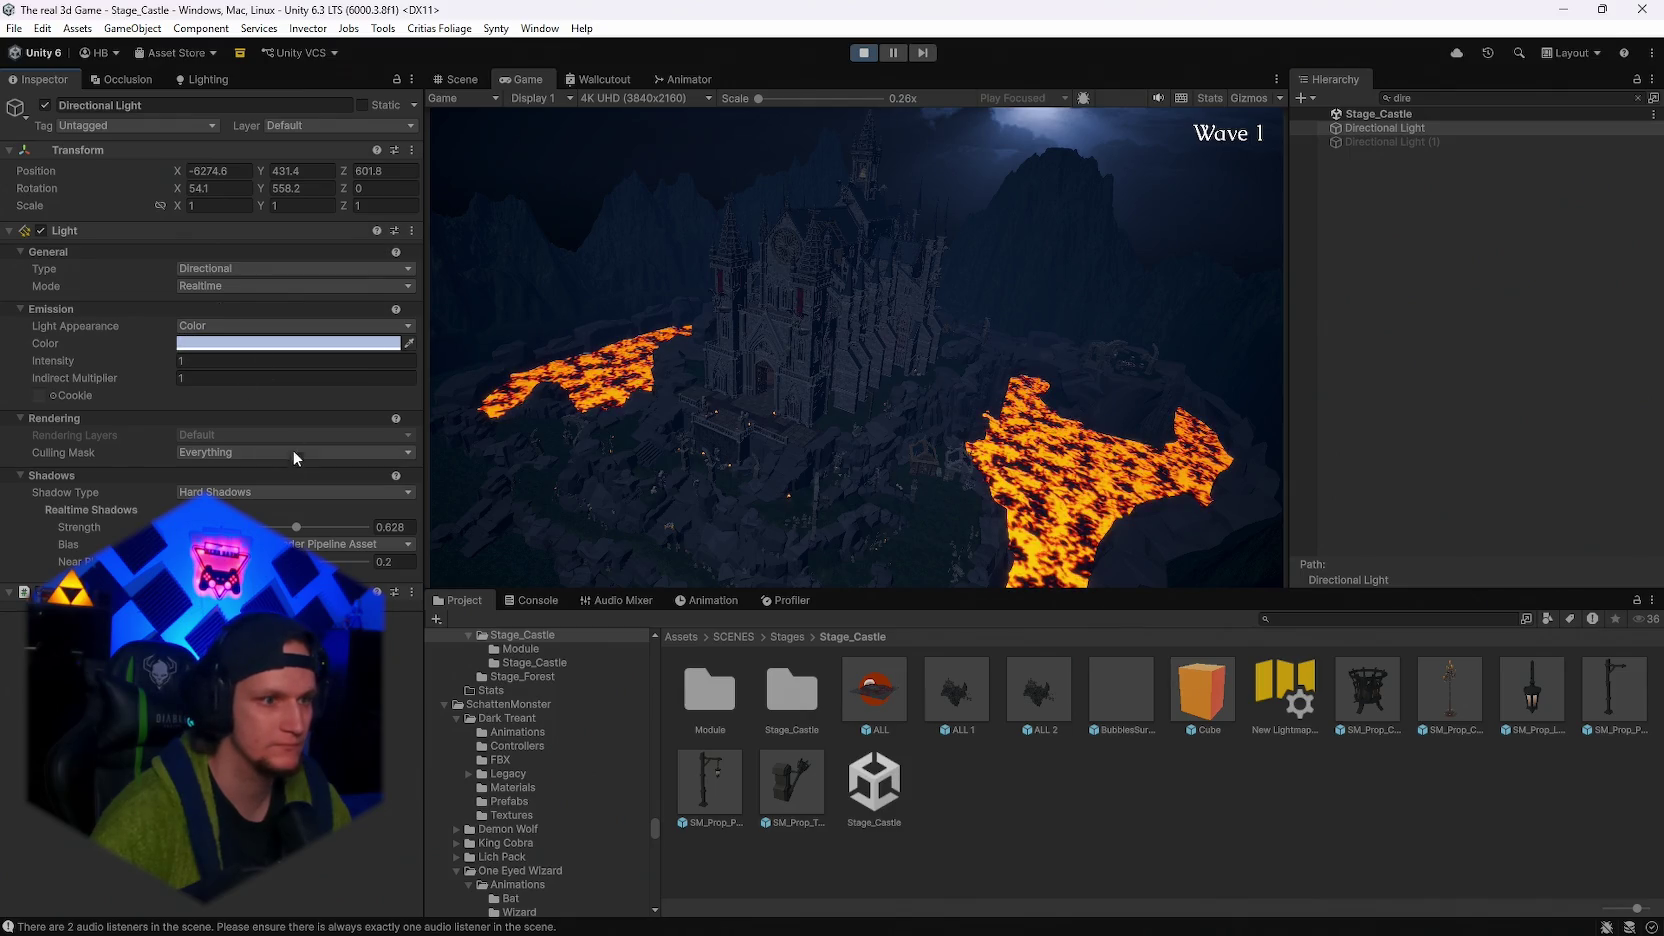
left_click(222, 343)
- Set the Directional Light's intensity to 0.3
left_click(260, 360)
type("0.5")
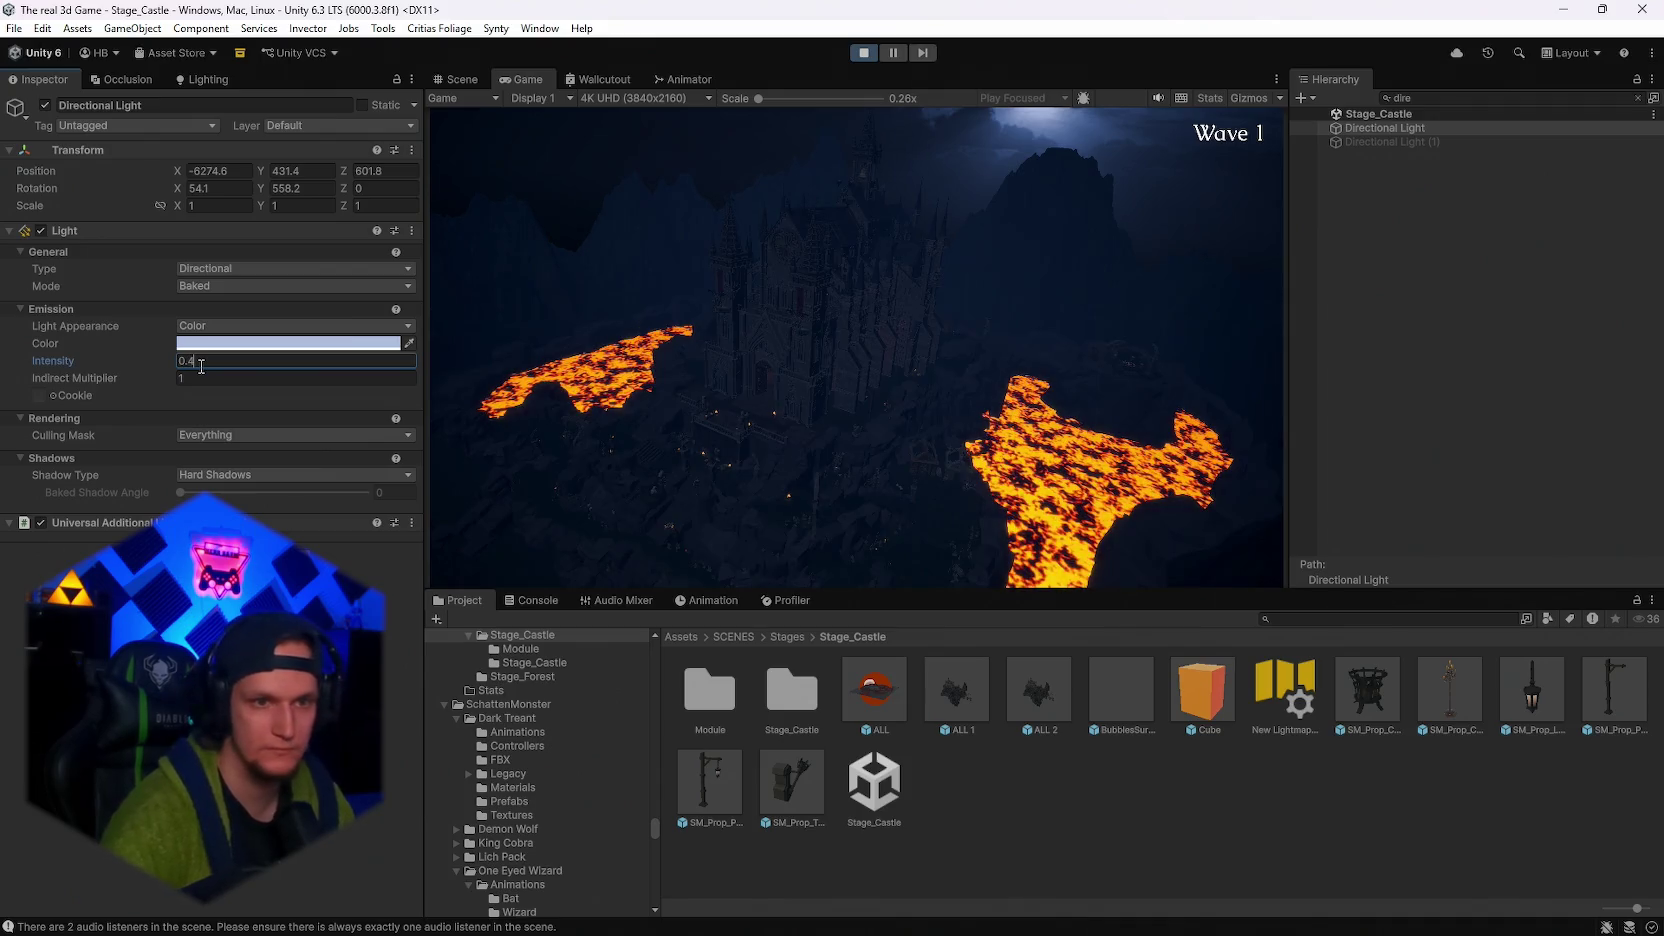
key("BackSpace")
type("3")
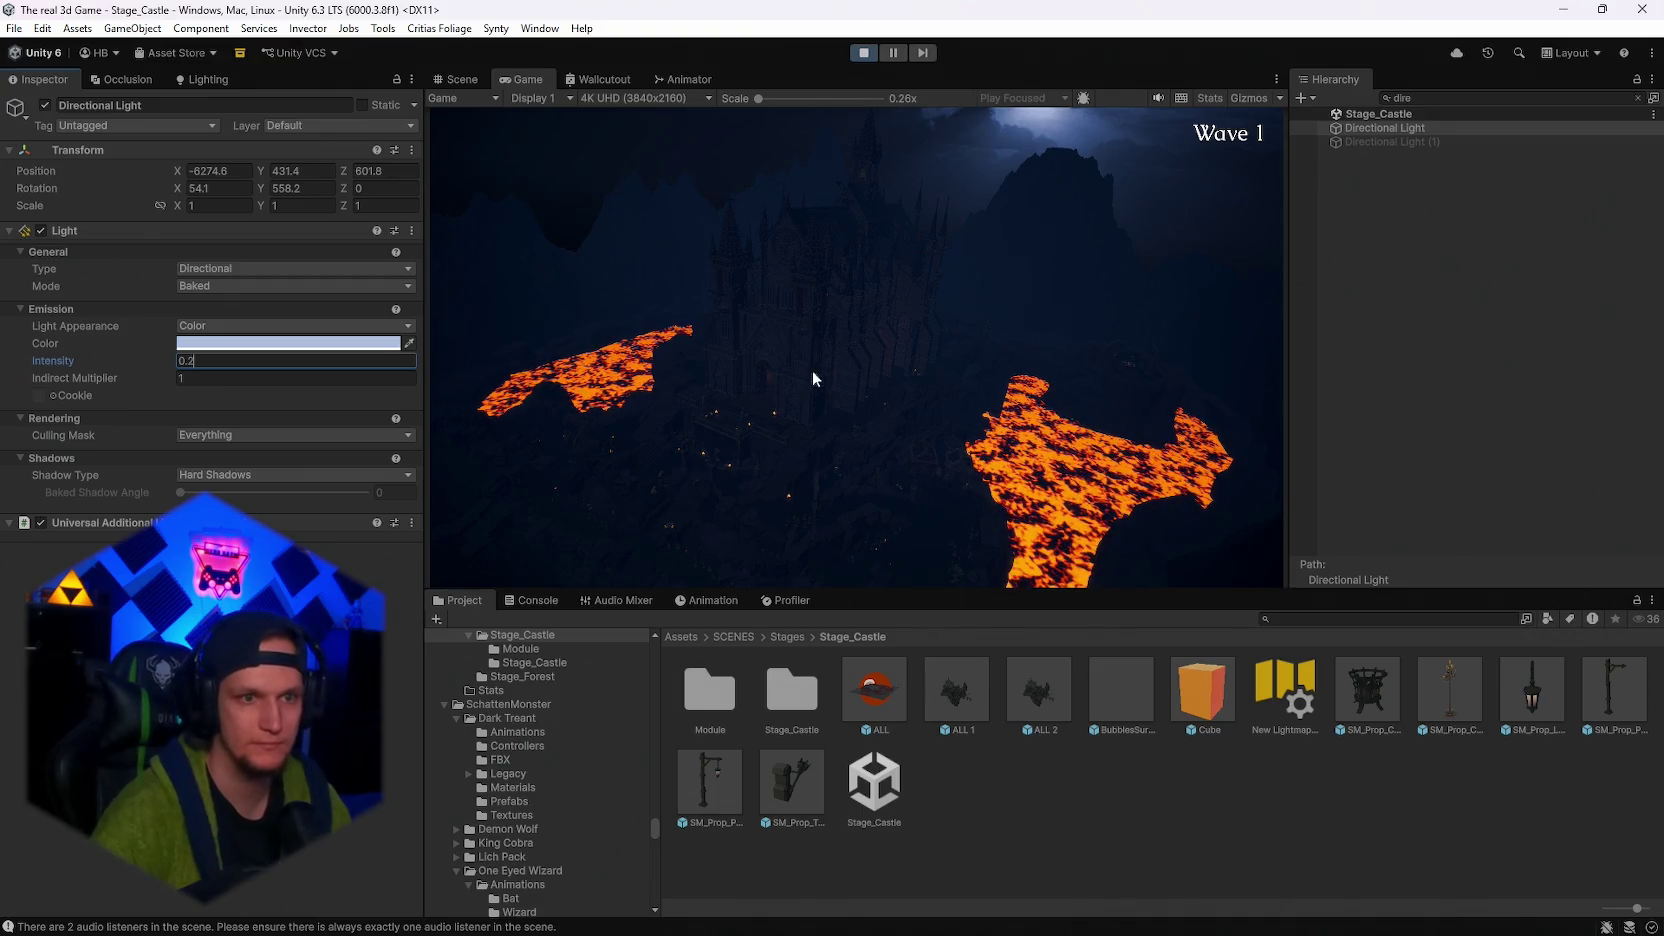
- Show the full Hierarchy in the Scene view and orbit around the castle
left_click(462, 79)
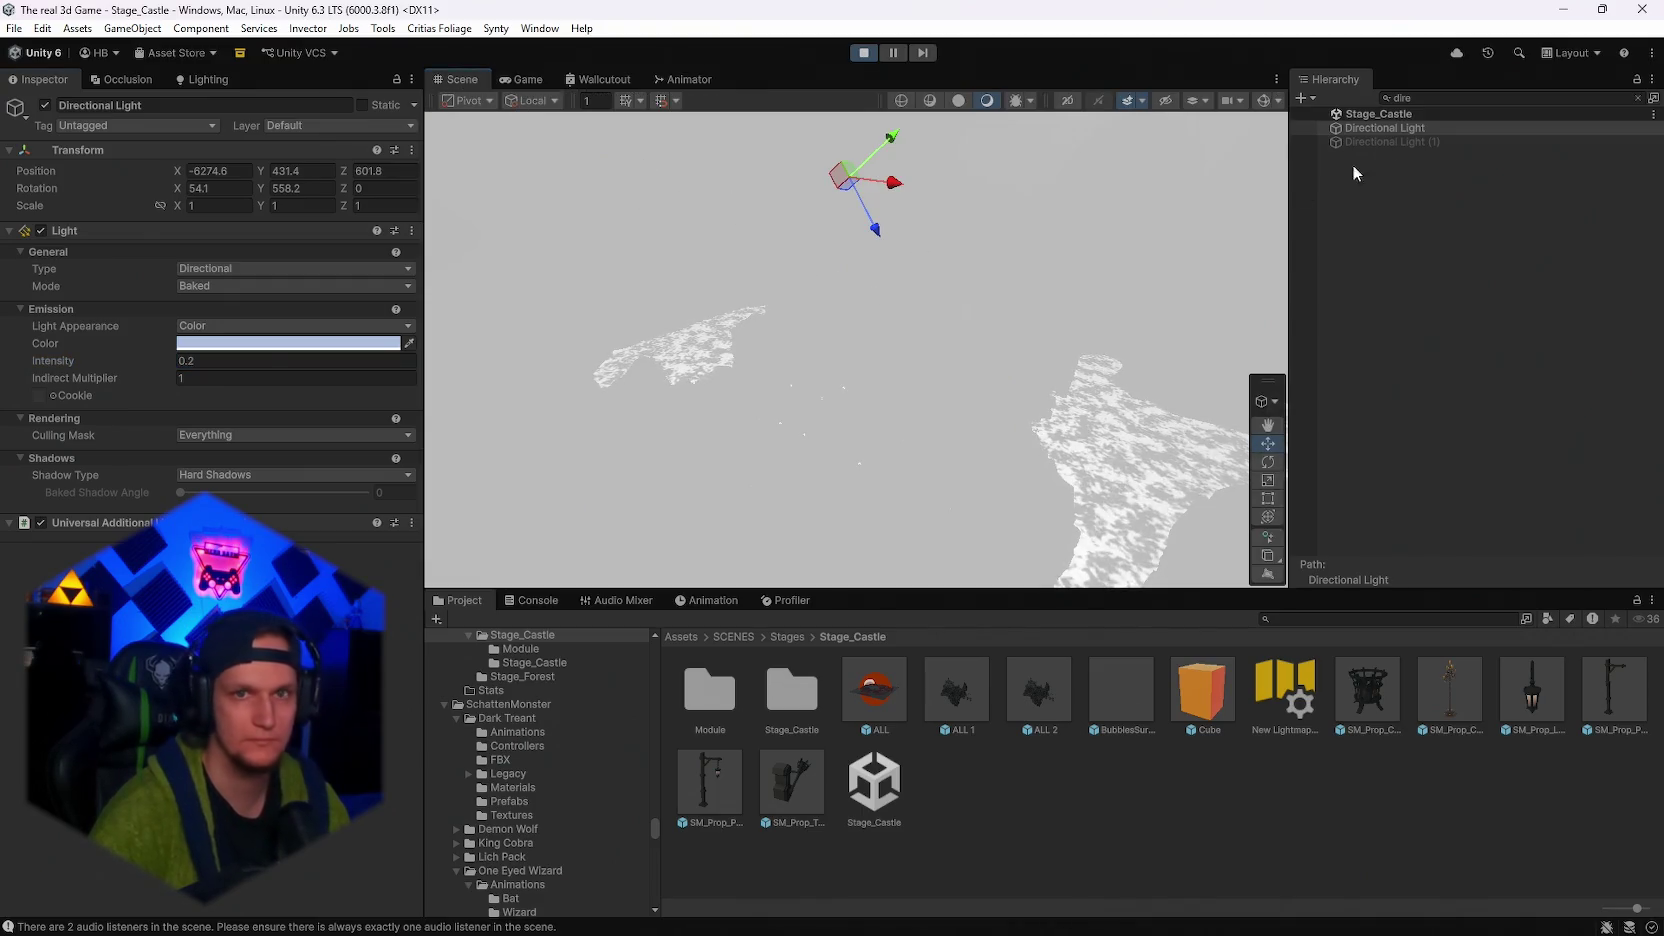
left_click(1403, 97)
key("Escape")
mouse_move(1015, 325)
left_mouse_down()
mouse_move(897, 391)
mouse_move(903, 366)
mouse_move(1036, 360)
mouse_move(1200, 230)
mouse_move(1569, 243)
mouse_move(138, 283)
mouse_move(194, 361)
mouse_move(900, 290)
mouse_move(1155, 227)
mouse_move(1165, 125)
mouse_move(1174, 186)
mouse_move(1152, 160)
mouse_move(1170, 152)
mouse_move(993, 268)
left_mouse_up()
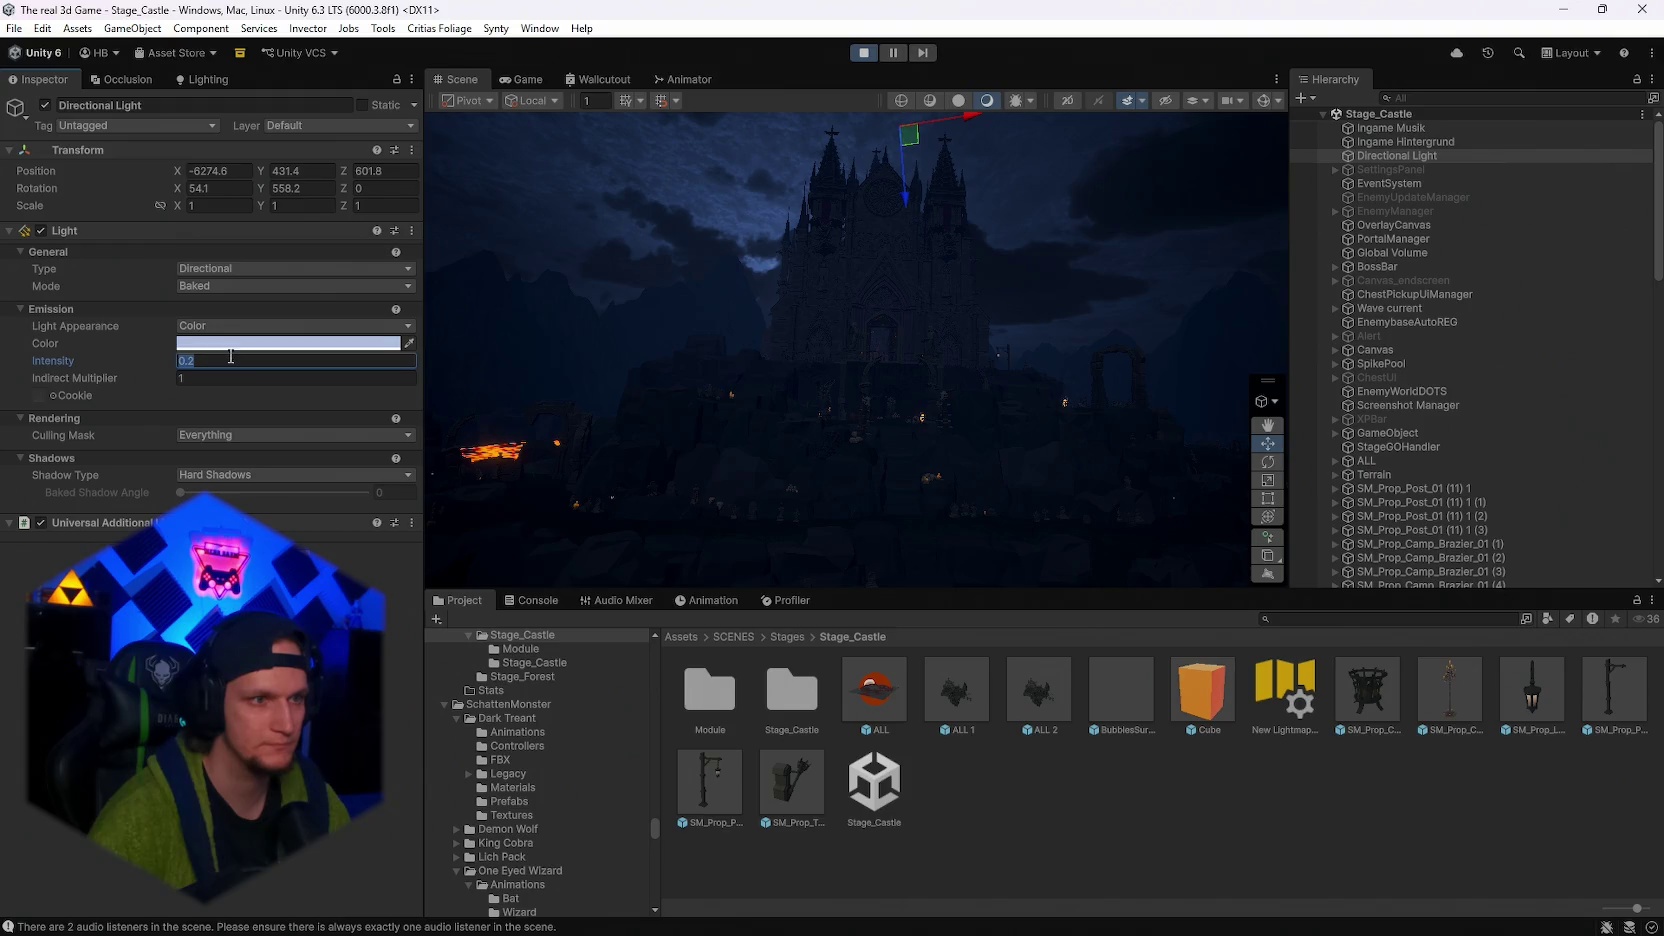
- Try intensities 0.4 and 0.2, settle on 0.3, and rotate the light's Y to 801.34
key("BackSpace")
type("4")
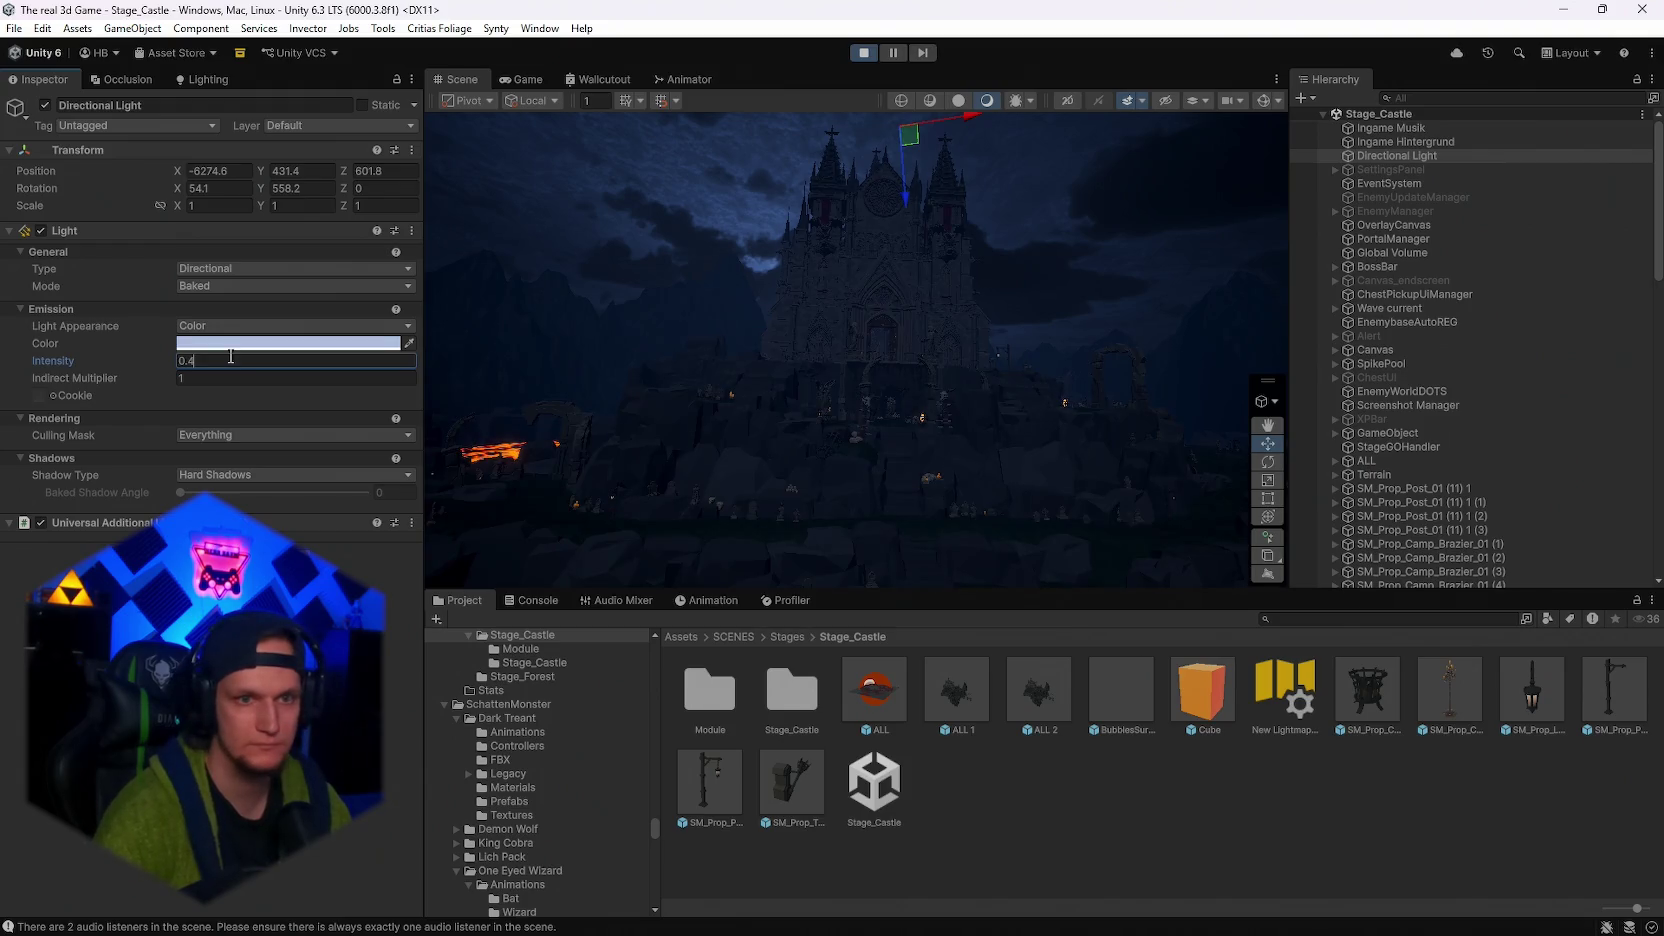
key("BackSpace")
type("2")
key("BackSpace")
type("3")
left_click_drag(258, 193, 447, 203)
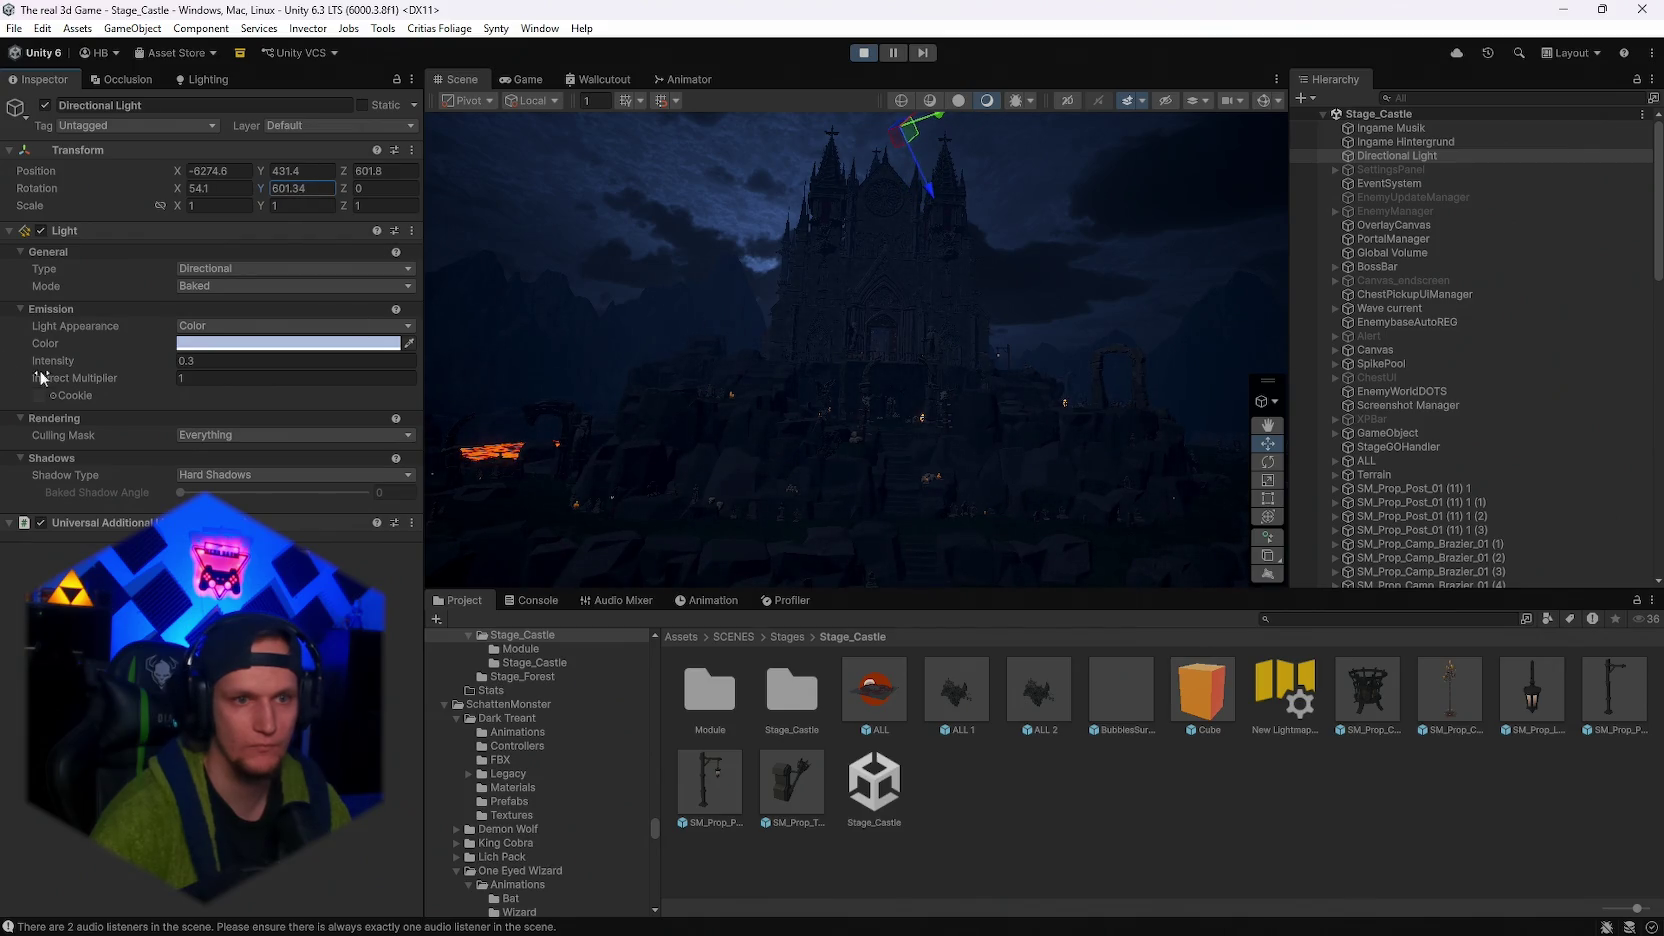
- Fly through the castle past the torch-lit hall, altar, bookshelf and balcony corridor
key("w")
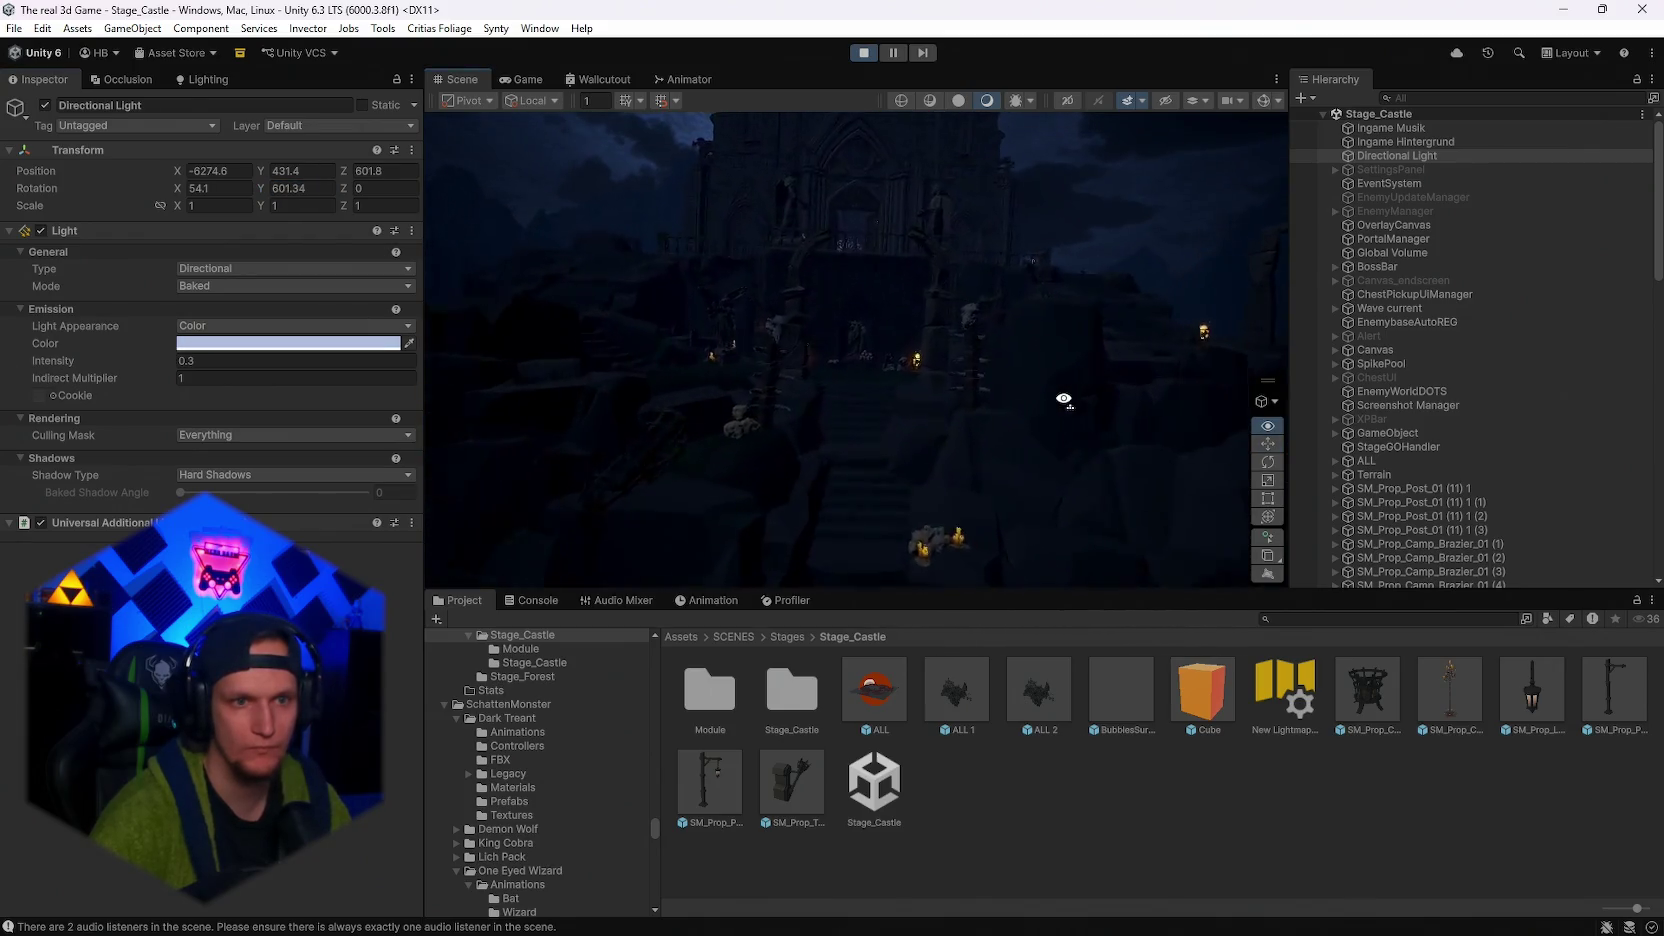
key("w")
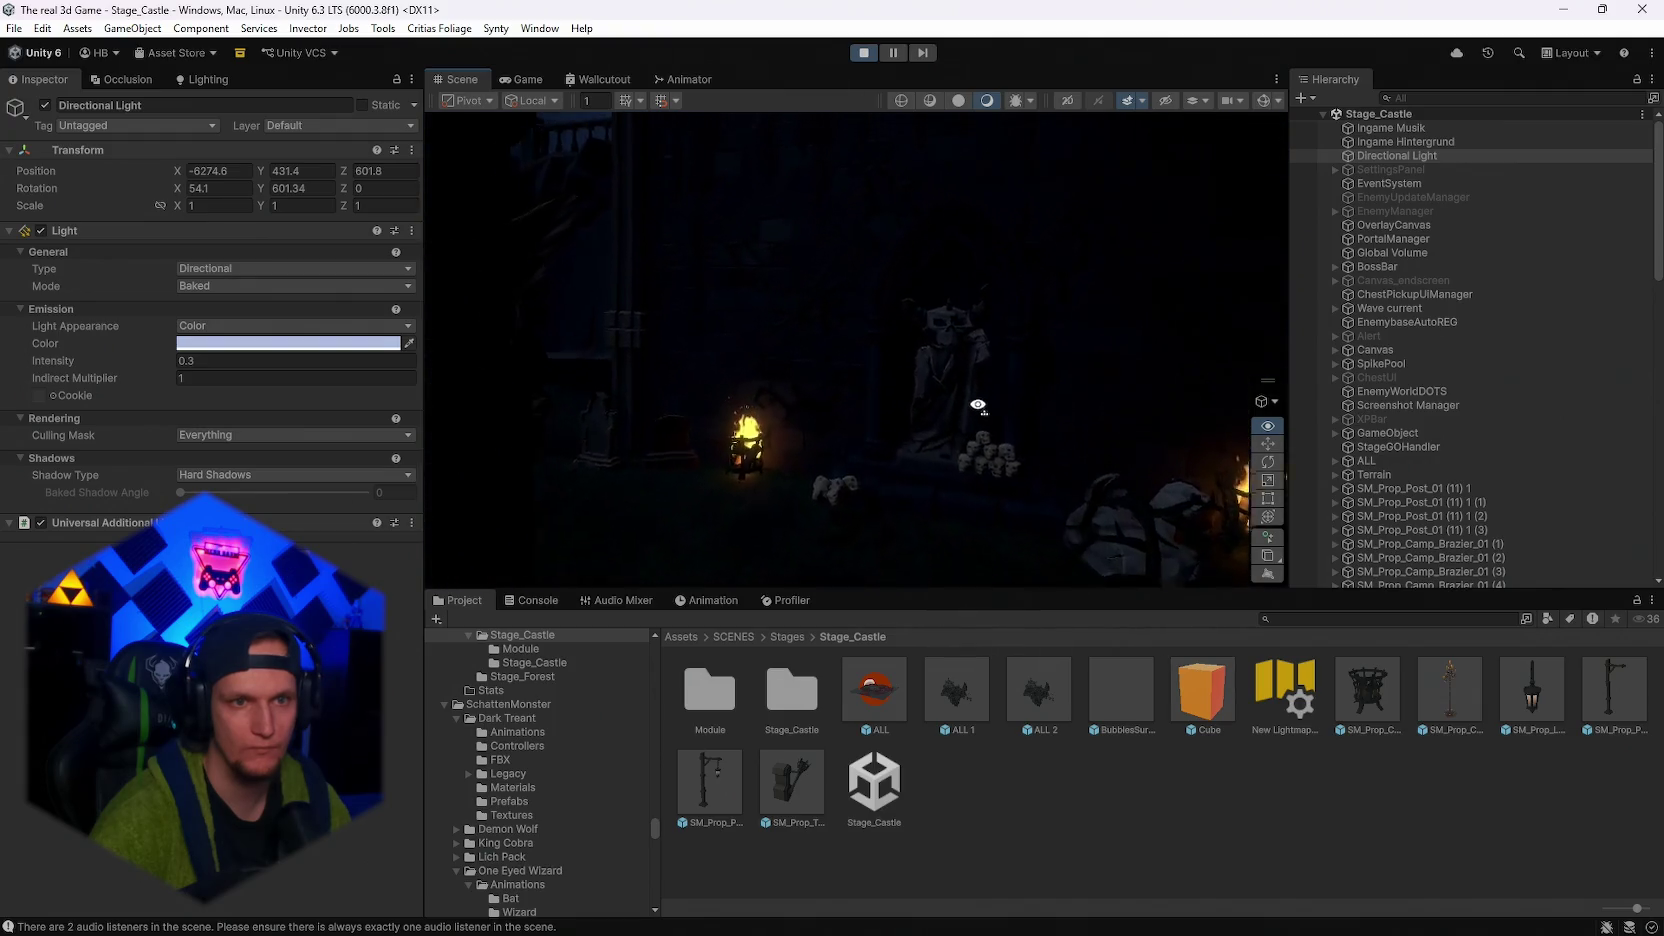
key("w")
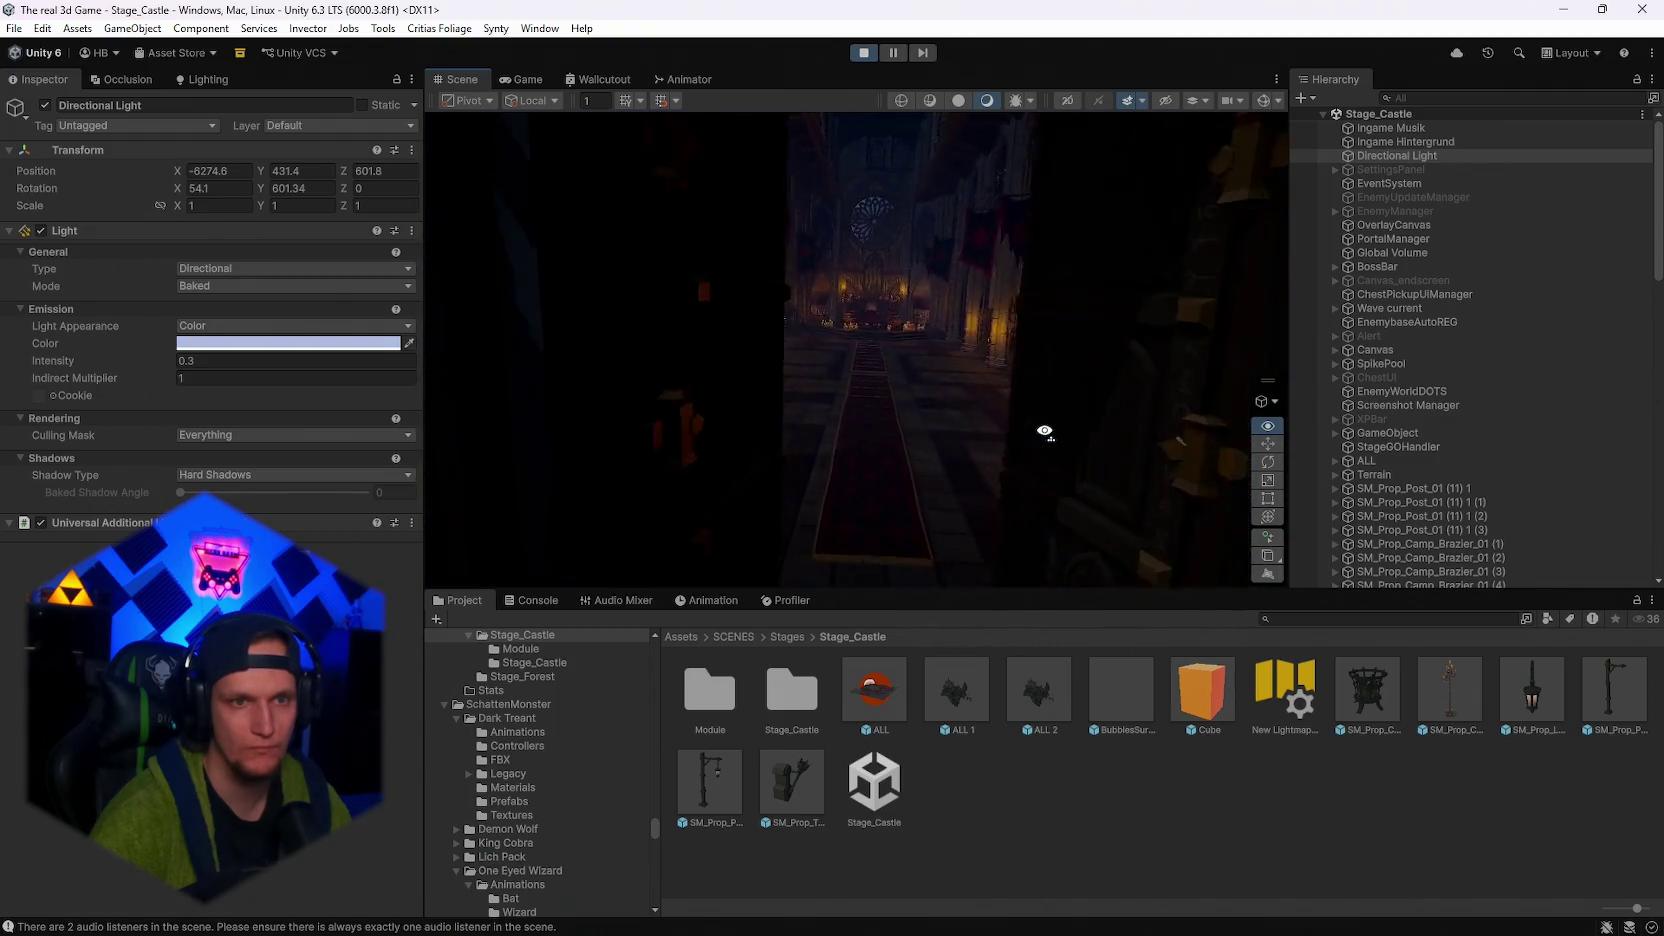
key("w")
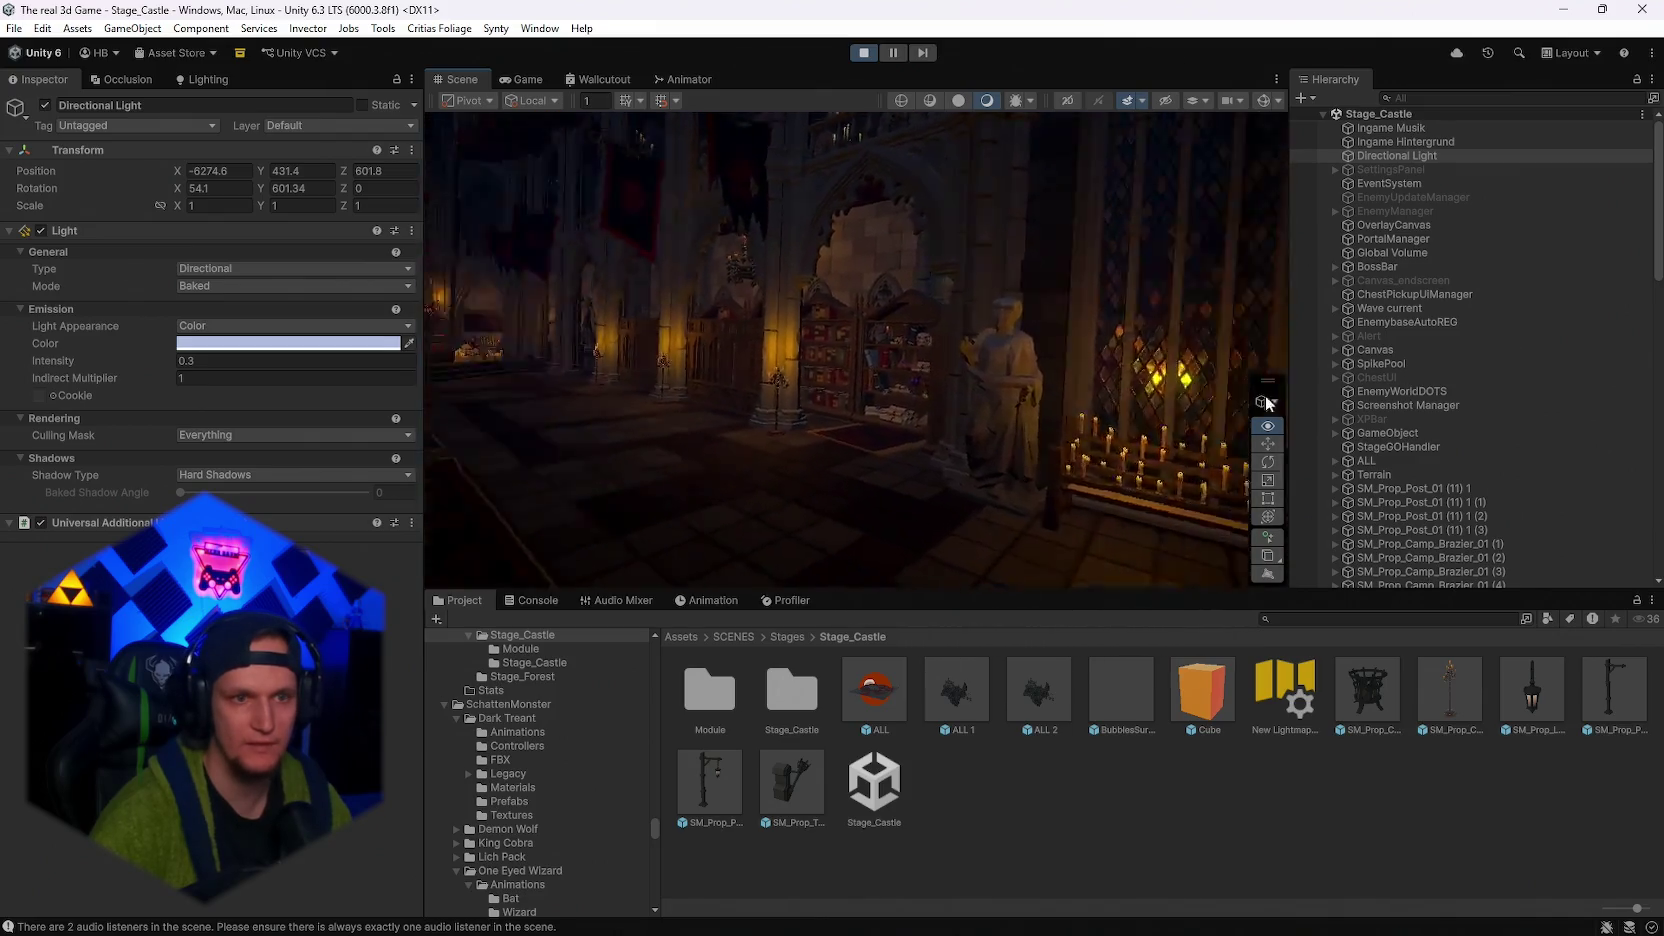
key("w")
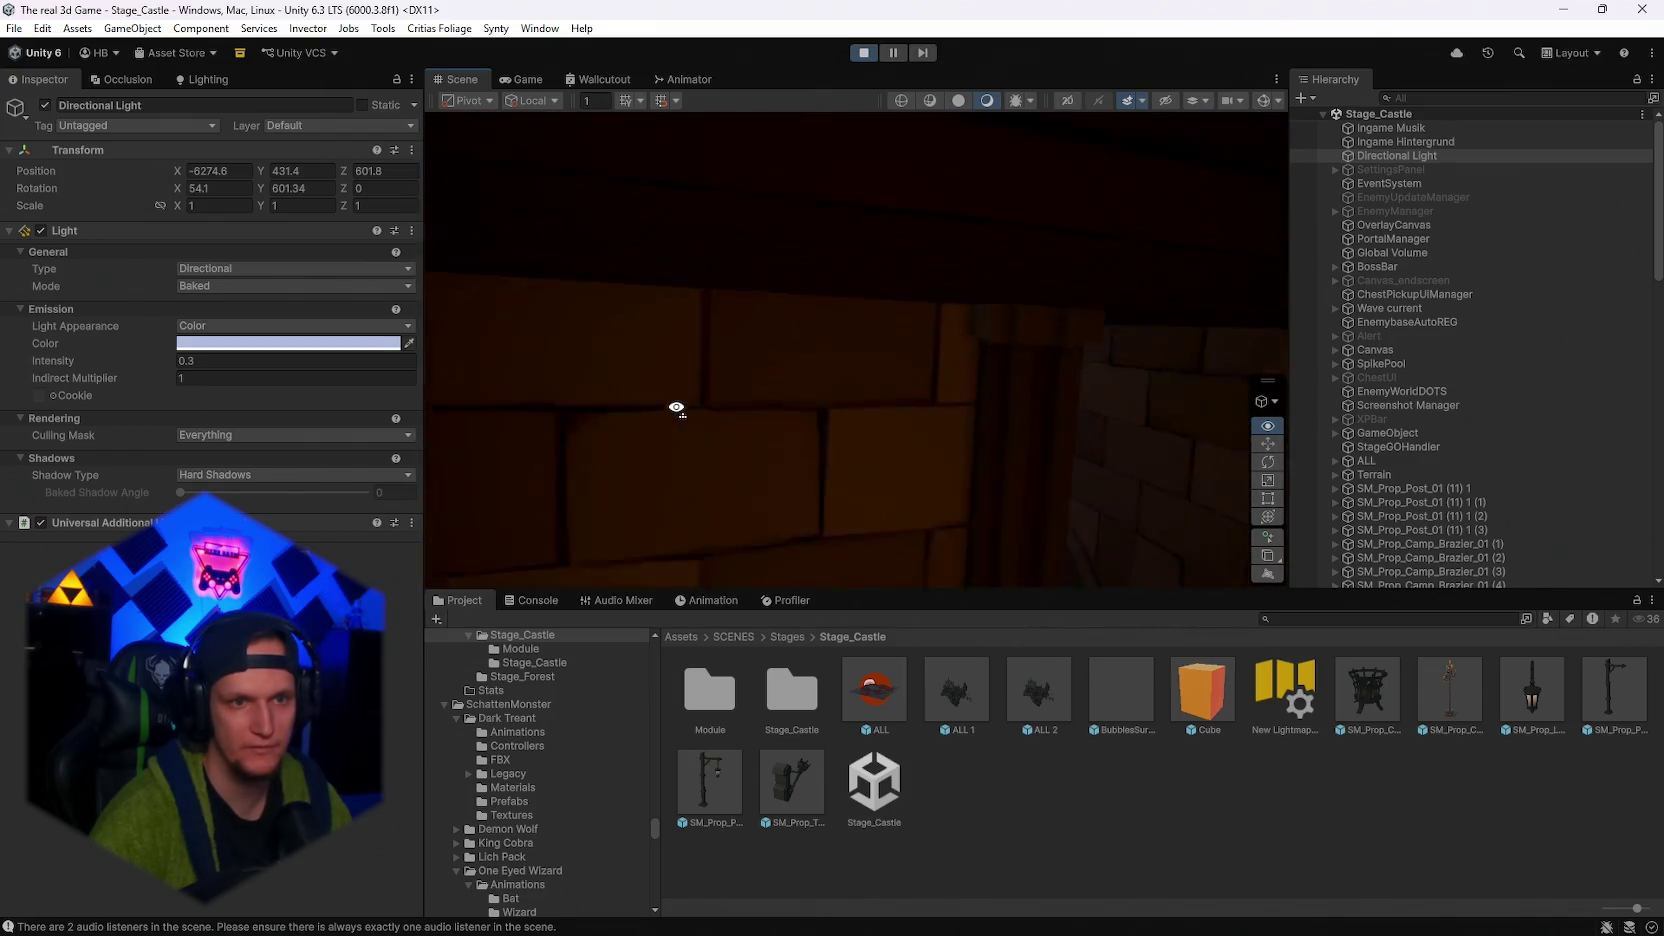
key("w")
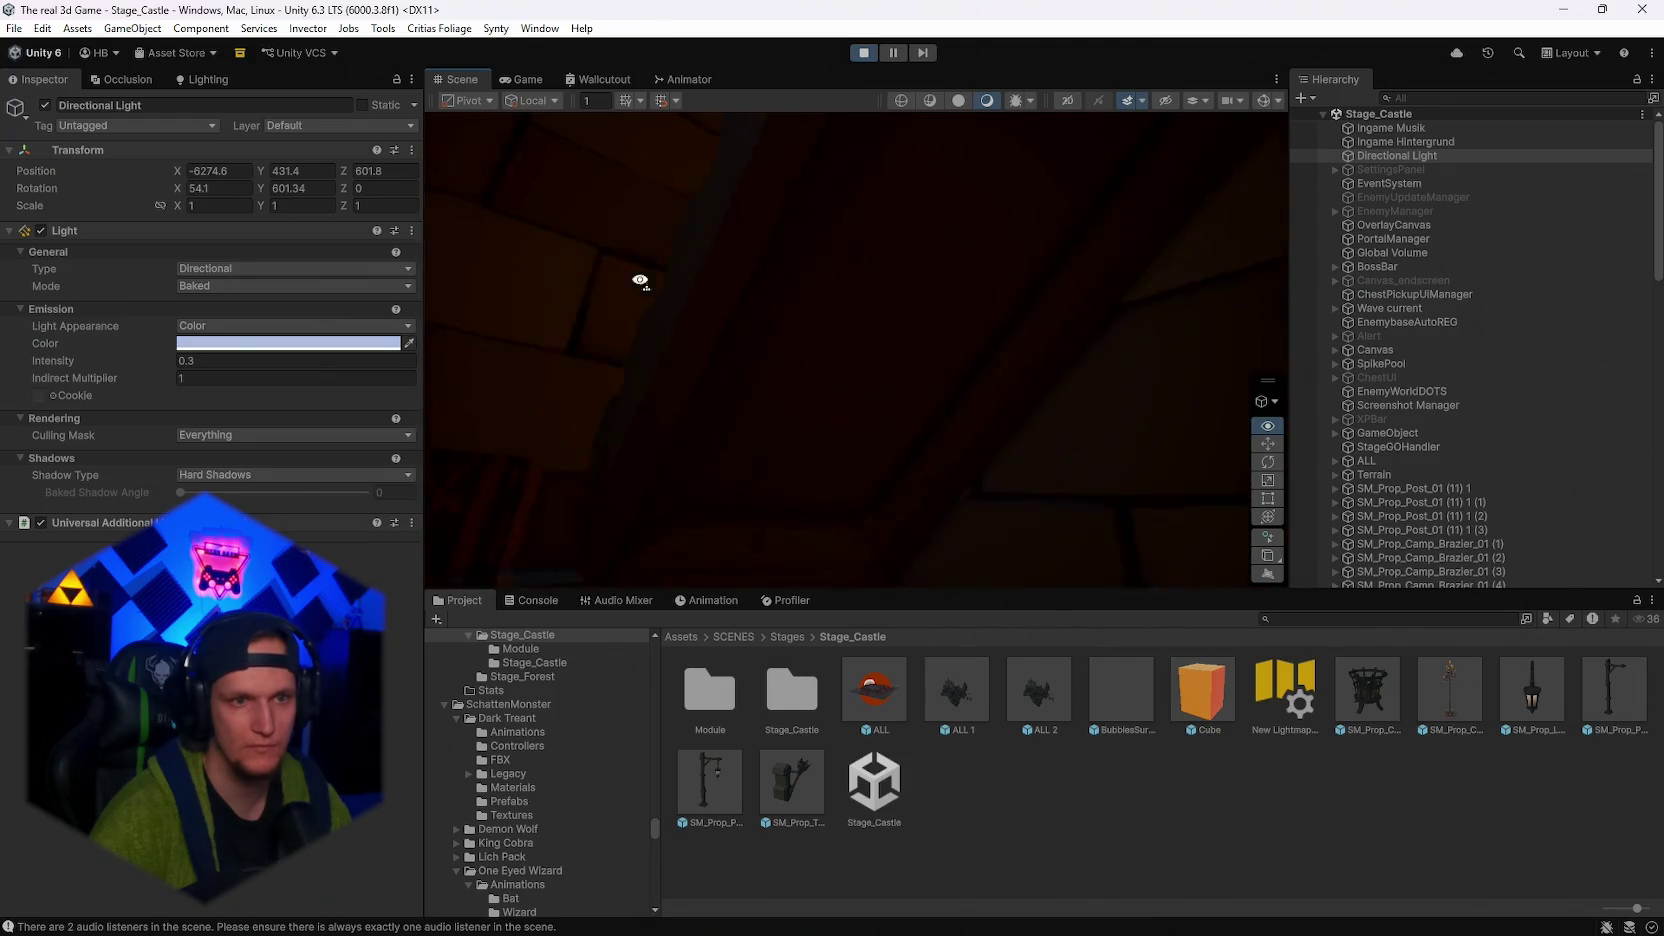
key("w")
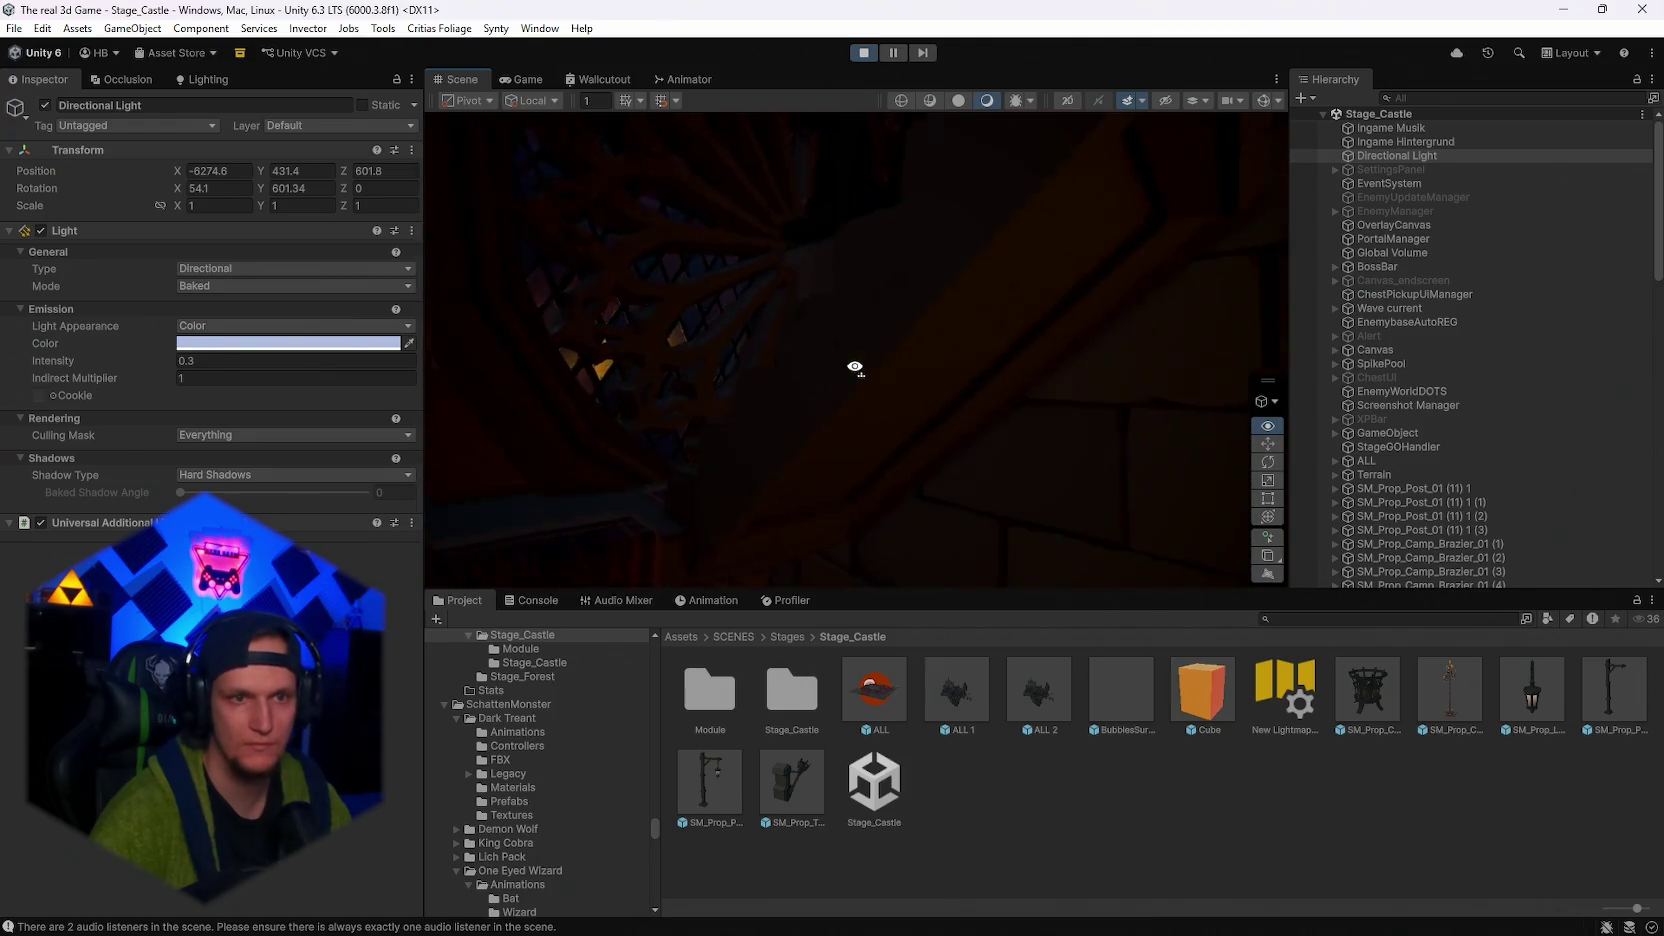
key("w")
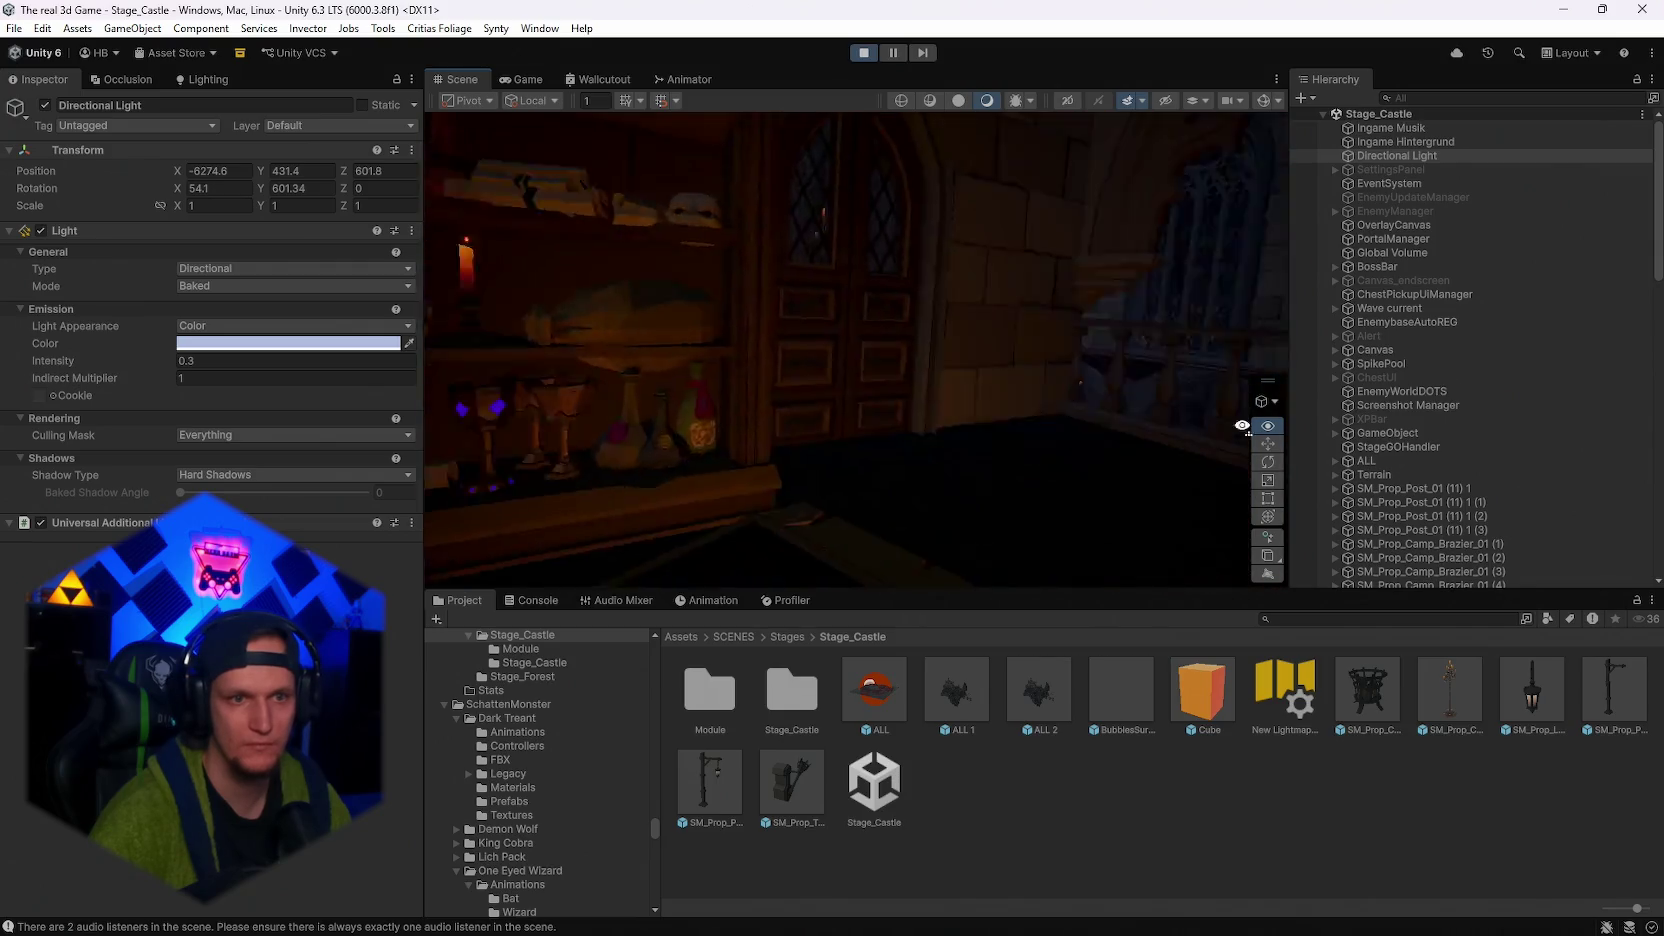
key("w")
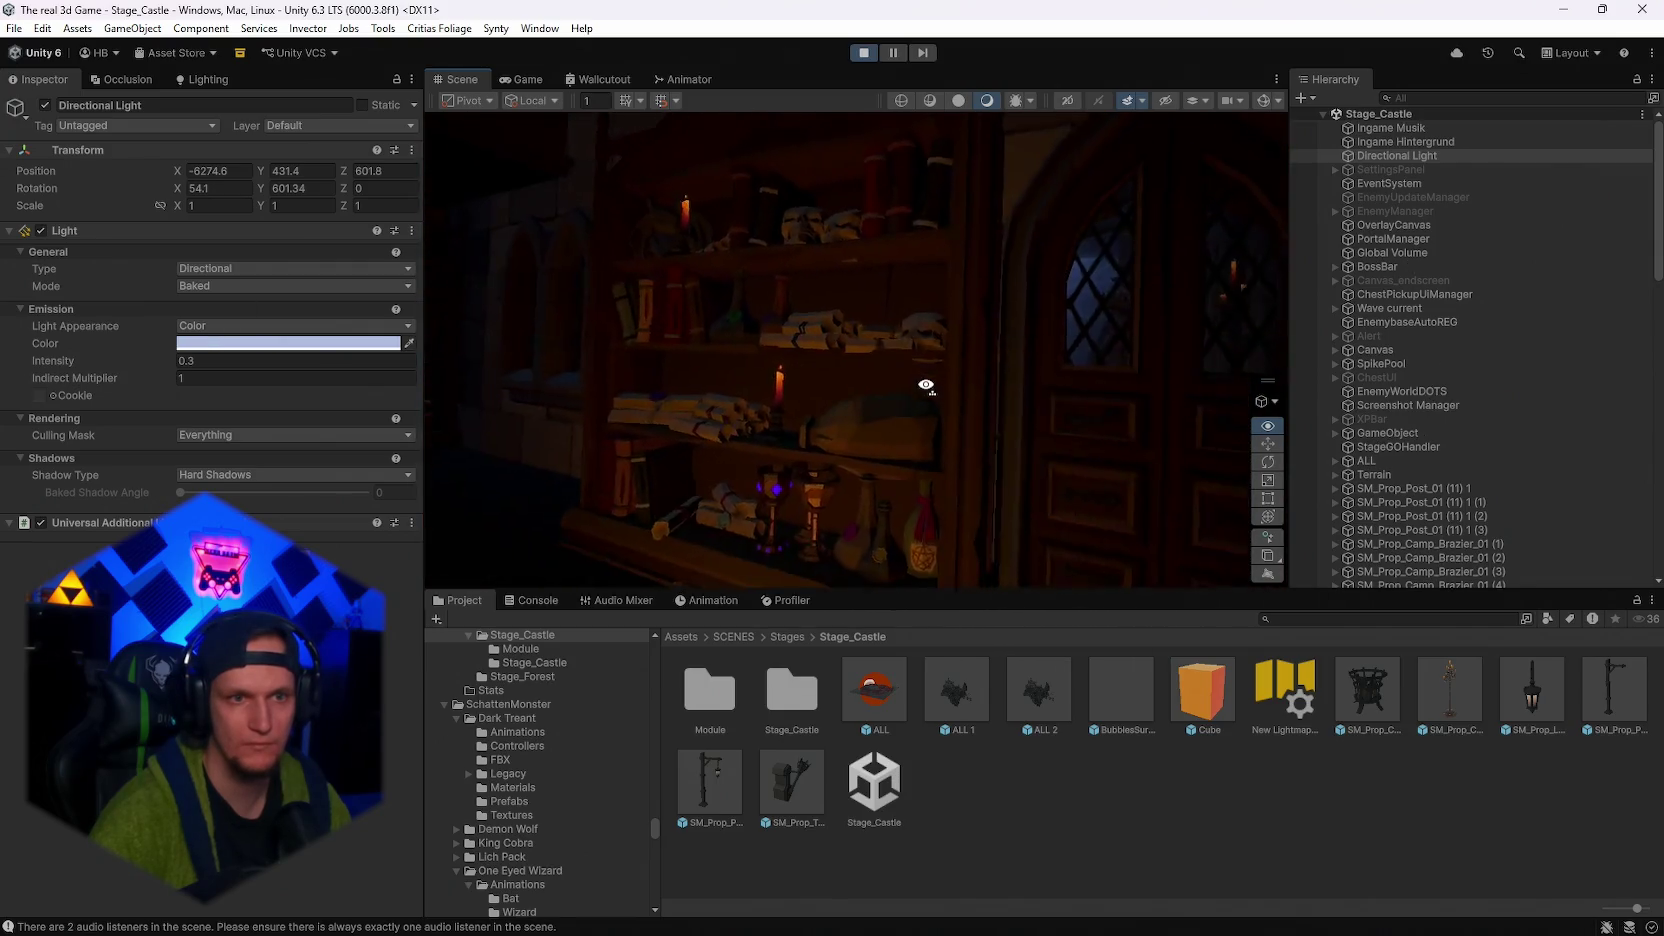
key("w")
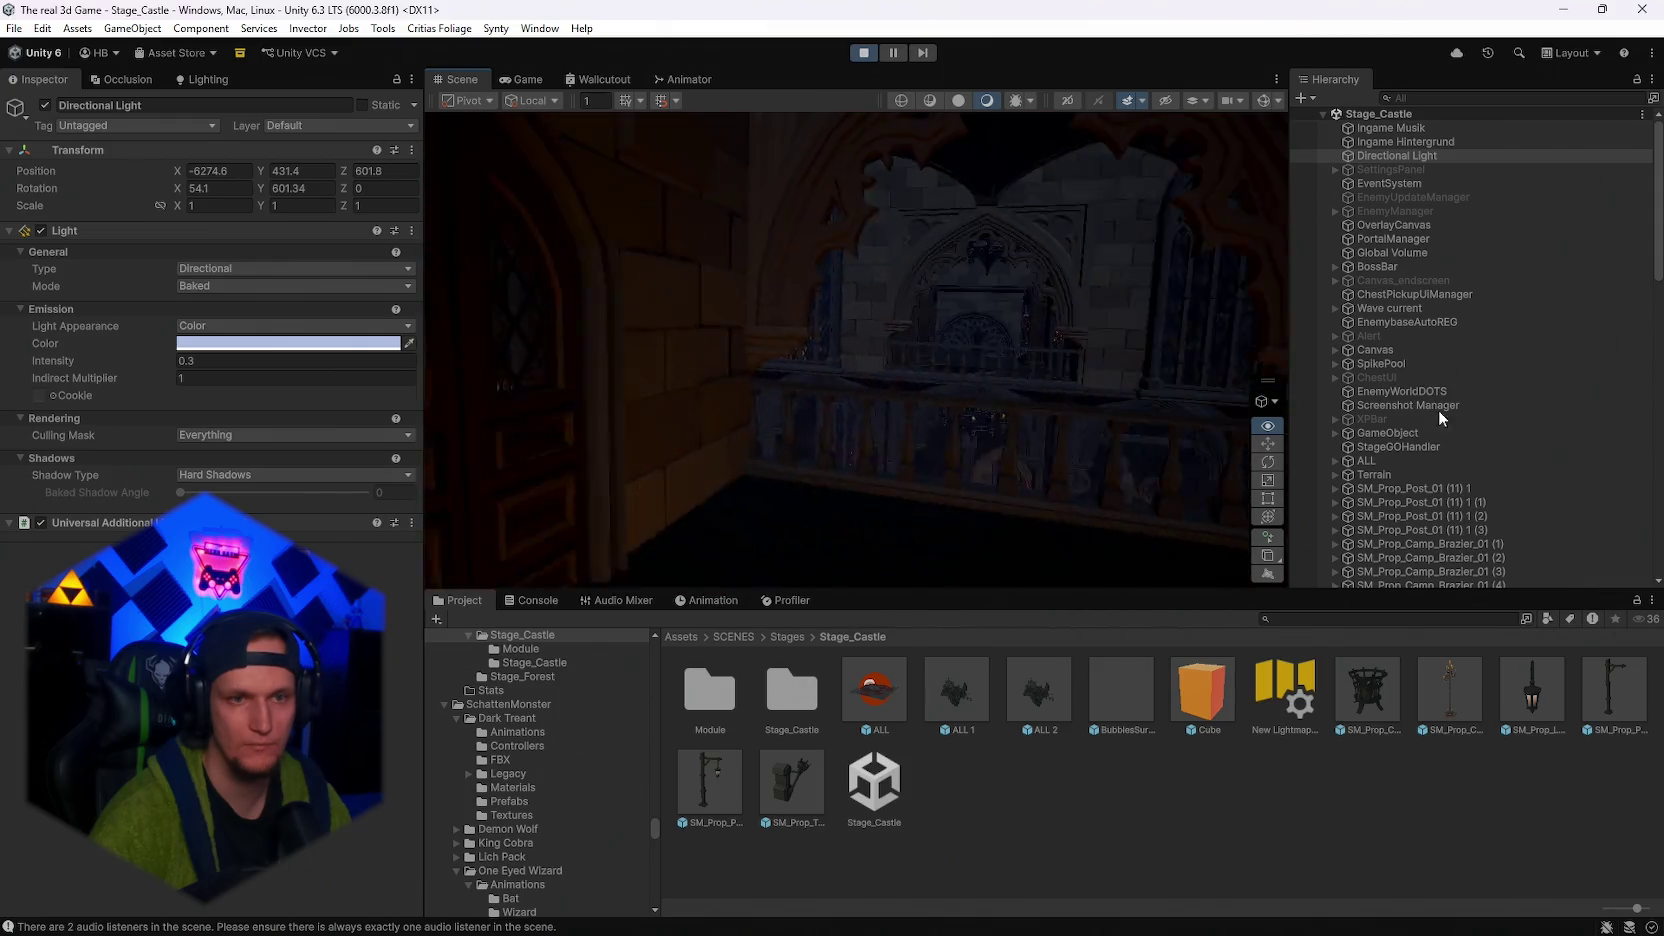
key("w")
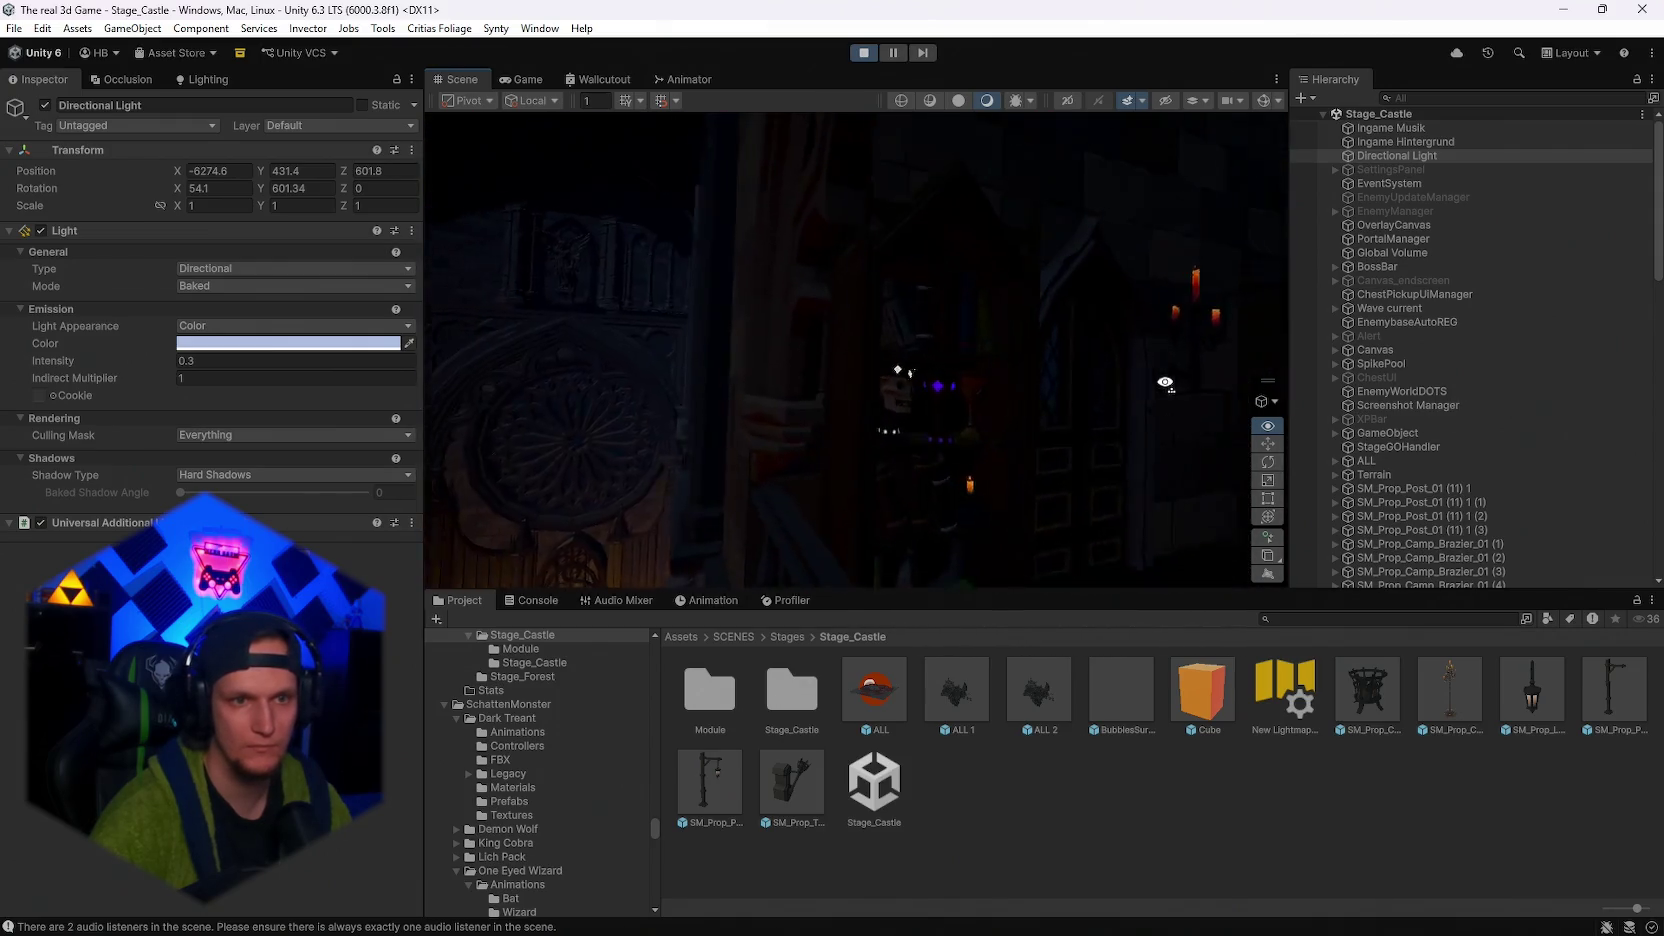
key("w")
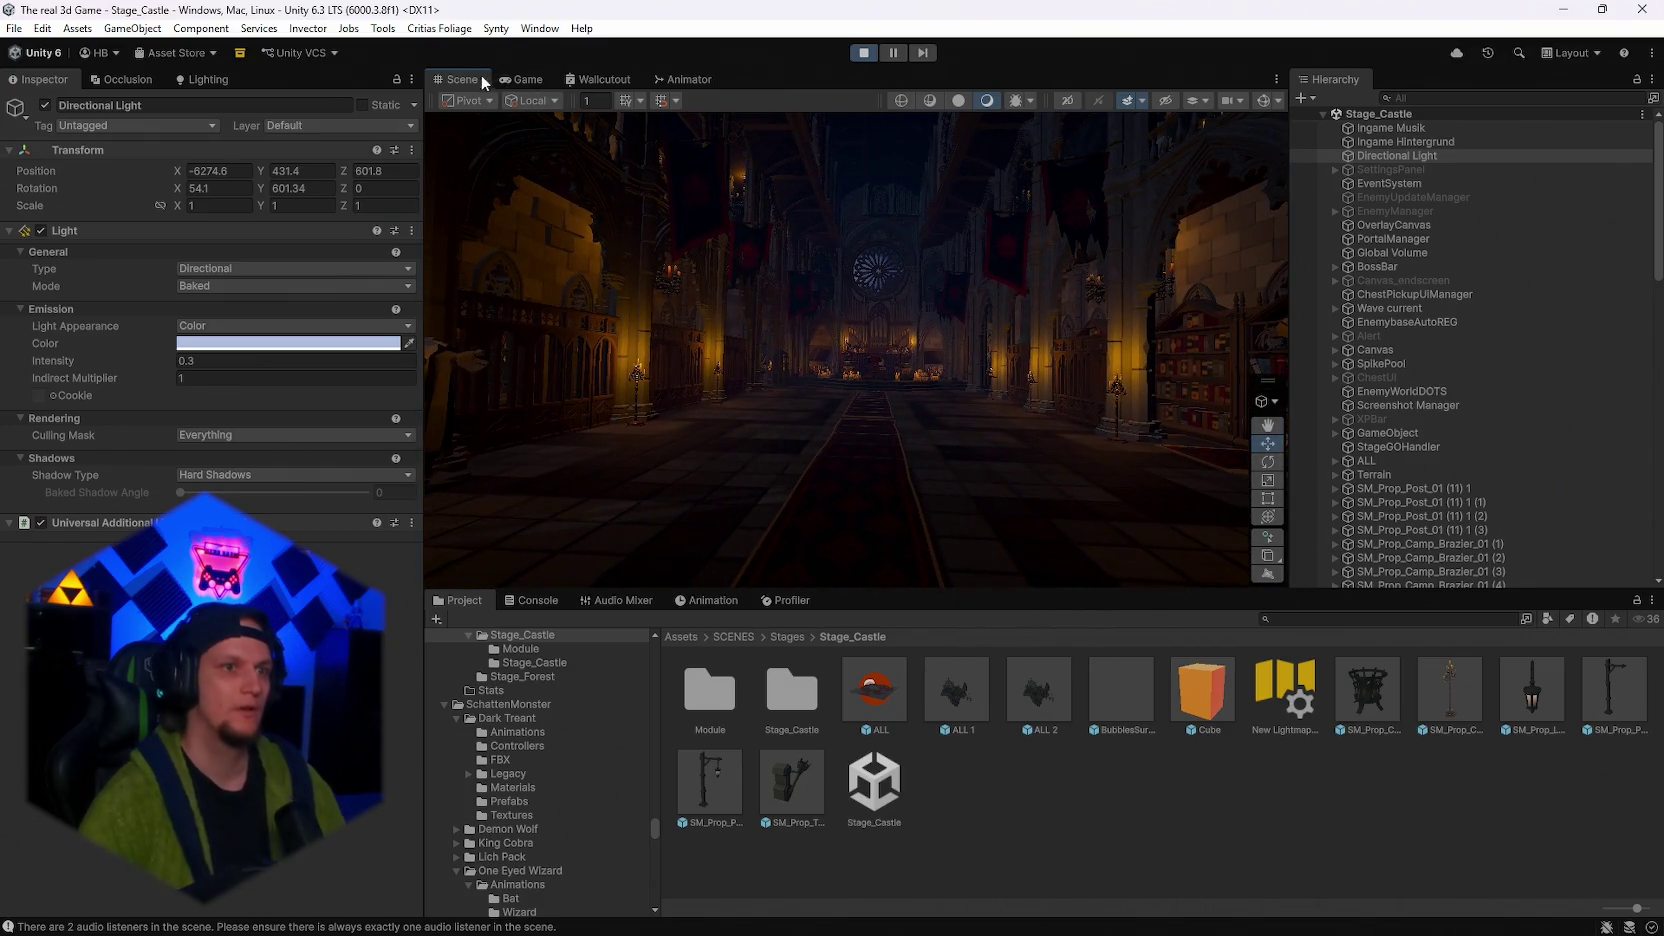
- Aim Camera (1) at the nave's archway and statue, then maximize the running Game view
double_click(475, 76)
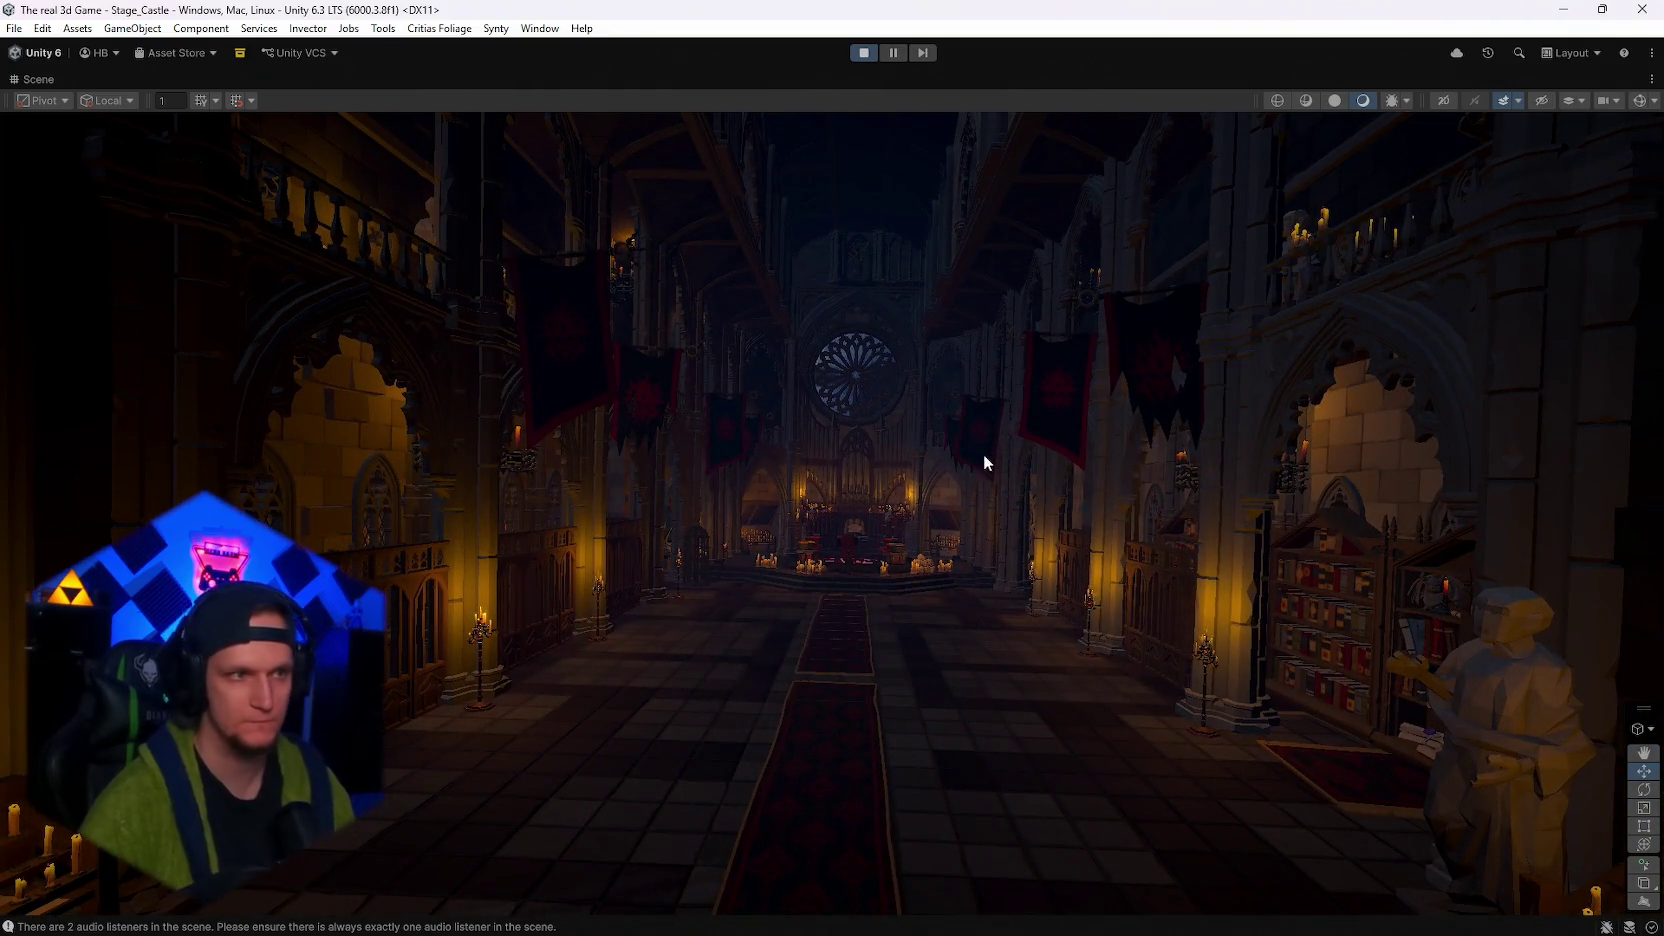
double_click(42, 80)
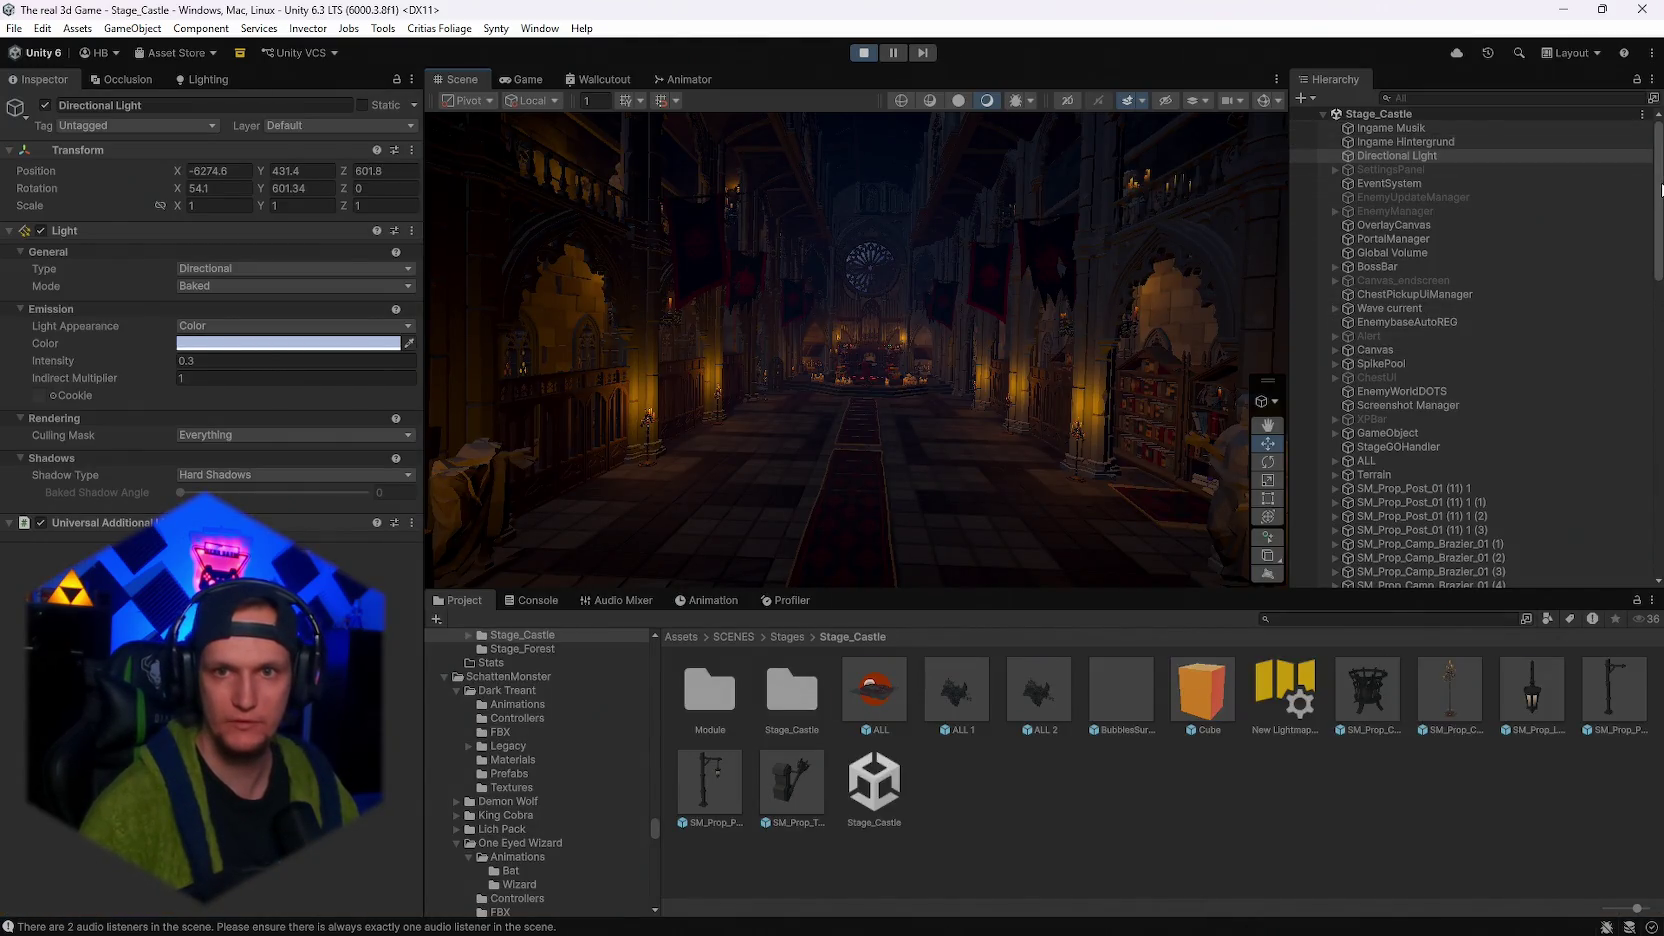
left_click_drag(1657, 170, 1655, 541)
left_click(1390, 565)
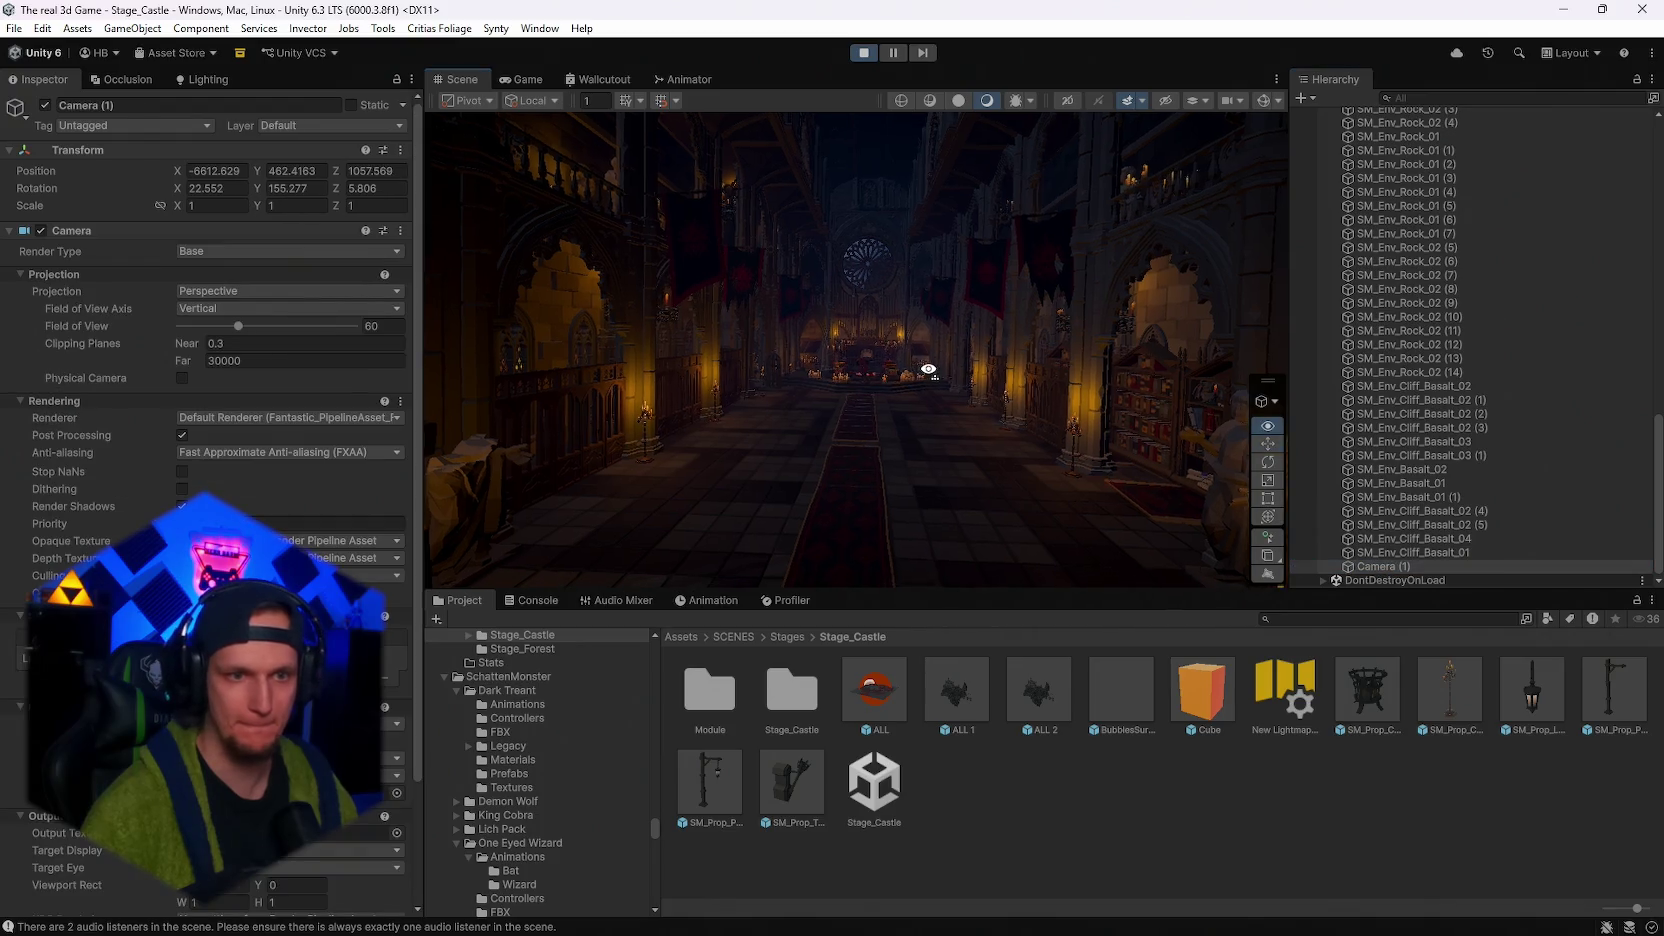
left_click_drag(928, 369, 928, 376)
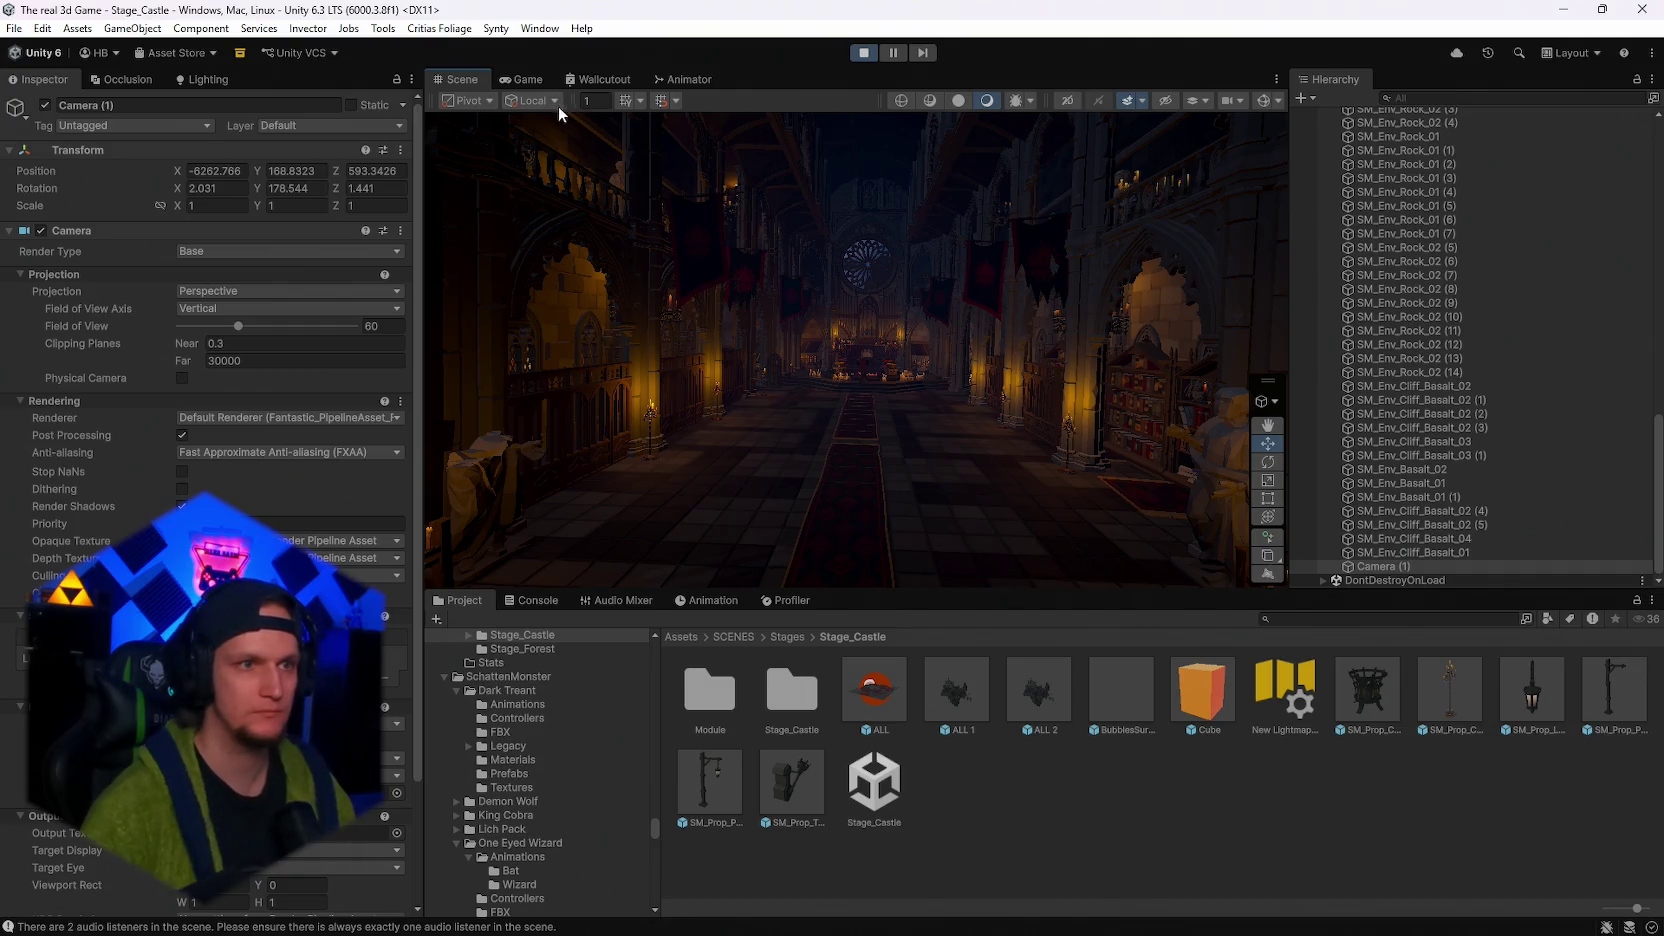
double_click(510, 78)
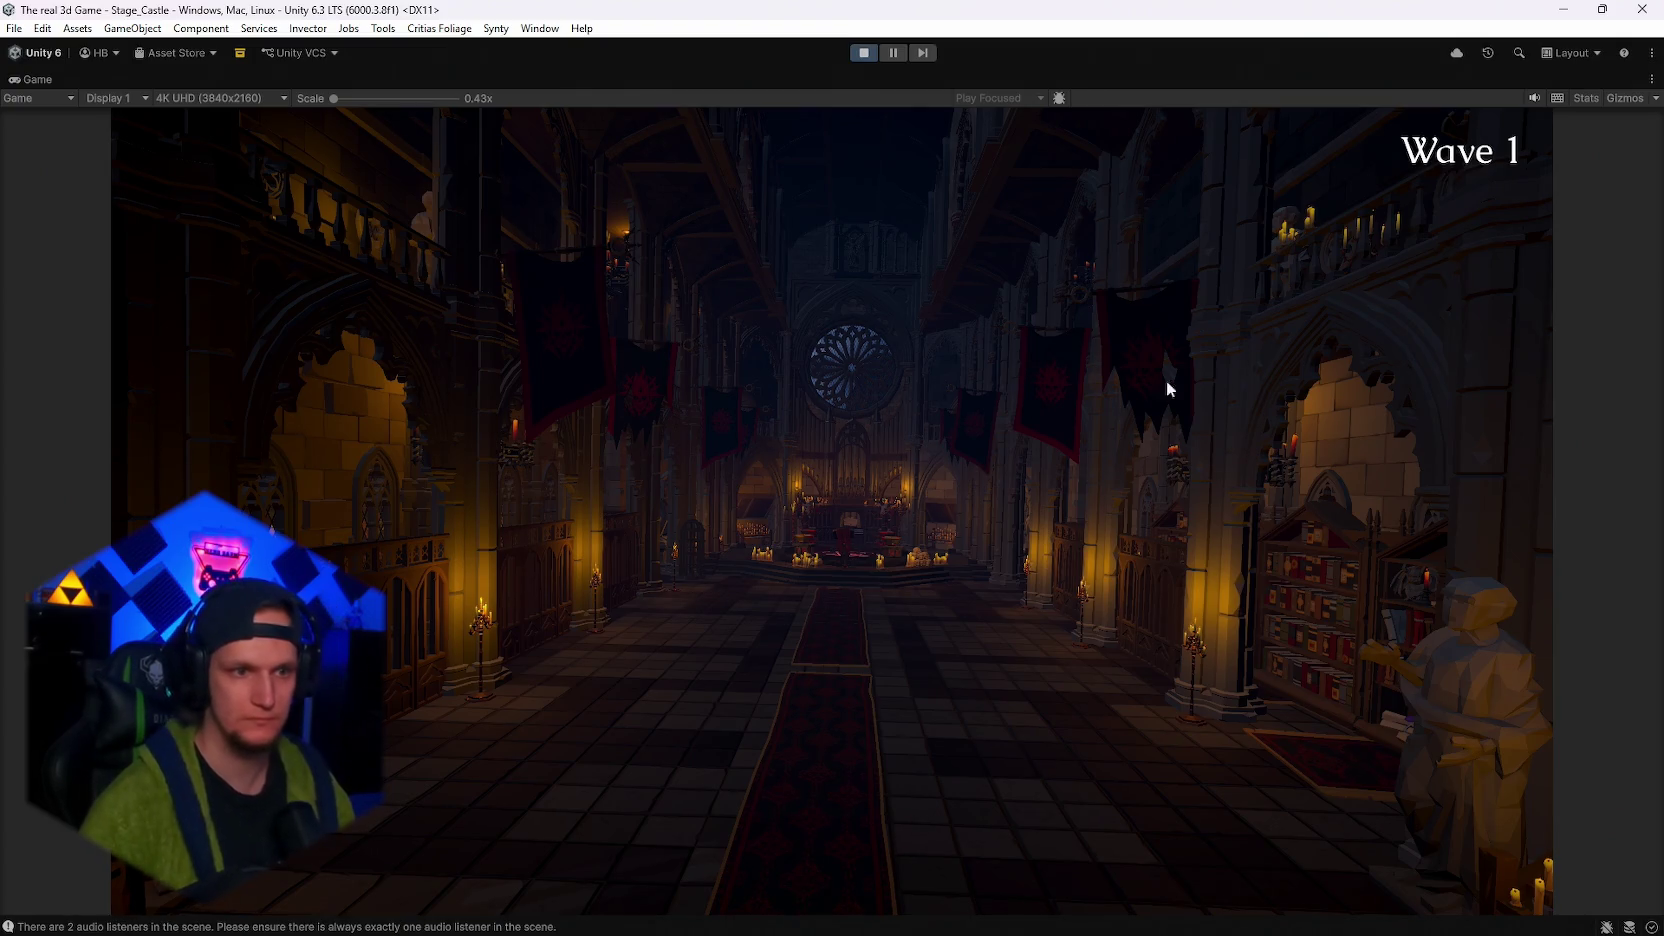
key("alt+Tab")
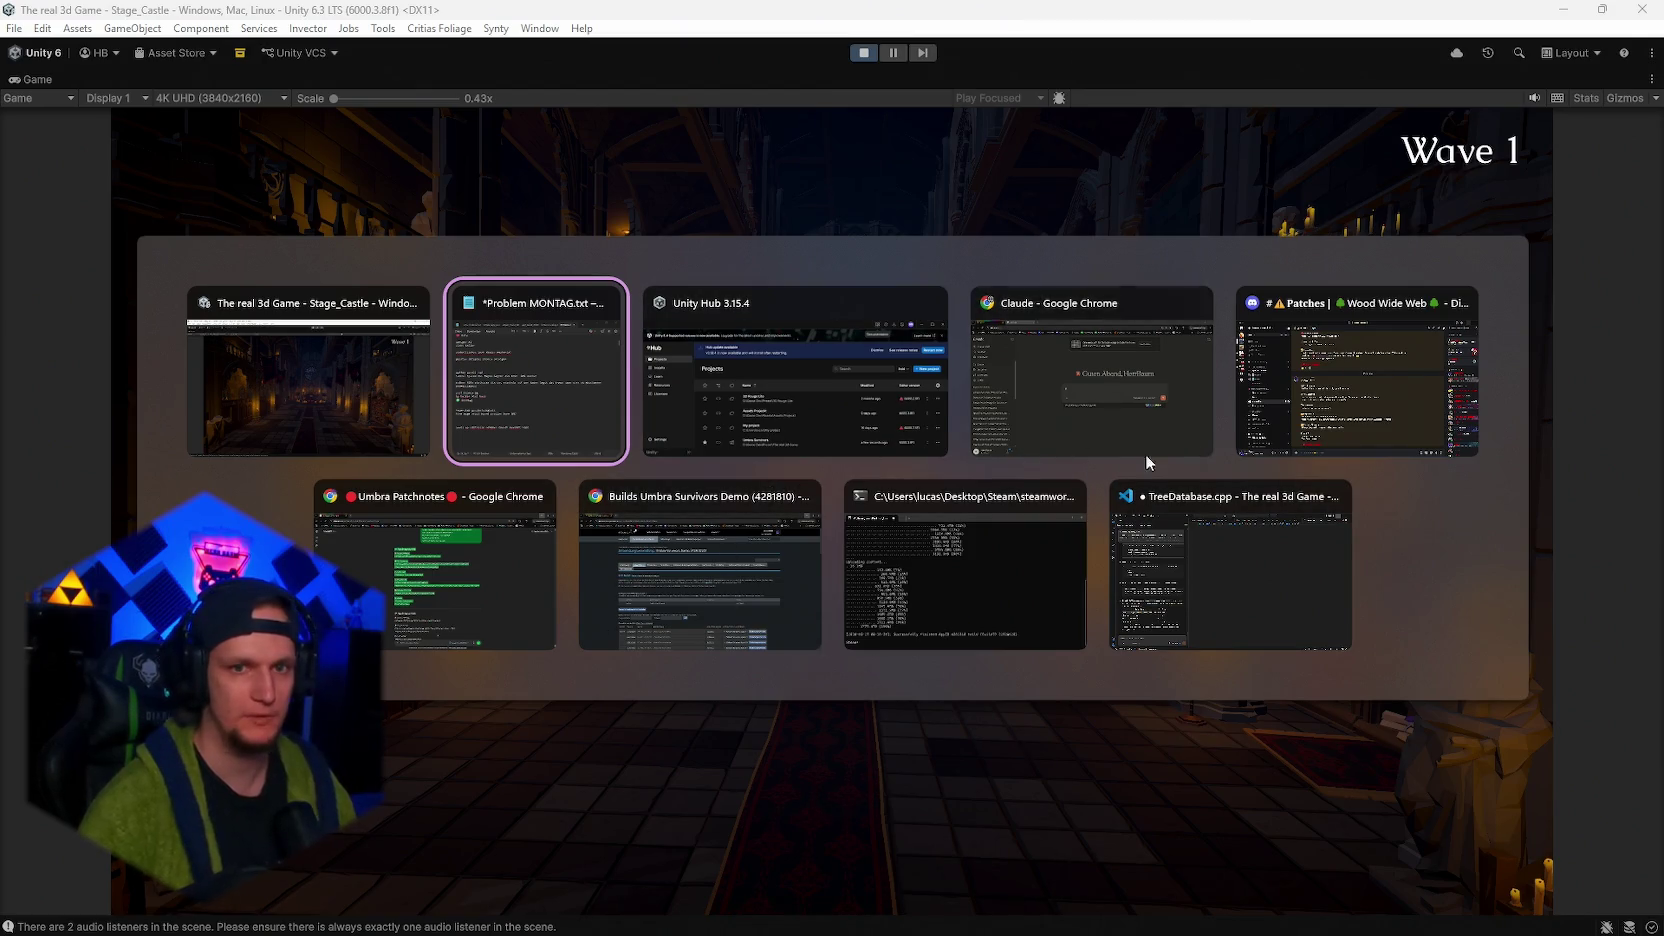
- In Discord's #Chat, attach the cathedral screenshot and mention the Umbra Survivors role
left_click(1330, 400)
left_click(140, 497)
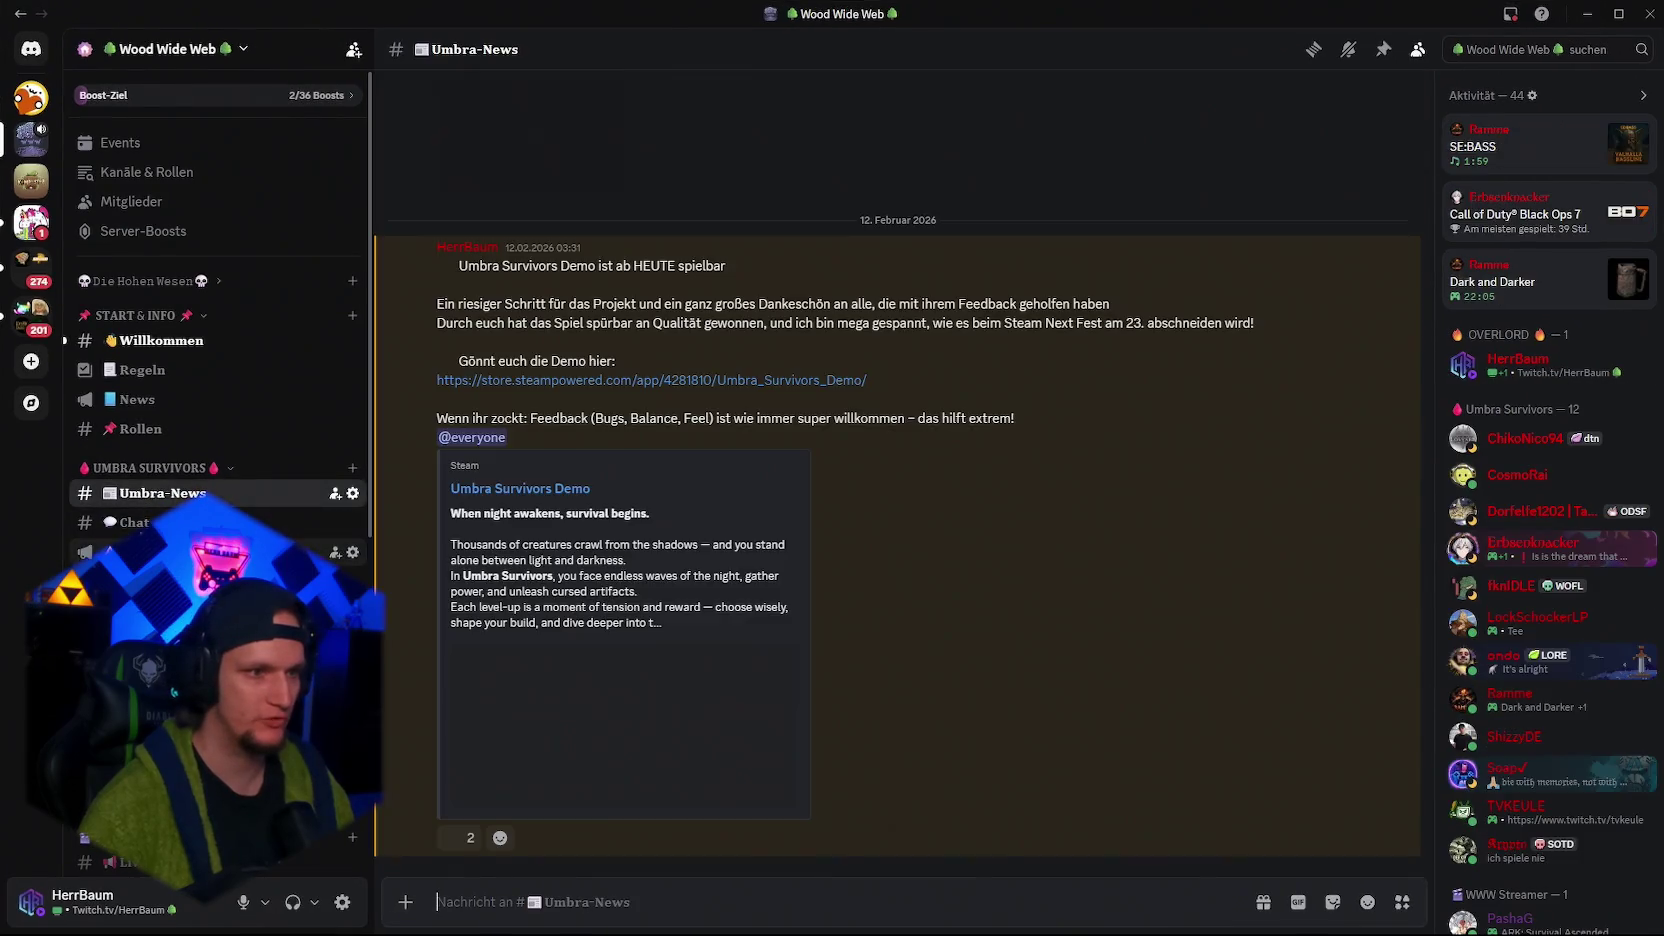
left_click(135, 522)
key("super")
key("super")
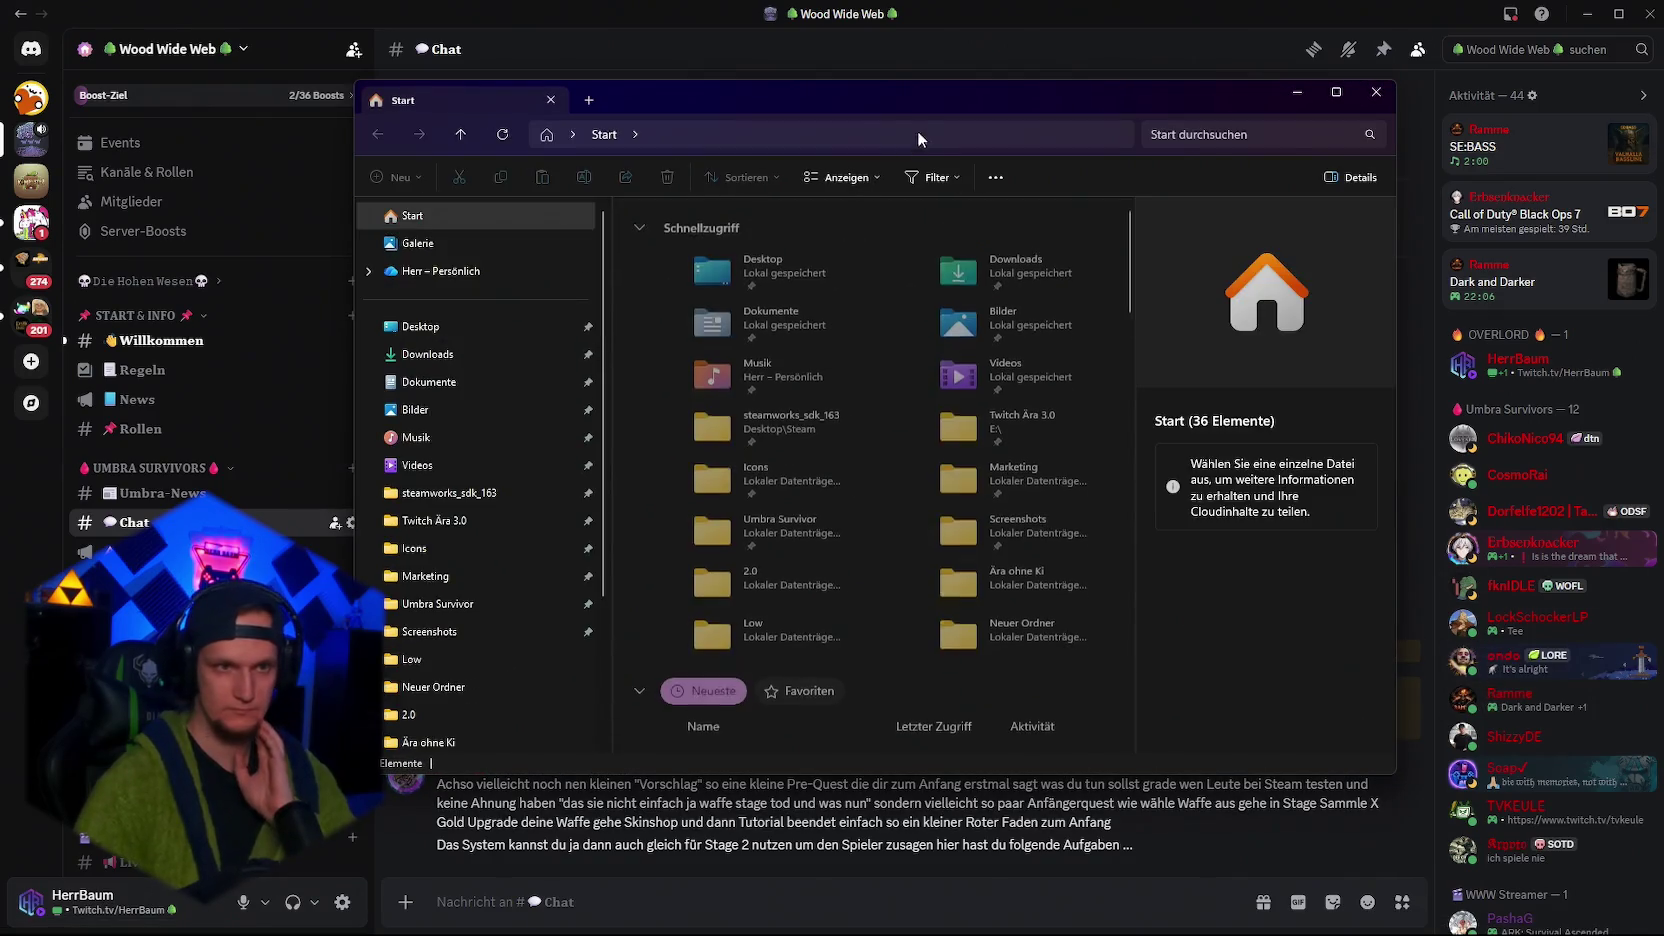
key("alt+F4")
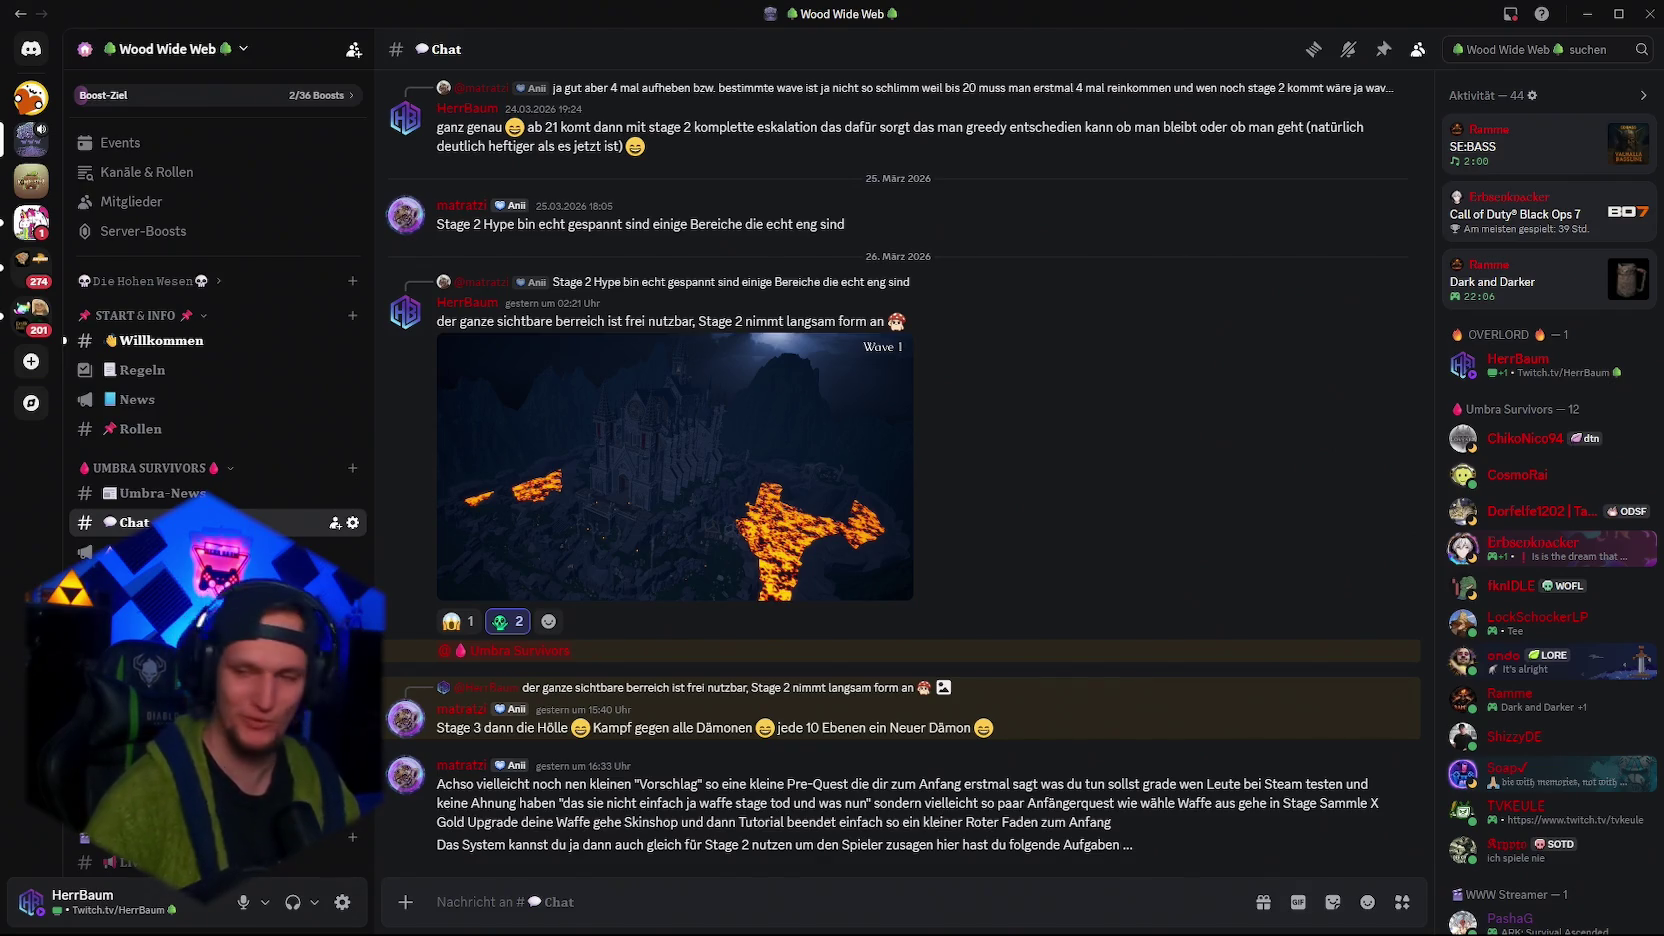
left_click_drag(1000, 935, 800, 780)
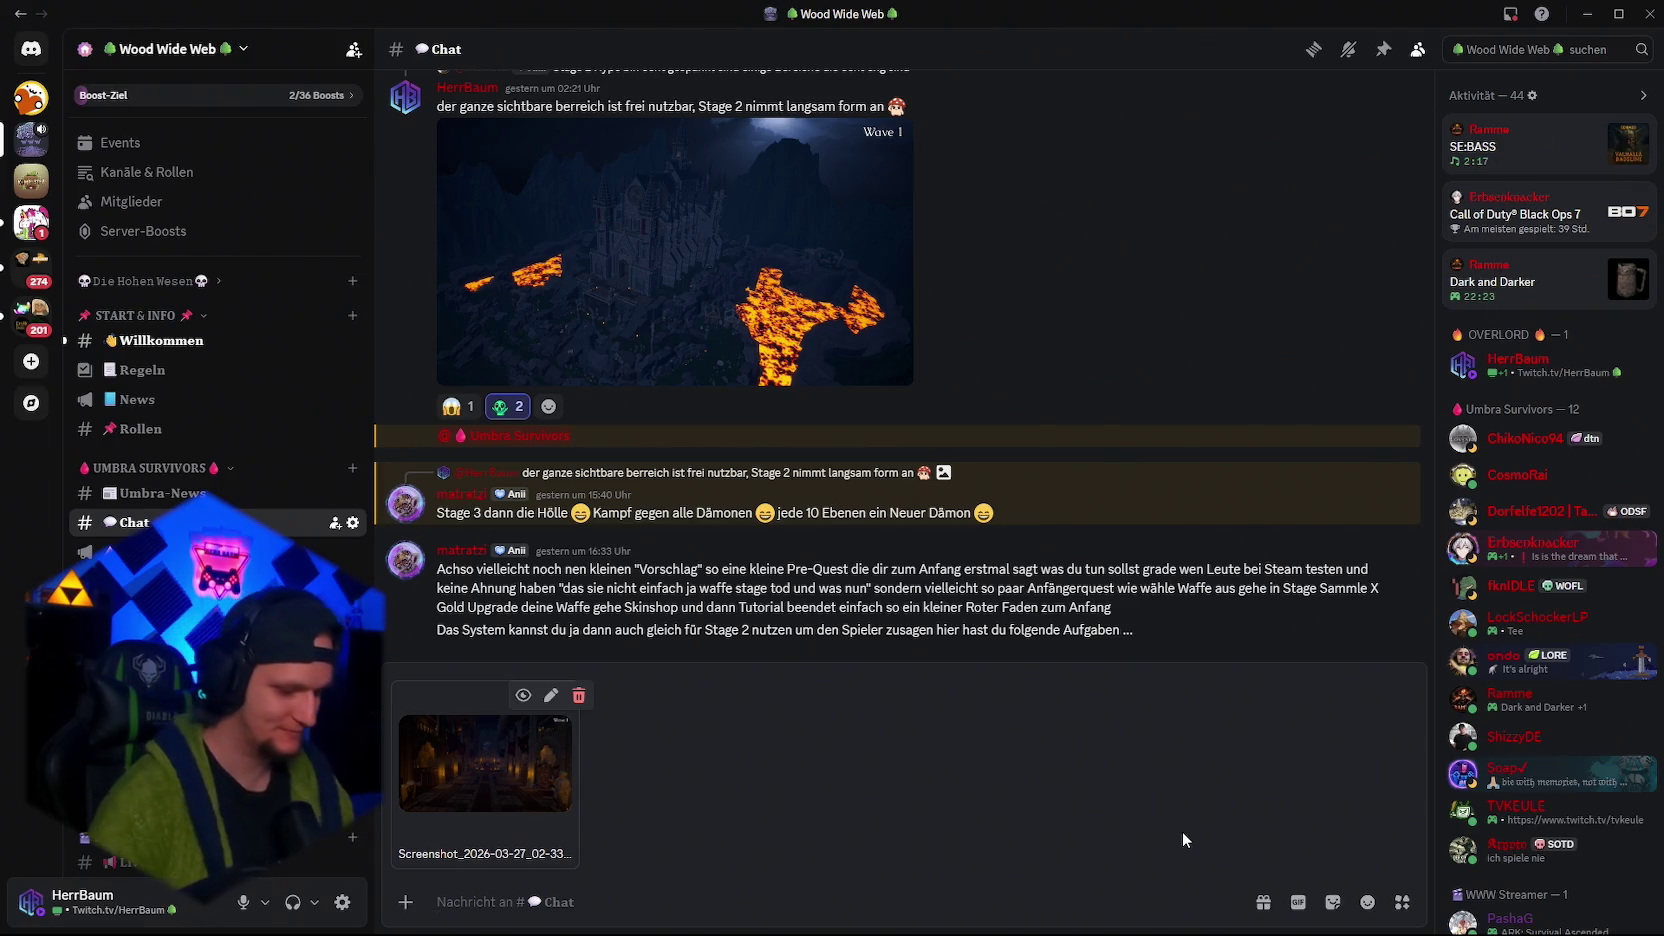
type("@umbra")
key("Tab")
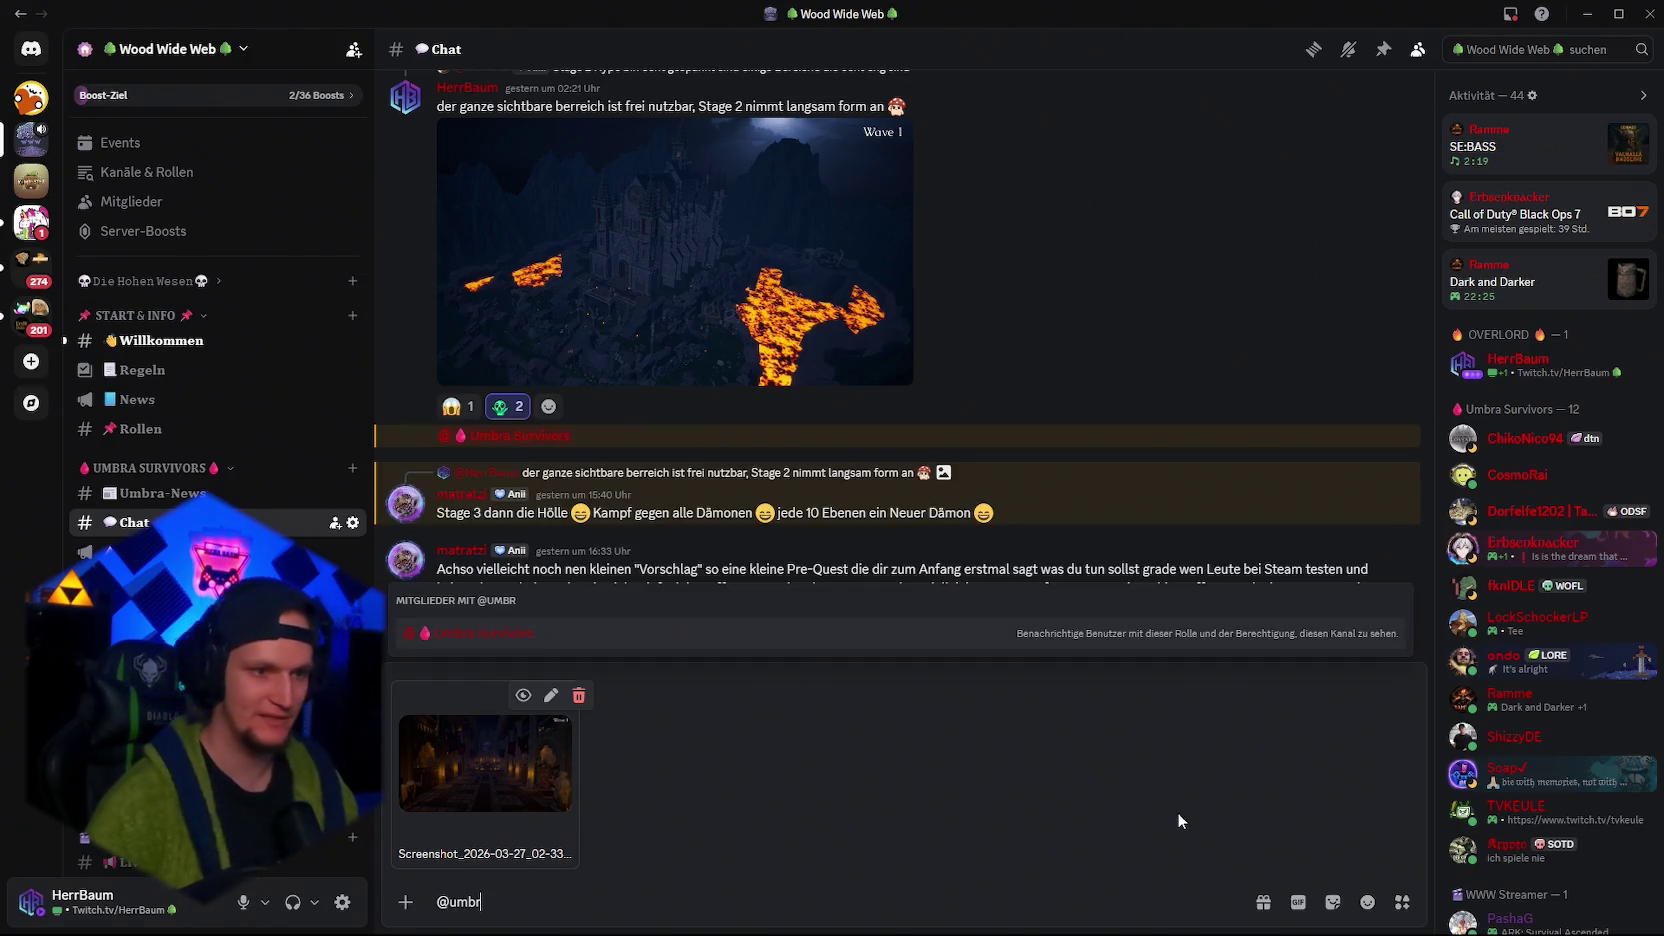
- Add a server emoji, send the message, and react to the previous message with 👍 and 🫡
left_click(1367, 902)
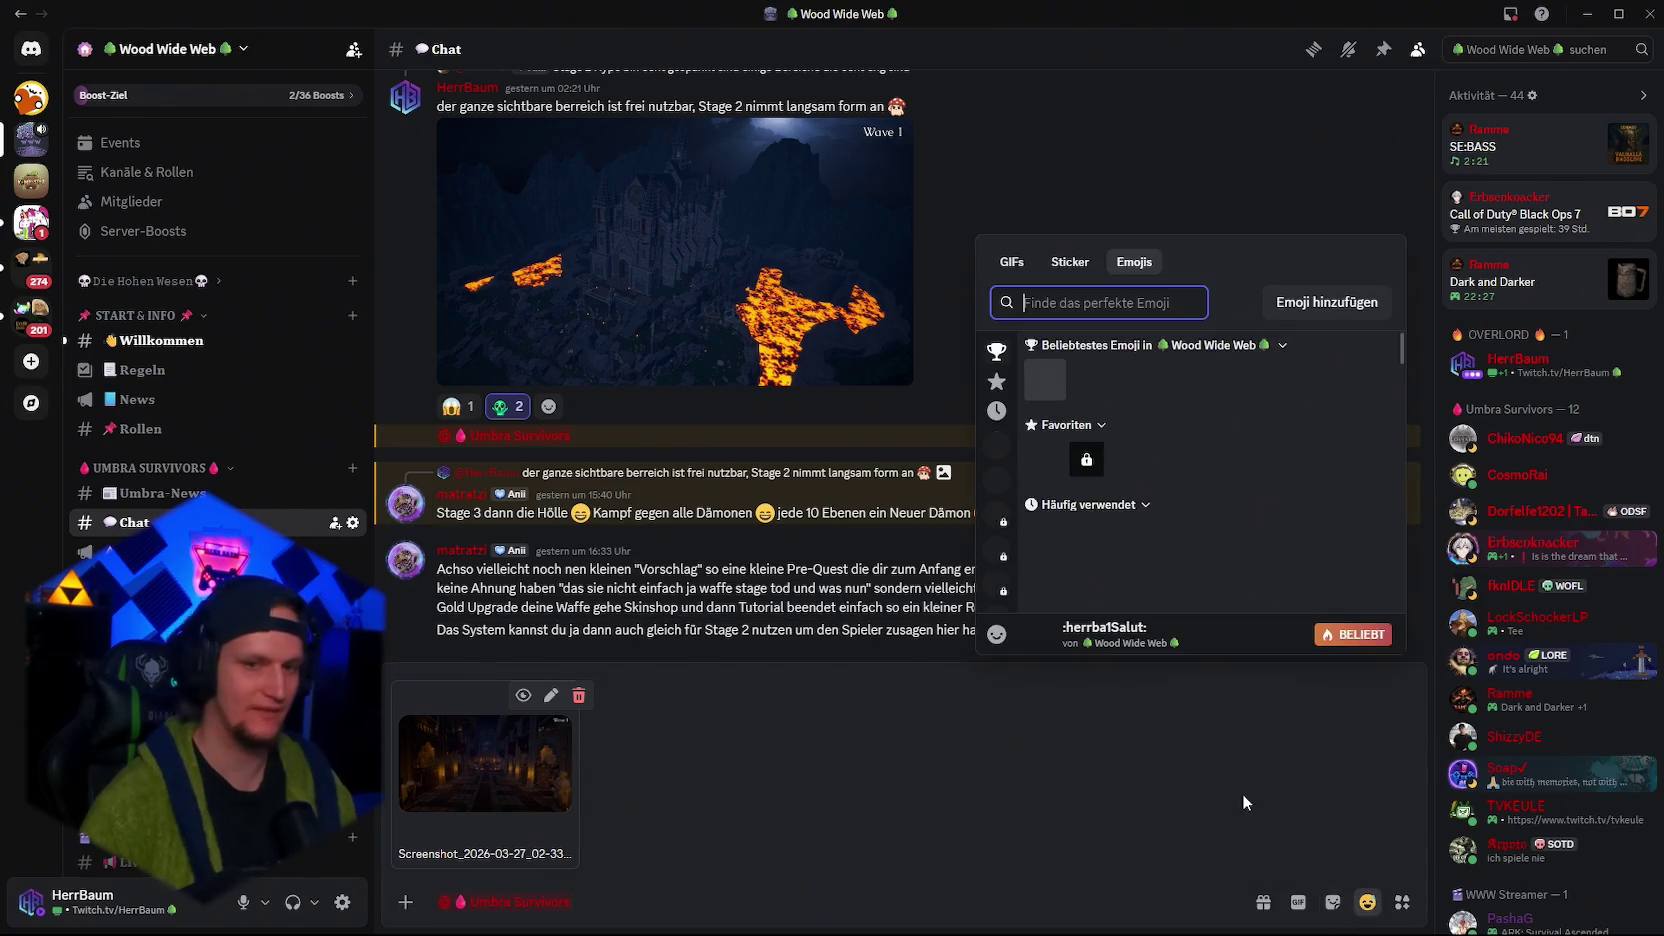
left_click(1045, 385)
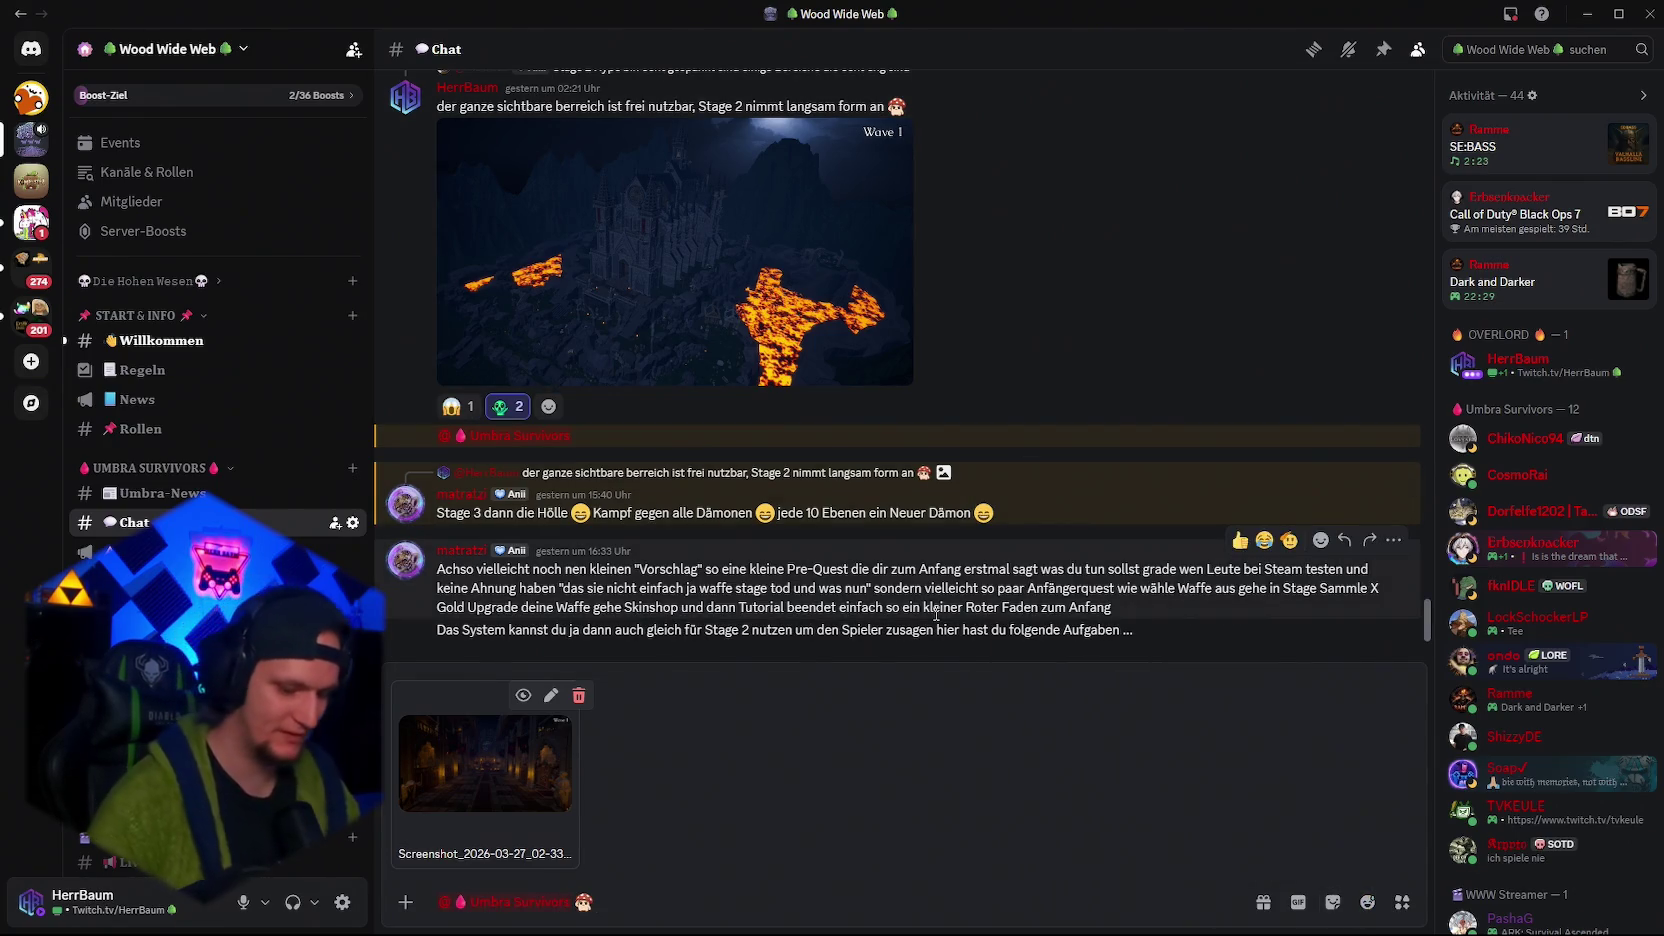
key("Return")
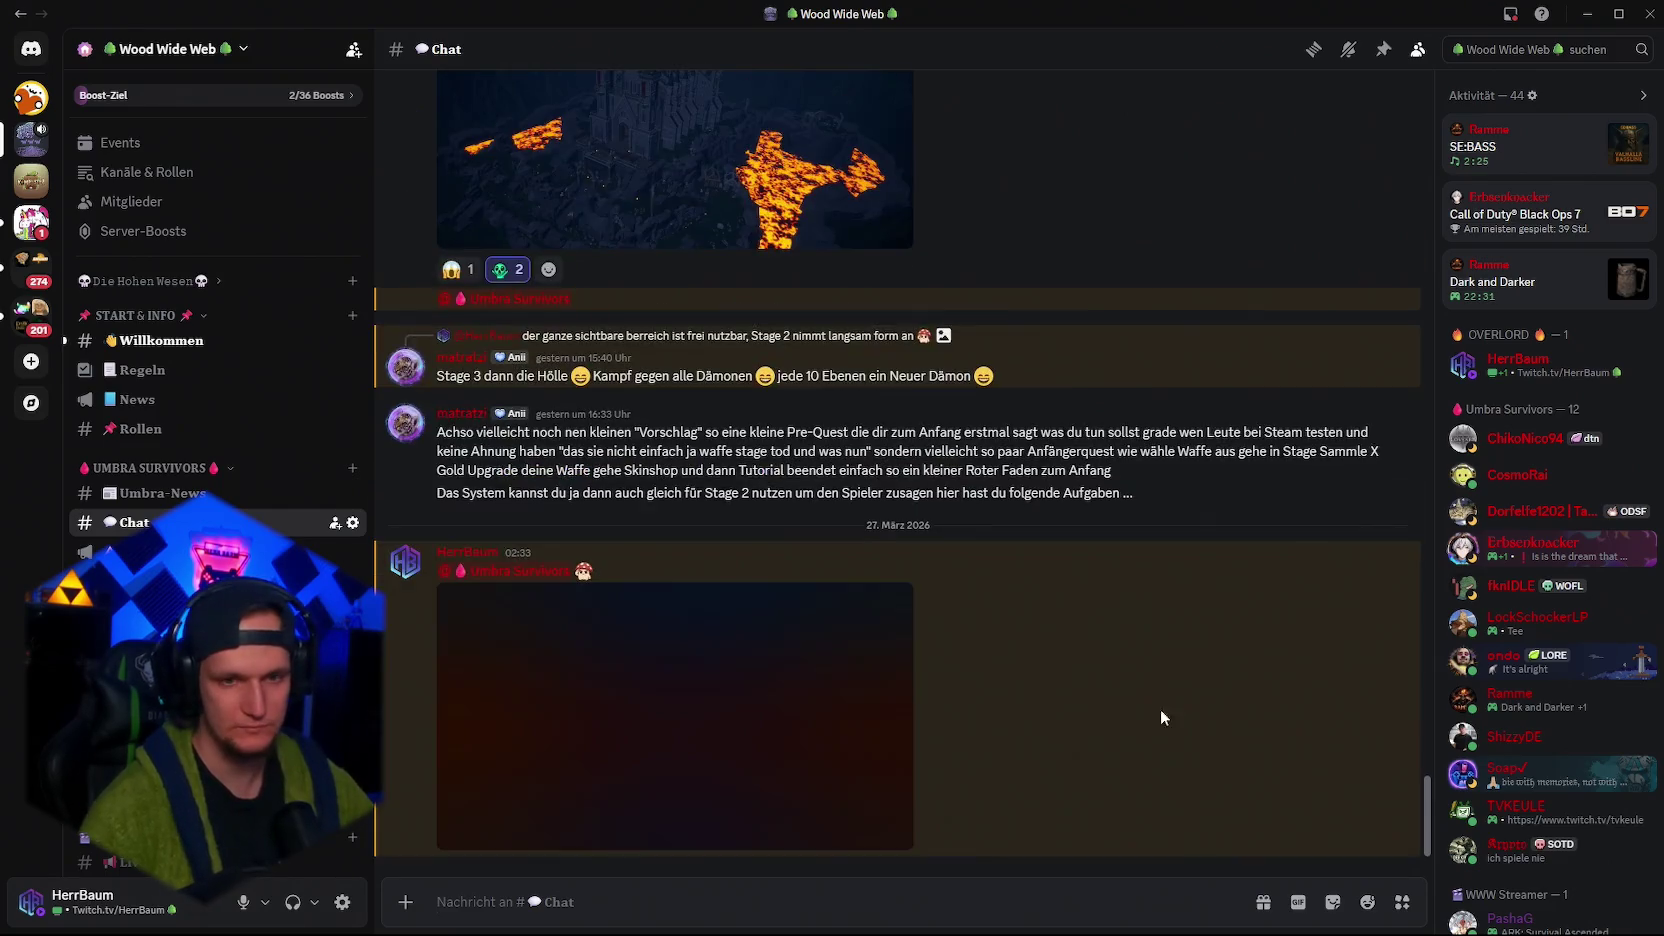
left_click(1240, 403)
left_click(1289, 369)
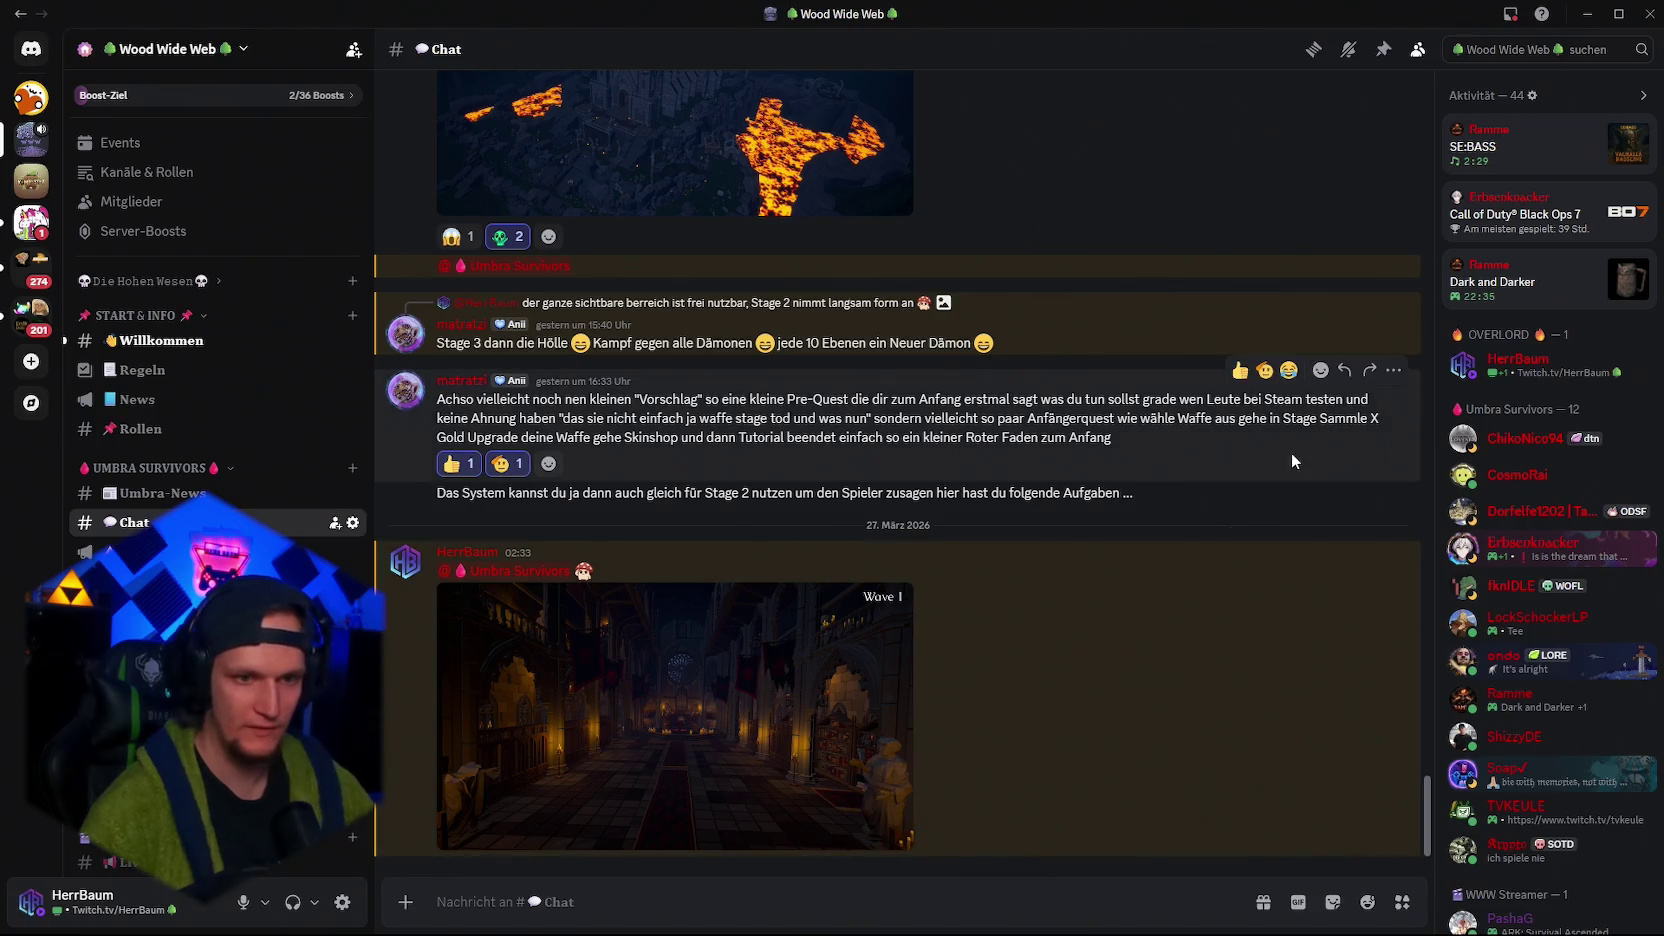
left_click(1587, 14)
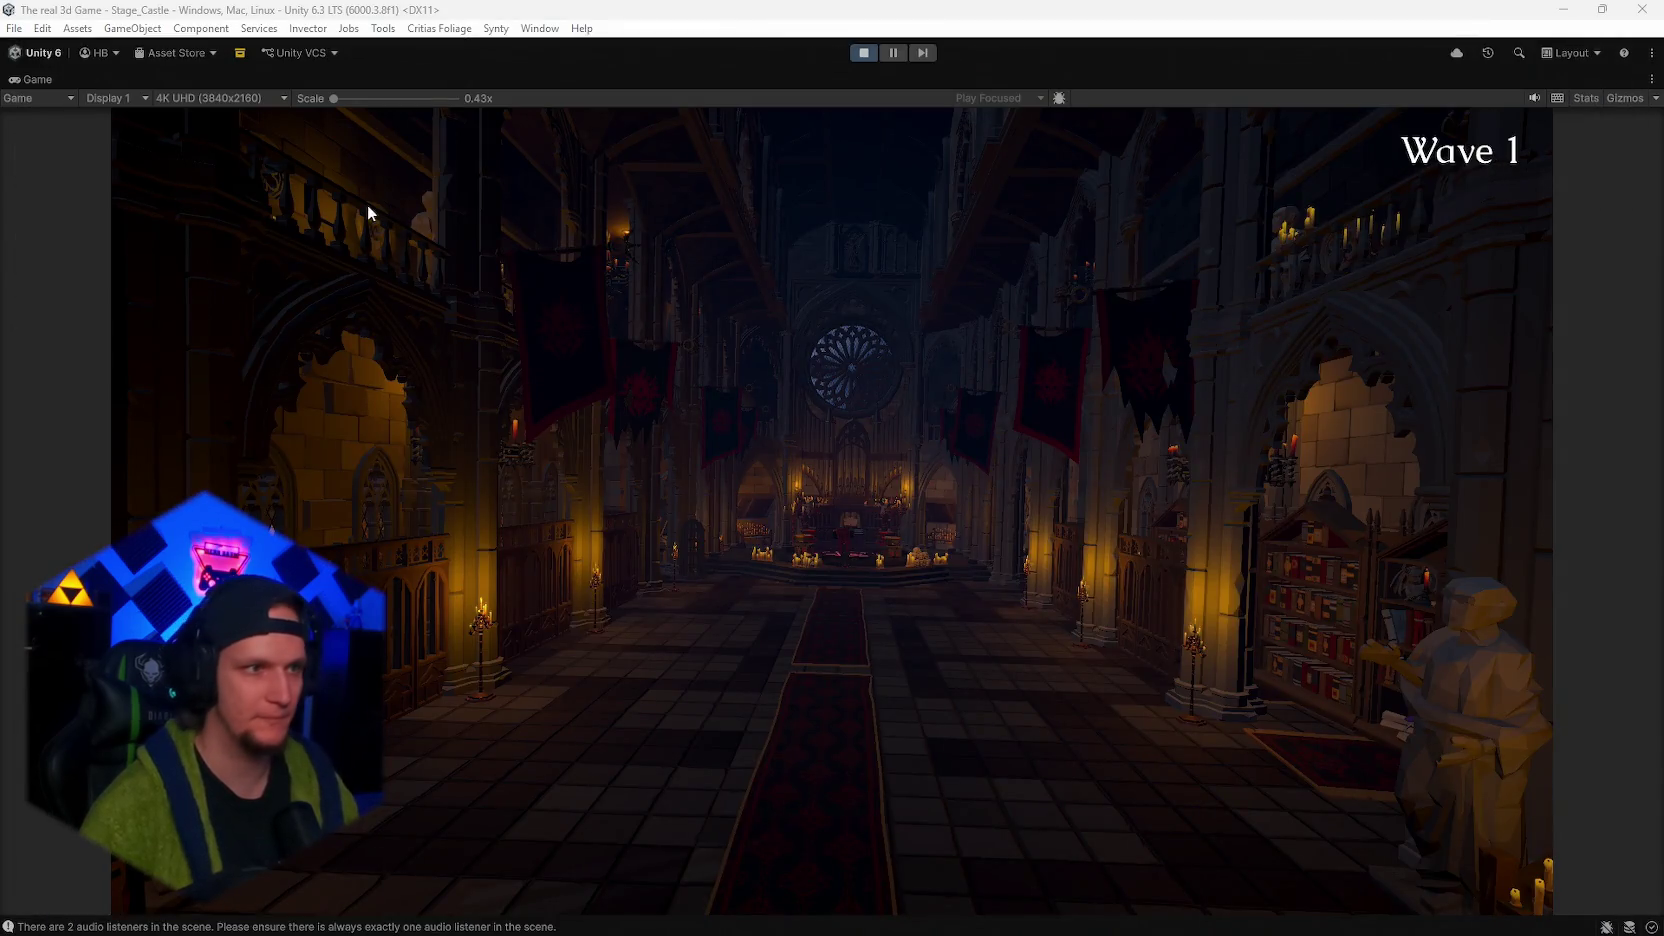
- Restore the editor layout and fly the Scene view over the lava fields back into the cathedral nave
double_click(30, 78)
left_click(461, 79)
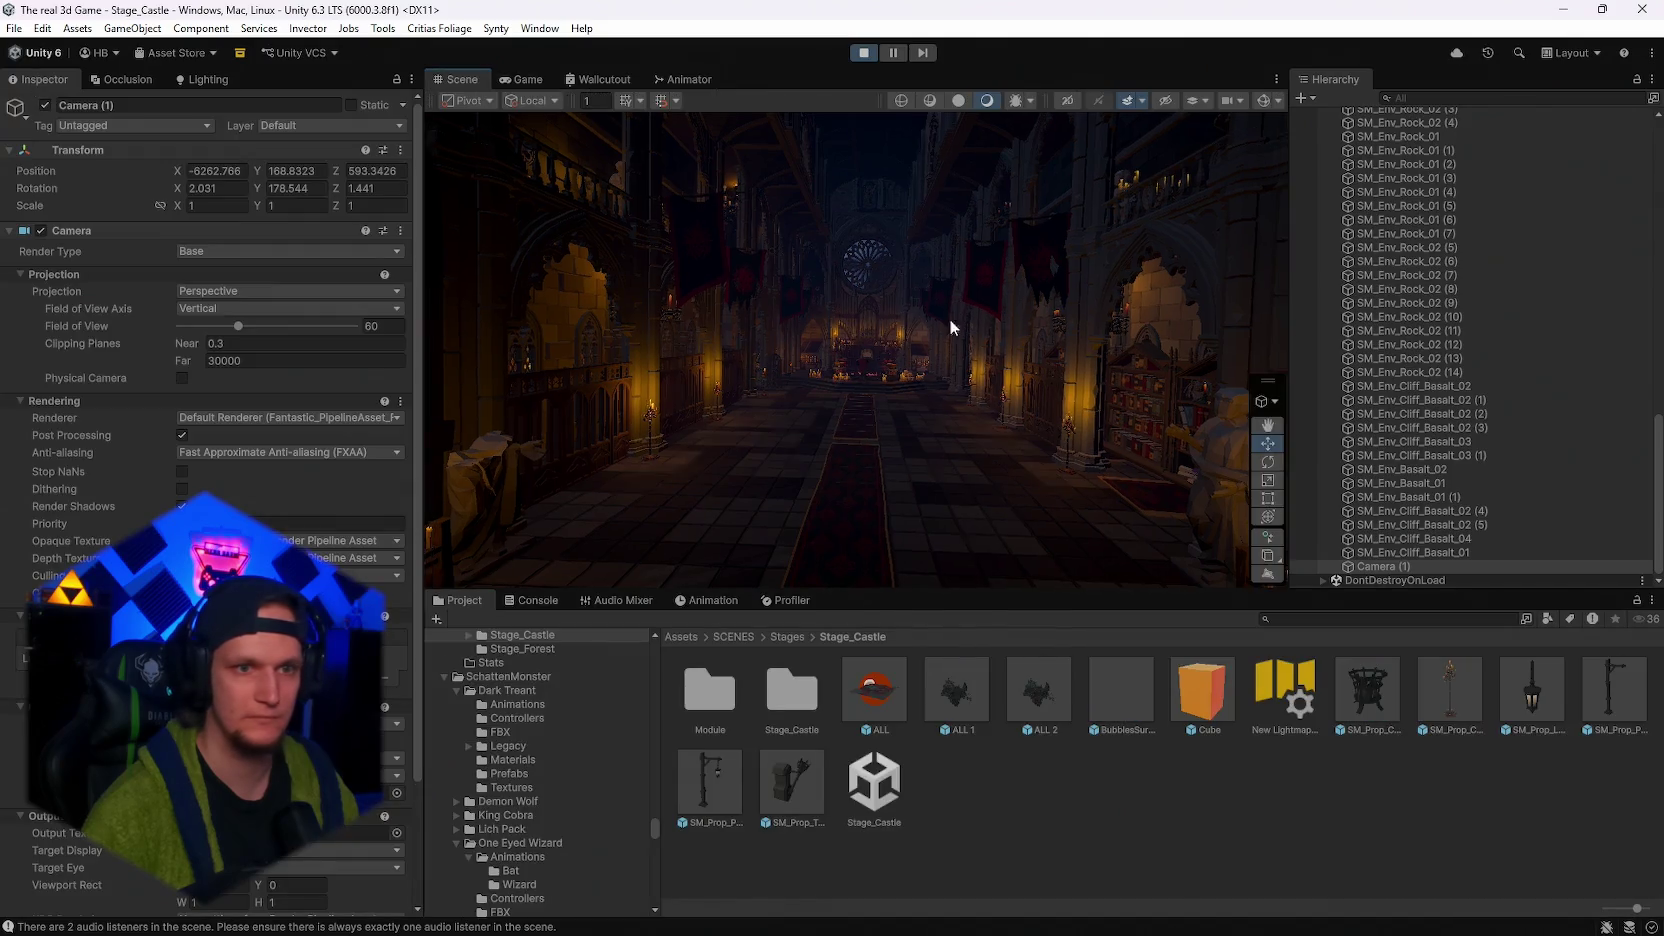
mouse_move(724, 316)
left_mouse_down()
mouse_move(761, 345)
mouse_move(1040, 392)
mouse_move(1053, 421)
left_mouse_up()
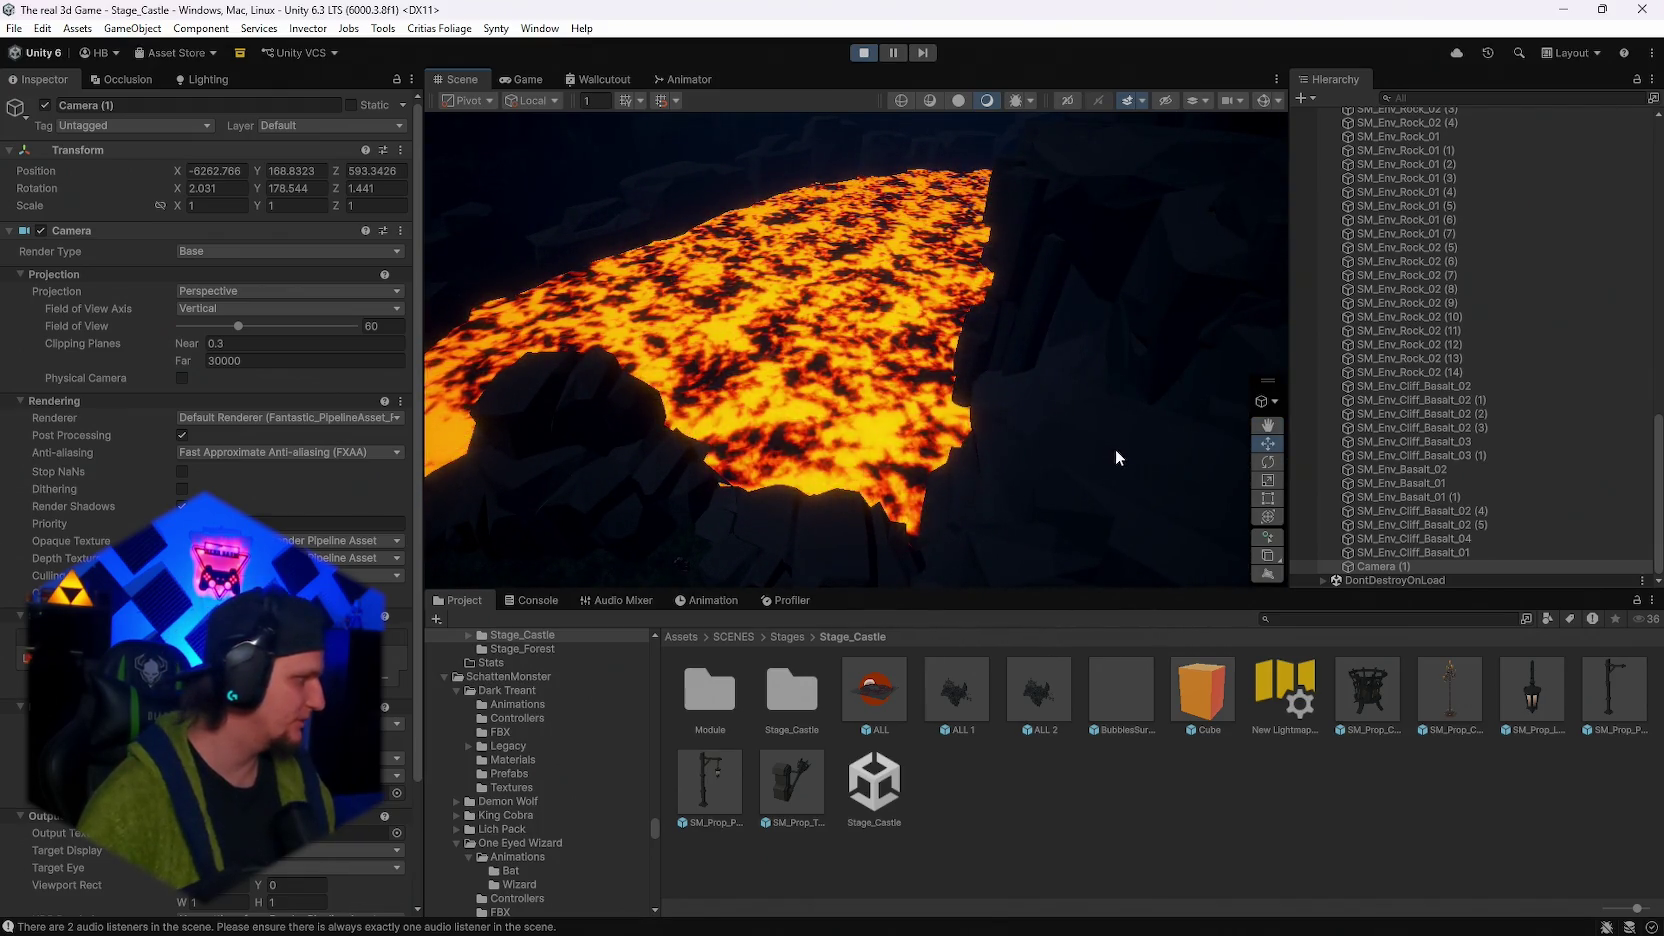
mouse_move(1108, 432)
left_mouse_down()
mouse_move(873, 472)
mouse_move(1237, 353)
mouse_move(1244, 286)
mouse_move(1545, 297)
mouse_move(1424, 287)
mouse_move(1225, 330)
mouse_move(1147, 290)
left_mouse_up()
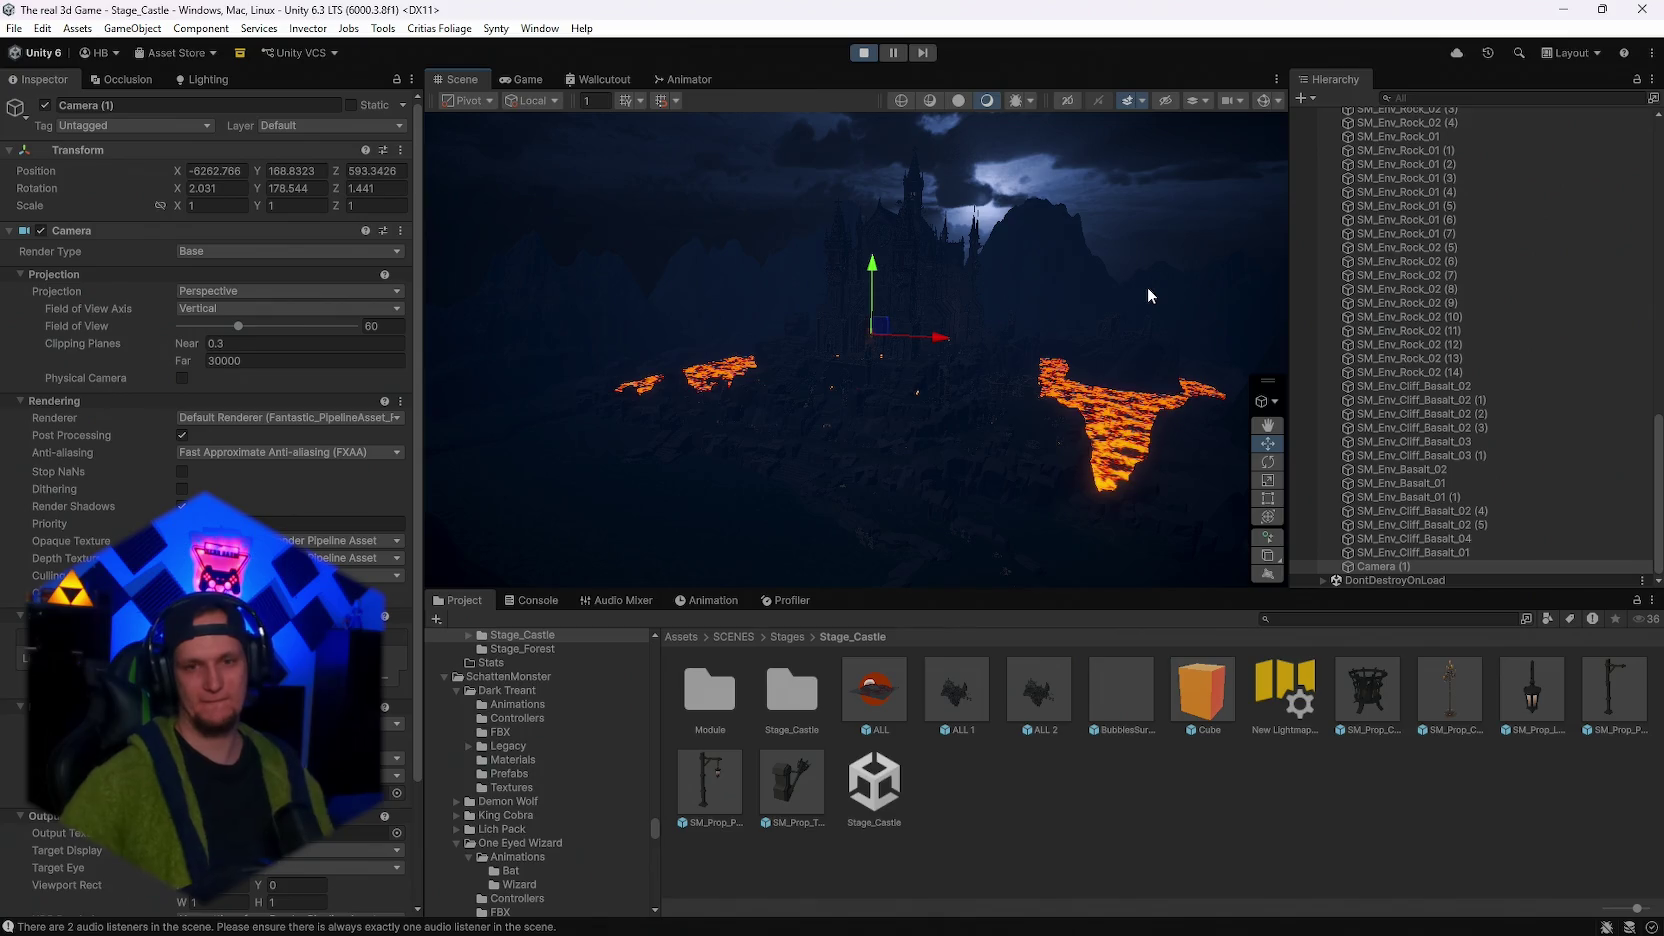
mouse_move(1147, 287)
left_mouse_down()
mouse_move(1077, 301)
mouse_move(1177, 327)
mouse_move(1153, 351)
mouse_move(1181, 364)
mouse_move(1240, 355)
left_mouse_up()
left_click(1299, 617)
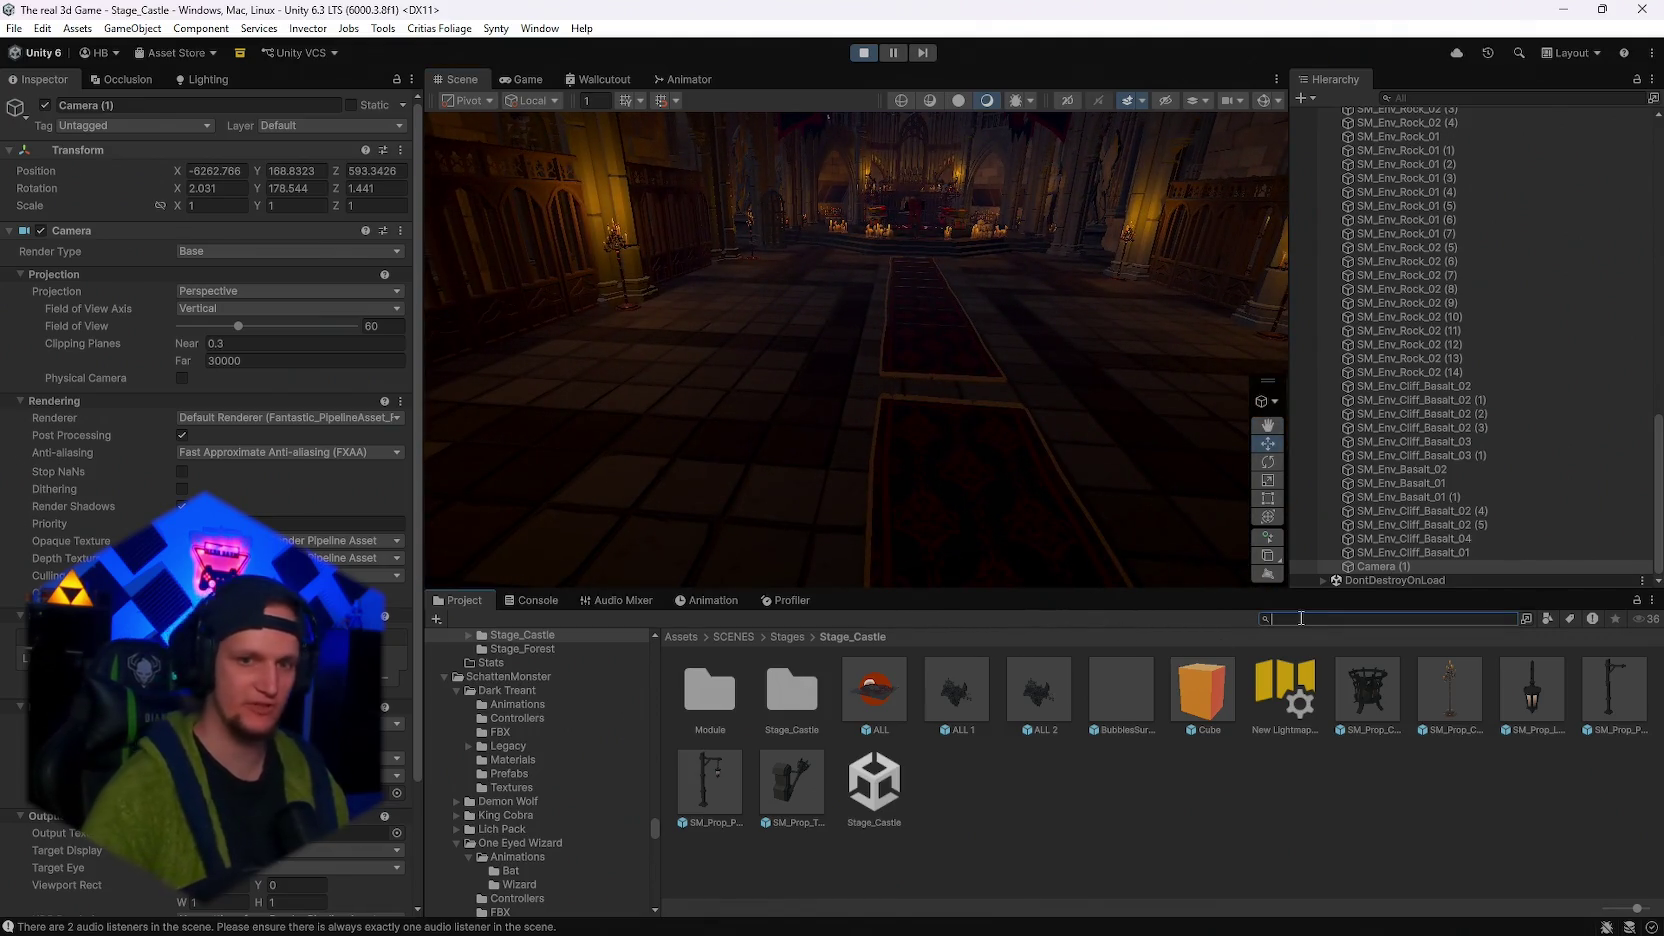
- Filter the project assets by searching for 'player'
type("ü")
key("BackSpace")
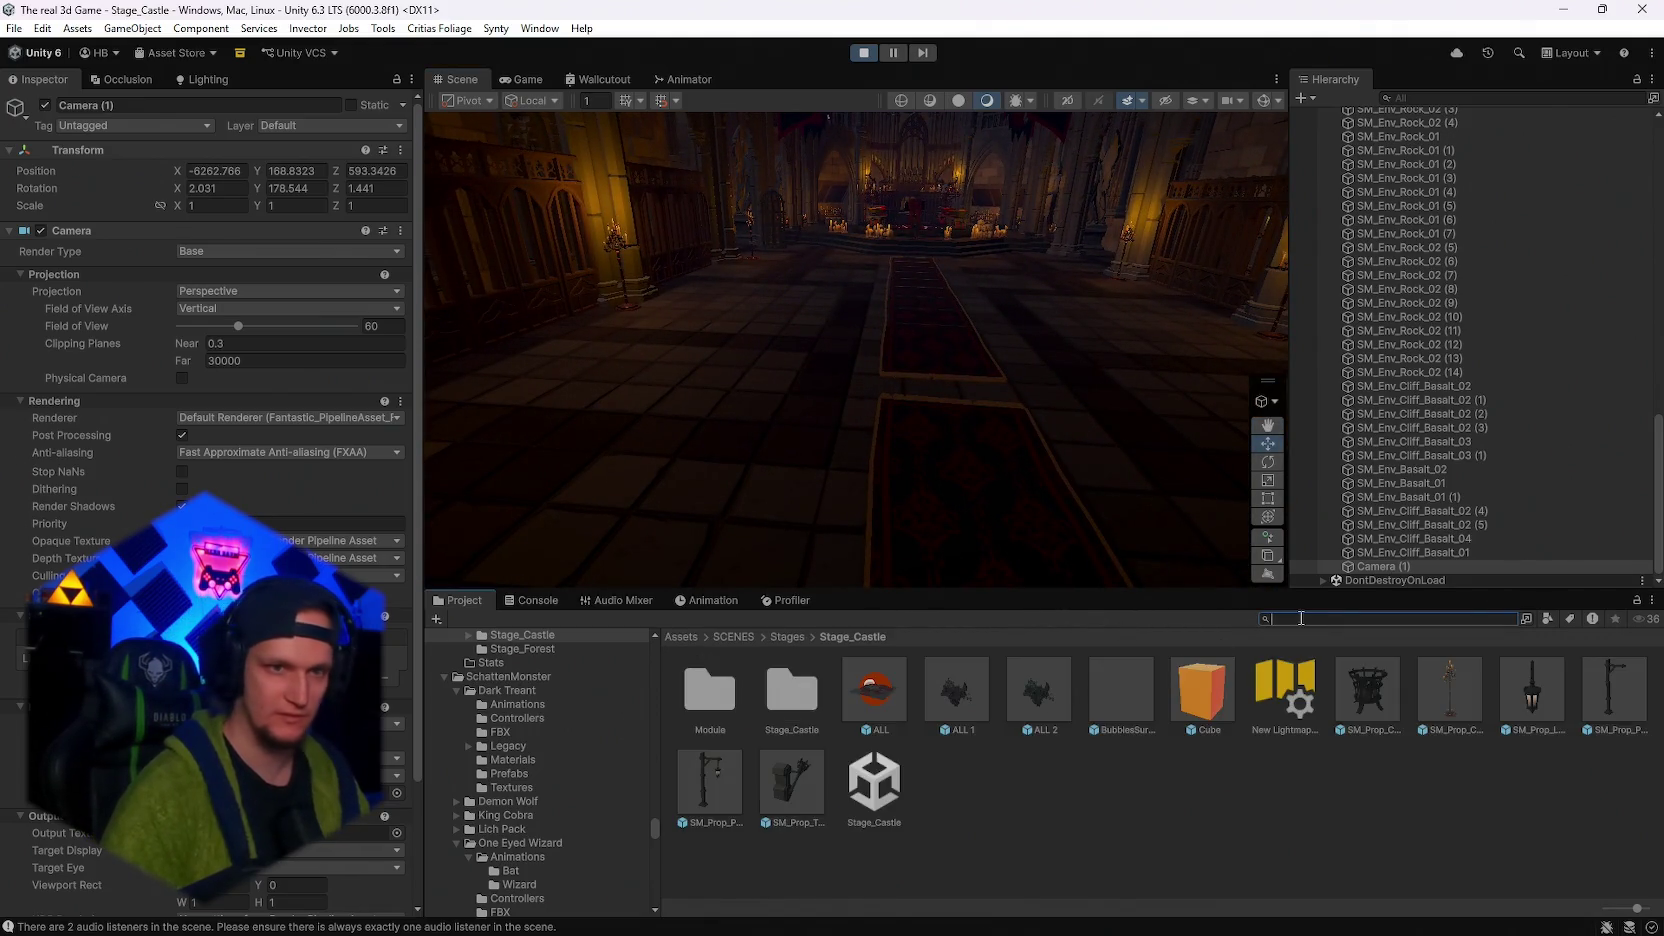
type("player")
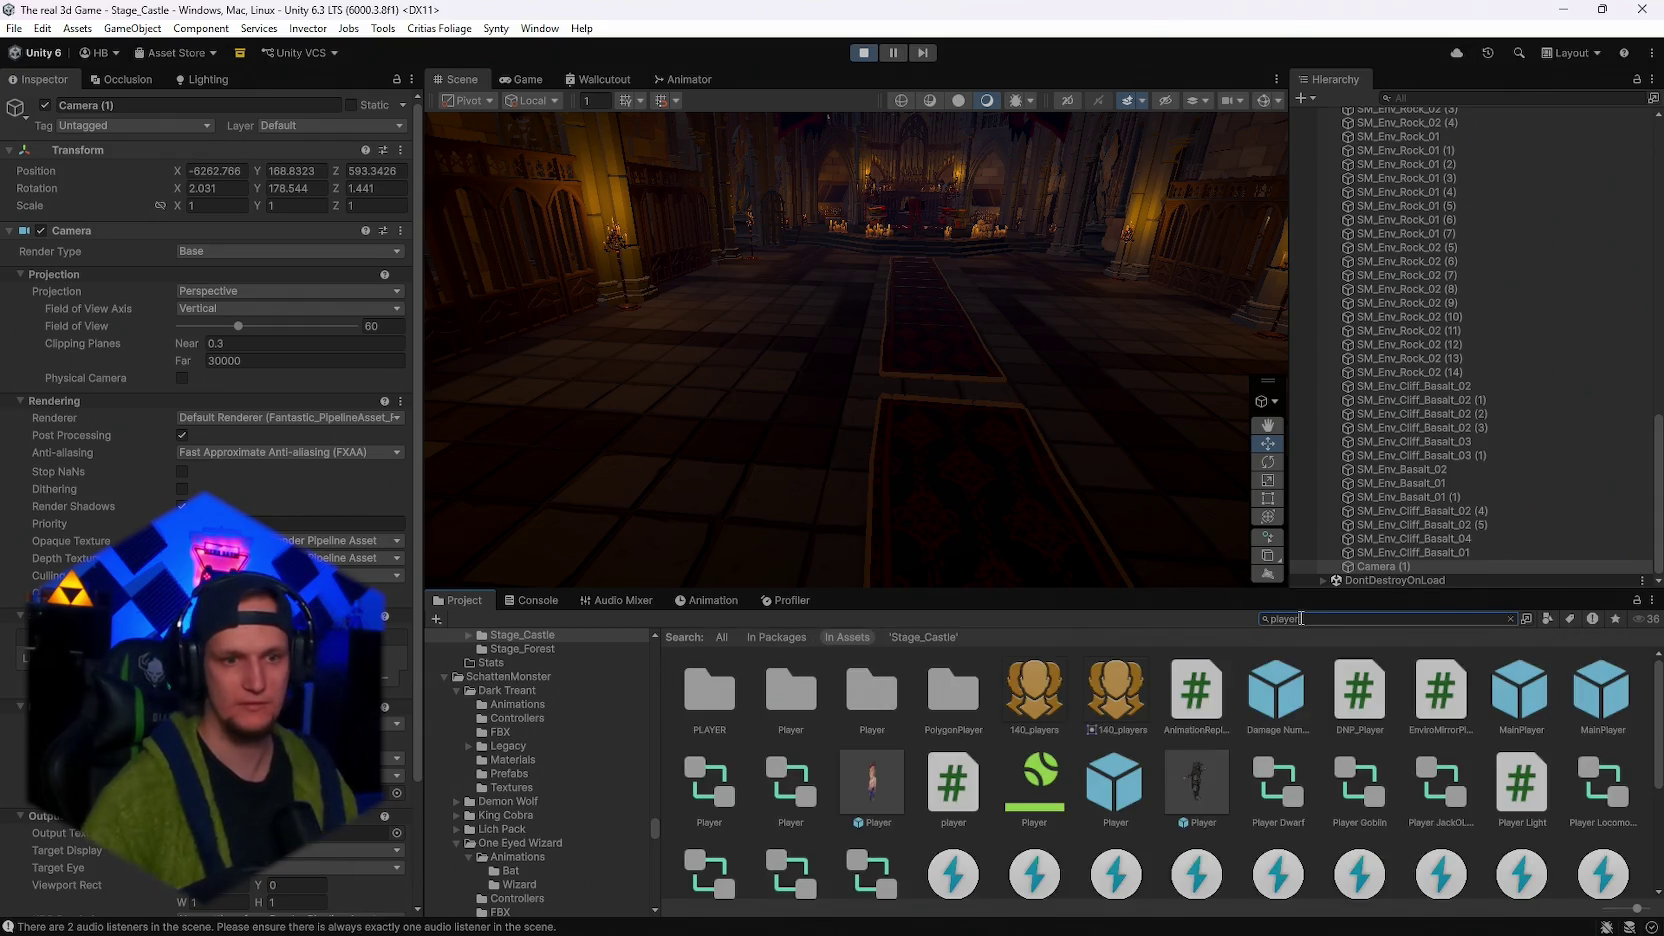
- Enlarge the Scene view facing the dark doorway and drop the Player prefab into the nave
mouse_move(906, 497)
left_mouse_down()
mouse_move(267, 358)
mouse_move(470, 440)
left_mouse_up()
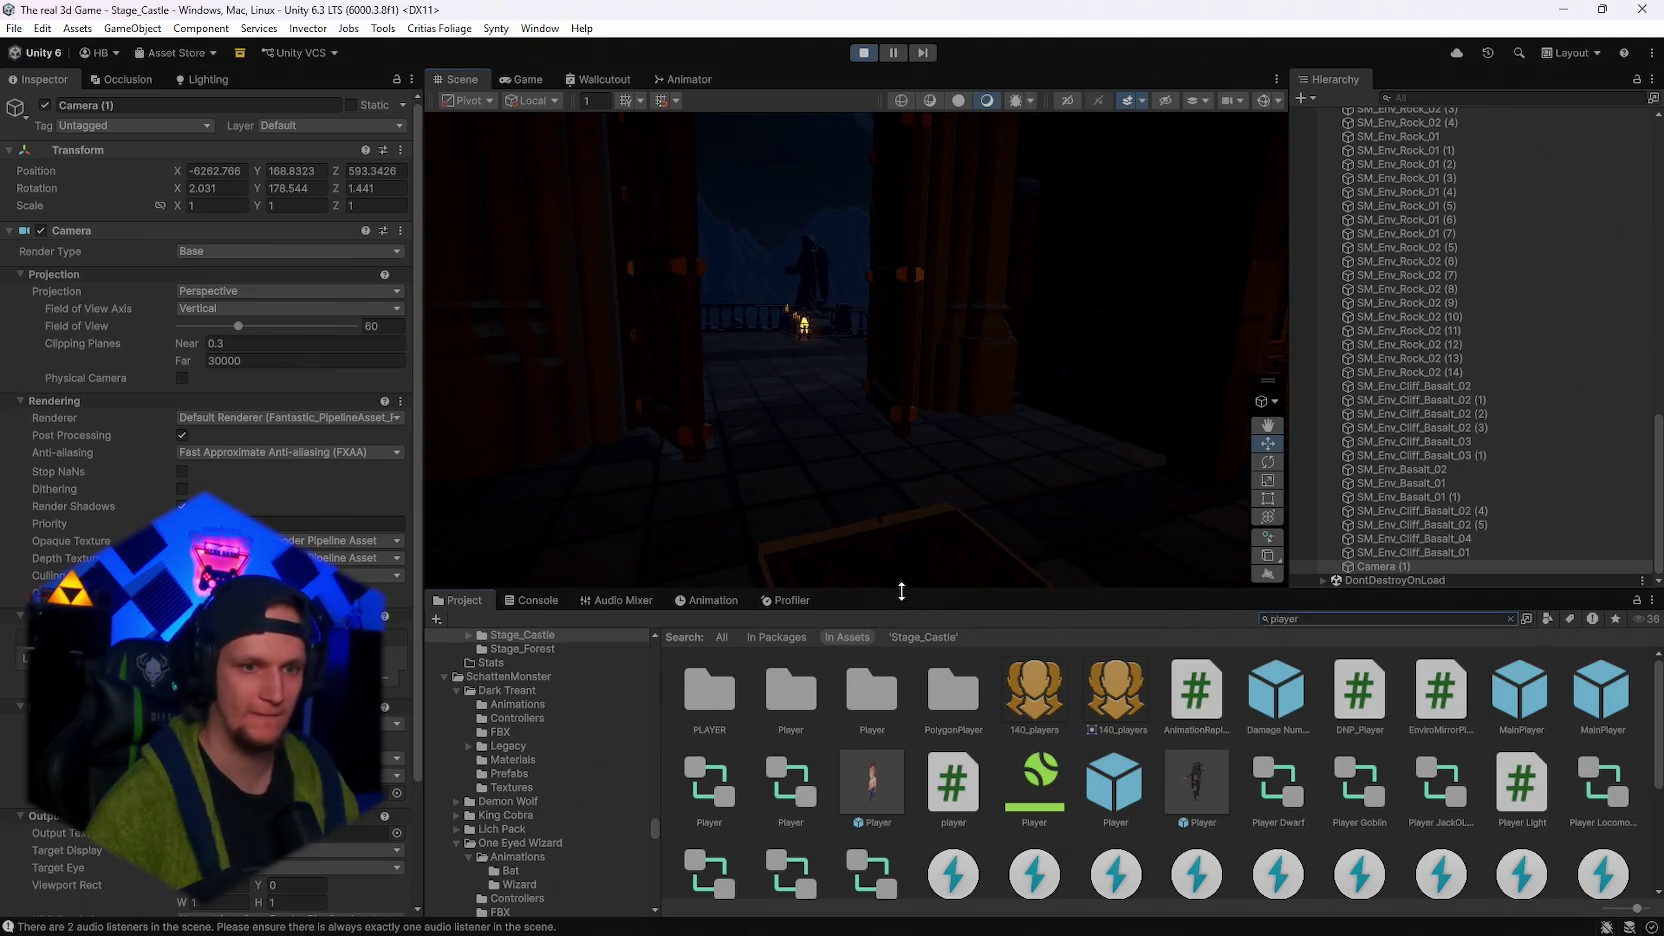
left_click_drag(901, 591, 901, 675)
left_click_drag(1290, 545, 1370, 545)
left_click_drag(419, 476, 352, 477)
mouse_move(1059, 833)
left_mouse_down()
mouse_move(824, 566)
mouse_move(832, 499)
mouse_move(825, 516)
mouse_move(1100, 510)
left_mouse_up()
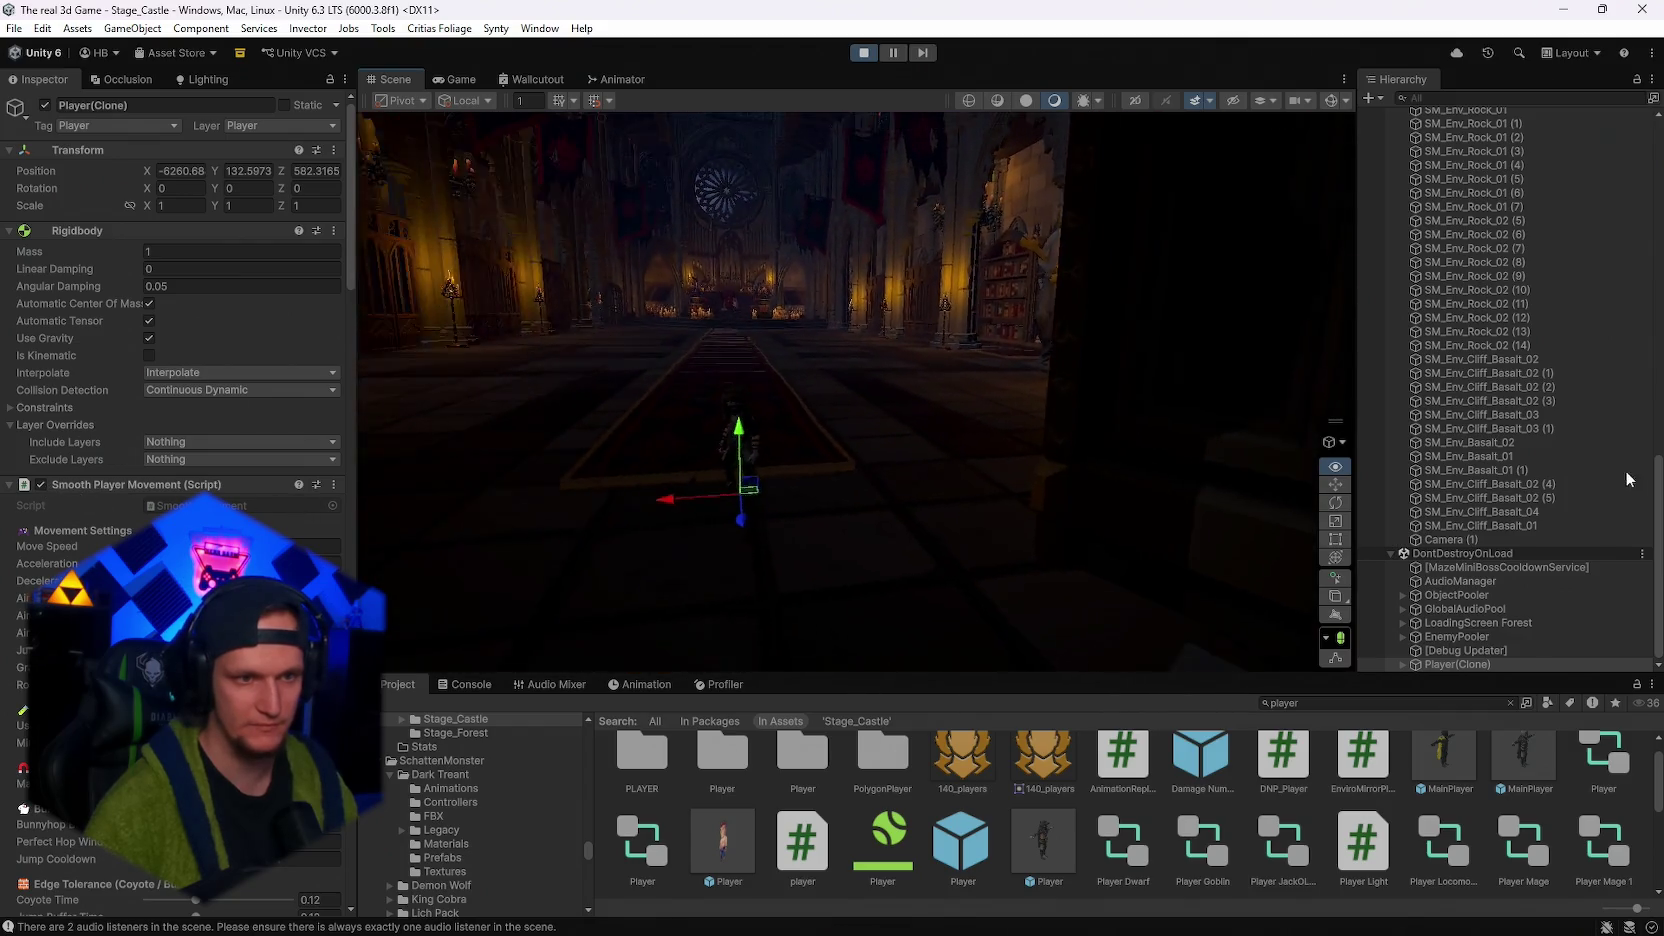
- Frame Player(Clone), orbit out toward the graveyard and mountains, then back over the candlelit altar
key("f")
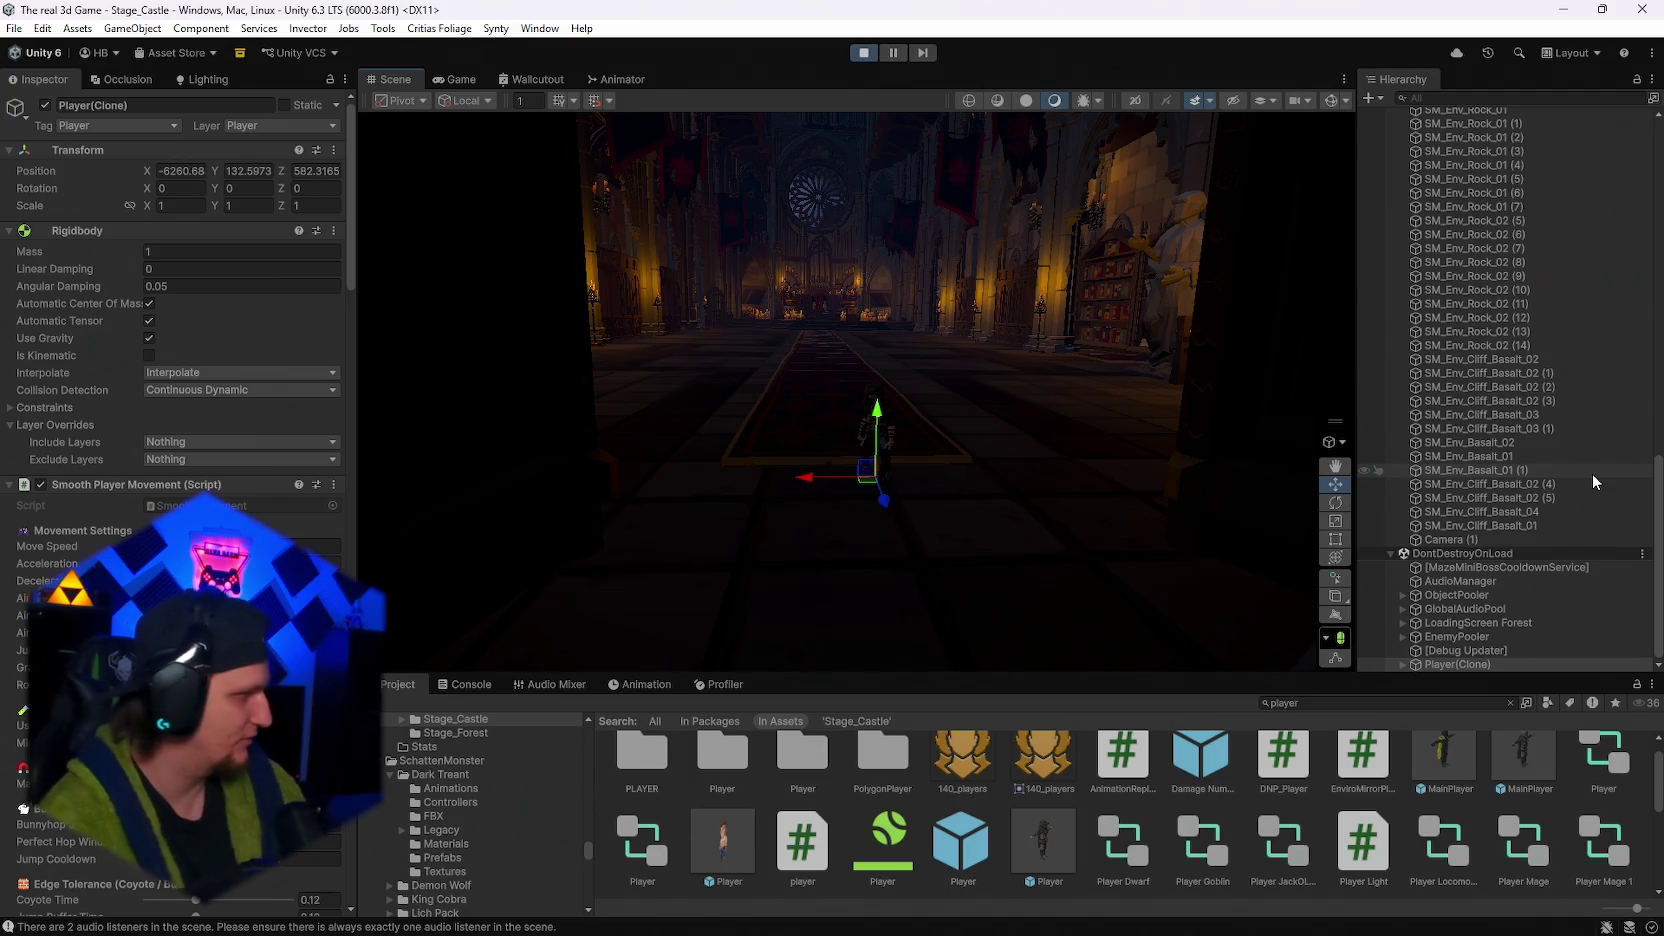
key("f")
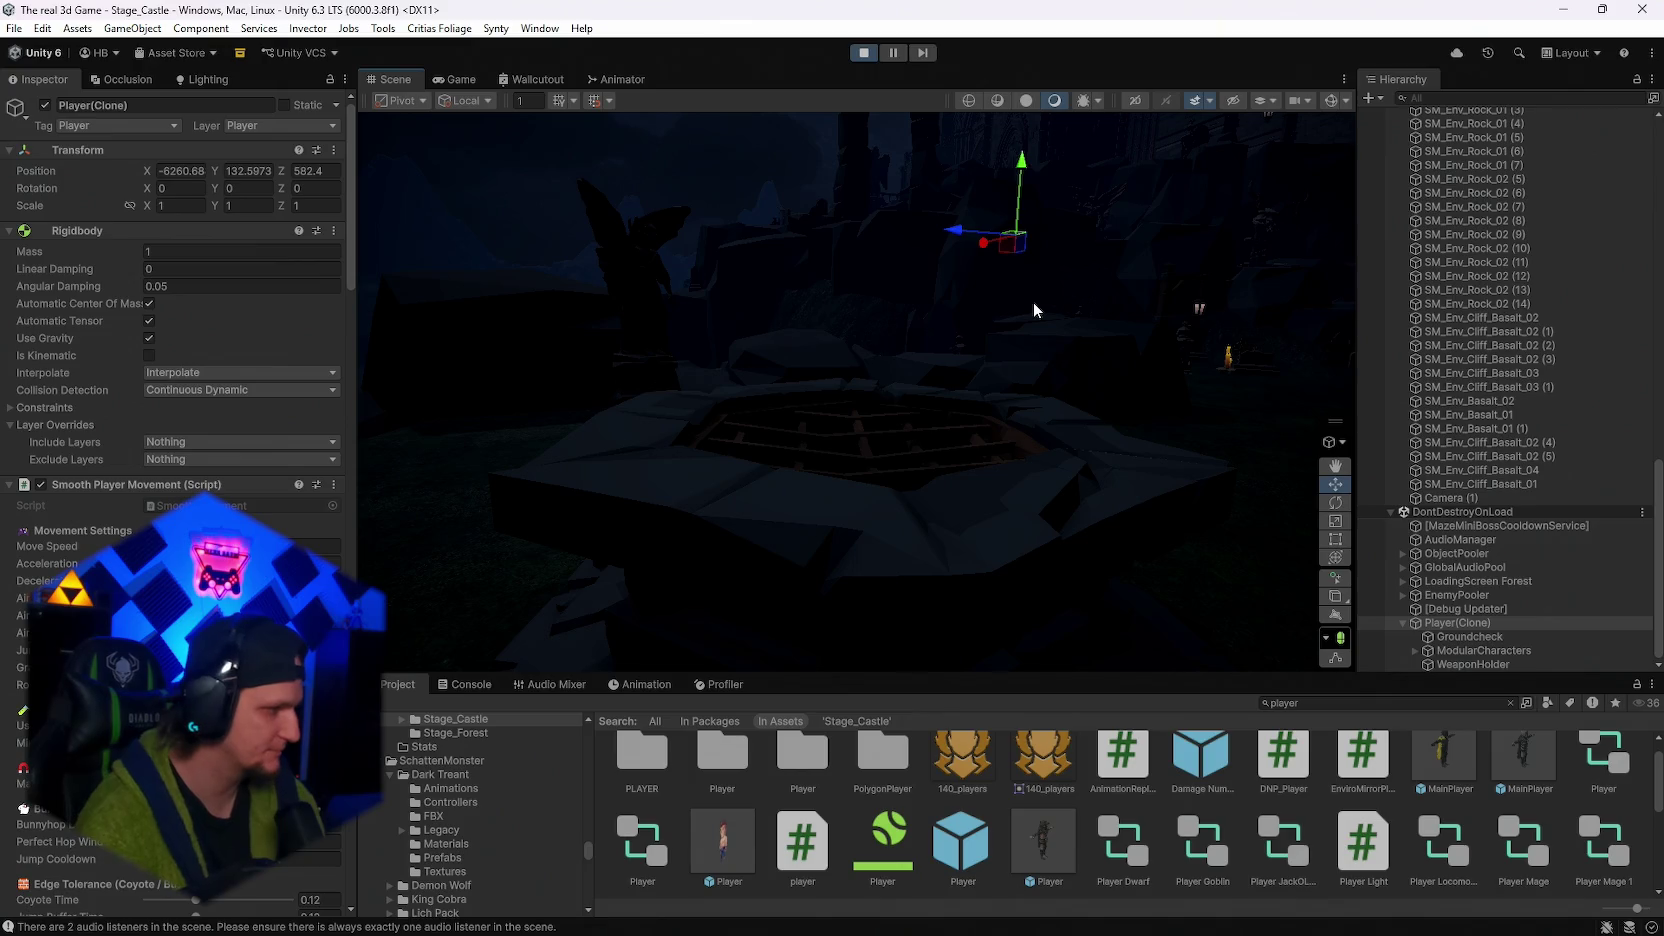
mouse_move(1034, 302)
left_mouse_down()
mouse_move(1177, 286)
mouse_move(1394, 304)
mouse_move(1315, 342)
mouse_move(929, 323)
mouse_move(1179, 373)
mouse_move(1391, 365)
mouse_move(1348, 362)
mouse_move(1378, 405)
left_mouse_up()
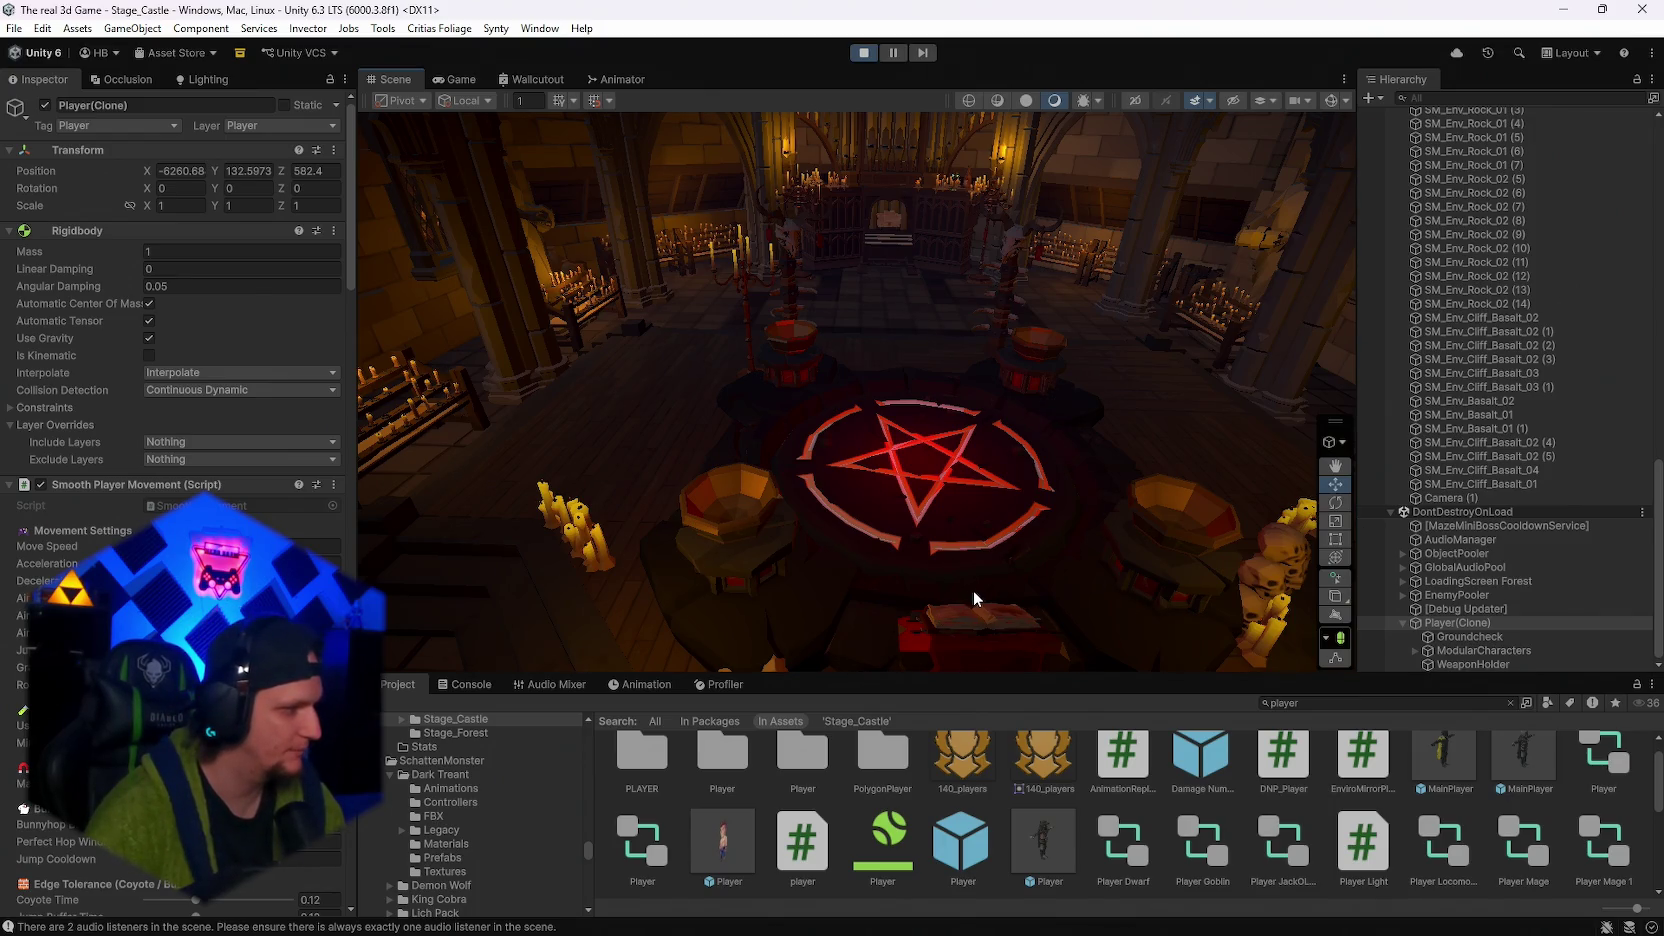
mouse_move(1225, 562)
left_mouse_down()
mouse_move(836, 475)
mouse_move(453, 438)
mouse_move(428, 421)
mouse_move(862, 453)
mouse_move(1165, 428)
mouse_move(1237, 488)
left_mouse_up()
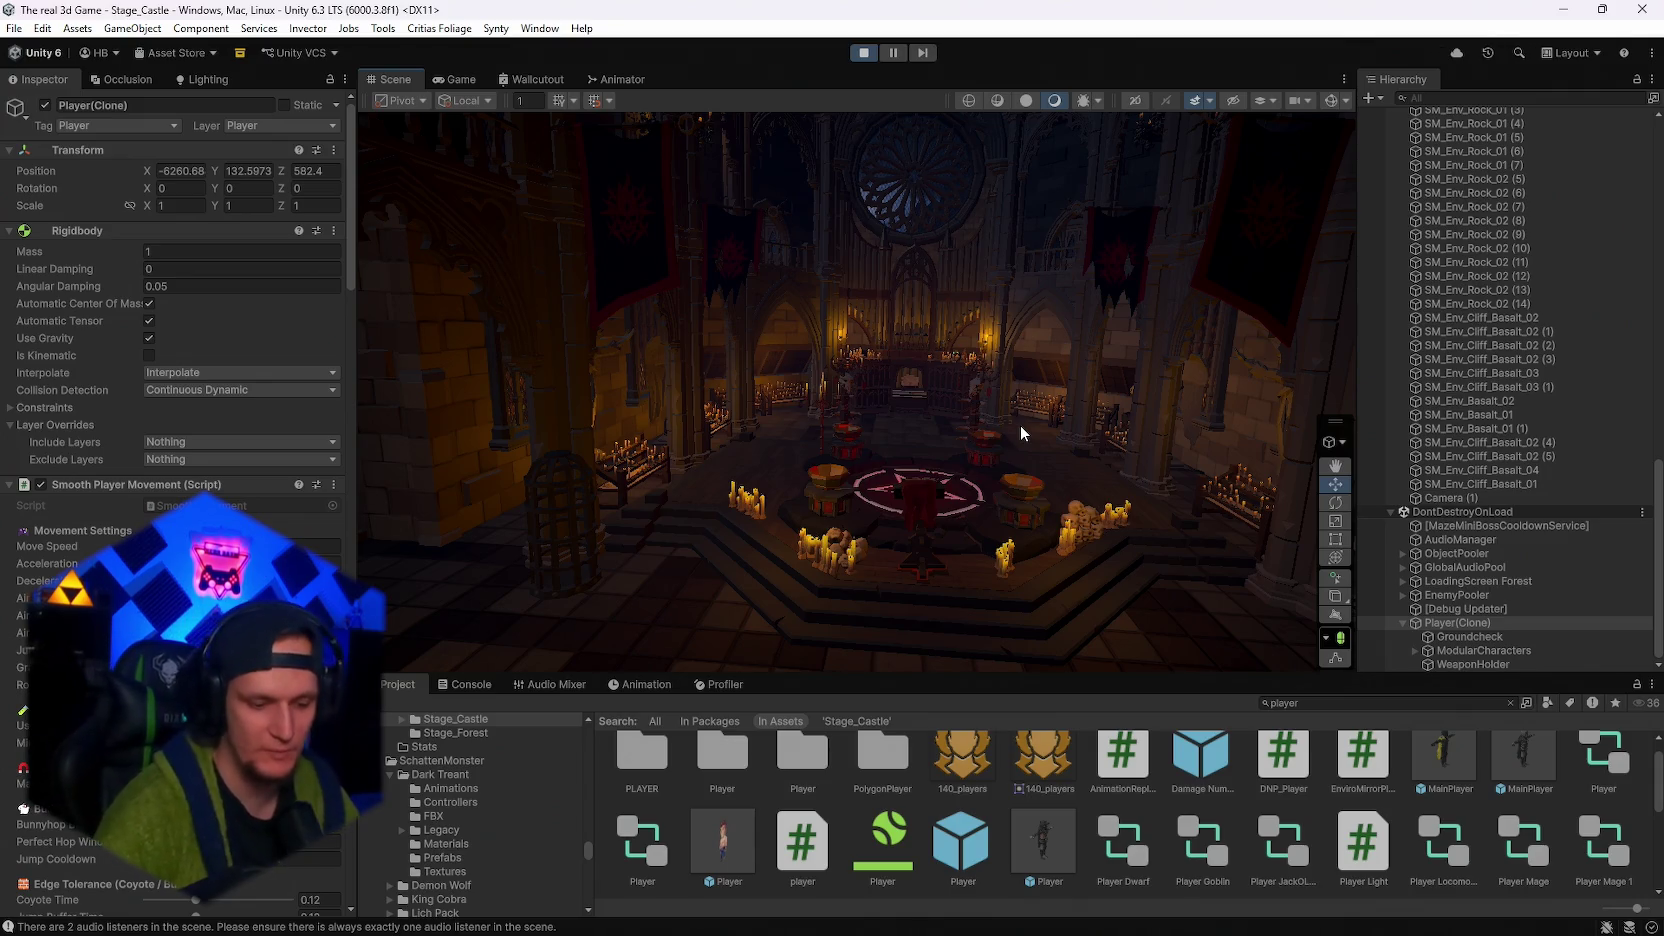
- Orbit past the side-wall statue and move in close on the glowing pentagram altar
mouse_move(1020, 433)
left_mouse_down()
mouse_move(103, 380)
mouse_move(283, 396)
mouse_move(42, 425)
mouse_move(1151, 327)
mouse_move(1077, 334)
mouse_move(1051, 290)
mouse_move(1045, 400)
mouse_move(1084, 415)
left_mouse_up()
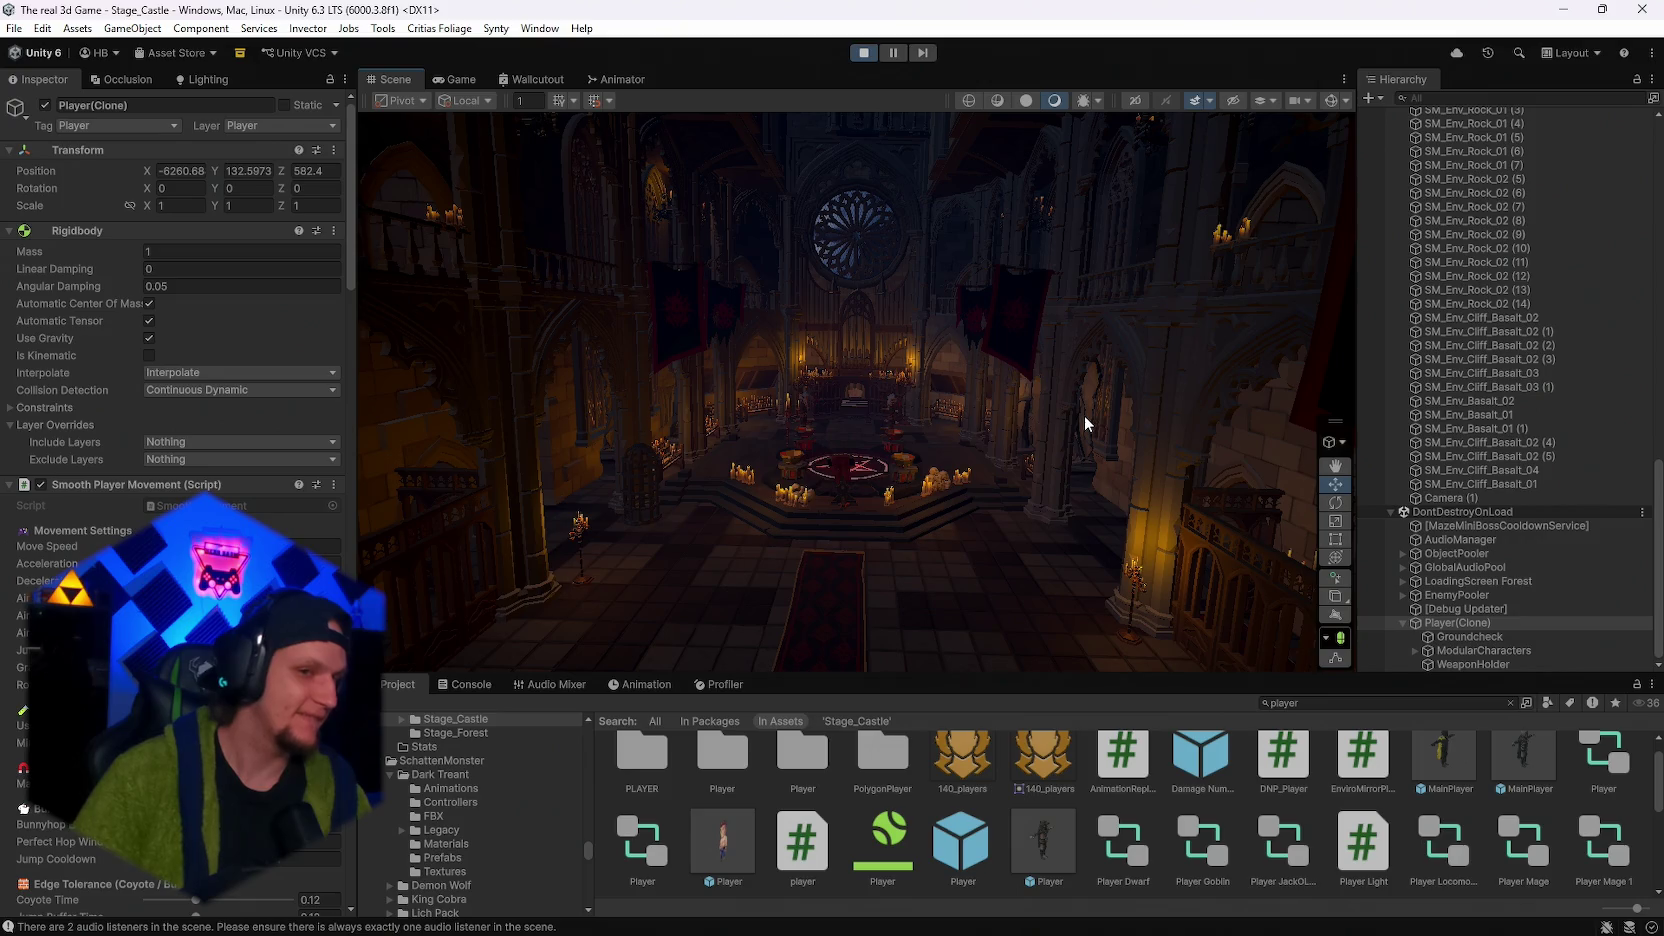
mouse_move(1084, 415)
left_mouse_down()
mouse_move(921, 427)
mouse_move(222, 376)
mouse_move(509, 360)
mouse_move(1100, 383)
mouse_move(1114, 364)
mouse_move(1096, 345)
mouse_move(1031, 428)
mouse_move(938, 449)
mouse_move(951, 456)
mouse_move(840, 428)
left_mouse_up()
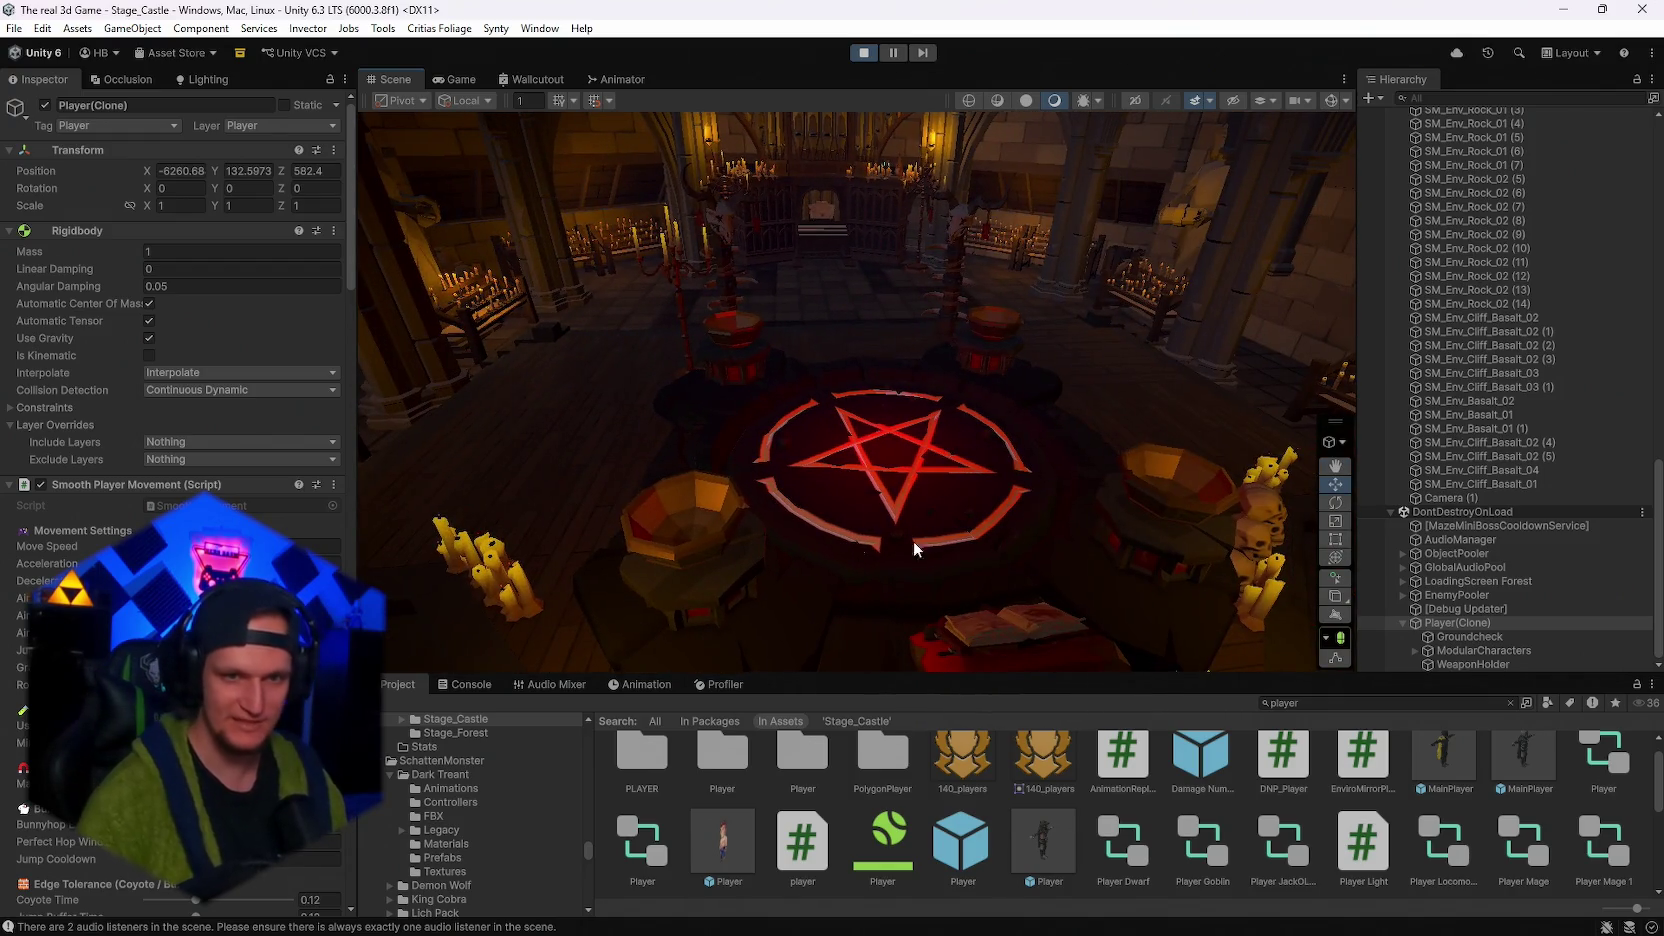